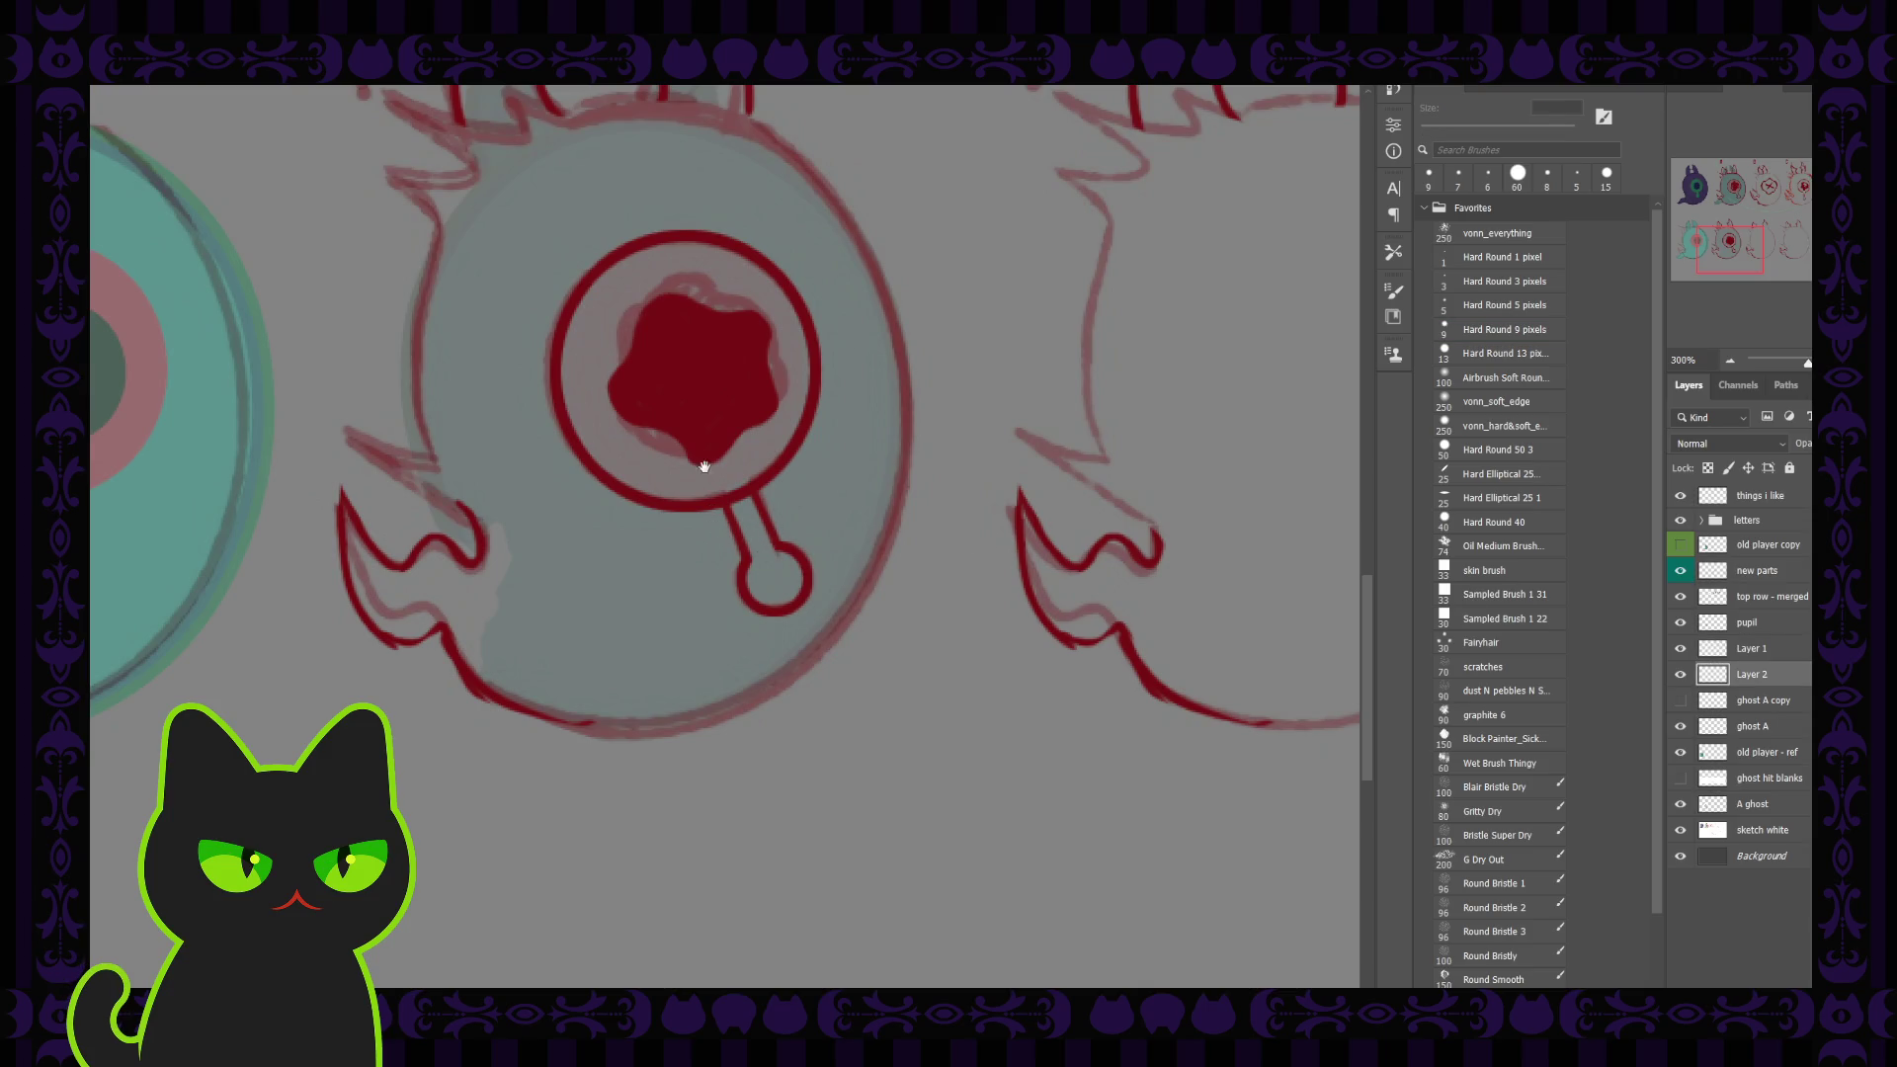
Step: Merge Layer 1 and Layer 2 into a single layer named 'tear'
drag(635, 495, 656, 534)
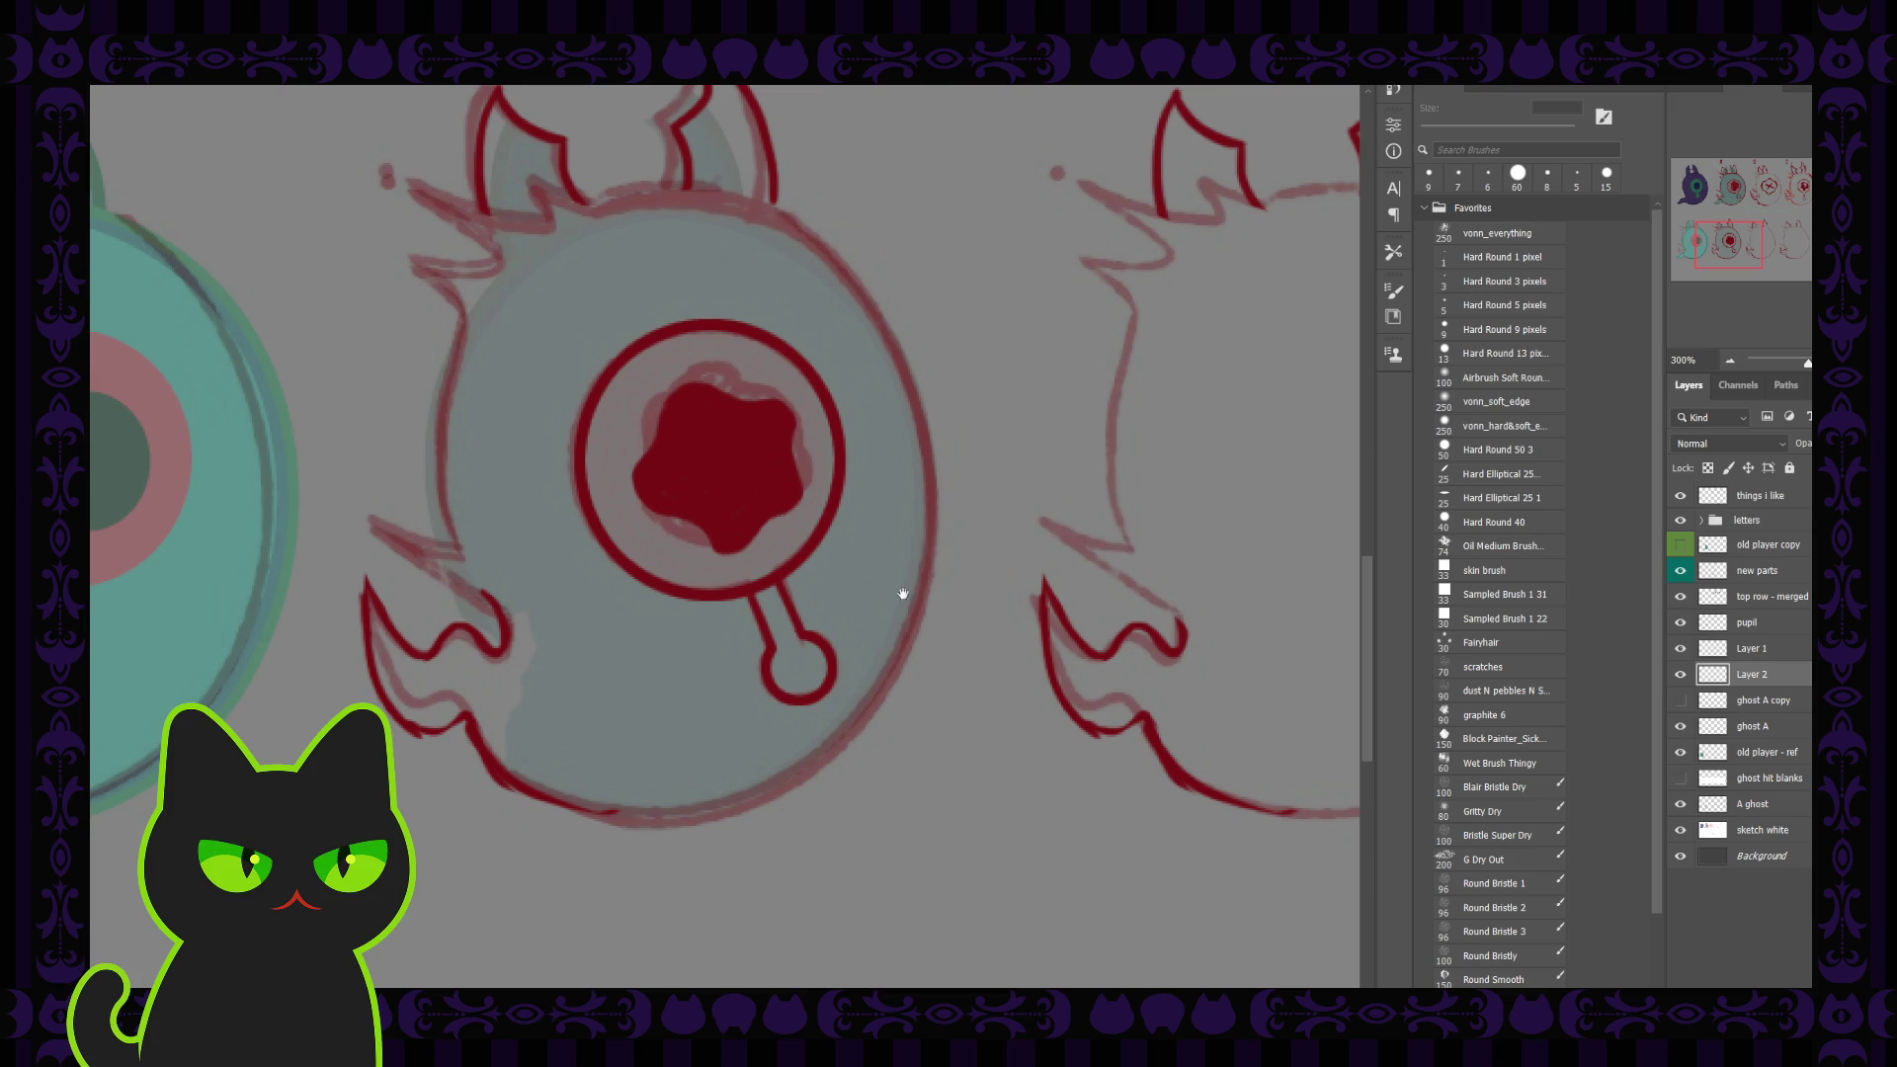
shift+click(1753, 648)
key(ctrl+e)
double_click(1750, 648)
text(tear)
key(Return)
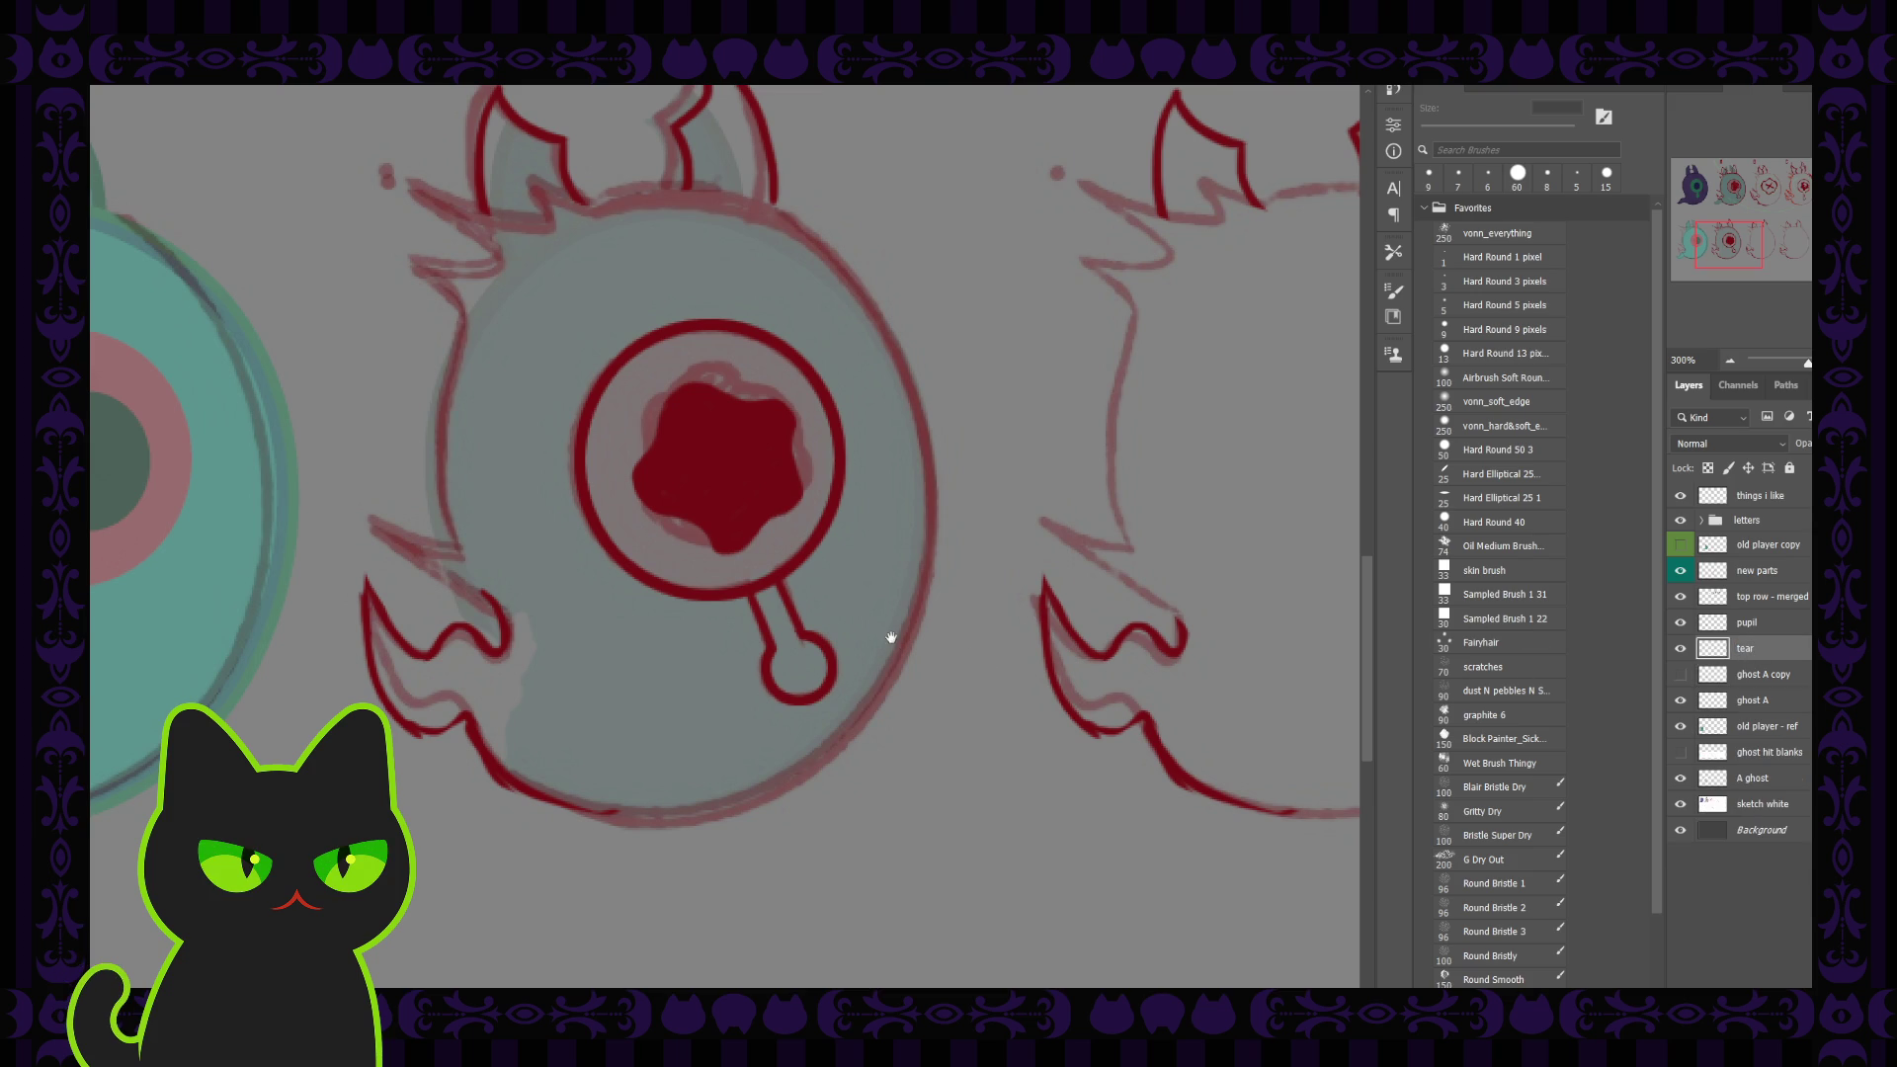
Step: Hide the pupil layer to reveal its pale sketch, with tear and ghost A left visible
click(1680, 648)
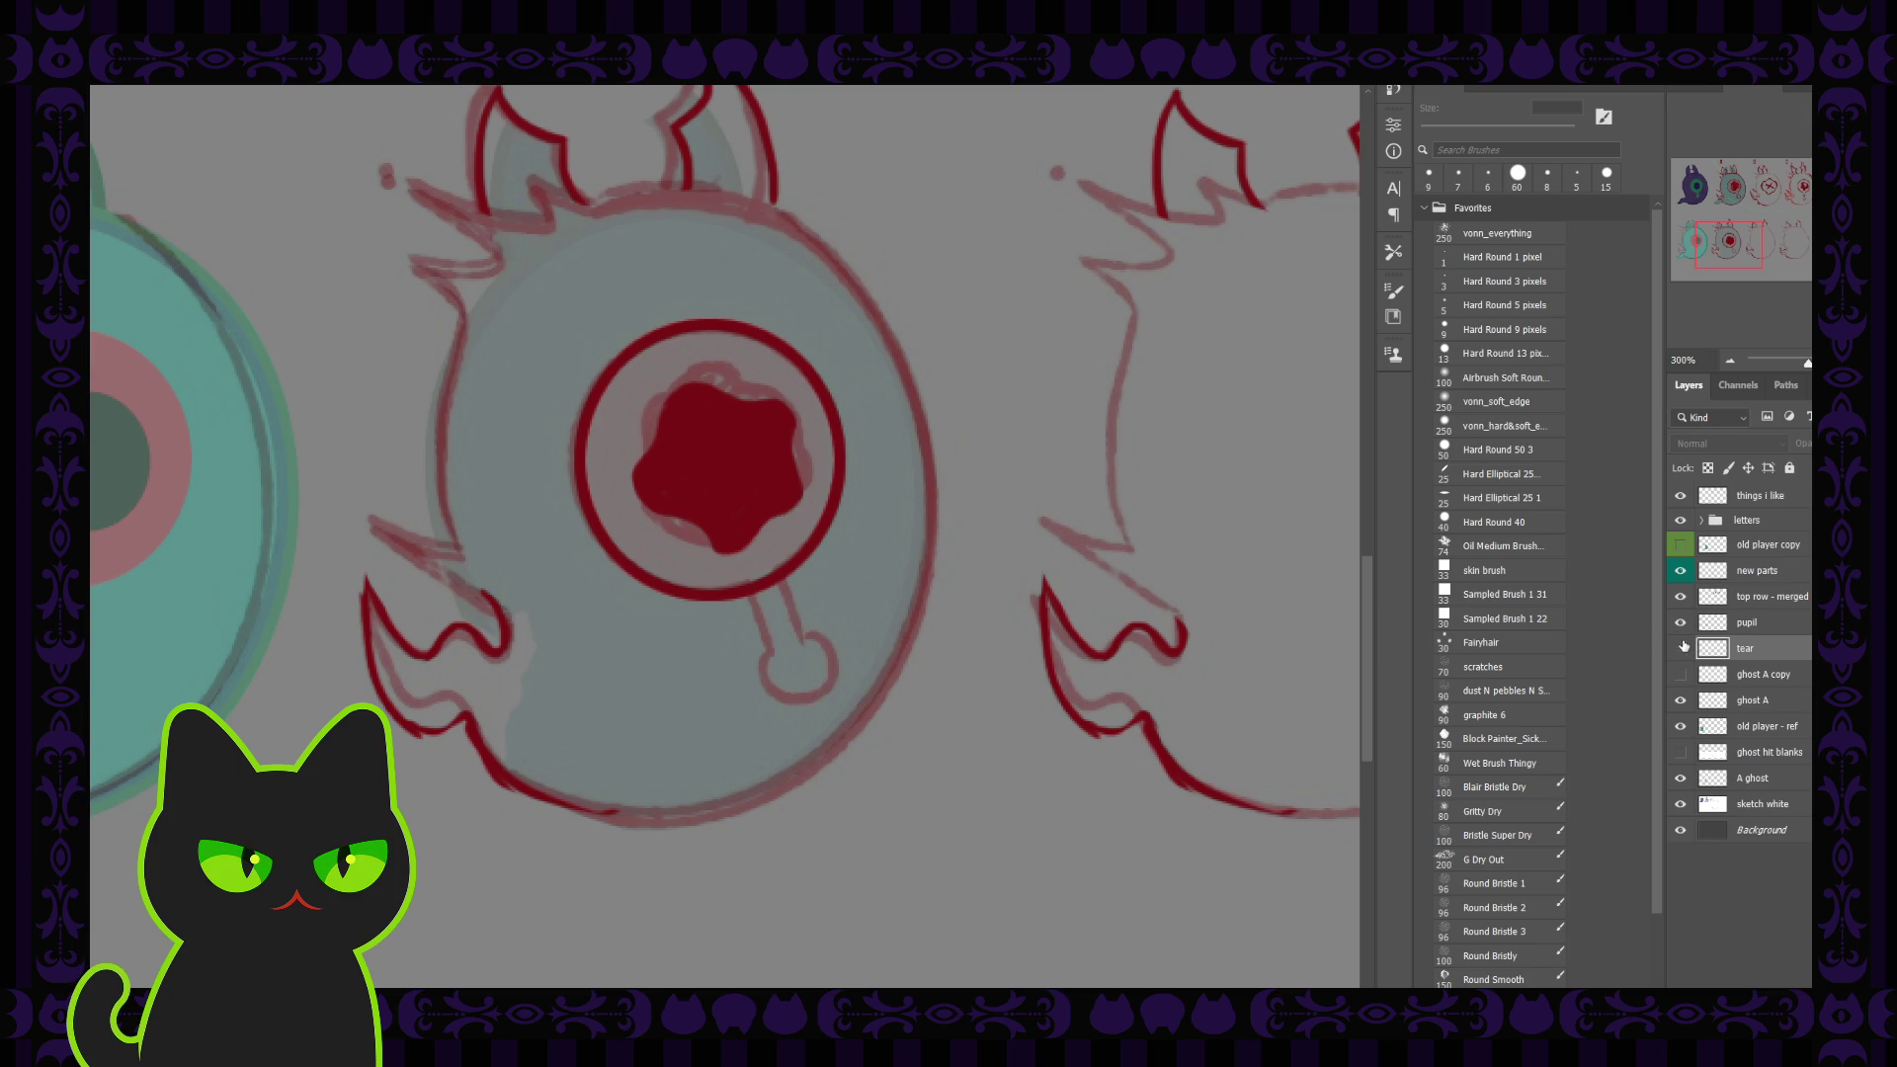
click(1680, 624)
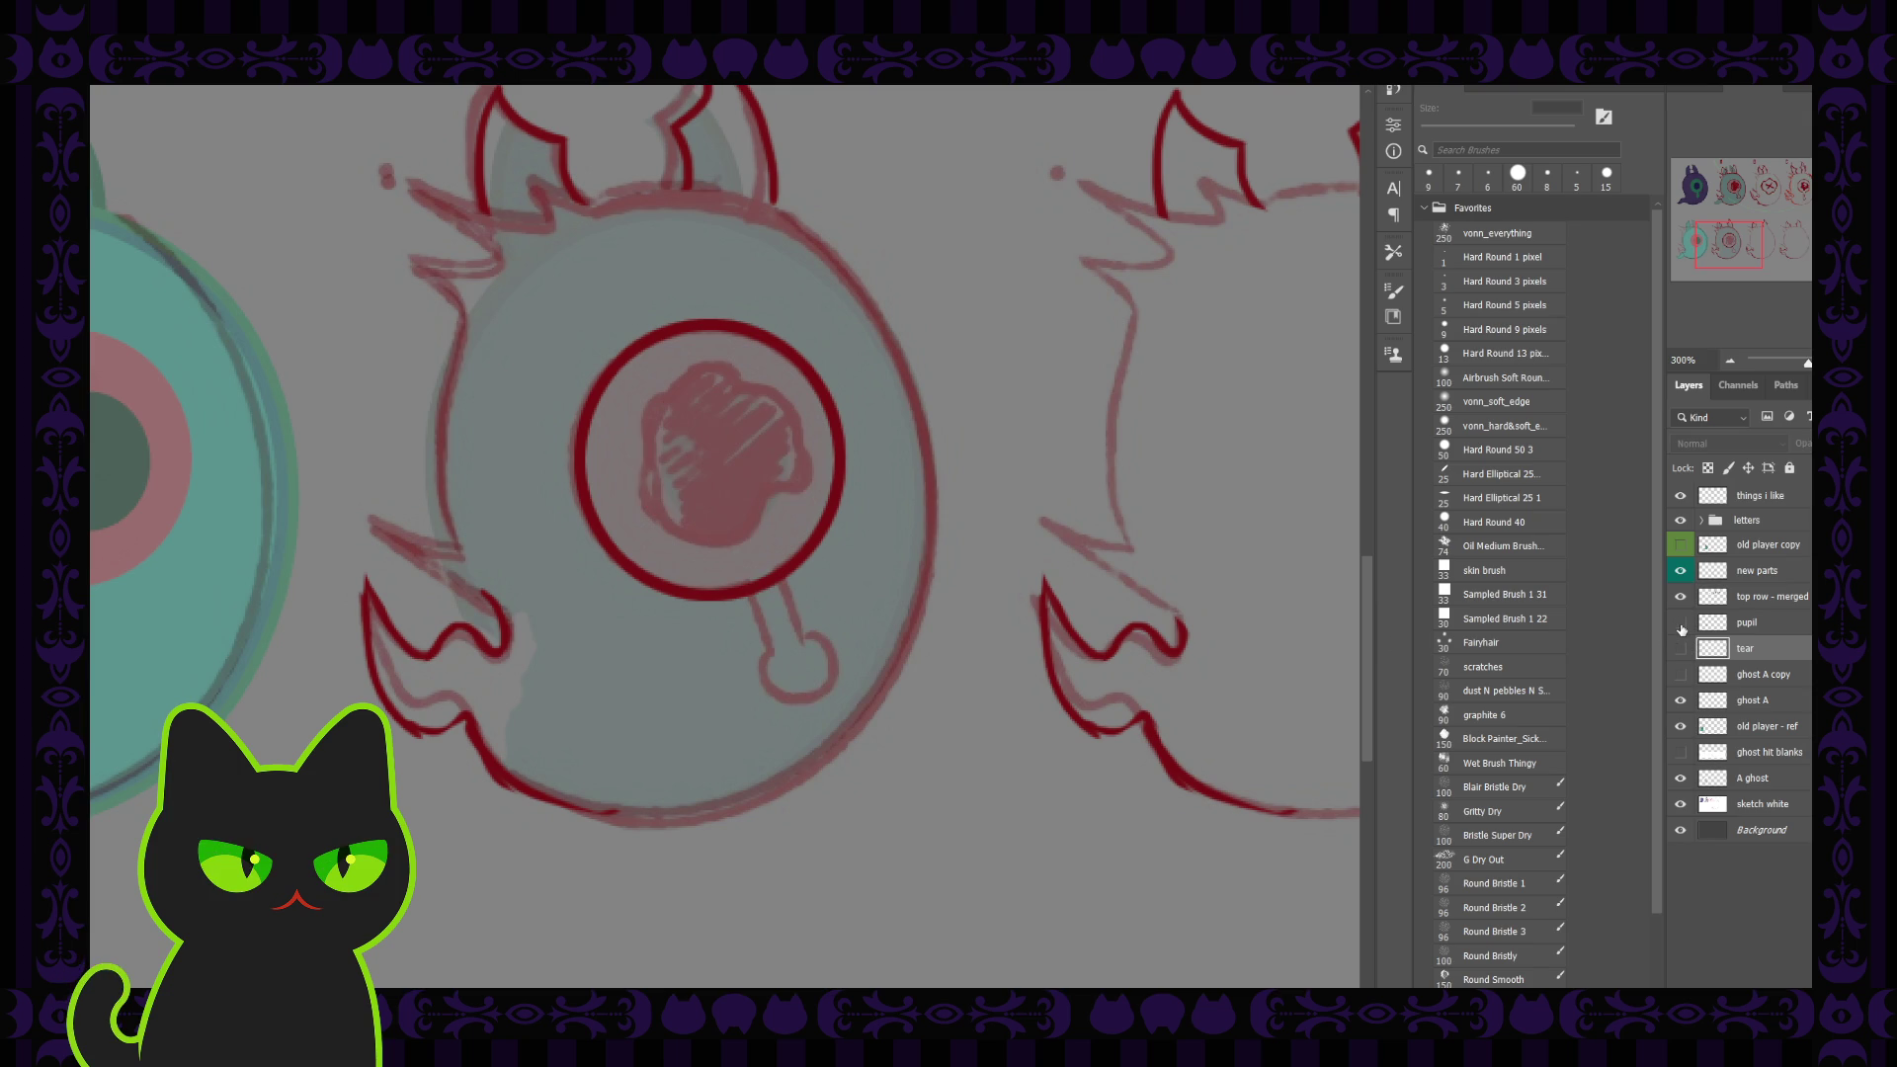
click(1679, 700)
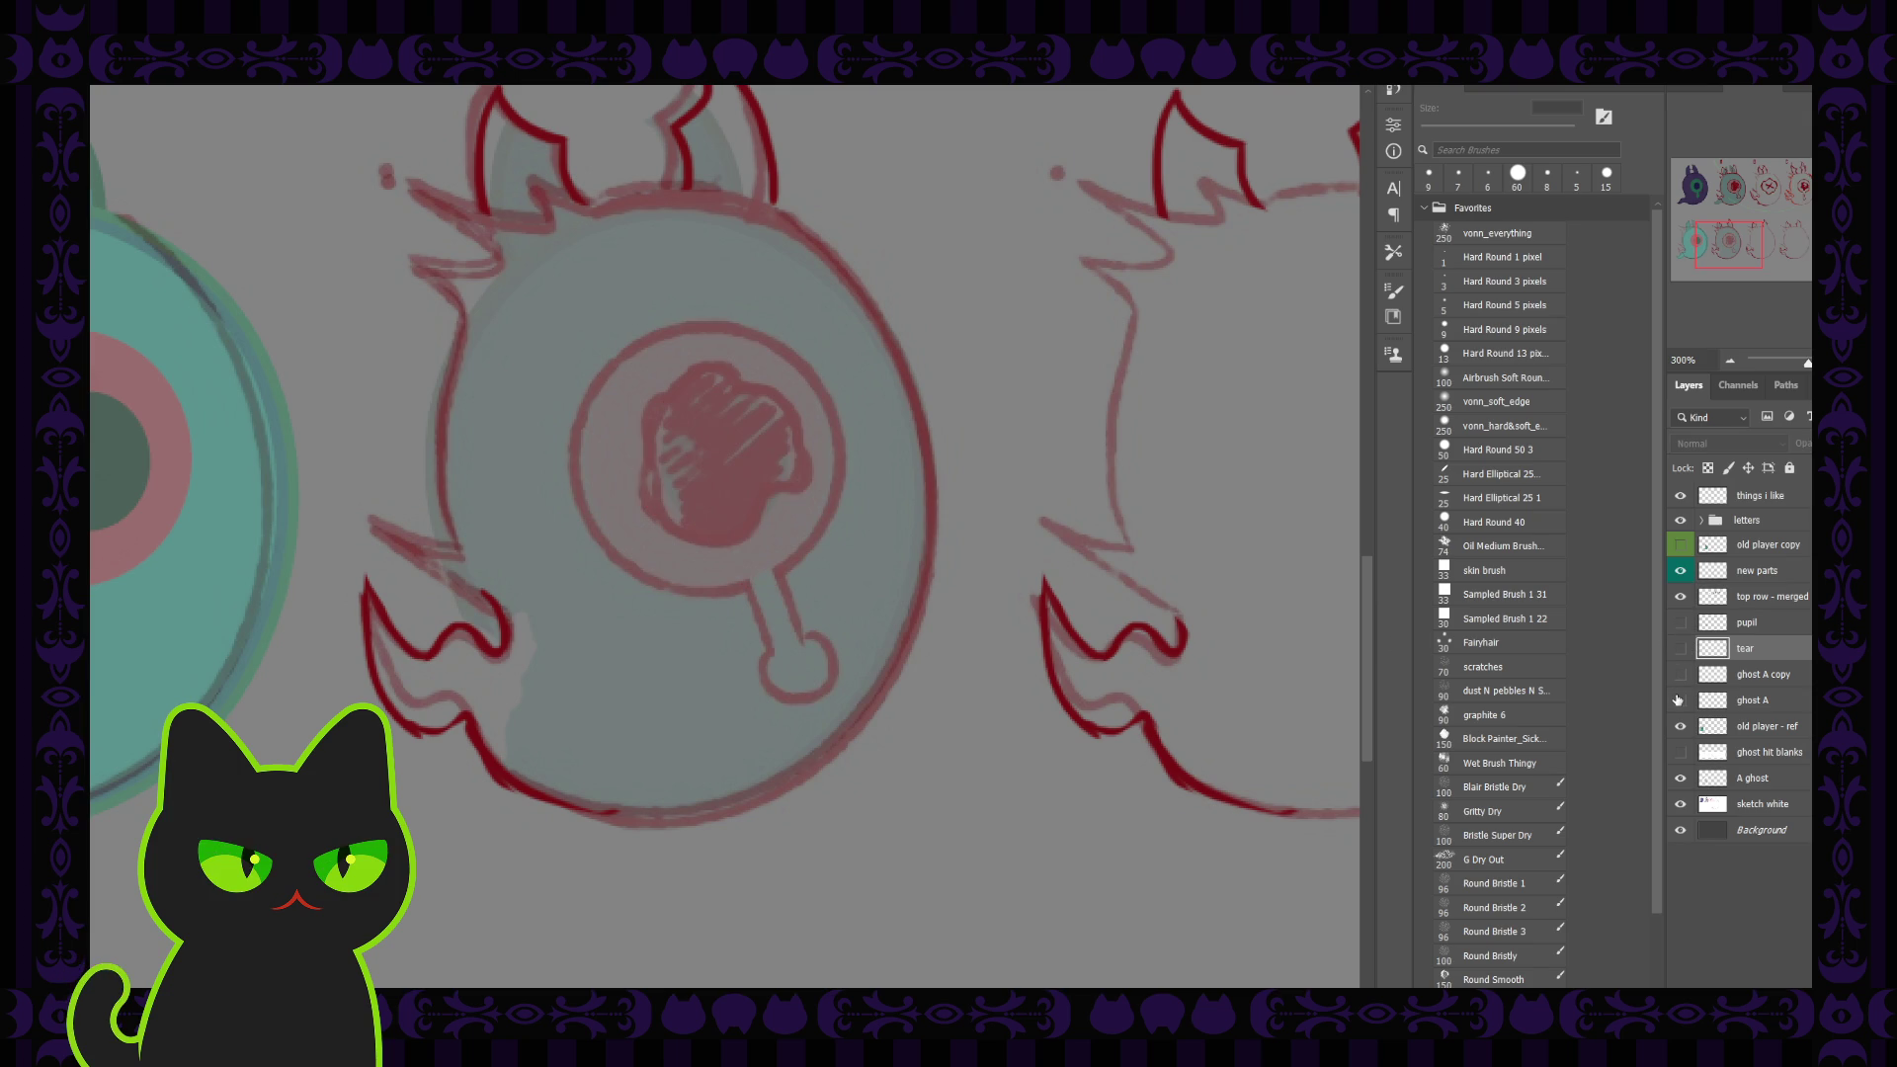
click(1678, 699)
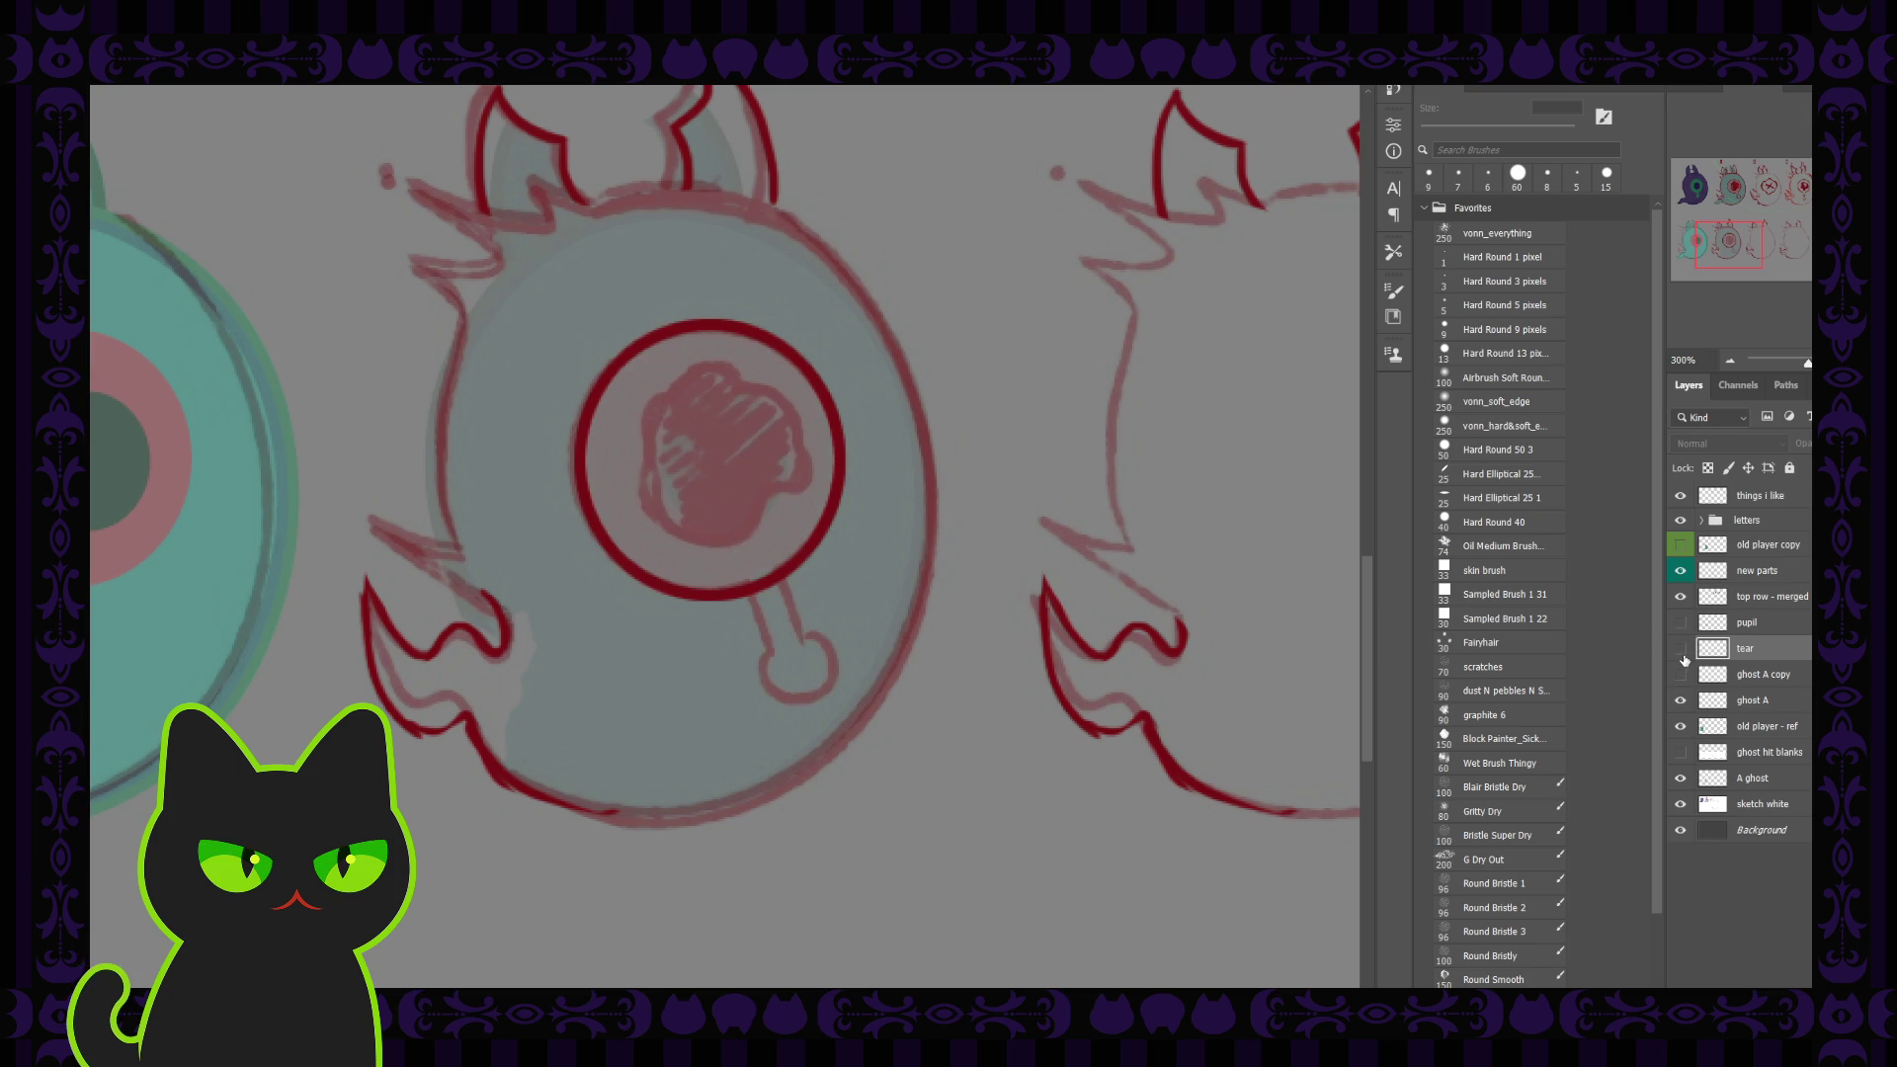
click(1681, 649)
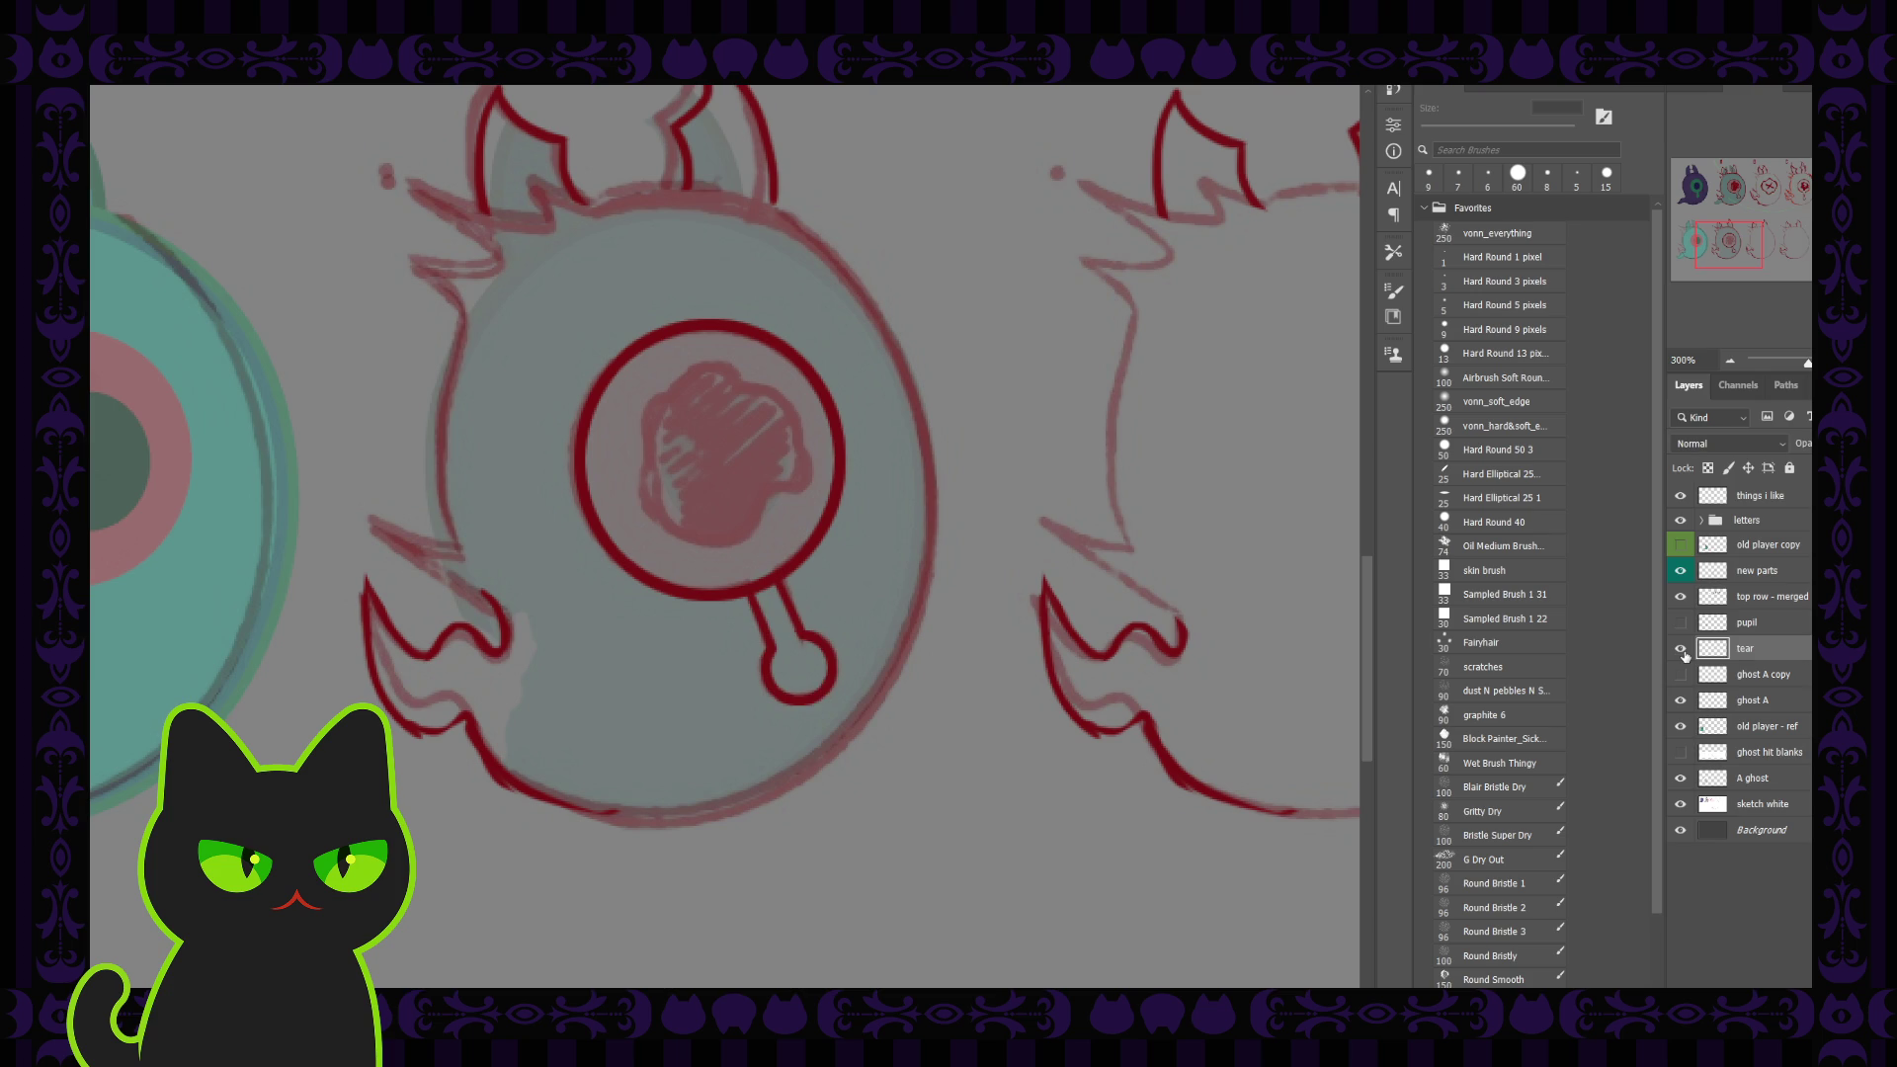
click(1760, 675)
click(1753, 701)
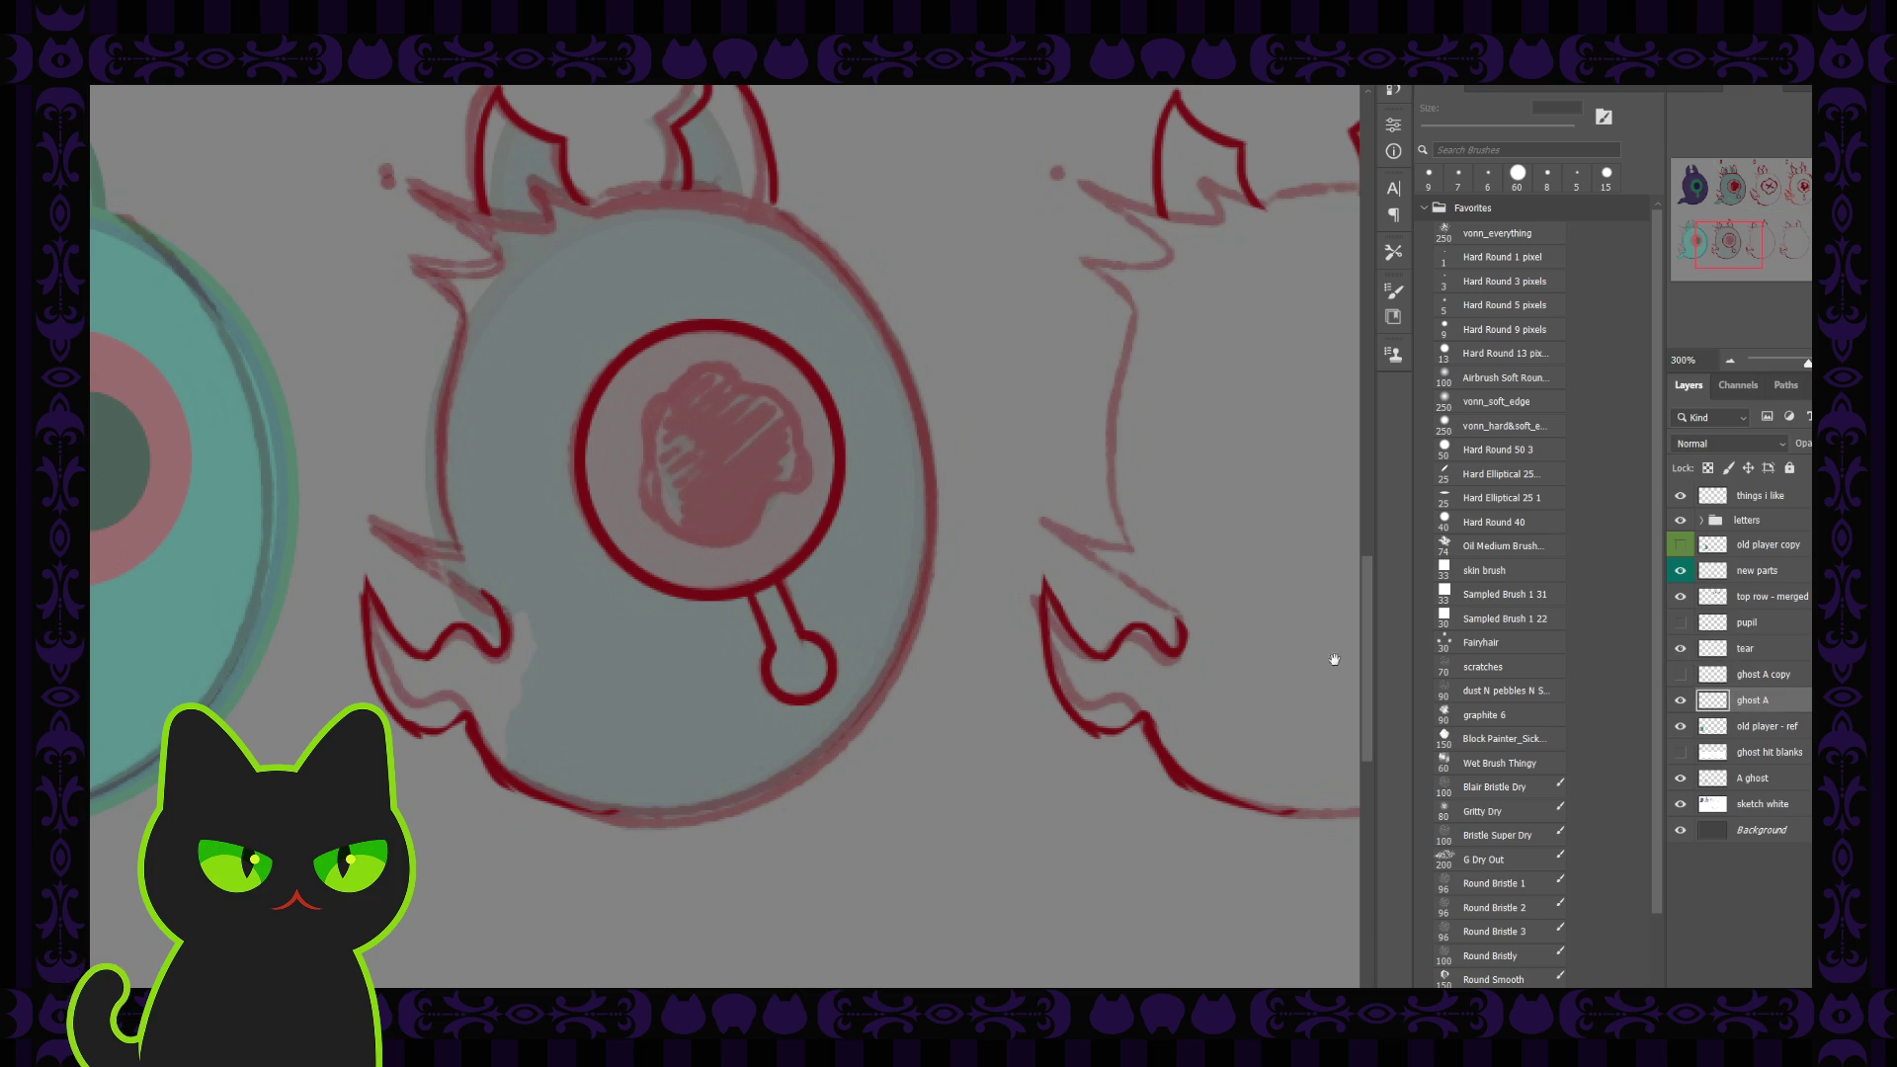
Step: Check the eyeball ghost at different zooms, toggling ghost A and ghost A copy visibility
key(b)
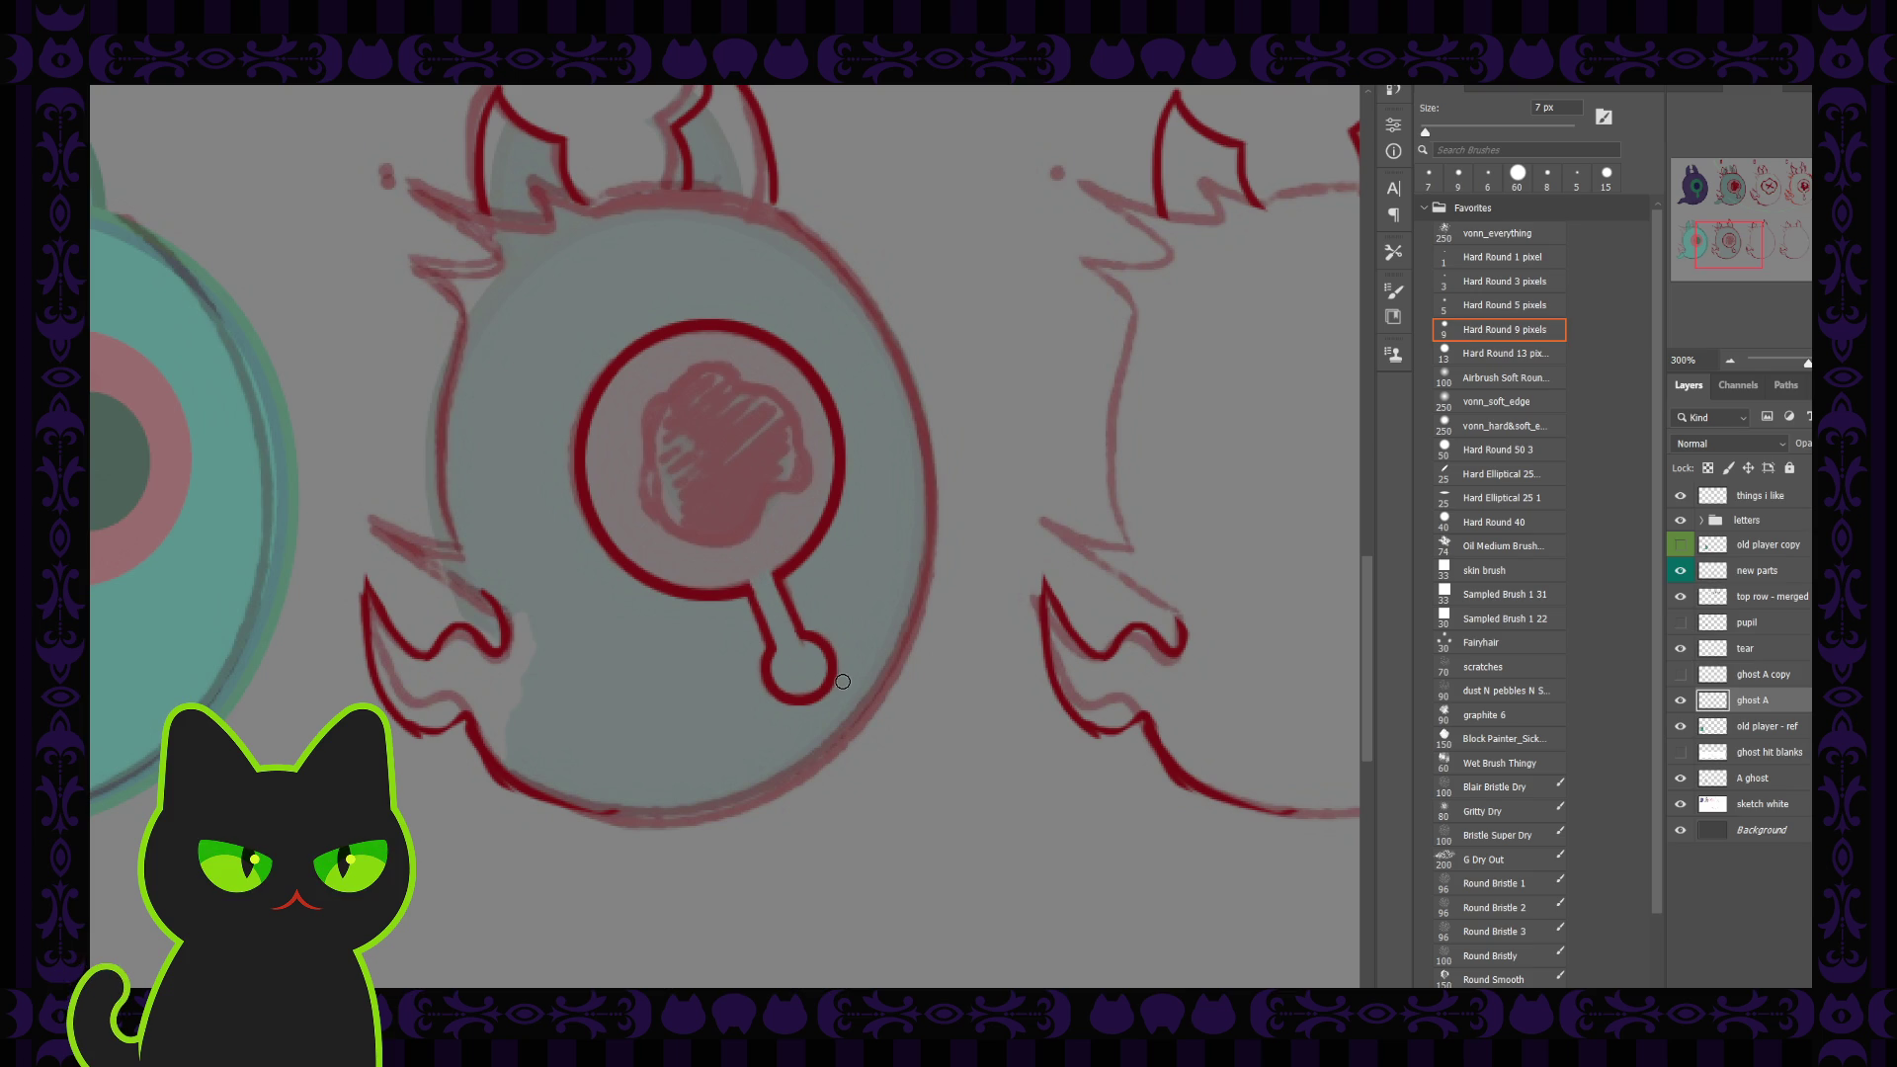
key(ctrl+minus)
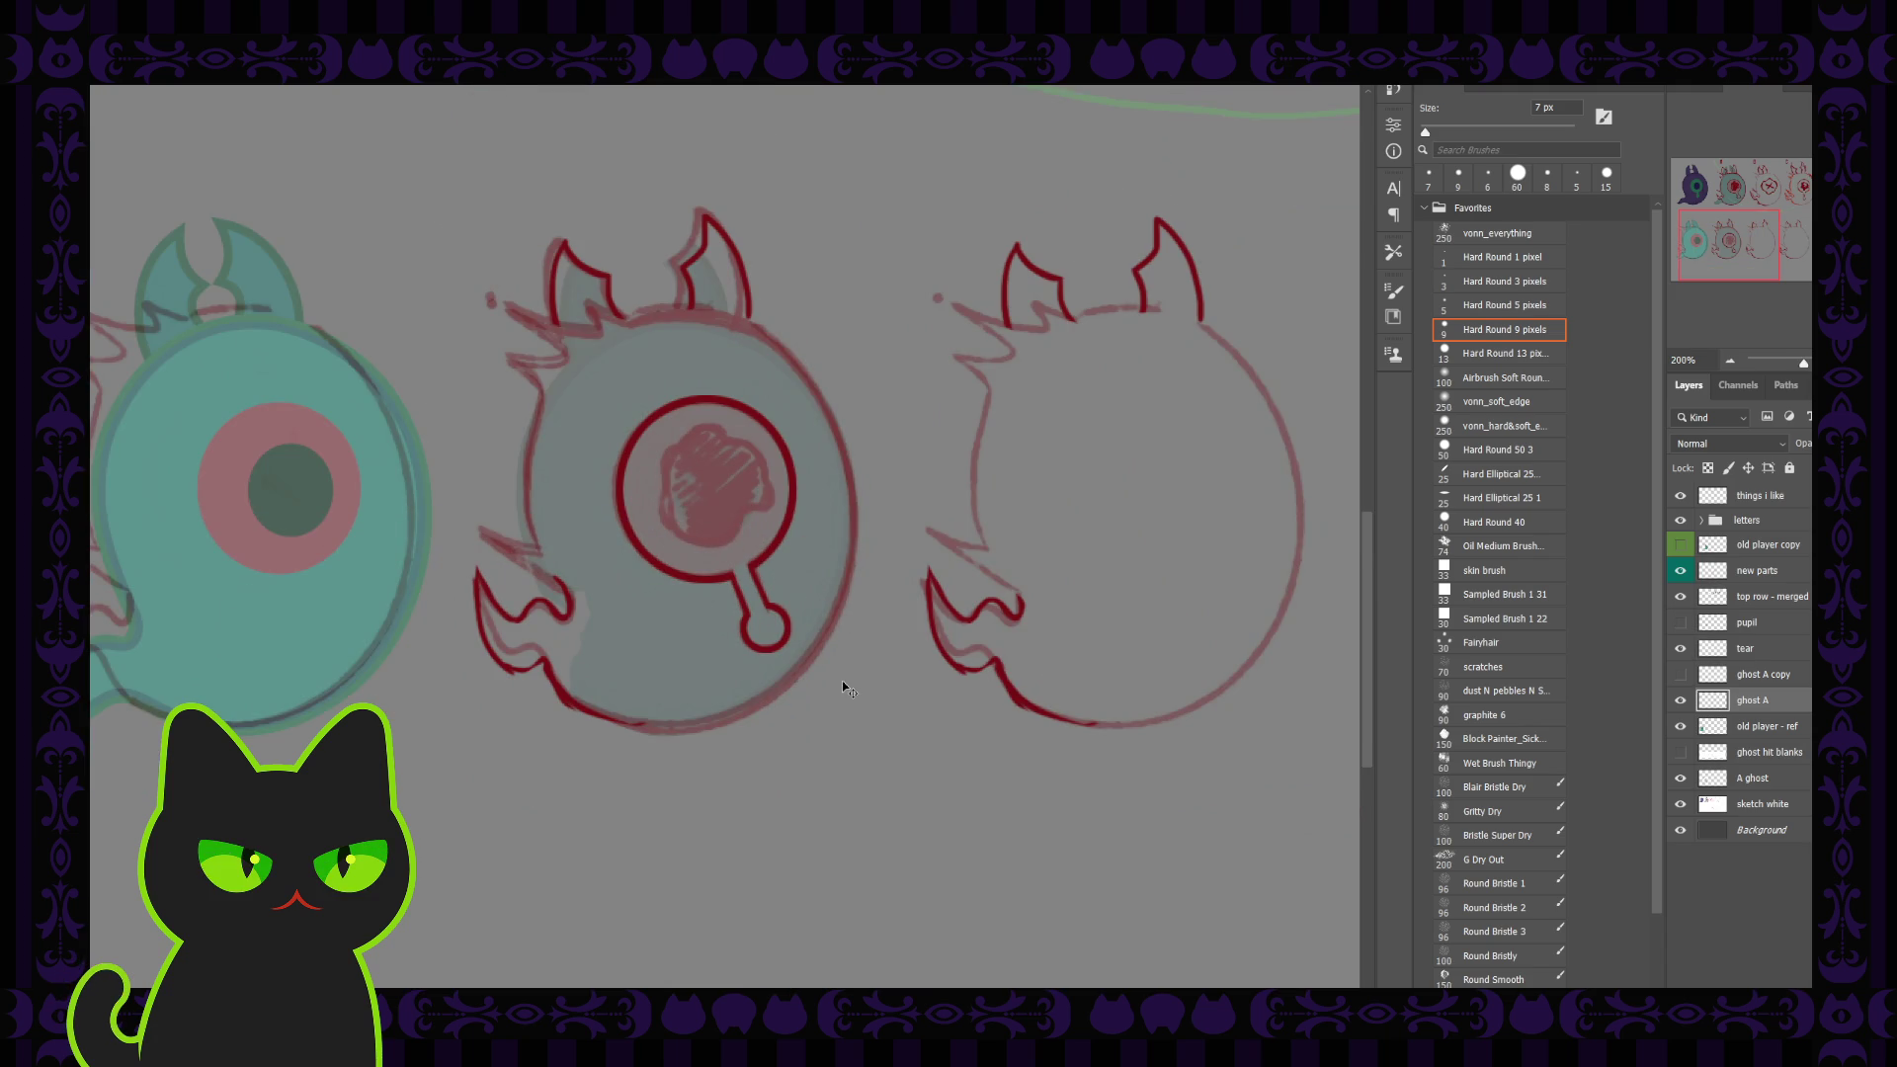
key(ctrl+plus)
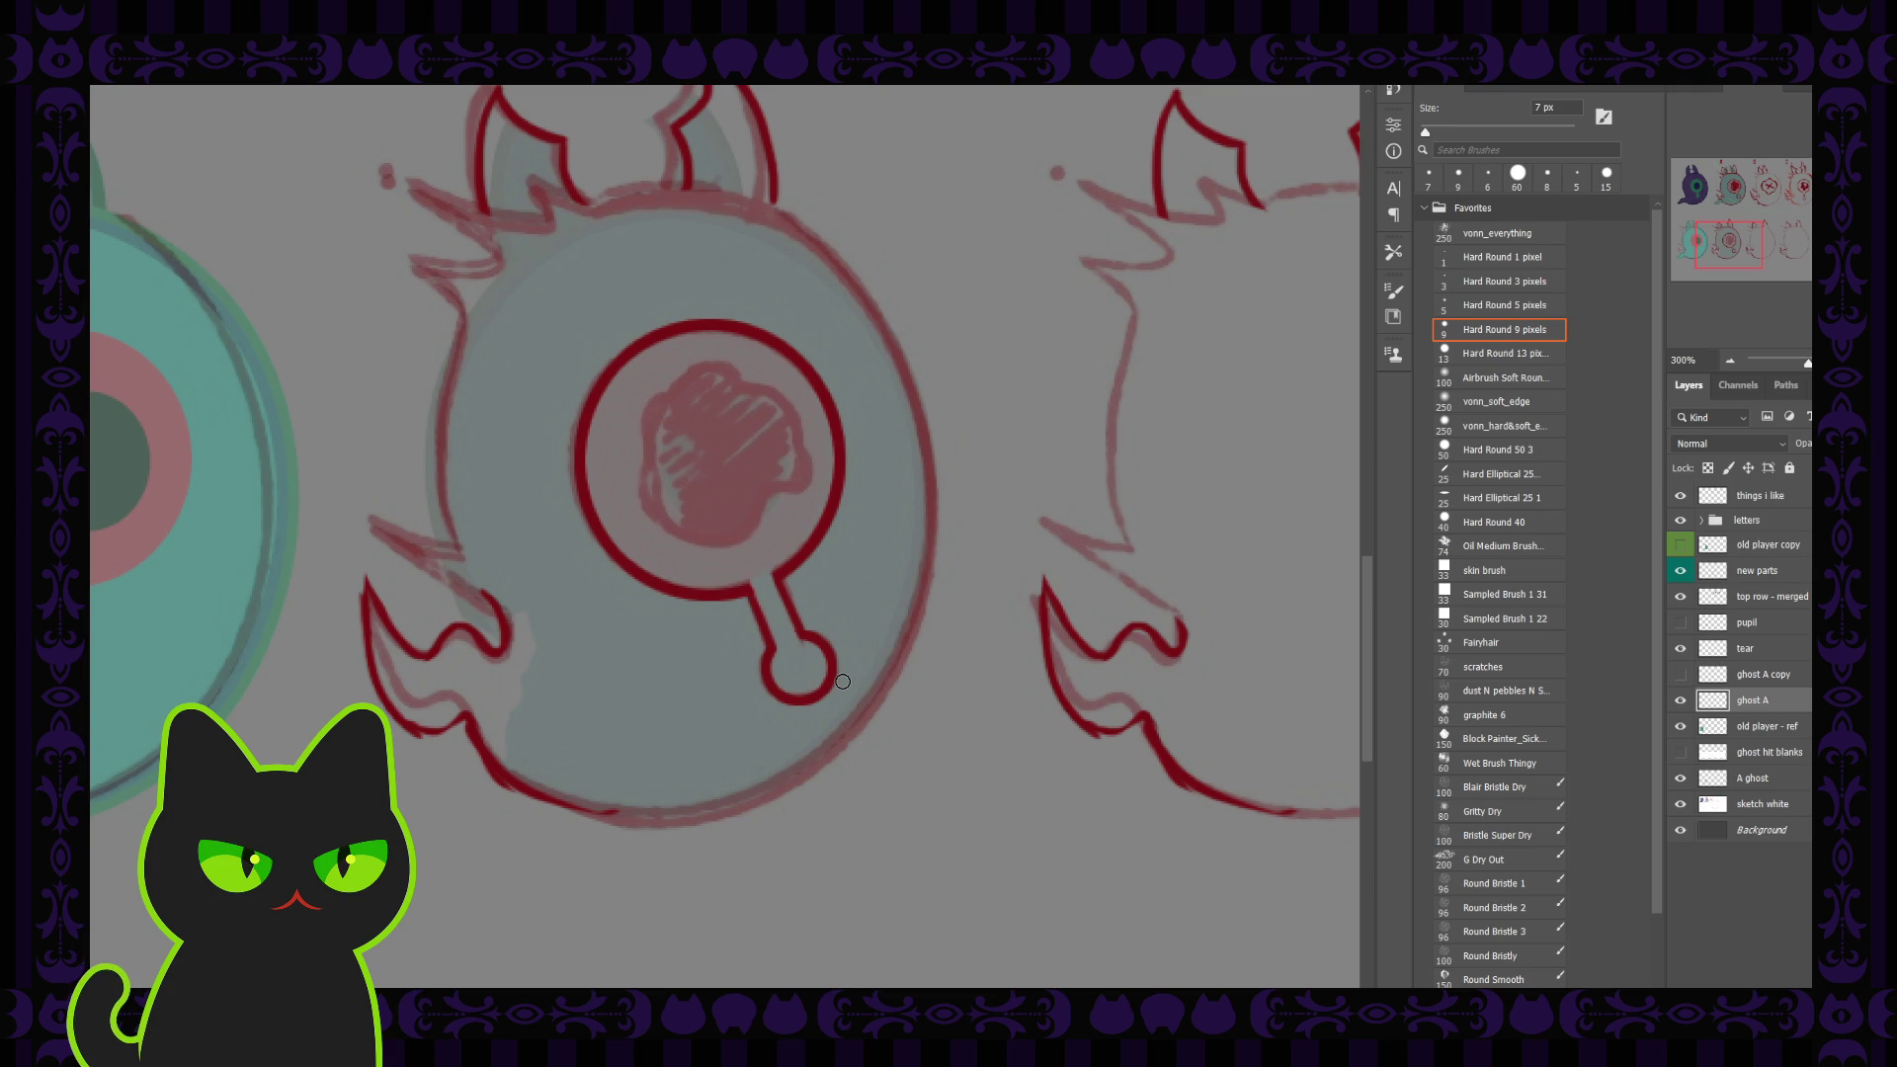
key(ctrl+minus)
key(ctrl+minus)
key(ctrl+plus)
key(ctrl+plus)
click(1677, 678)
click(1677, 679)
click(1678, 676)
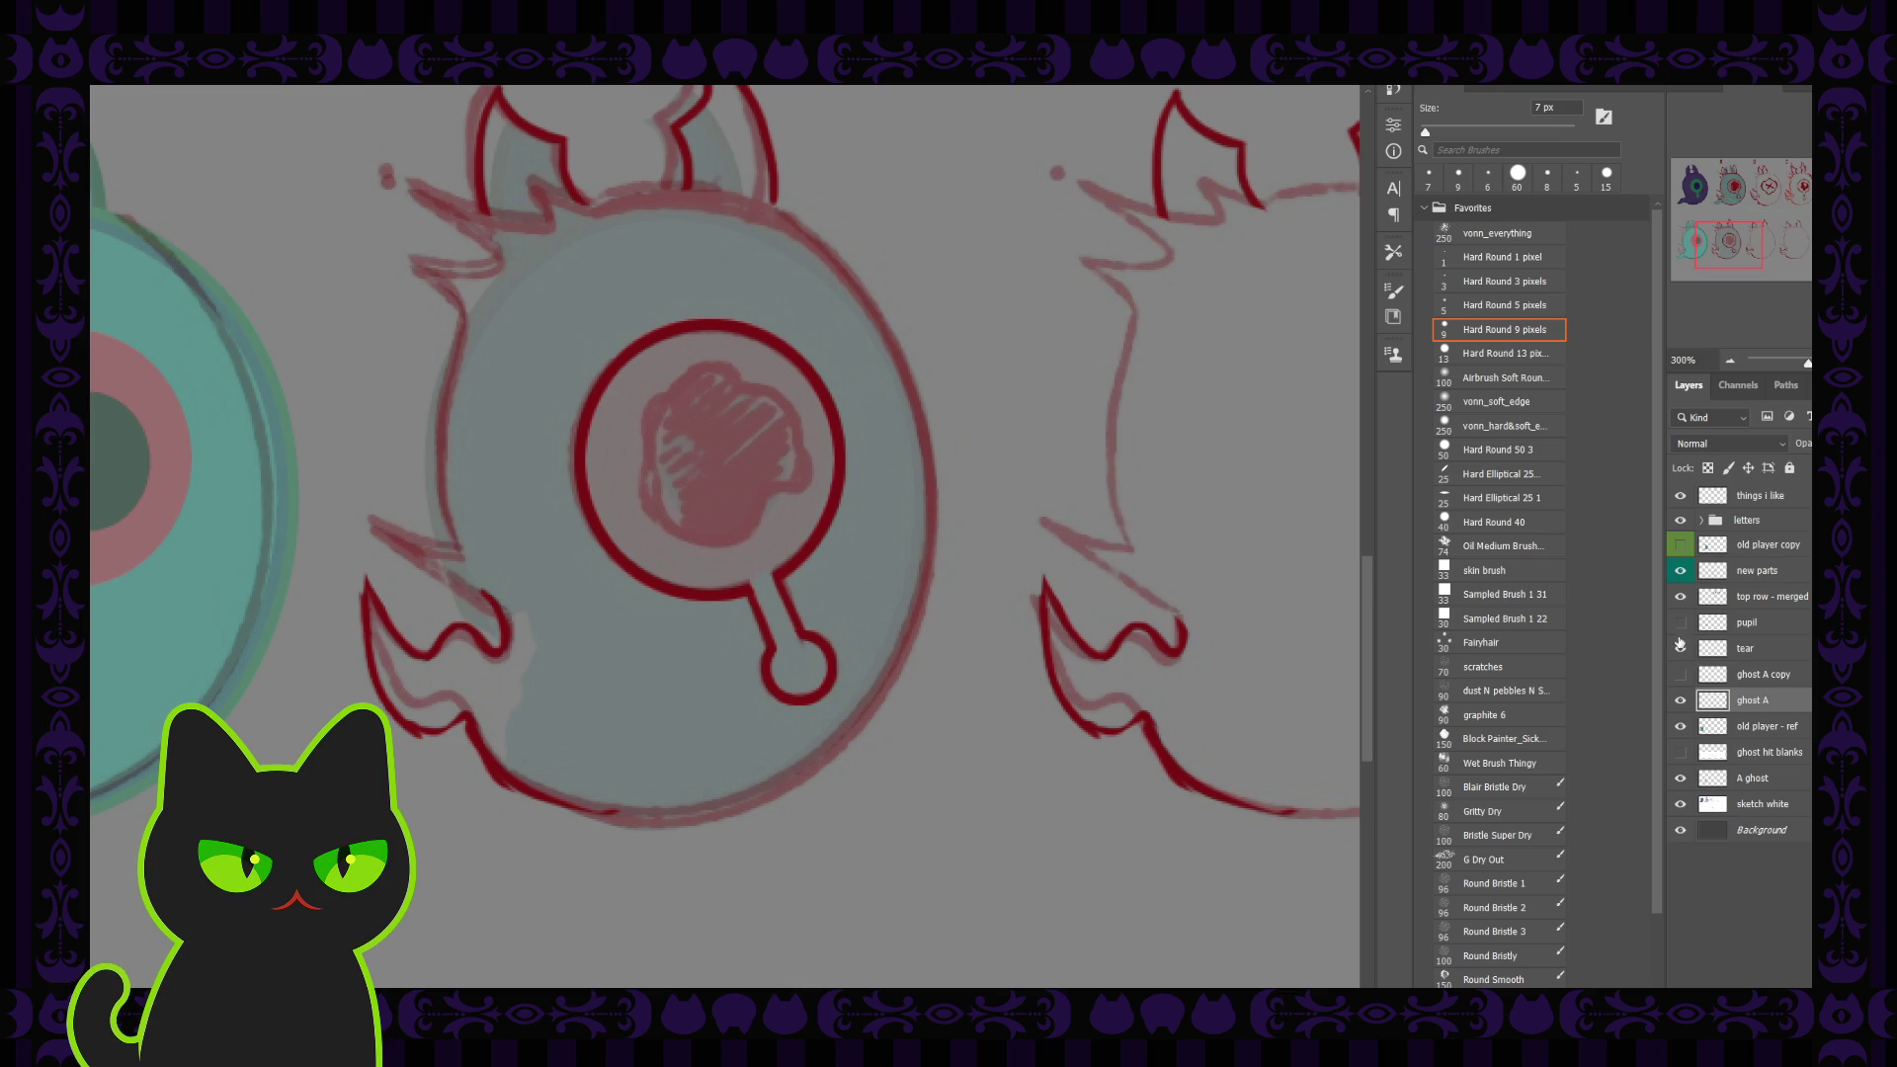
click(1681, 701)
click(1680, 700)
Step: Move tear below ghost A copy and merge ghost A into it
drag(1753, 649, 1767, 687)
click(1768, 700)
shift+click(1779, 677)
key(ctrl+e)
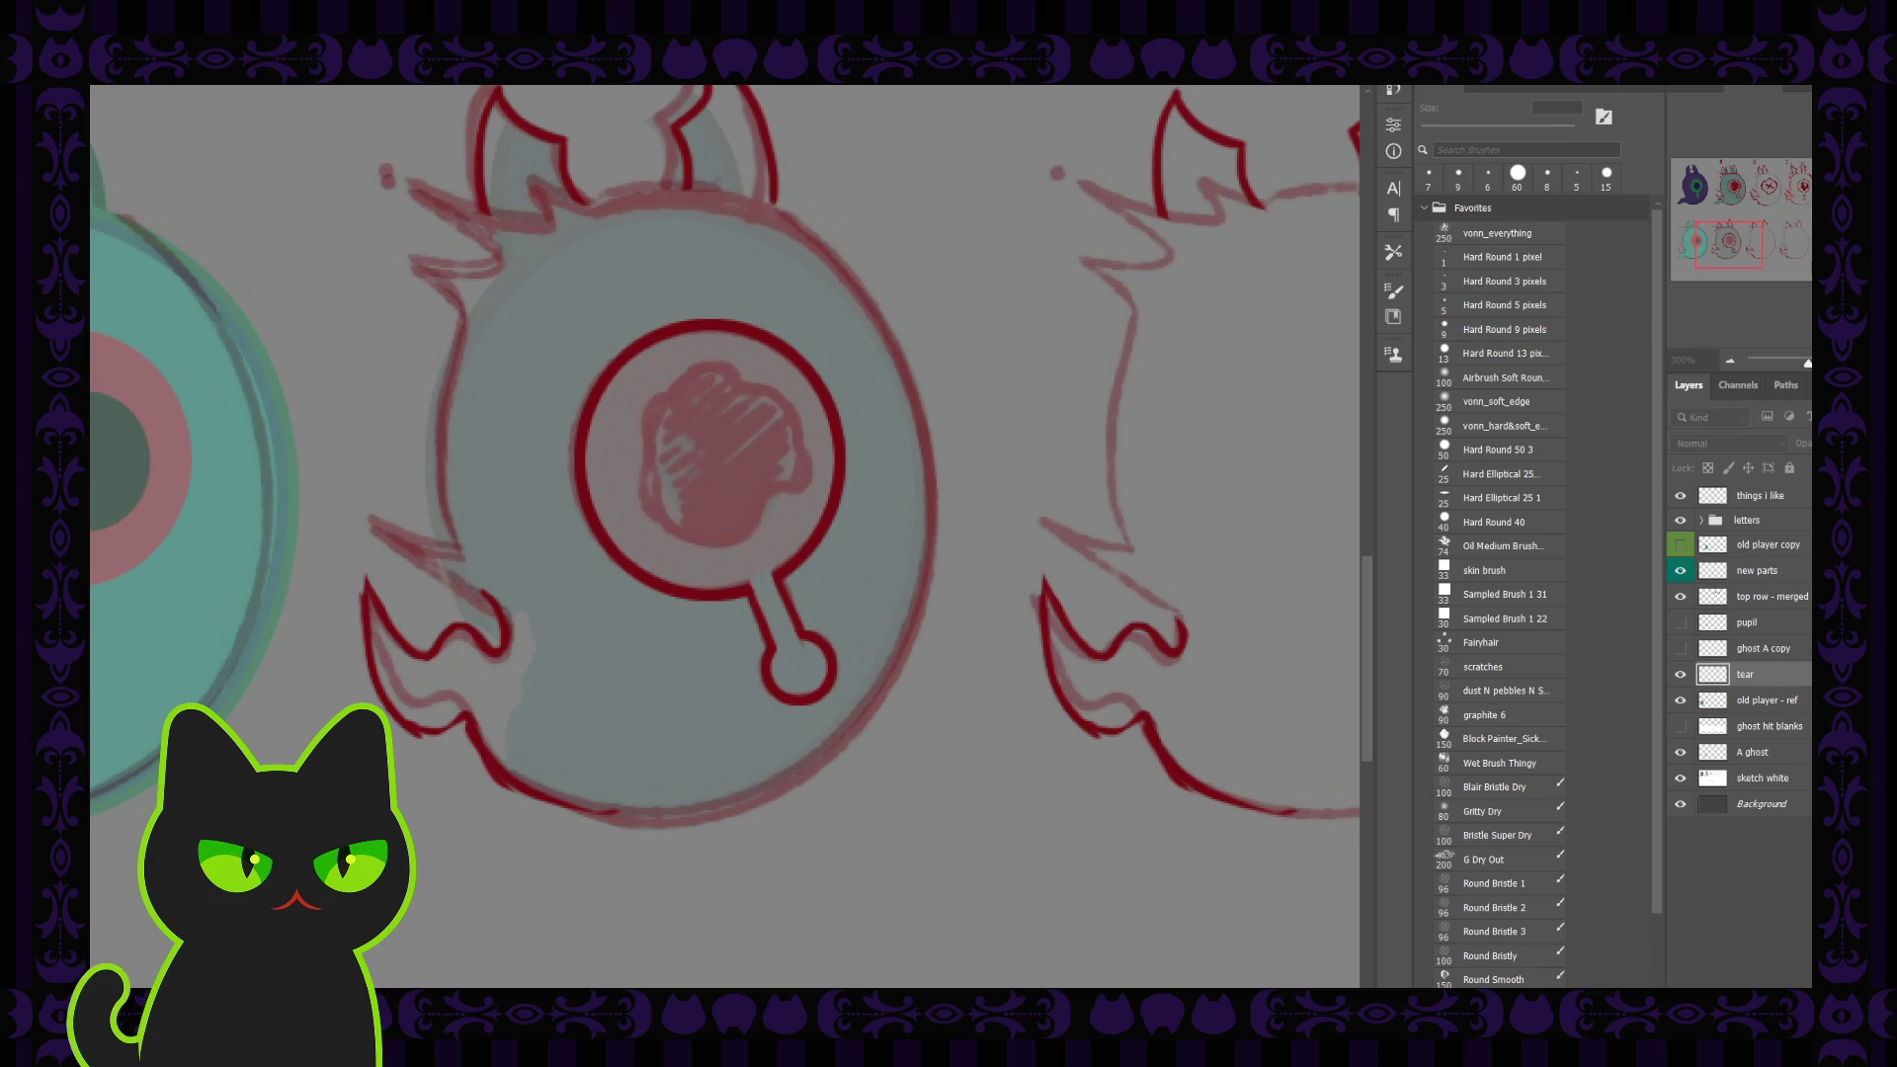
Step: Rename the merged layer 'eye' and move it up just under pupil
double_click(1745, 674)
text(eye)
key(Return)
click(1756, 652)
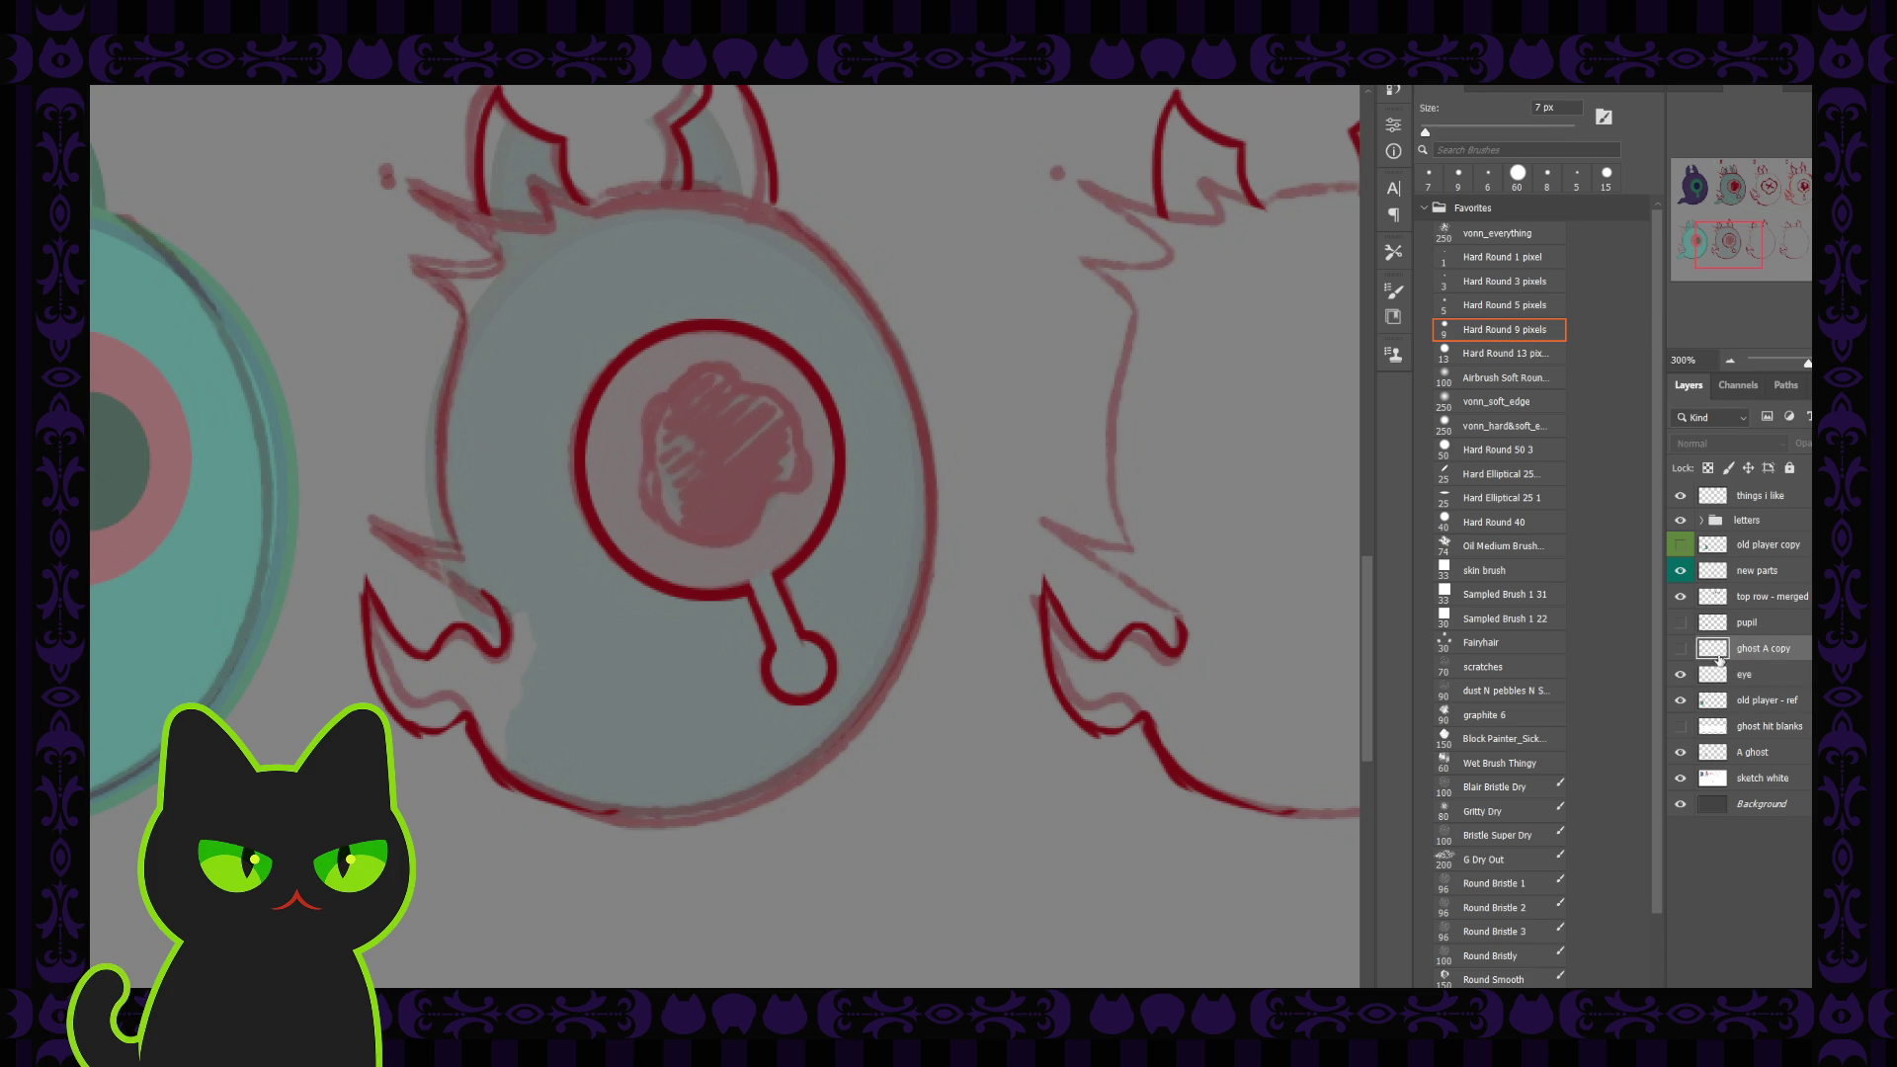
drag(1746, 675, 1745, 637)
Step: Make the dark red pupil layer visible again and zoom out to the whole sheet
click(1738, 622)
click(1679, 623)
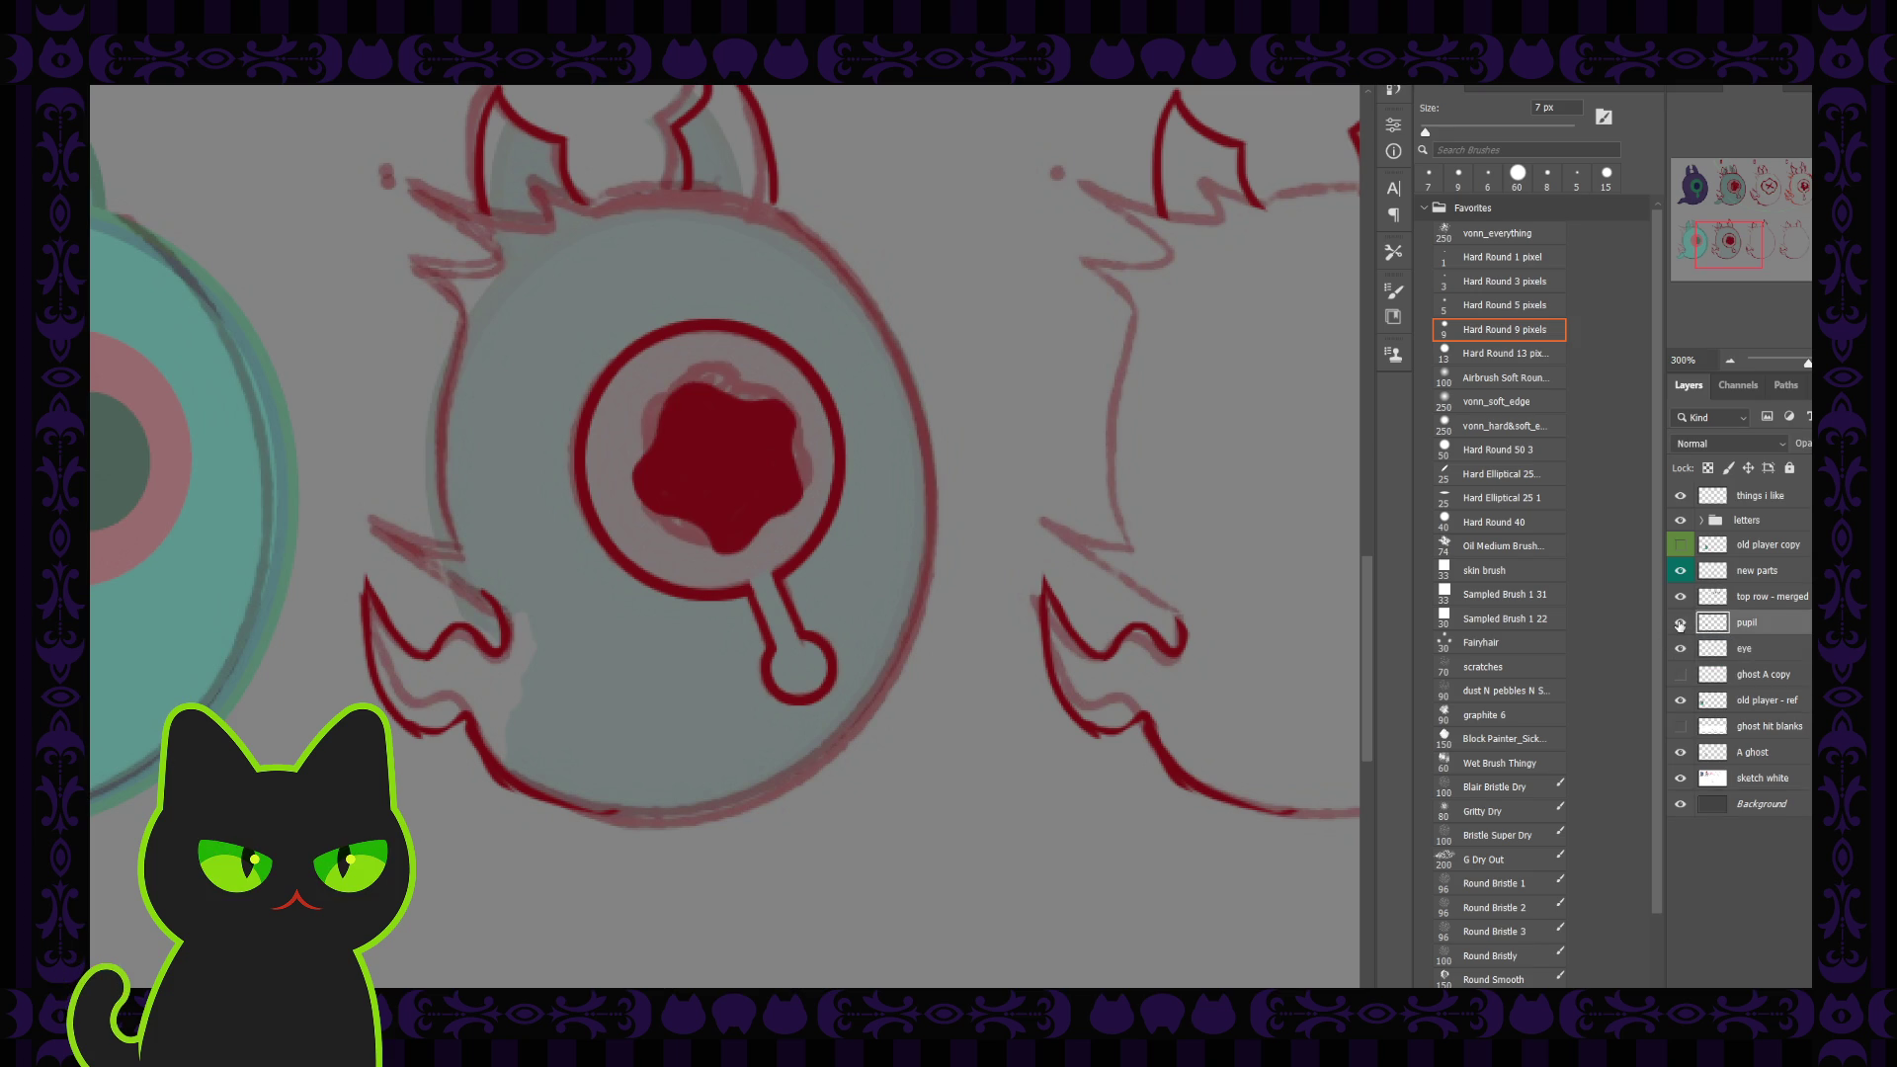
click(1679, 624)
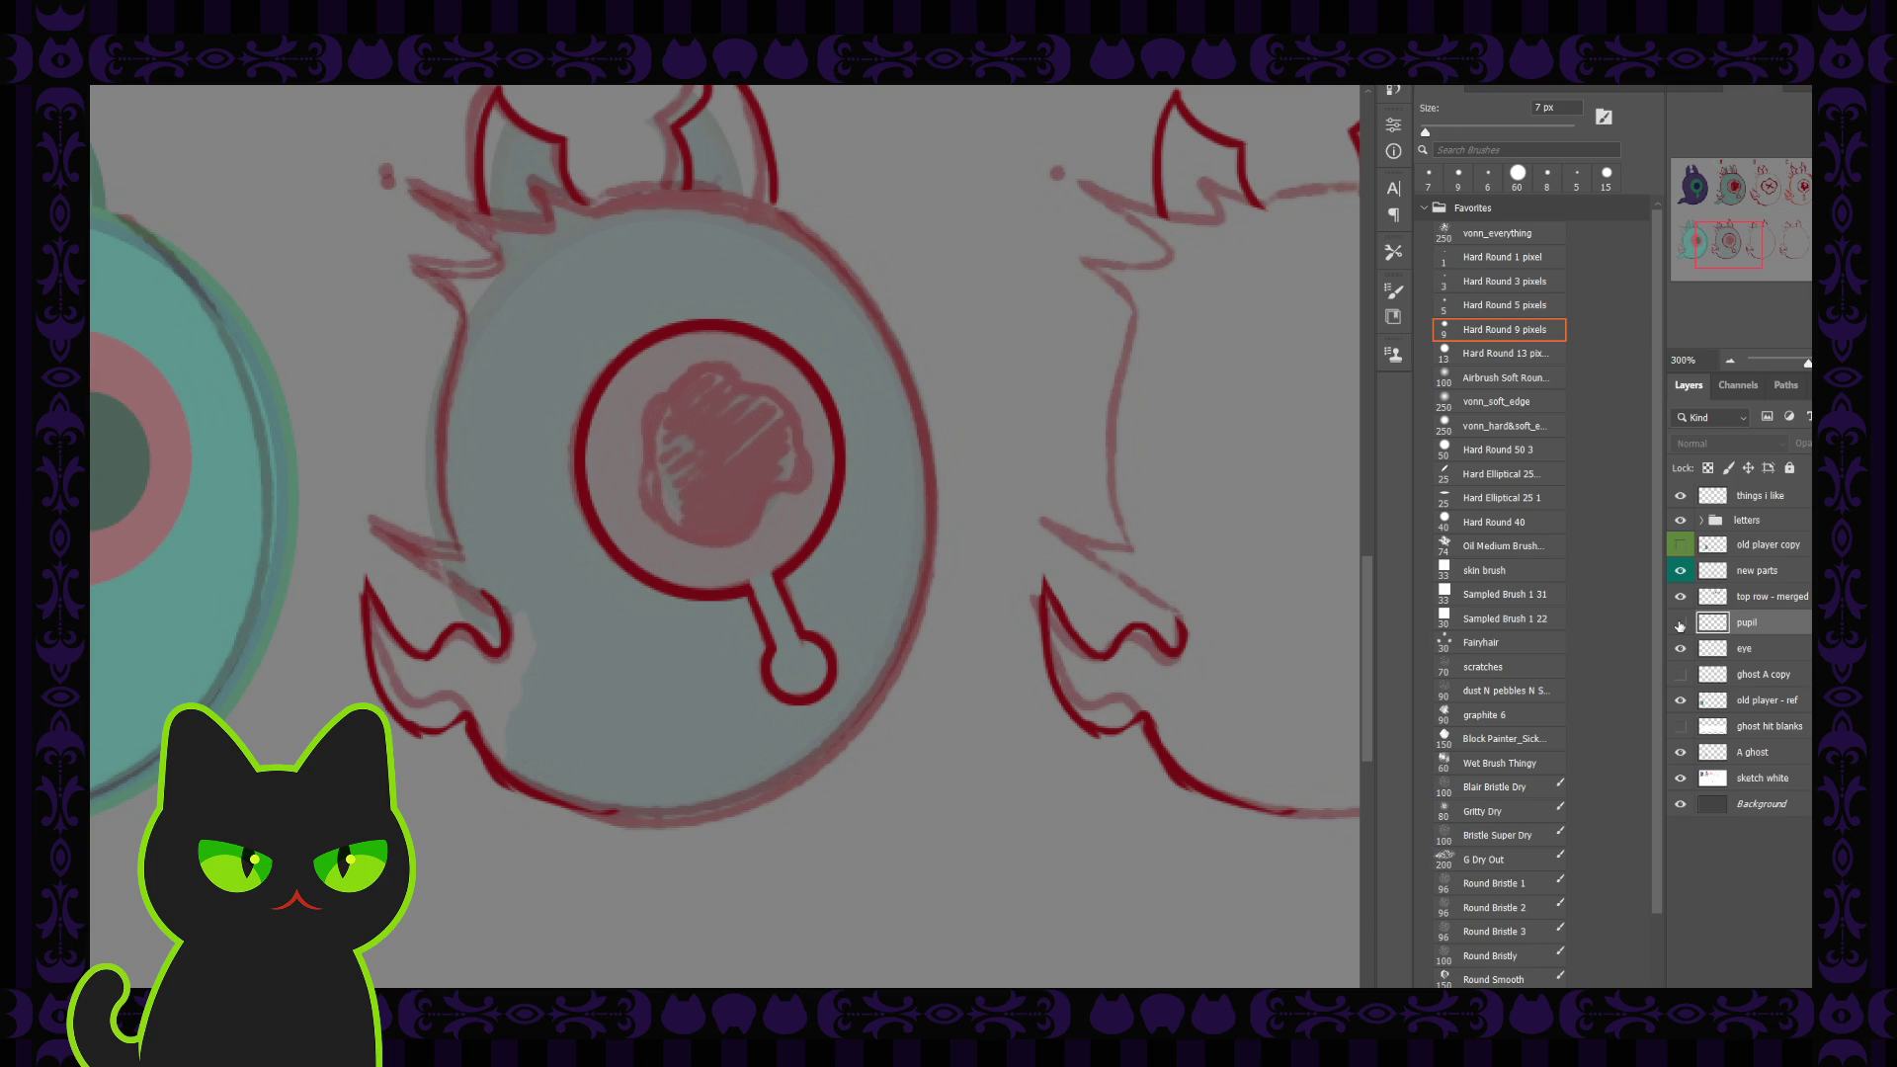
click(1679, 624)
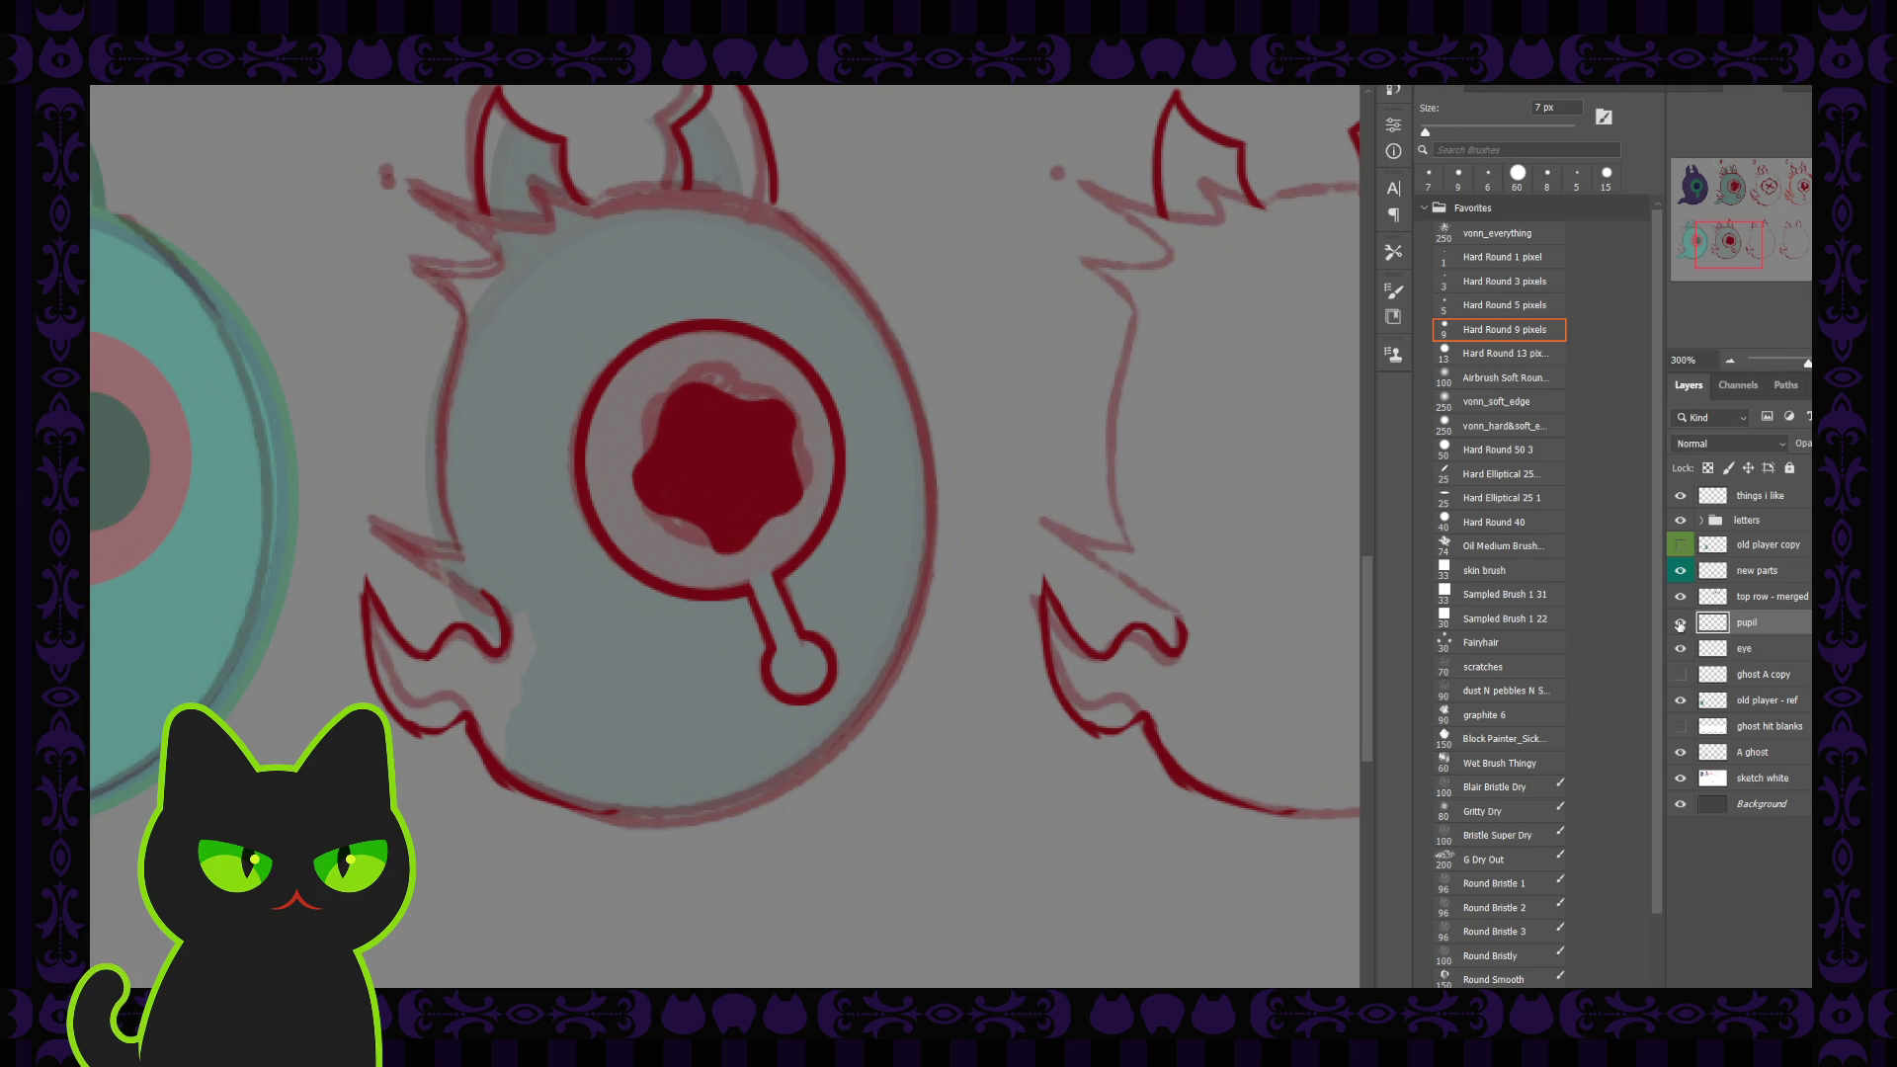
key(ctrl+minus)
key(ctrl+minus)
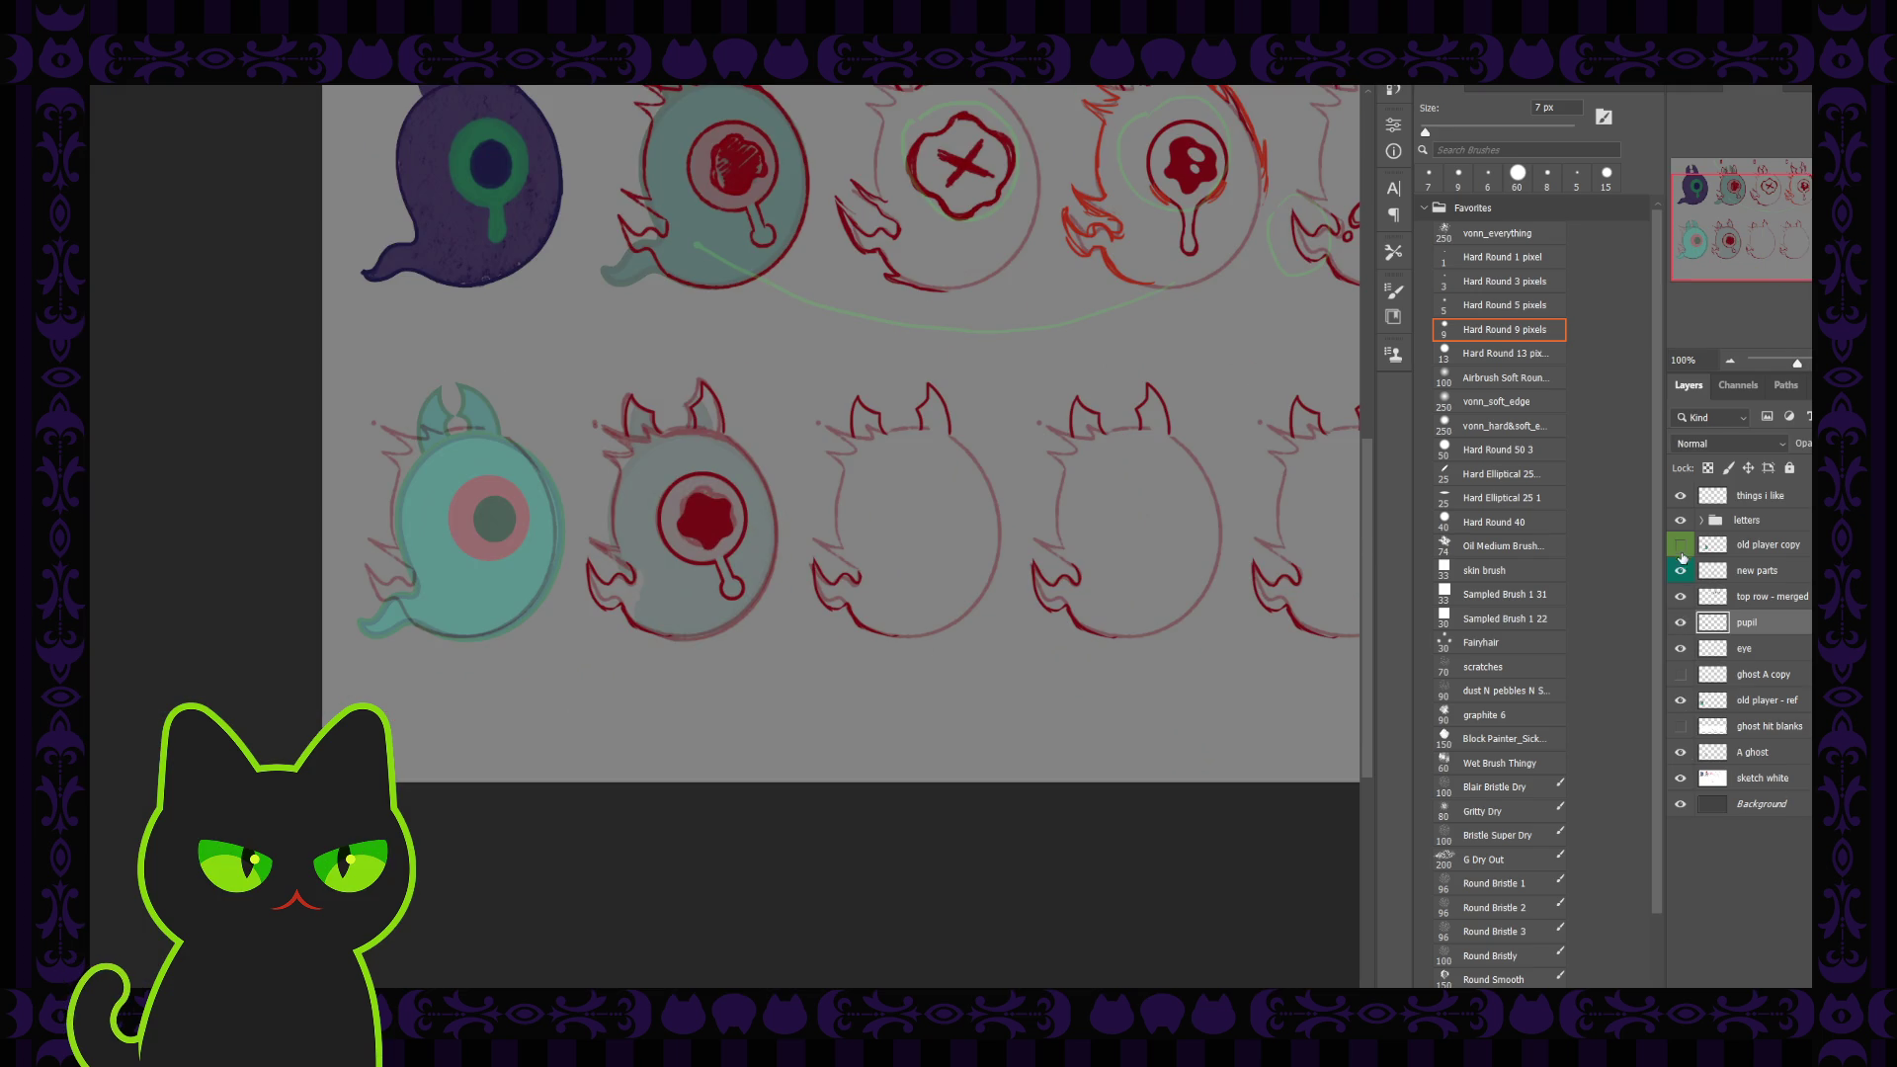
Step: Hide the A ghost layer's light teal fill, leaving old player - ref visible
click(1679, 701)
click(1680, 702)
click(1678, 754)
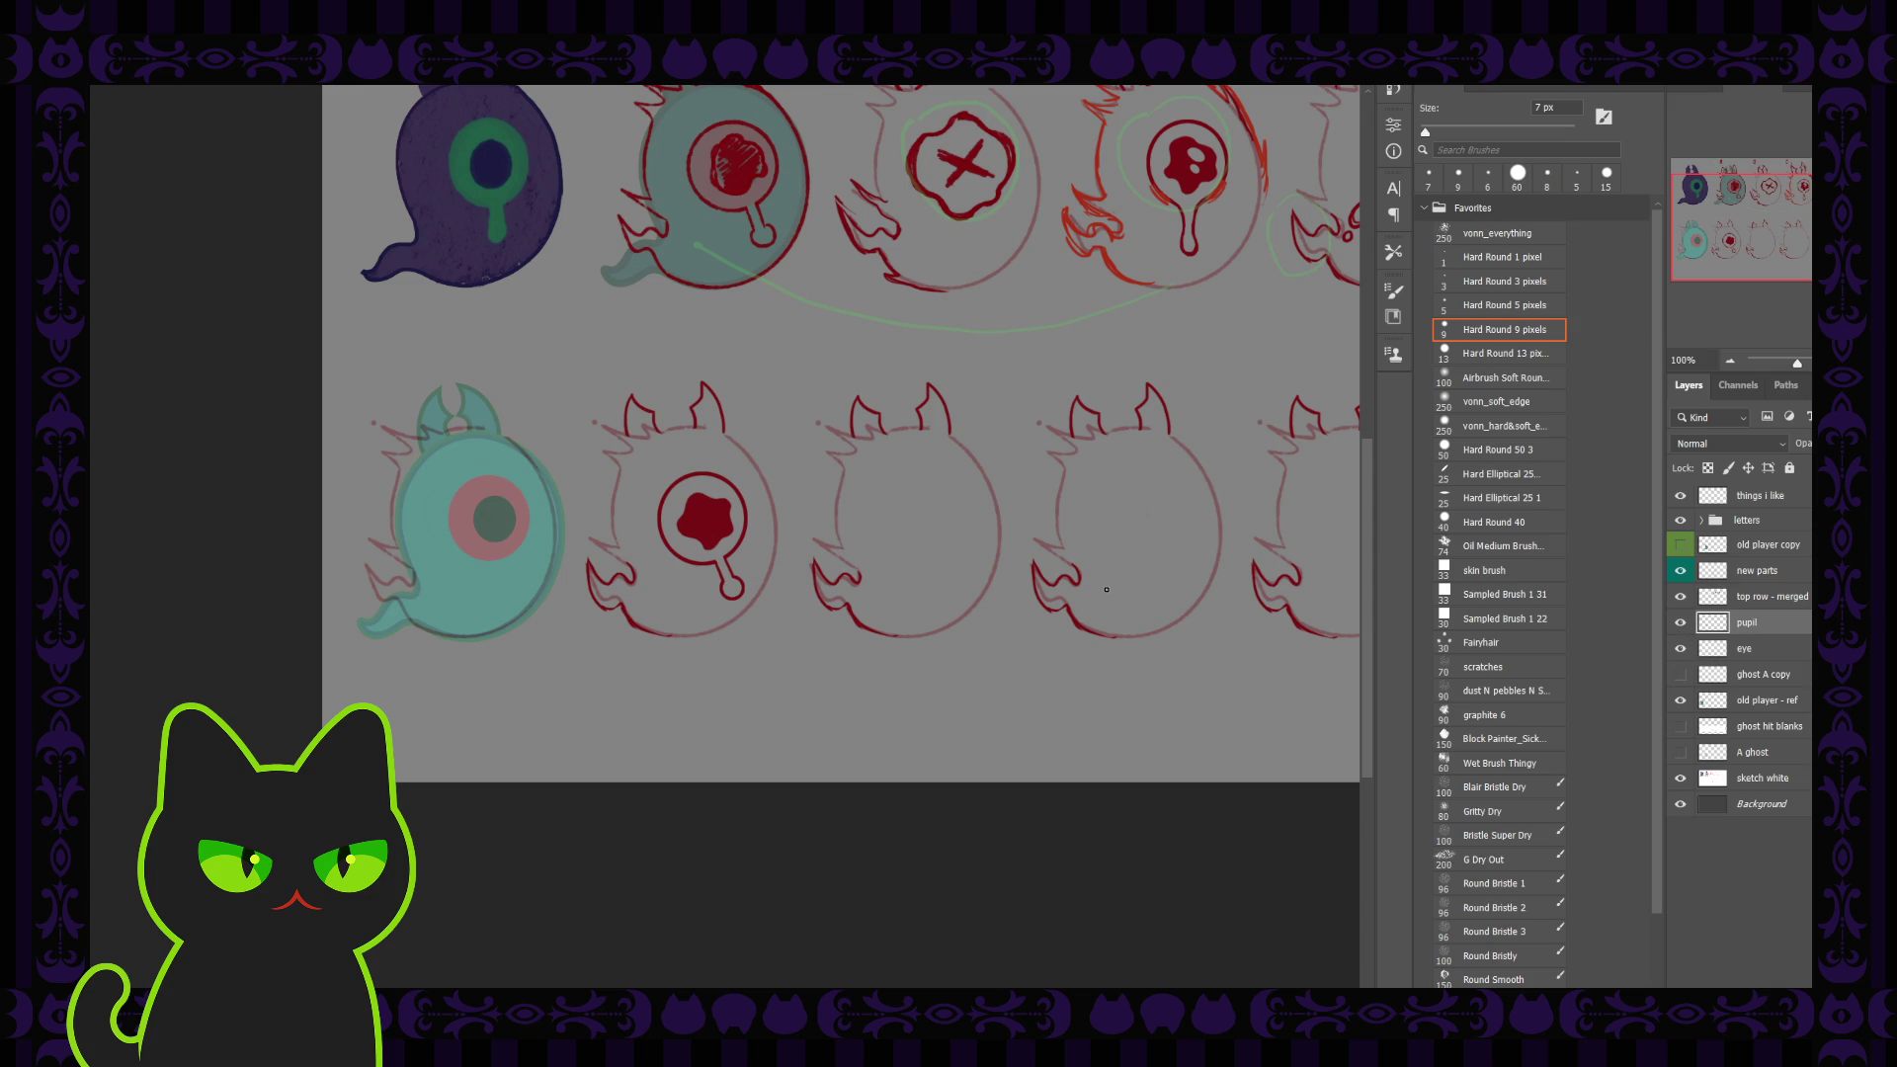
scroll(1106, 598, up, 2)
scroll(1107, 593, up, 1)
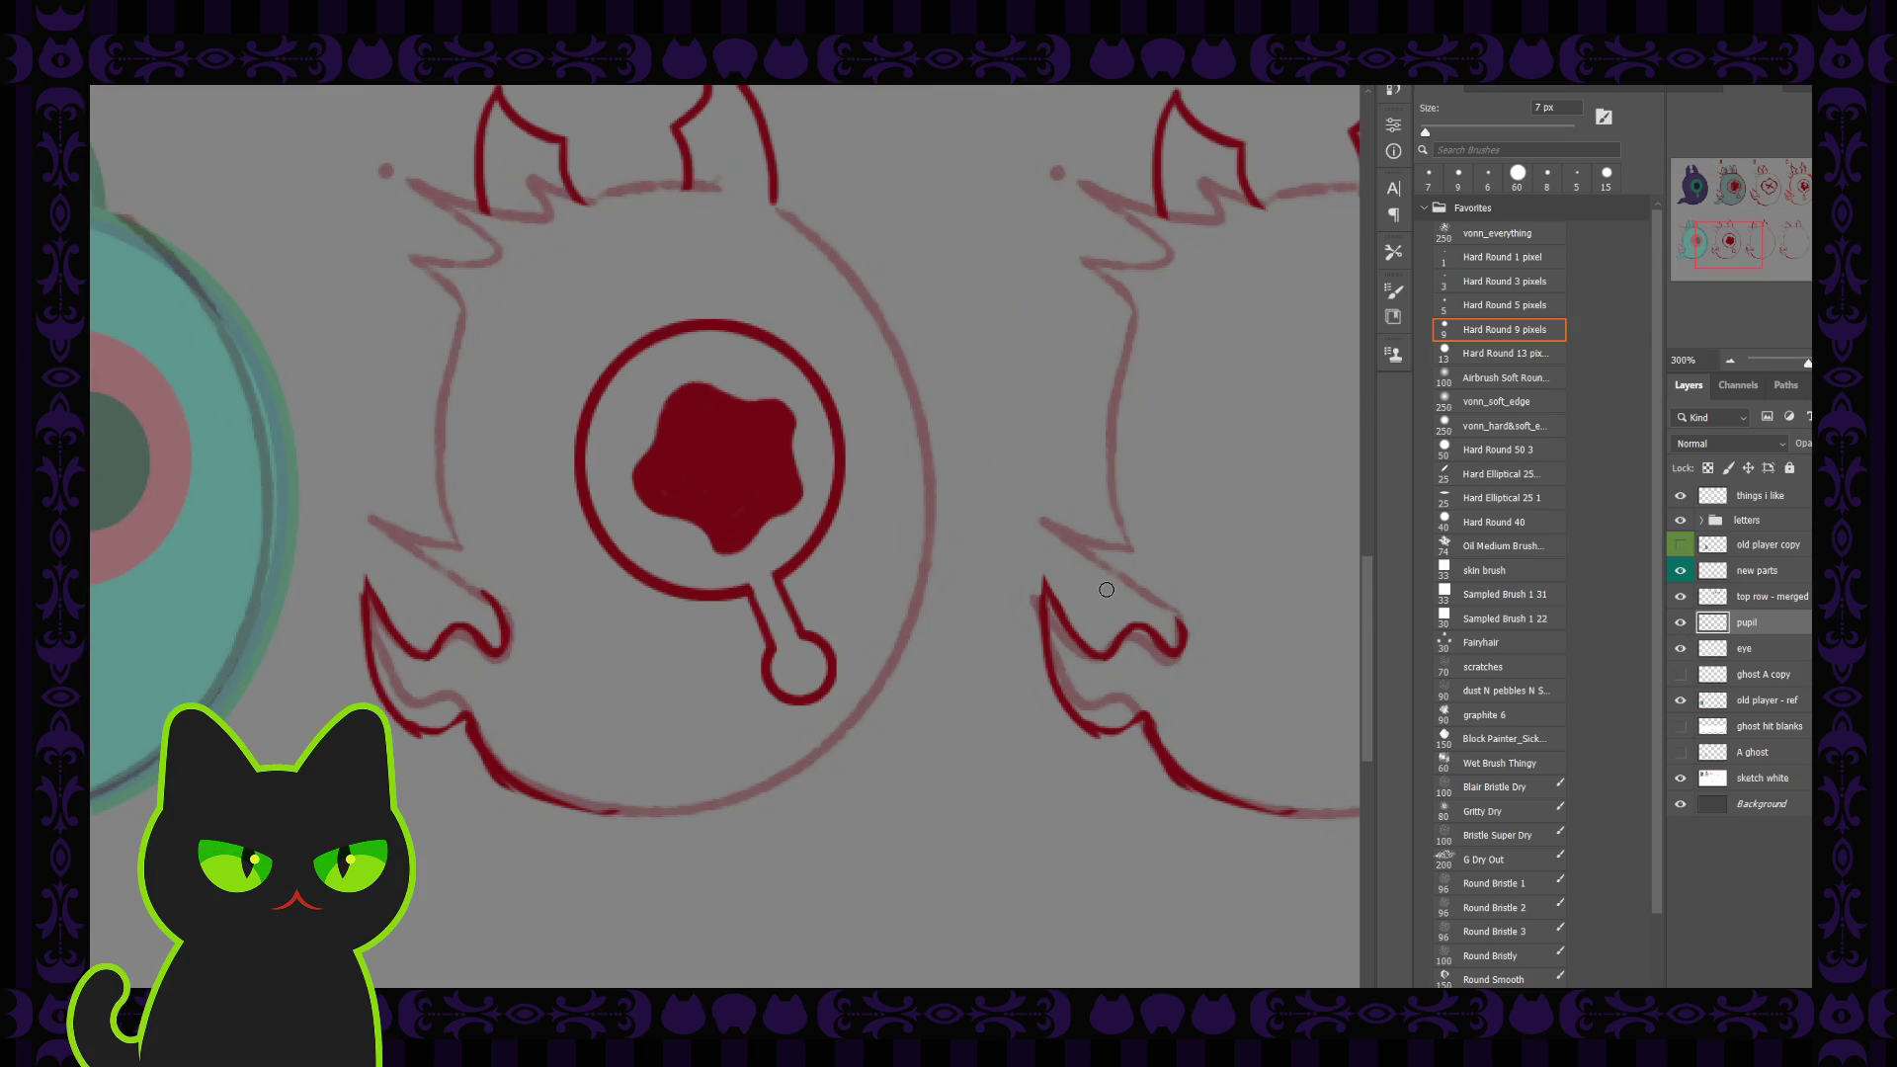
Step: Erase the right edge of the pupil blob, then shrink the eraser to 15 px
key(bracketright)
key(bracketright)
key(bracketright)
mouse_move(770, 400)
mouse_down()
mouse_move(801, 466)
mouse_move(673, 506)
mouse_move(745, 465)
mouse_move(732, 529)
mouse_up()
key(bracketleft)
key(bracketleft)
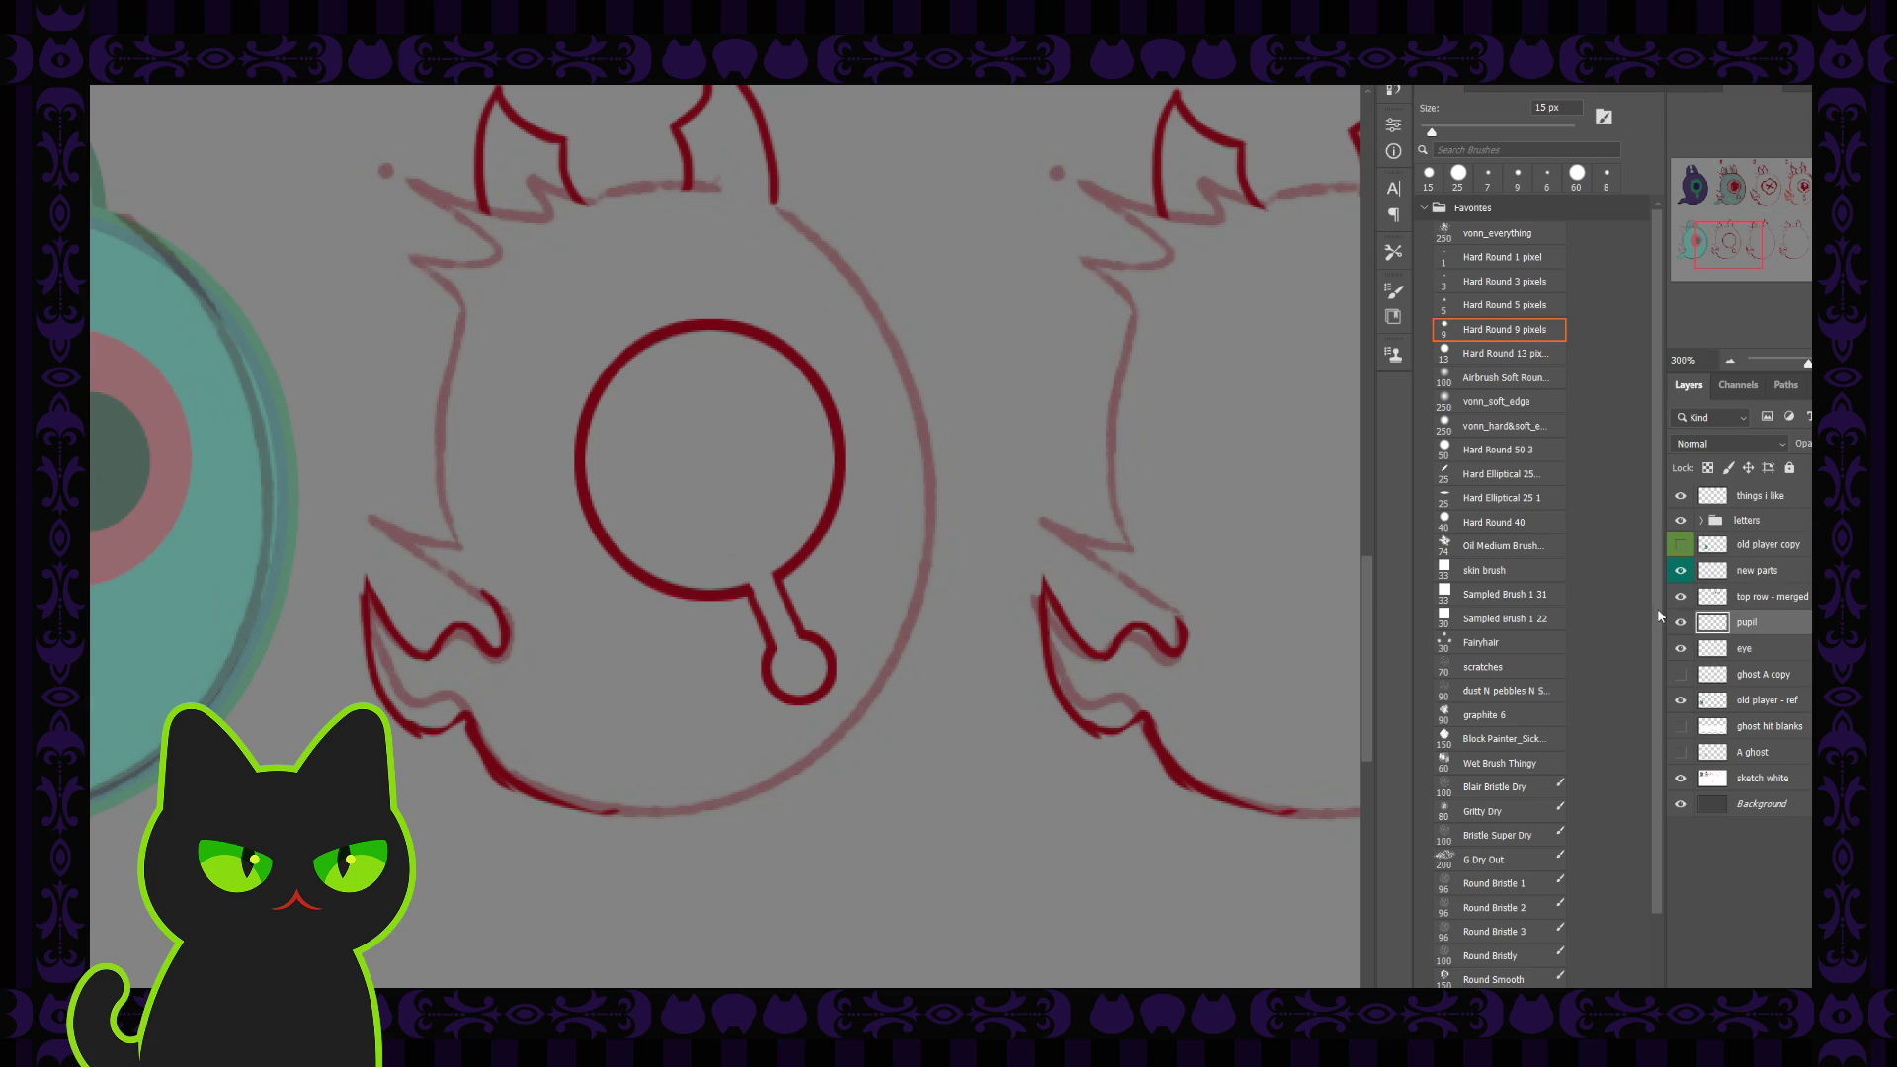
Step: Repaint the pupil's lower and lower-right edges in dark red with a 7–8 px brush
click(1680, 750)
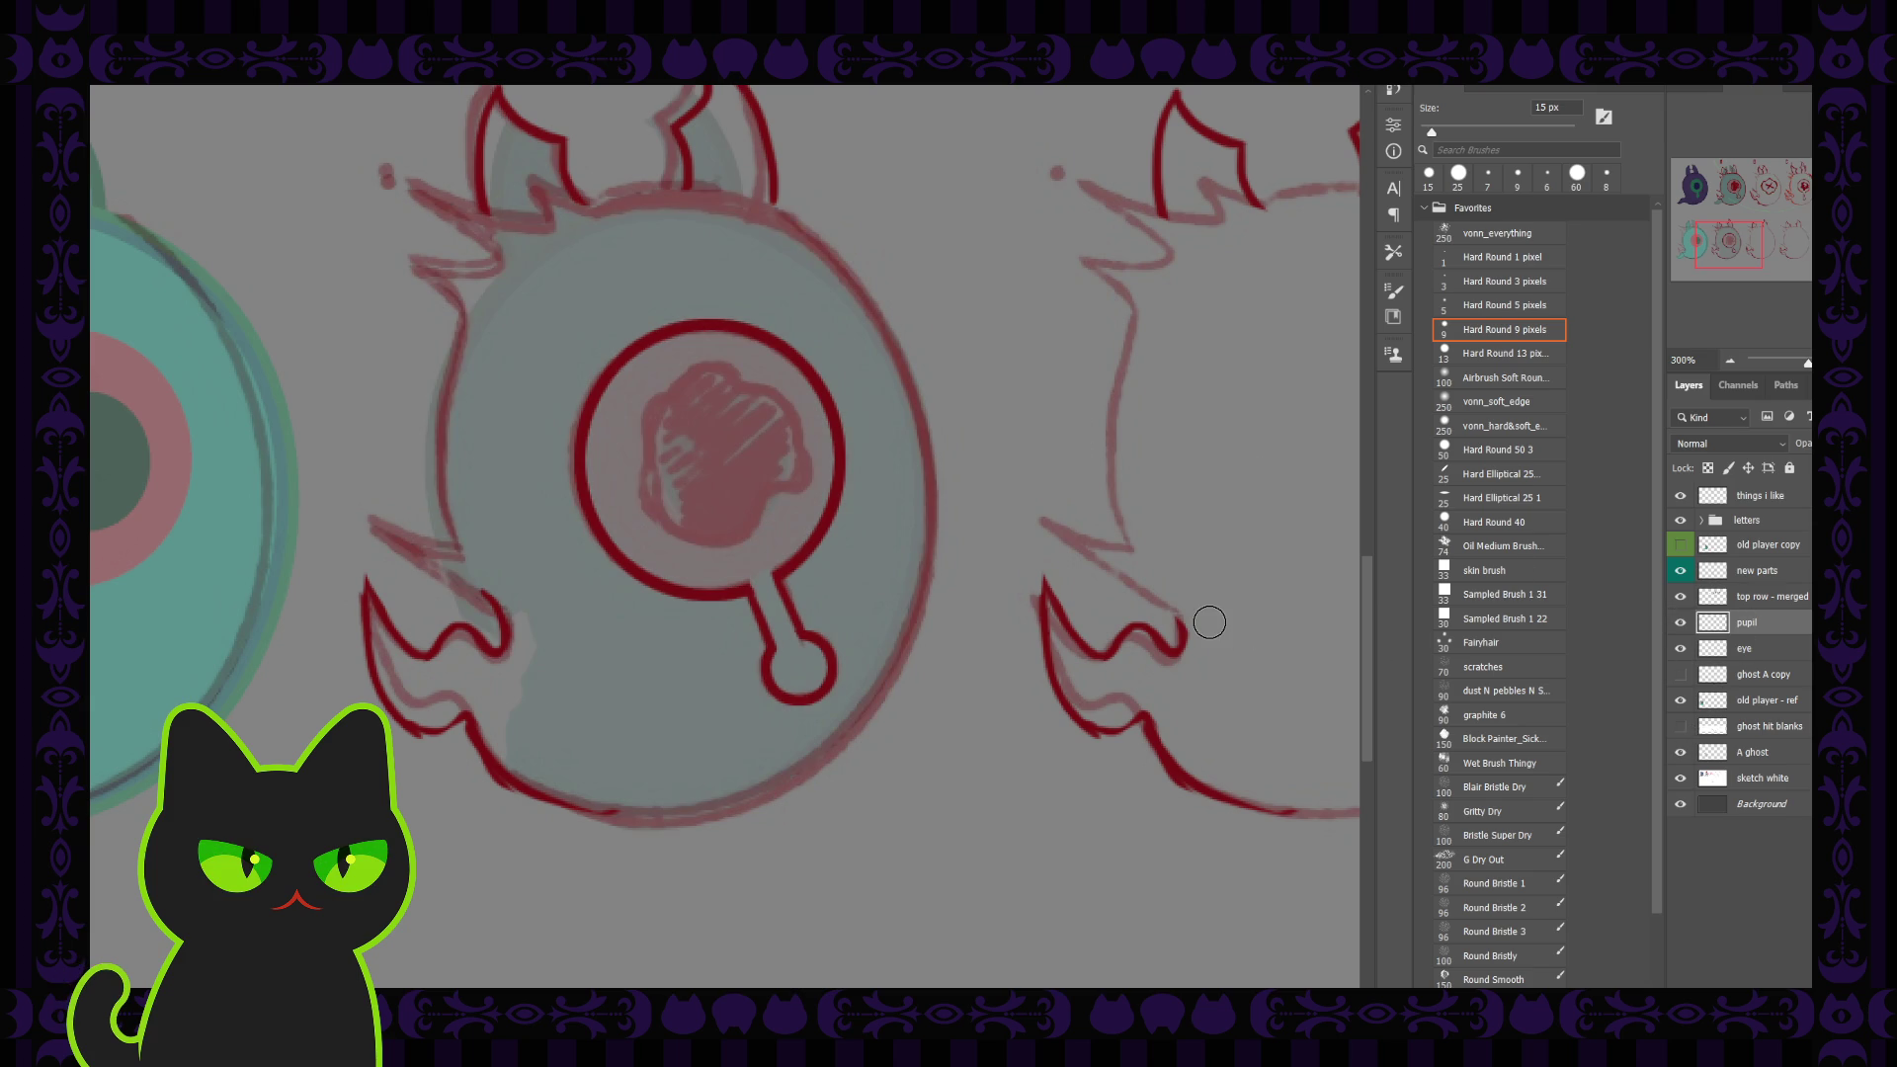
key(period)
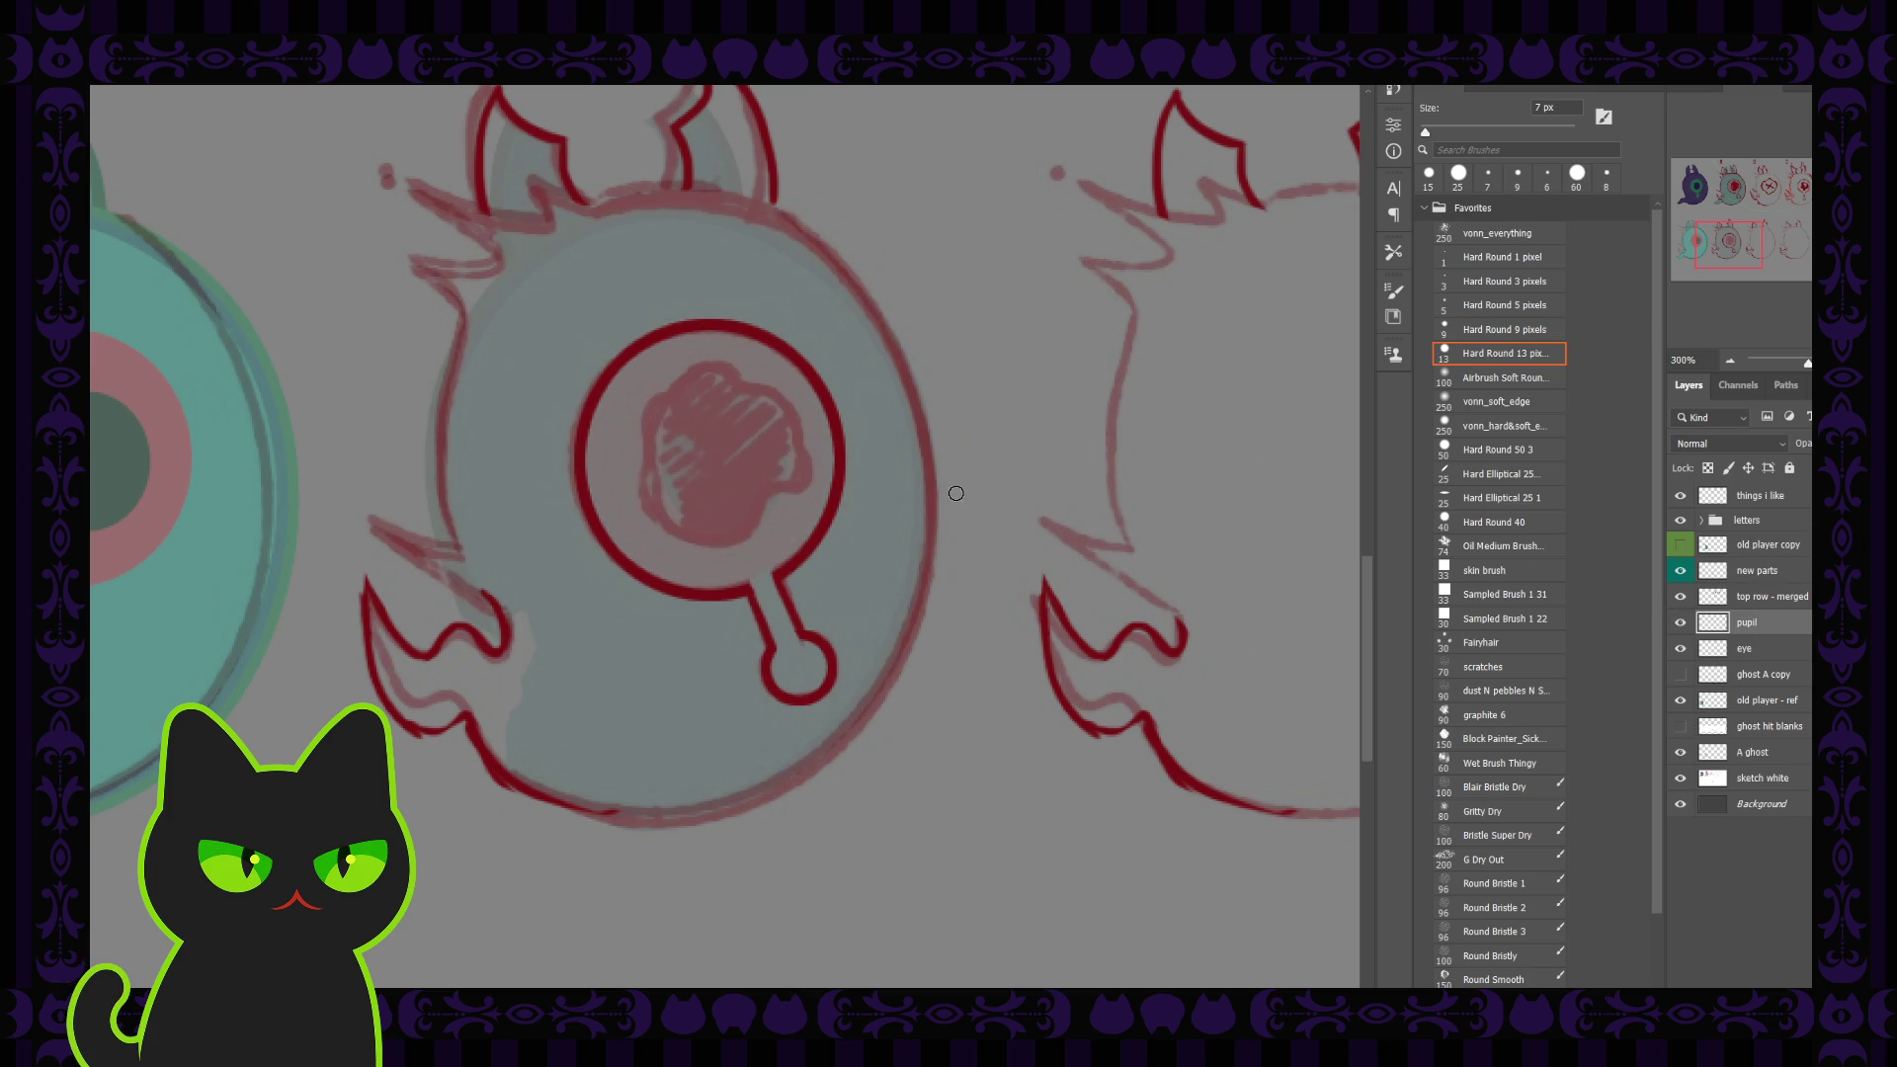
mouse_move(799, 486)
mouse_down()
mouse_move(654, 507)
mouse_move(741, 384)
mouse_move(782, 499)
mouse_up()
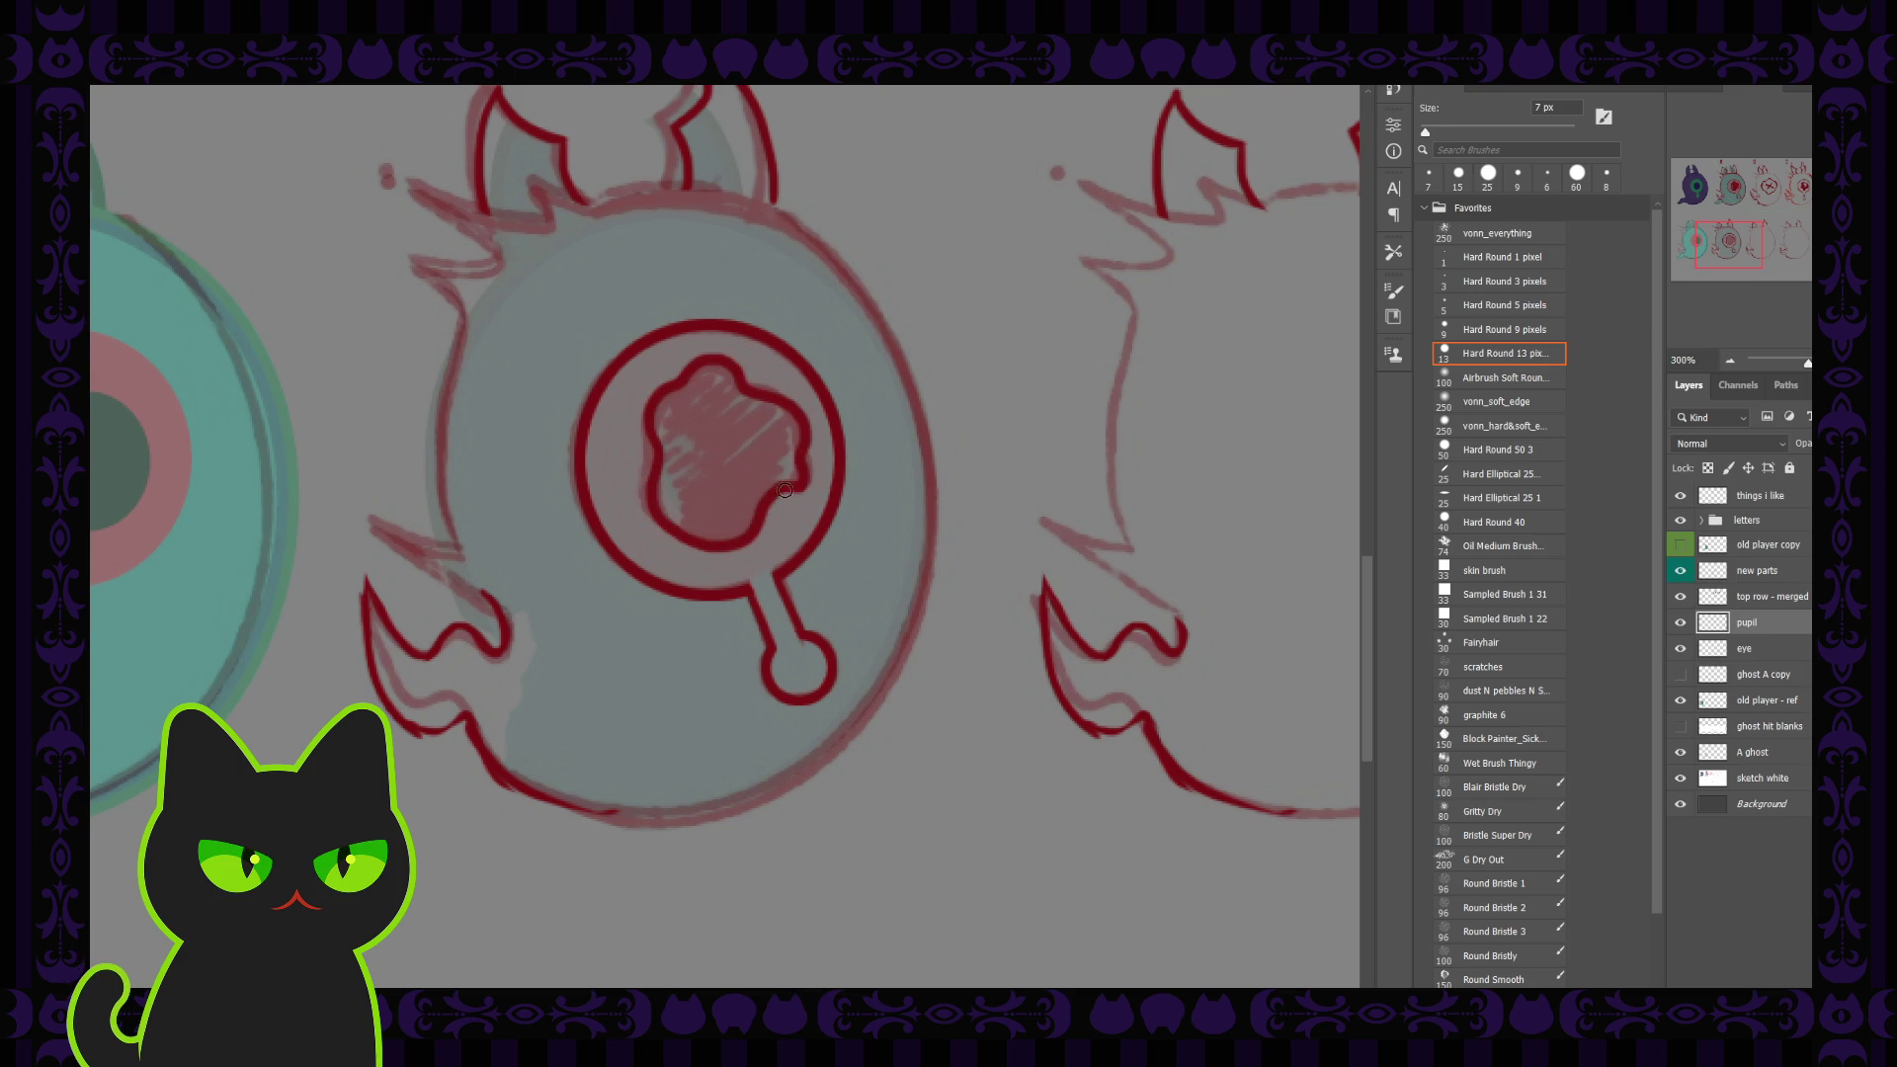
key(bracketright)
mouse_move(797, 452)
mouse_down()
mouse_move(745, 491)
mouse_move(784, 450)
mouse_move(677, 425)
mouse_move(745, 526)
mouse_move(673, 491)
mouse_move(668, 513)
mouse_move(728, 533)
mouse_move(793, 426)
mouse_move(745, 428)
mouse_move(707, 369)
mouse_move(655, 415)
mouse_move(726, 430)
mouse_up()
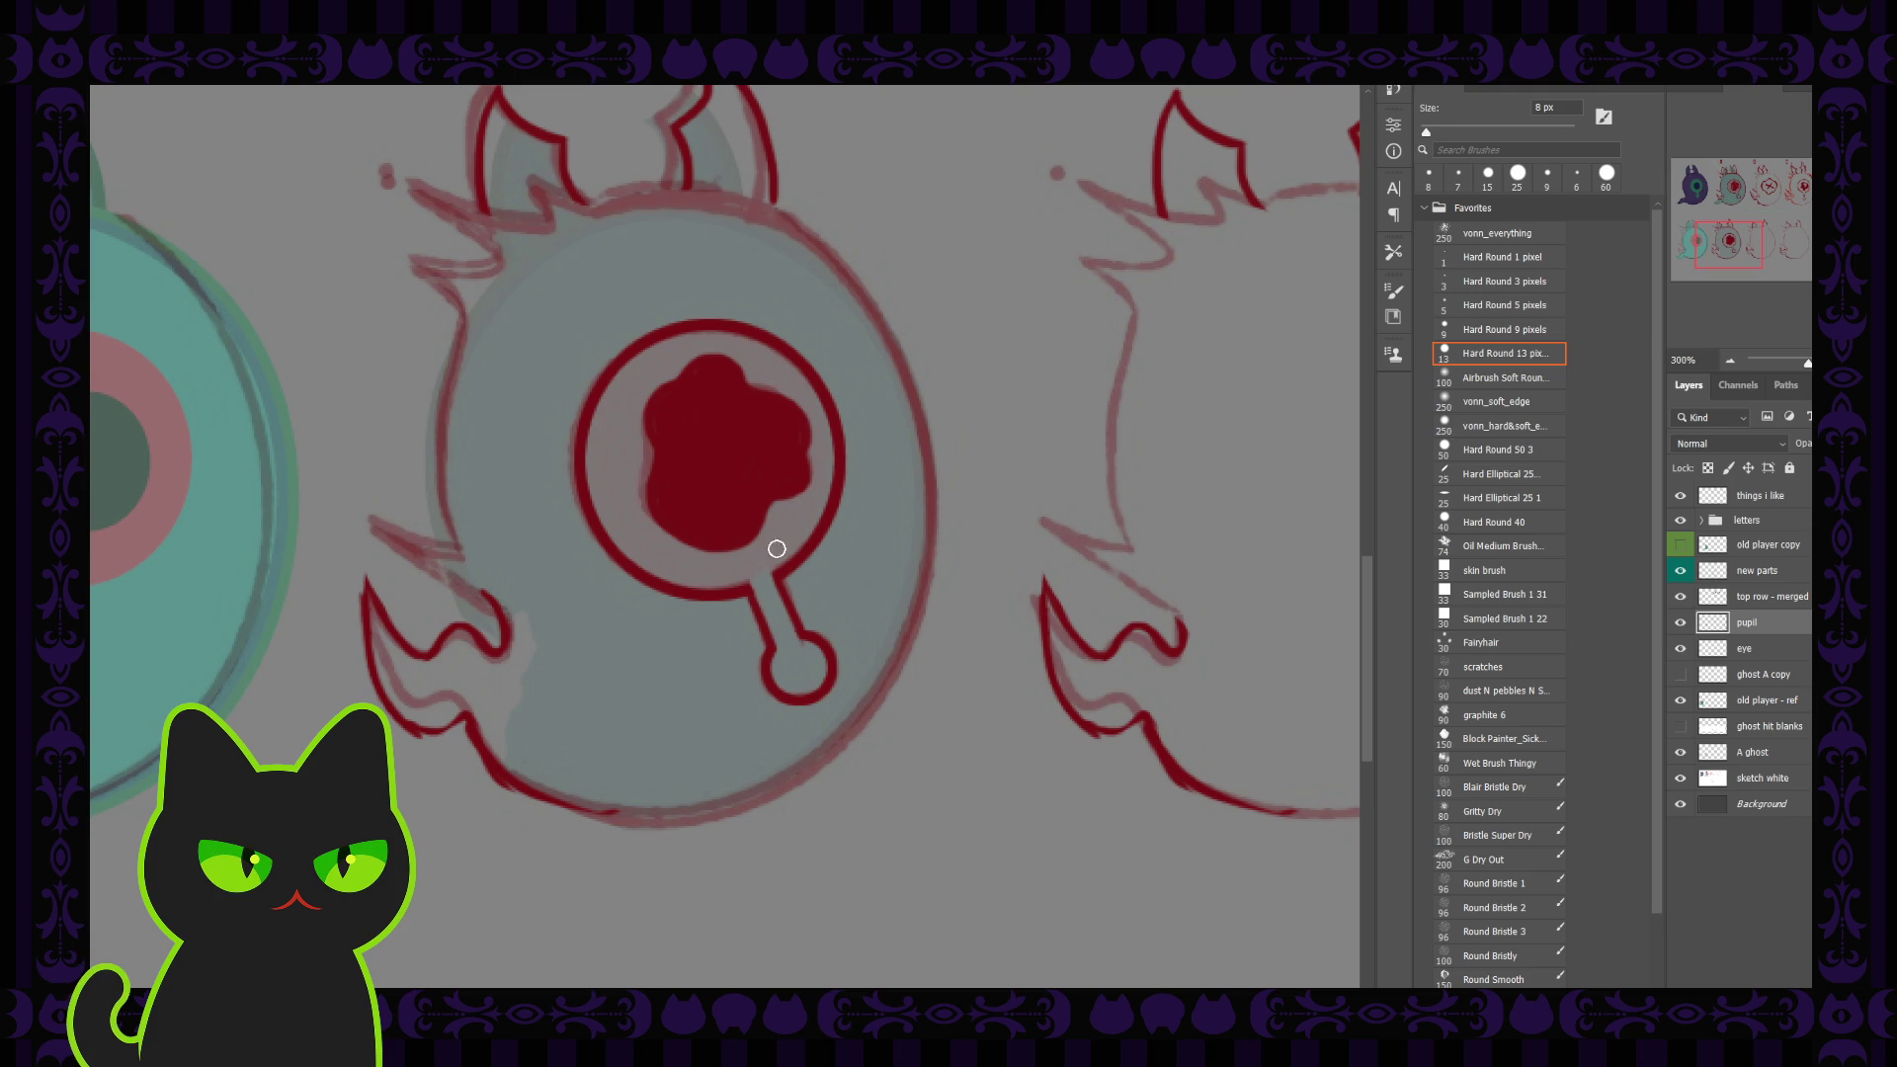
click(1681, 751)
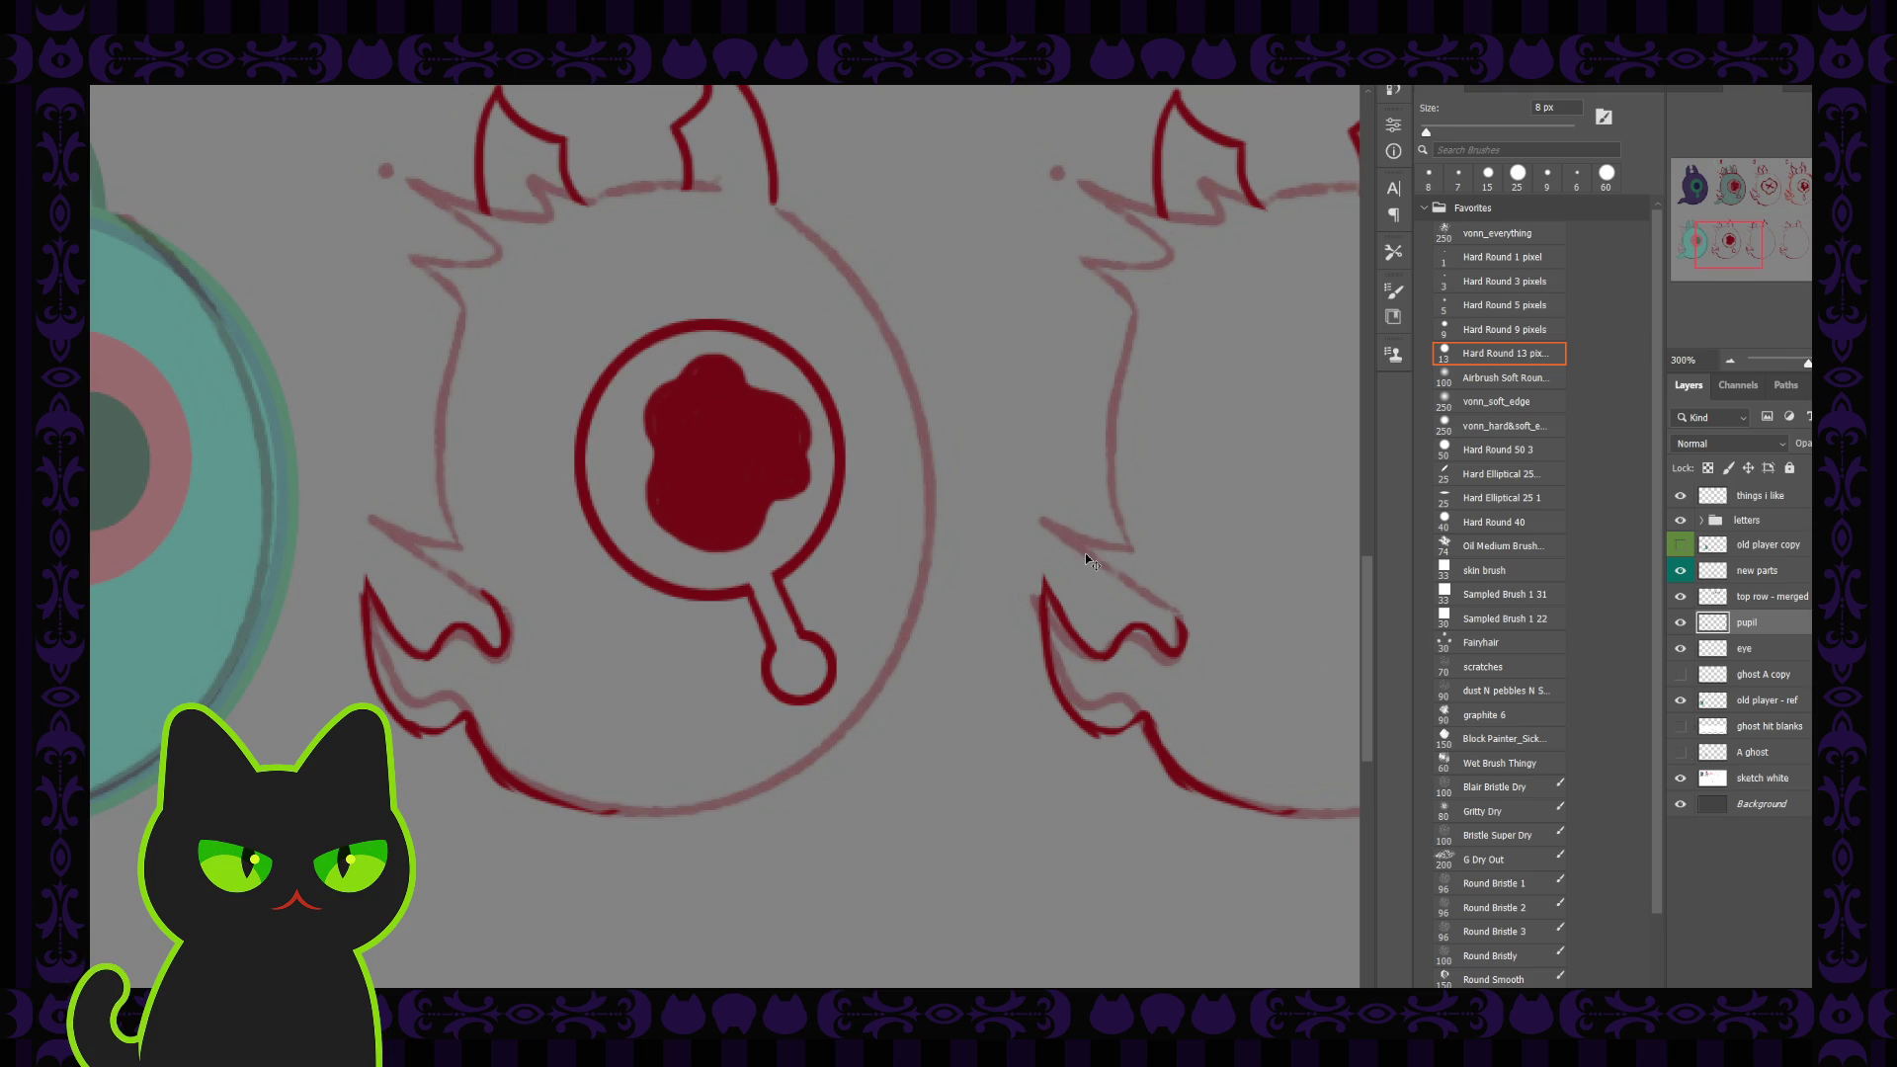
Step: Switch back to the Hard Round 9 pixels brush
scroll(1086, 555, down, 3)
scroll(1086, 554, down, 1)
scroll(1087, 558, up, 1)
key(comma)
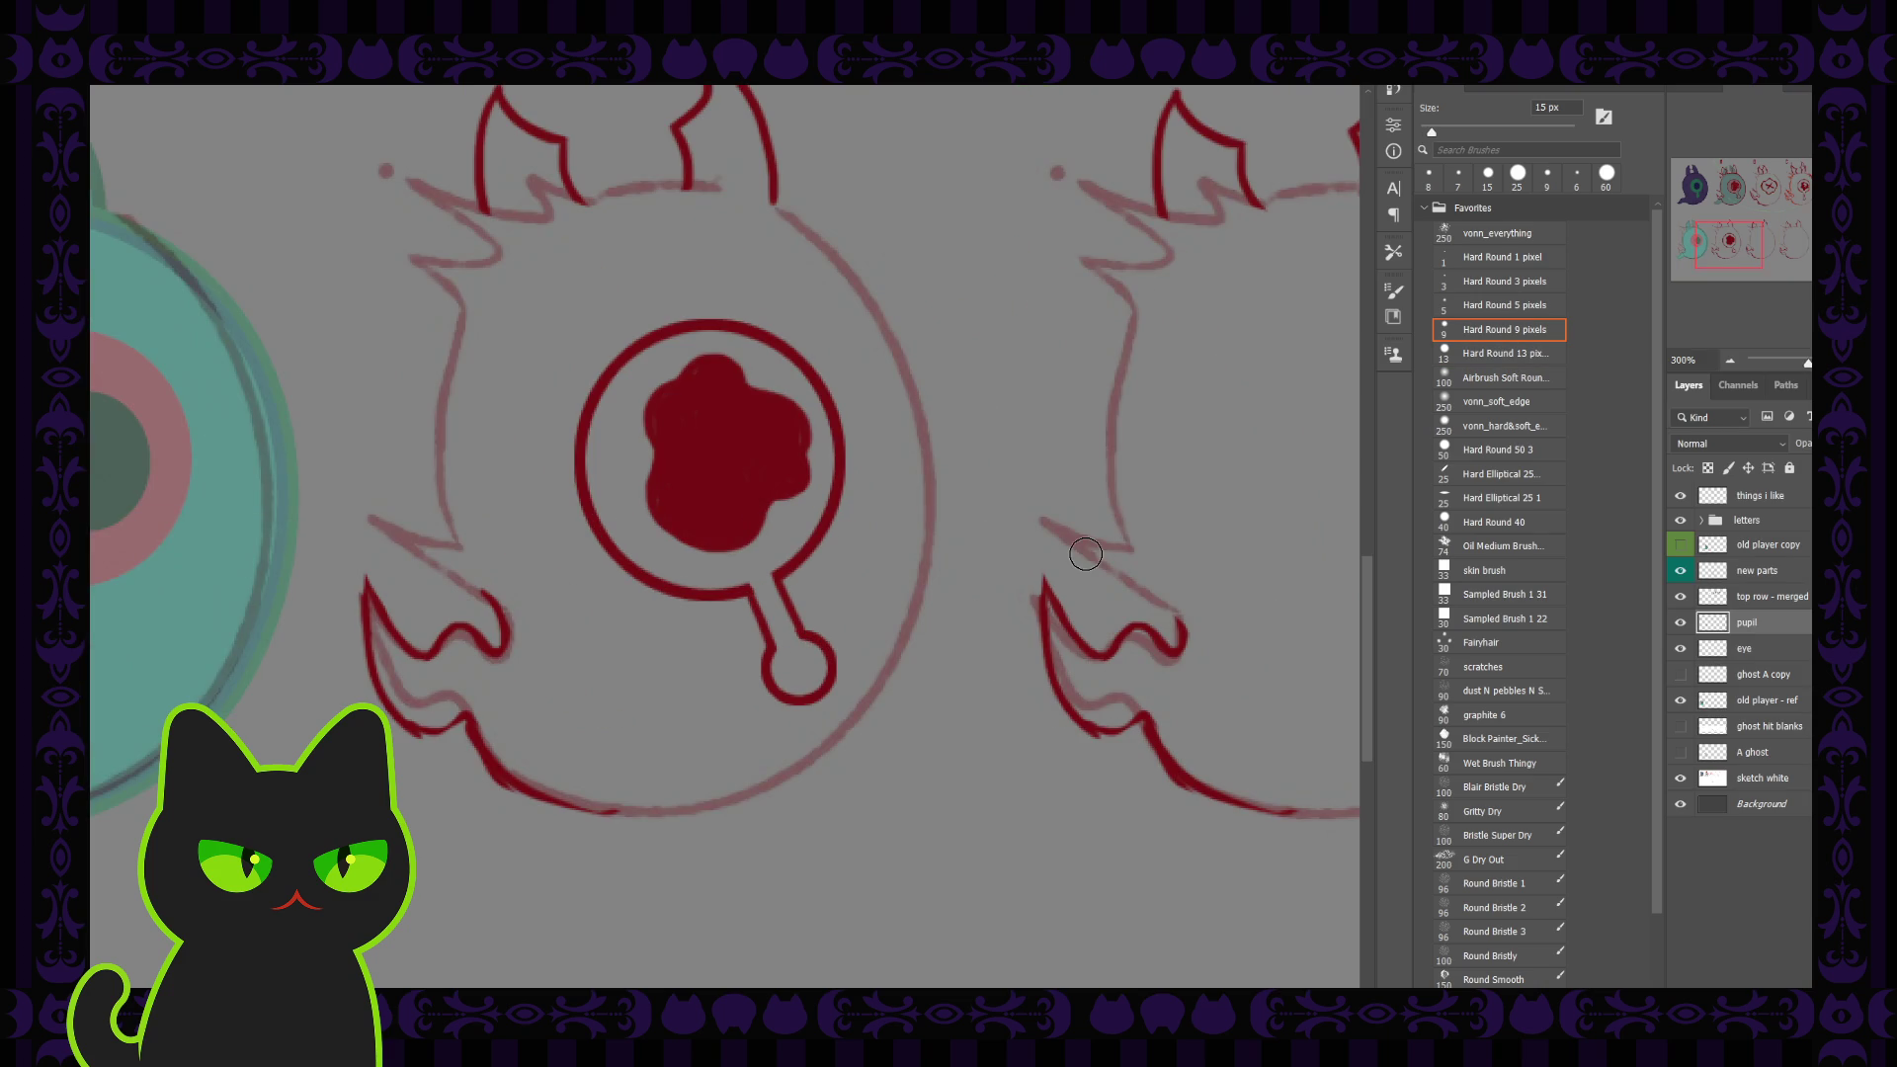
key(bracketright)
key(bracketright)
key(bracketleft)
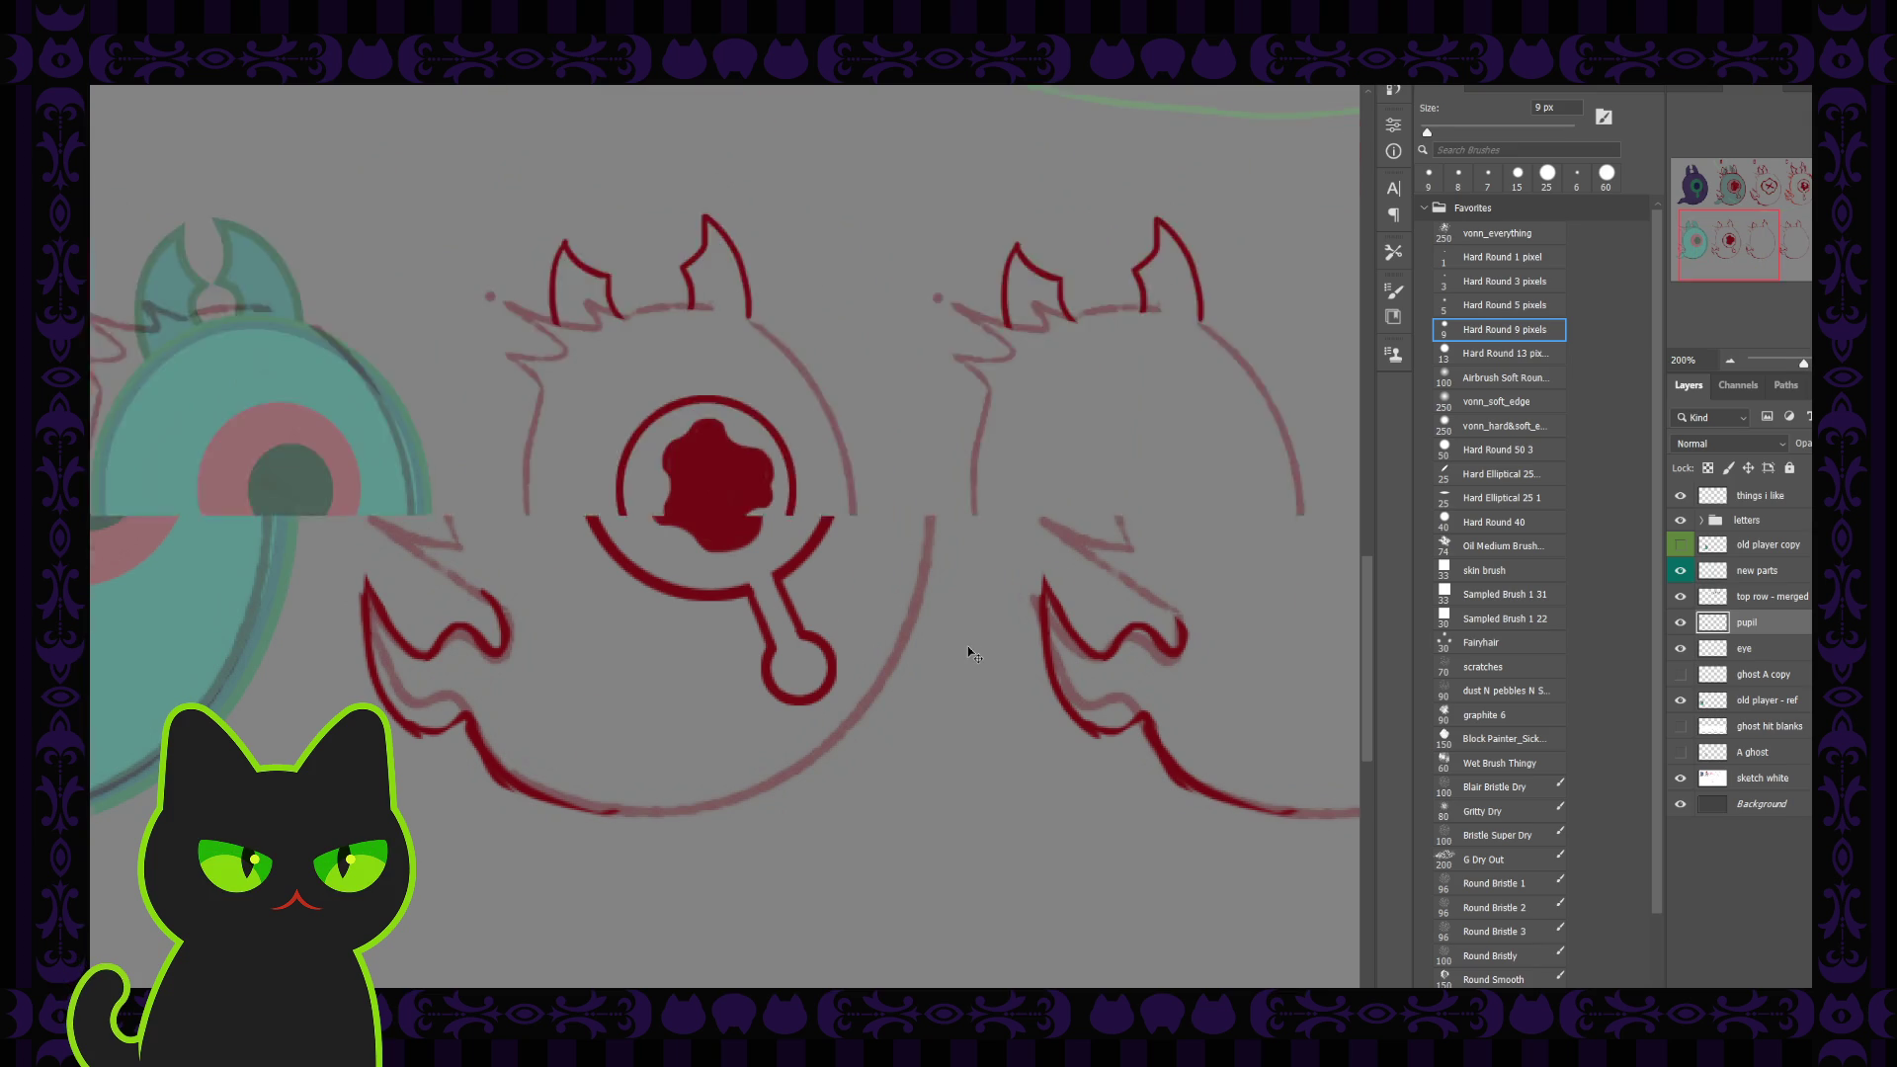
key(ctrl+minus)
key(ctrl+minus)
key(ctrl+minus)
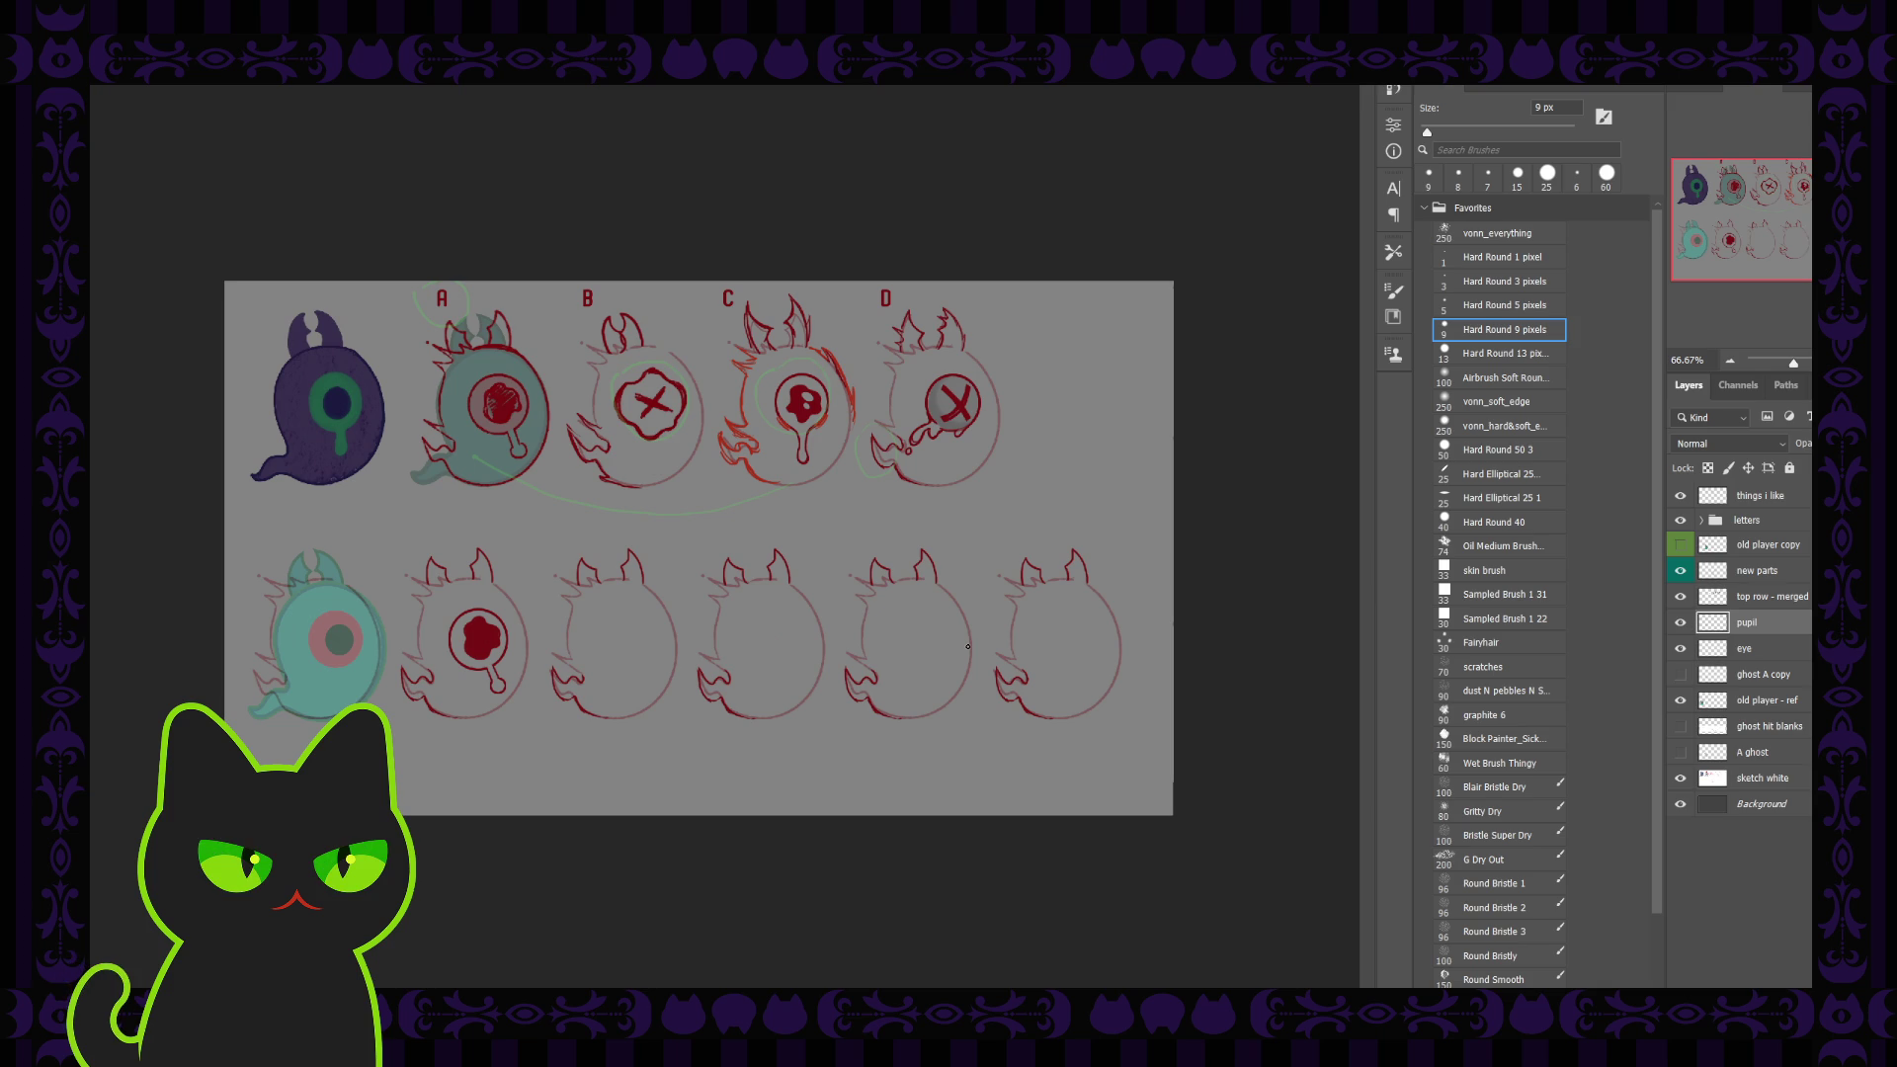
Step: Lasso eye C's pupil on 'top row - merged', copy it to Layer 1, and move it beside eye C
scroll(968, 650, up, 1)
scroll(968, 648, up, 1)
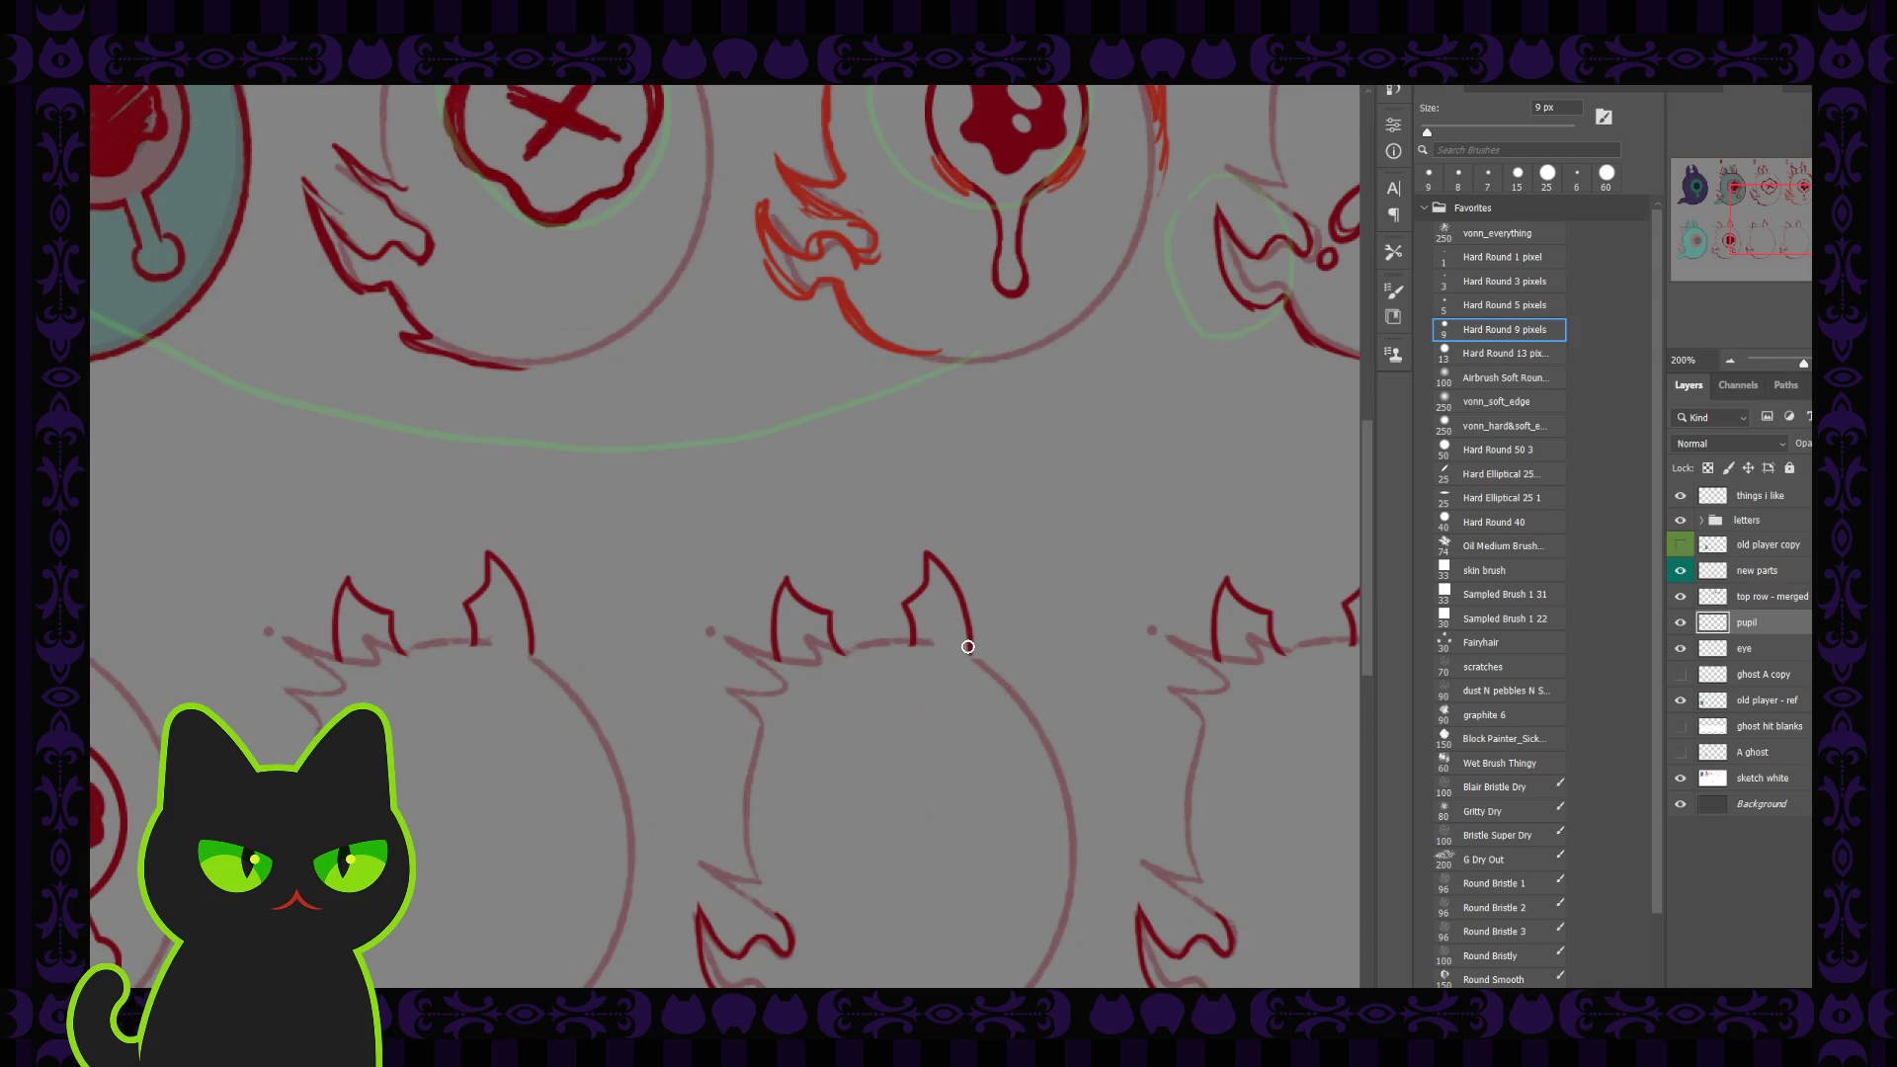
mouse_move(880, 372)
mouse_down()
mouse_move(656, 600)
mouse_move(658, 624)
mouse_up()
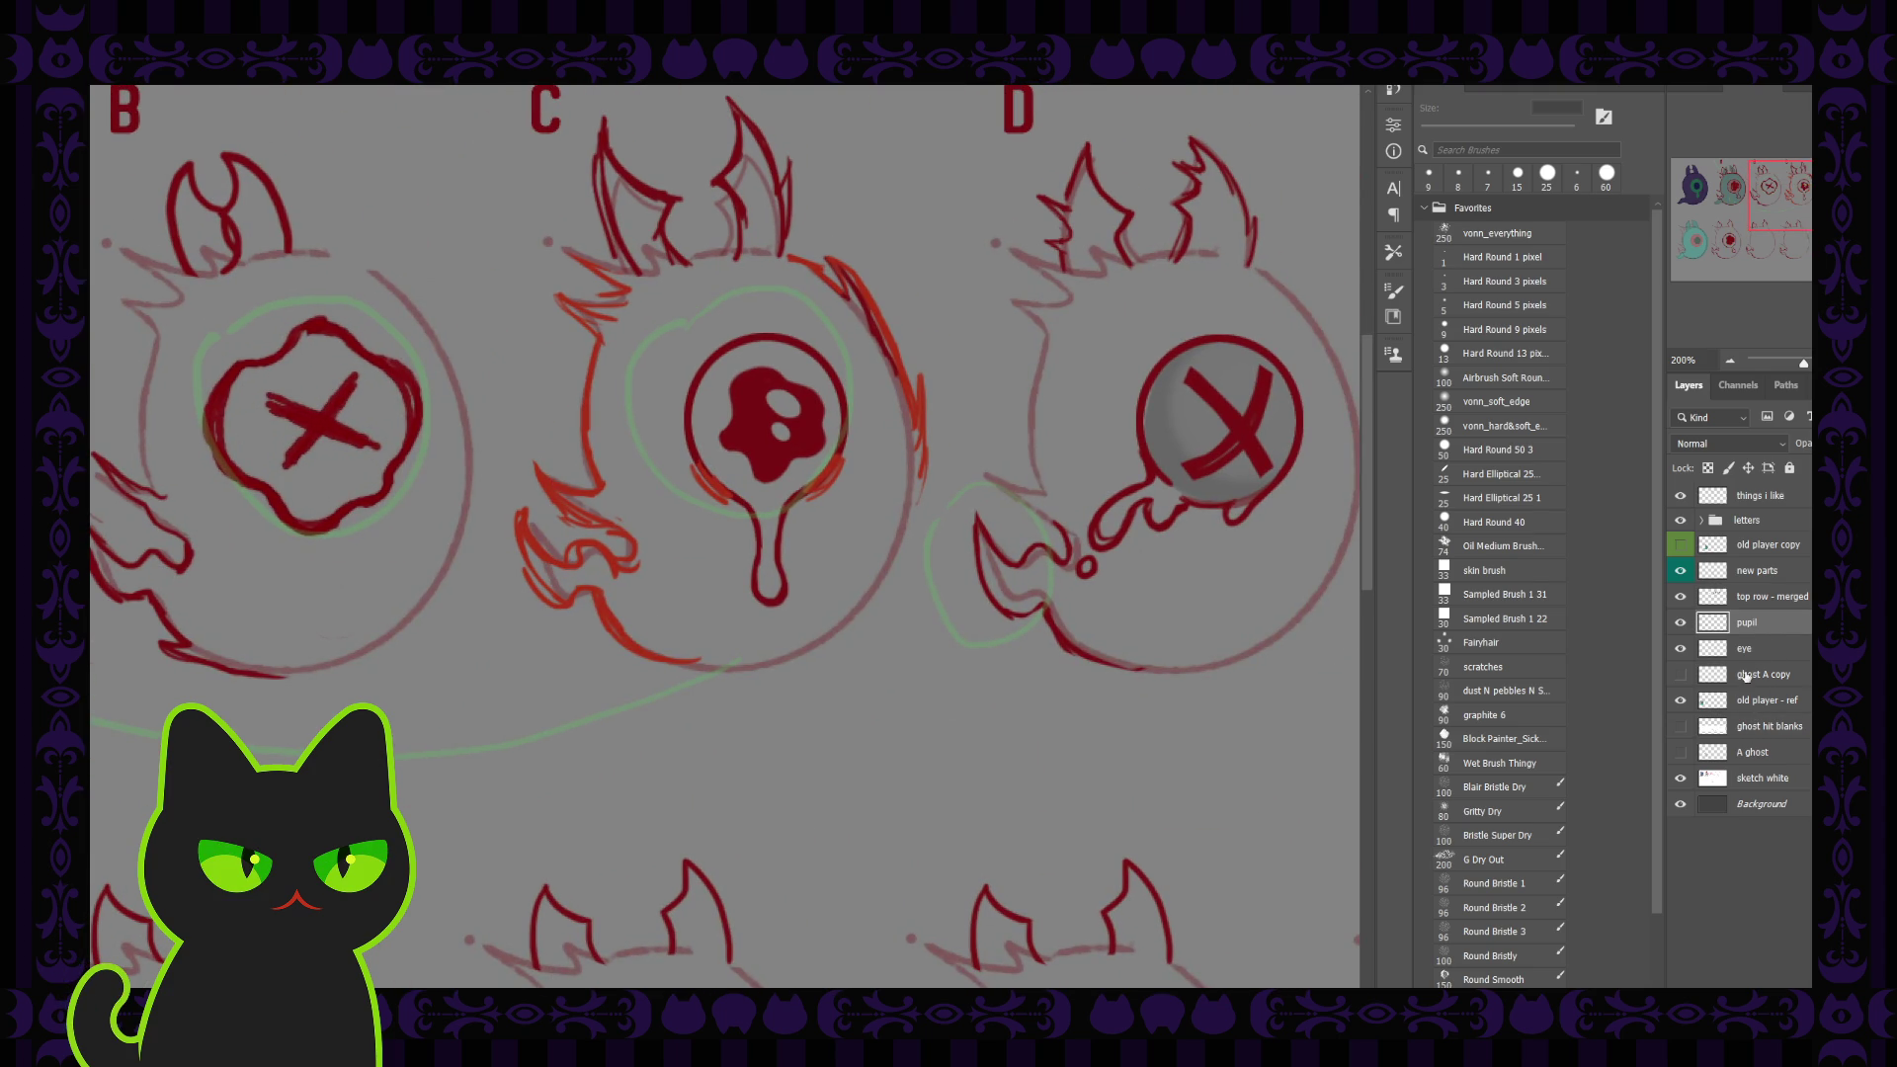
click(1755, 601)
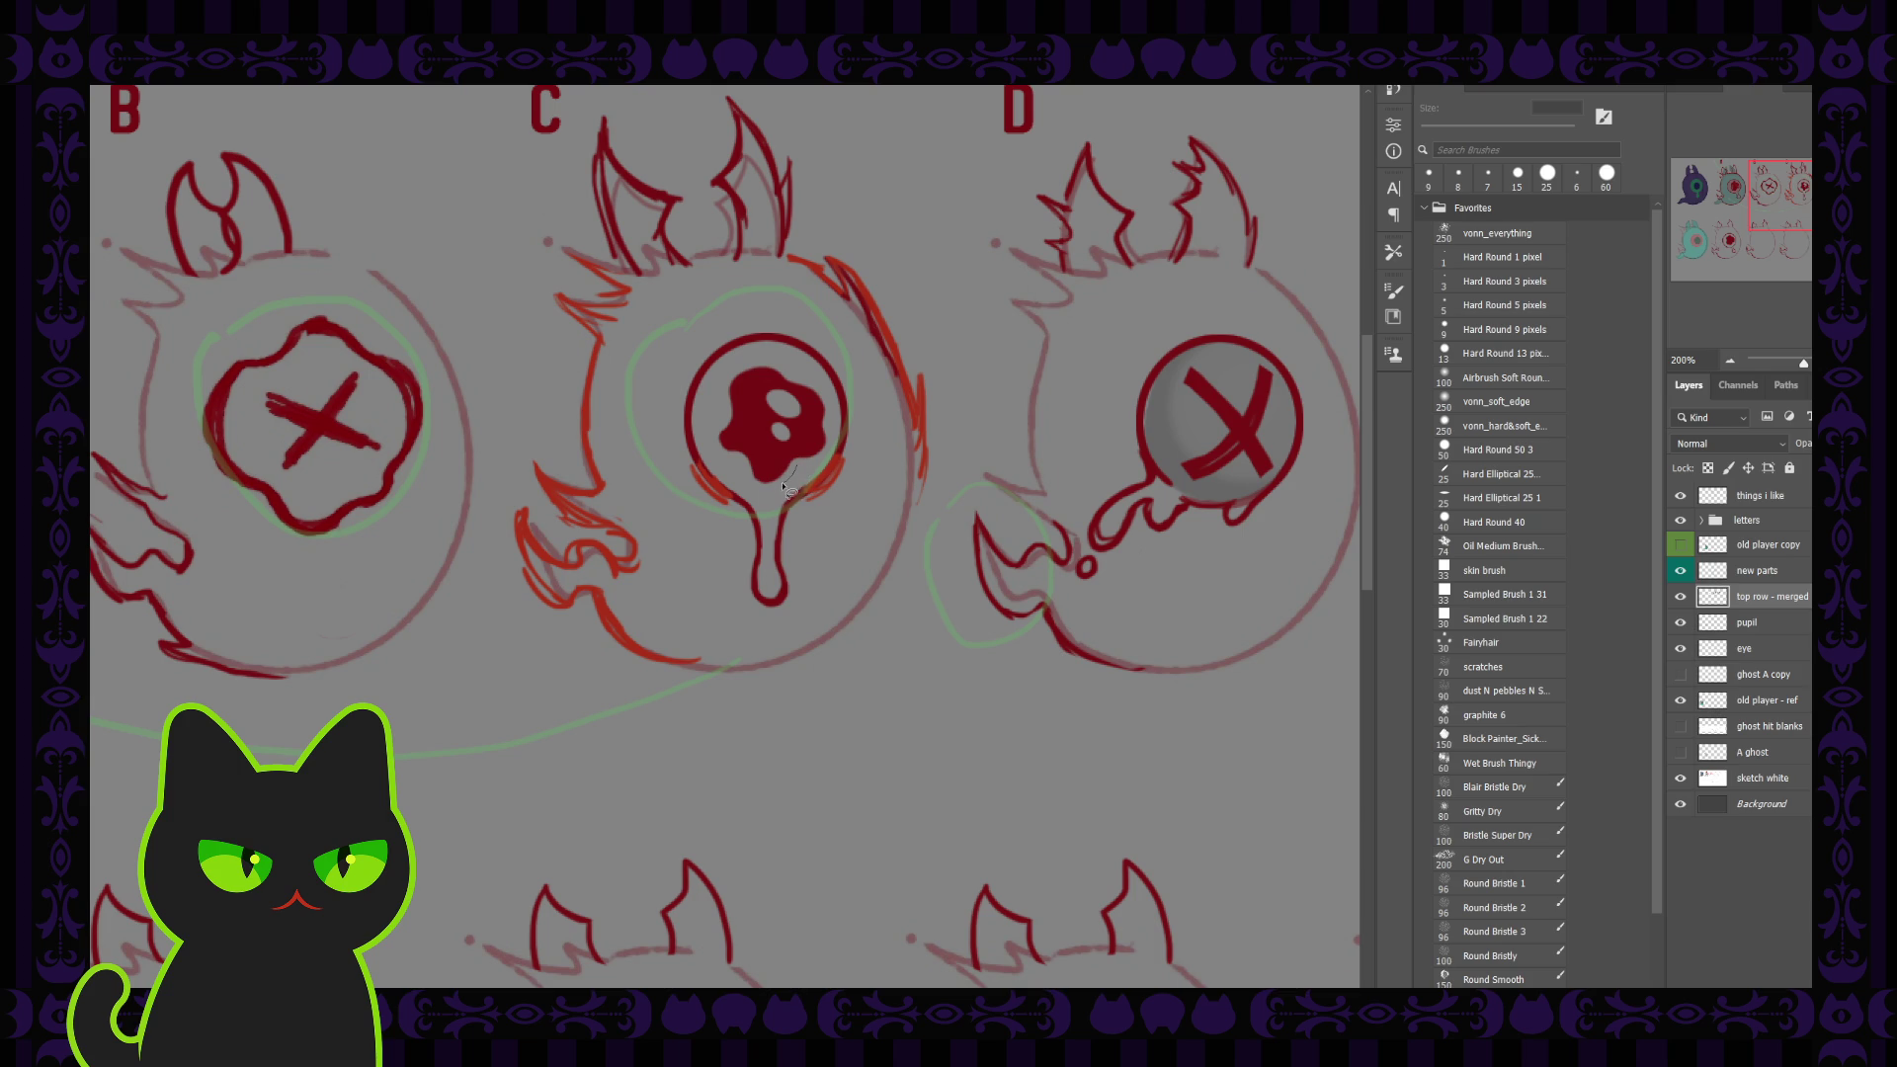
drag(707, 444, 772, 361)
drag(830, 400, 800, 497)
key(ctrl+j)
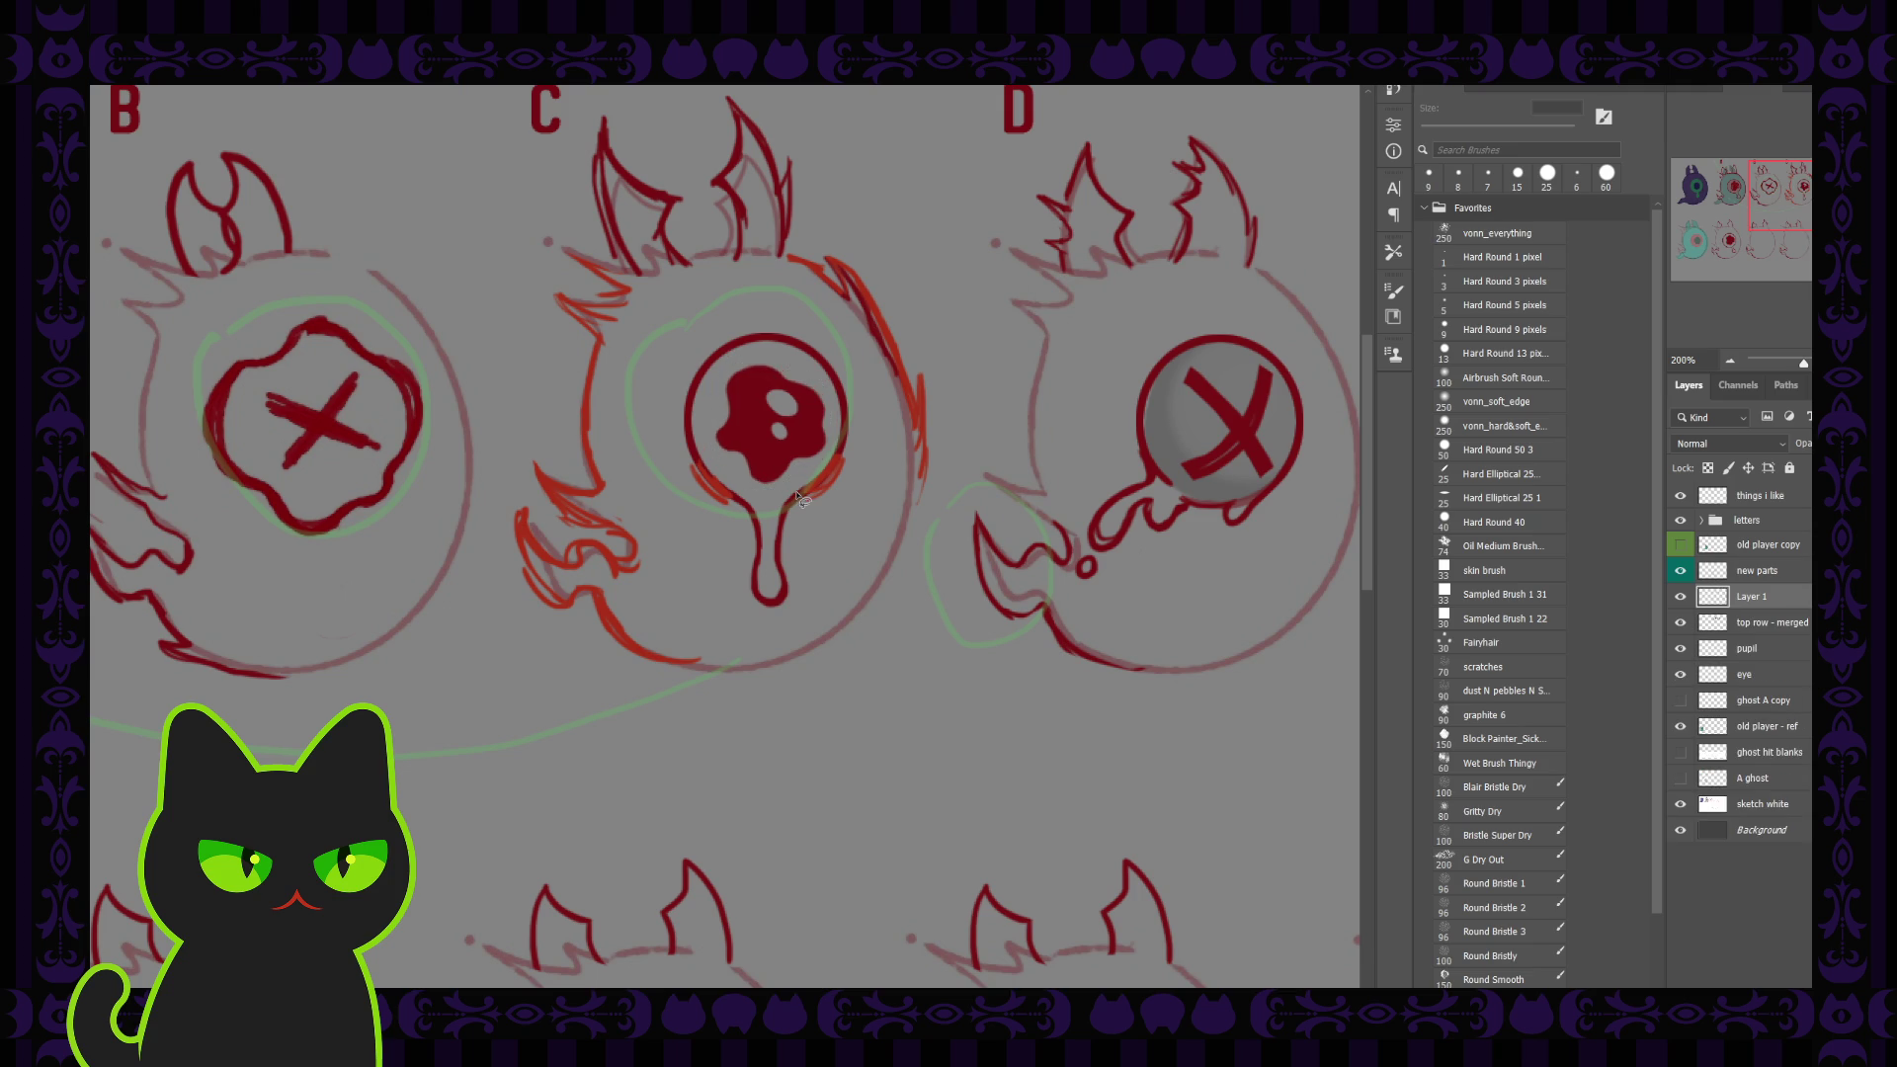
mouse_move(736, 476)
mouse_down()
mouse_move(593, 578)
mouse_move(659, 549)
mouse_up()
key(ctrl+minus)
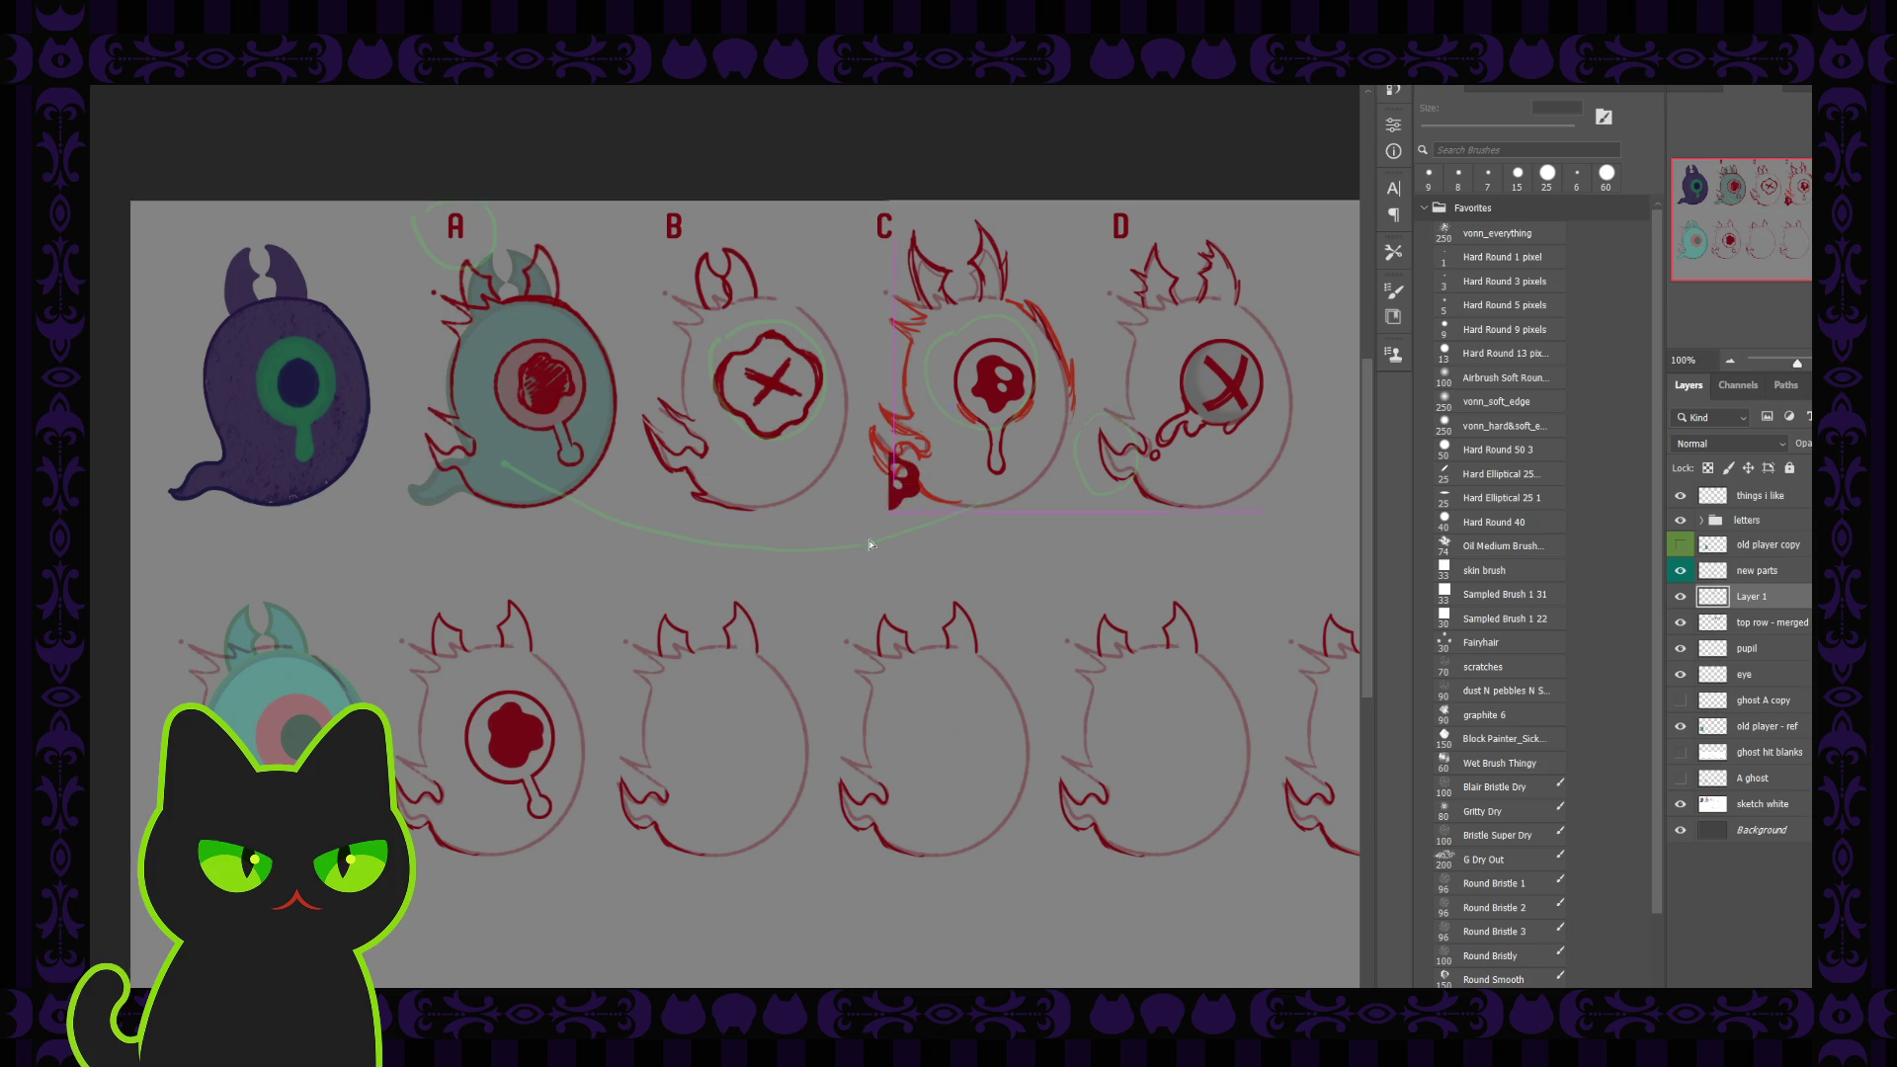
Step: Move the copied pupil into the lower-row A eye and hide the old pupil layer
drag(938, 445, 504, 686)
click(521, 753)
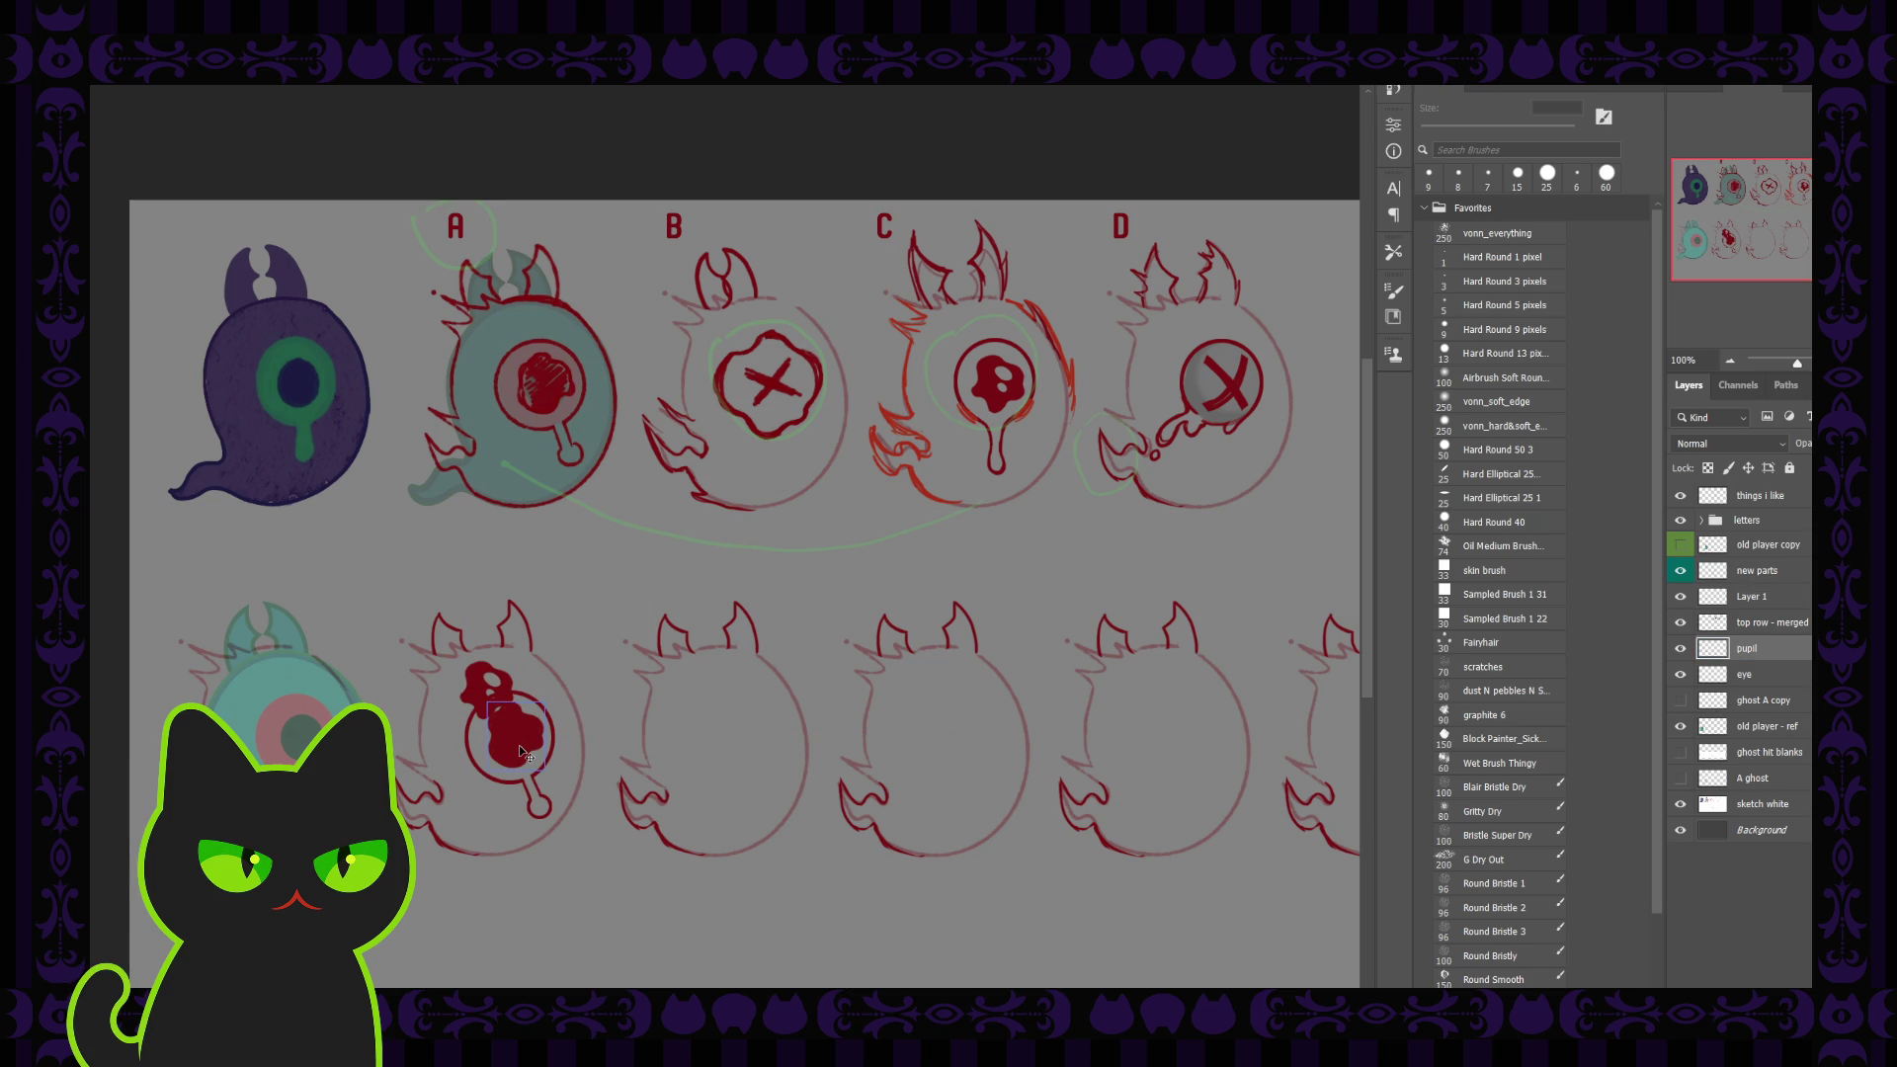
click(1680, 649)
click(1749, 596)
drag(508, 705, 539, 753)
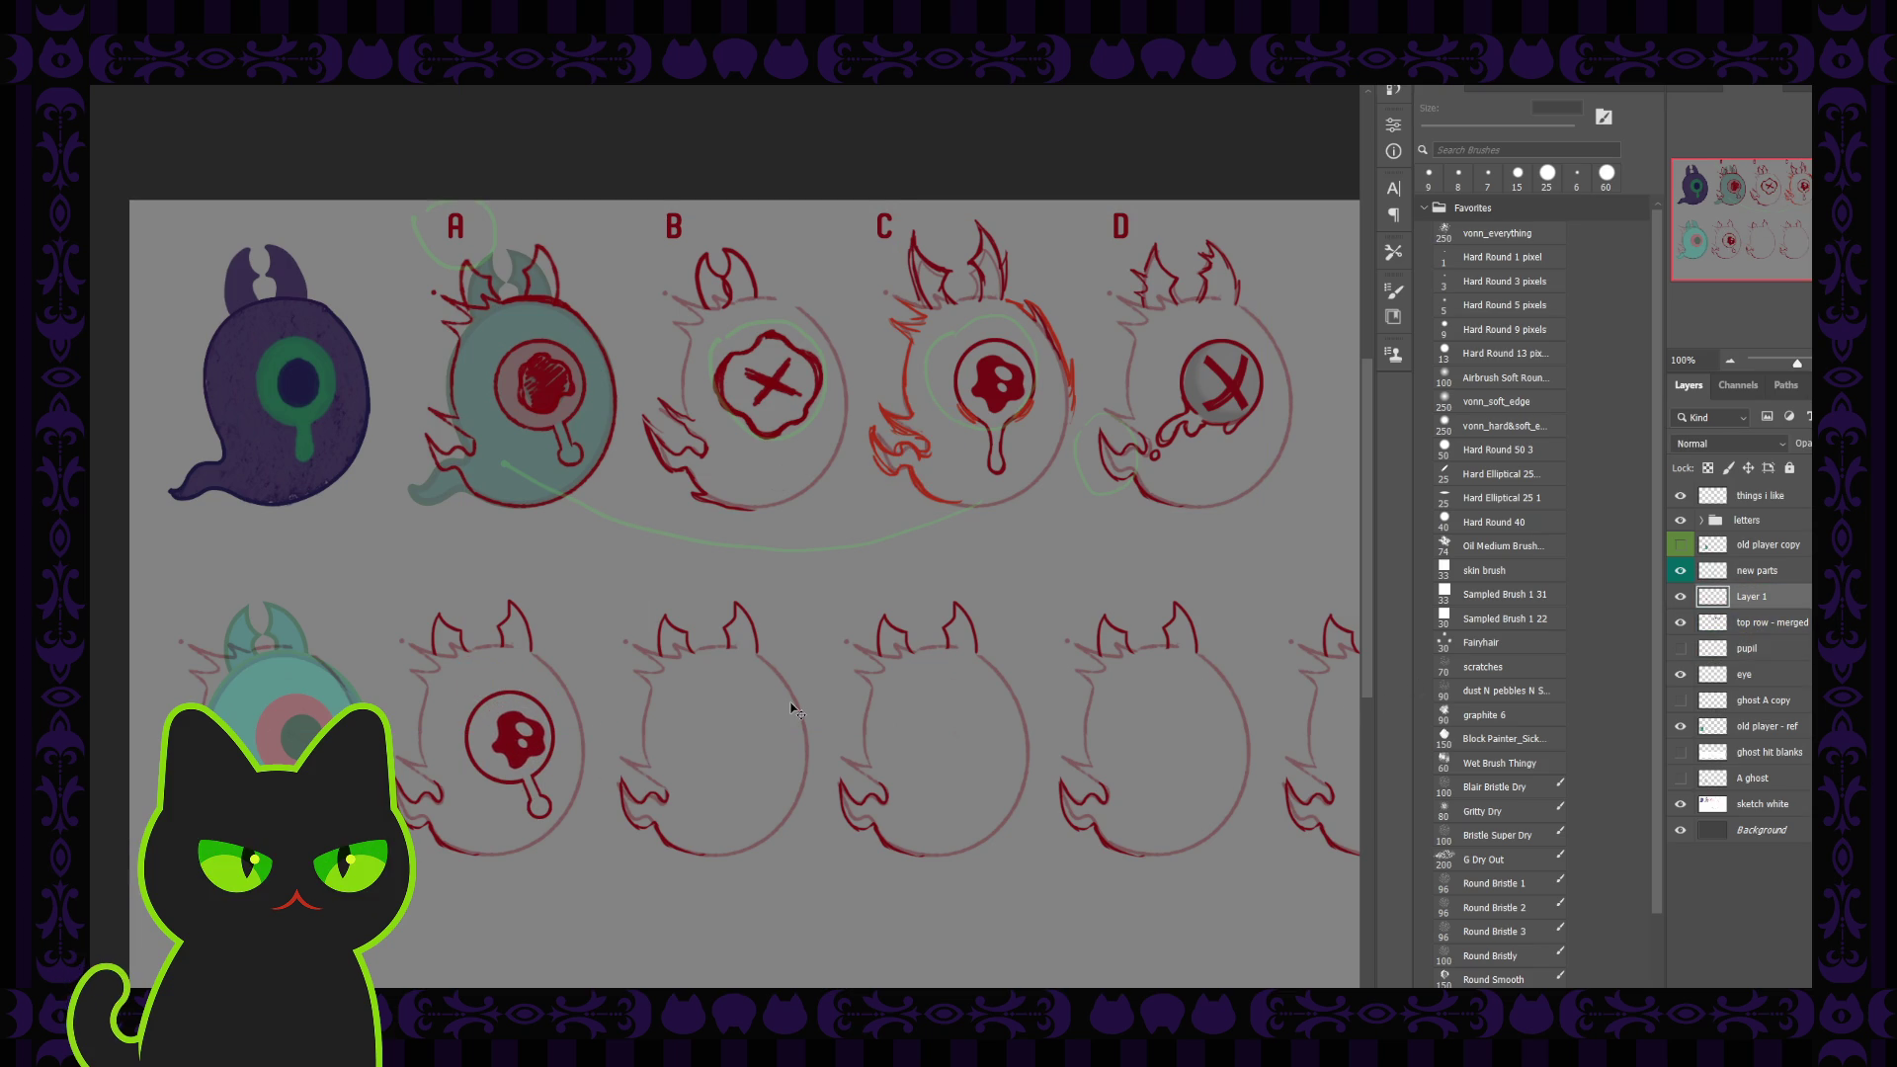
Step: At 300% zoom, nudge the splat pupil until it sits centred in the A eye ring
key(ctrl+plus)
key(ctrl+plus)
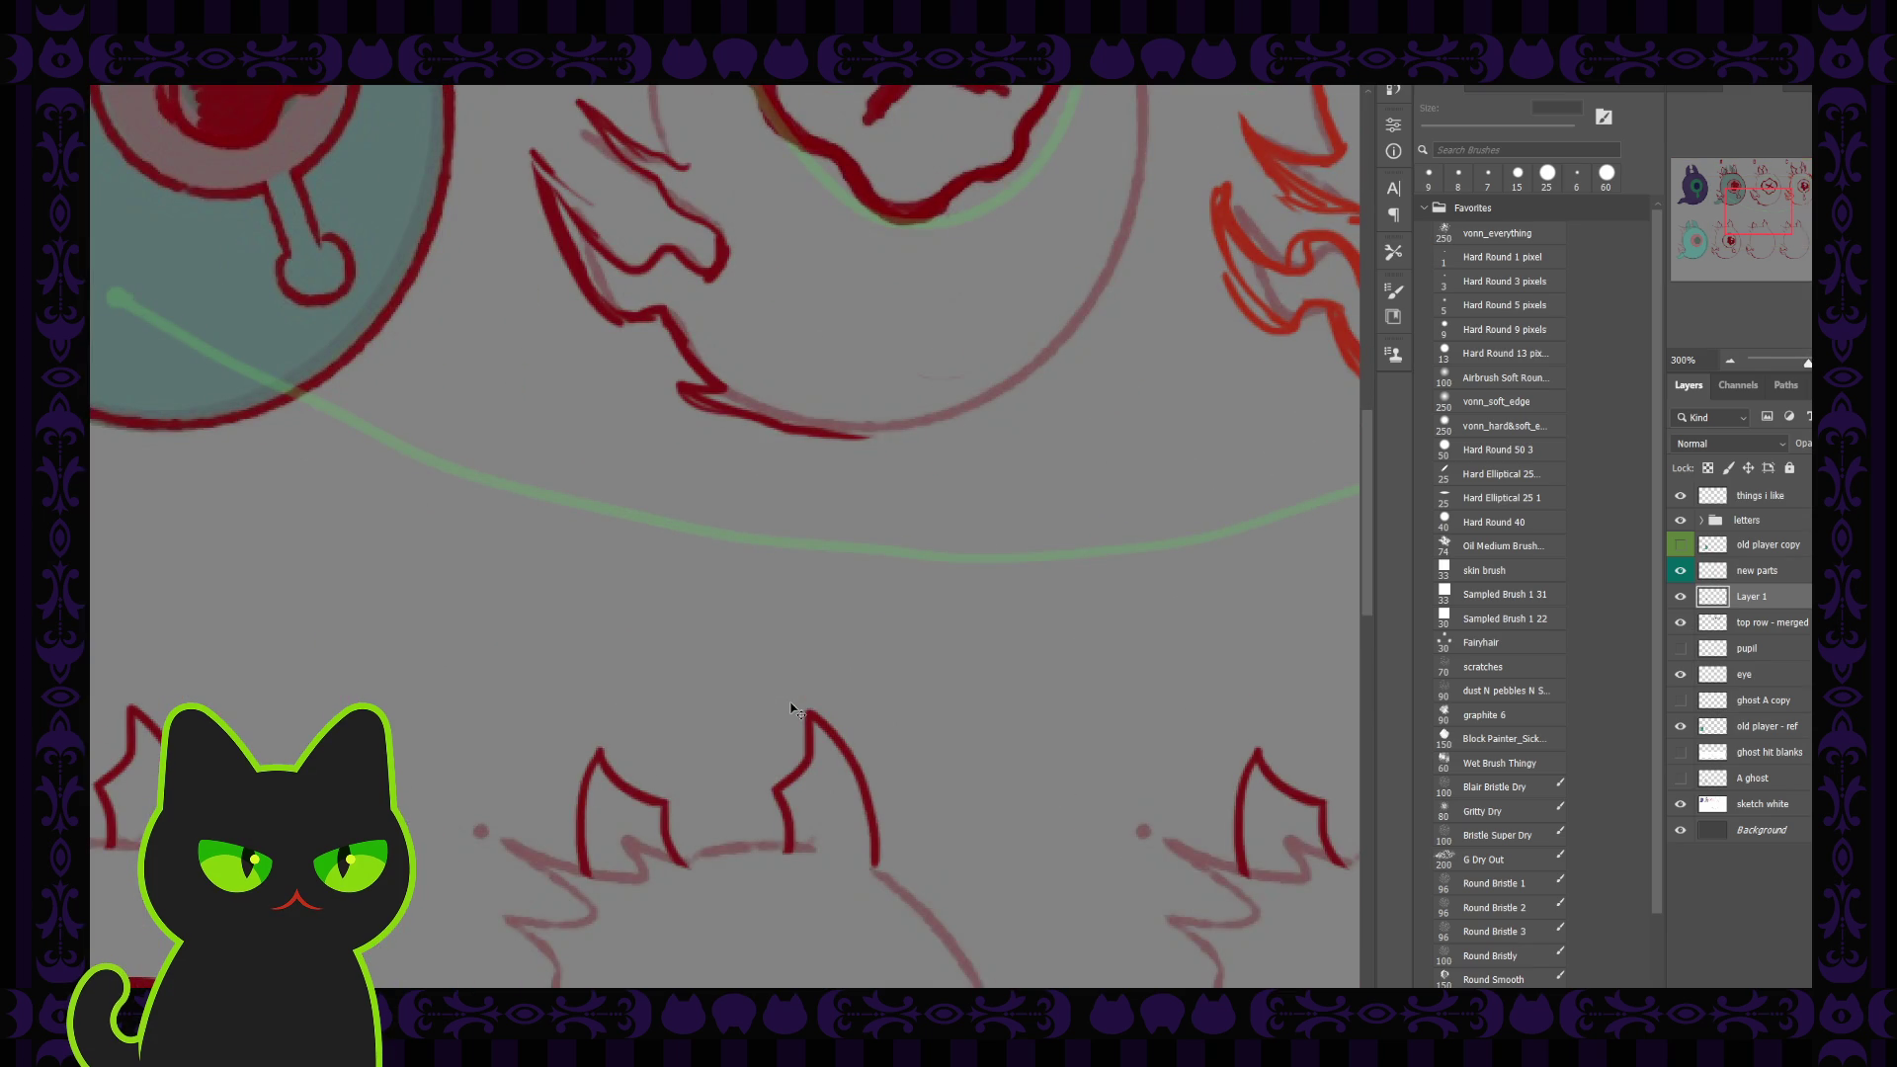
drag(790, 709, 1302, 549)
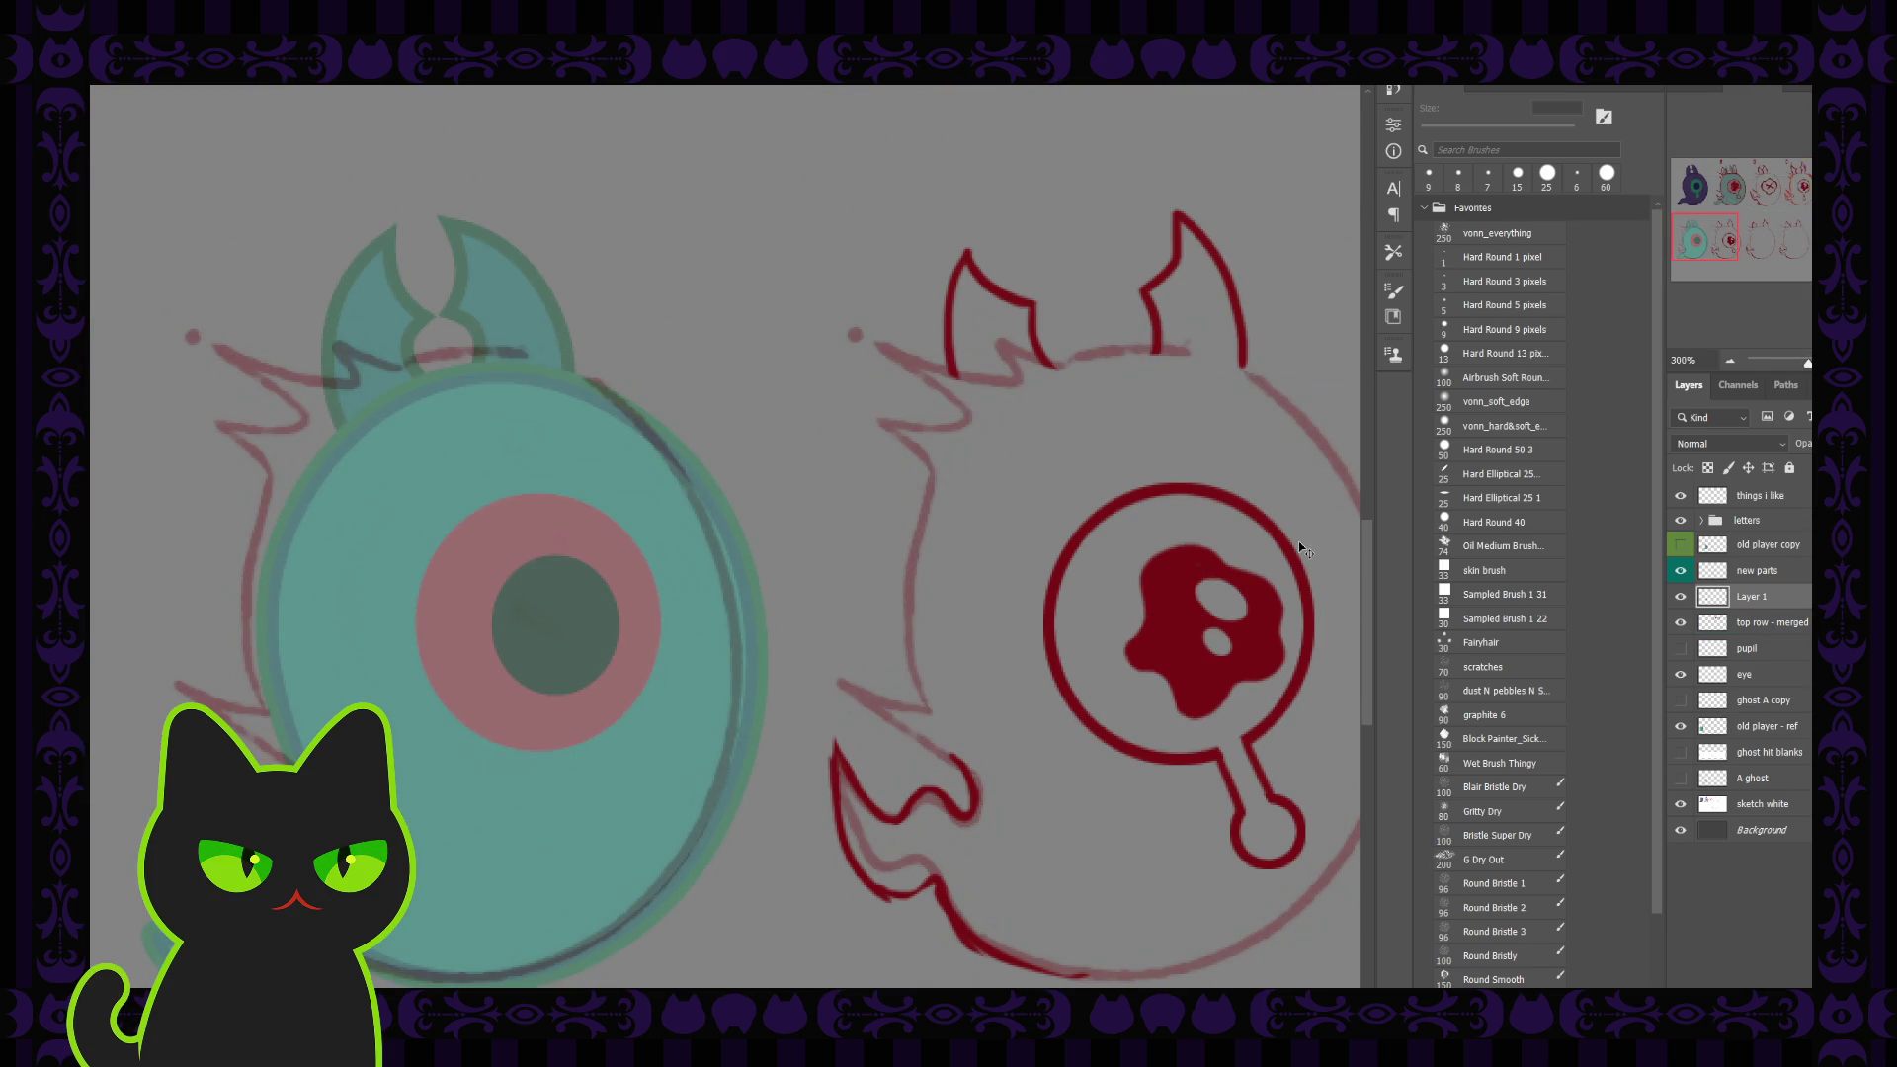
drag(1712, 244, 1725, 248)
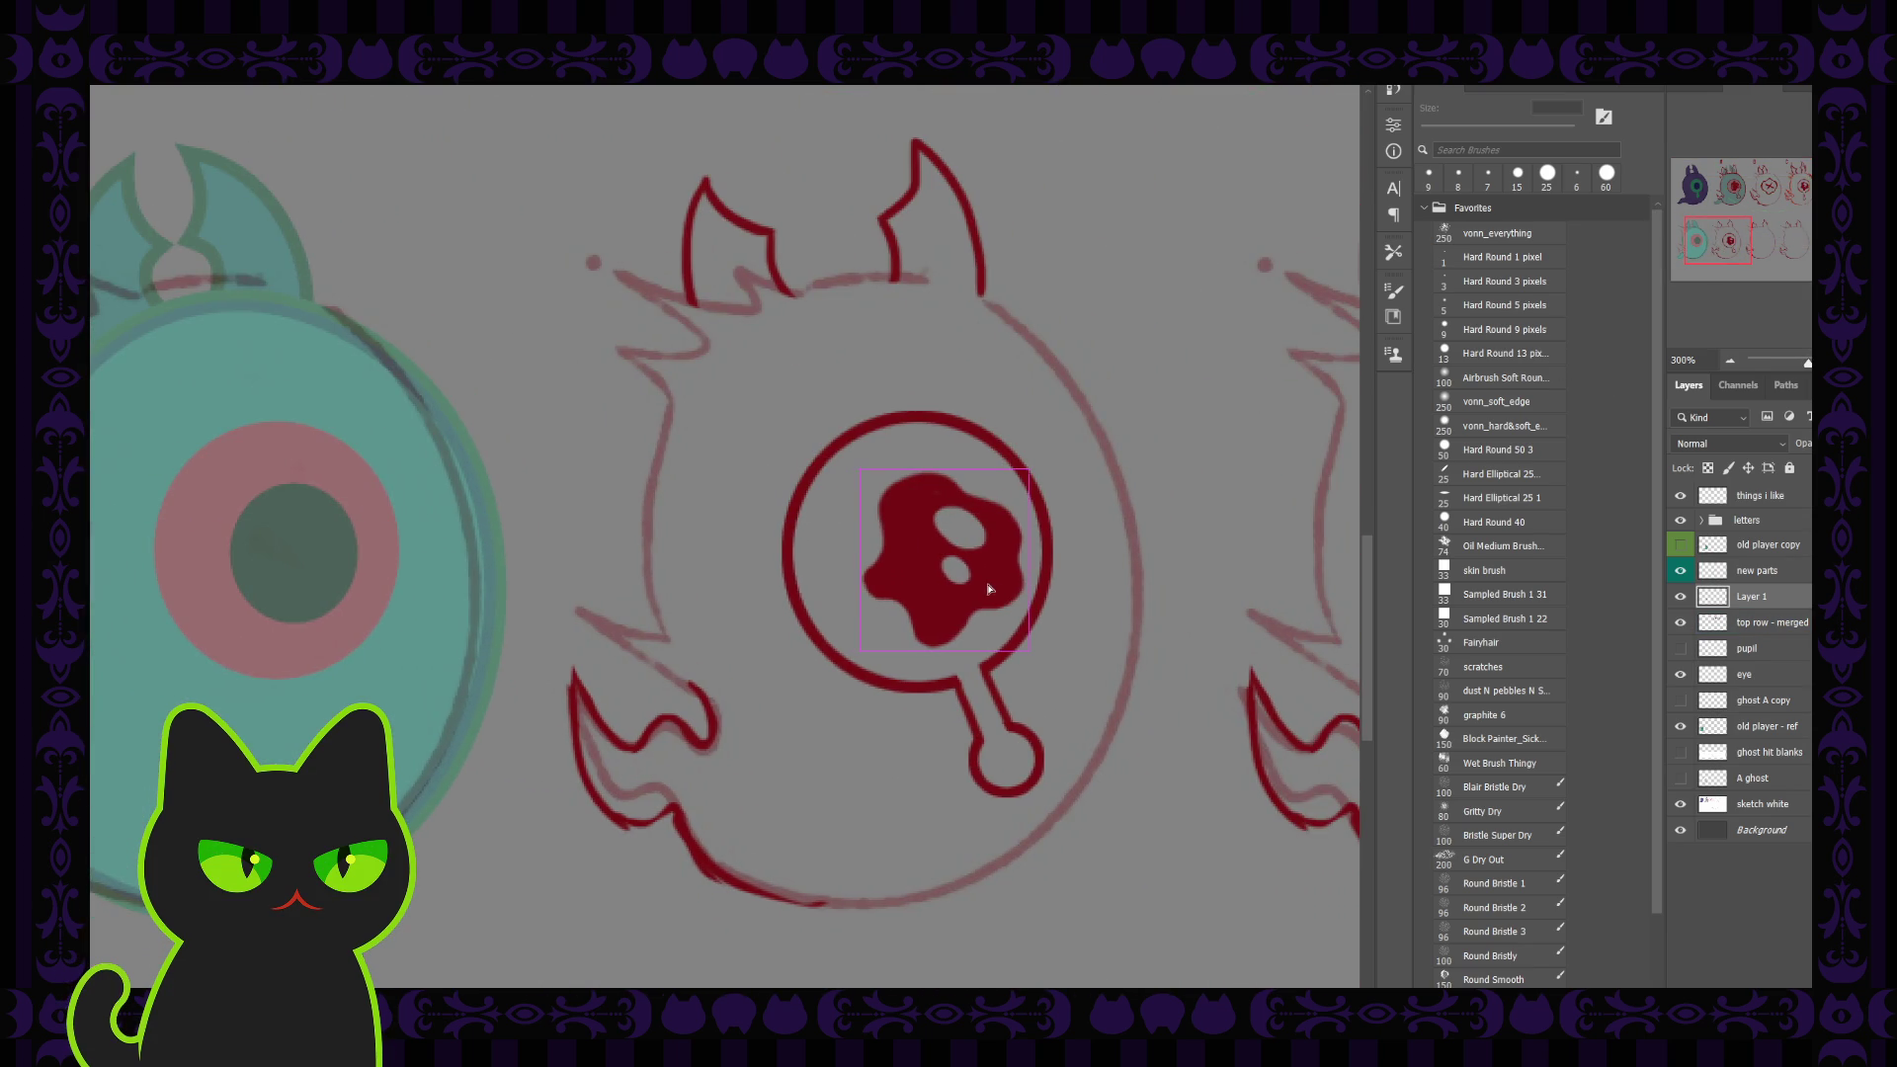
drag(990, 589, 981, 589)
key(Right)
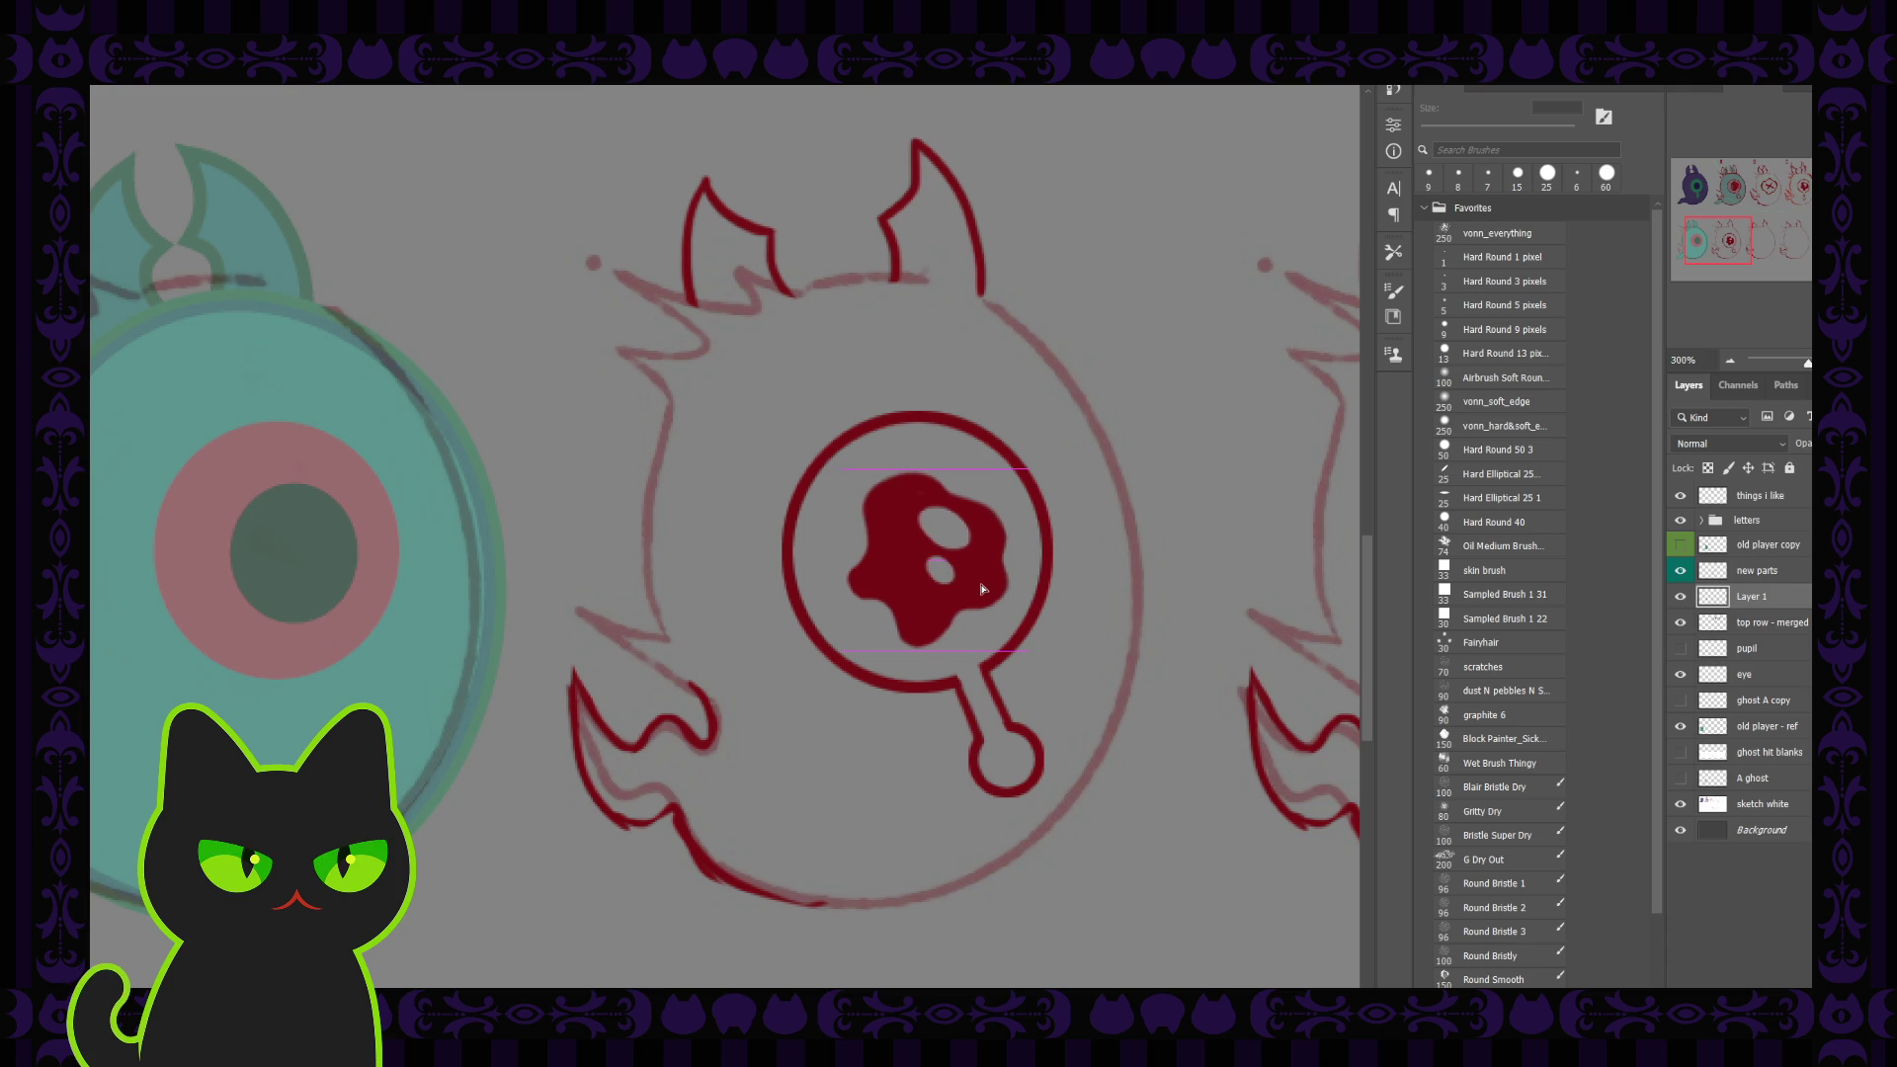
key(Right)
key(Left)
key(Left)
key(Right)
key(ctrl+minus)
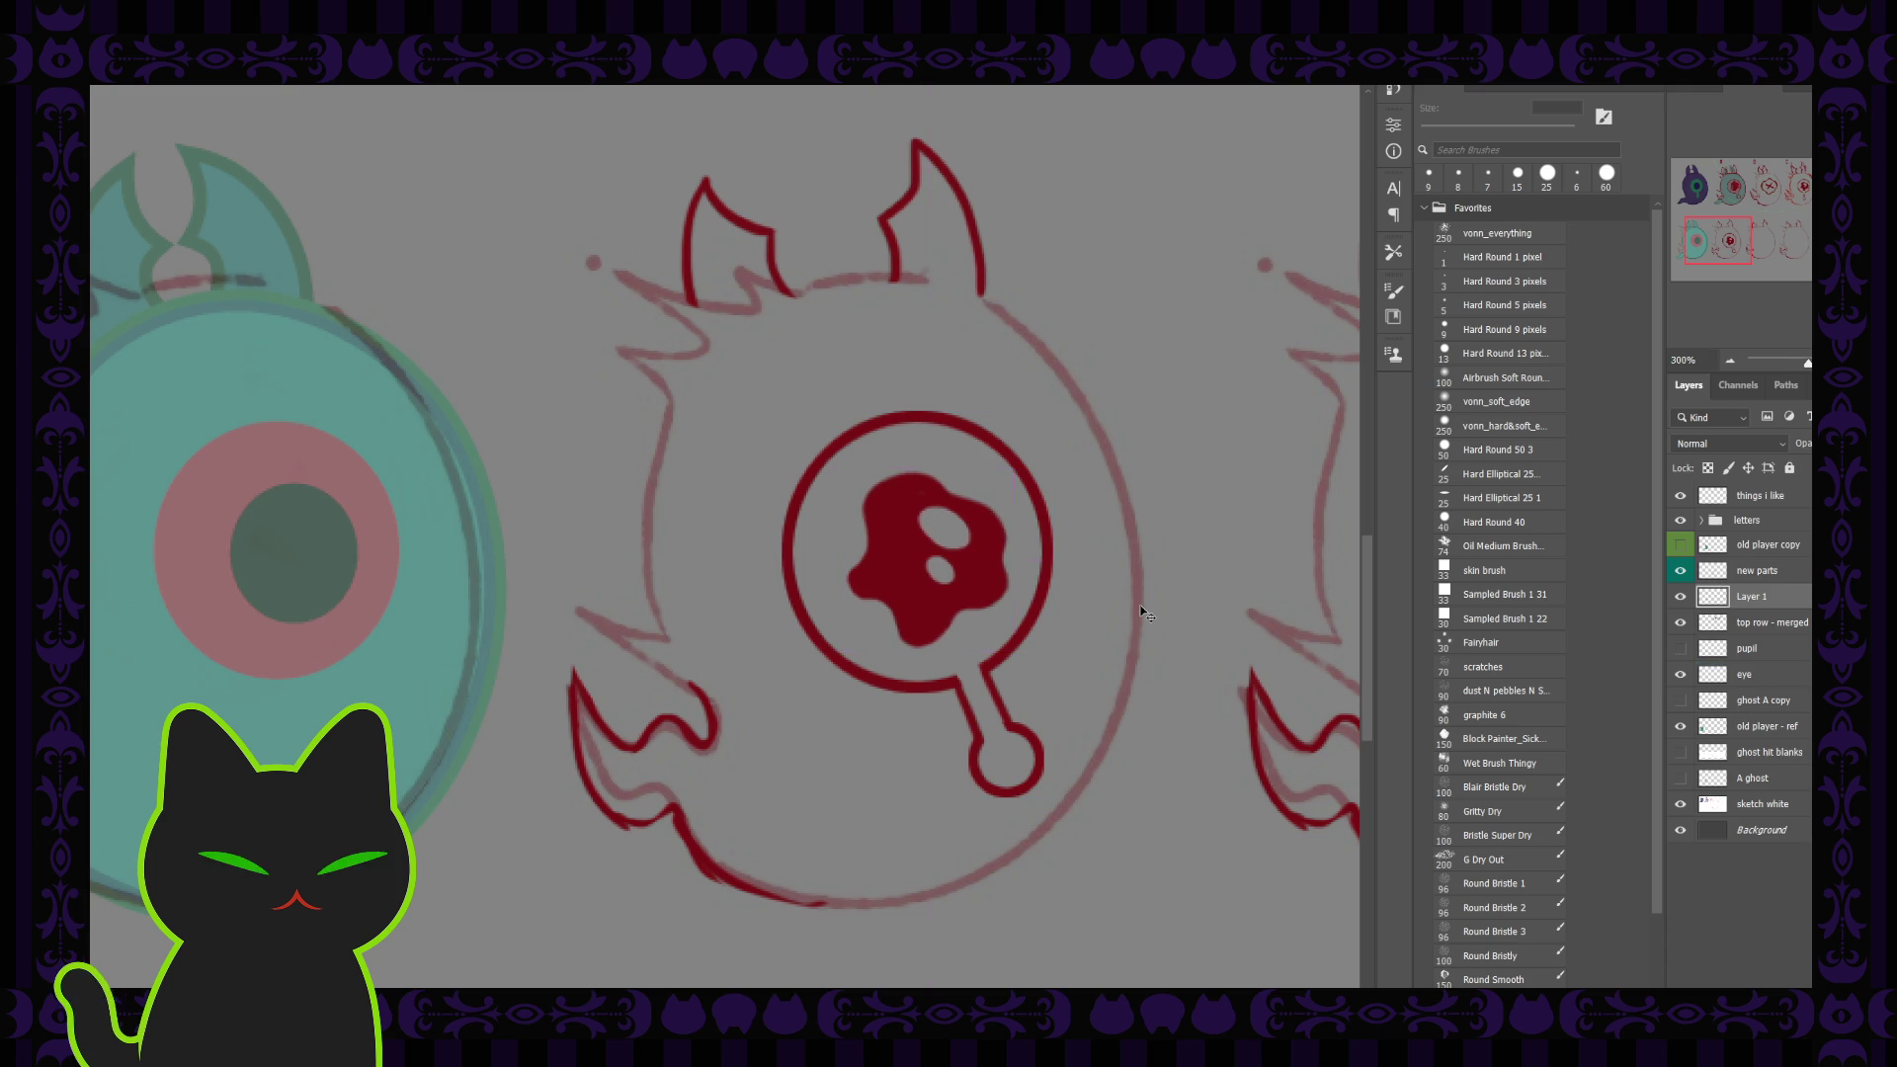
key(ctrl+minus)
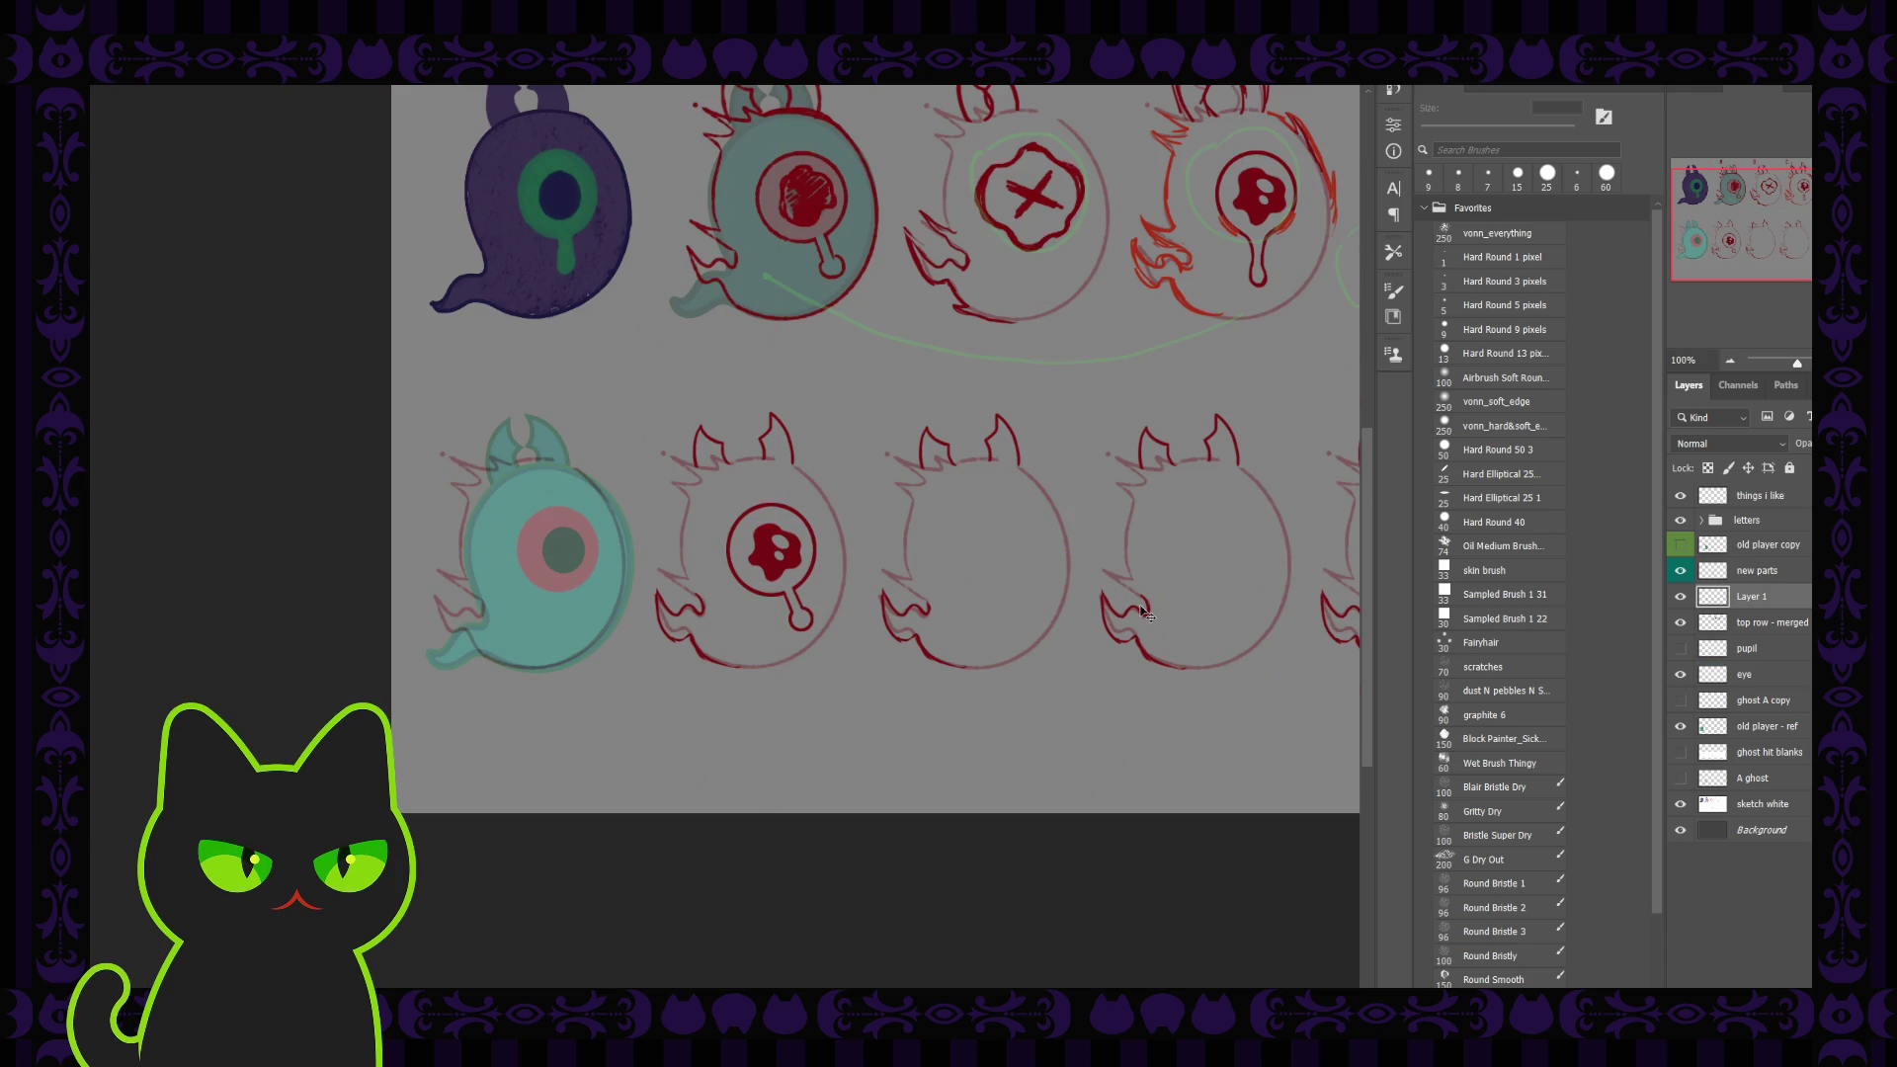
key(ctrl+plus)
key(ctrl+plus)
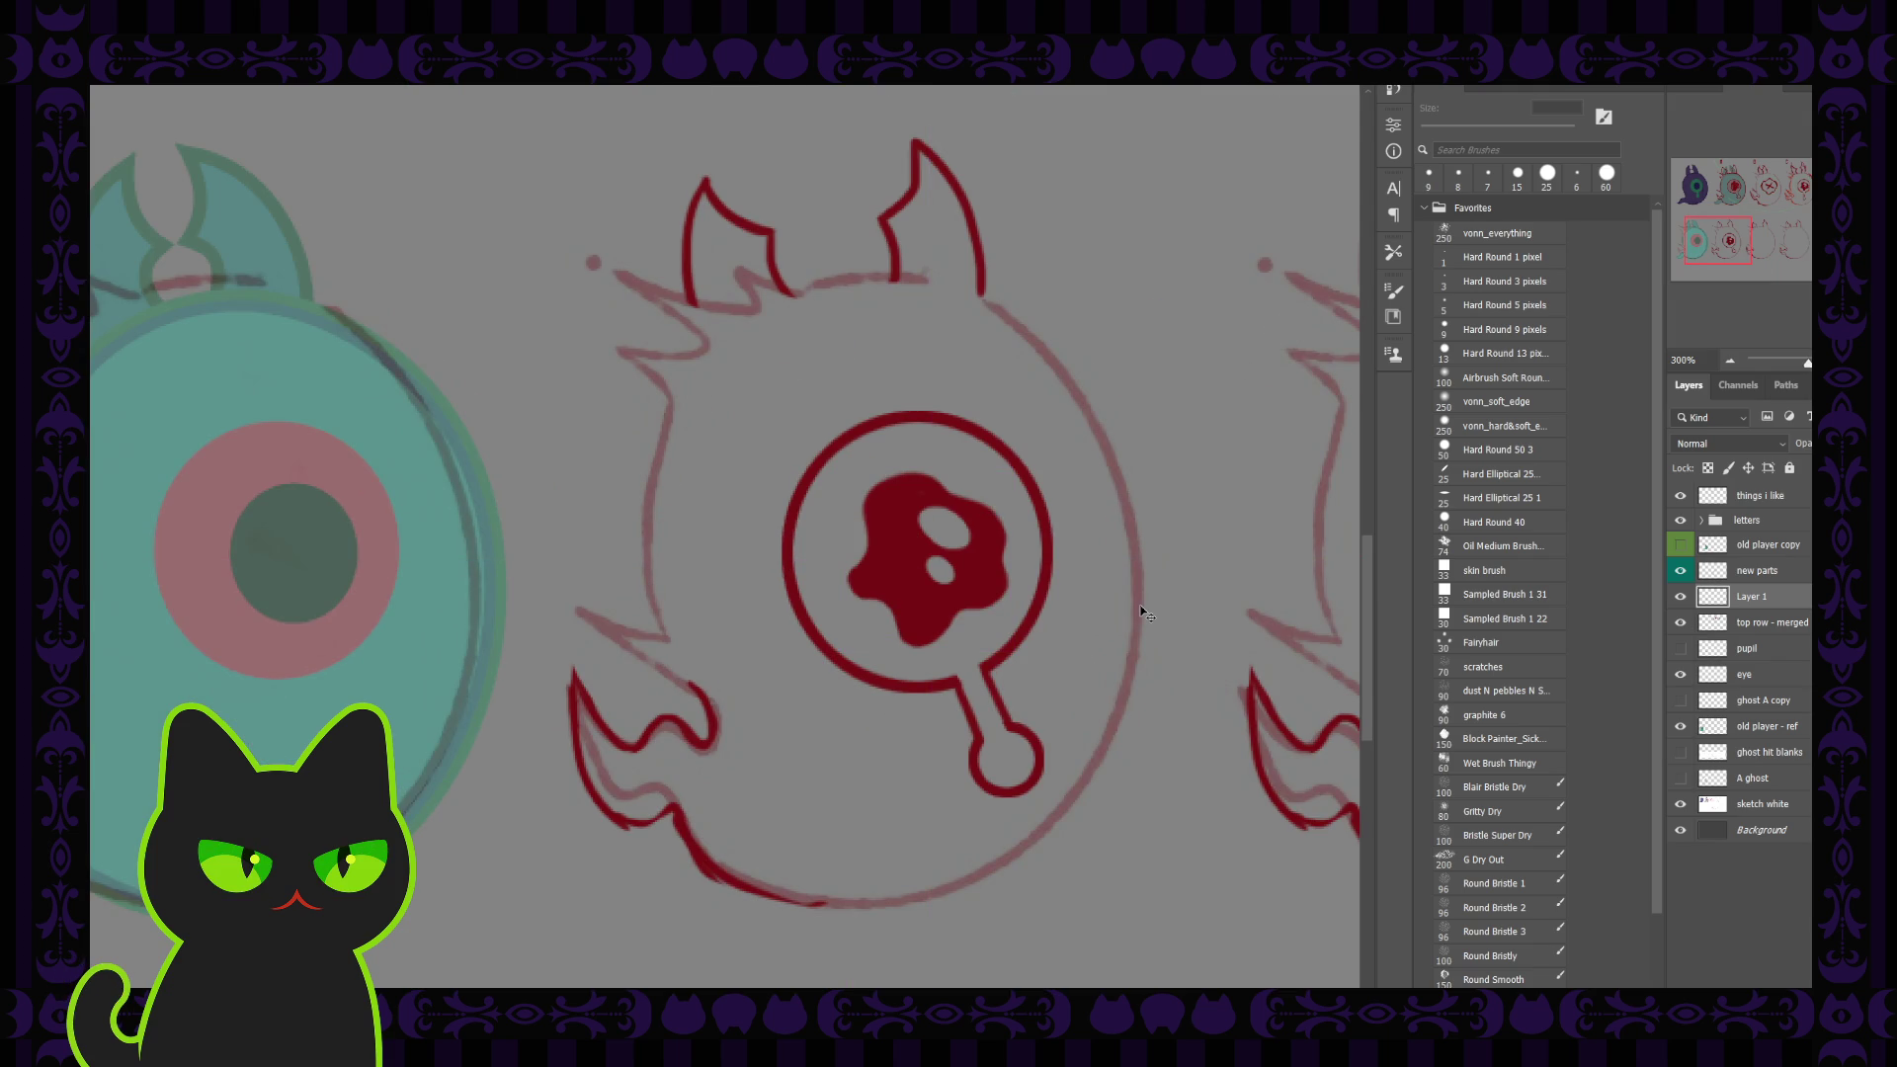
drag(786, 623, 593, 596)
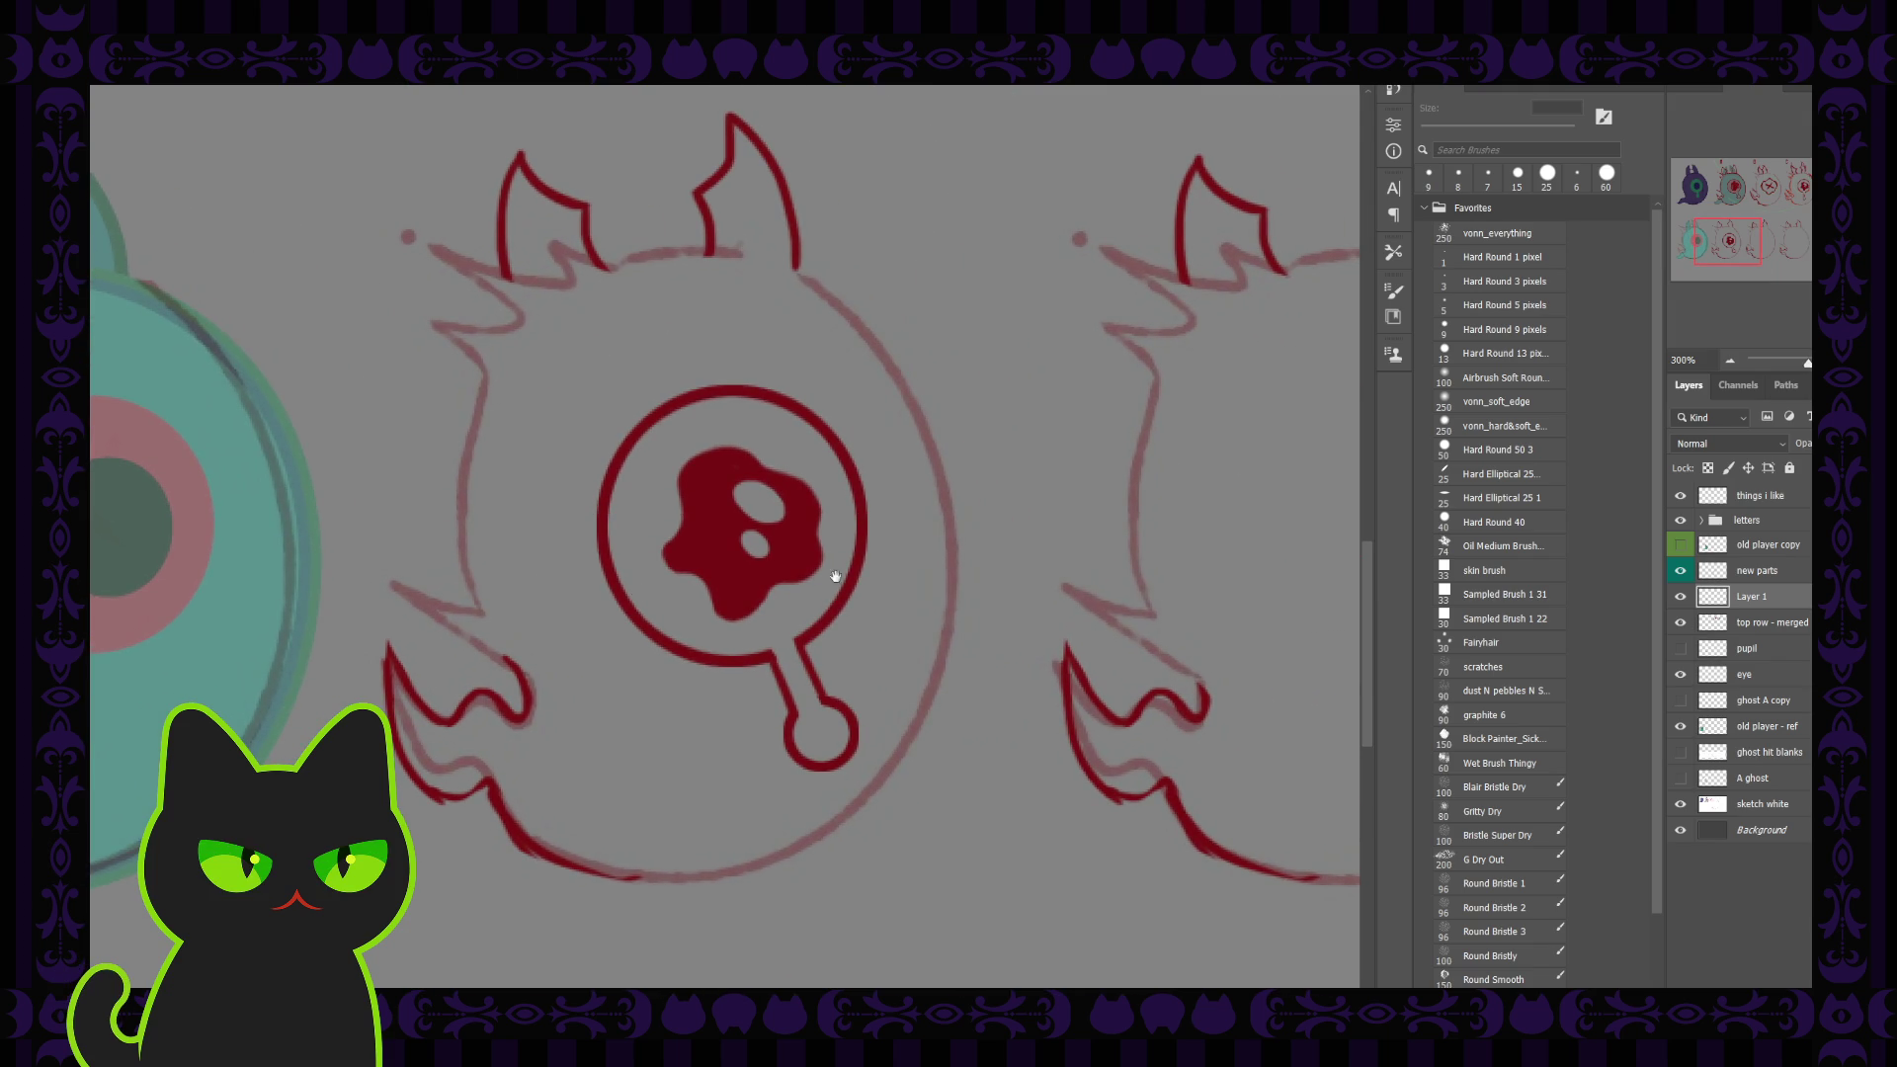
Step: Paint over the pupil's white highlights in red and add a light highlight loop with a 9 px brush
key(b)
mouse_move(765, 519)
mouse_down()
mouse_move(740, 481)
mouse_move(763, 558)
mouse_up()
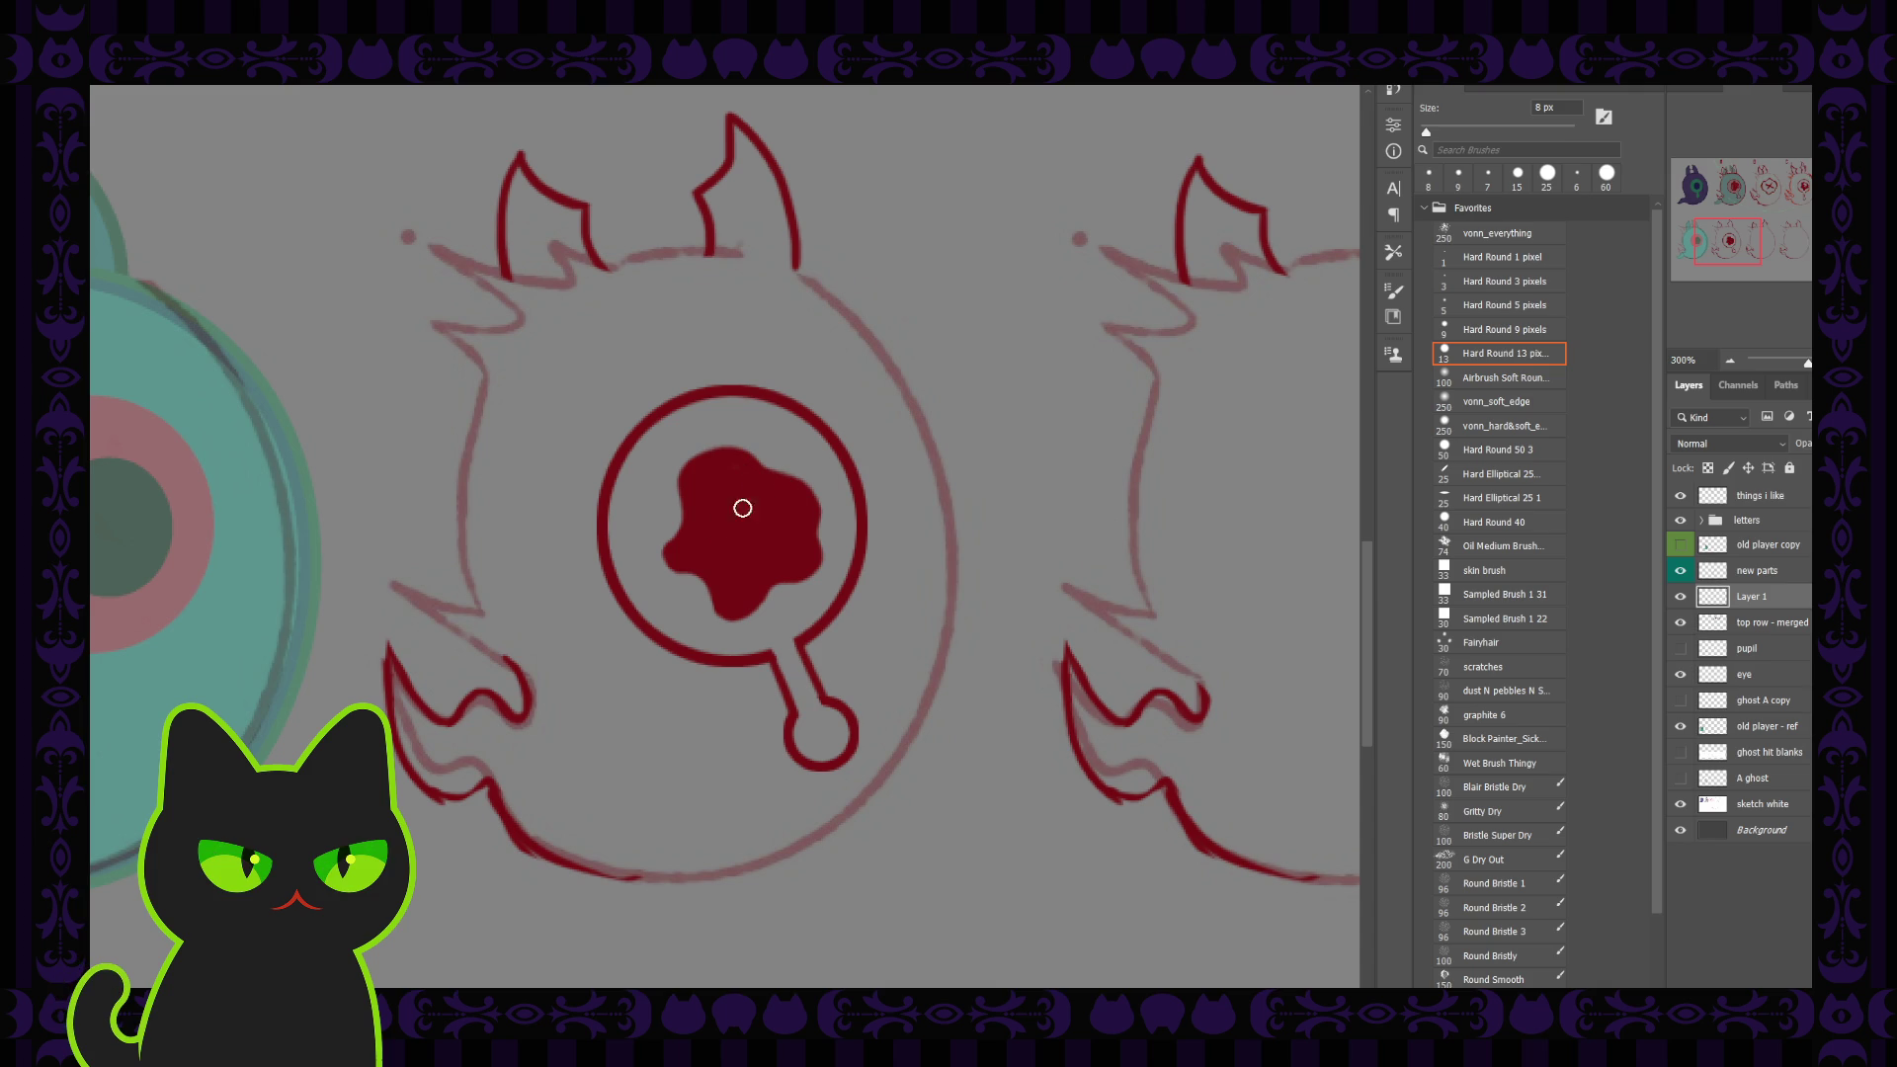
key(comma)
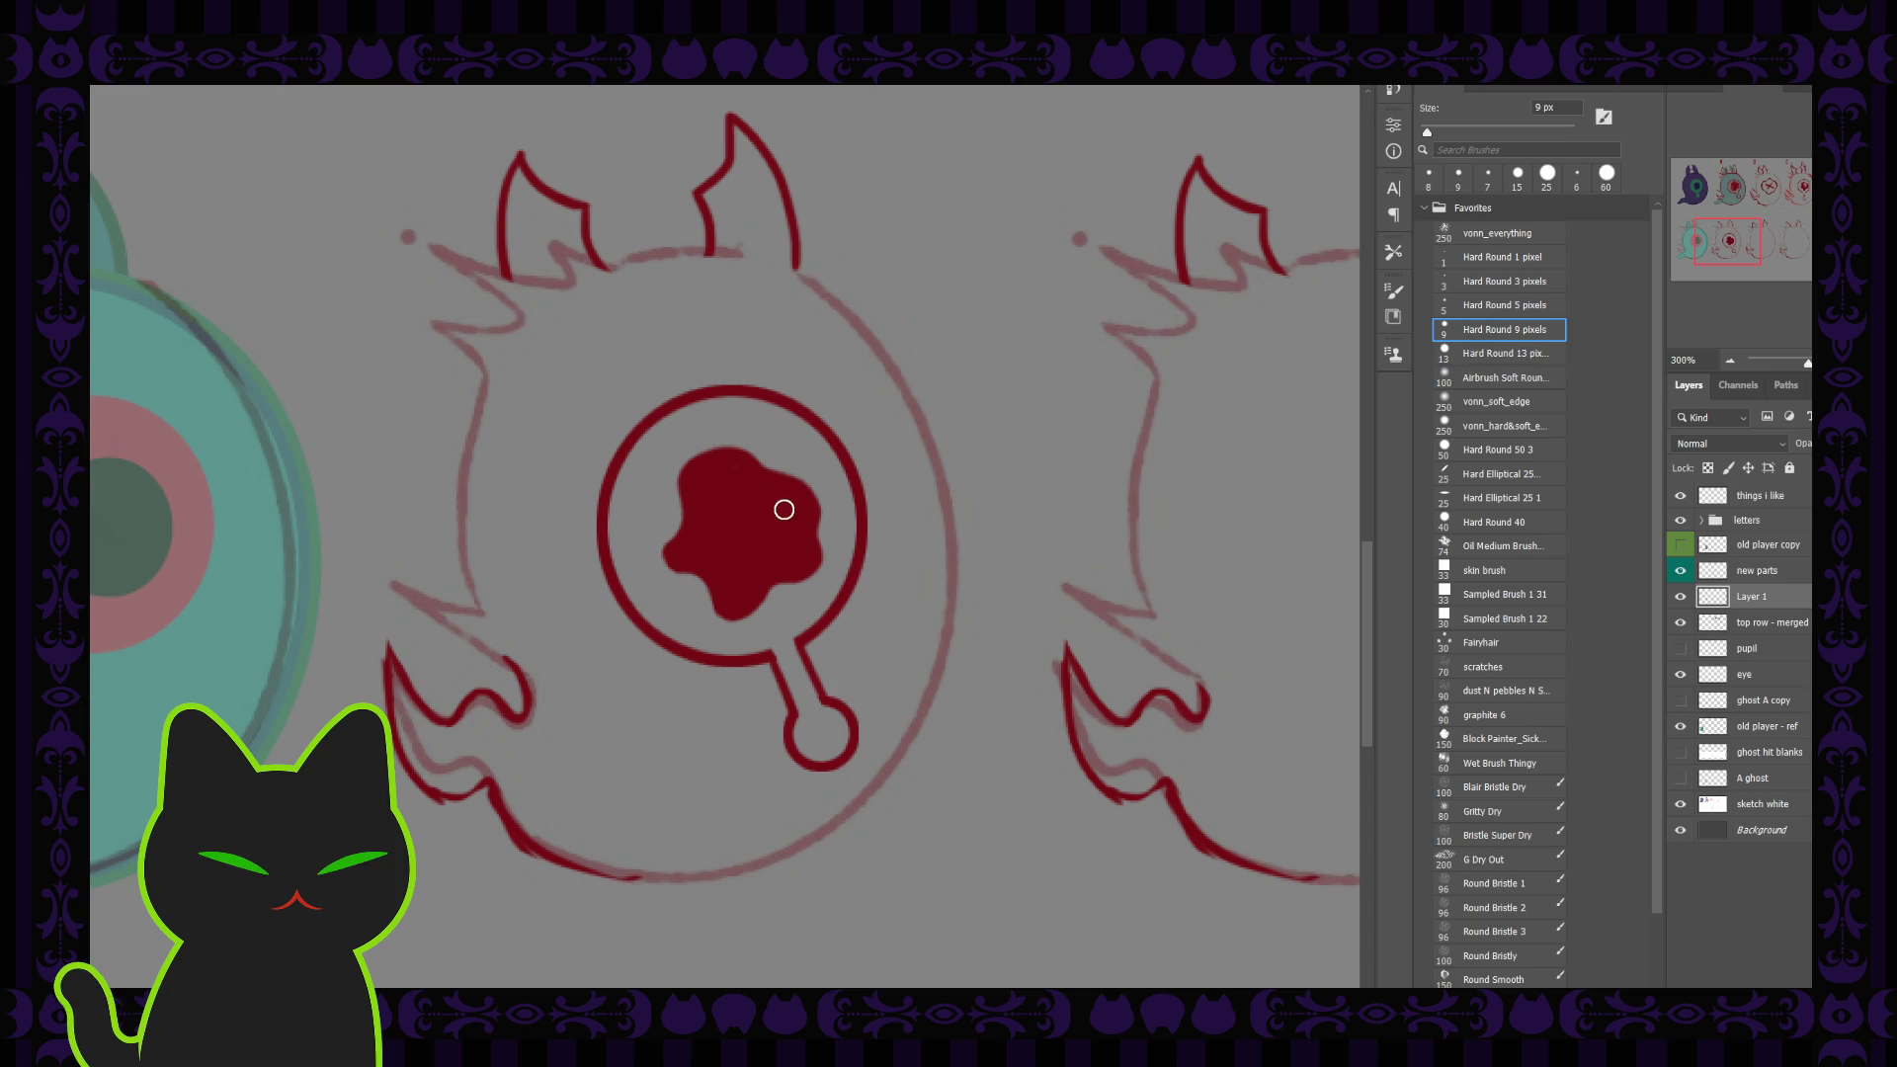
mouse_move(762, 504)
mouse_down()
mouse_move(779, 495)
mouse_move(769, 512)
mouse_up()
Step: Paint grey hooked strokes, a squiggle and a dot inside the pupil, undoing the skull holes
drag(736, 576, 719, 555)
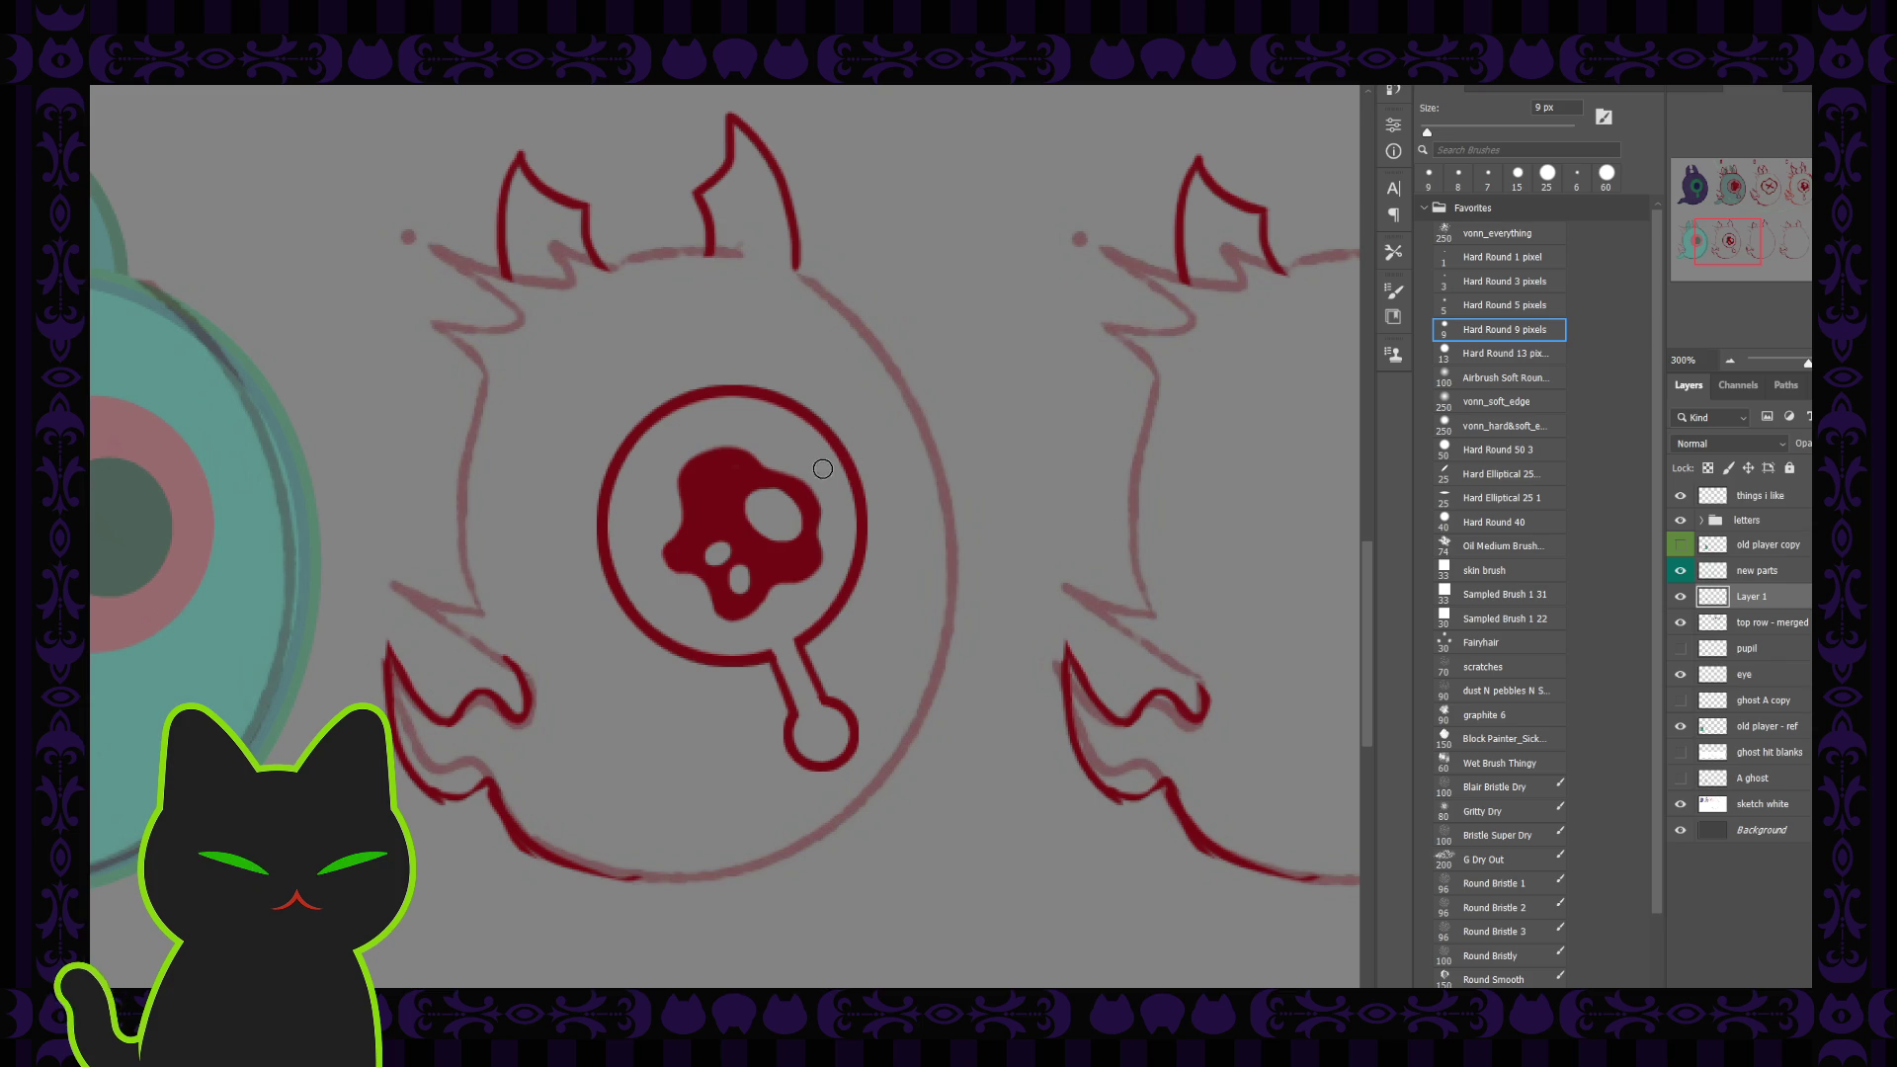
key(ctrl+z)
key(ctrl+z)
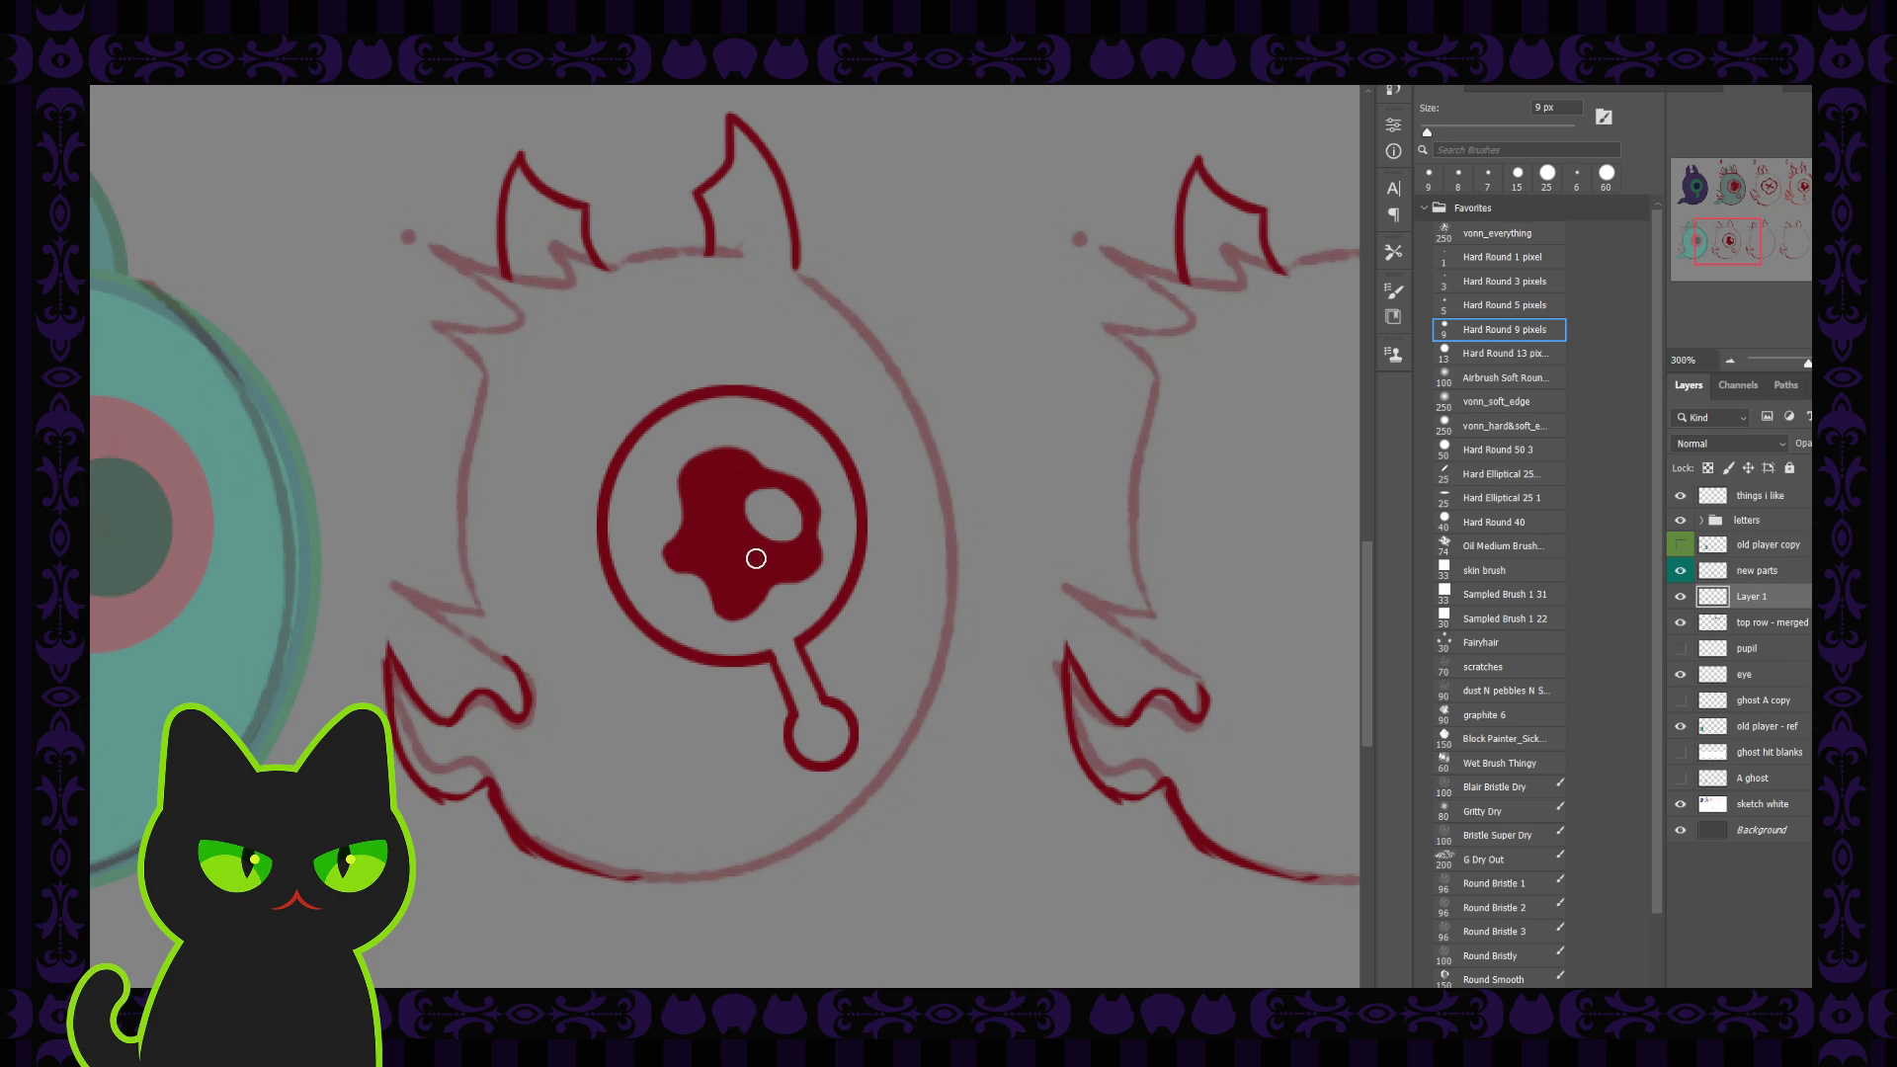
drag(749, 567, 741, 566)
key(ctrl+z)
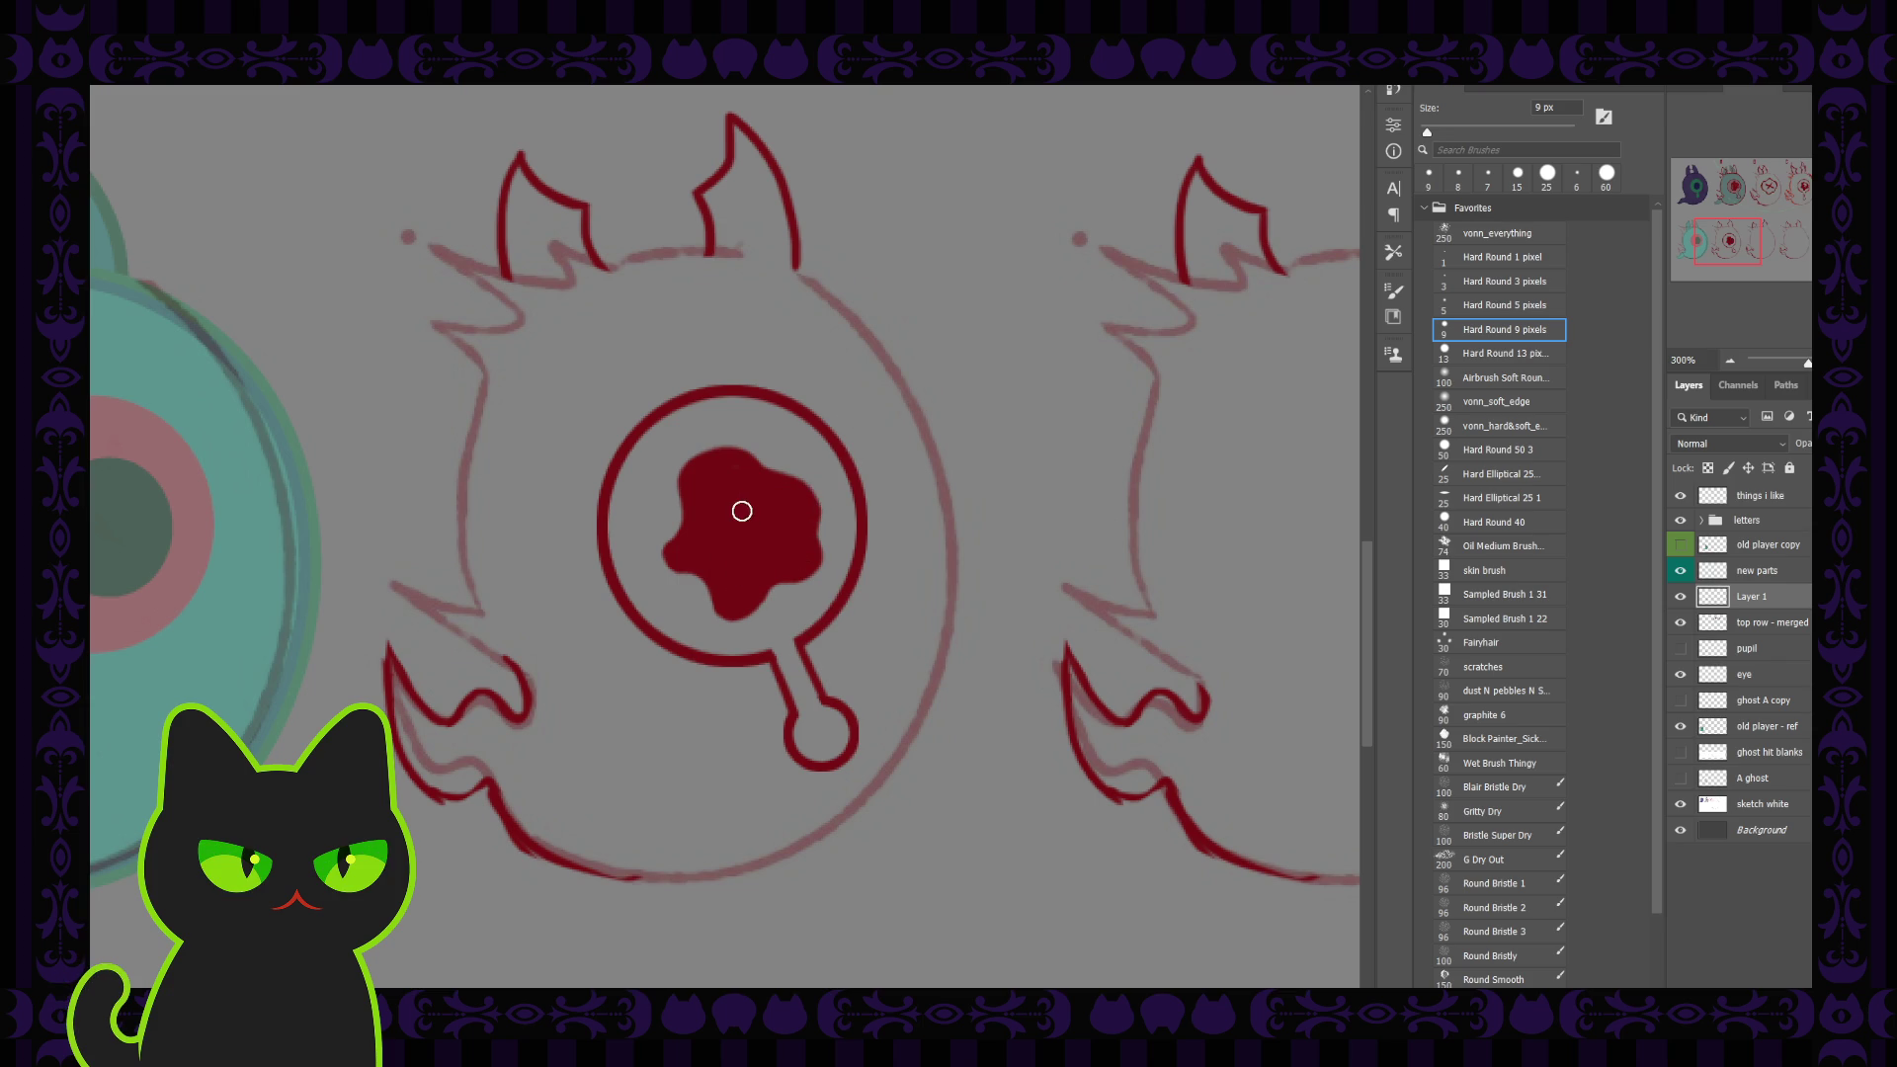
mouse_move(746, 482)
mouse_down()
mouse_move(729, 506)
mouse_move(756, 479)
mouse_move(773, 524)
mouse_move(741, 494)
mouse_move(804, 516)
mouse_move(741, 489)
mouse_move(773, 506)
mouse_move(754, 530)
mouse_move(784, 550)
mouse_move(744, 486)
mouse_move(733, 550)
mouse_move(755, 521)
mouse_up()
key(period)
key(comma)
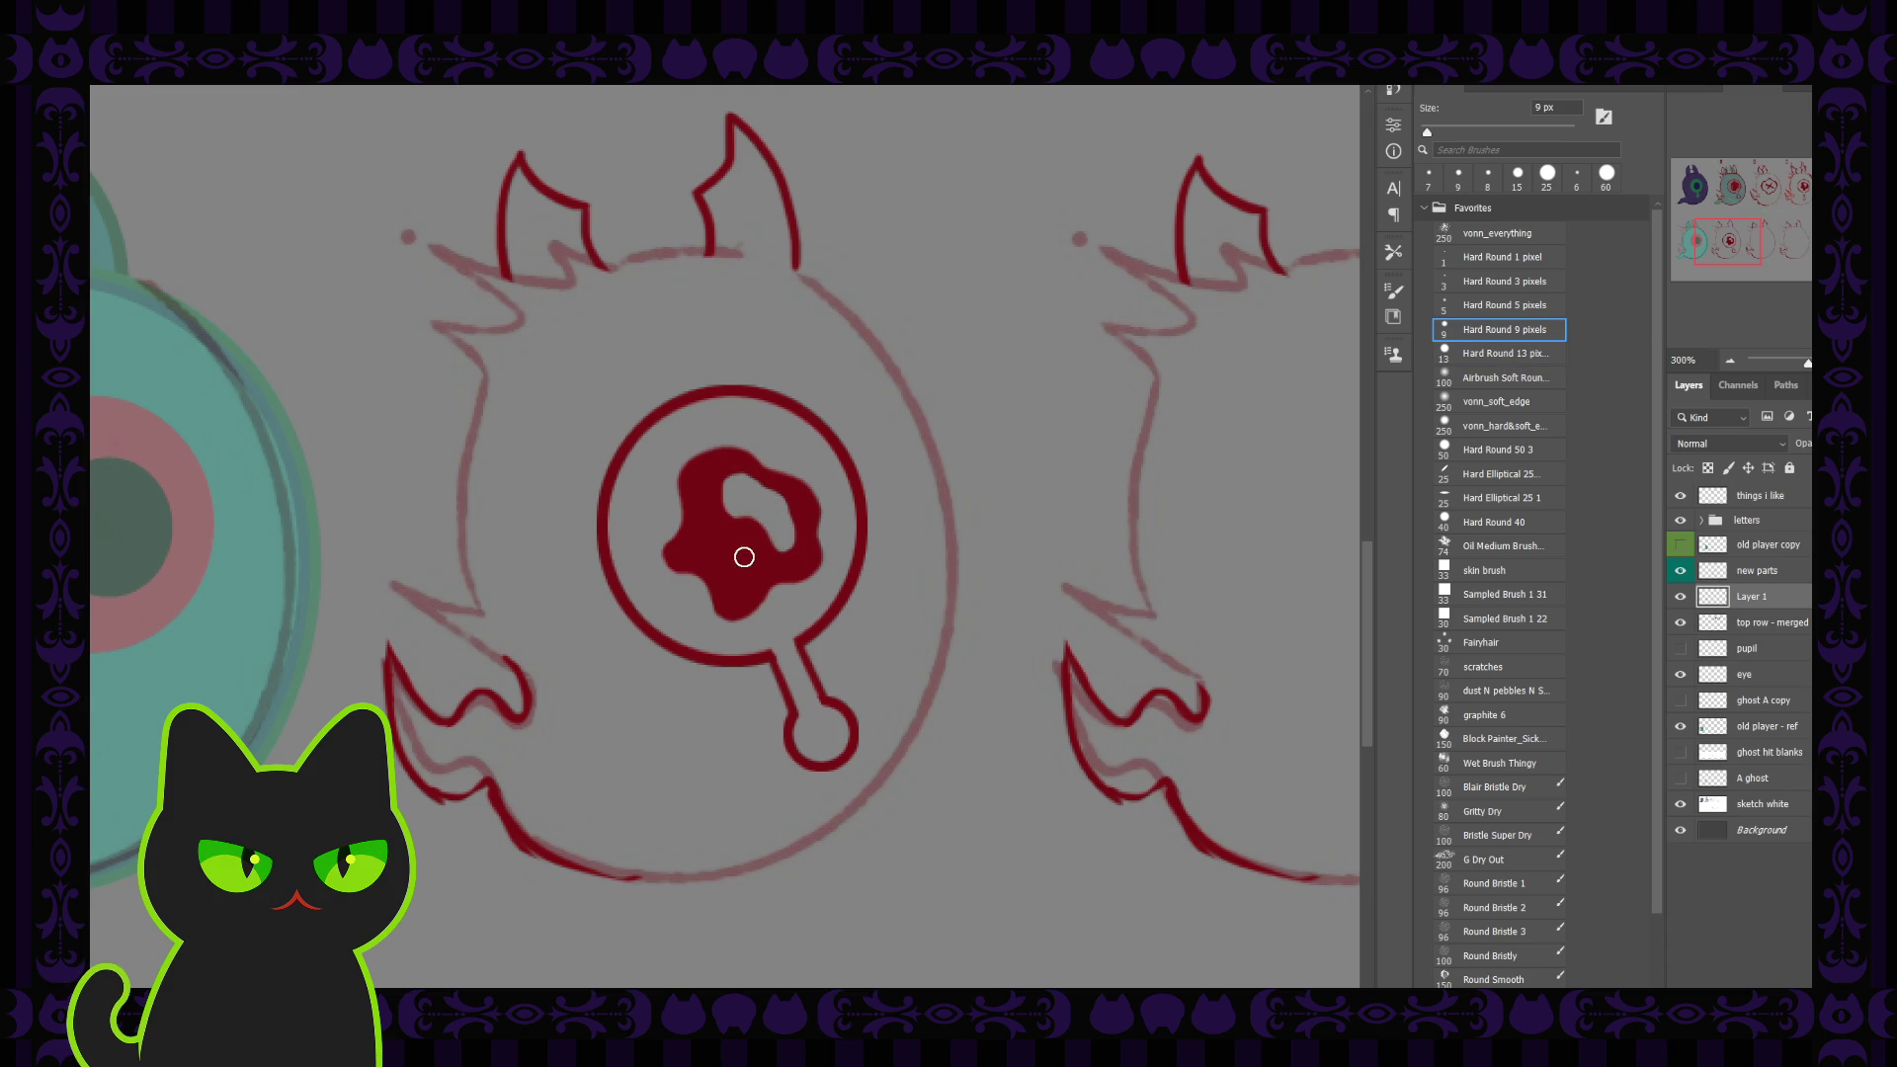
mouse_move(741, 564)
mouse_down()
mouse_move(742, 541)
mouse_move(748, 591)
mouse_move(746, 538)
mouse_up()
click(721, 543)
Step: Undo the grey dots, narrow the grey hole into a slot, and fill beneath it red with a 7 px brush
key(ctrl+minus)
key(ctrl+minus)
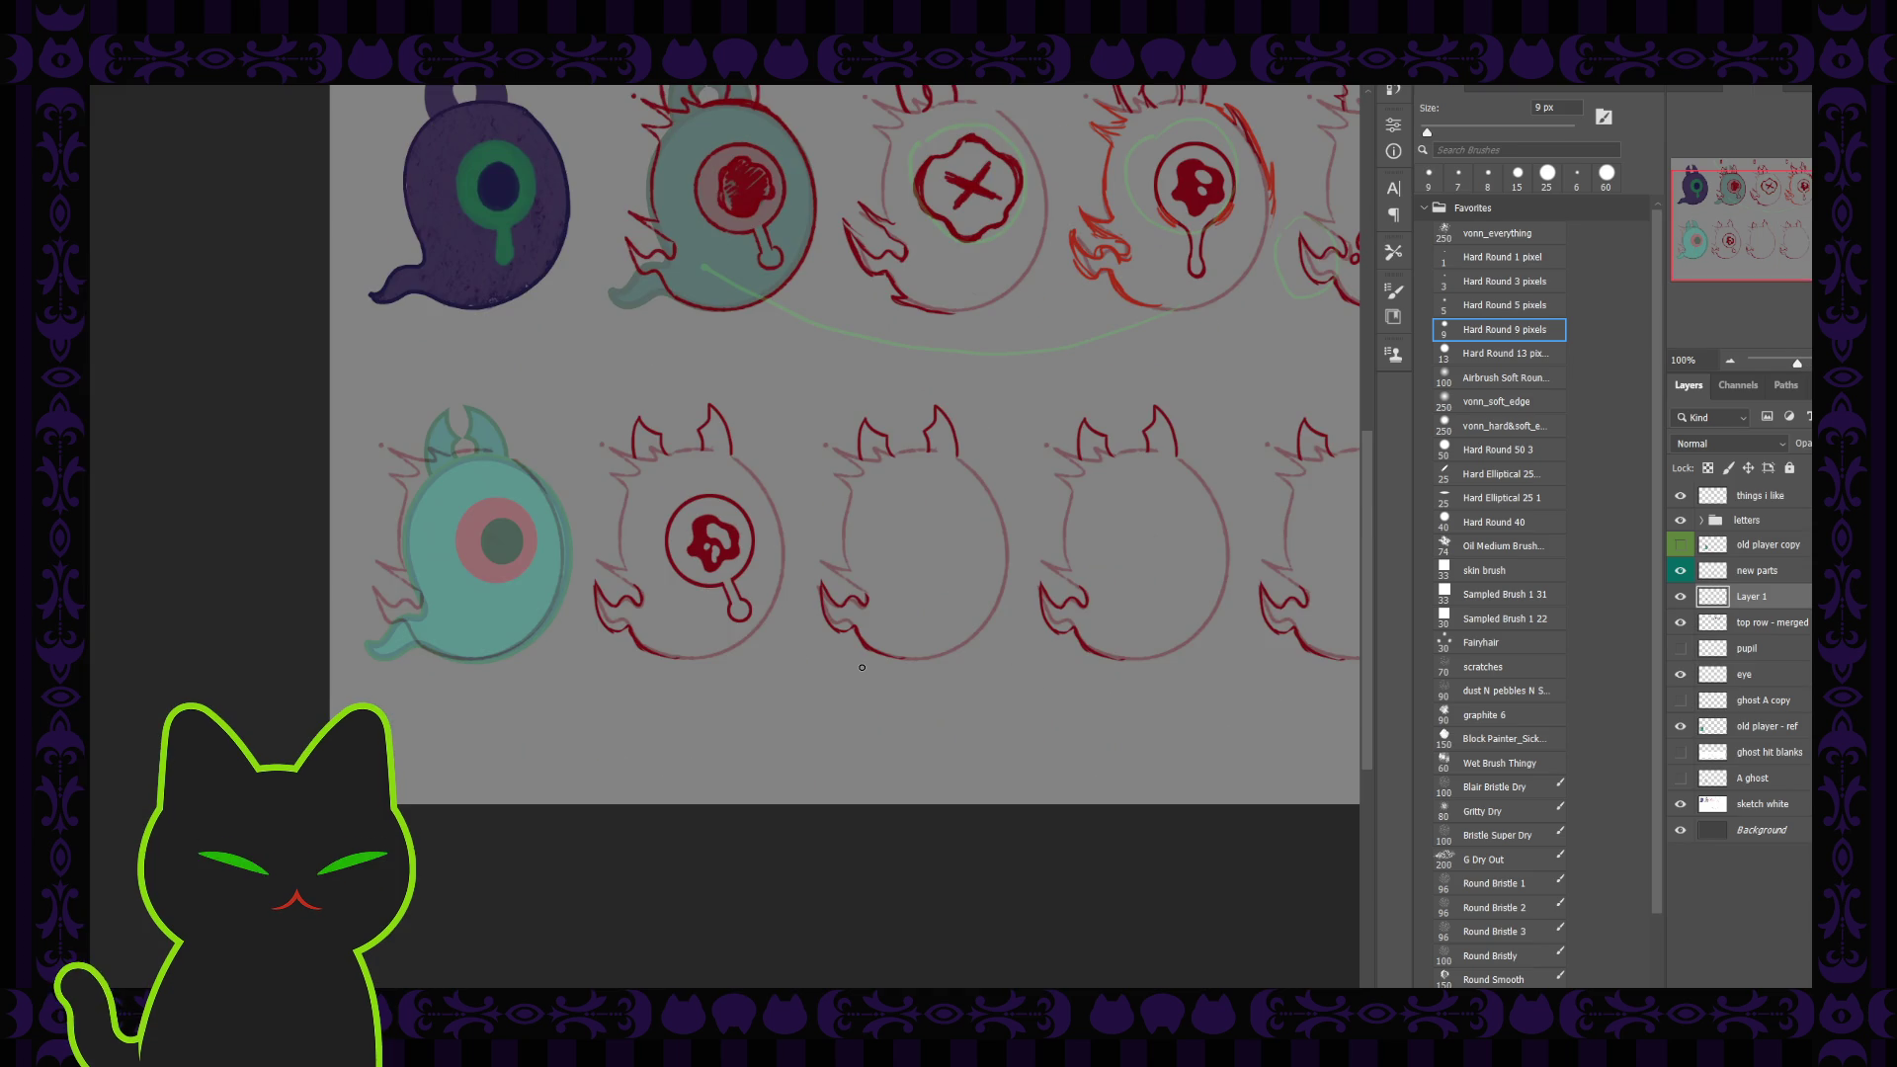
key(ctrl+plus)
key(ctrl+plus)
key(ctrl+z)
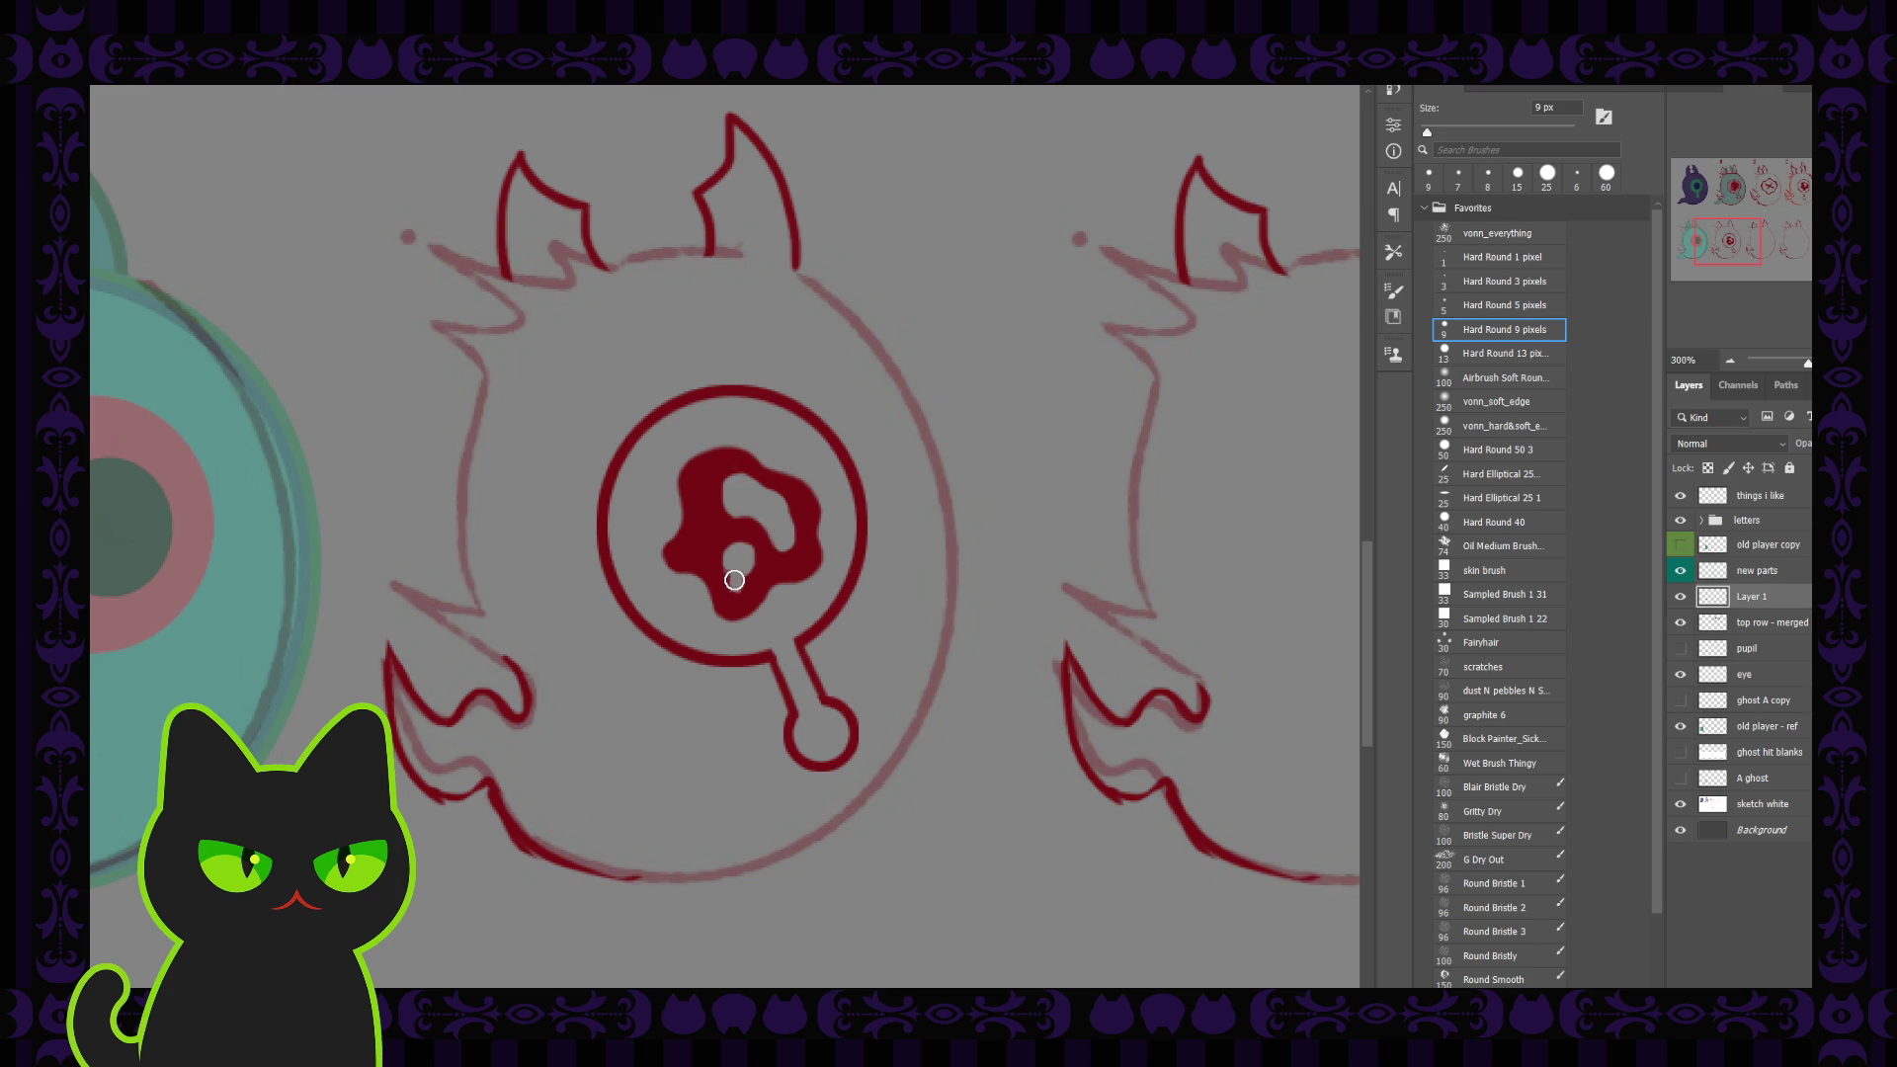
drag(736, 585, 739, 565)
key(bracketleft)
key(bracketleft)
key(bracketleft)
key(bracketleft)
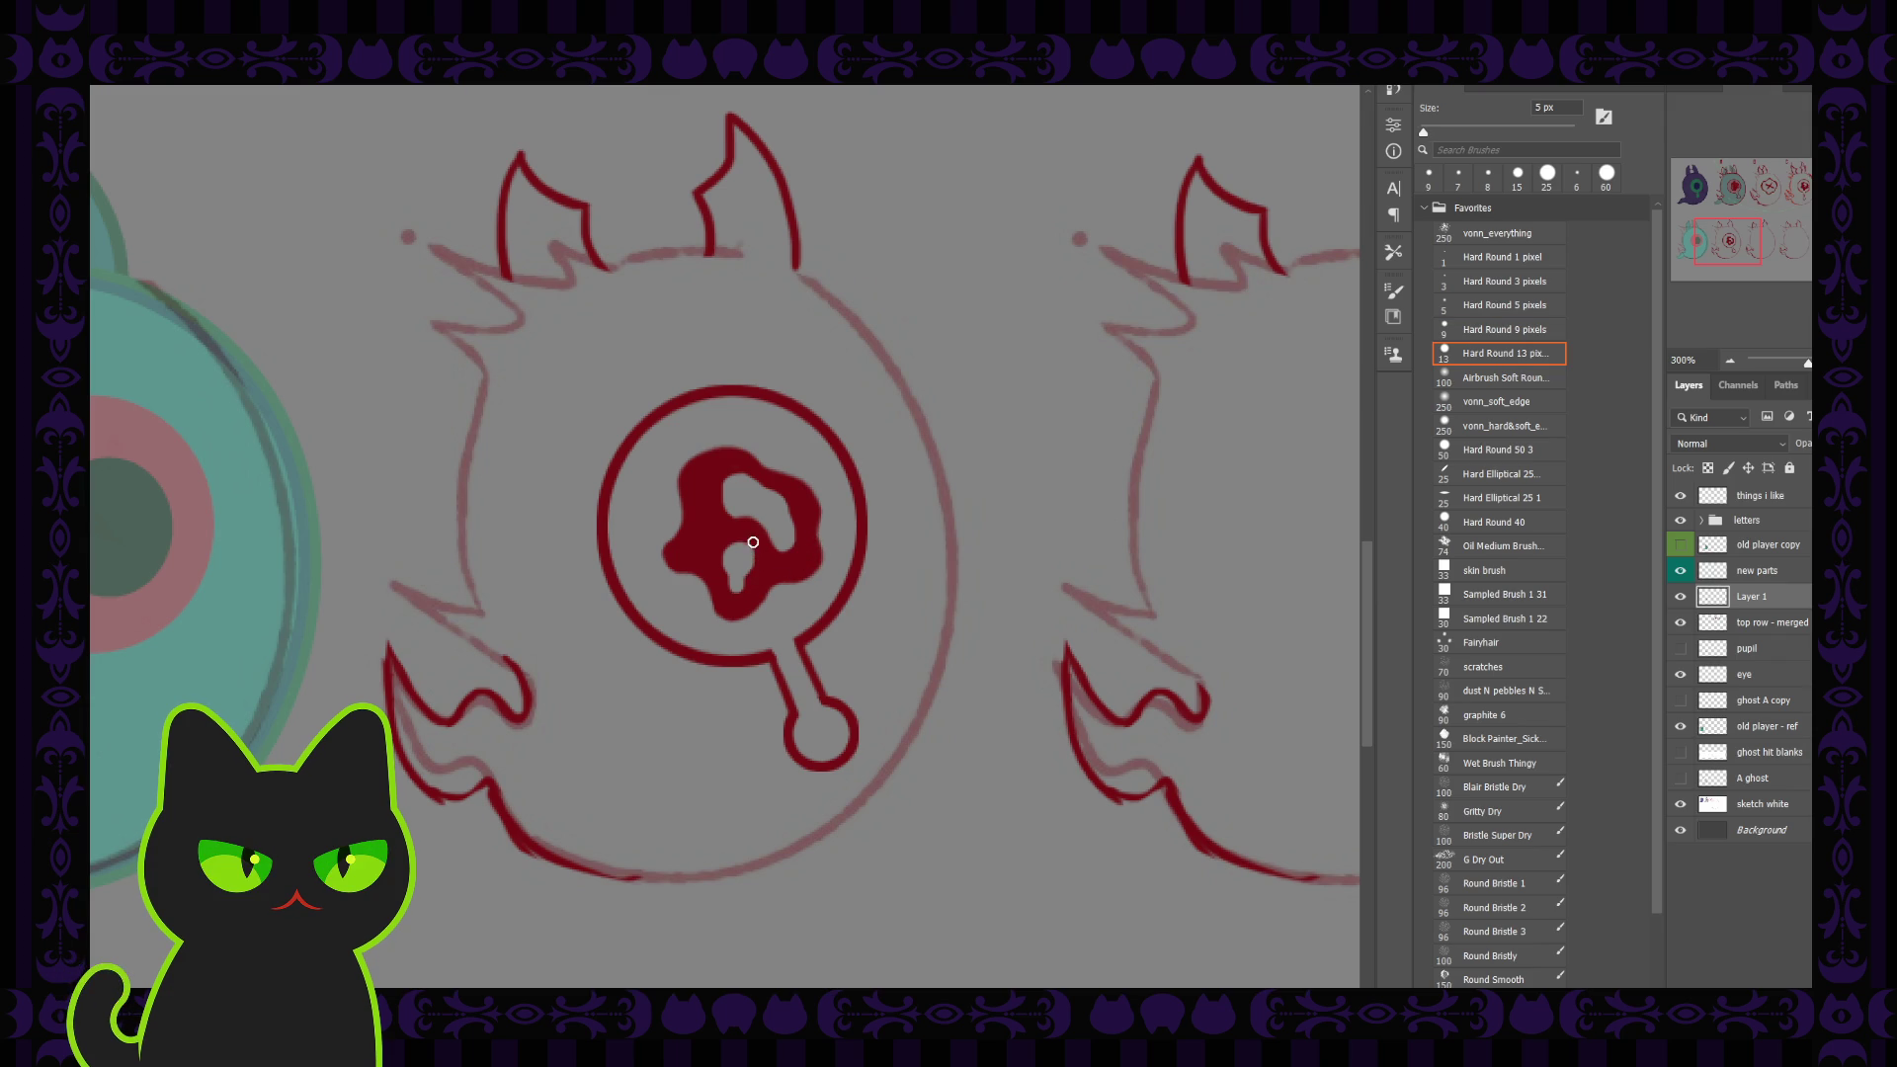
click(725, 580)
key(ctrl+minus)
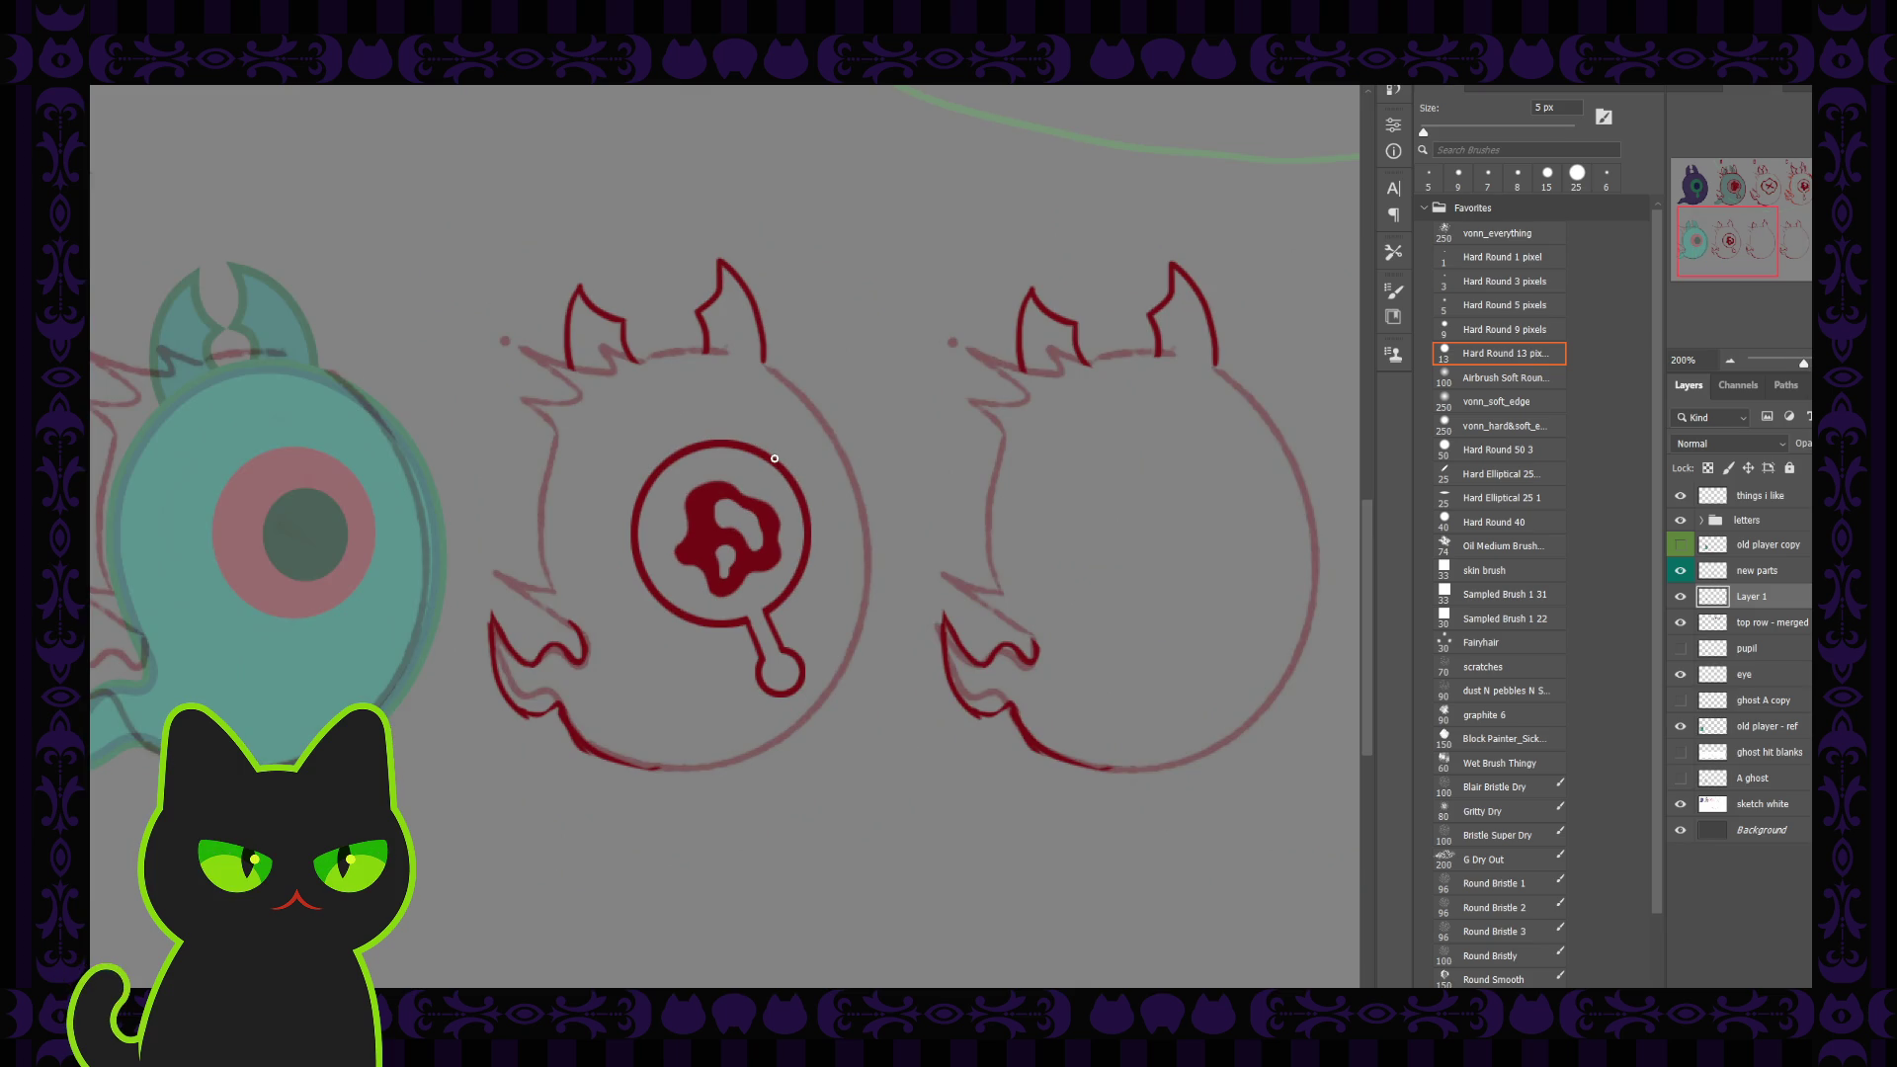
key(ctrl+minus)
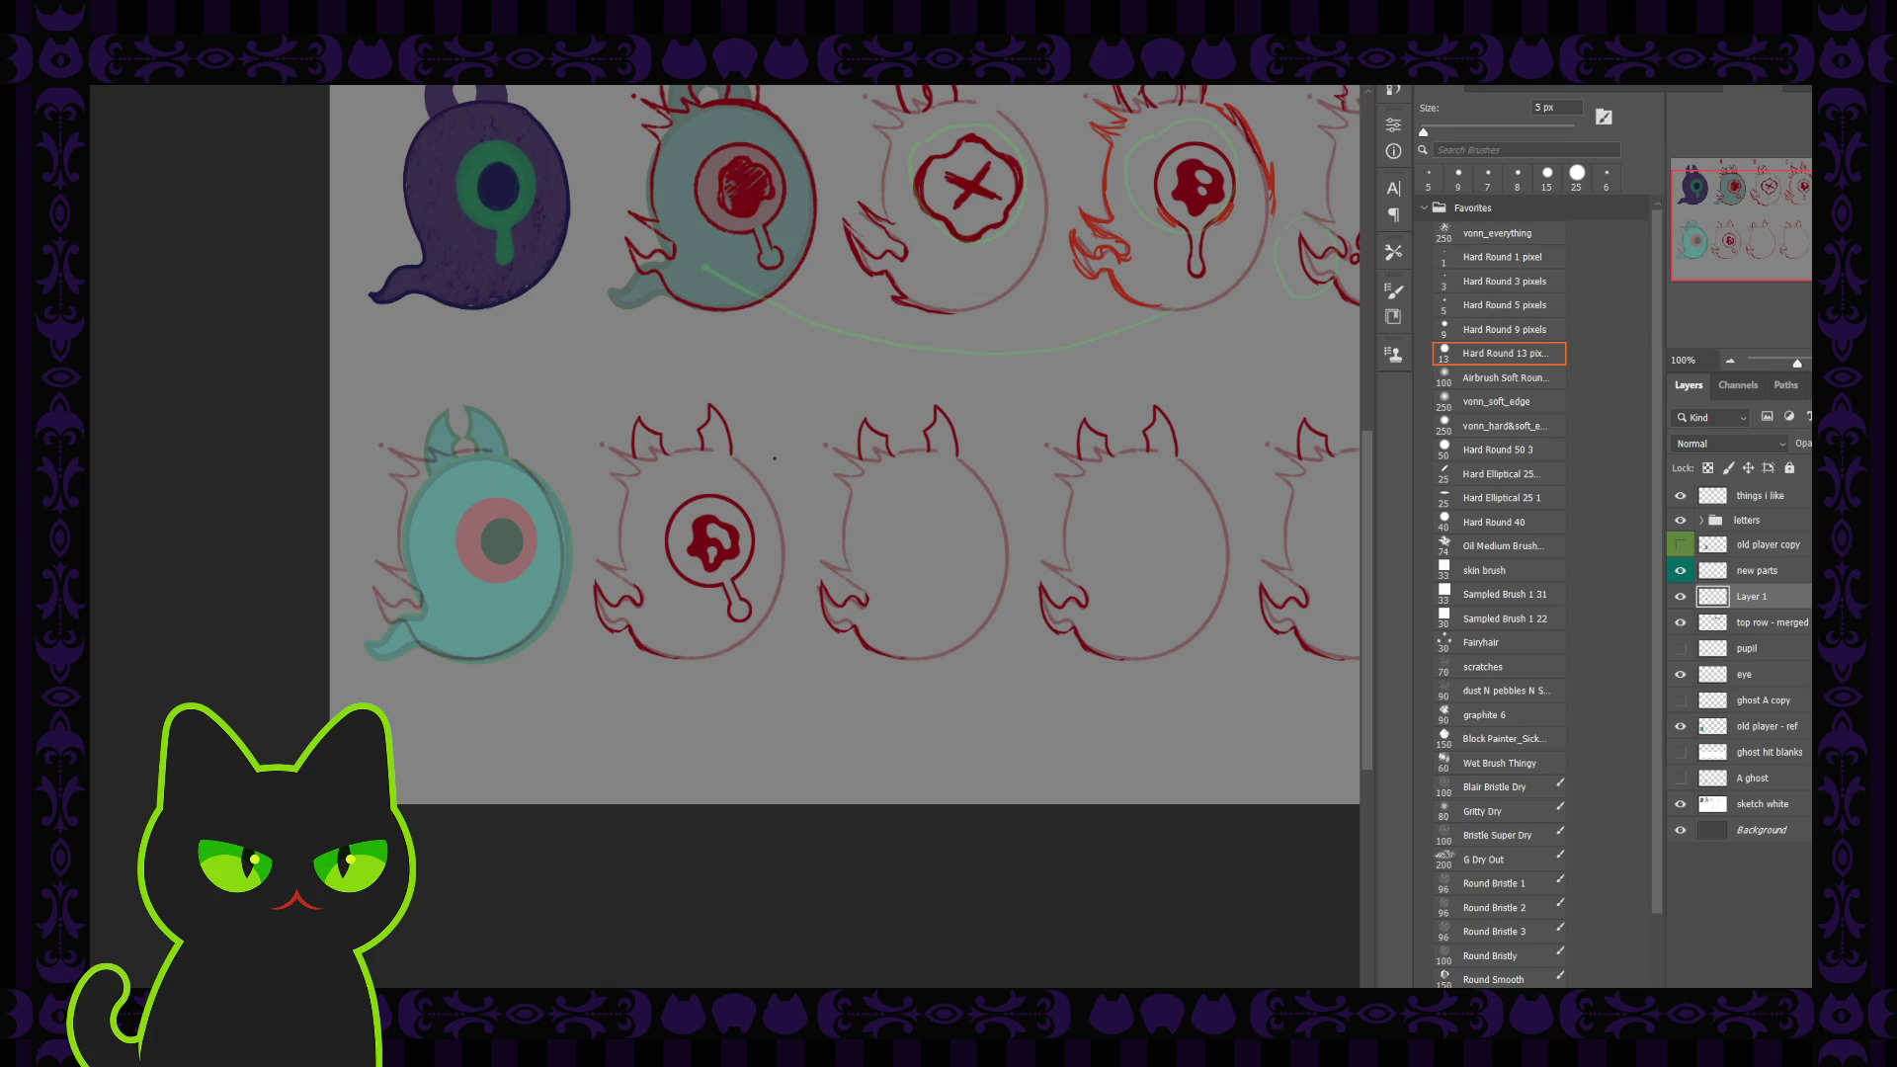
key(ctrl+plus)
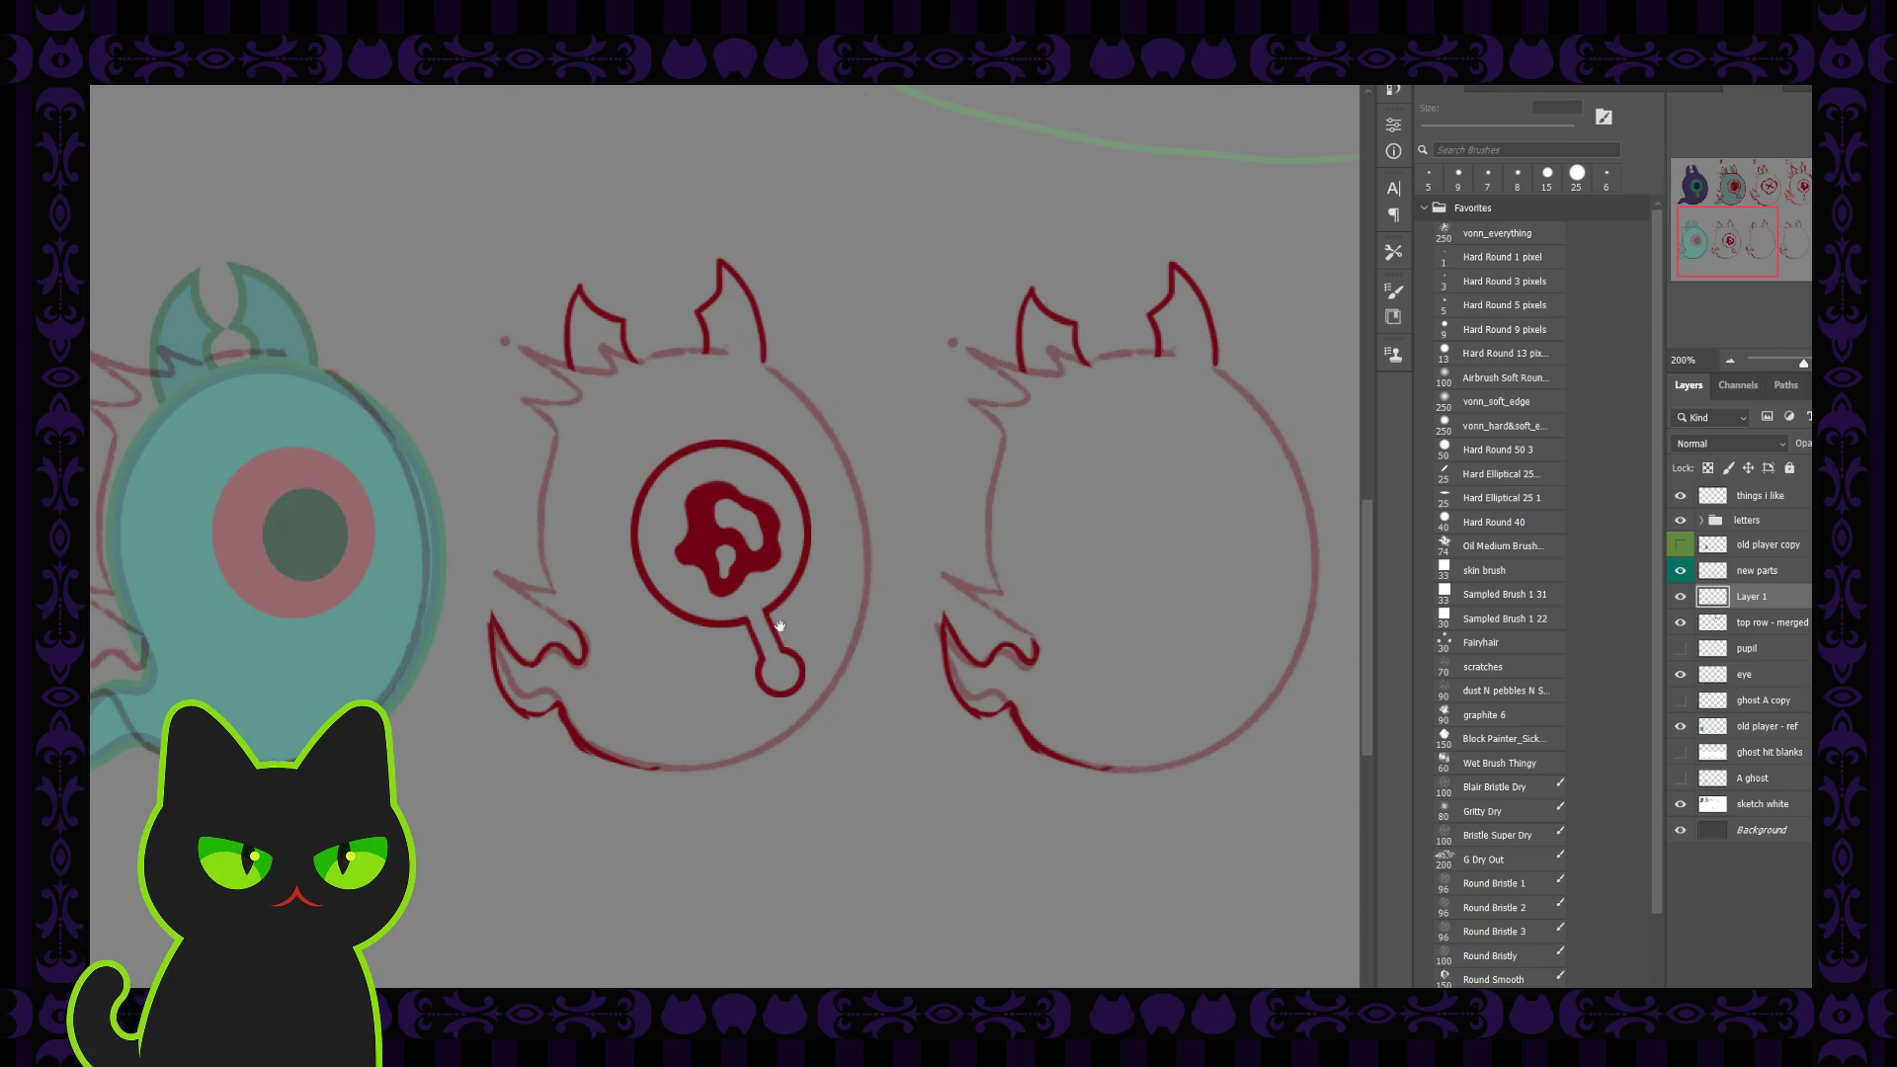
drag(630, 626, 588, 617)
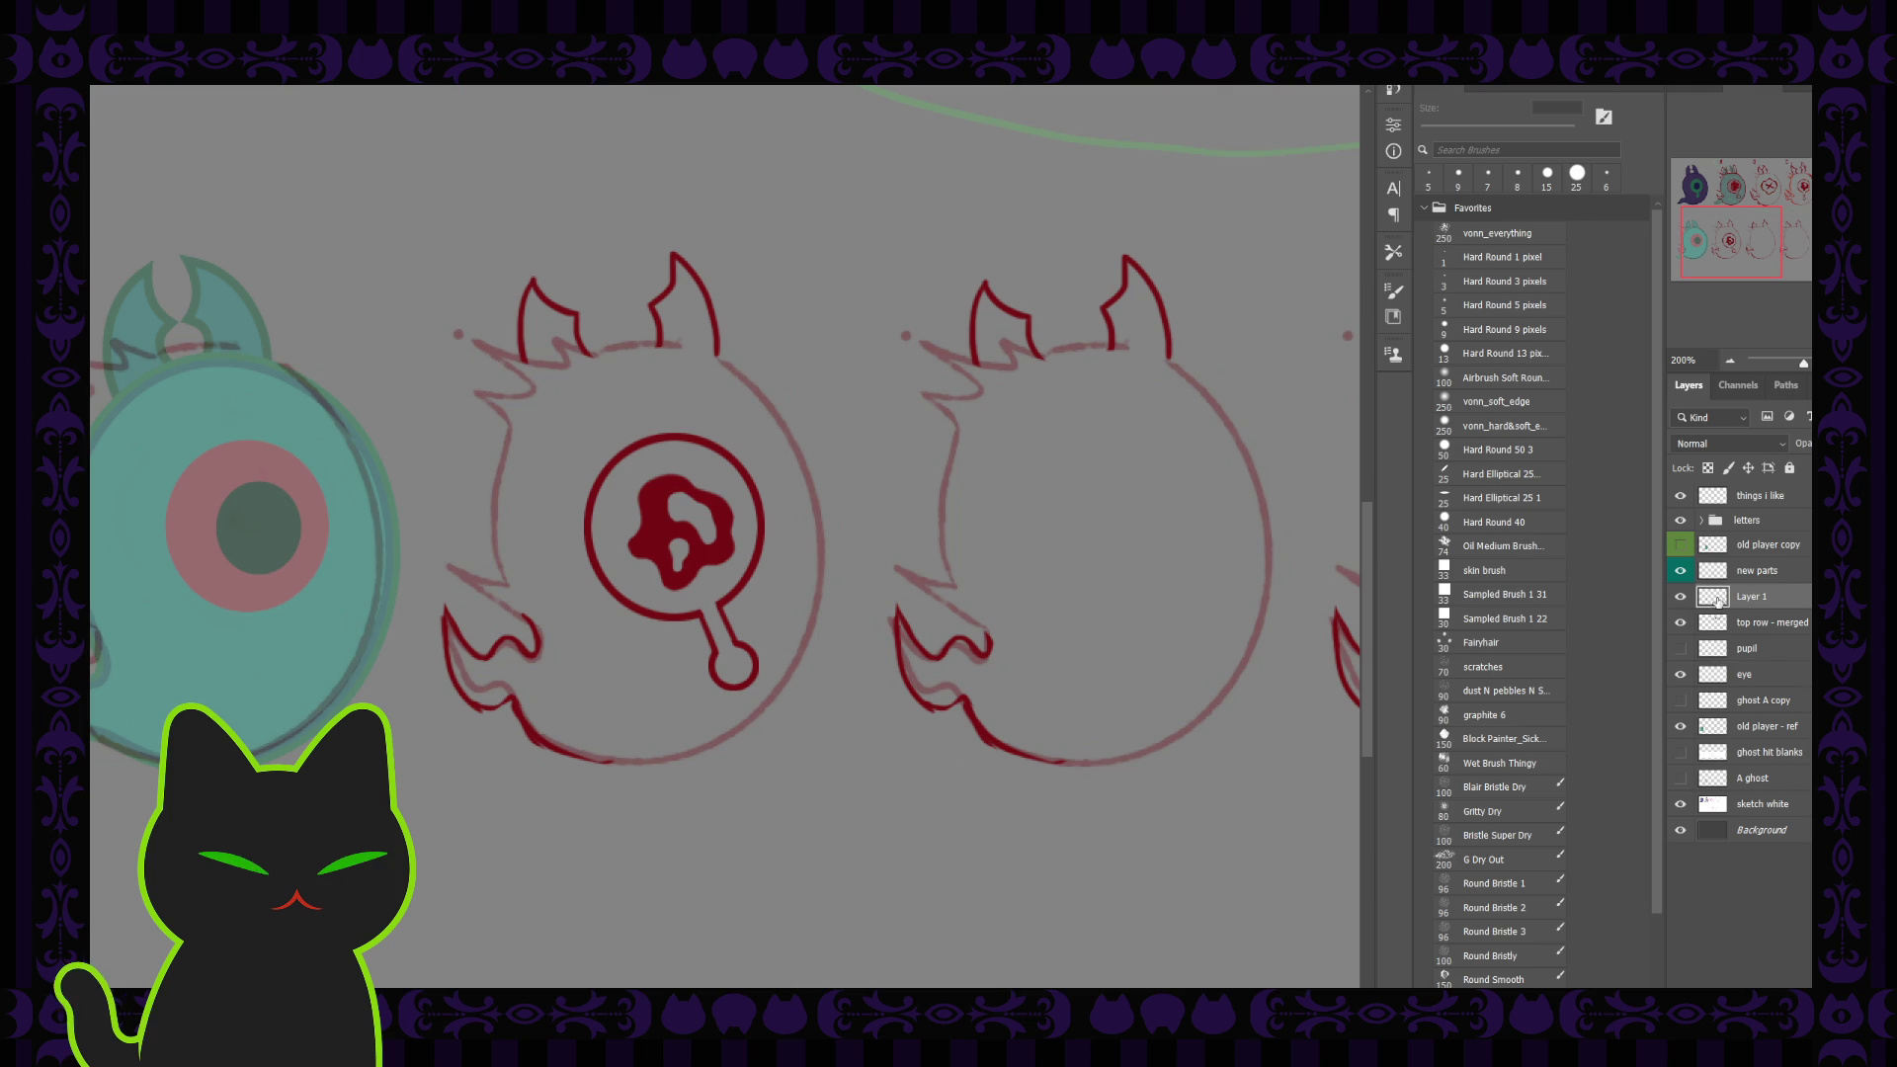
Step: Move Layer 1 between pupil and eye, delete the old pupil layer, and rename Layer 1 'pupil'
drag(1760, 599, 1767, 669)
click(1740, 628)
key(Delete)
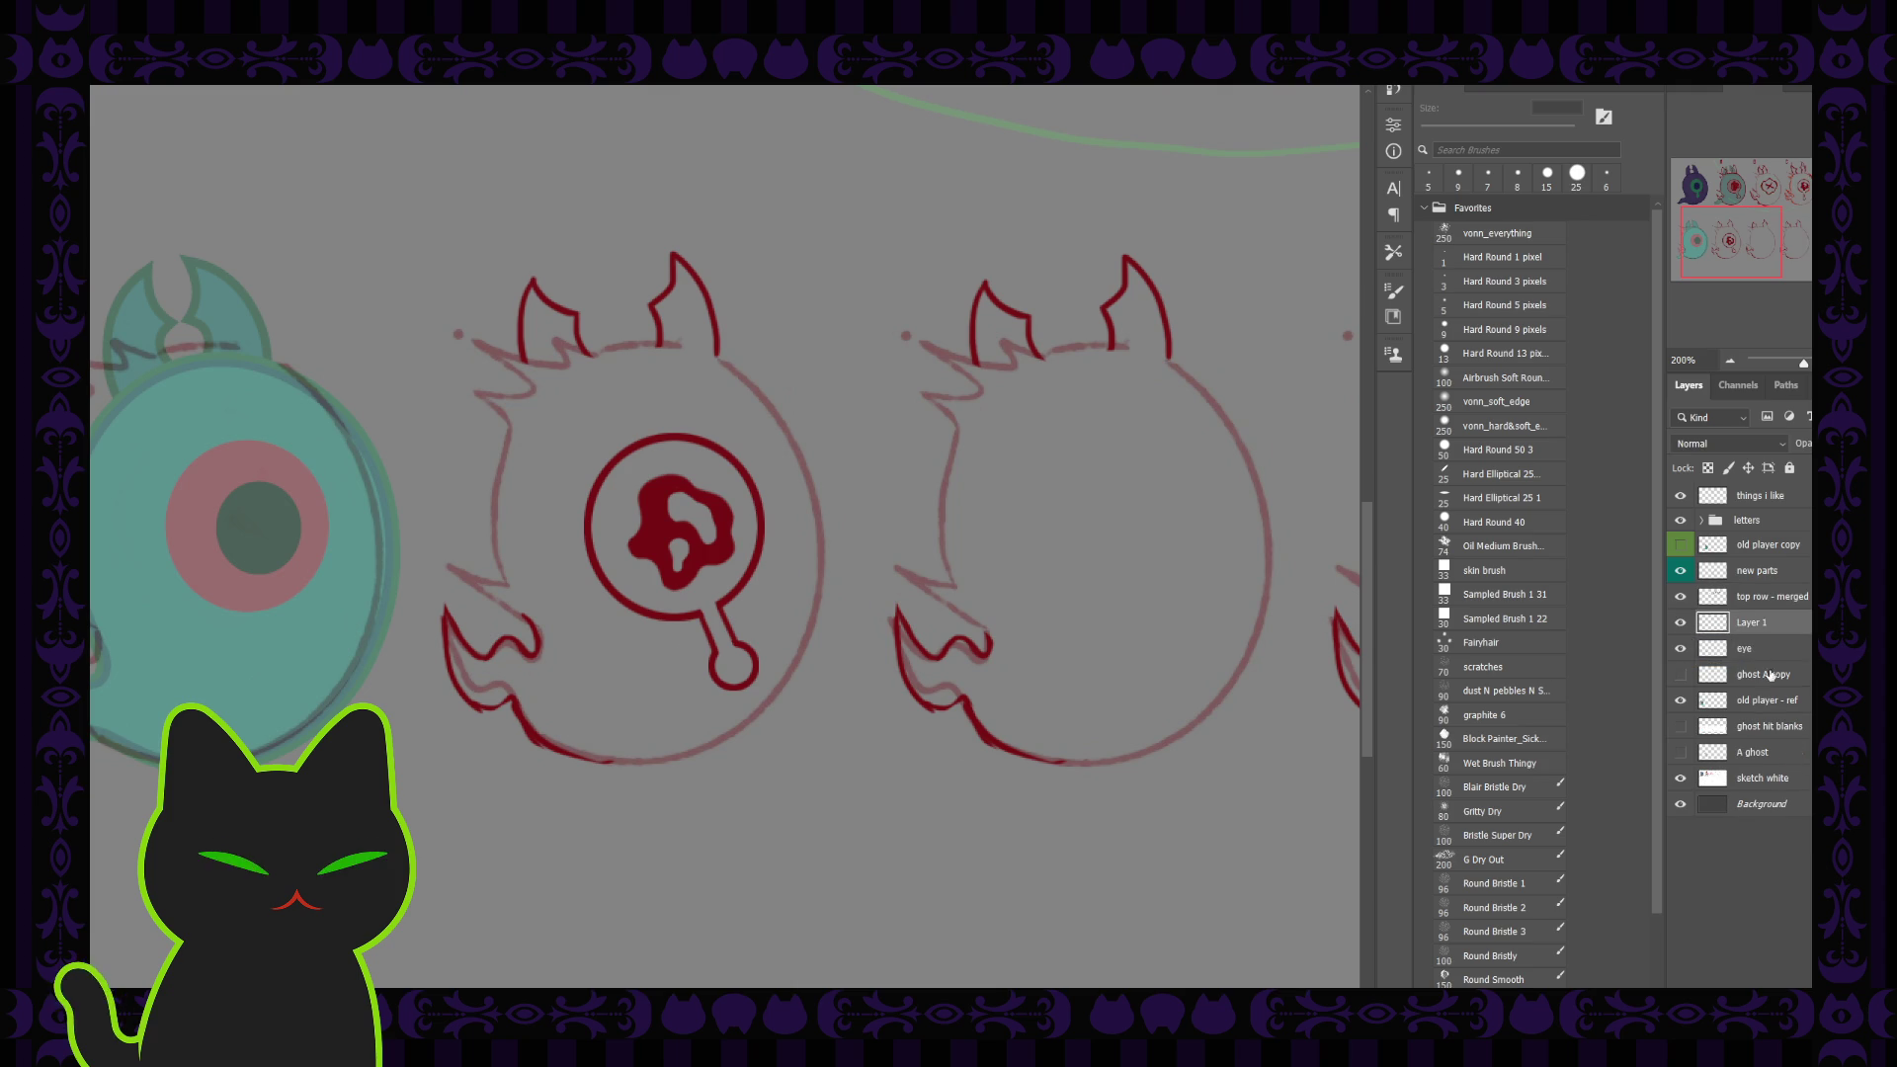
double_click(1753, 625)
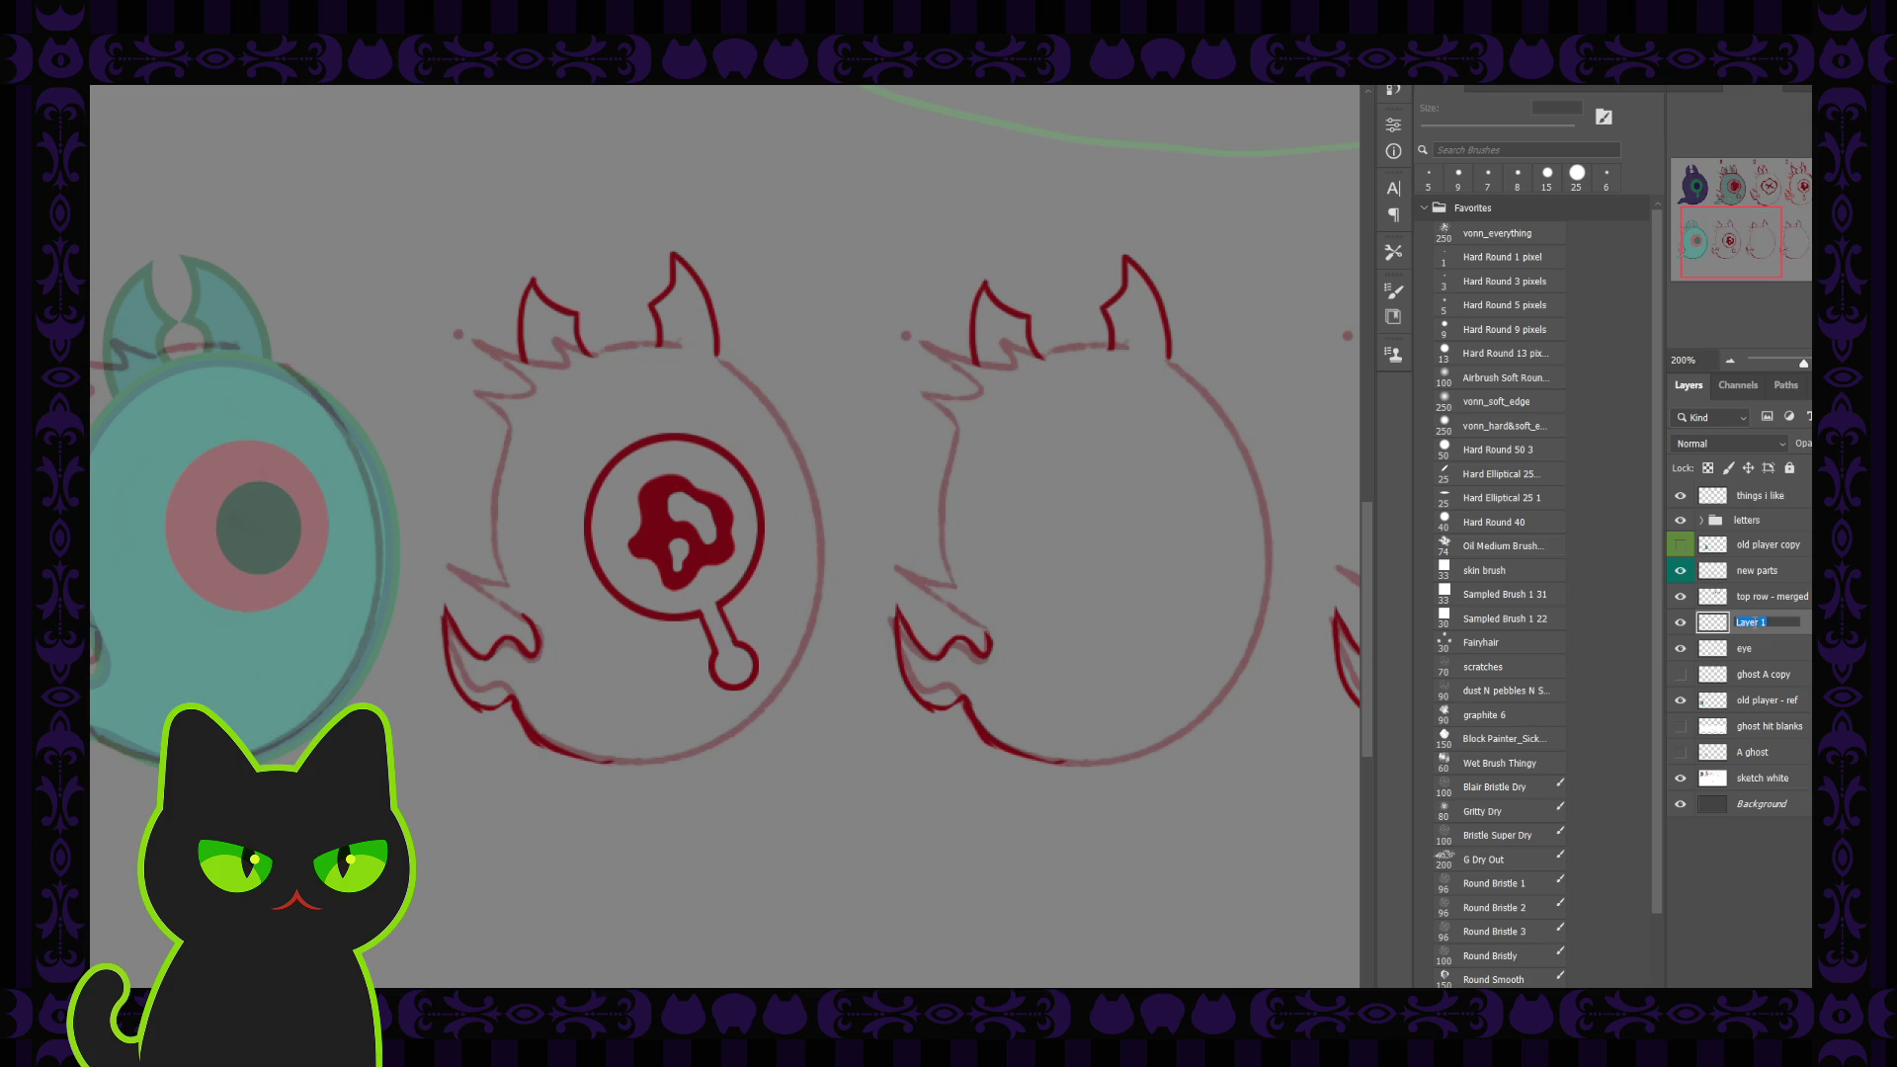
text(pupil)
key(Return)
Step: Delete the ghost A copy layer and check the eye and pupil layer contents
click(1682, 676)
click(1743, 675)
key(Delete)
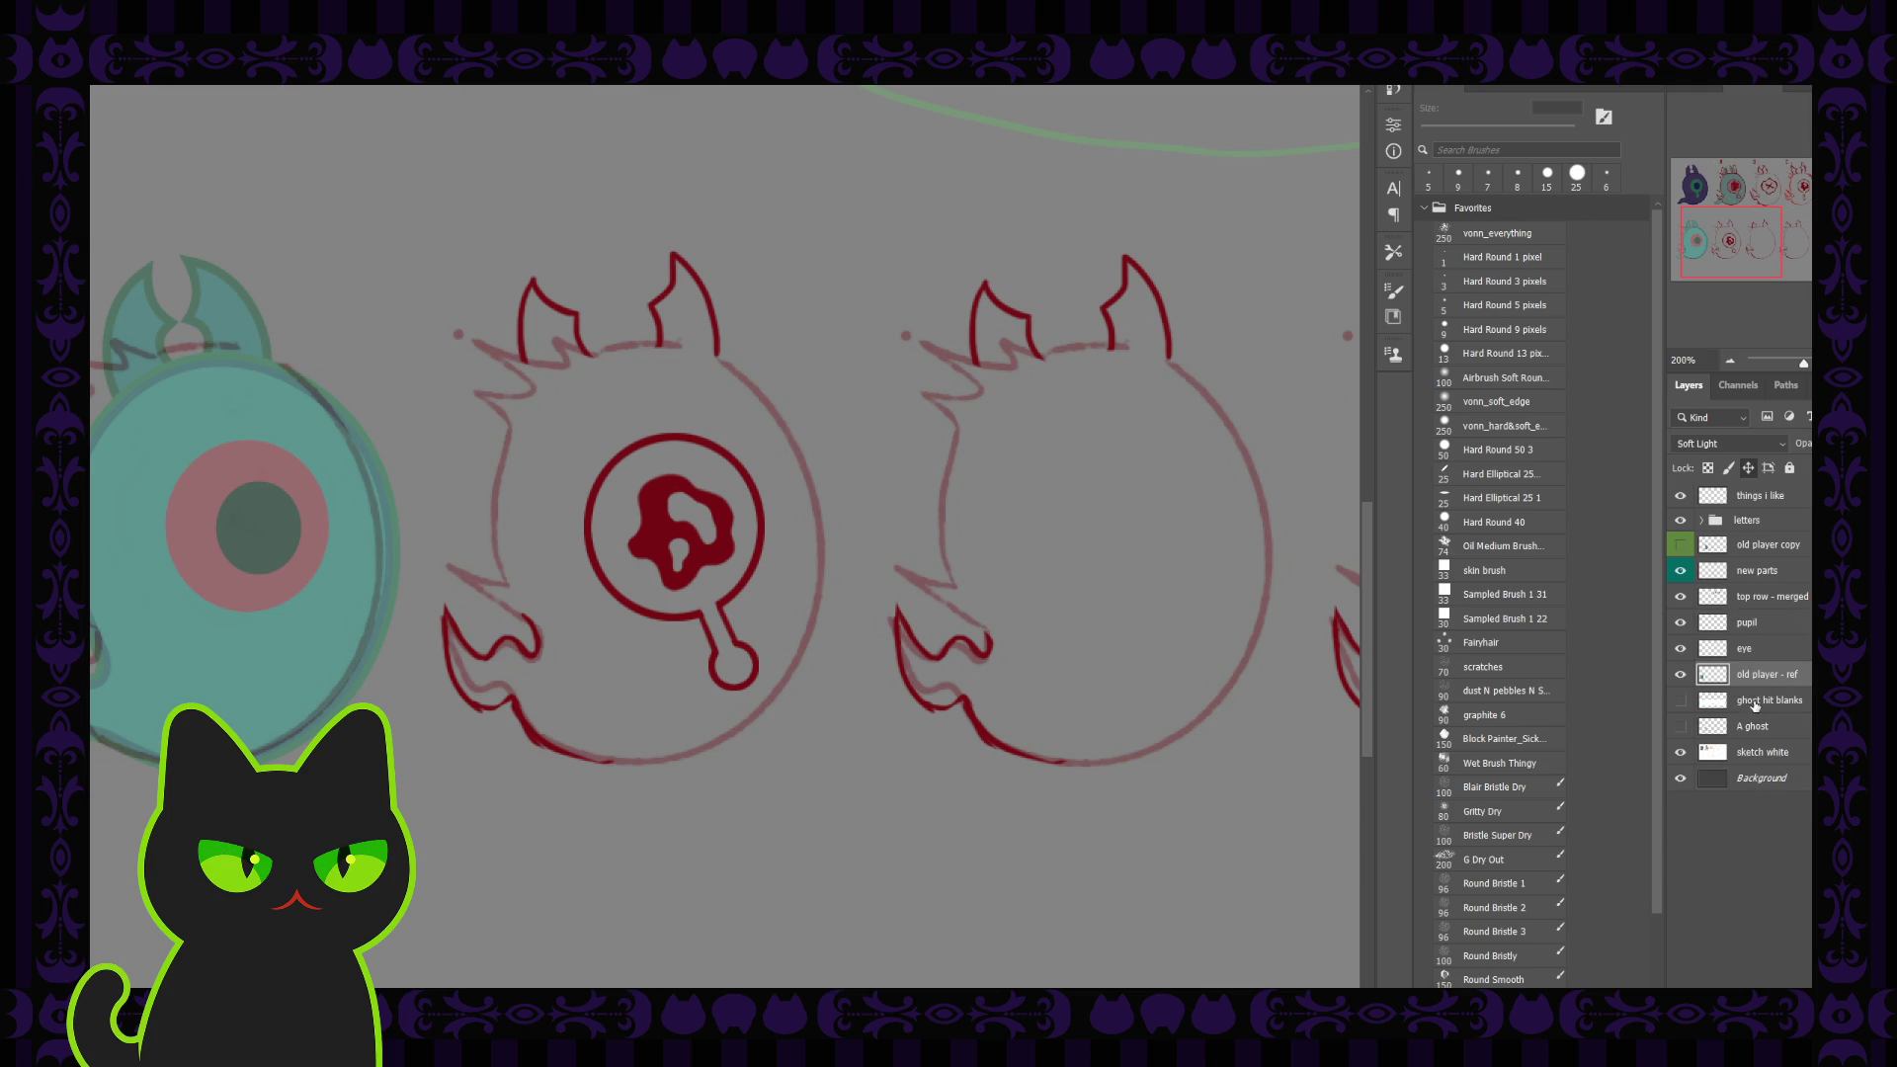
click(1681, 648)
click(1682, 648)
click(1680, 623)
click(1680, 622)
Step: Put the pupil layer into Free Transform to resize the splat pupil
click(1764, 626)
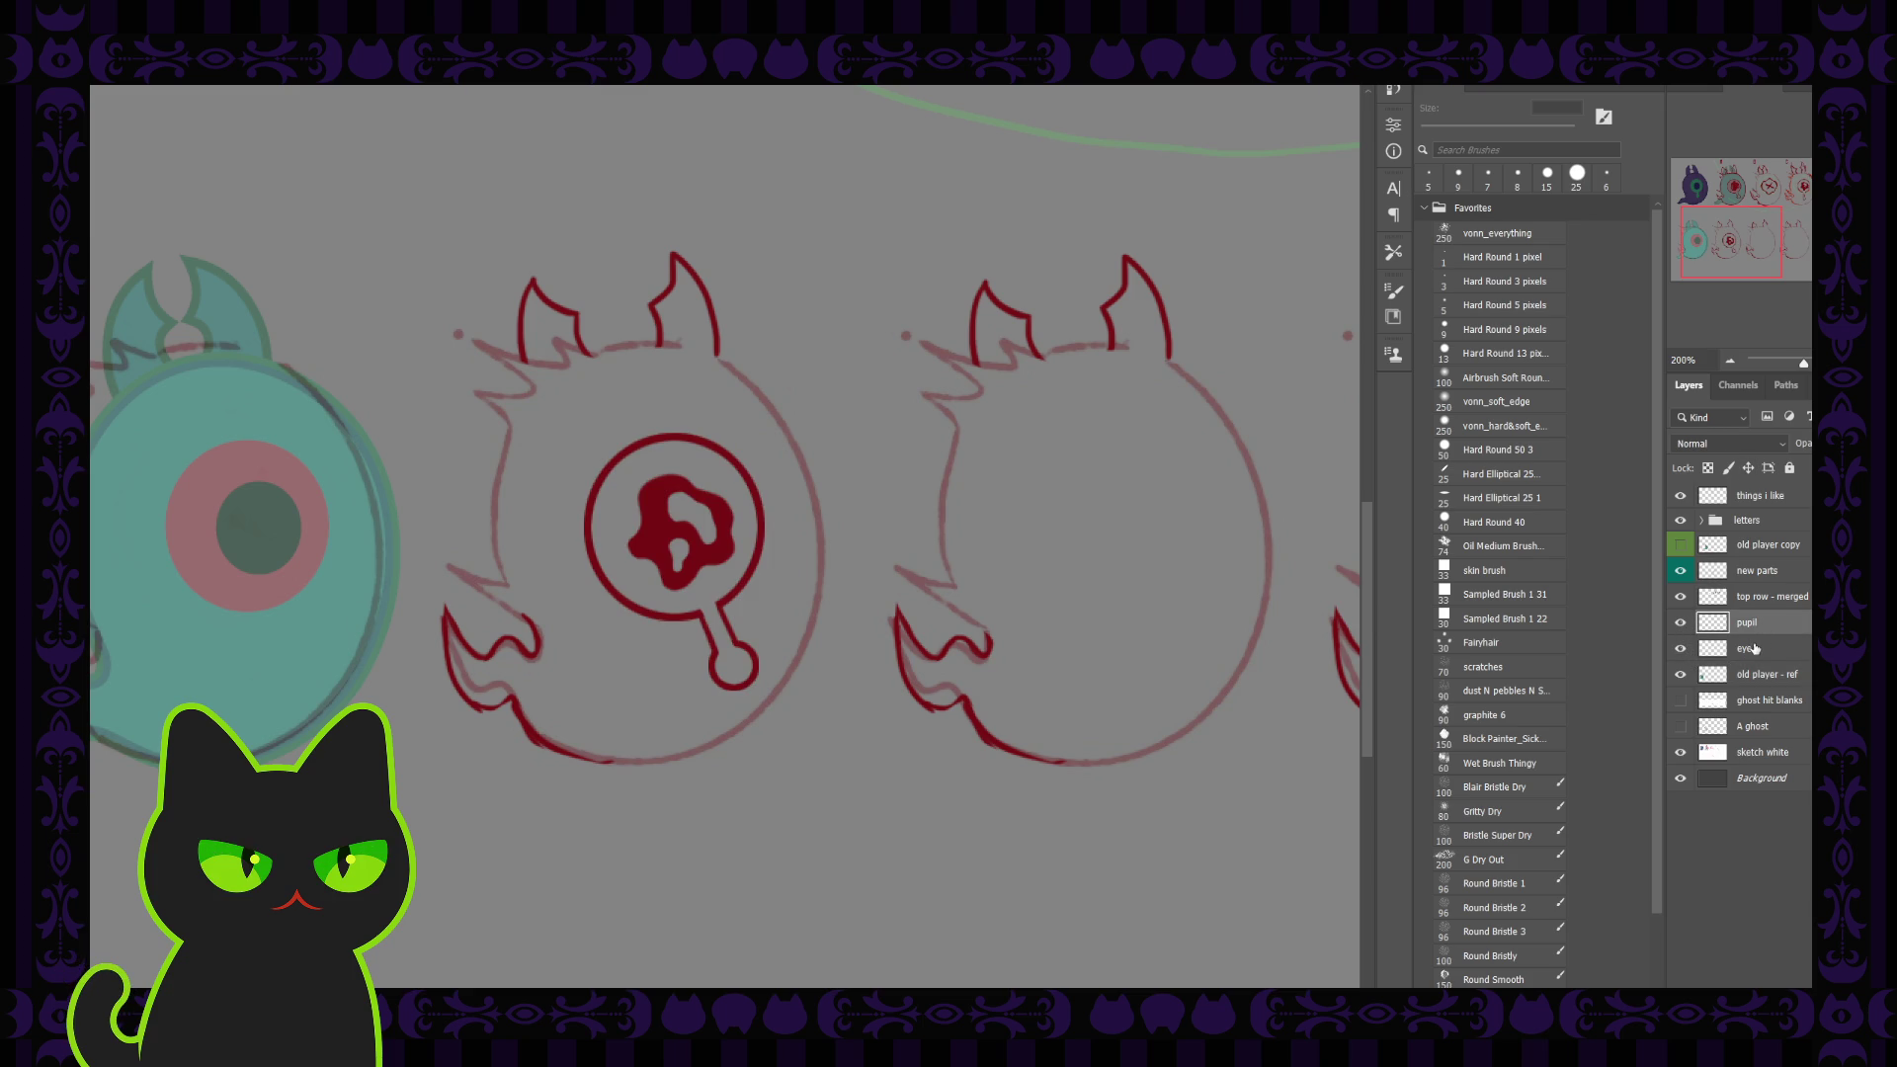
click(1768, 655)
click(1763, 626)
key(ctrl+t)
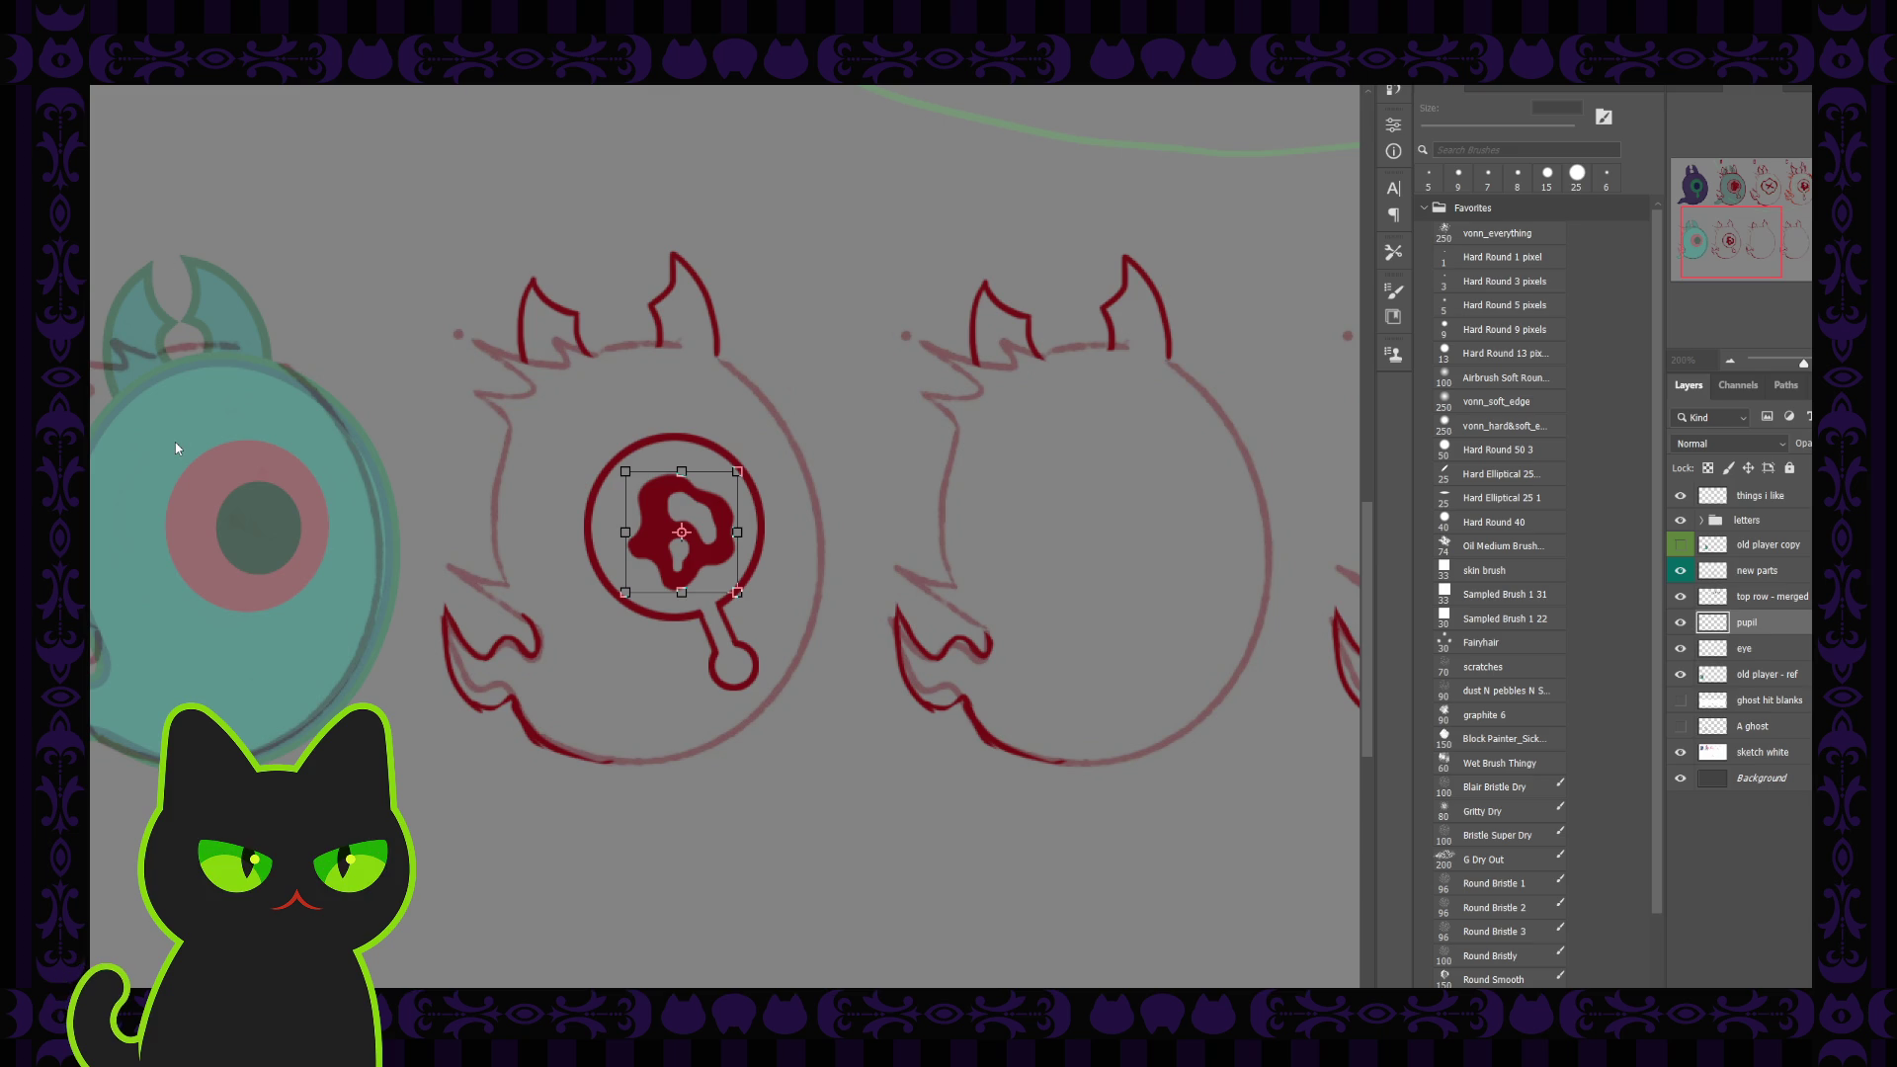
Step: Warp the lower ghost's red pupil into a new lobed blob shape and commit it
key(ctrl+alt+w)
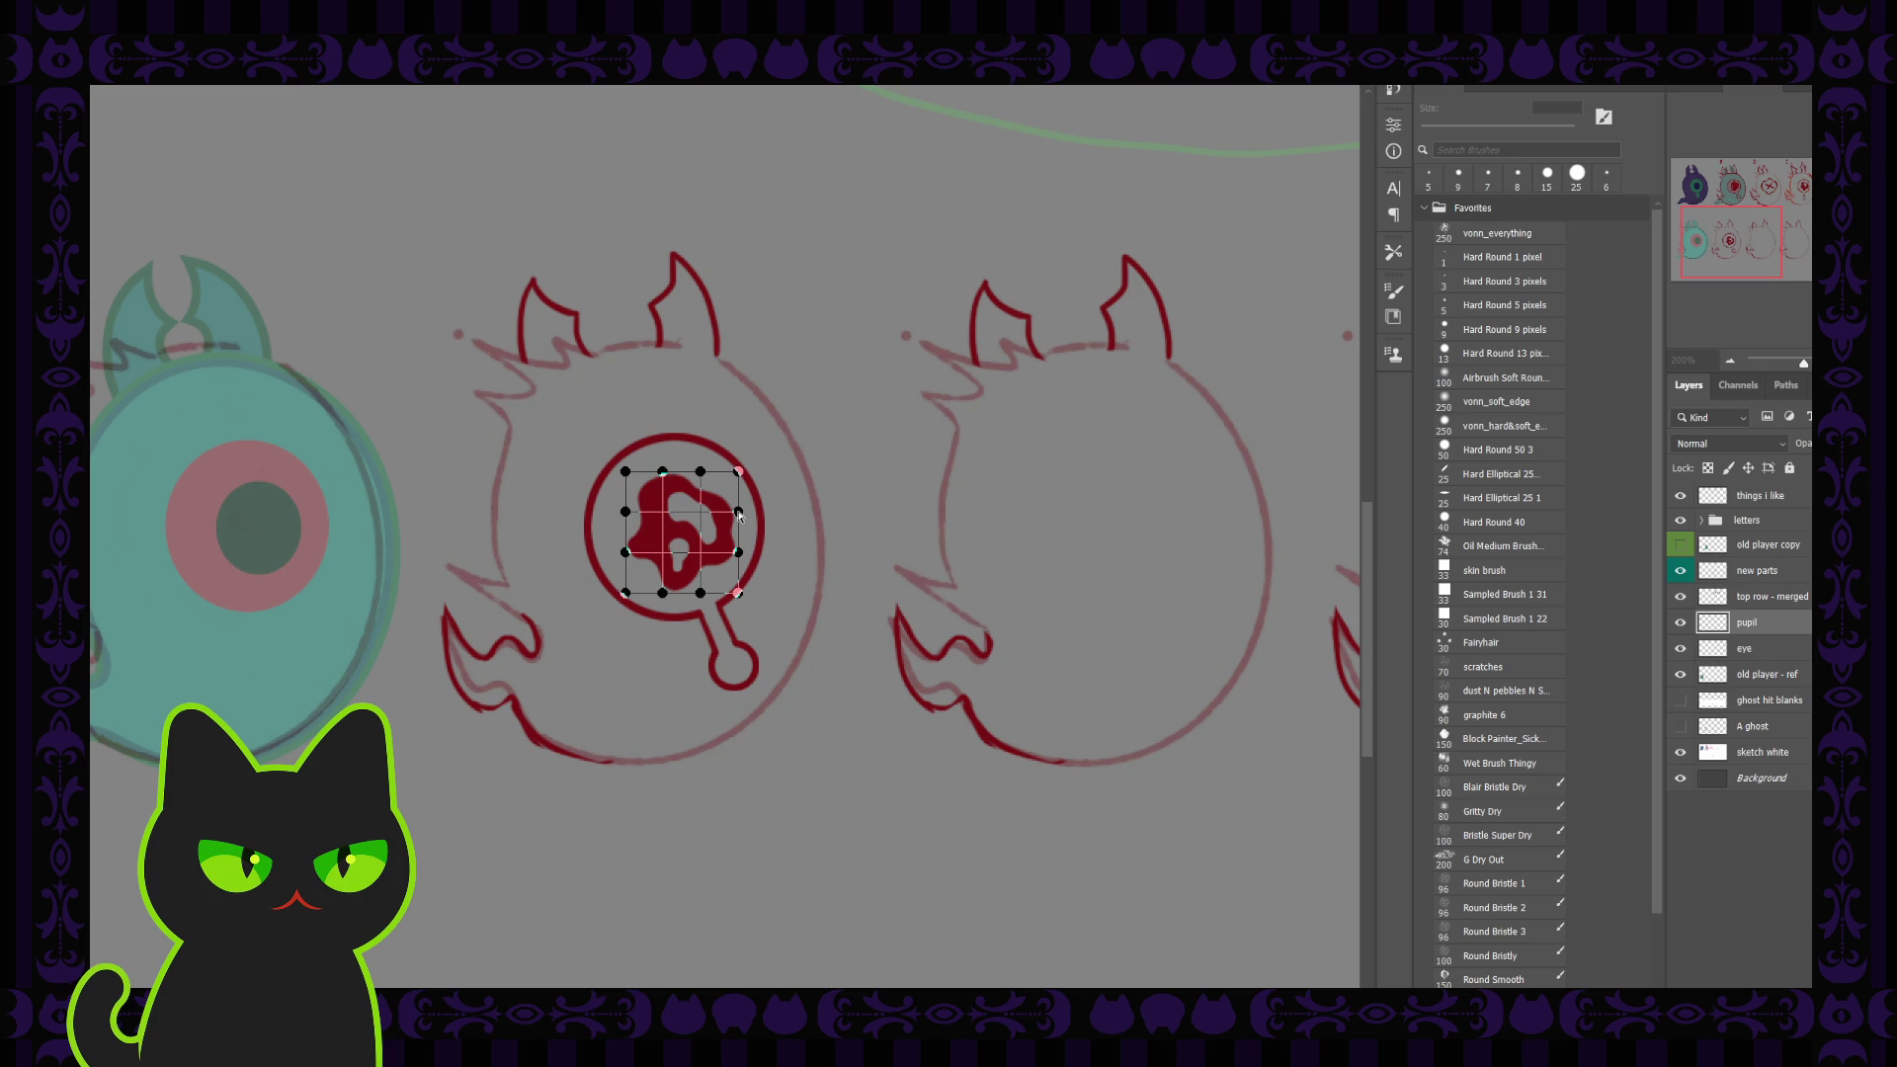
mouse_move(739, 512)
mouse_down()
mouse_move(746, 559)
mouse_move(672, 515)
mouse_move(674, 558)
mouse_up()
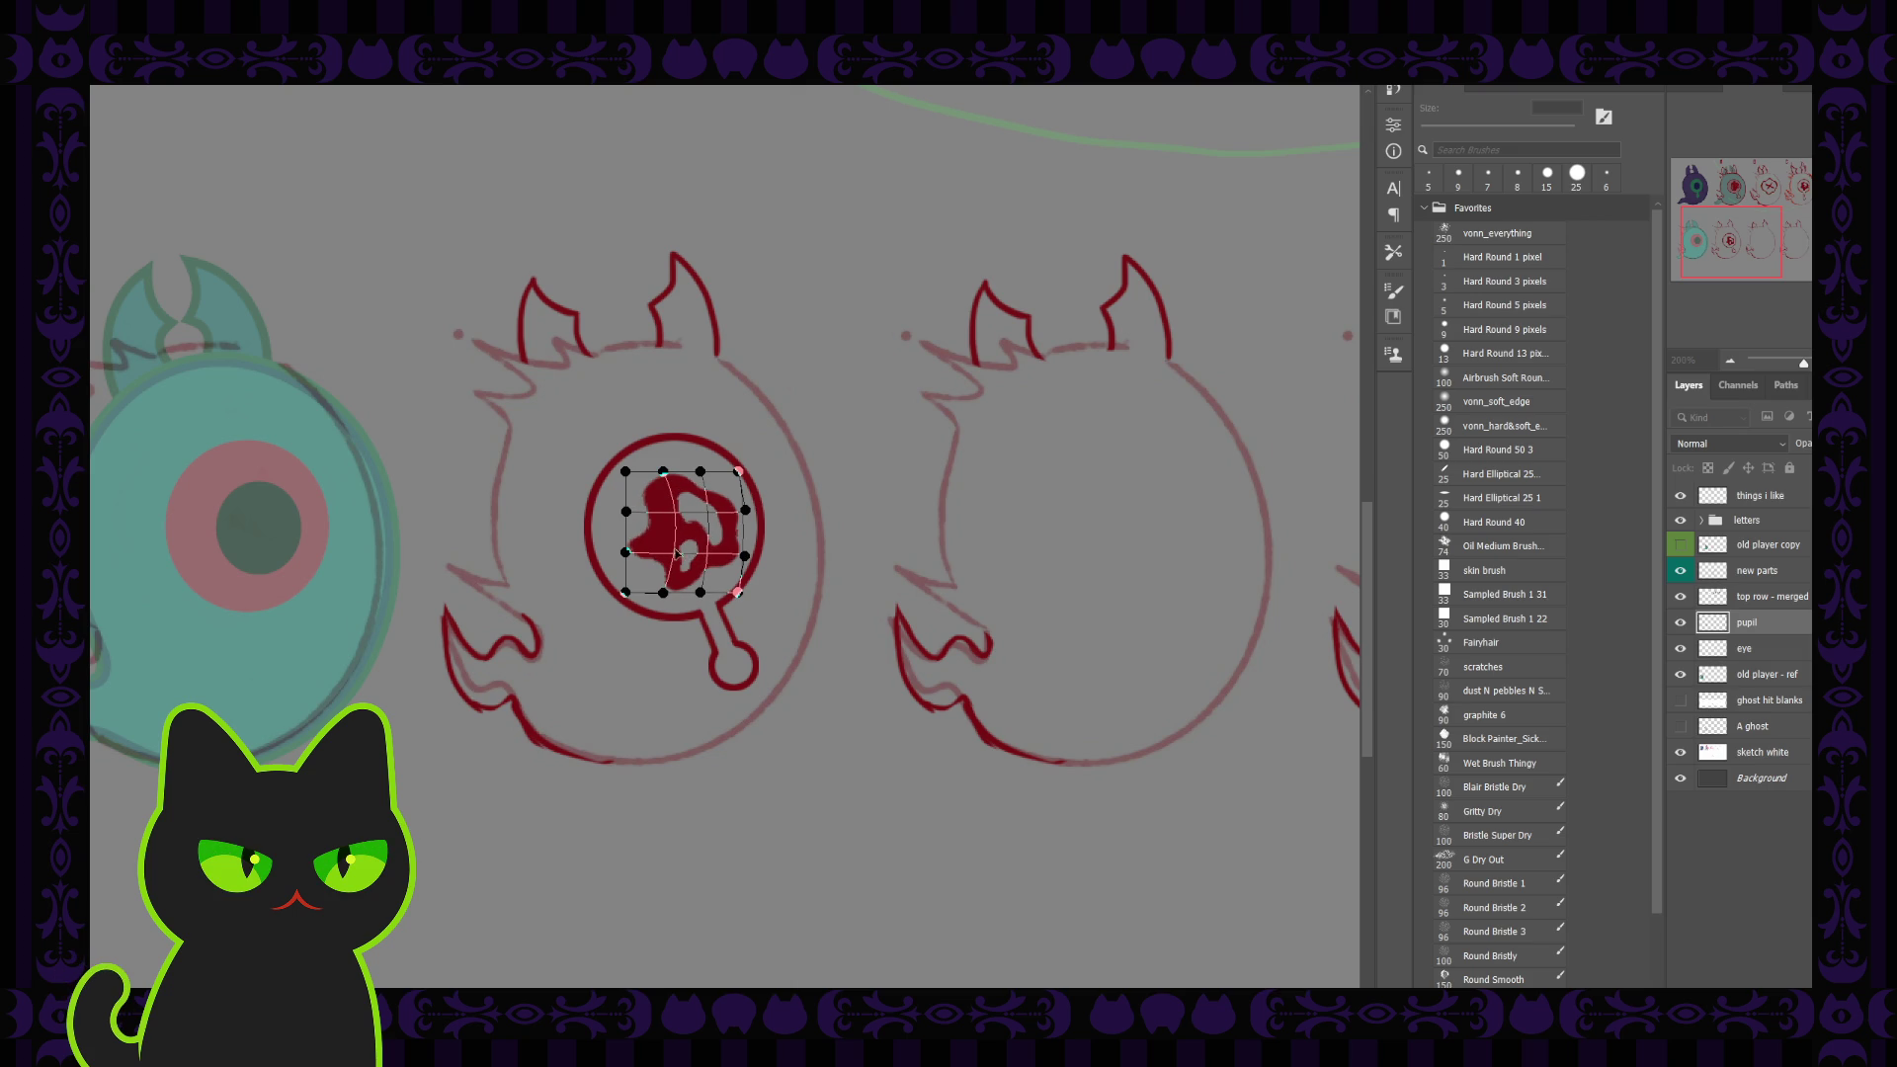
drag(711, 517, 706, 539)
drag(711, 558, 712, 559)
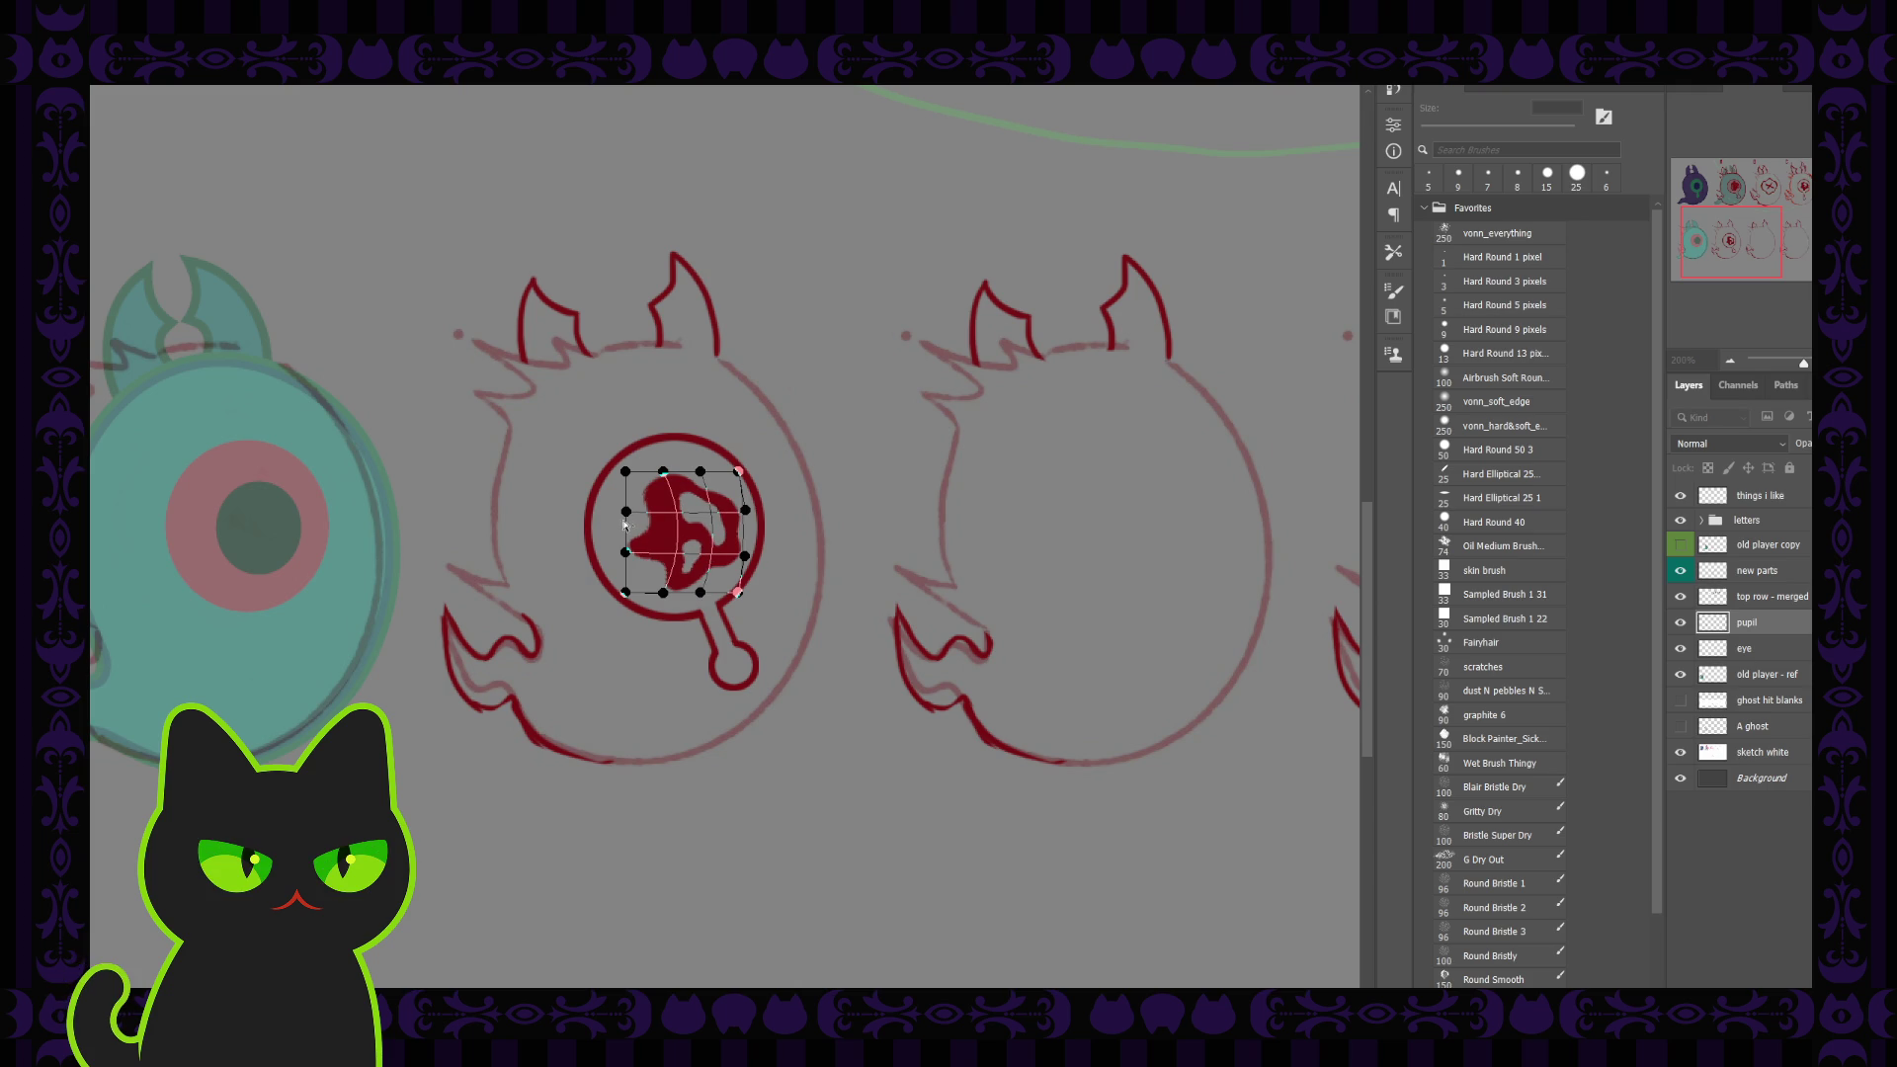
drag(622, 525, 633, 557)
key(Return)
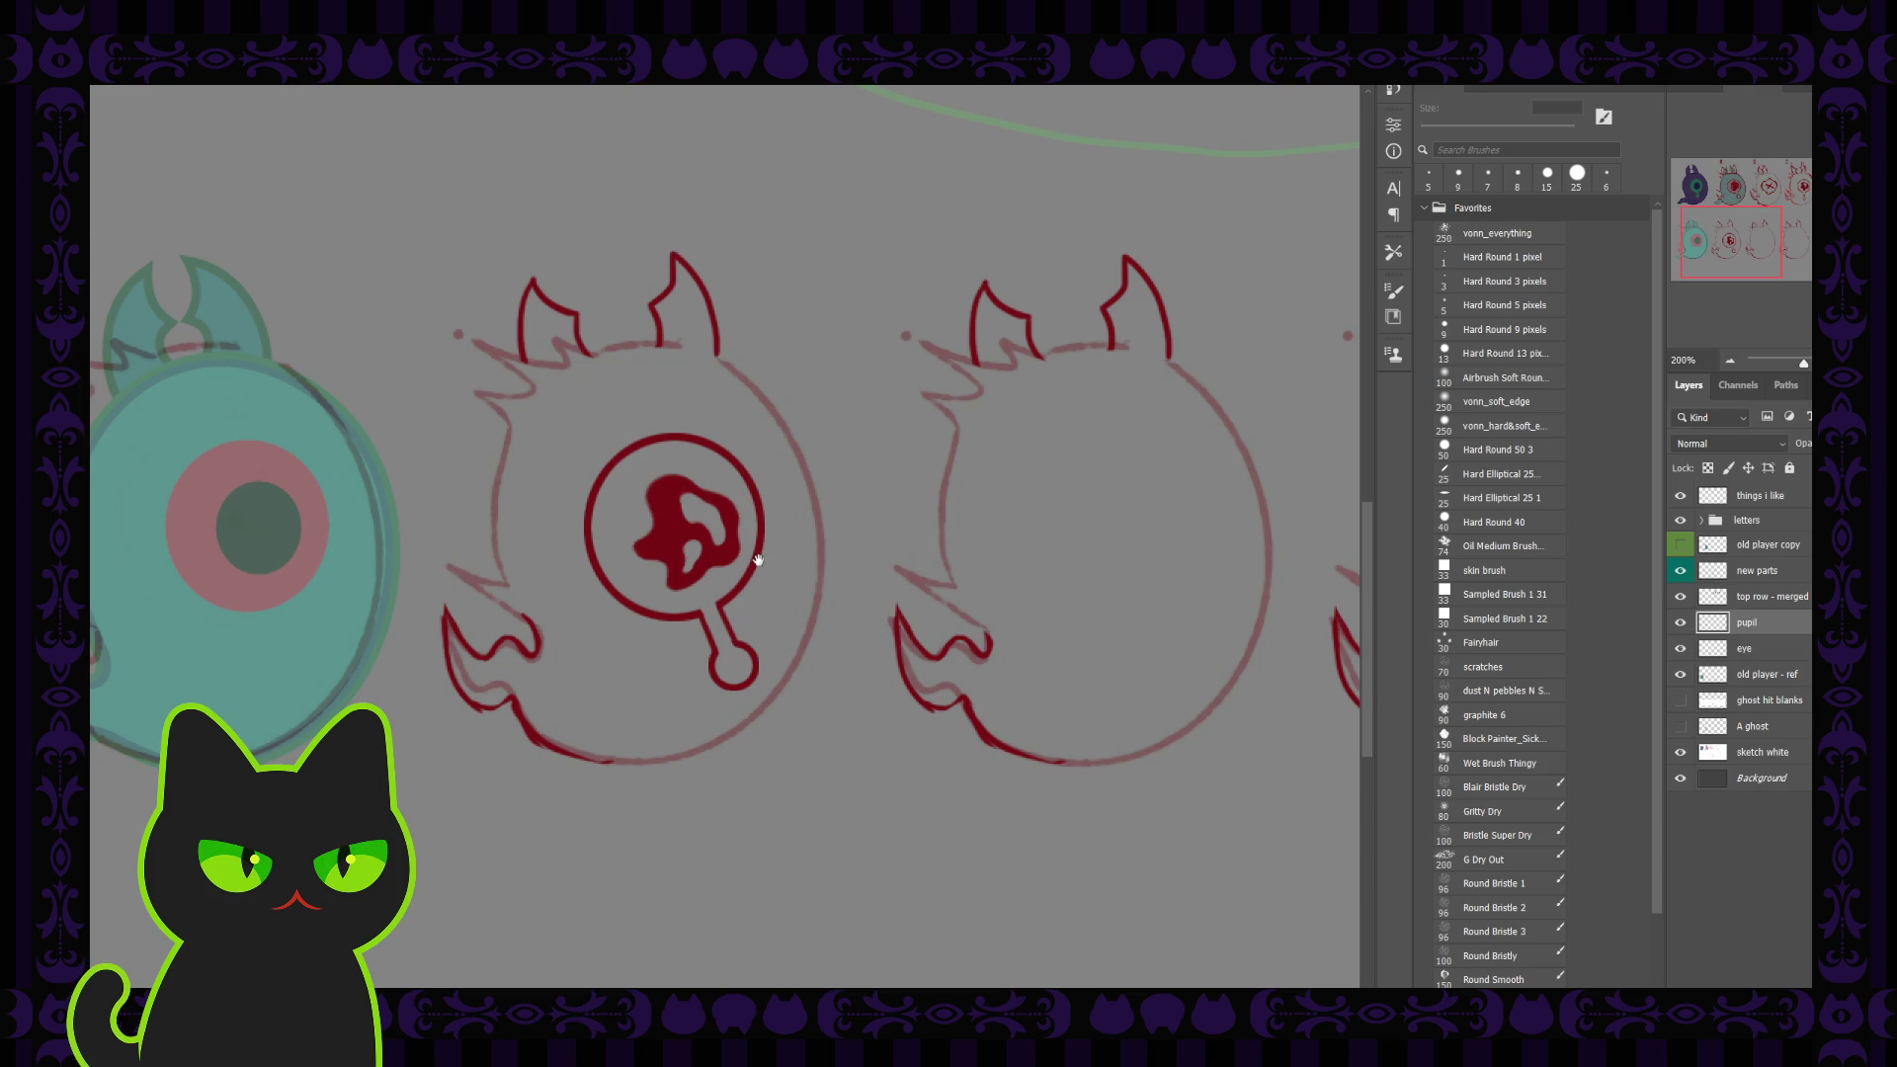
key(ctrl+minus)
key(ctrl+minus)
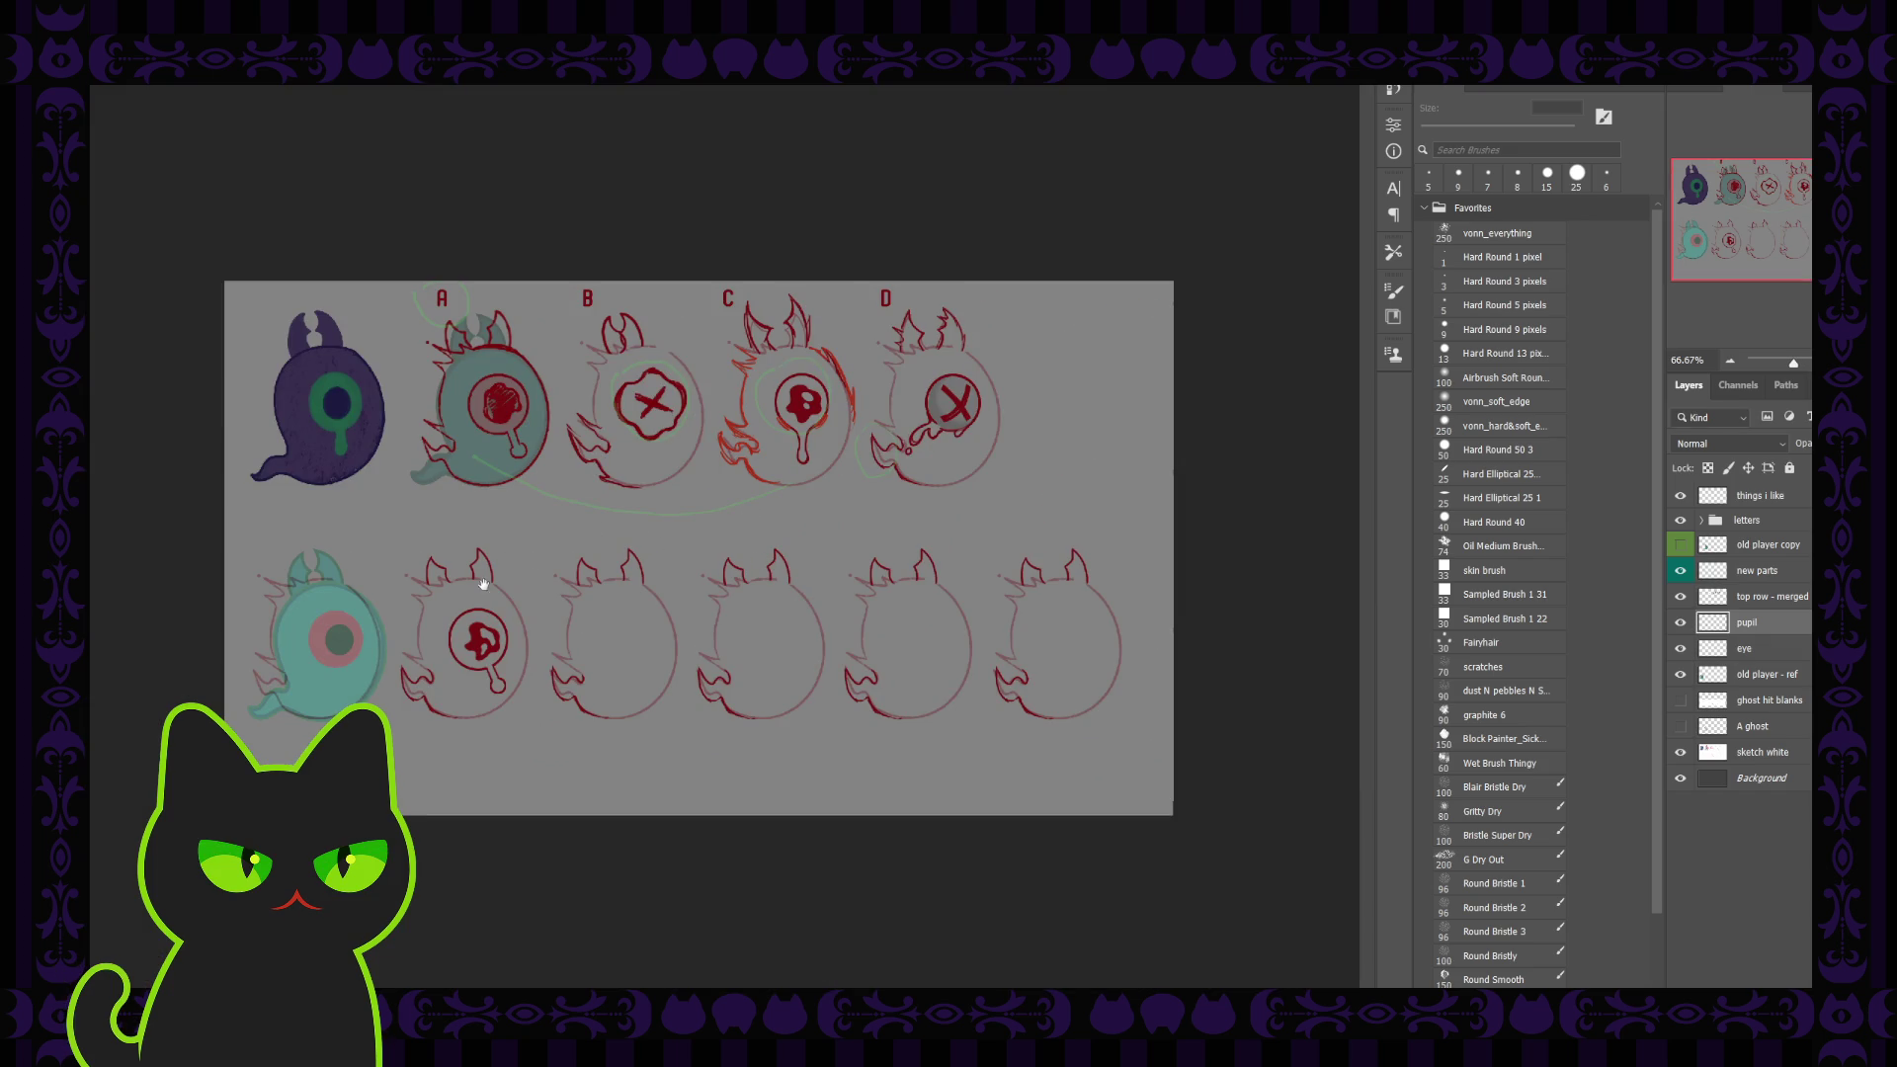
Step: Merge the eye into the pupil layer, rename it 'showa eye' and set 100% opacity
key(ctrl+plus)
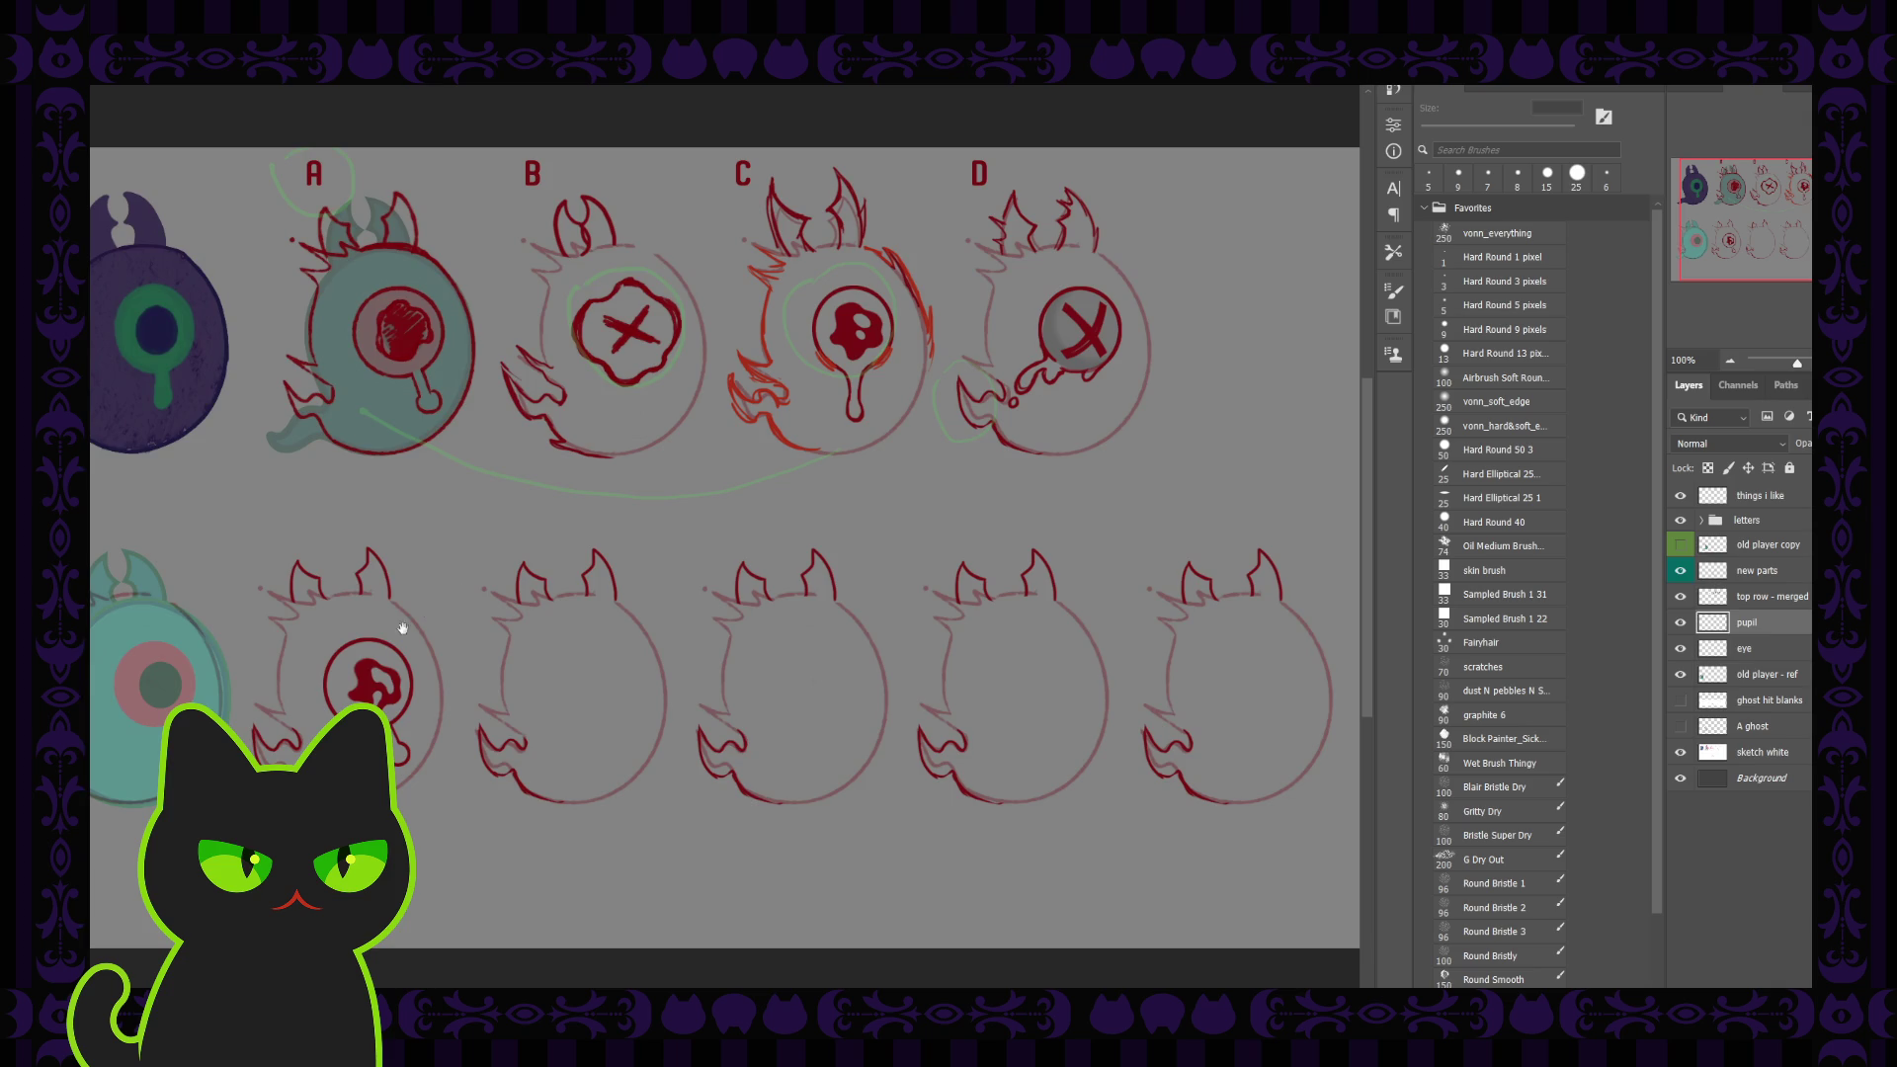
drag(423, 615, 622, 604)
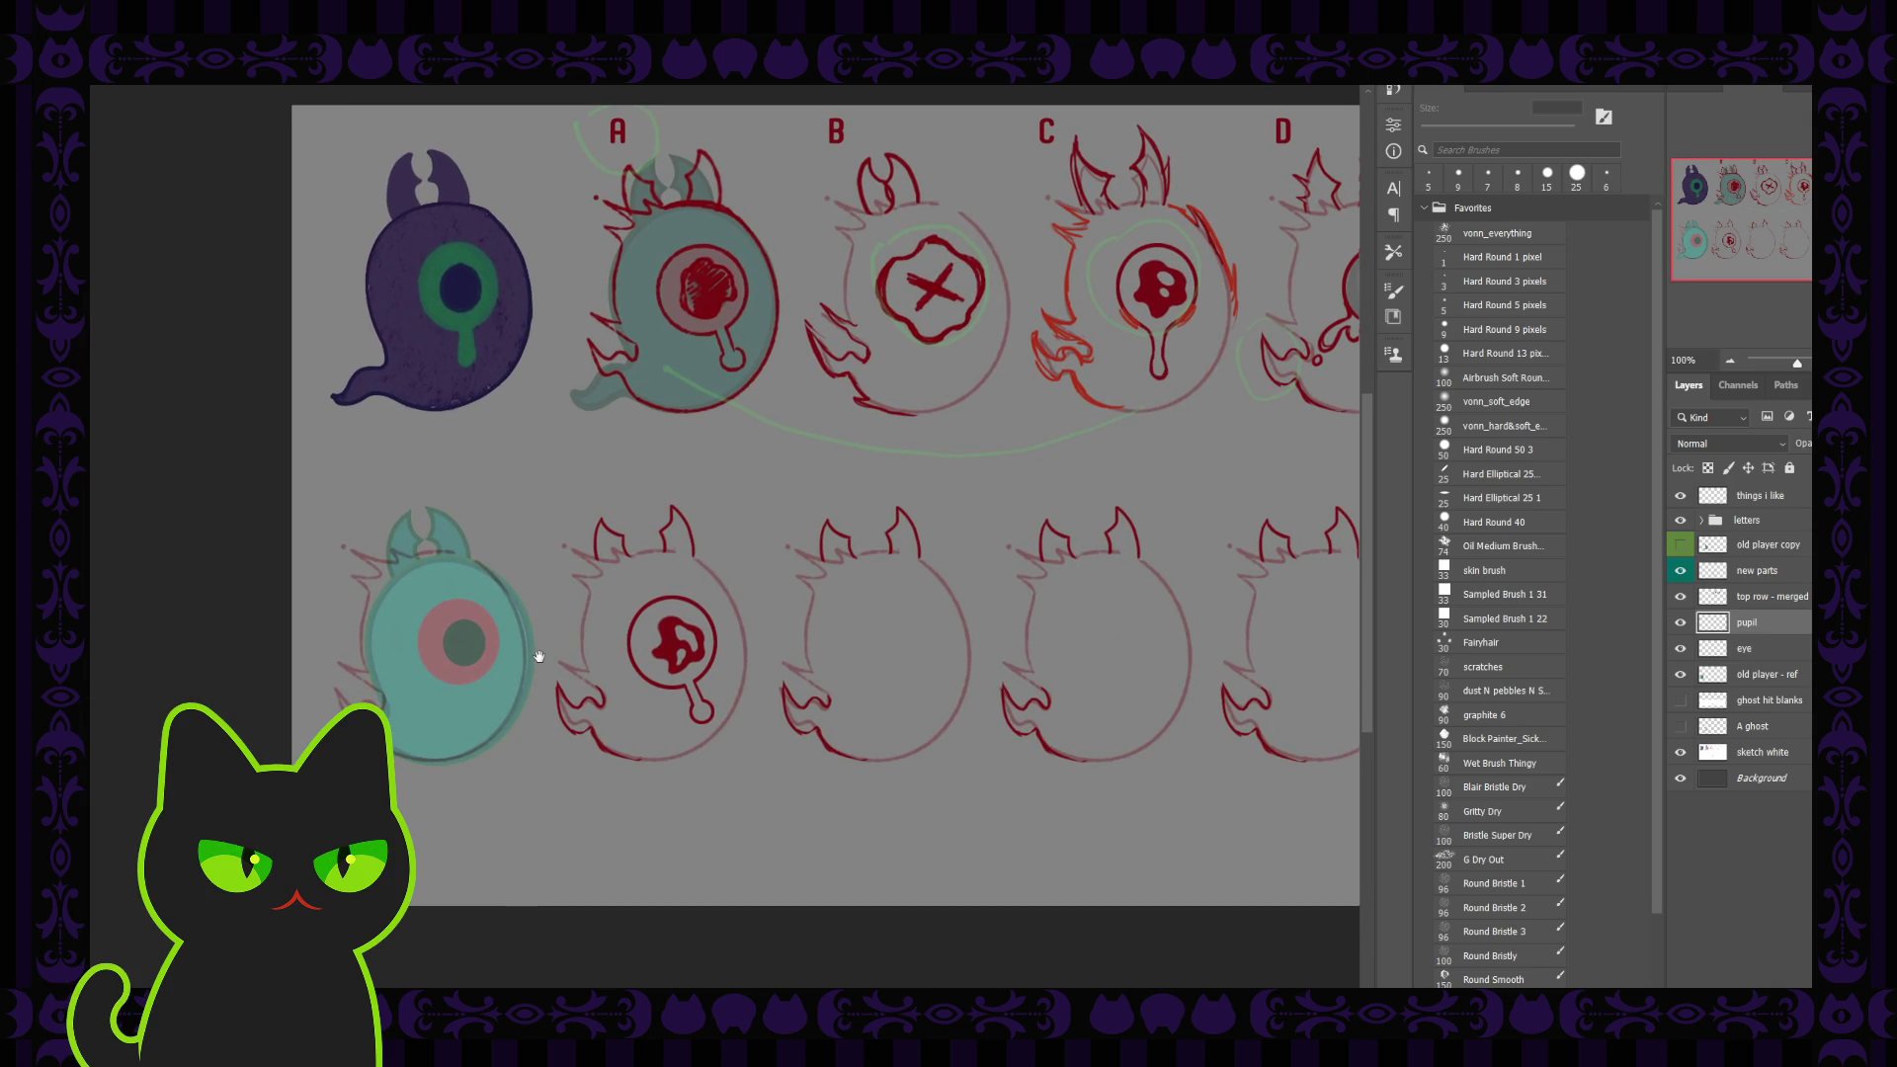
drag(497, 671, 499, 652)
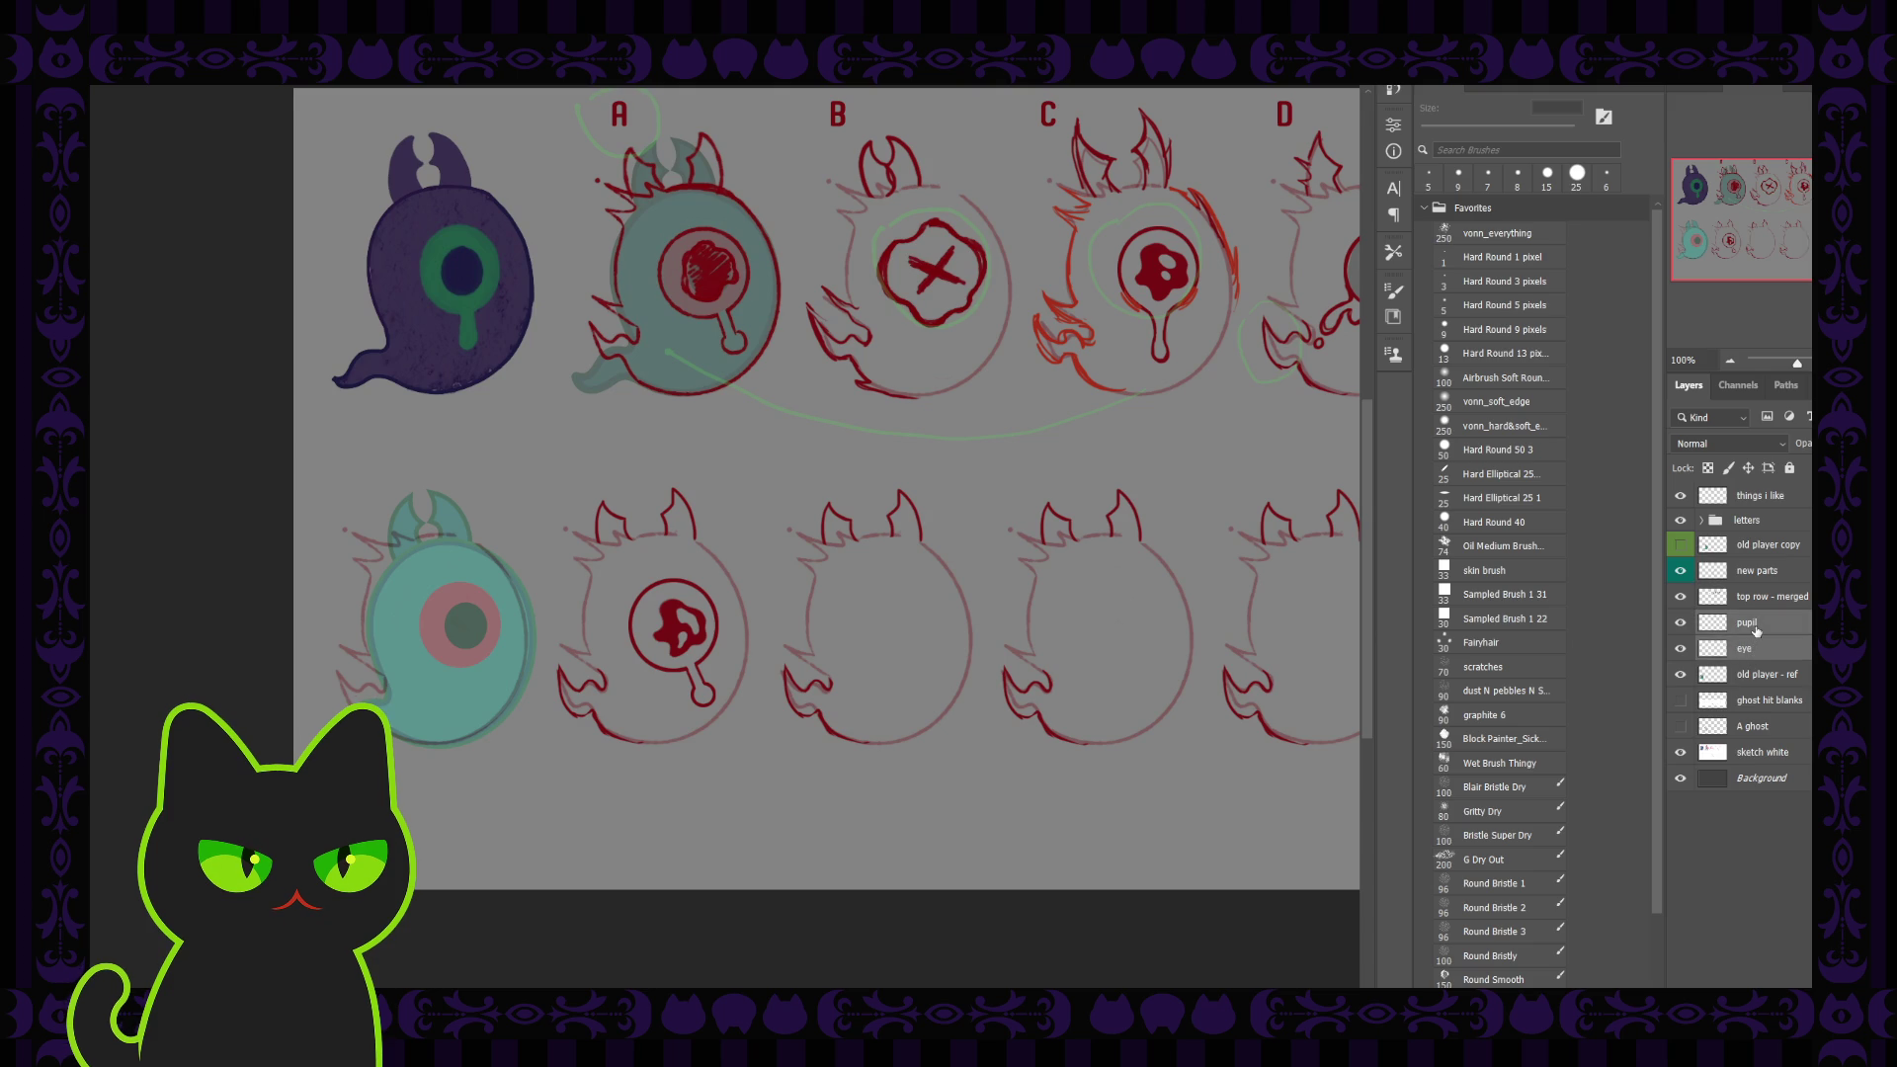
key(ctrl+e)
double_click(1747, 624)
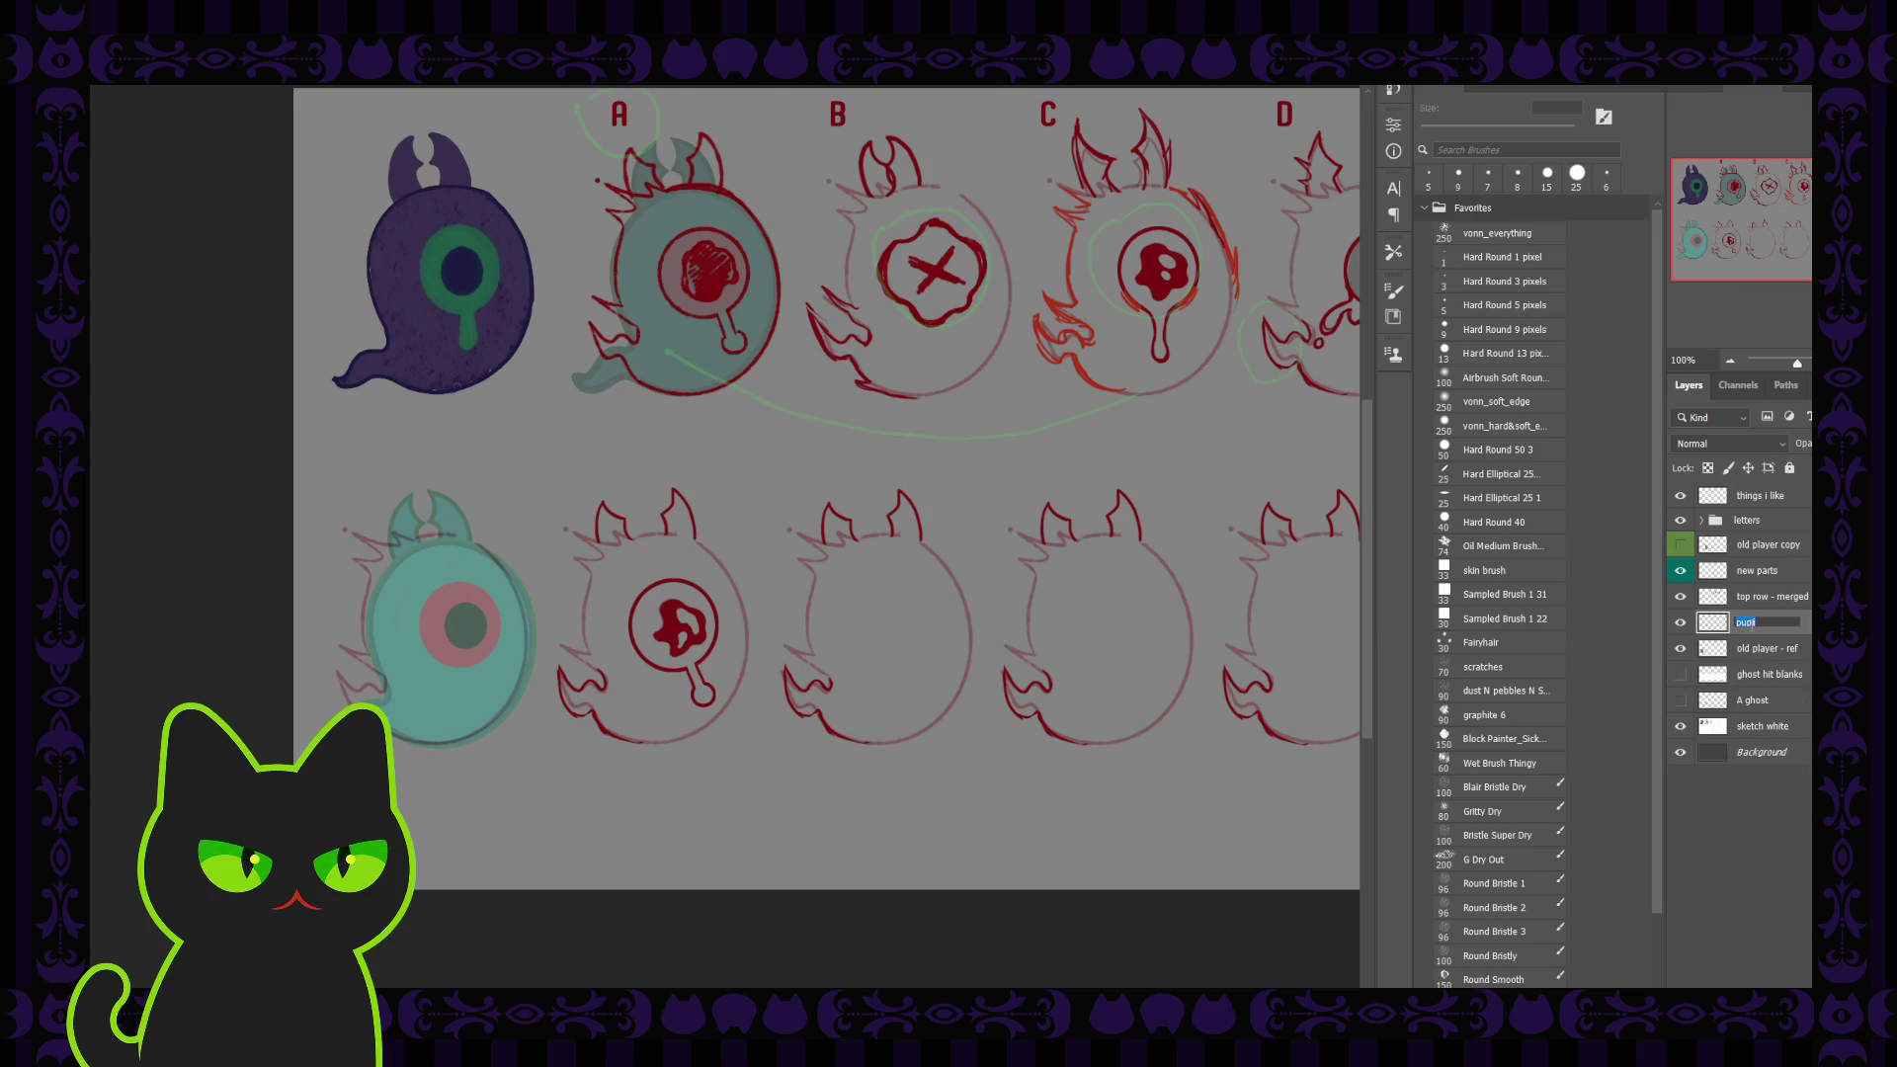
text(showa eye)
key(Return)
key(0)
Step: Duplicate showa eye and place the copy on the second lower-row ghost
key(ctrl+j)
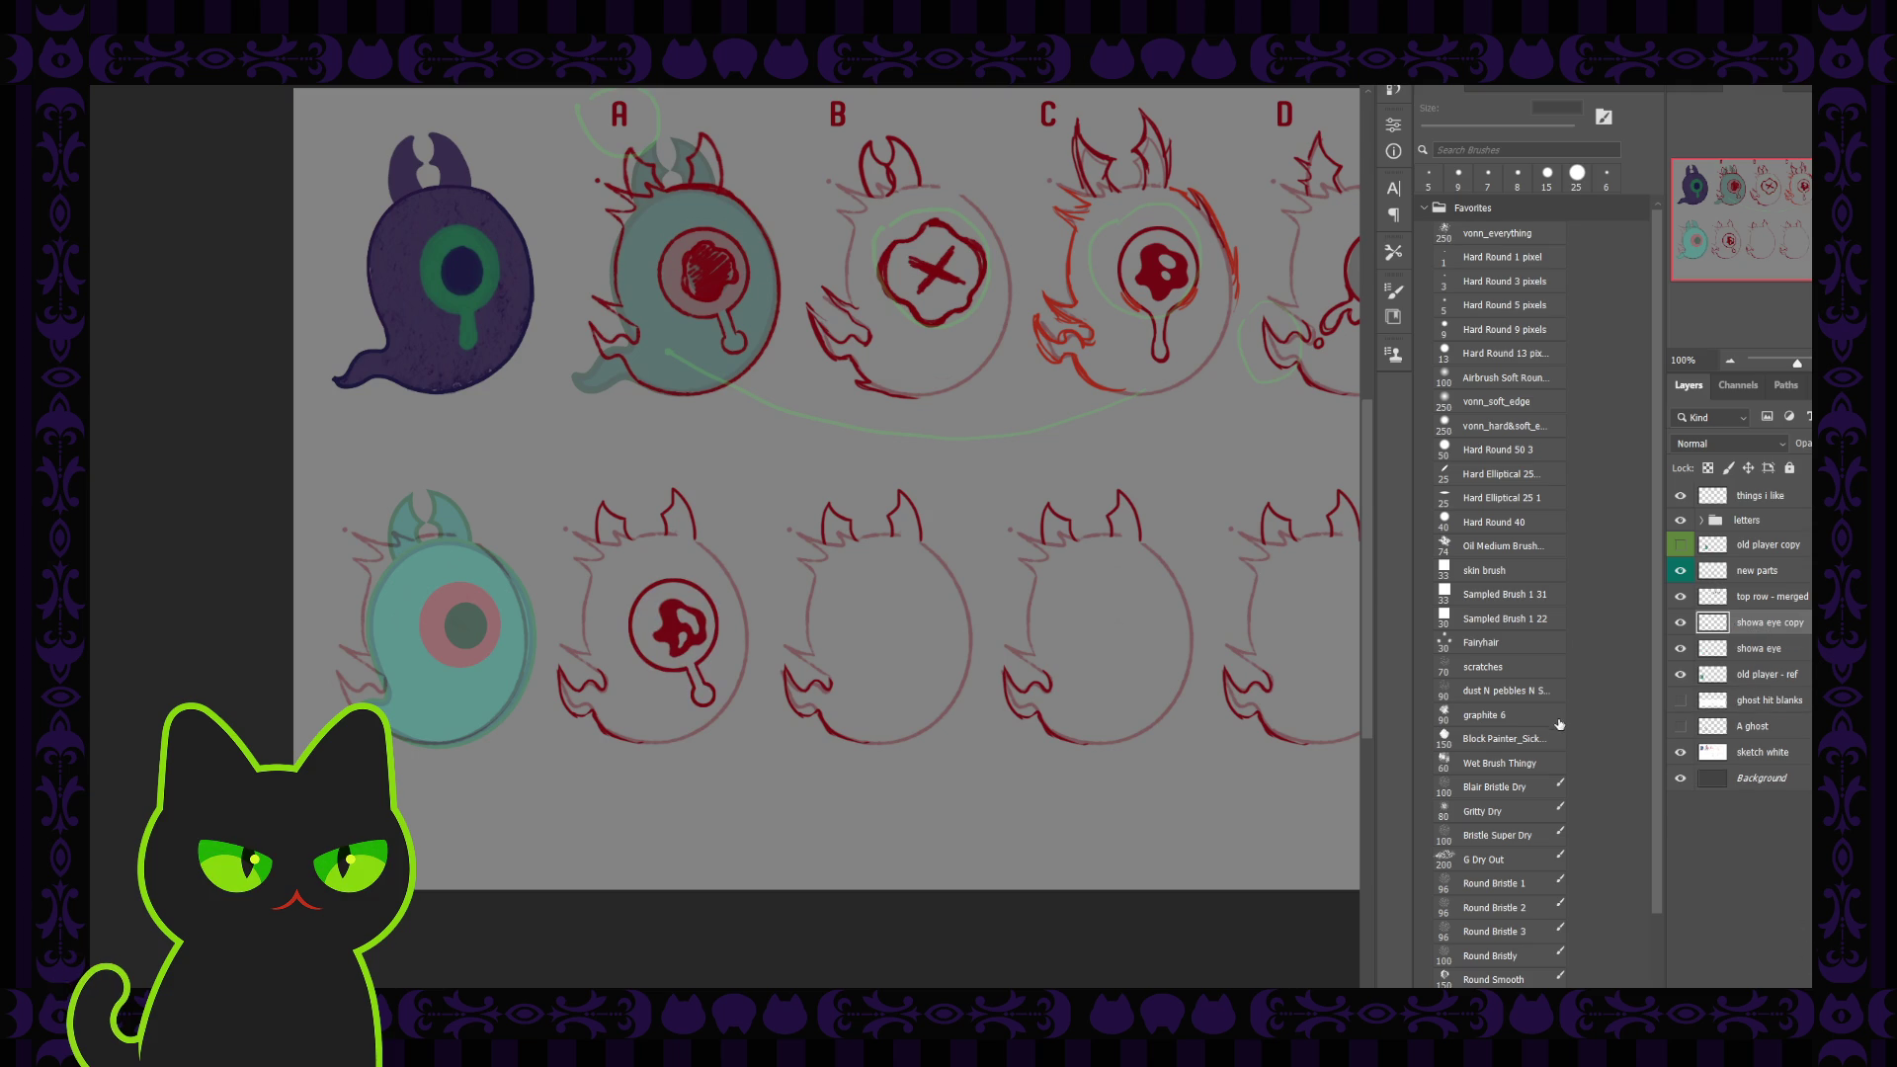
key(v)
drag(684, 625, 916, 627)
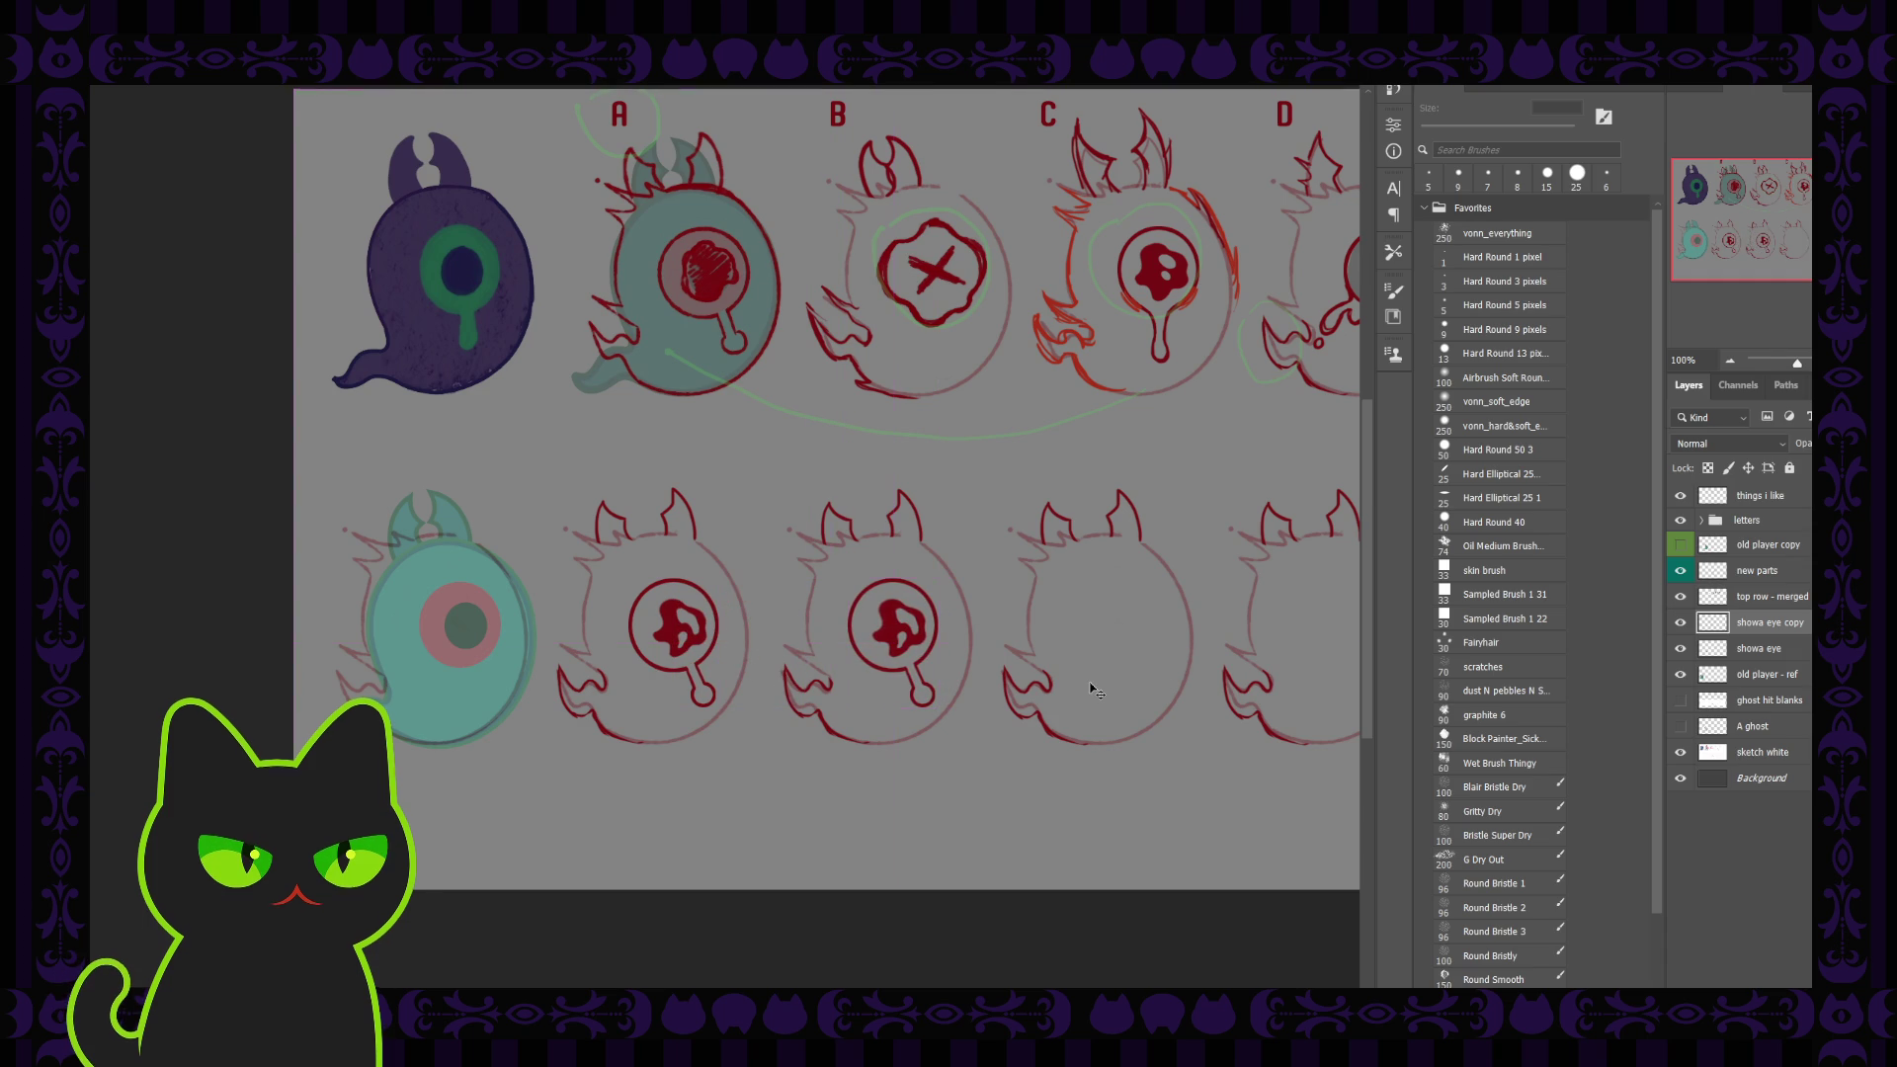
Step: Lasso the copied eye's stalk-end circle and move it lower down the body
key(ctrl+plus)
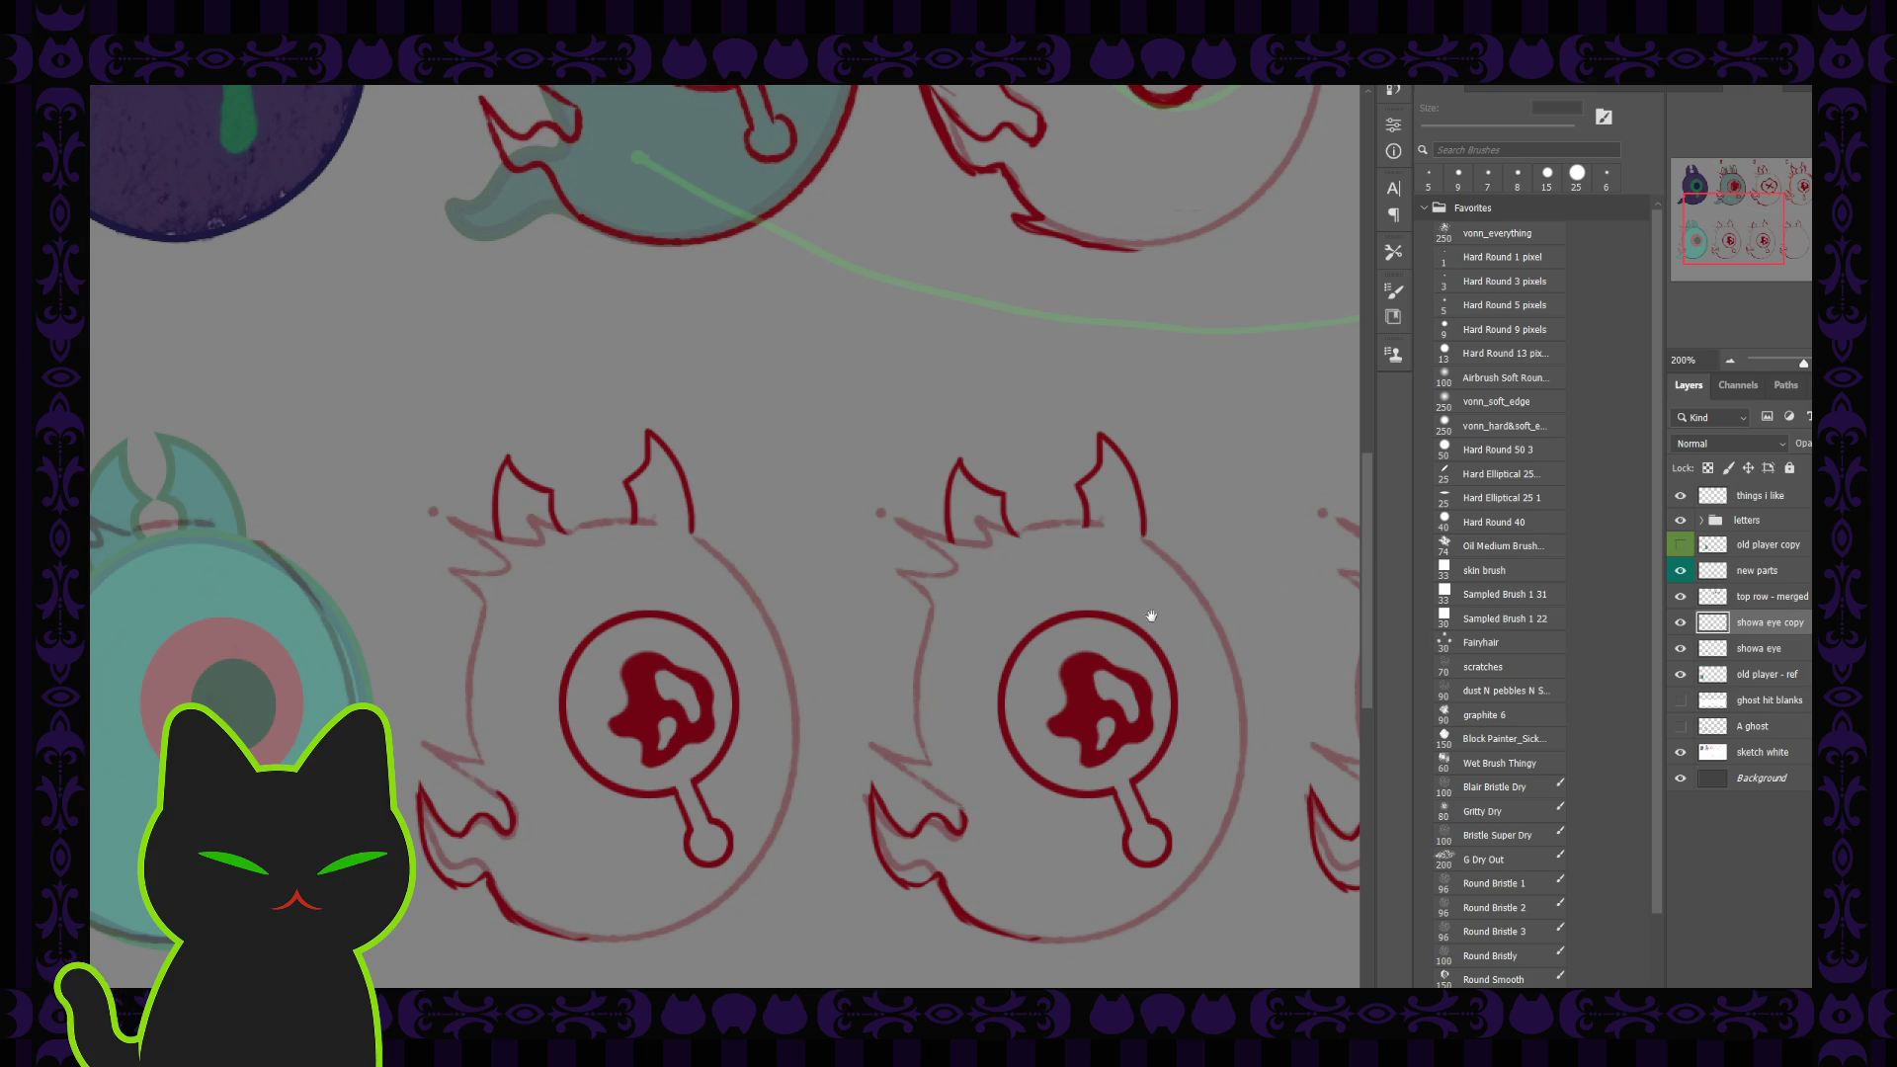
mouse_move(923, 677)
mouse_down()
mouse_move(615, 583)
mouse_move(656, 584)
mouse_up()
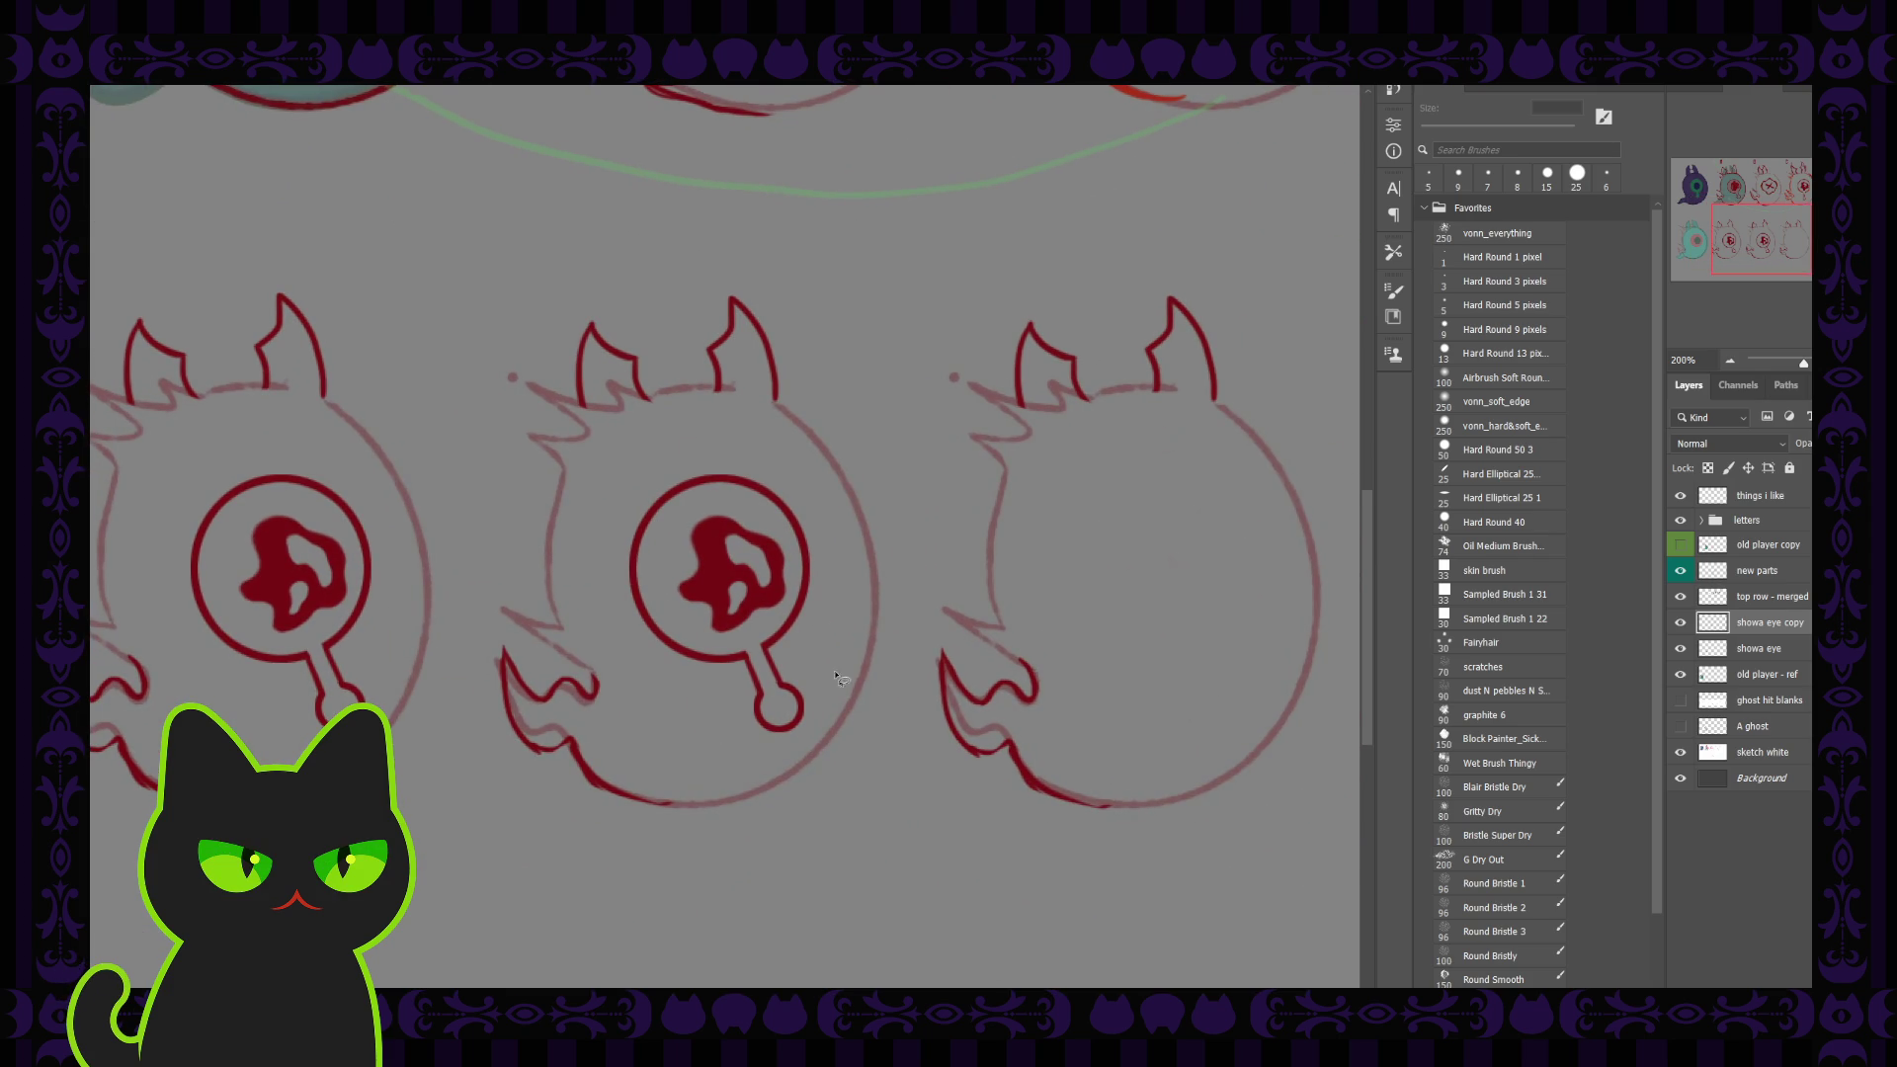
drag(729, 682, 736, 691)
mouse_move(810, 721)
mouse_down()
mouse_move(780, 691)
mouse_move(833, 779)
mouse_up()
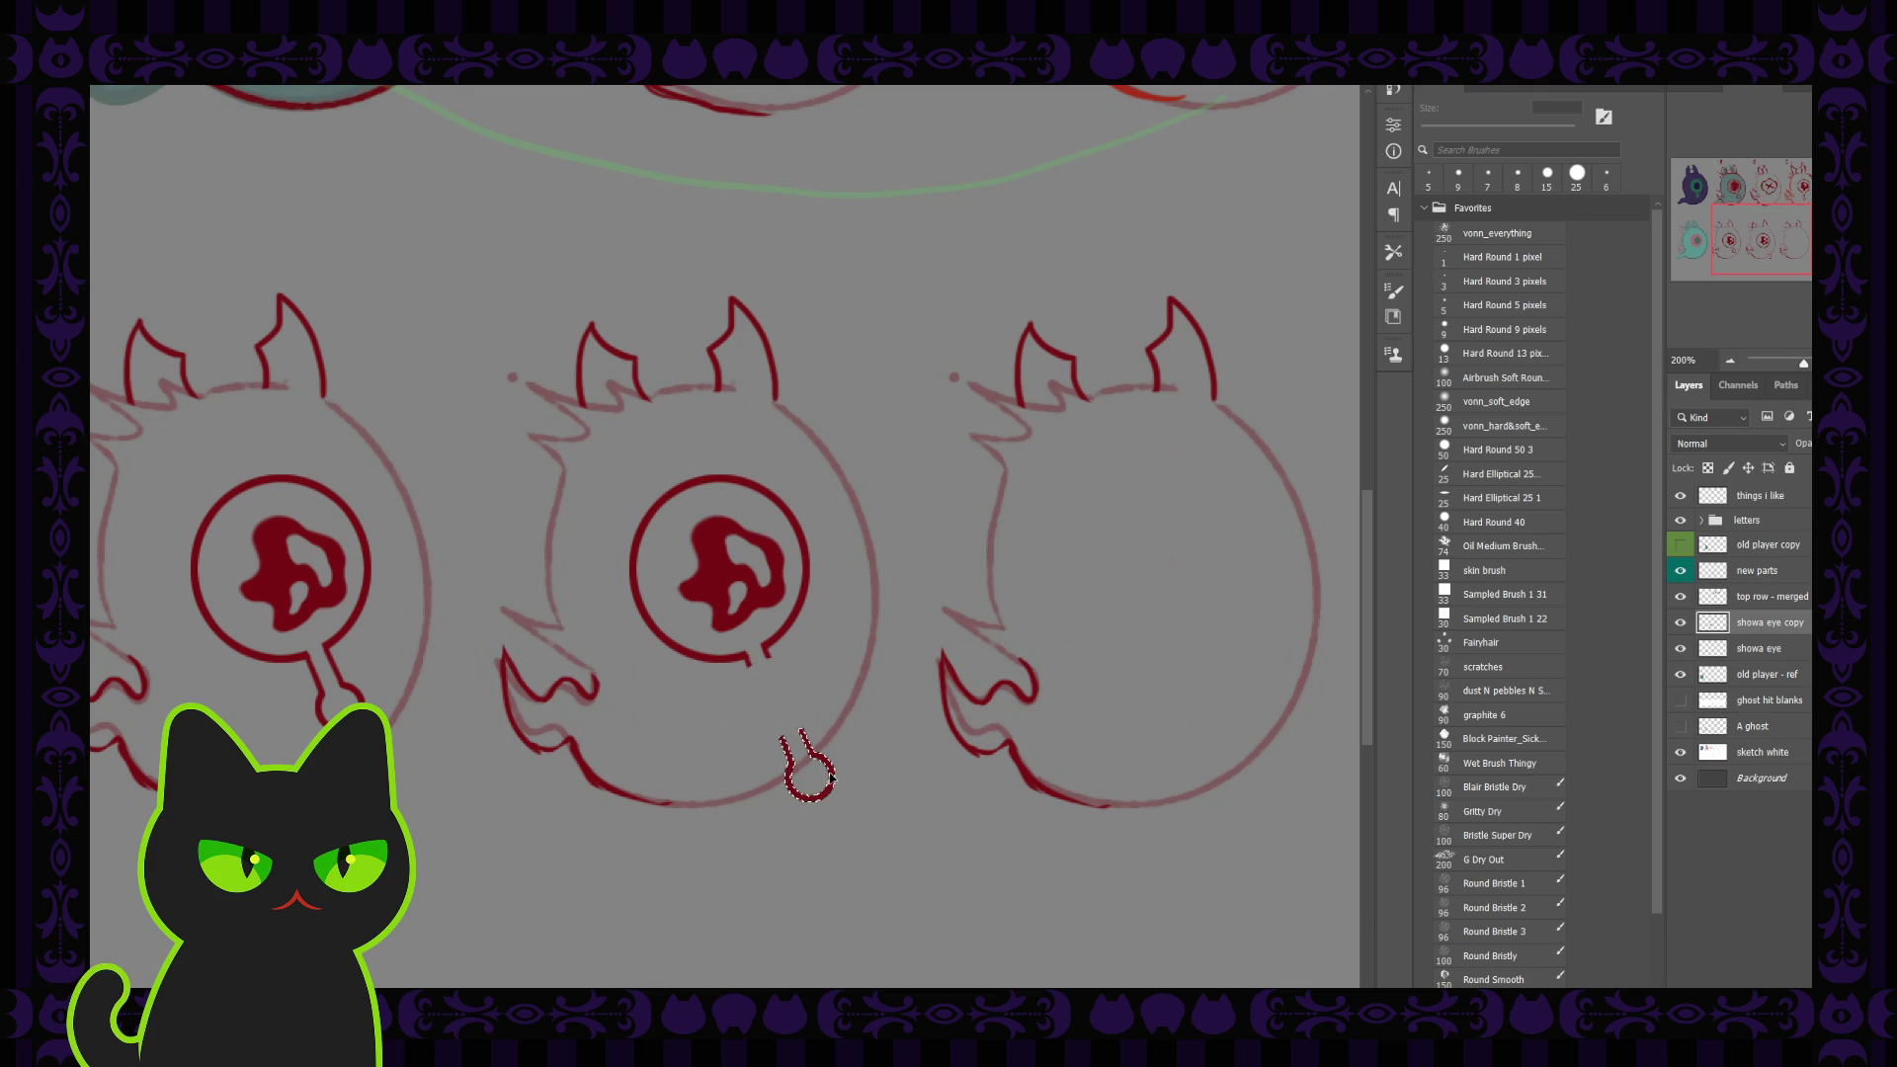
key(ctrl+d)
Step: Brush a longer stalk line from the eye down to the relocated circle
key(b)
shift+click(788, 740)
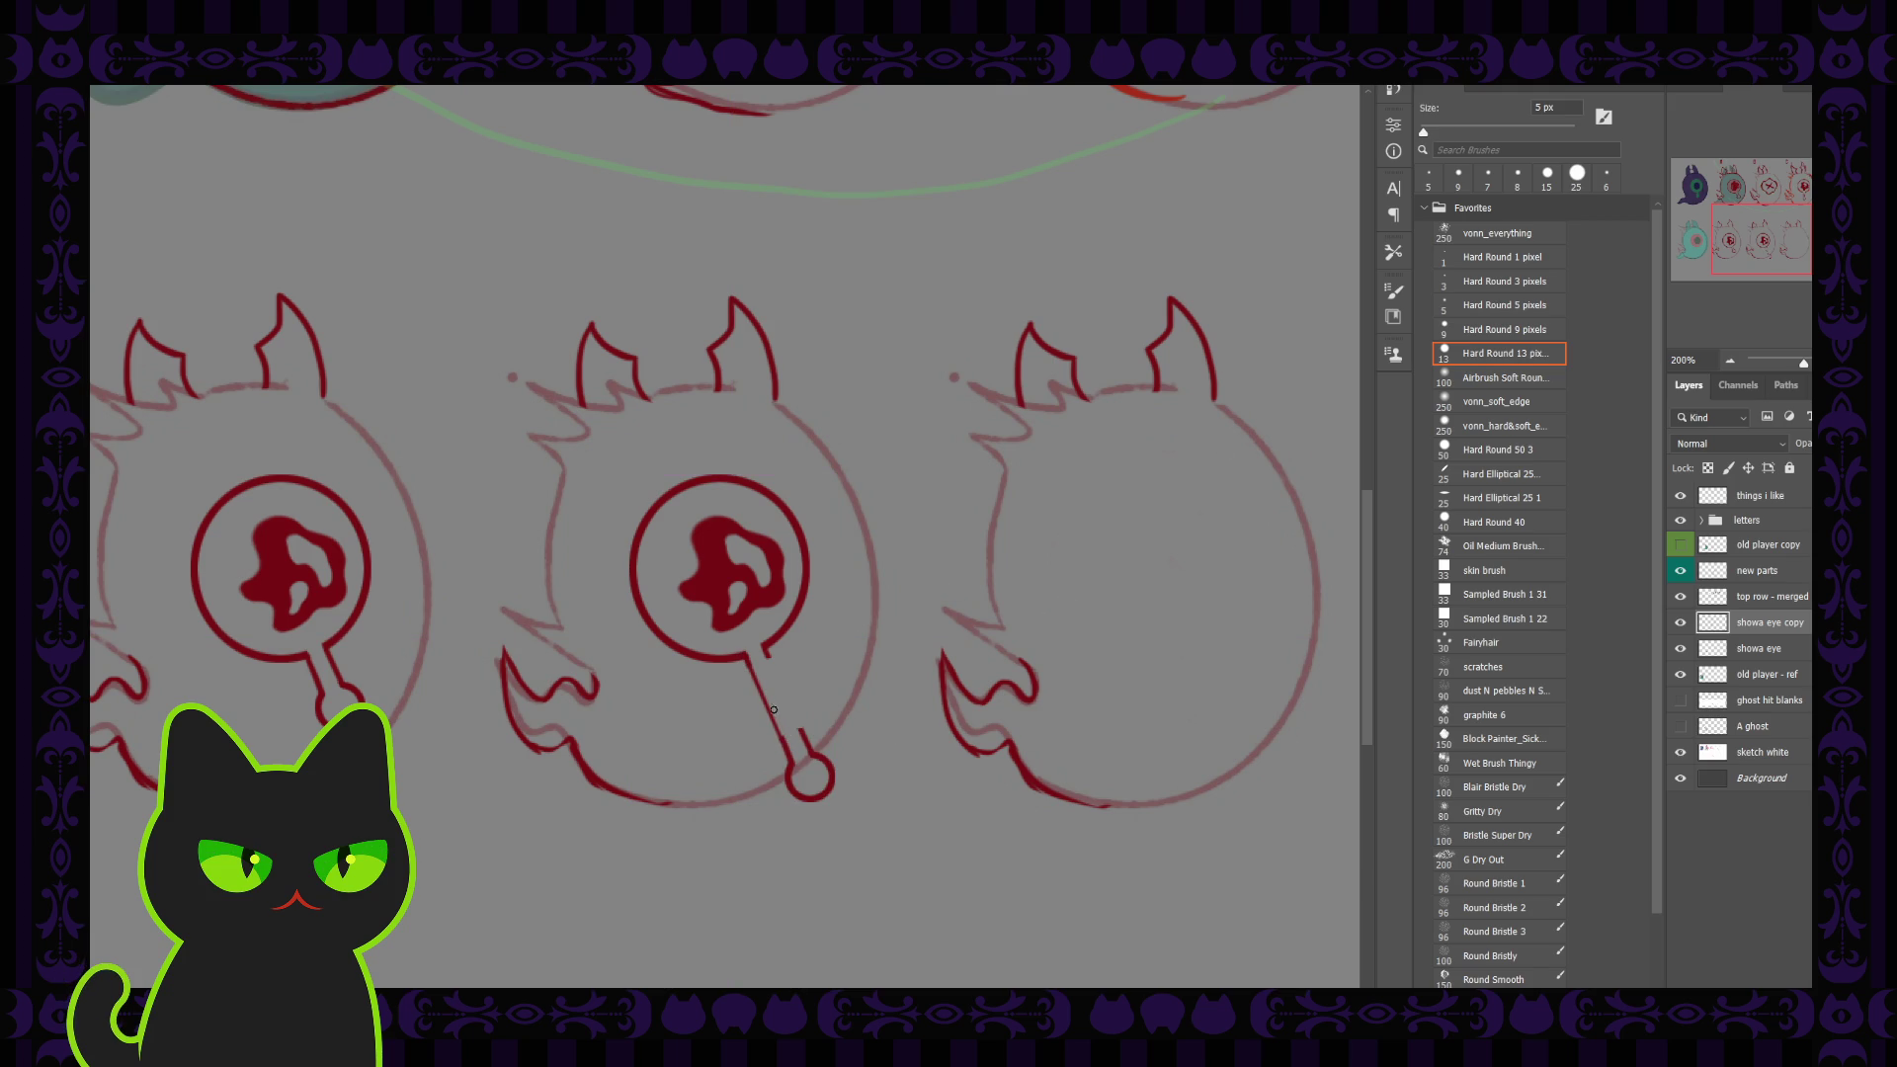
shift+click(788, 740)
drag(764, 649, 799, 712)
shift+click(805, 737)
Step: Discard the trial spiky strokes and lasso-select the middle ghost's stalk
mouse_move(832, 766)
mouse_down()
mouse_move(835, 739)
mouse_move(851, 776)
mouse_up()
key(ctrl+z)
key(ctrl+z)
key(l)
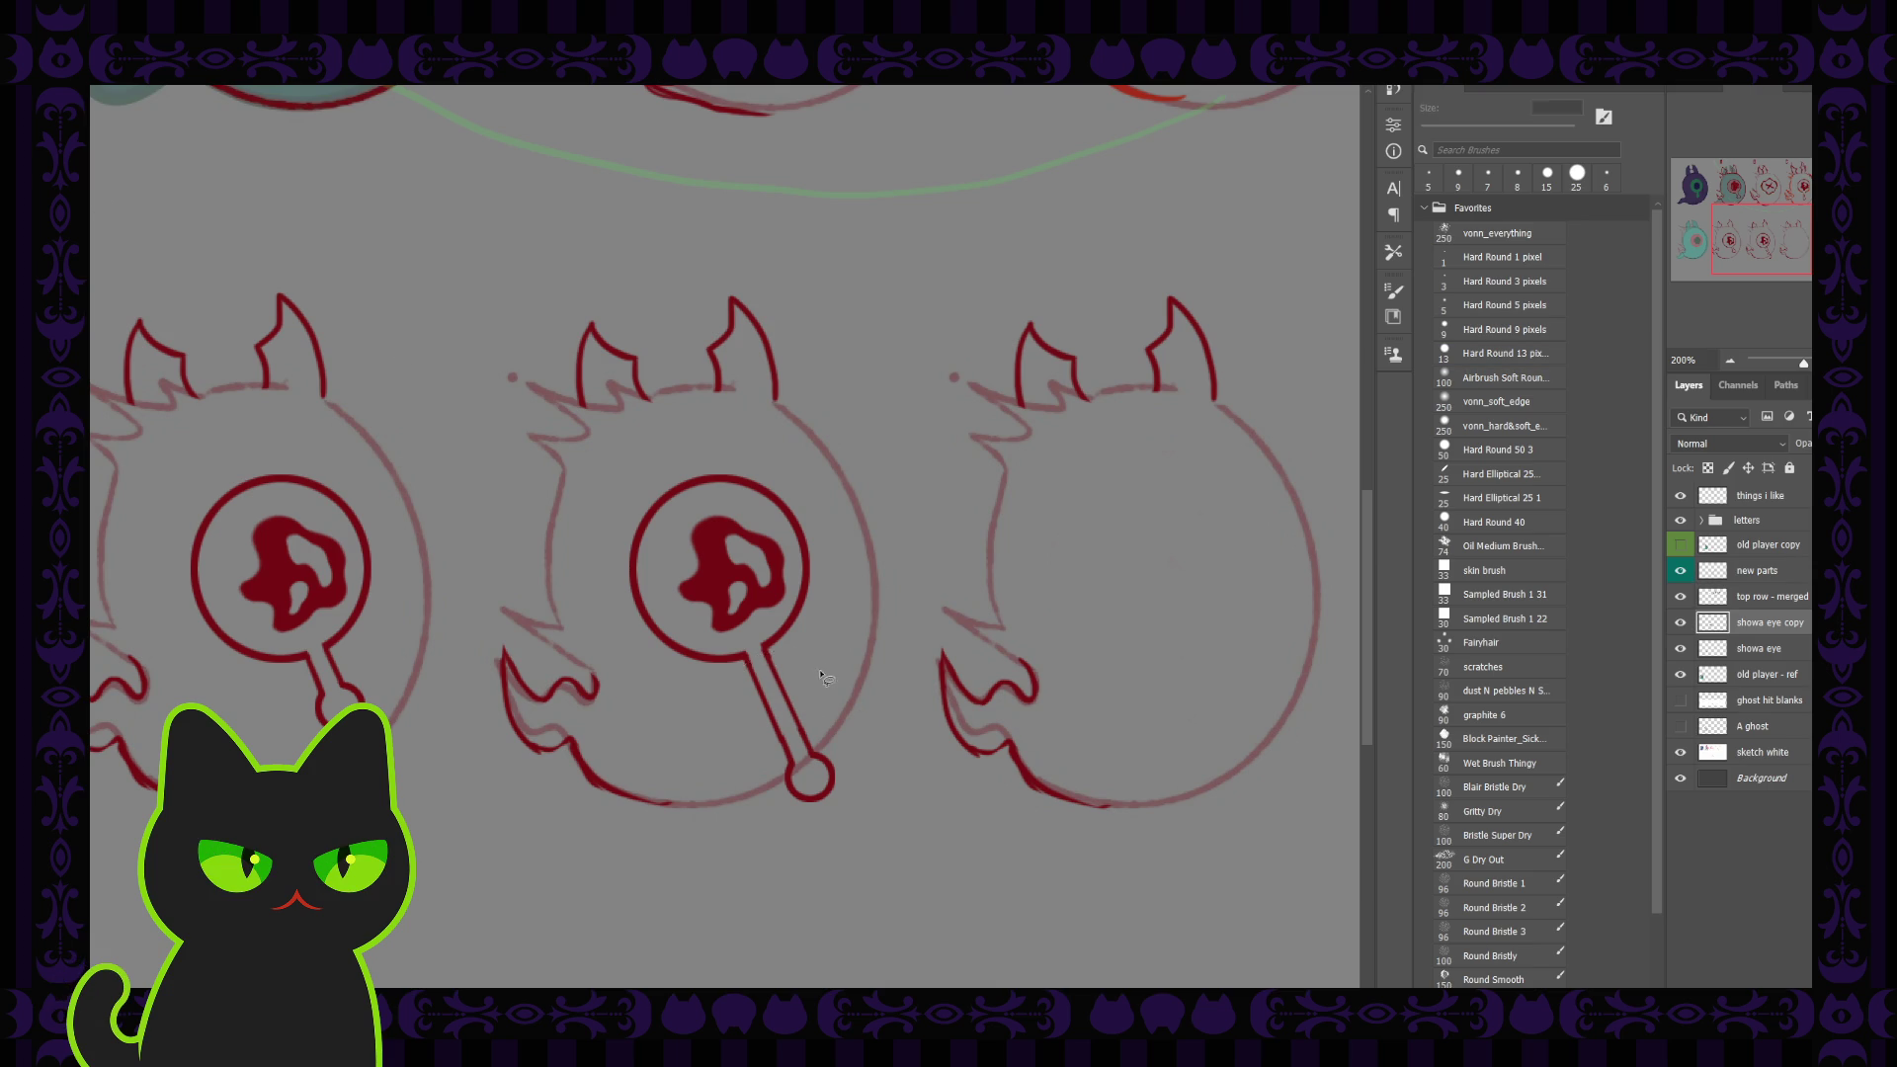
mouse_move(748, 667)
mouse_down()
mouse_move(818, 738)
mouse_move(745, 669)
mouse_up()
mouse_move(744, 659)
mouse_down()
mouse_move(828, 743)
mouse_move(729, 684)
mouse_move(743, 660)
mouse_up()
Step: Warp the selected stalk downward into a straight tube, then duplicate the eye layer
key(ctrl+t)
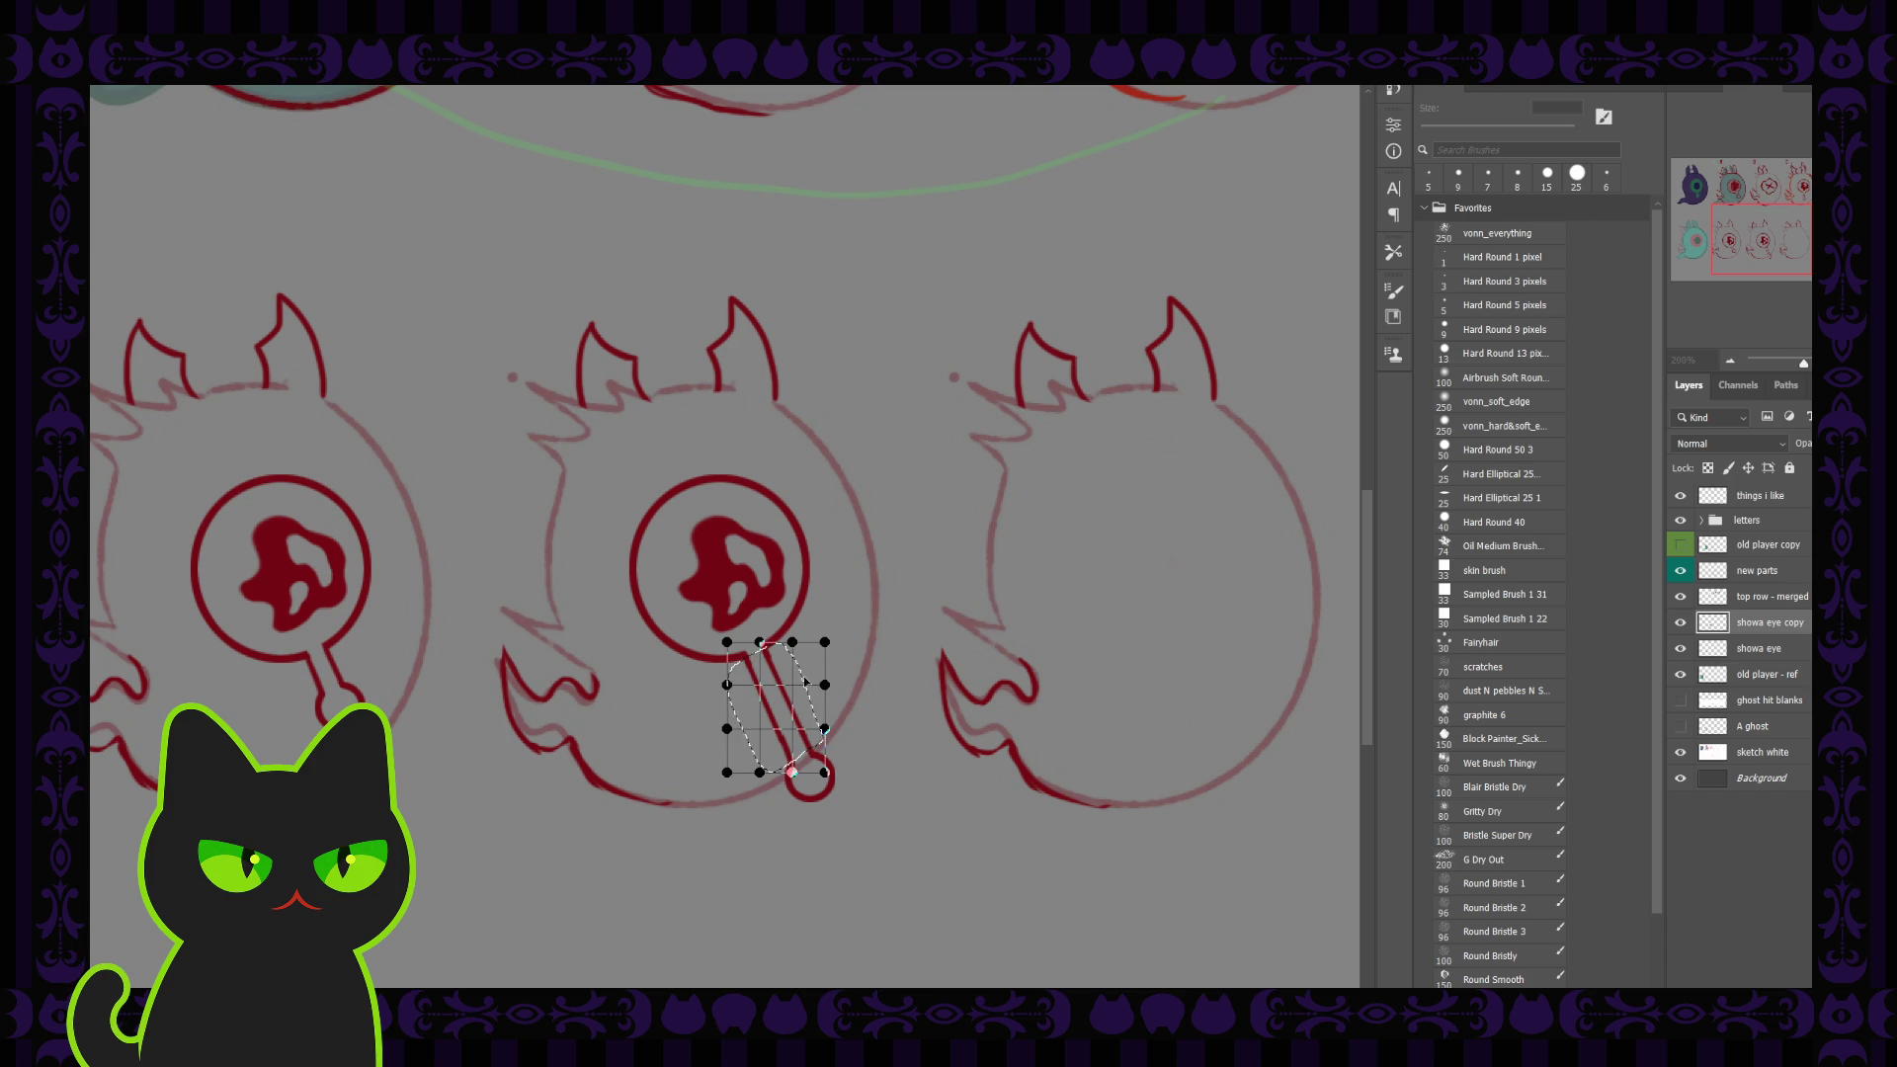
drag(793, 692, 794, 679)
mouse_move(800, 680)
mouse_down()
mouse_move(805, 726)
mouse_move(760, 725)
mouse_up()
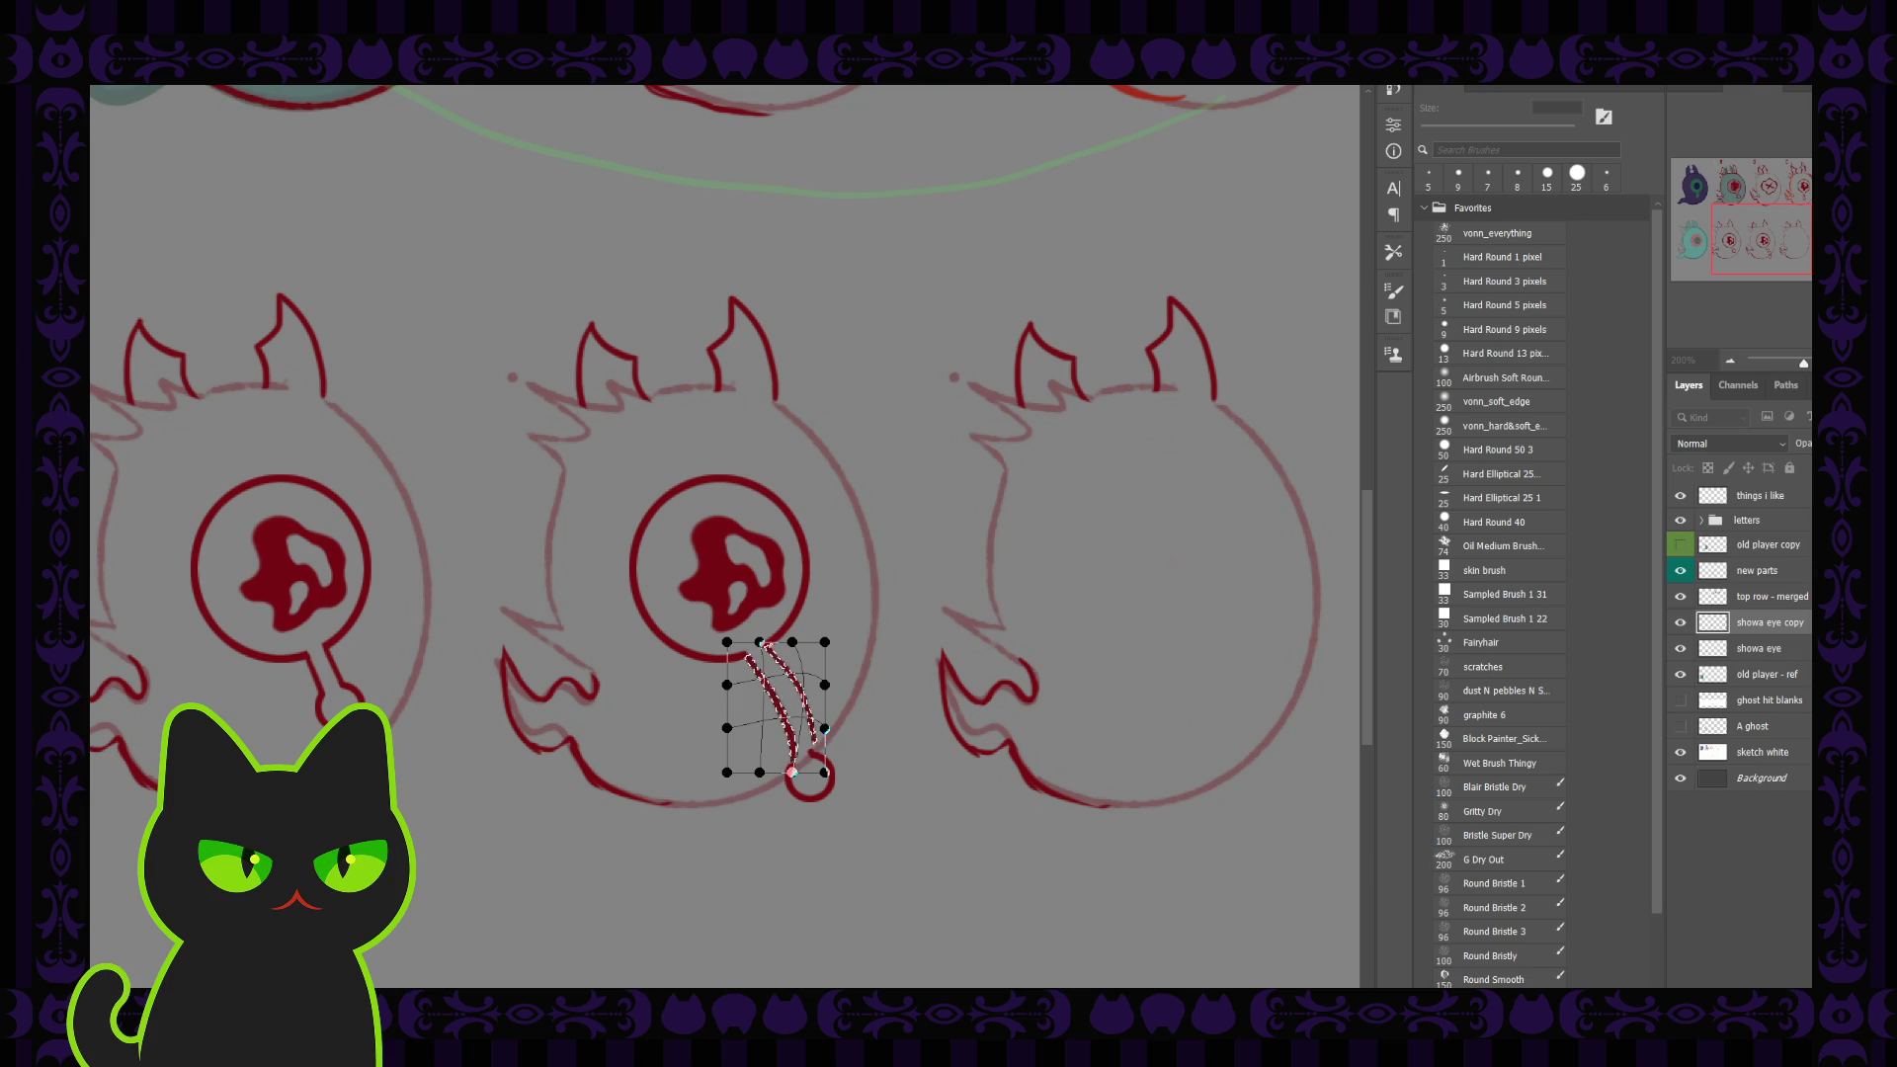
key(Return)
key(ctrl+d)
key(b)
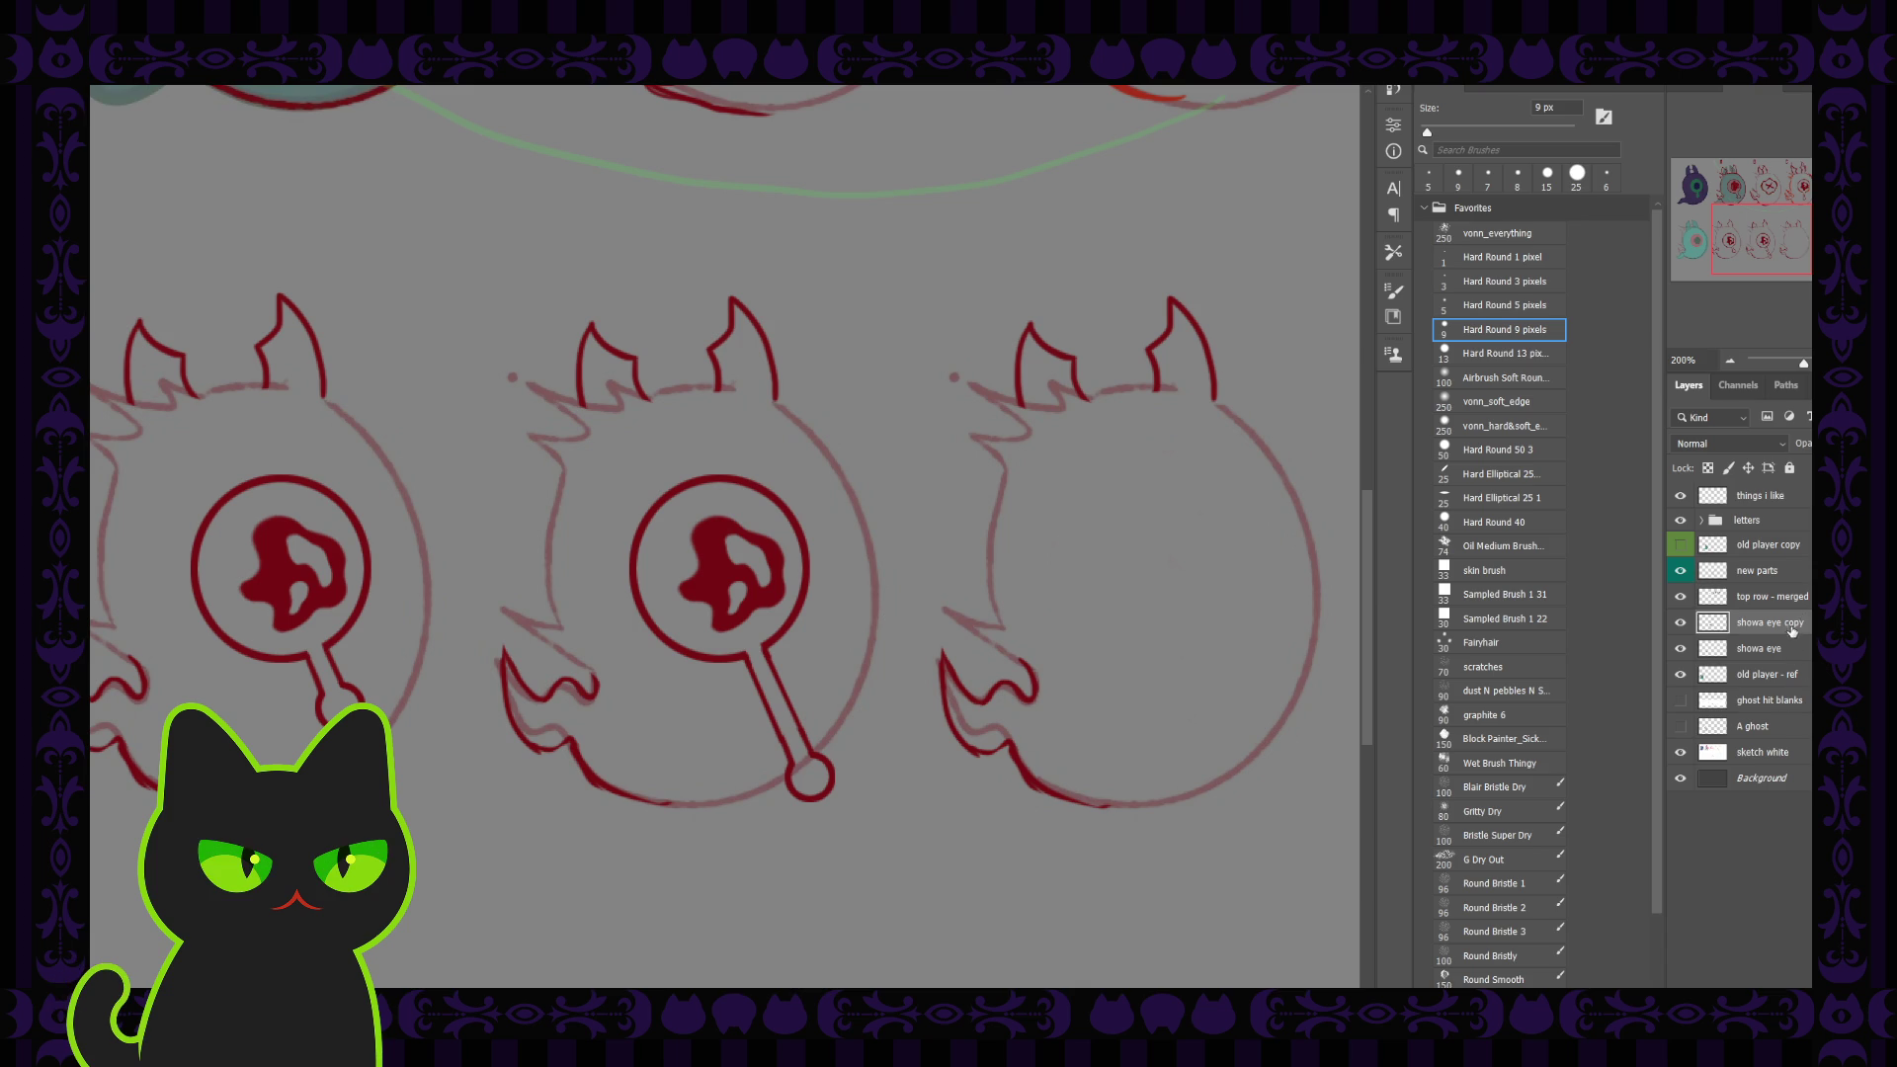
key(ctrl+j)
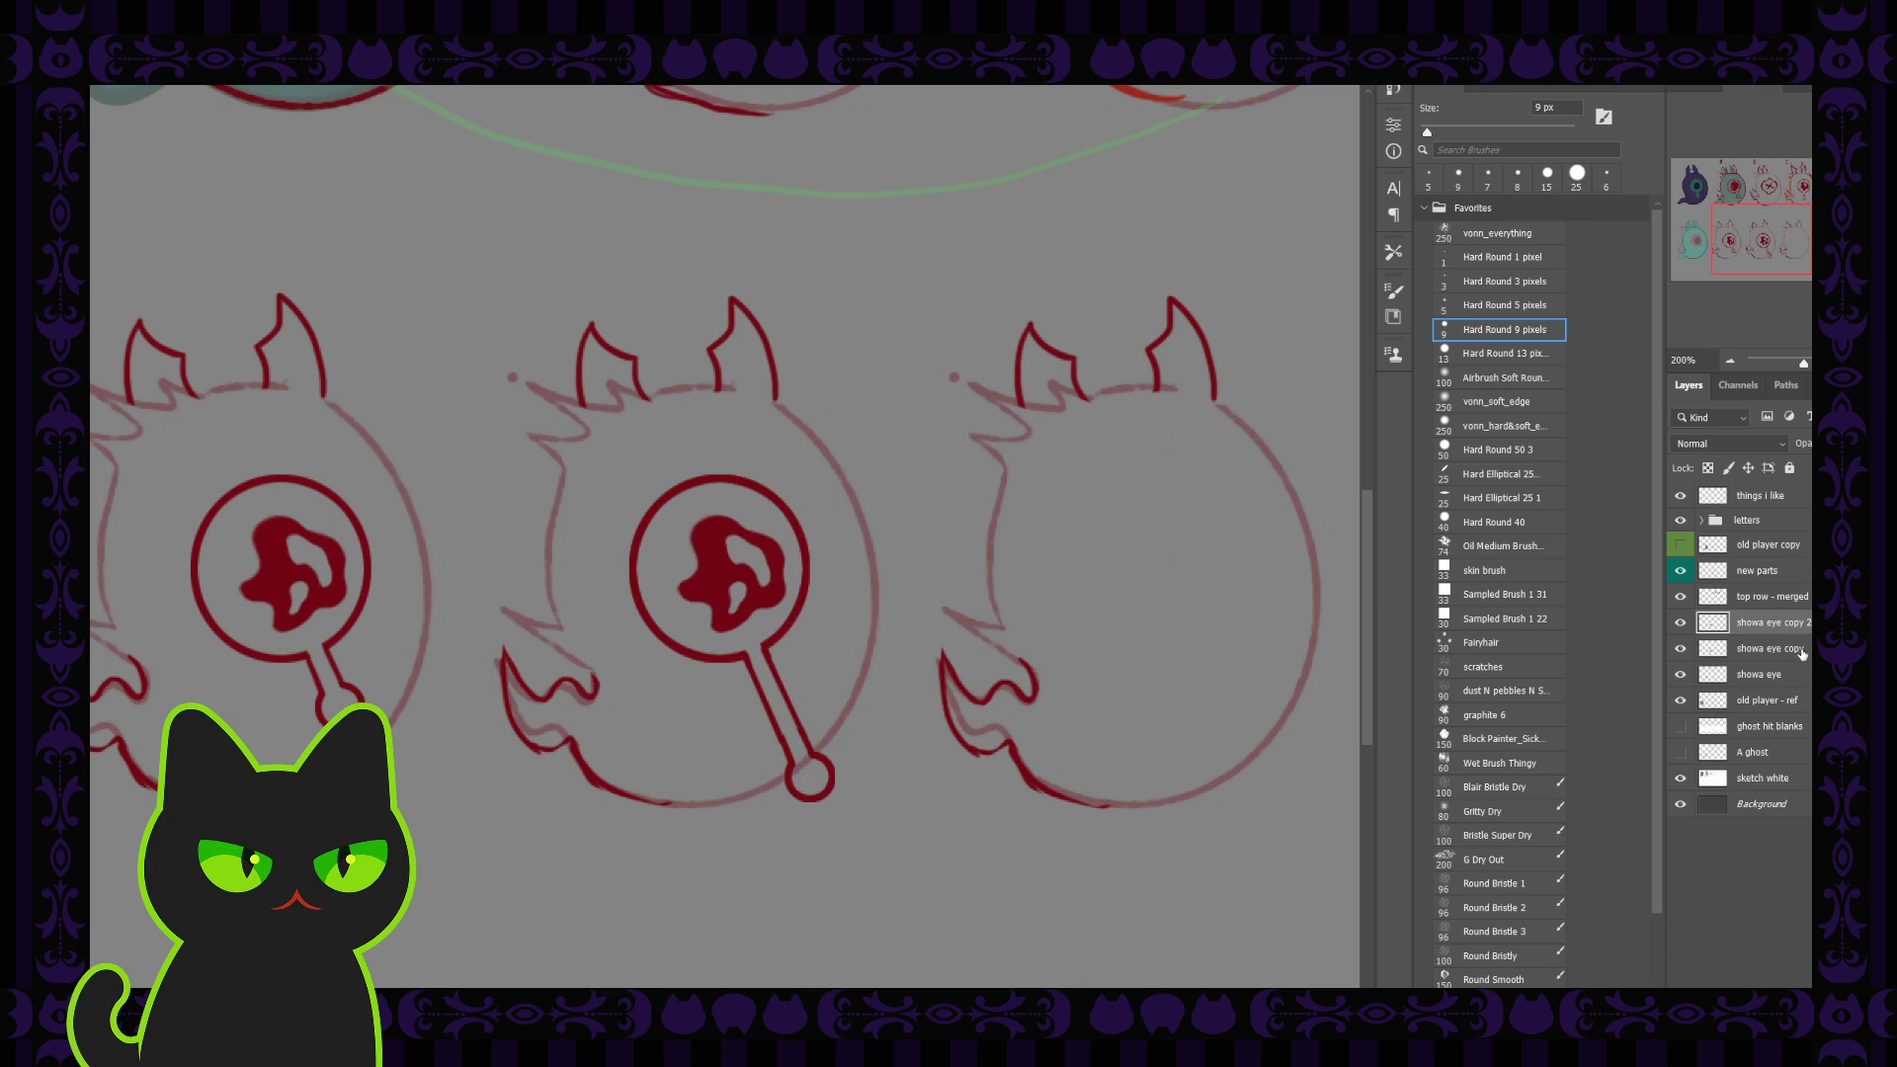
Step: Delete the showa eye copy 2 layer and add a new Layer 1 above showa eye copy
click(1800, 651)
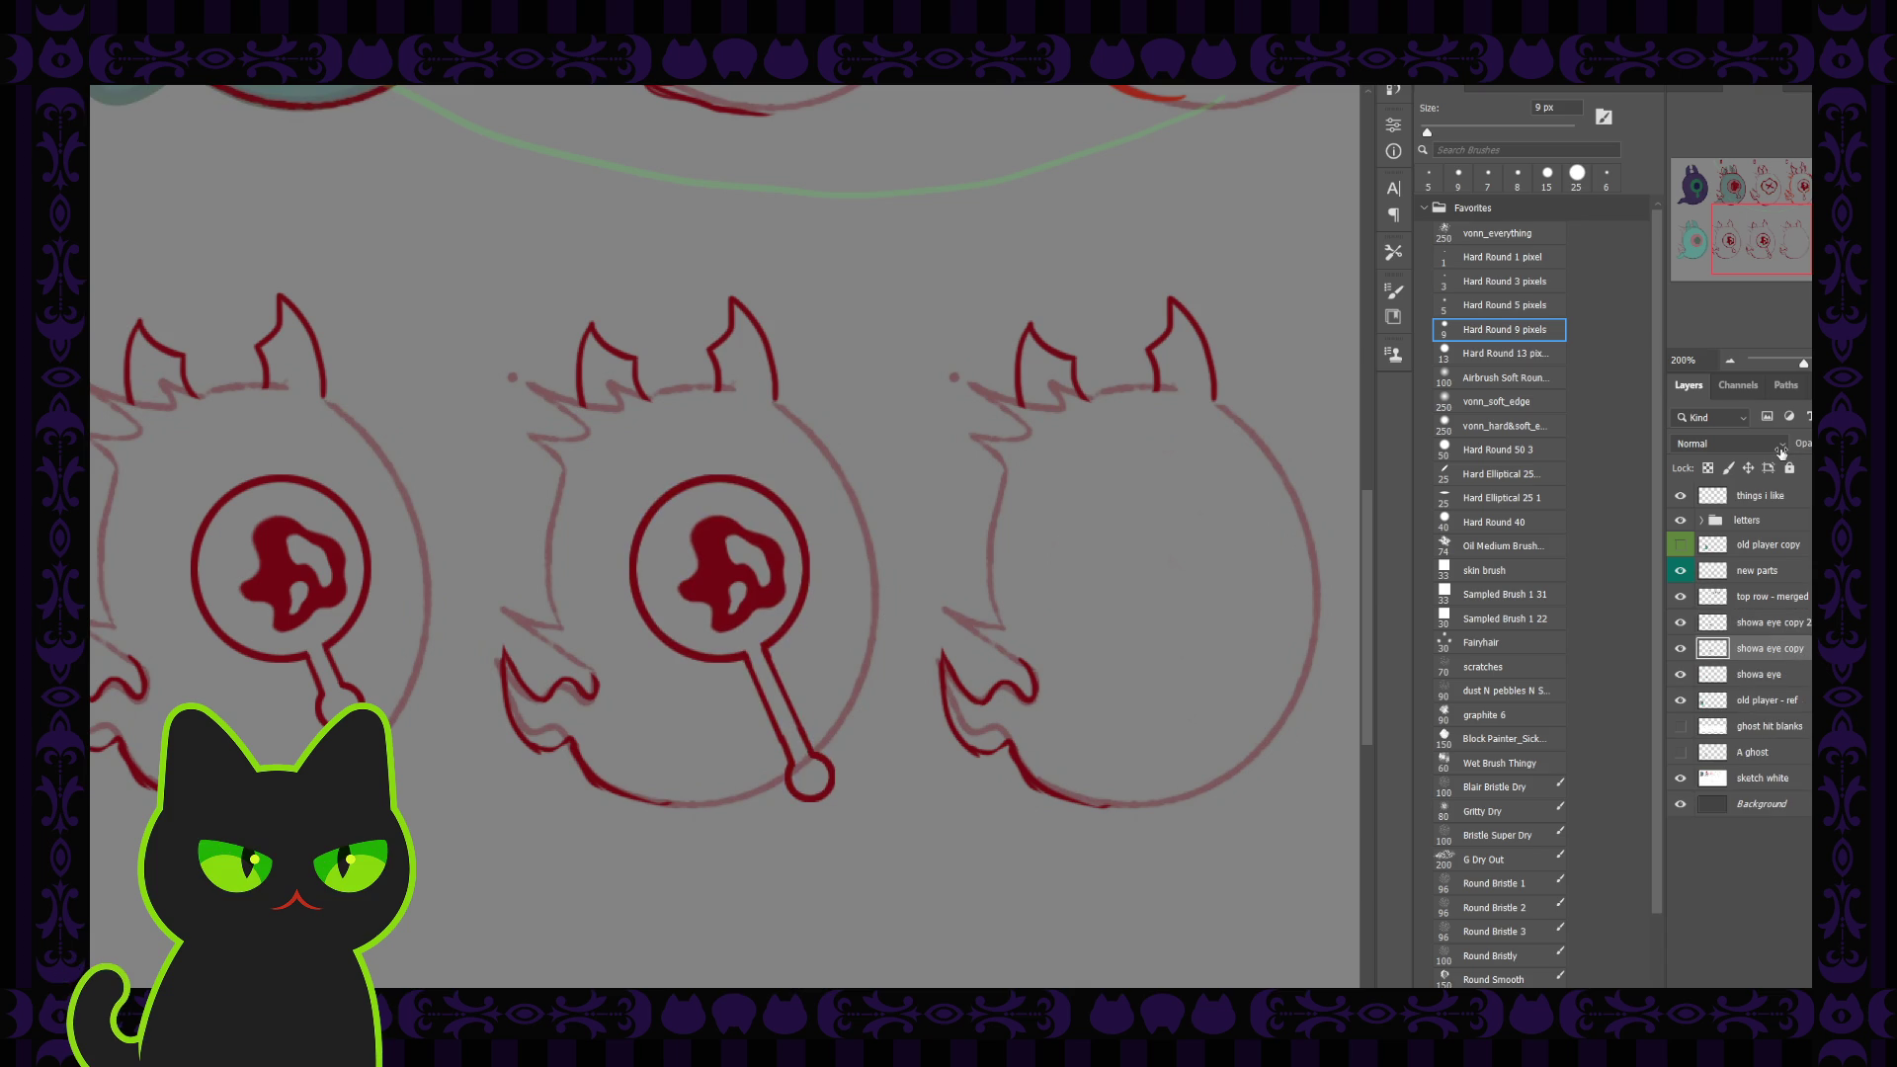
click(1680, 622)
click(1772, 624)
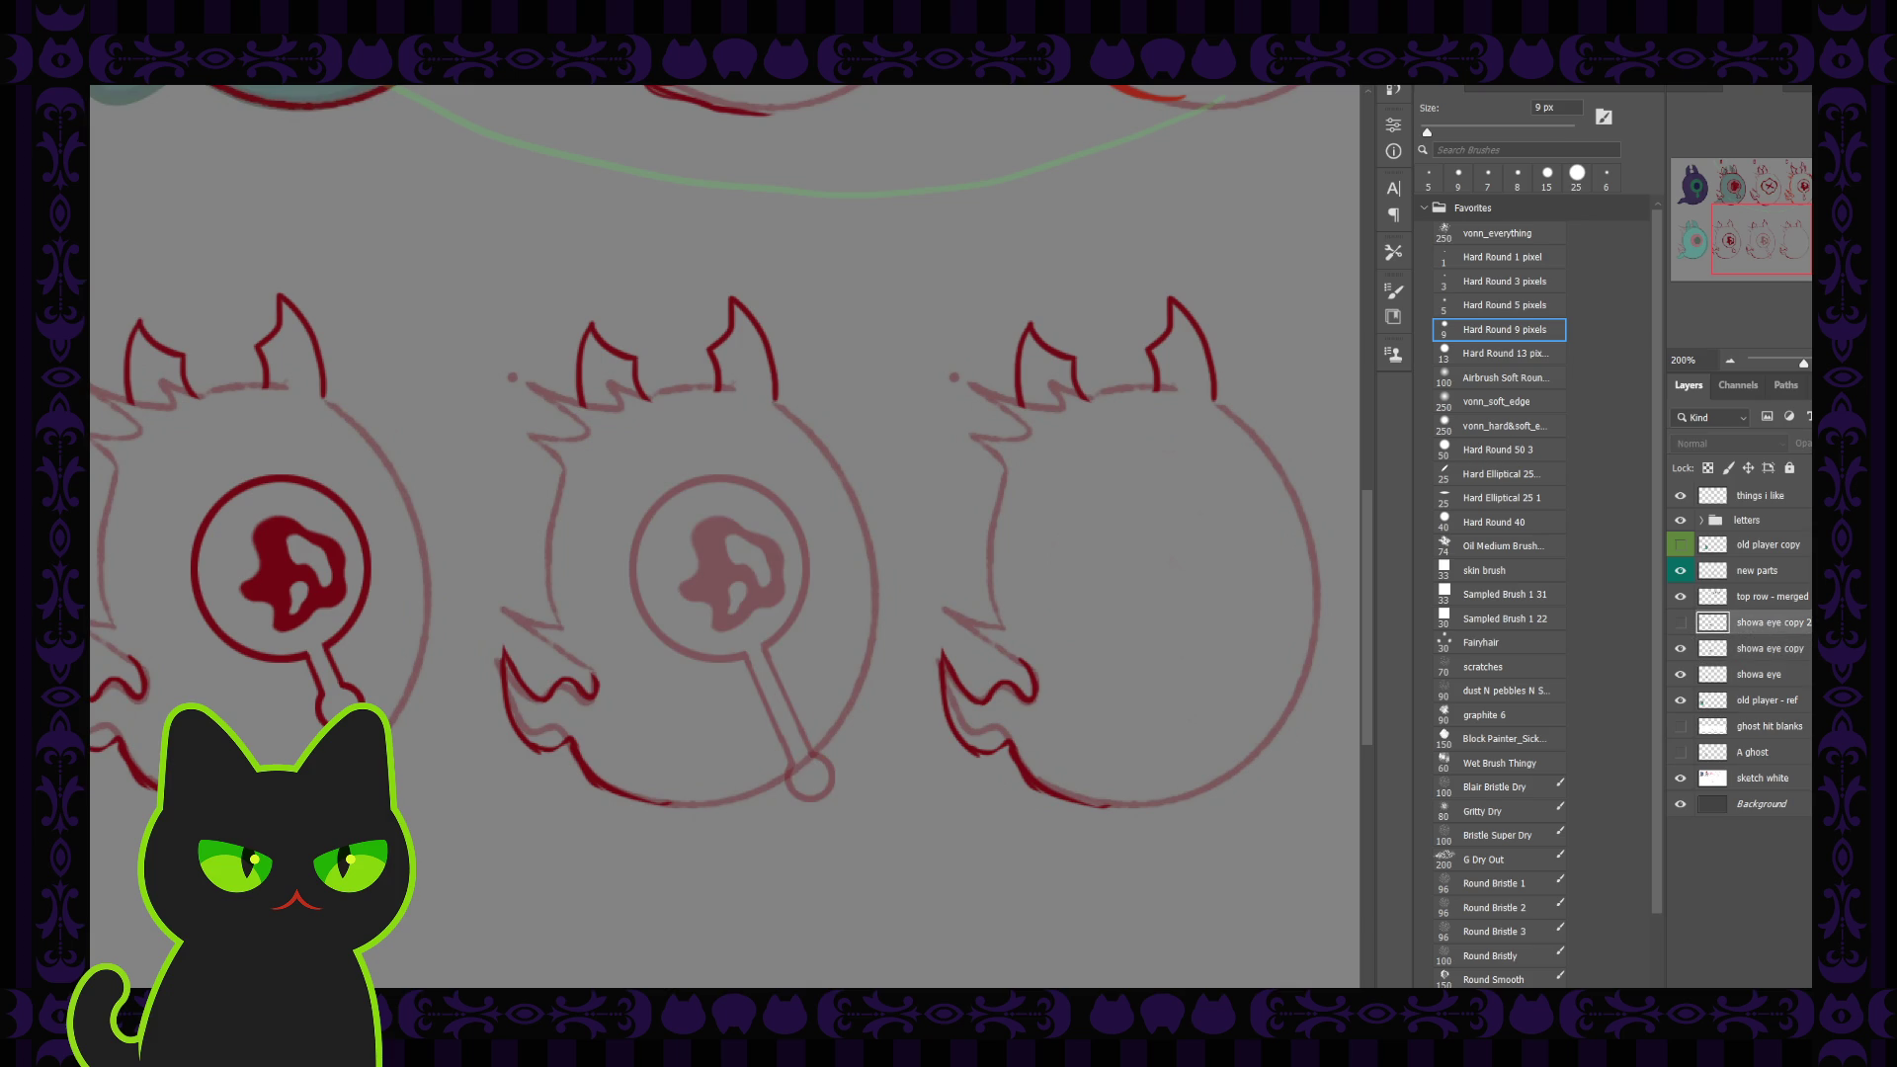
key(Delete)
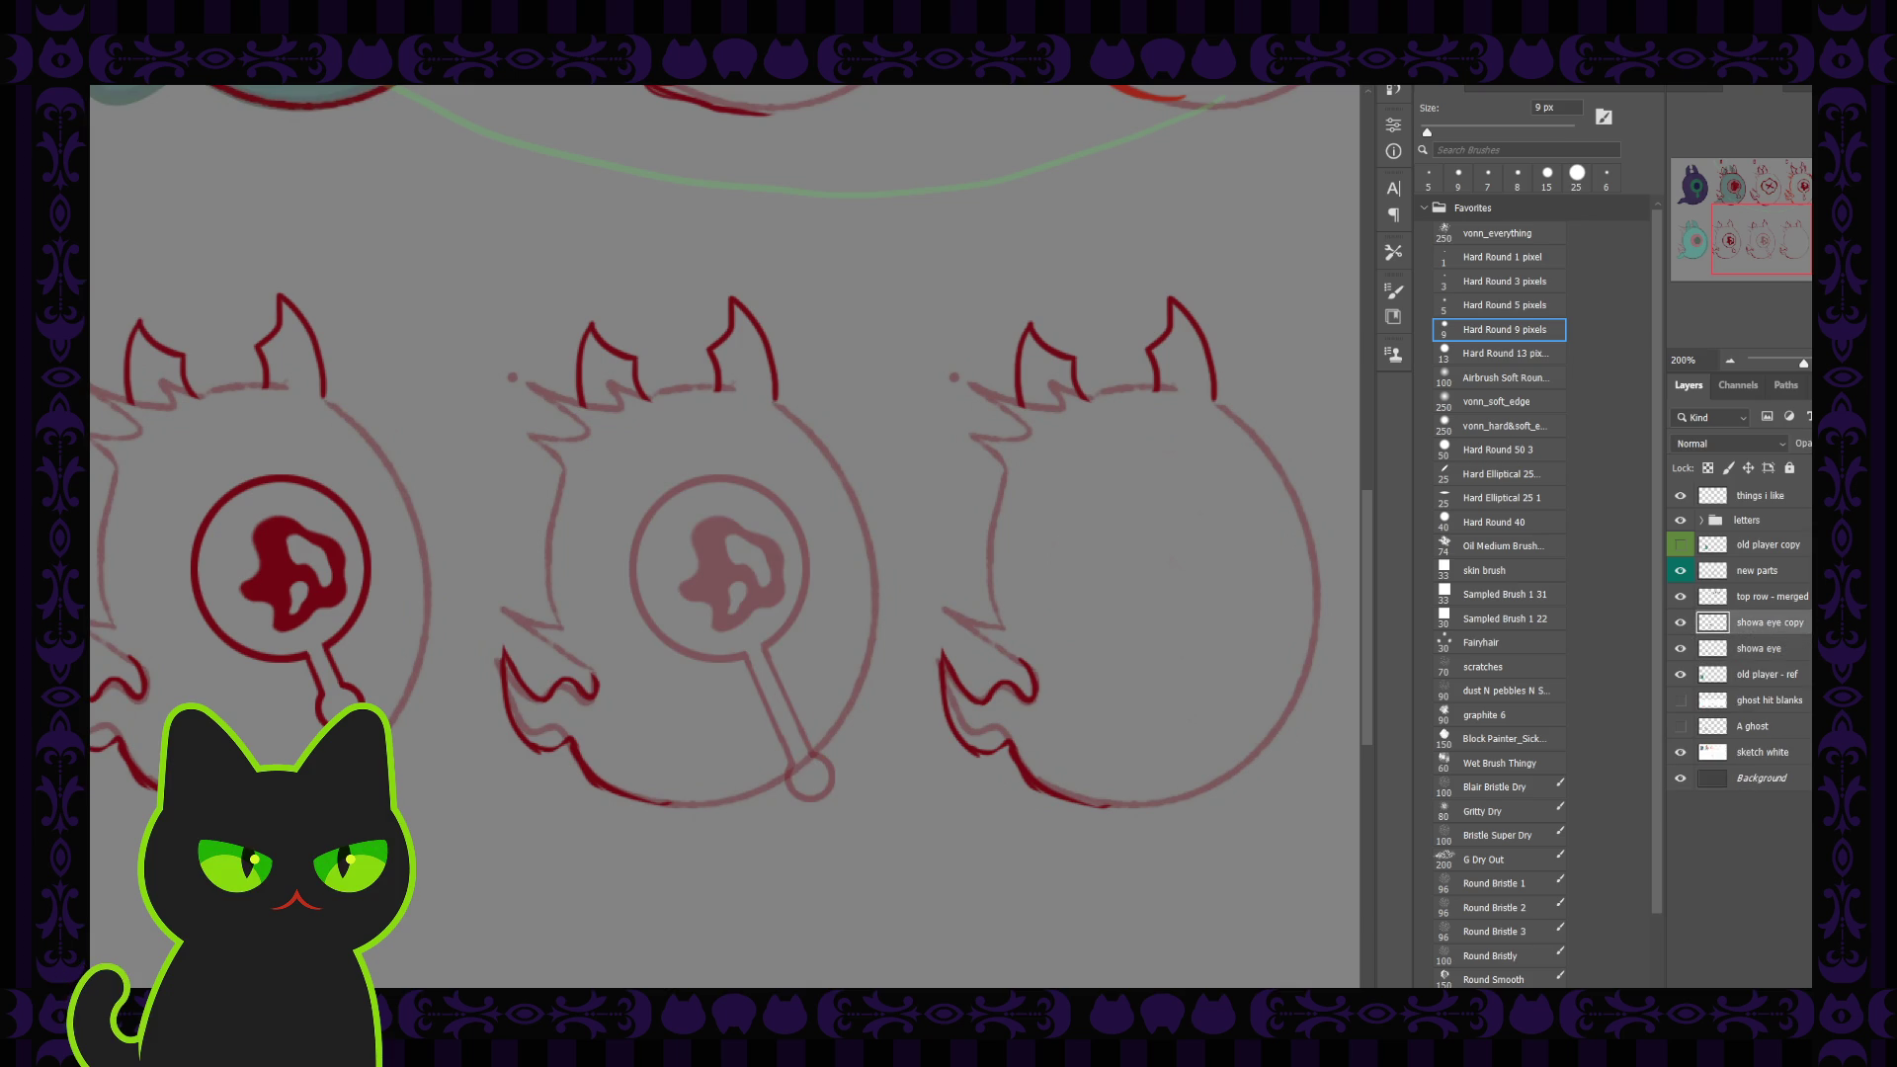
key(ctrl+shift+alt+n)
Step: Paint dark red drip lines along the middle ghost's eye stalk on Layer 1
key(ctrl+plus)
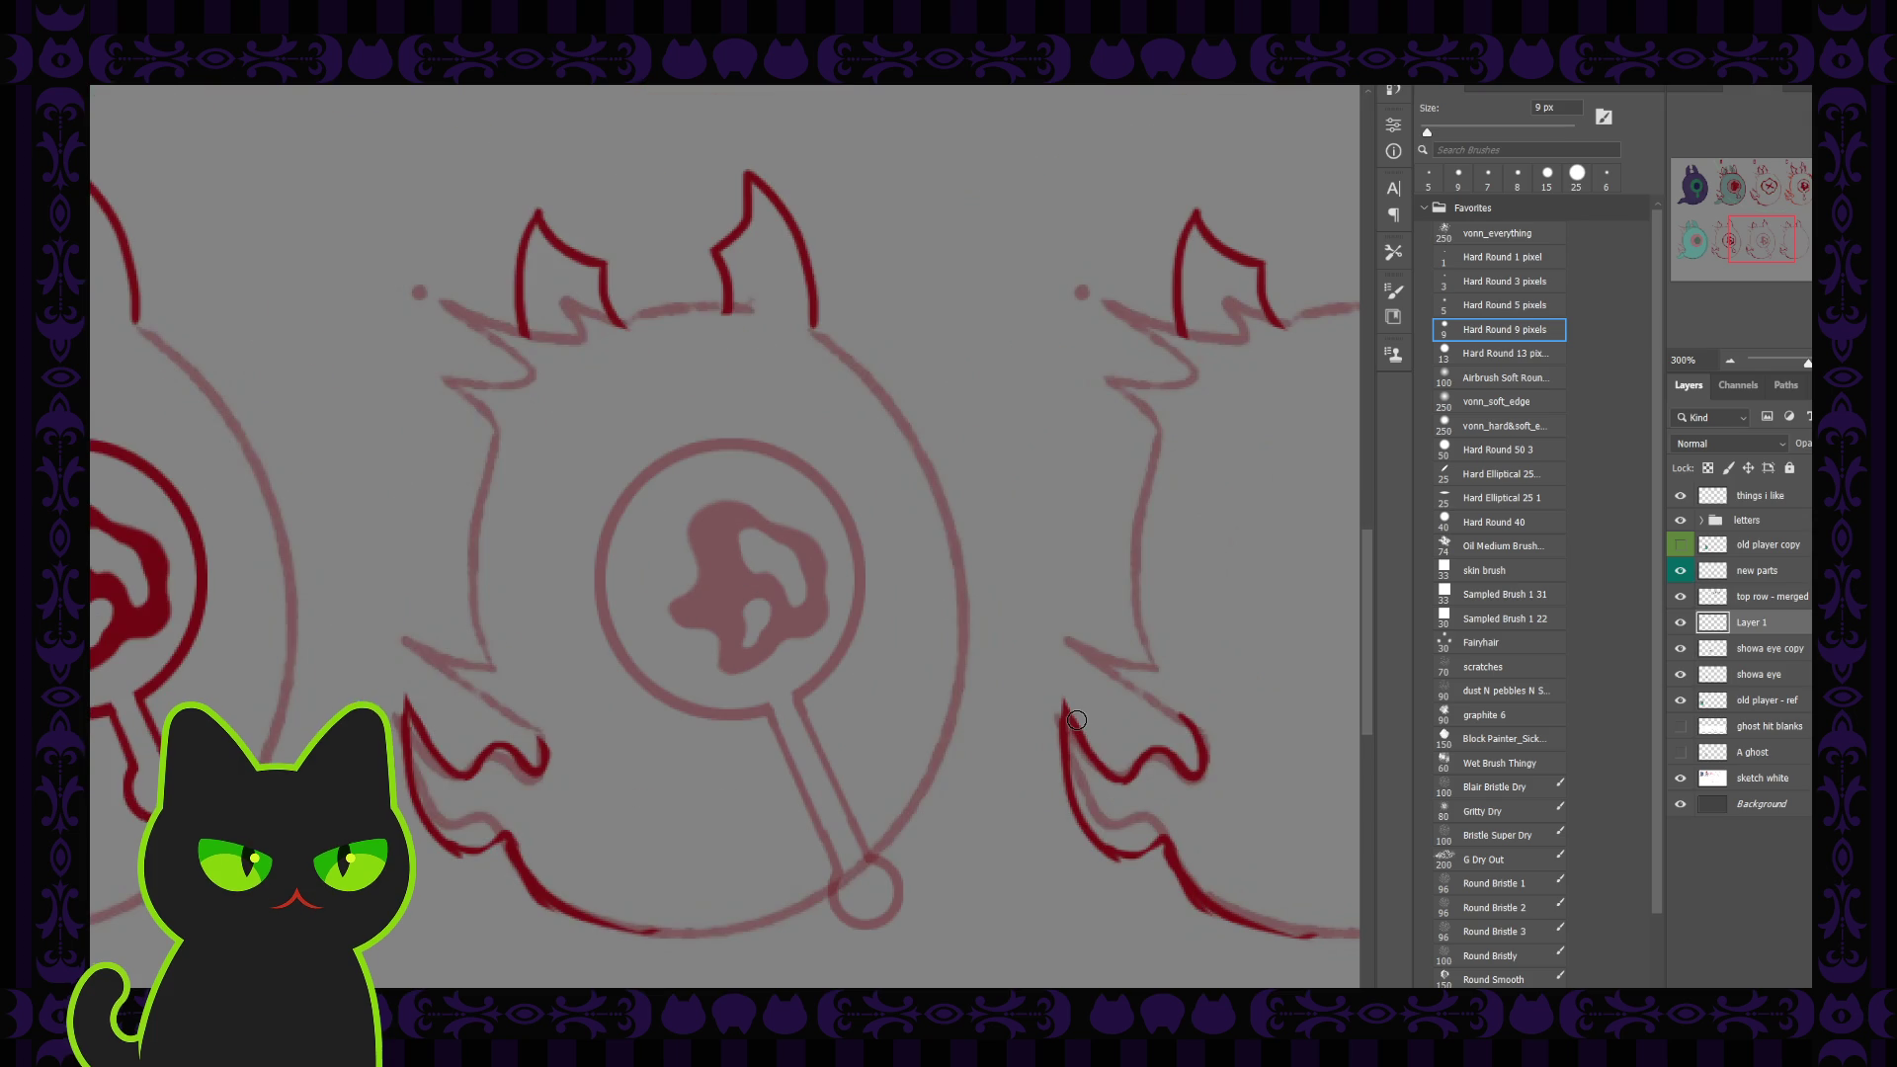
mouse_move(798, 681)
mouse_down()
mouse_move(645, 513)
mouse_move(677, 517)
mouse_up()
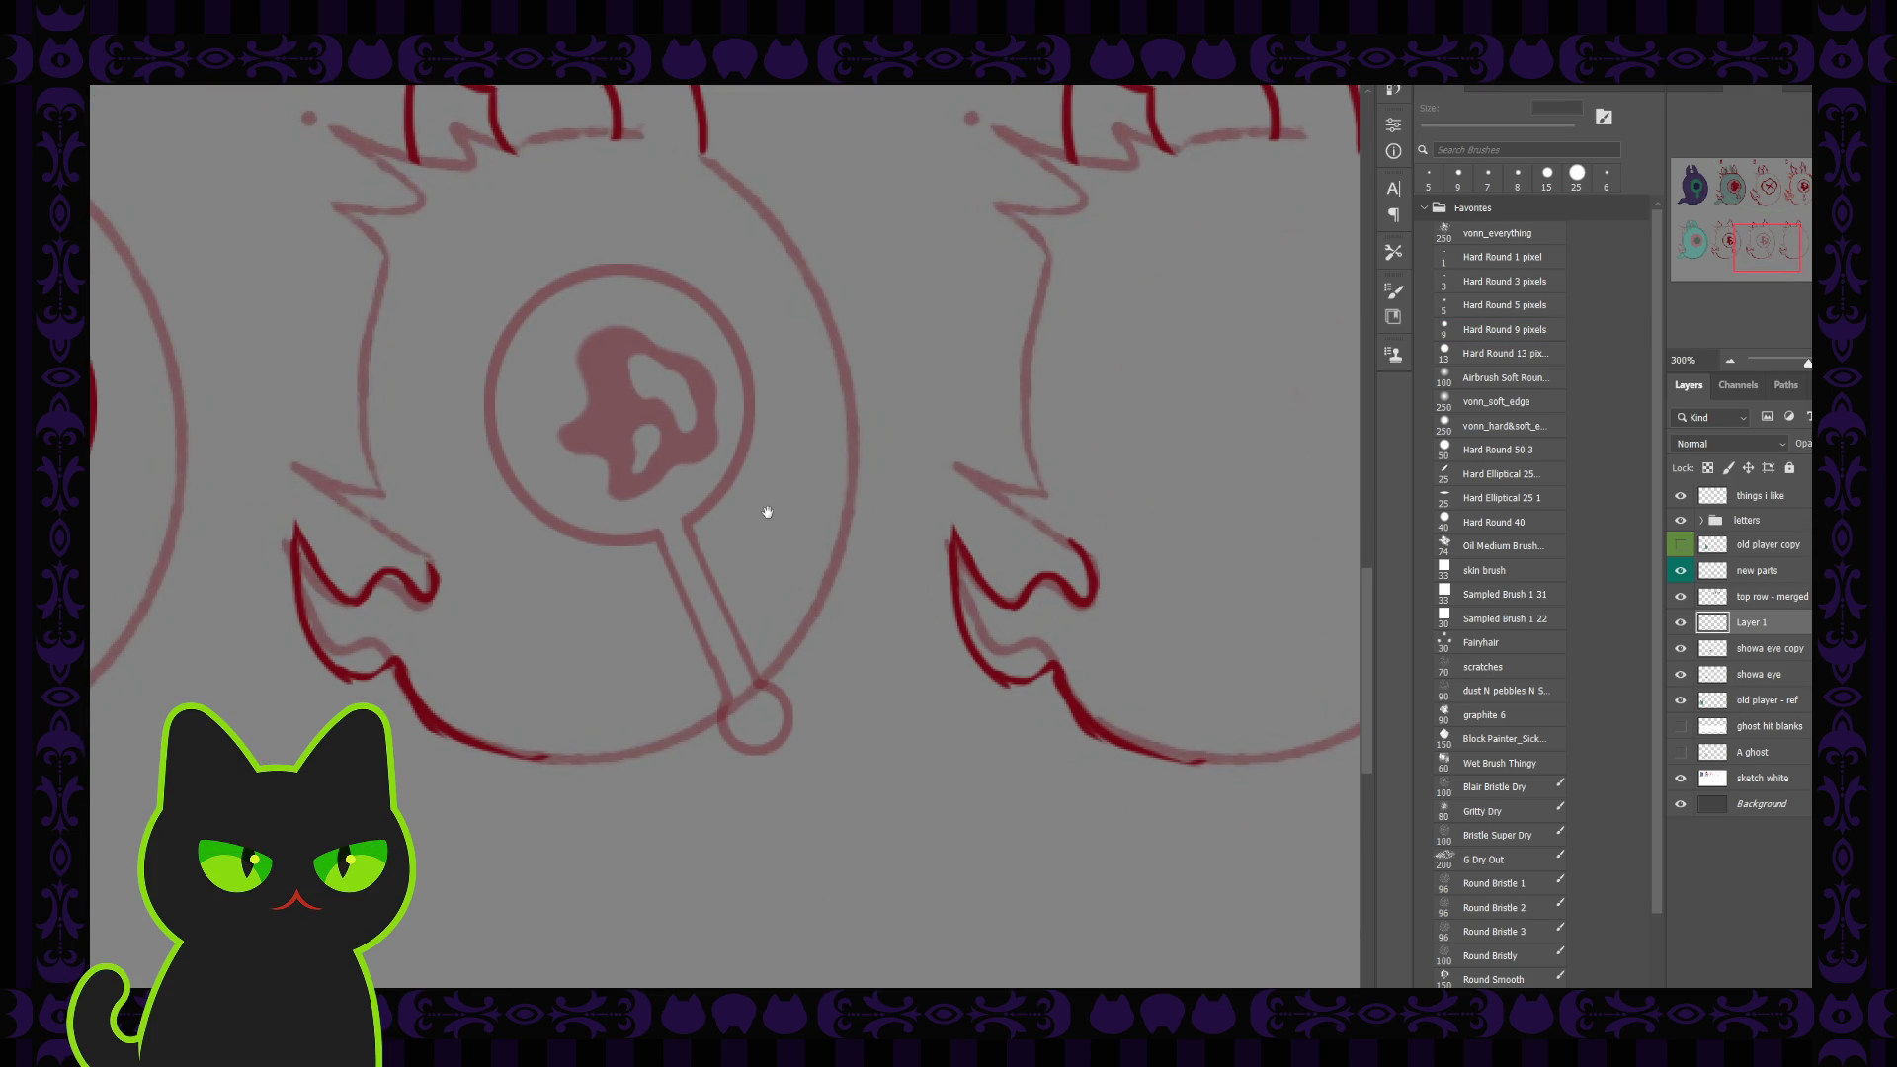
key(b)
drag(685, 519, 757, 680)
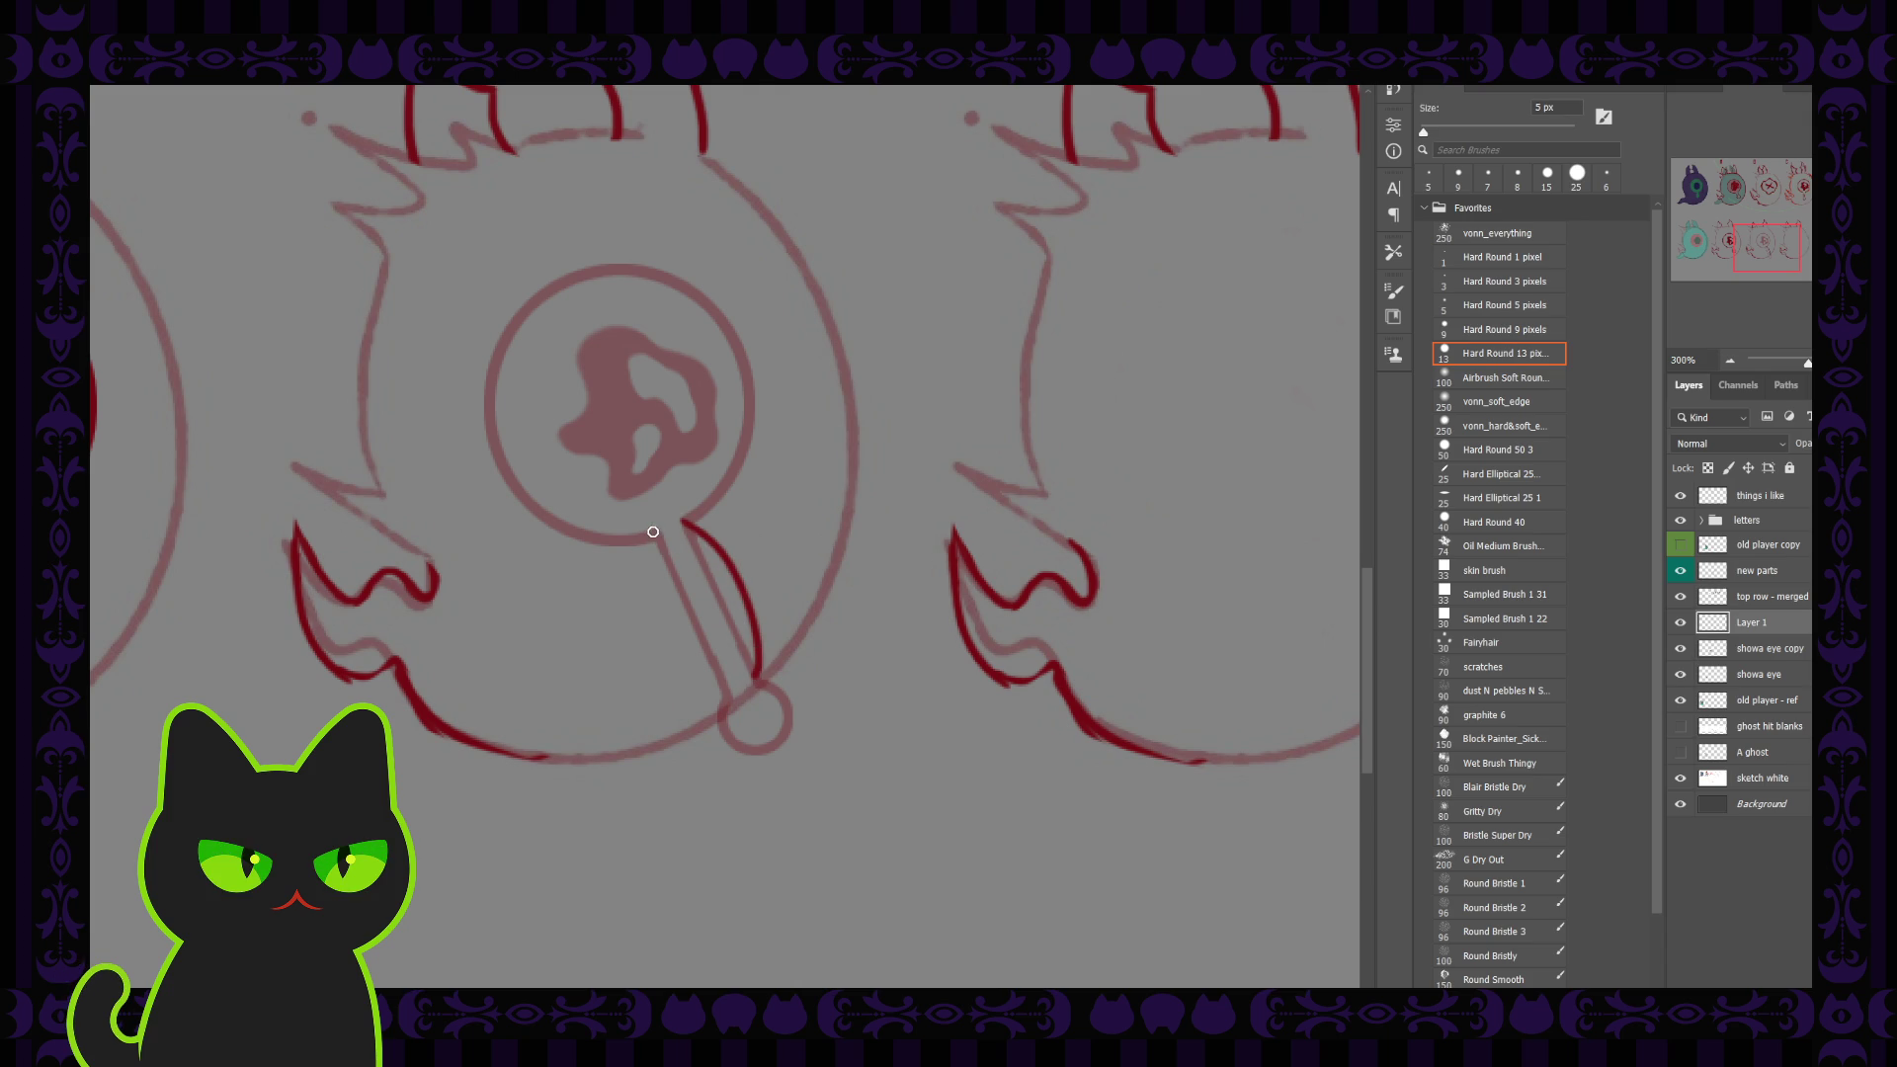
drag(654, 530, 733, 703)
key(ctrl+z)
drag(653, 538, 738, 706)
key(ctrl+z)
mouse_move(649, 532)
mouse_down()
mouse_move(711, 633)
mouse_move(719, 691)
mouse_up()
key(ctrl+z)
drag(659, 541, 726, 712)
Step: Touch up the drip's tip and where it meets the eye with a smaller brush
key(comma)
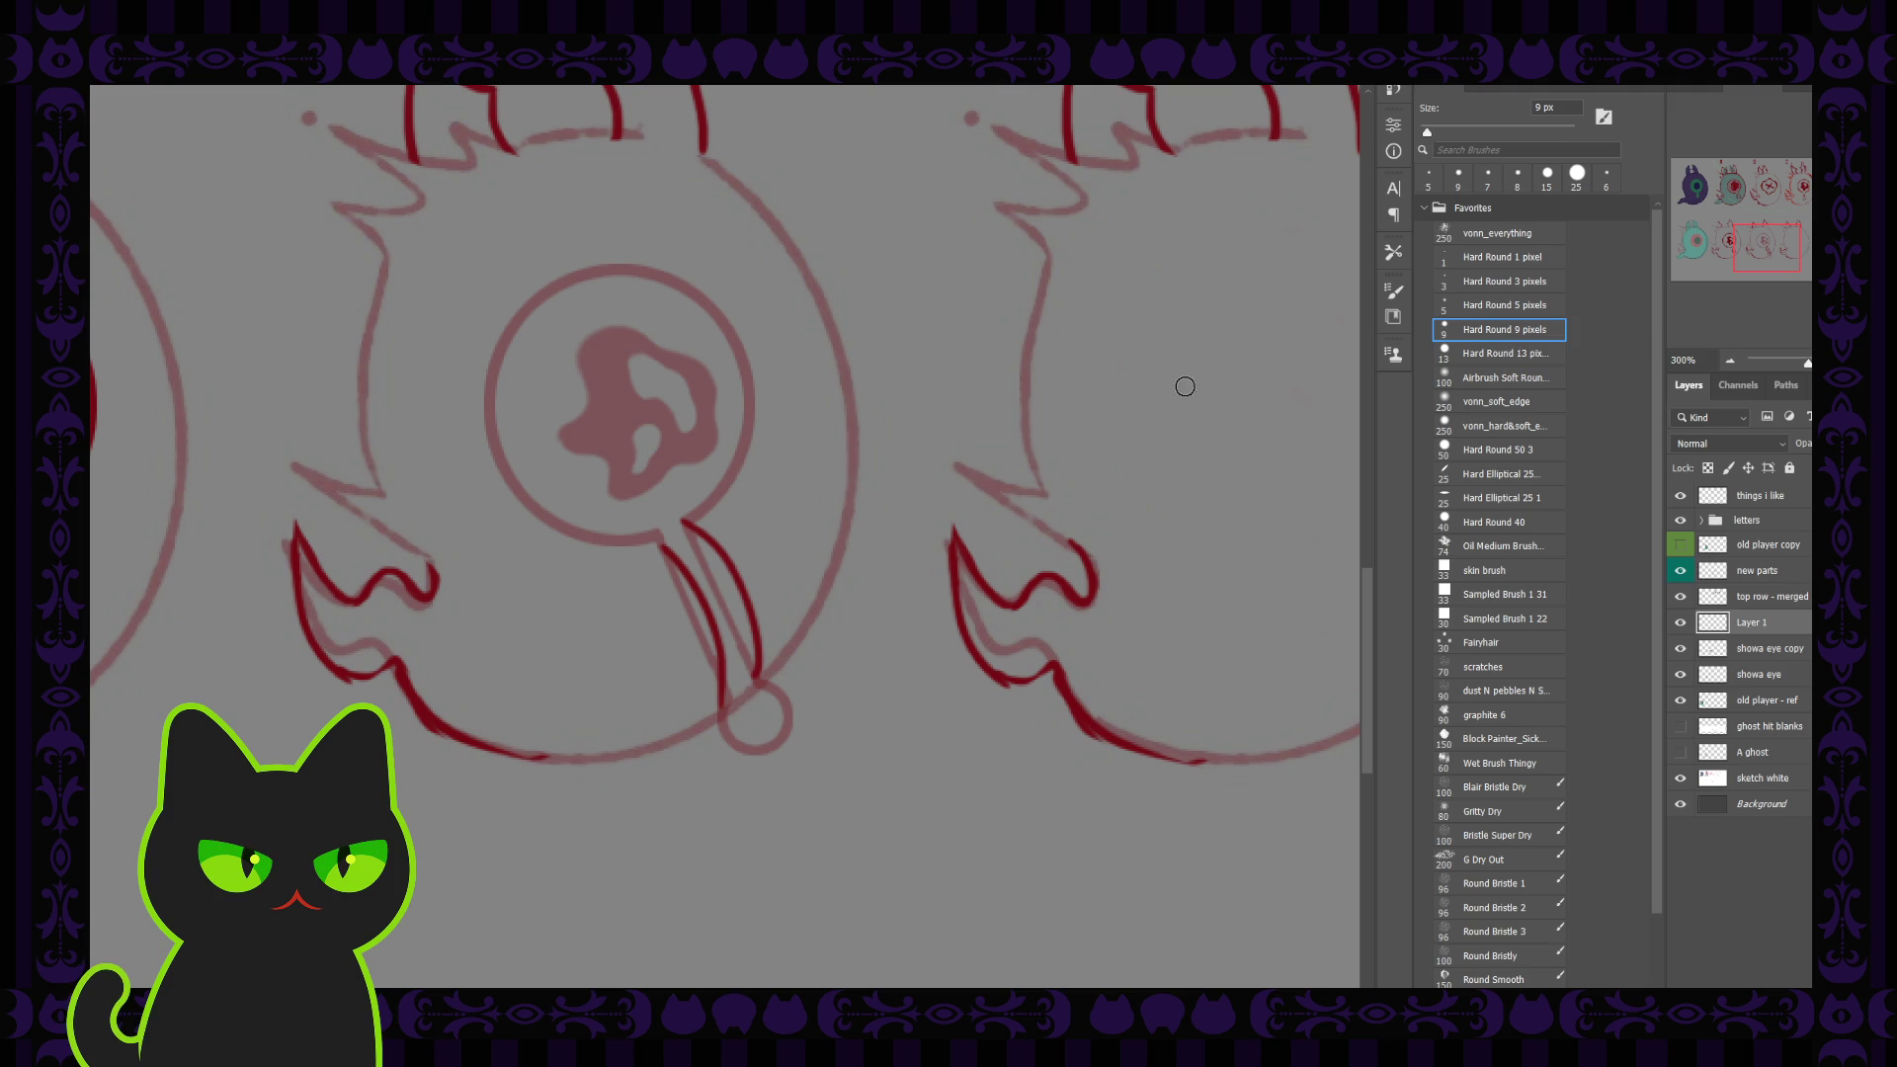
key(bracketleft)
drag(745, 681, 752, 678)
key(bracketleft)
key(bracketleft)
drag(665, 542, 633, 529)
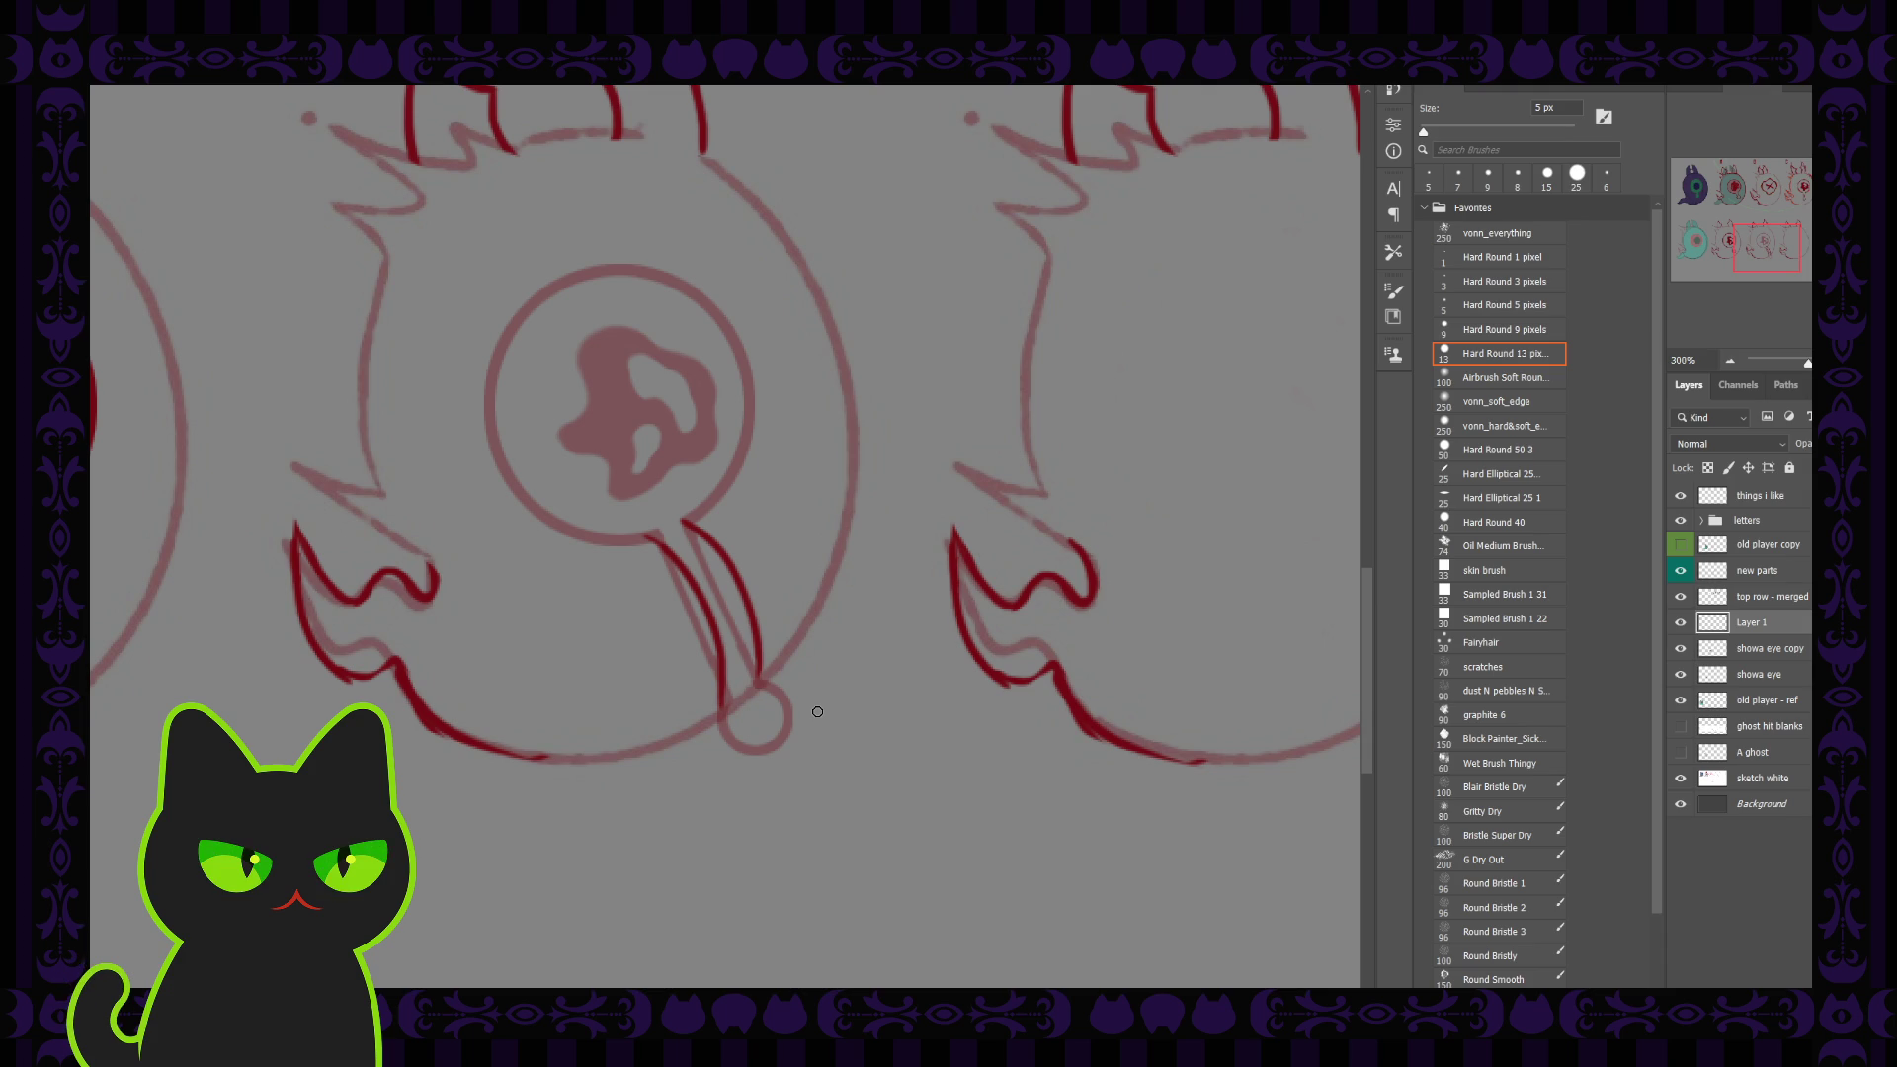
key(ctrl+minus)
key(ctrl+minus)
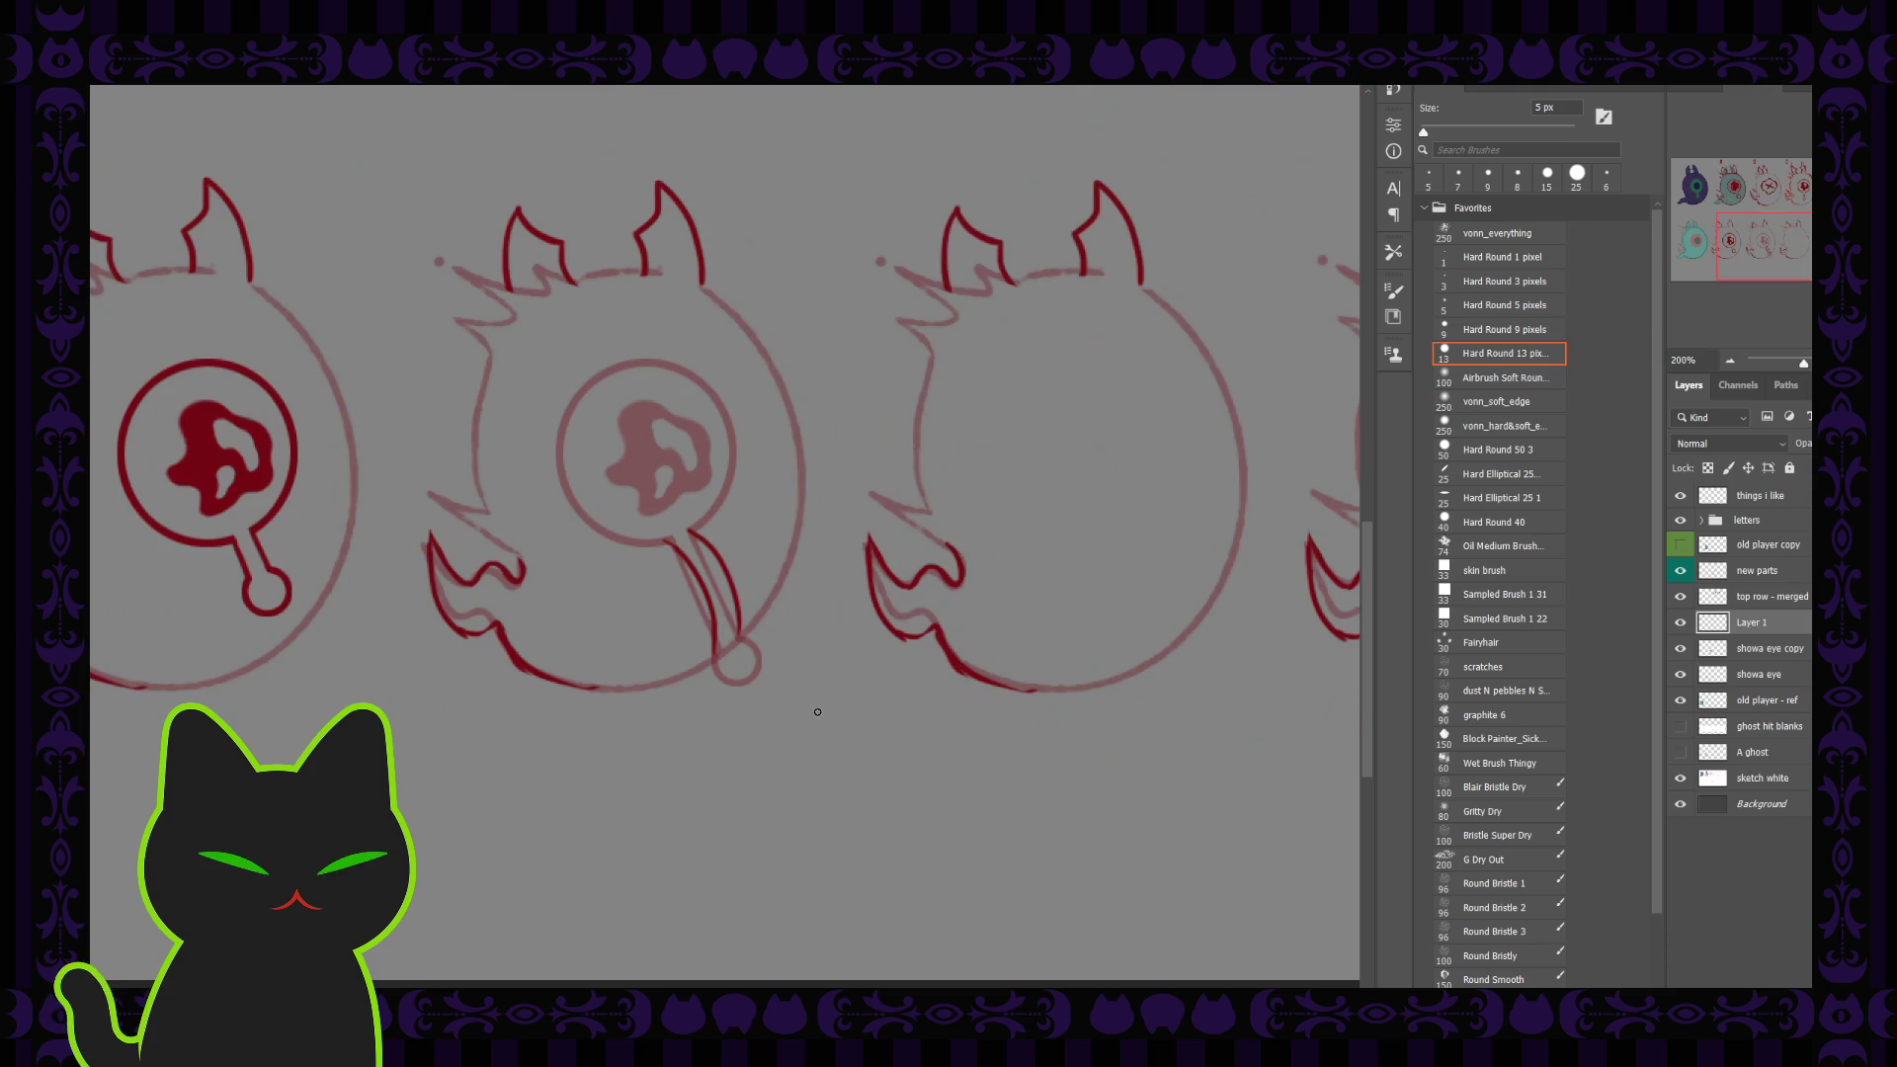
Step: Add Layer 2 above showa eye copy and stroke a red circle below the eye
key(ctrl+plus)
key(ctrl+plus)
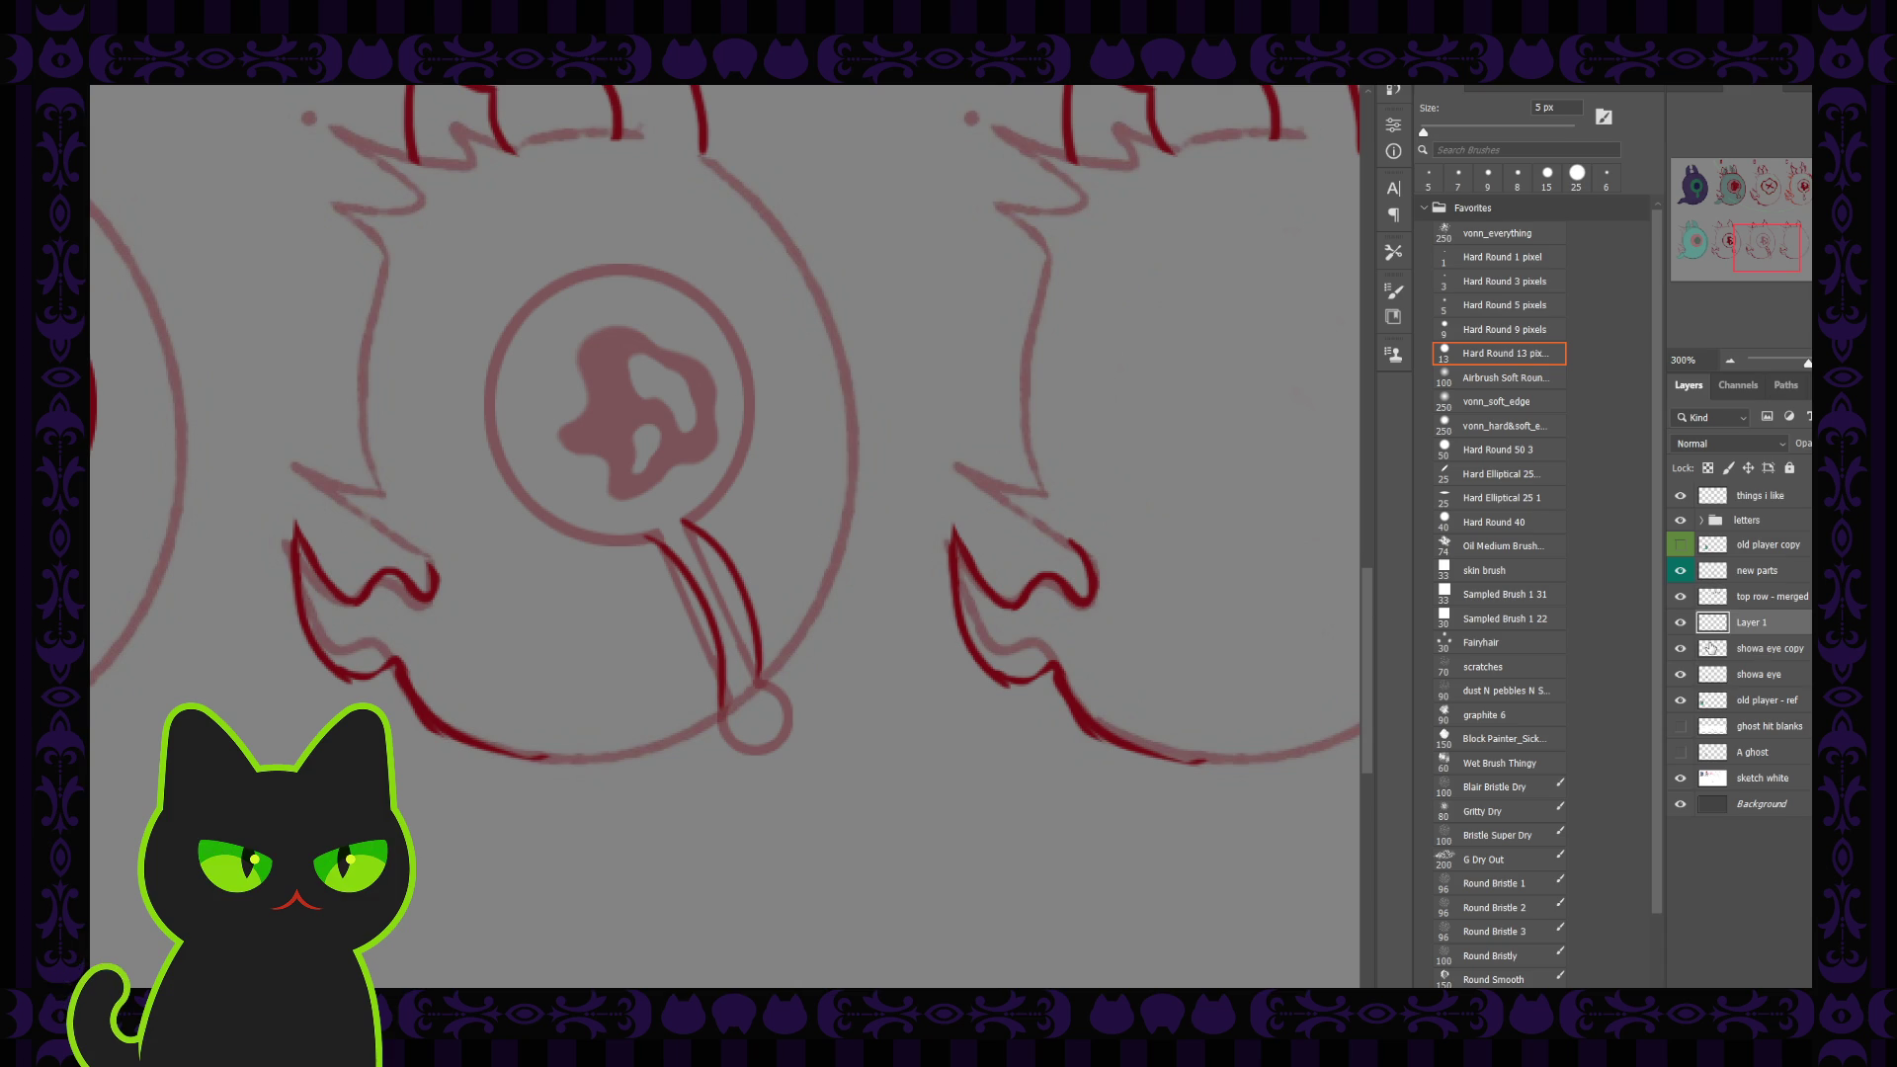
click(1768, 654)
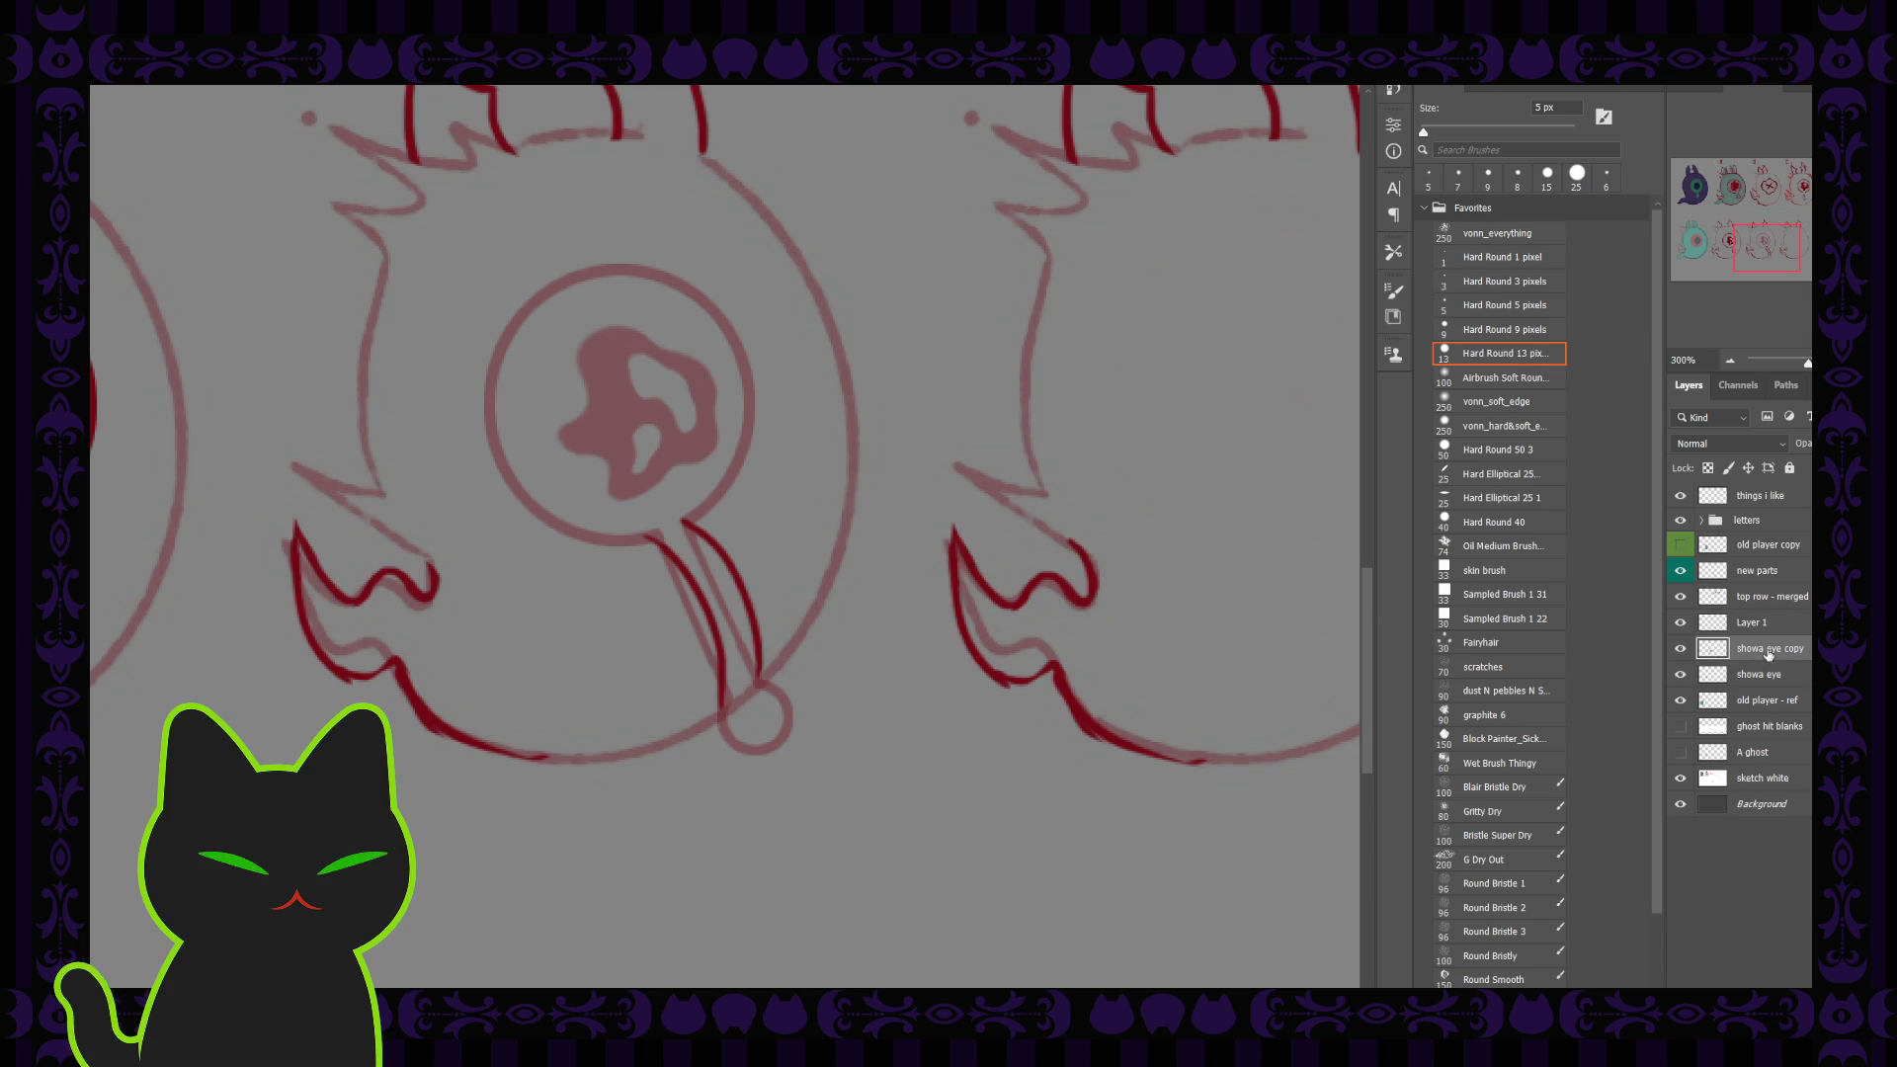
key(ctrl+shift+alt+n)
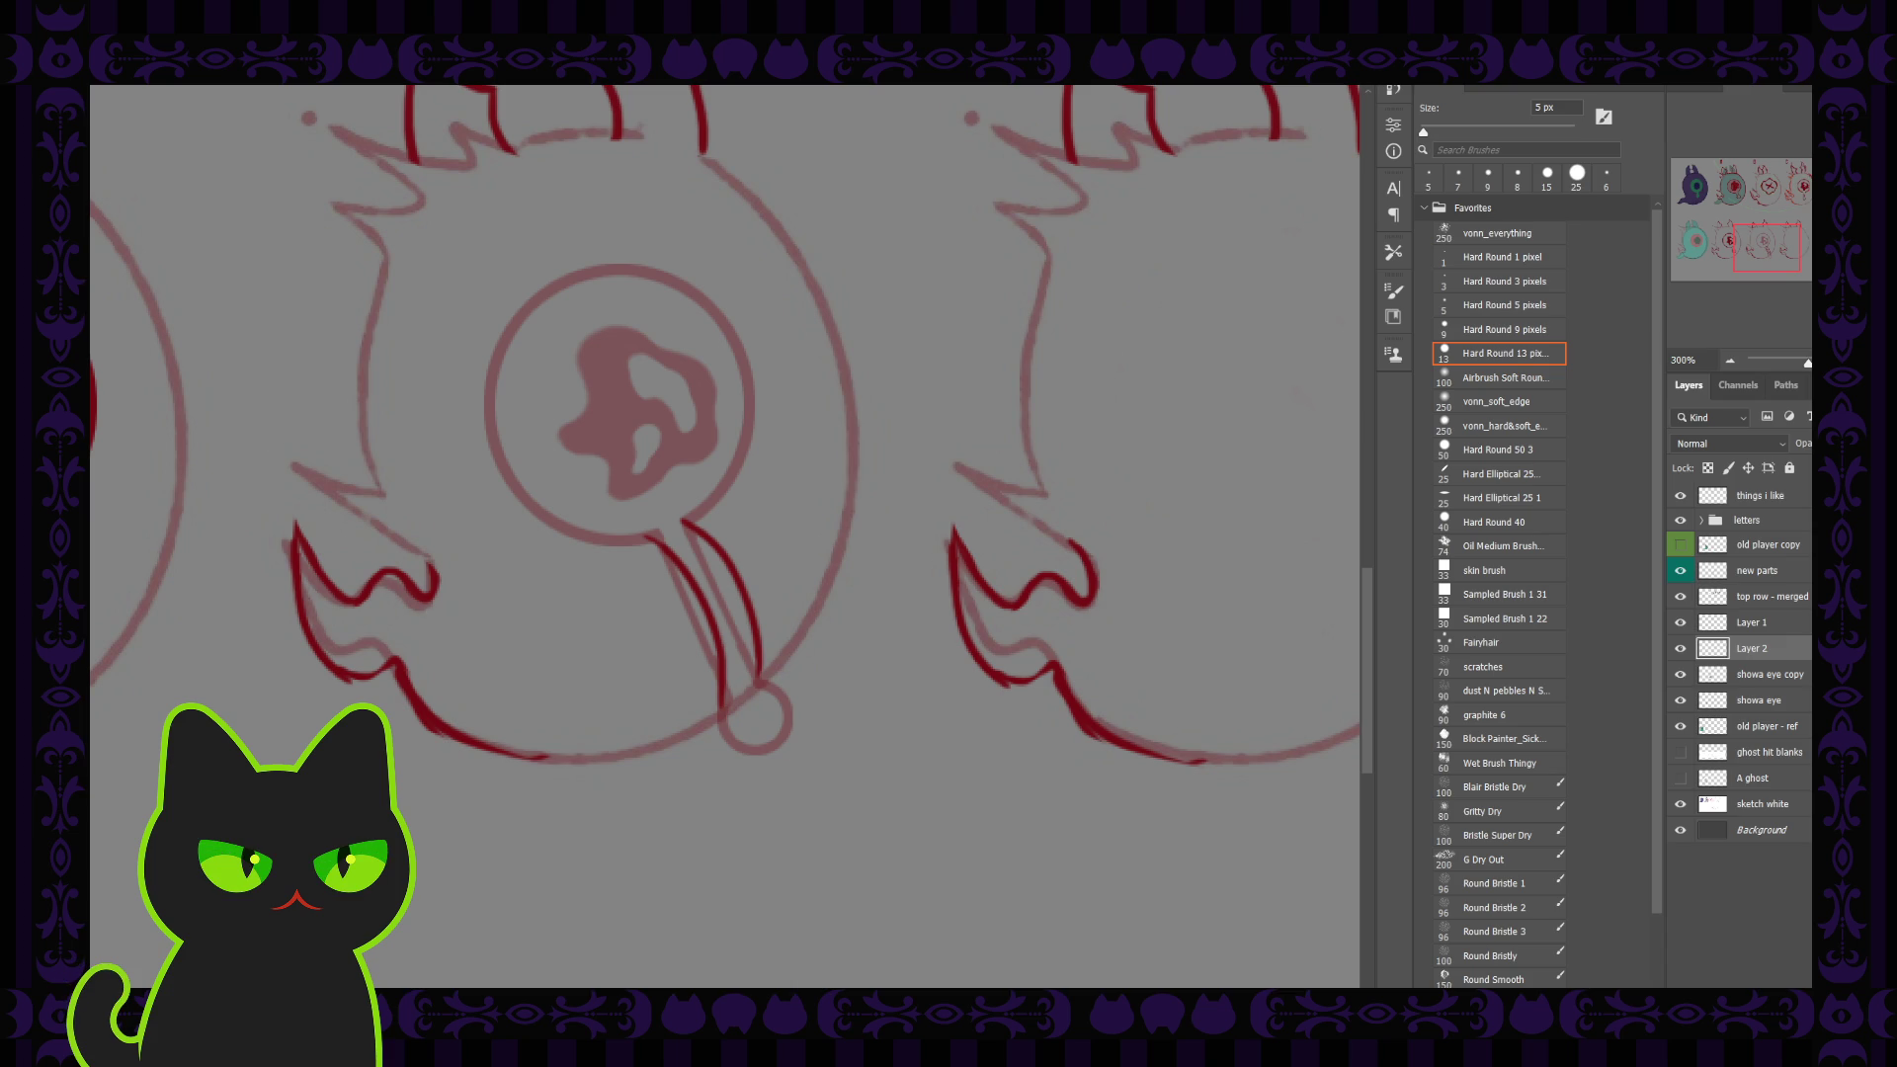
key(m)
drag(598, 673, 641, 720)
drag(641, 720, 649, 729)
key(Return)
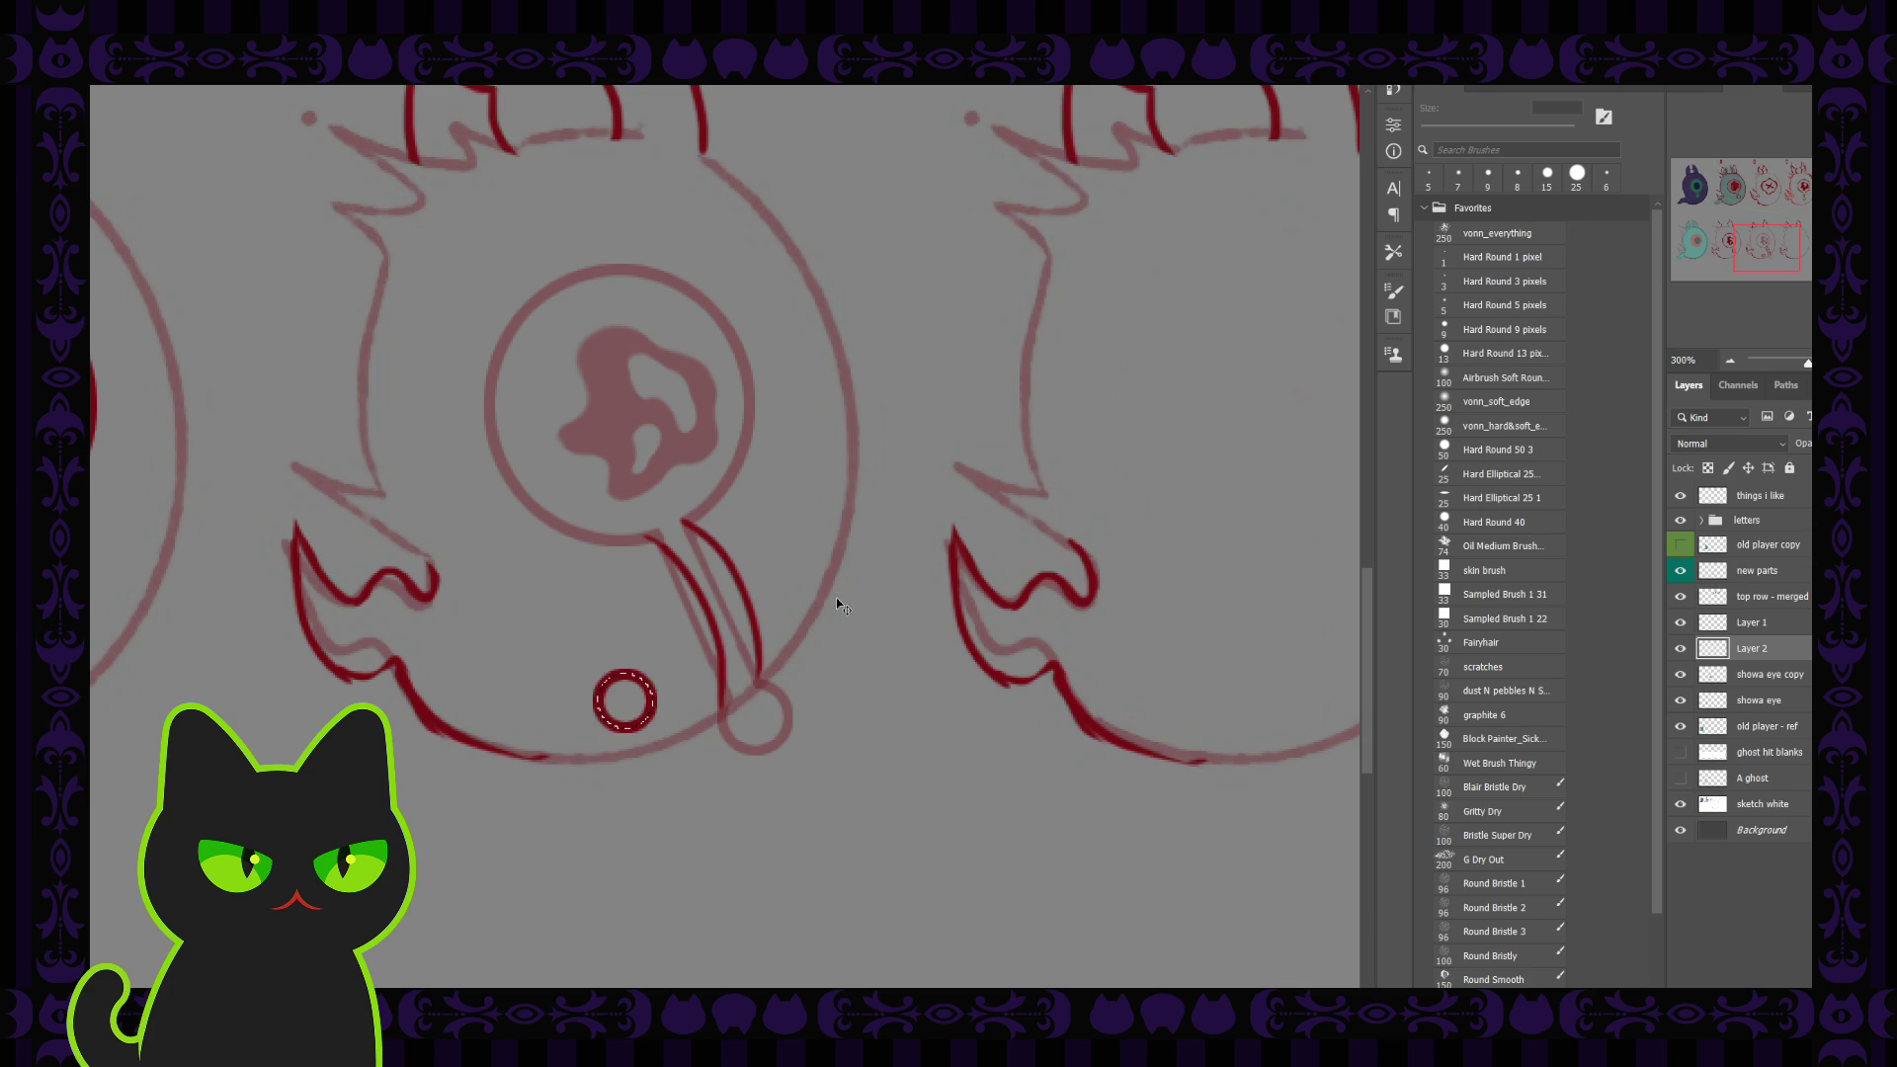
Step: Cancel enlarging the trial ring, undo it, and select a small circle at the drip's tip
key(ctrl+t)
drag(657, 732, 767, 743)
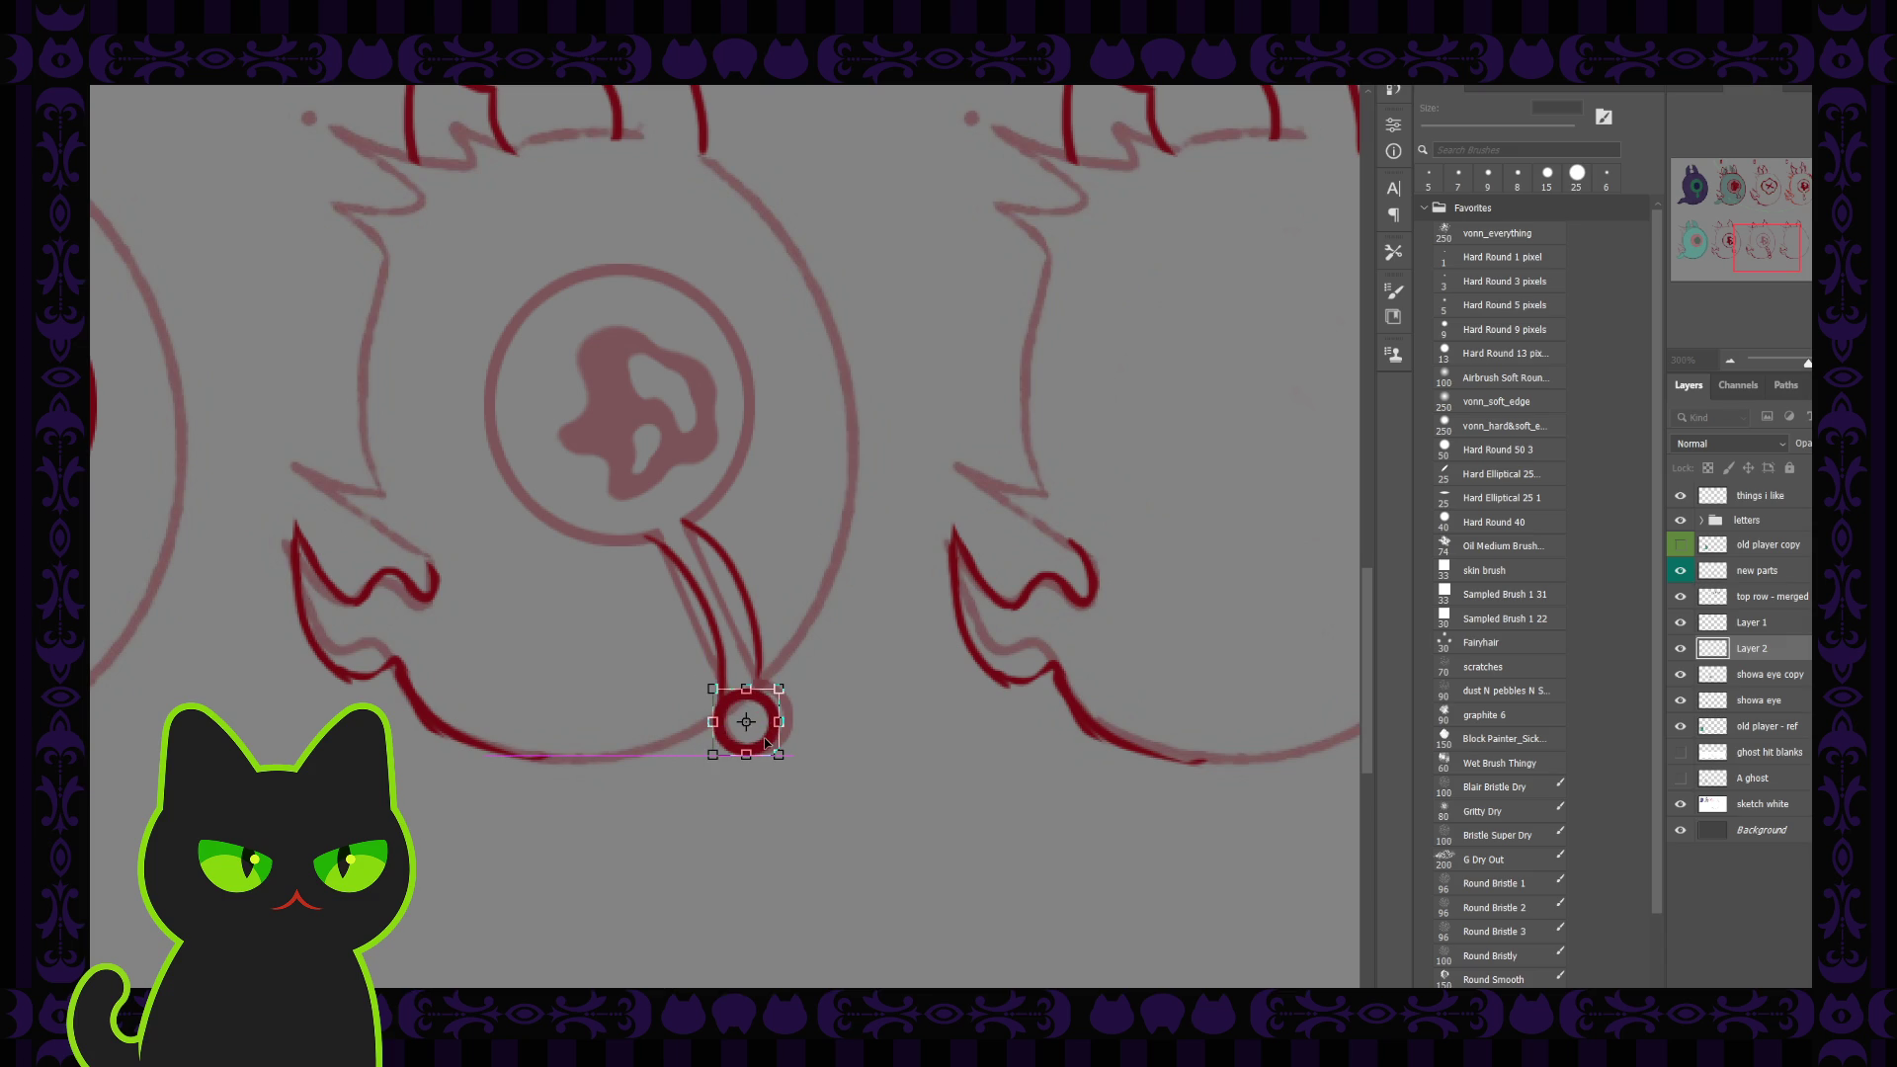
key(Escape)
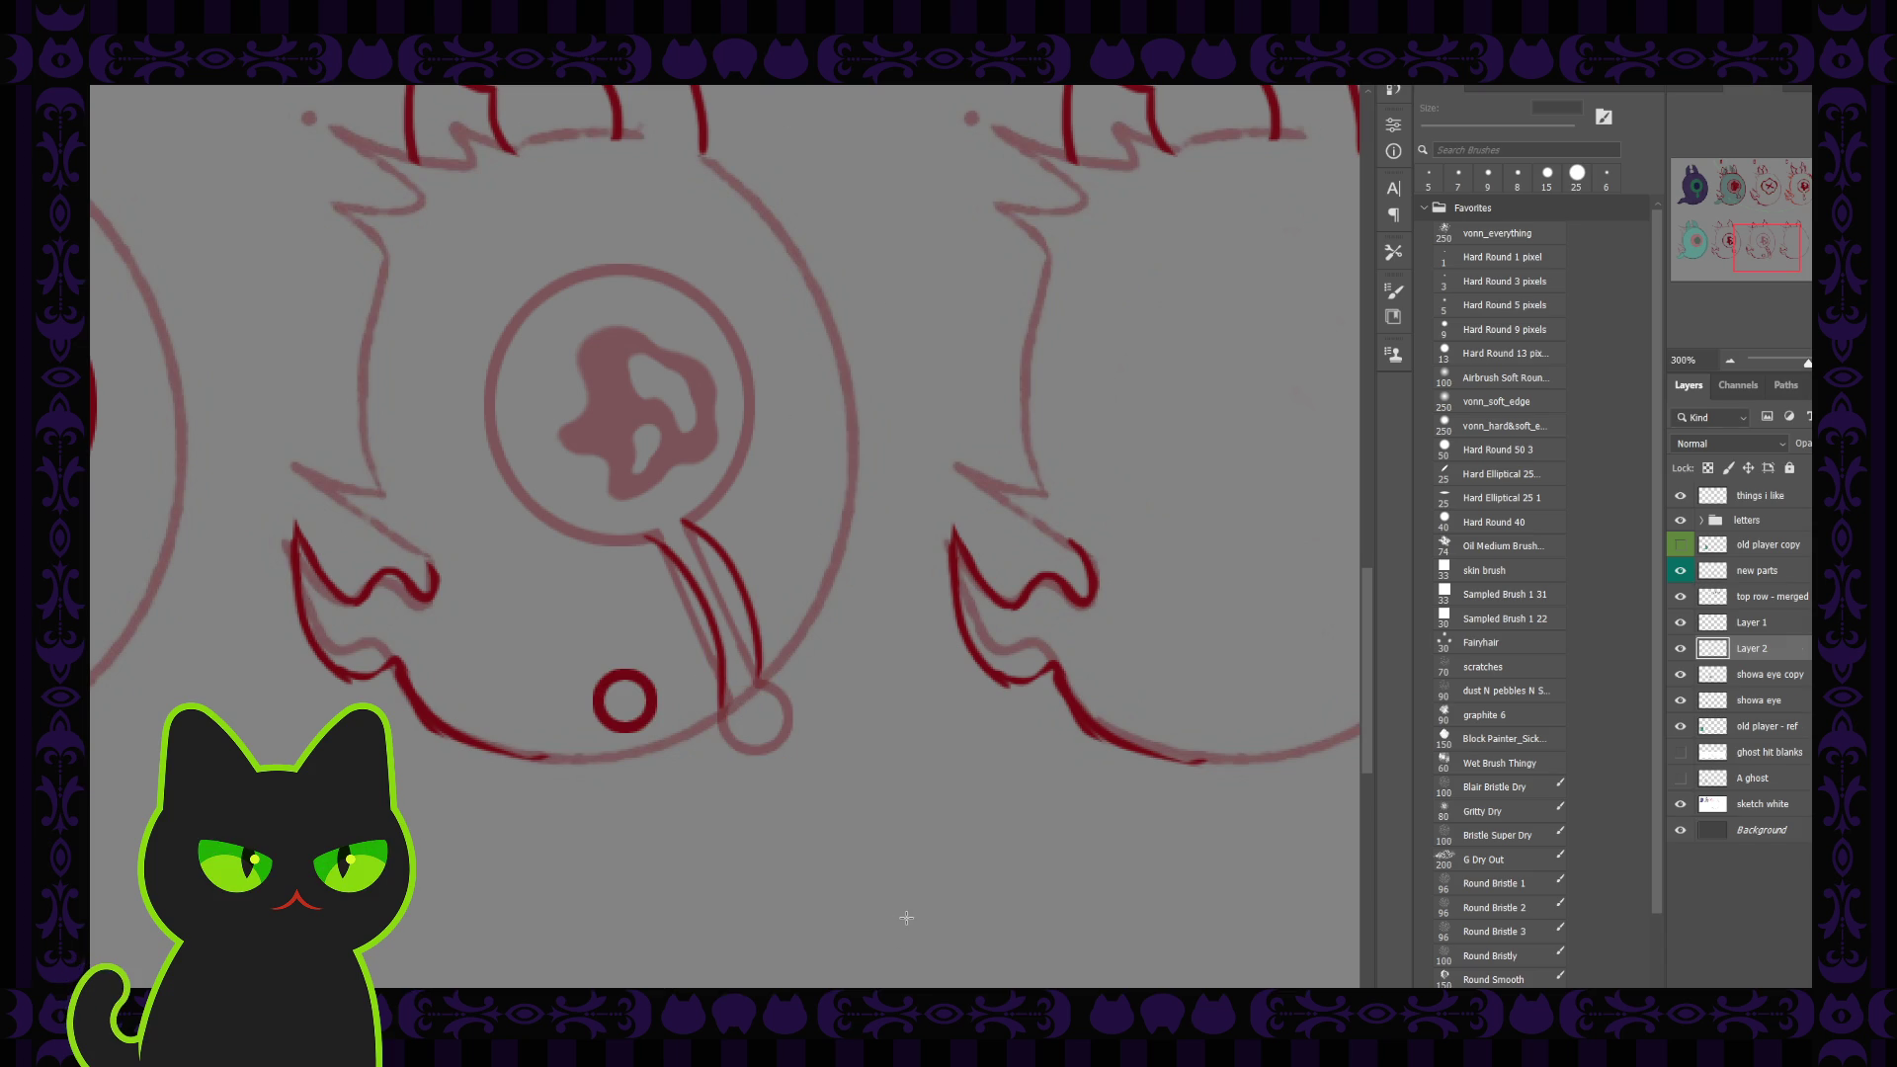
key(ctrl+z)
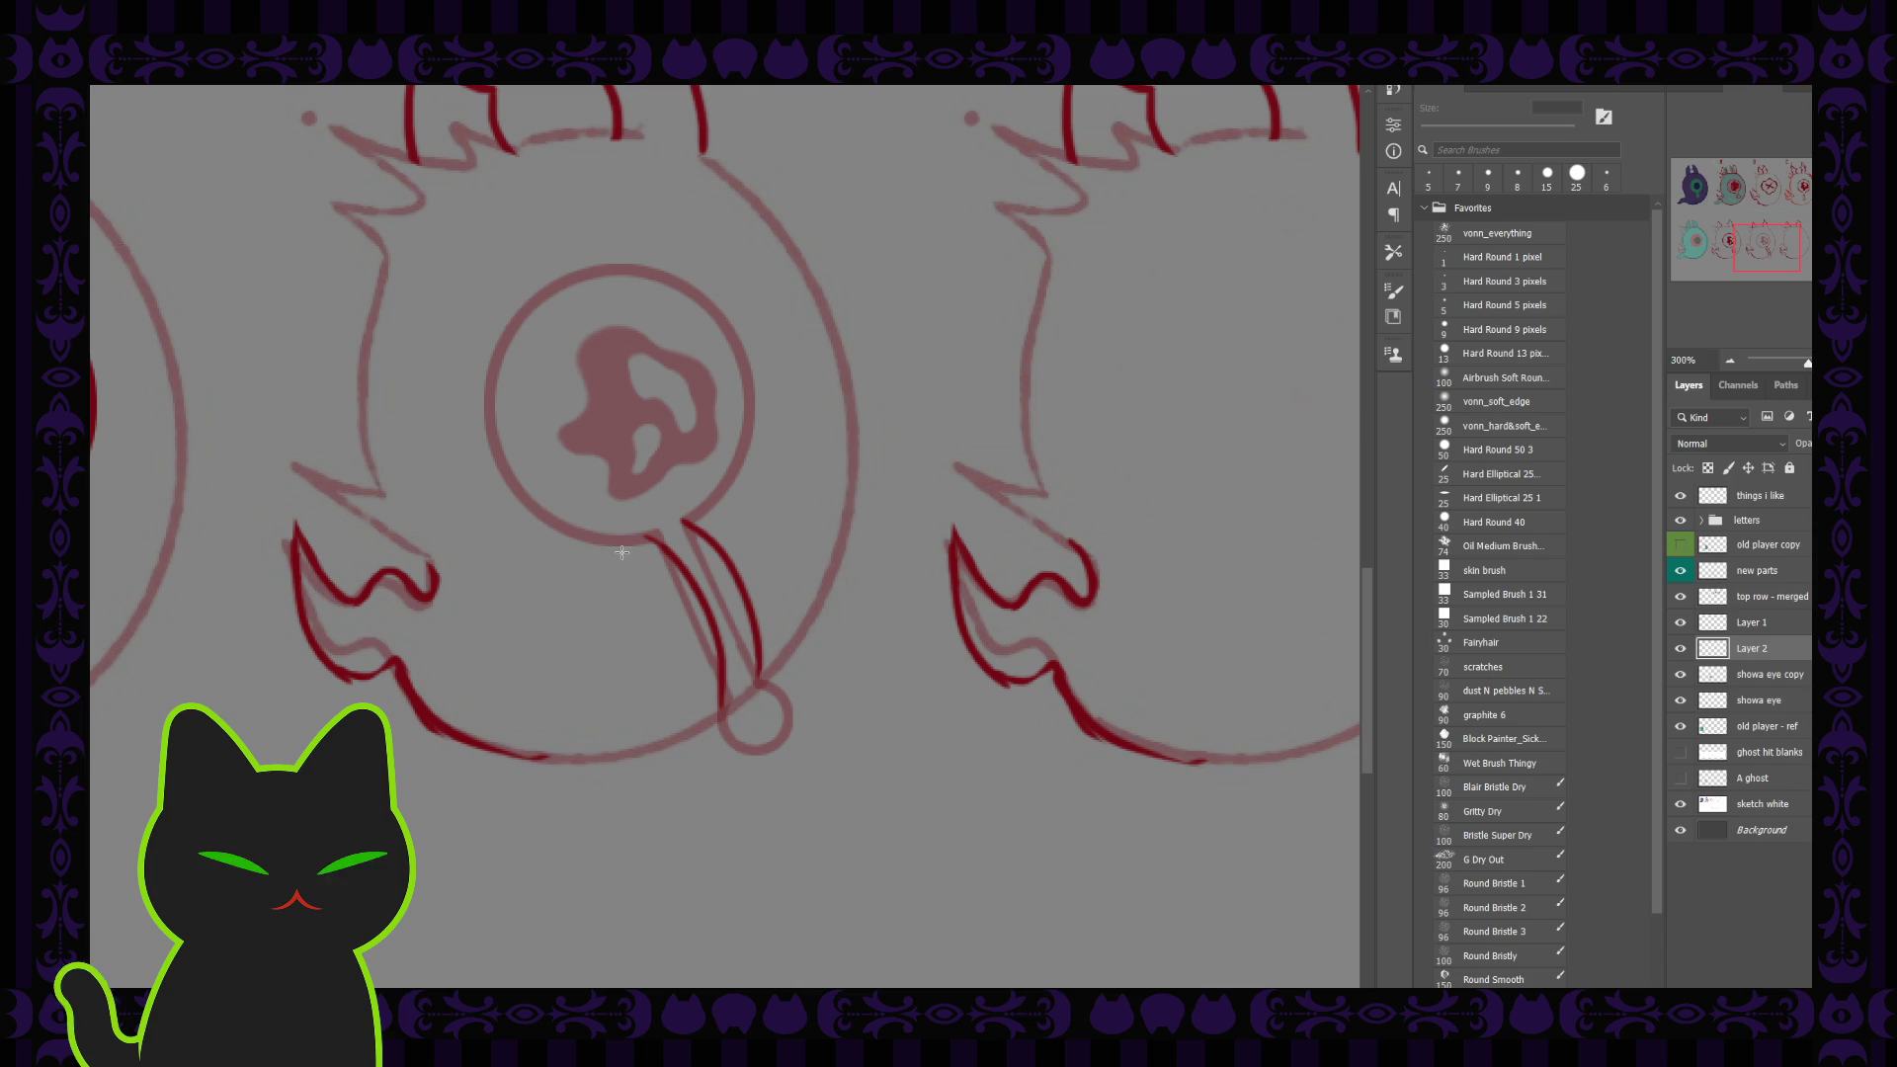
drag(801, 757, 826, 767)
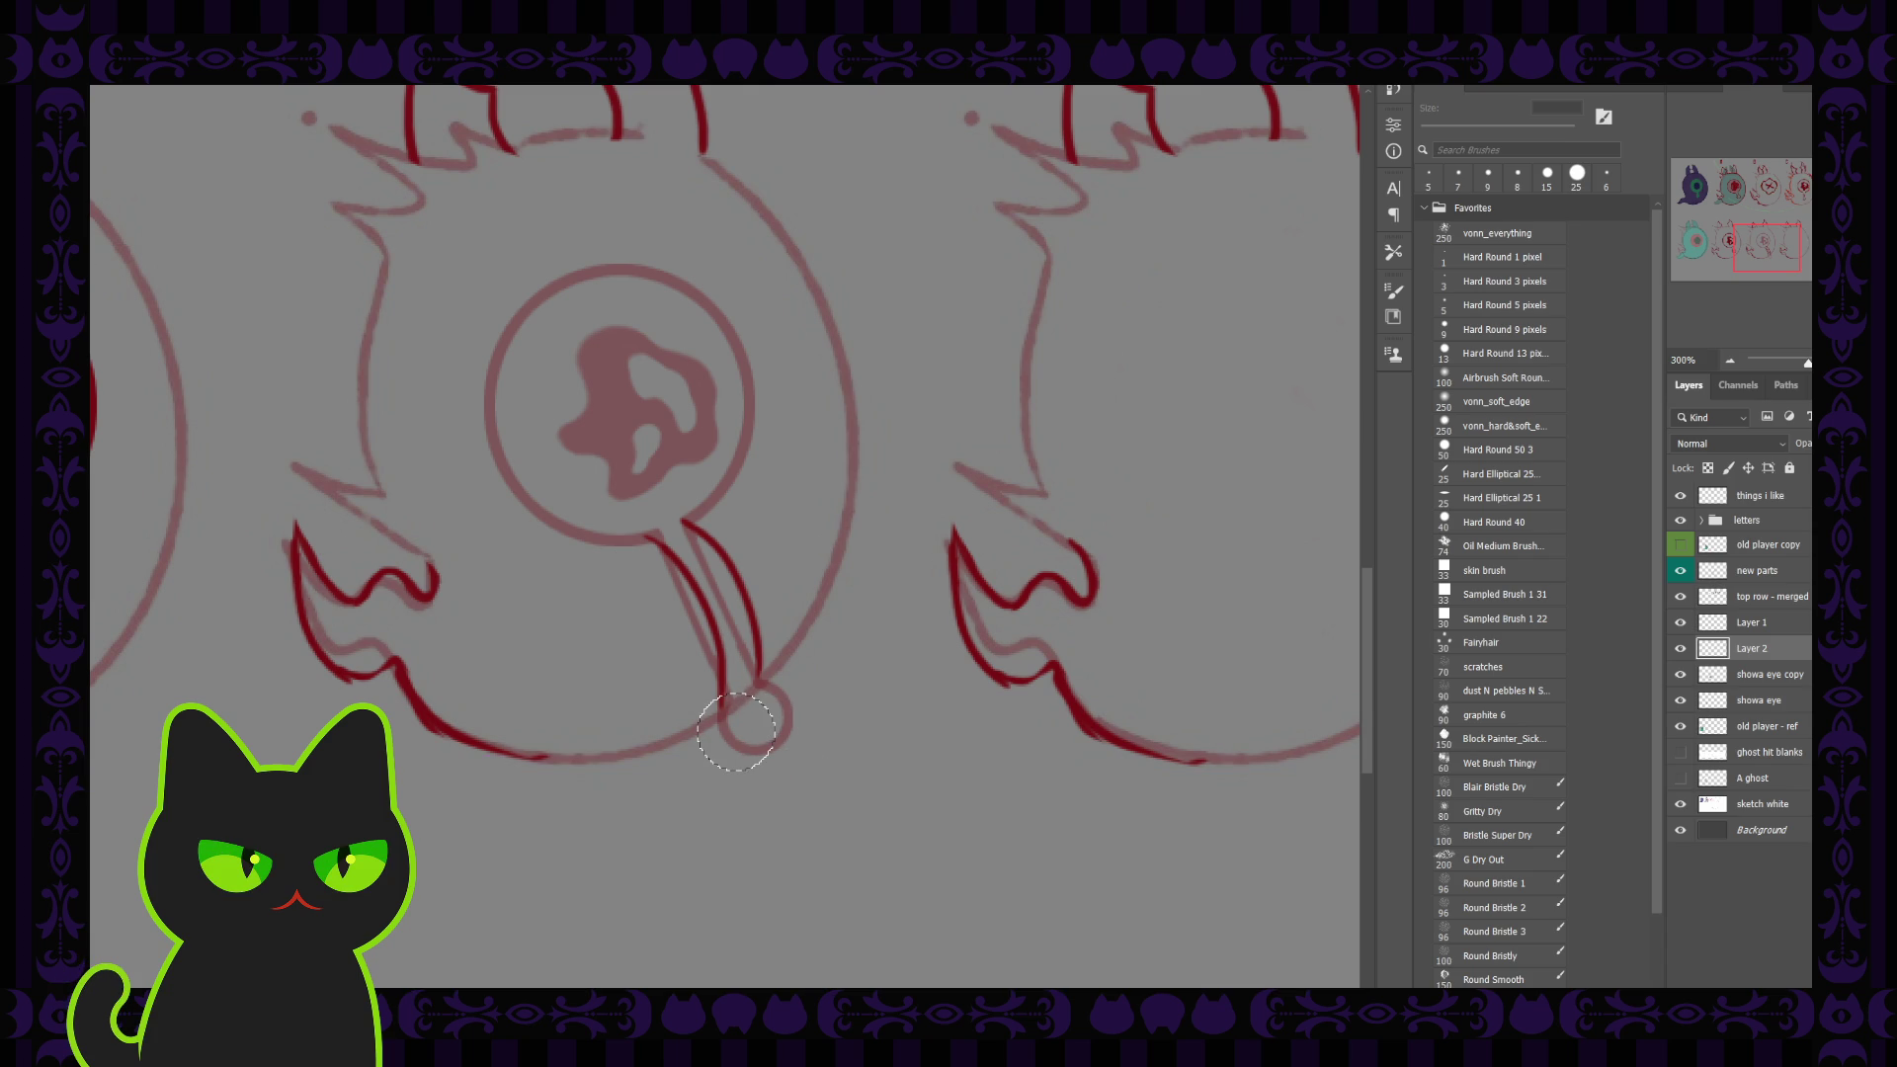
Step: Stroke the small circle in dark red on Layer 2 and nudge the ring onto the drip tip
key(F2)
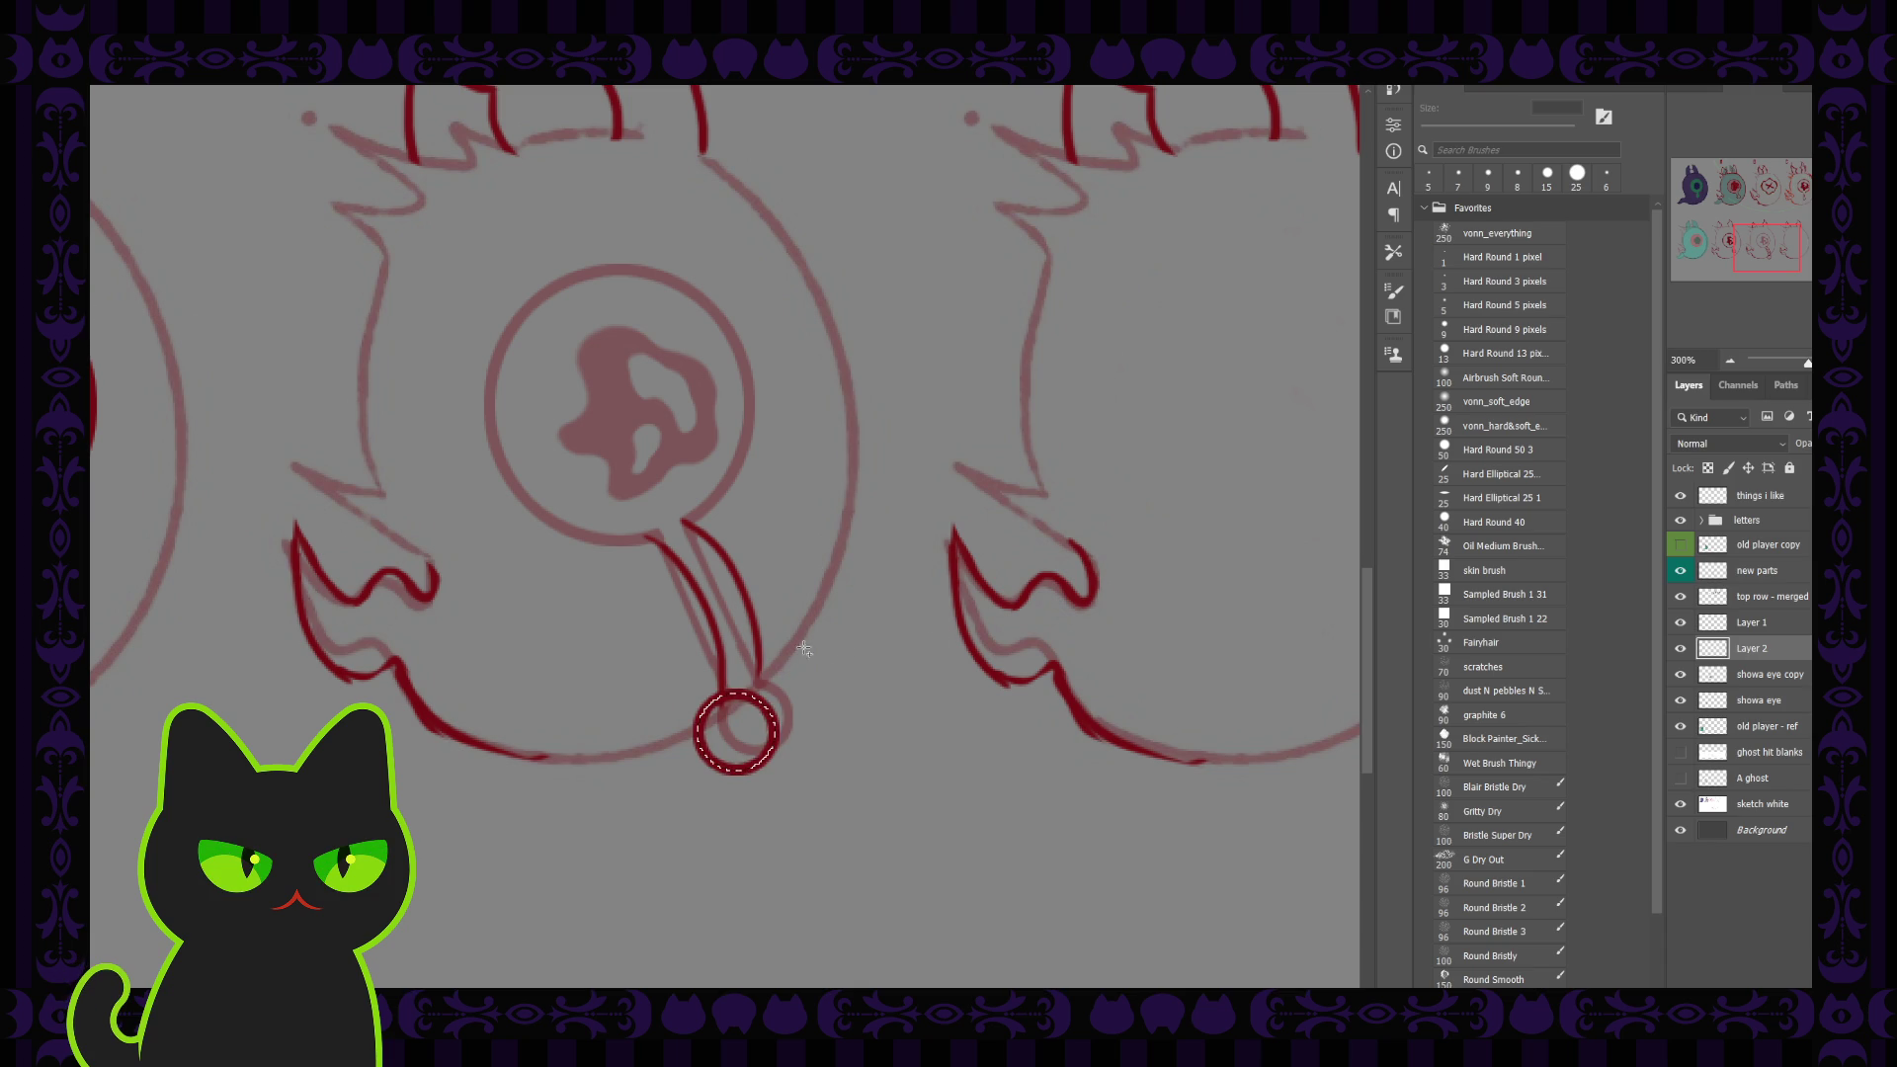
key(ctrl+z)
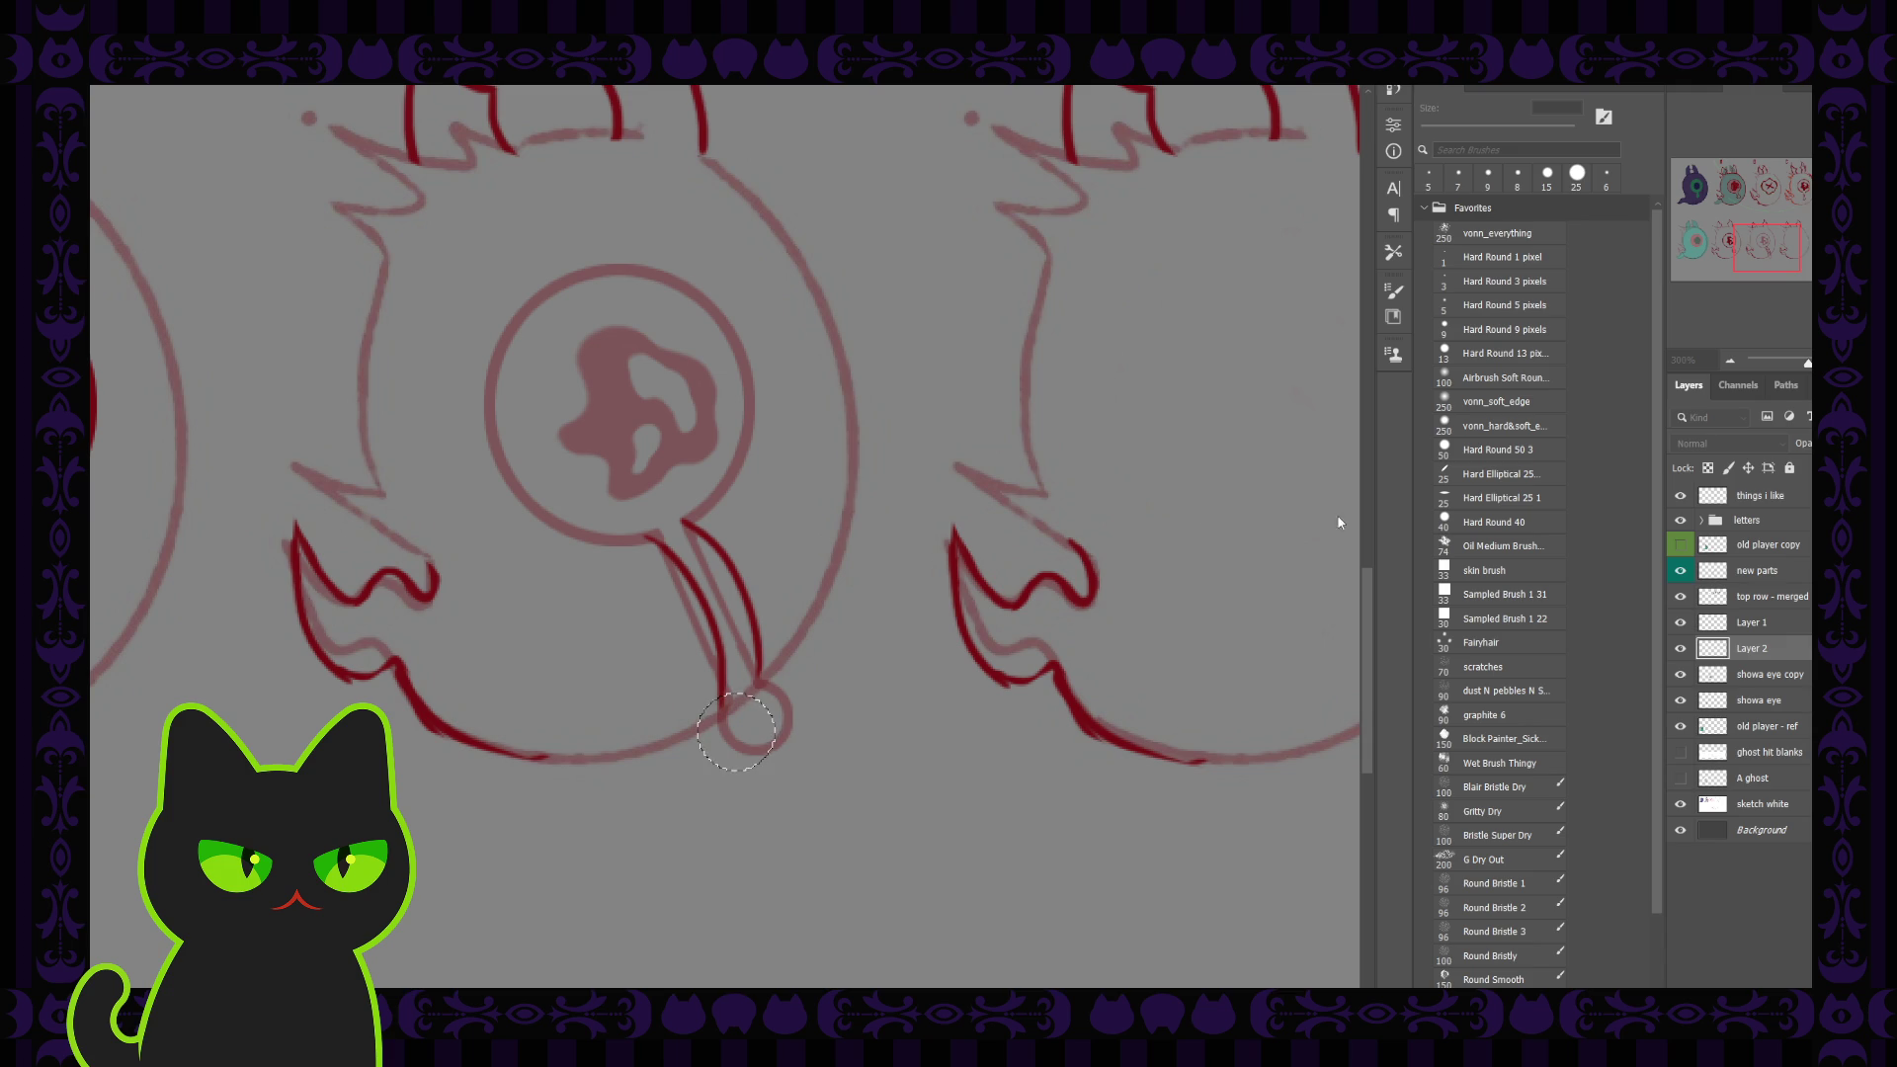
key(Return)
key(ctrl+d)
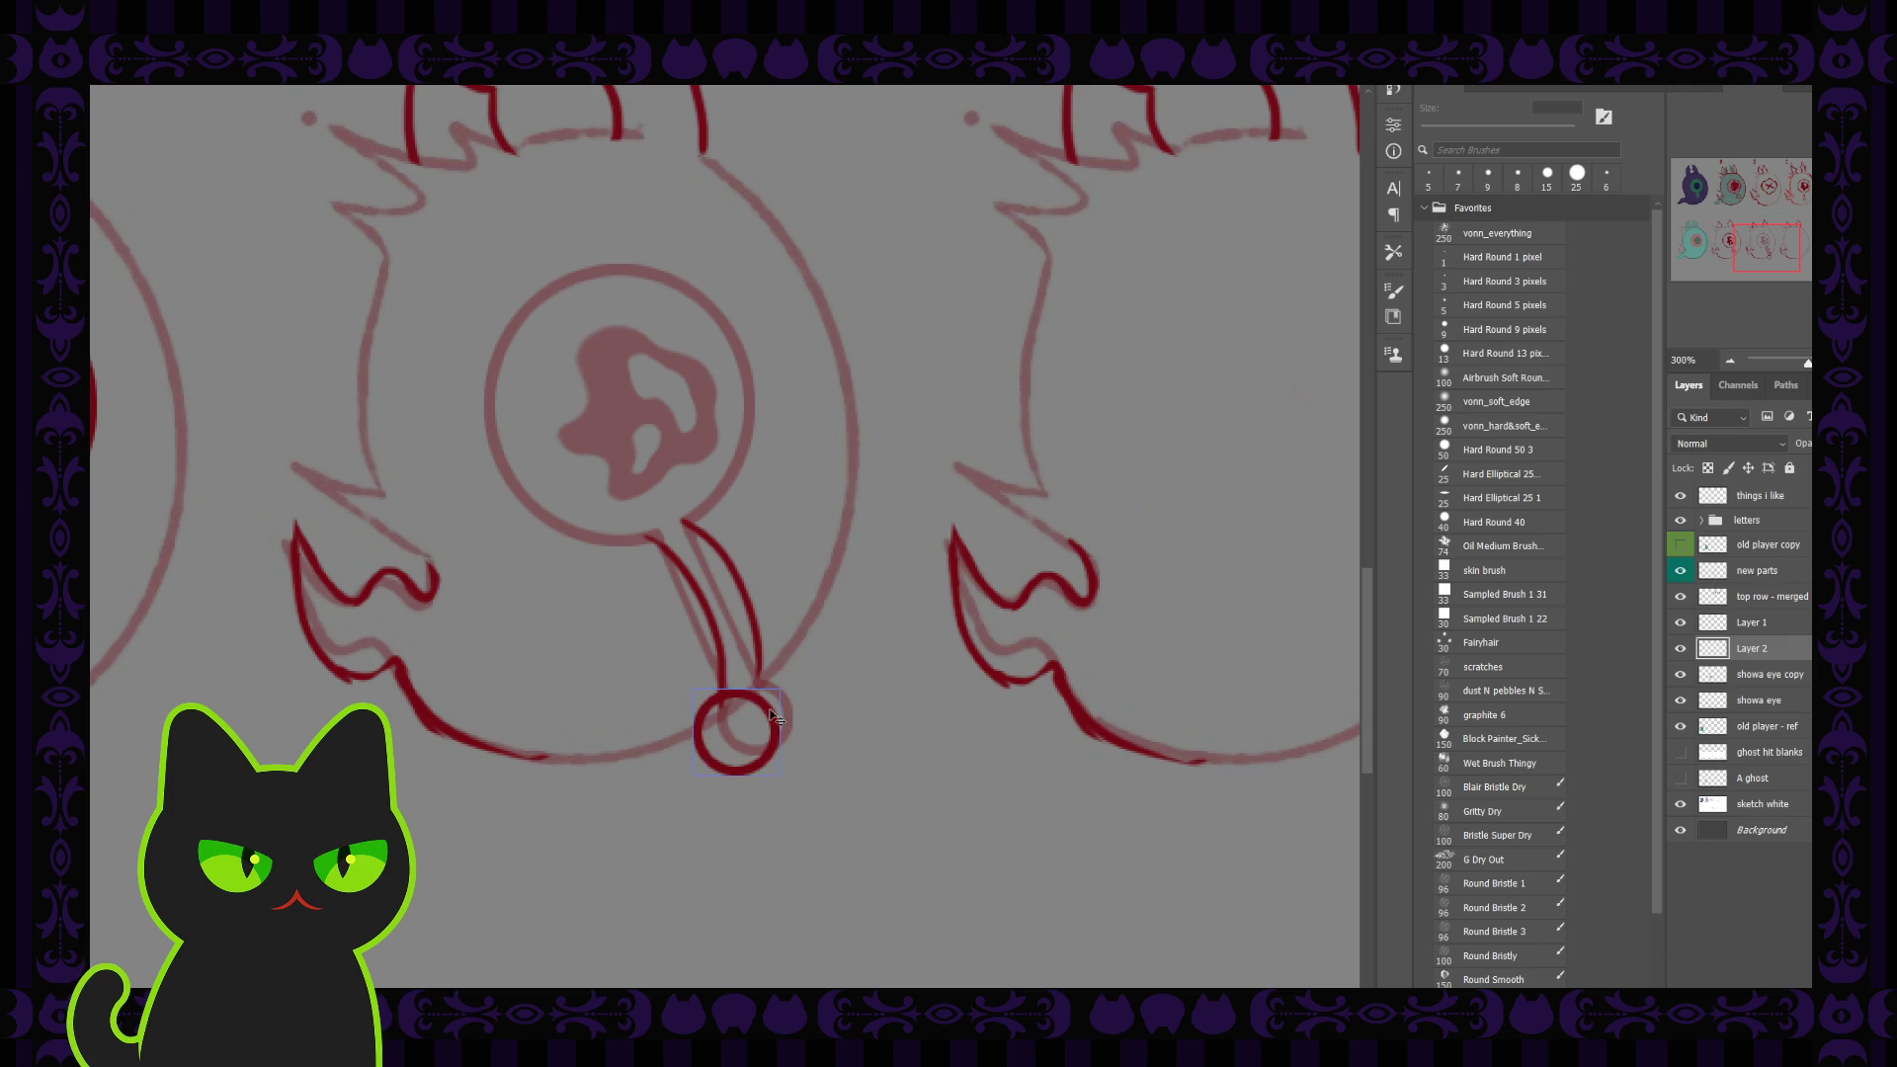
mouse_move(773, 716)
mouse_down()
mouse_move(790, 700)
mouse_move(782, 722)
mouse_up()
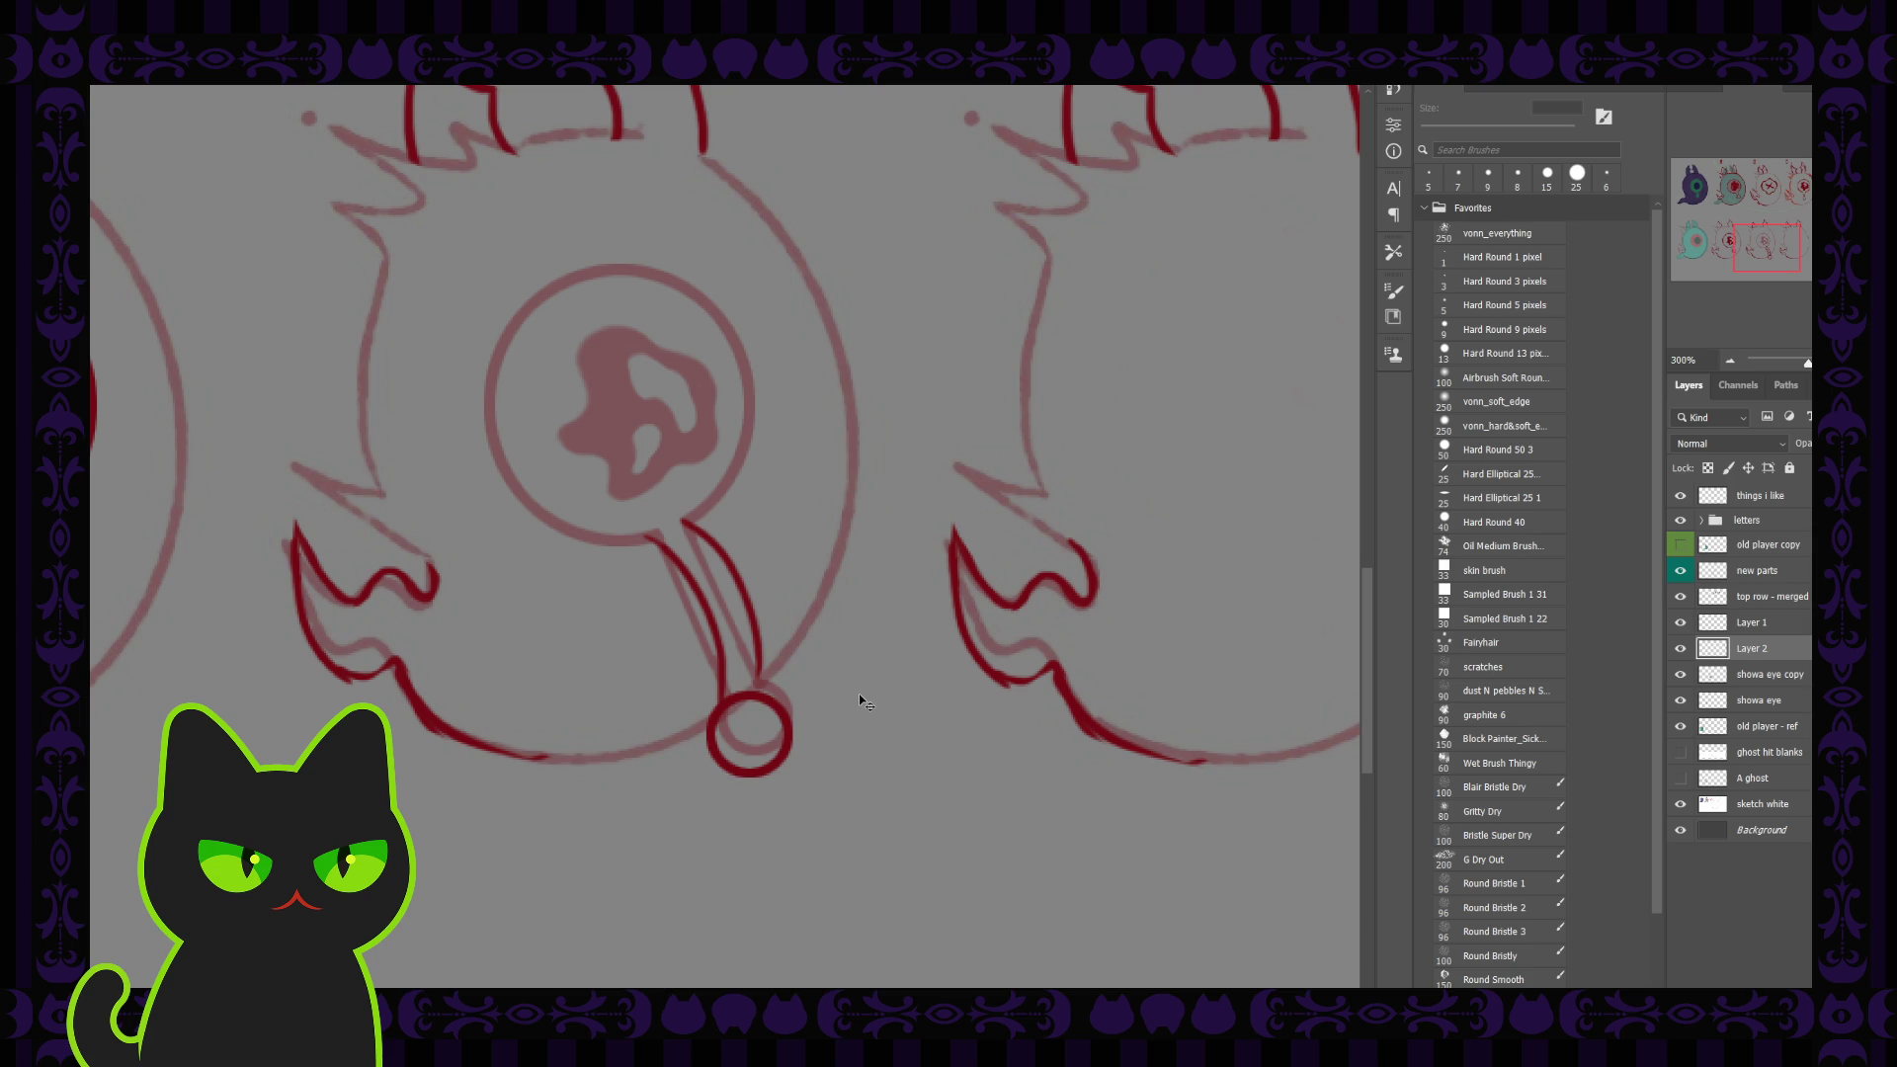
key(ctrl+minus)
key(ctrl+minus)
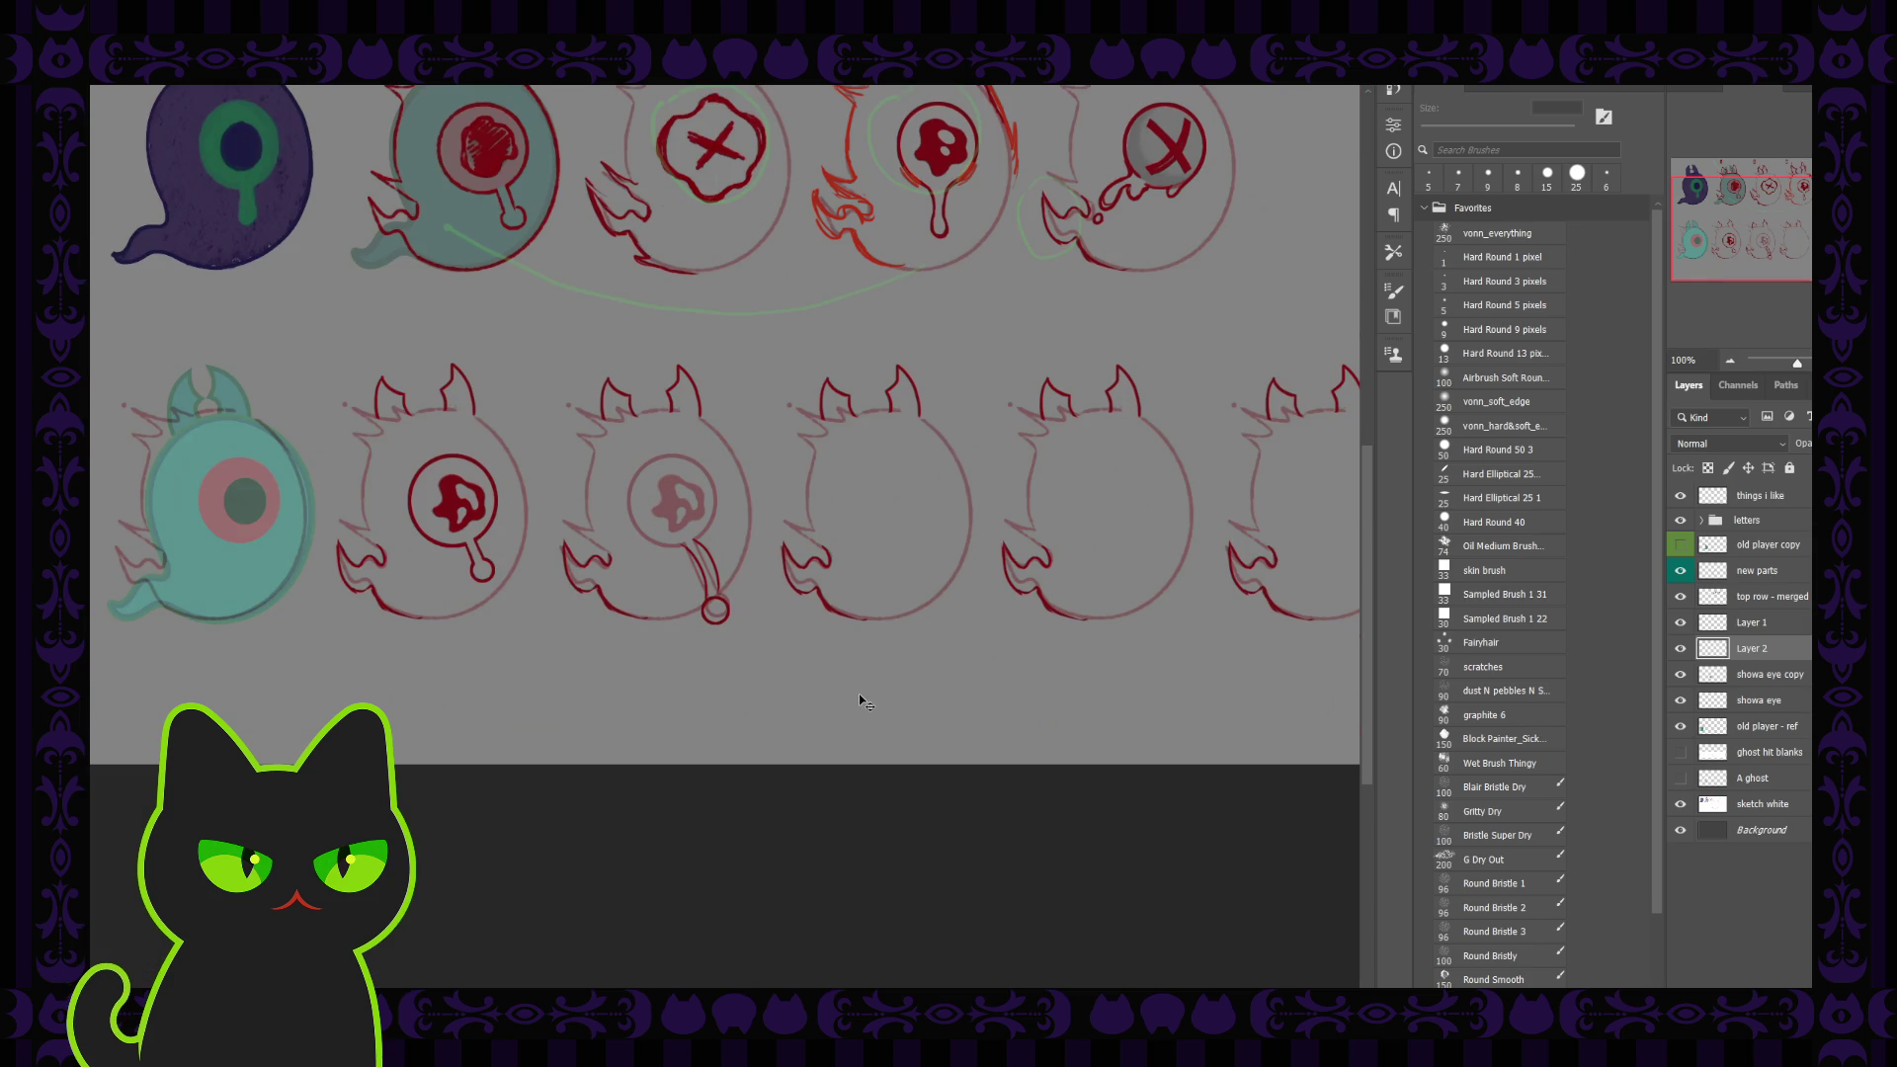
key(ctrl+plus)
key(ctrl+plus)
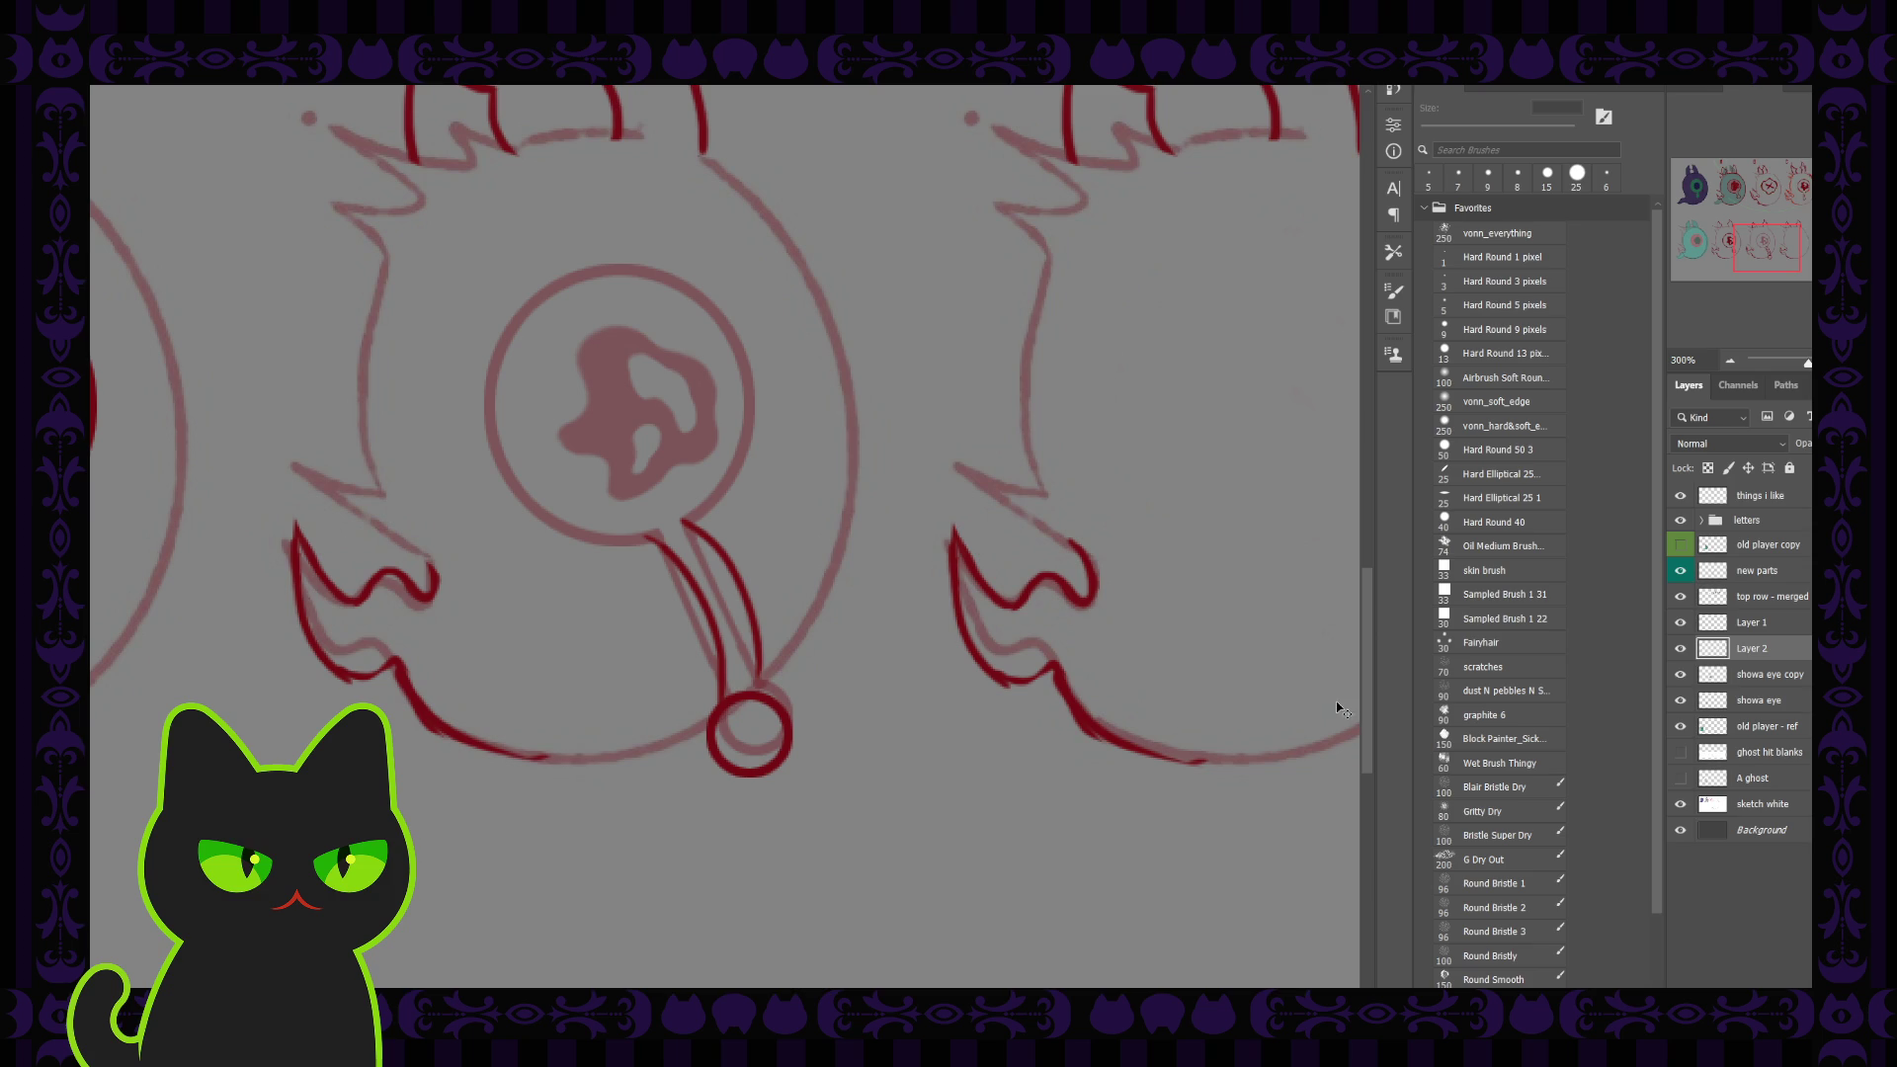
click(1750, 622)
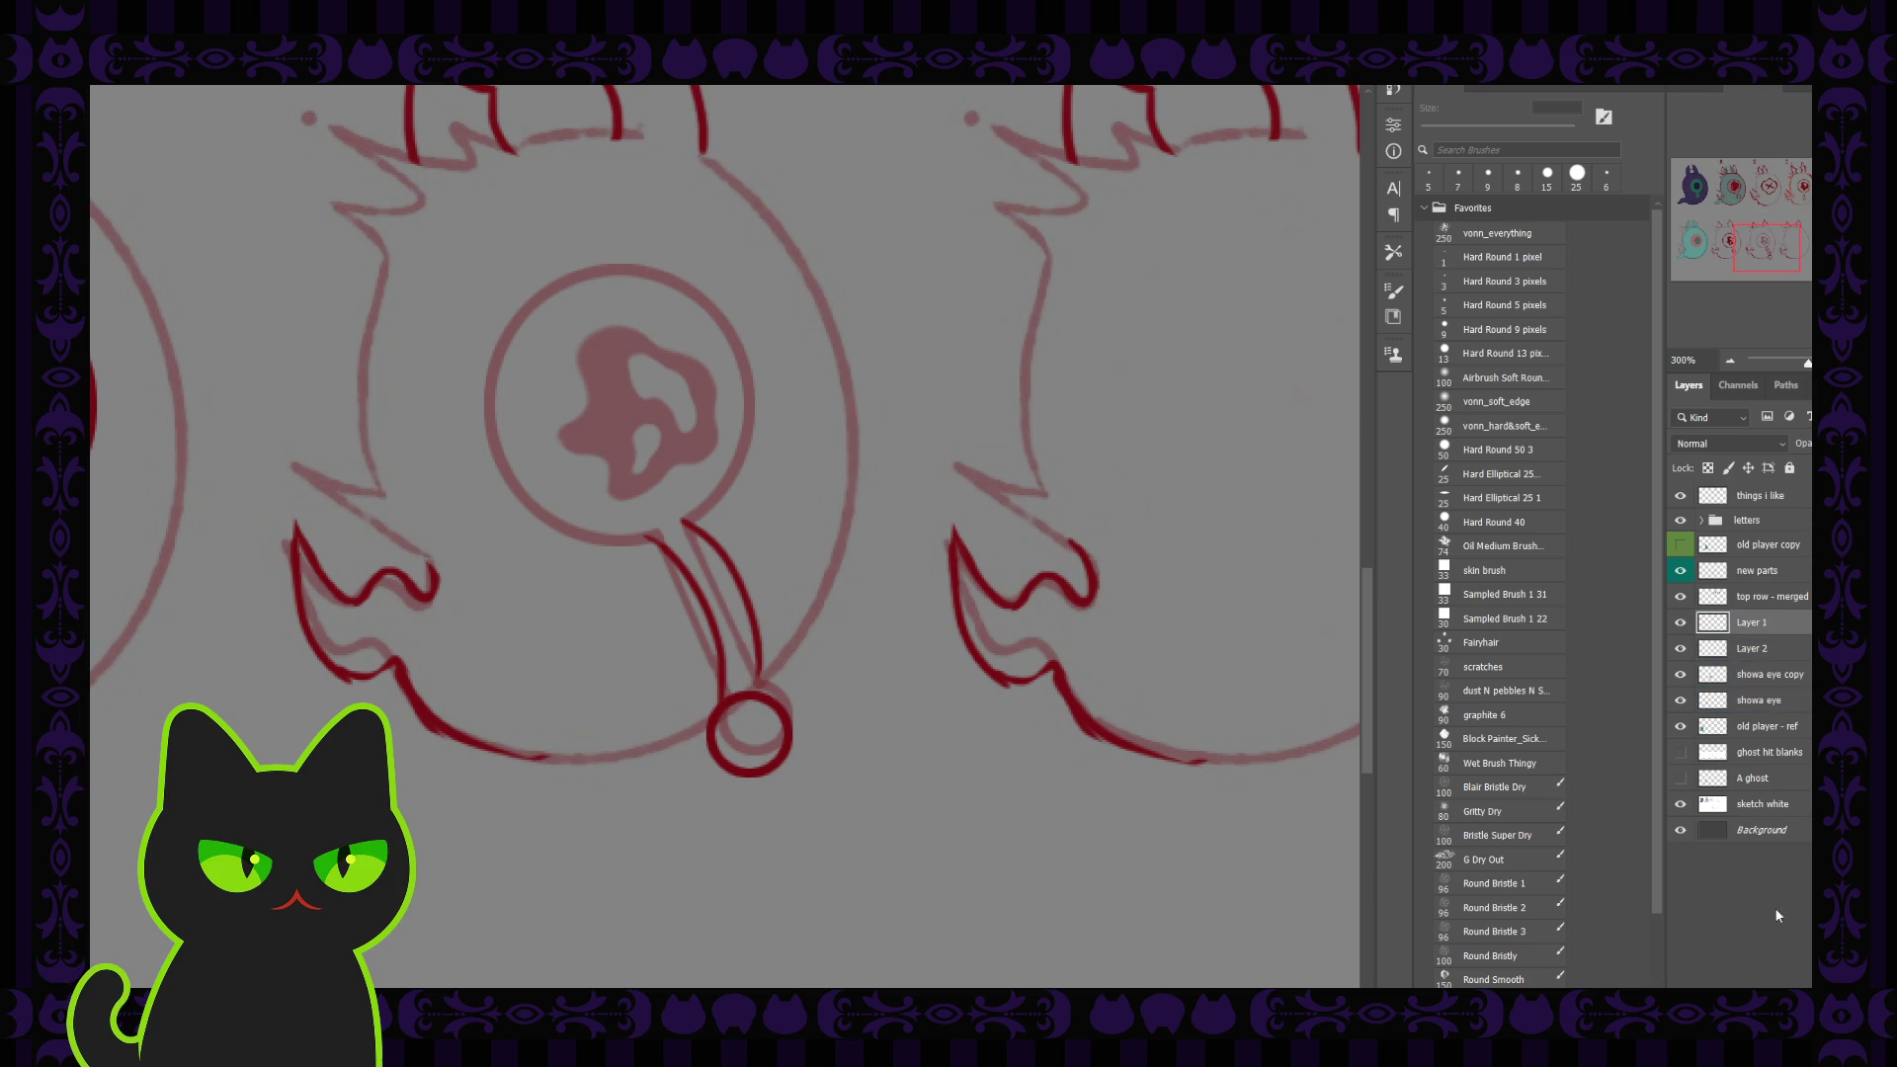
Step: Hide Layer 1, shift the ring slightly up-right on Layer 2, and add empty Layer 3
click(1680, 622)
click(1733, 646)
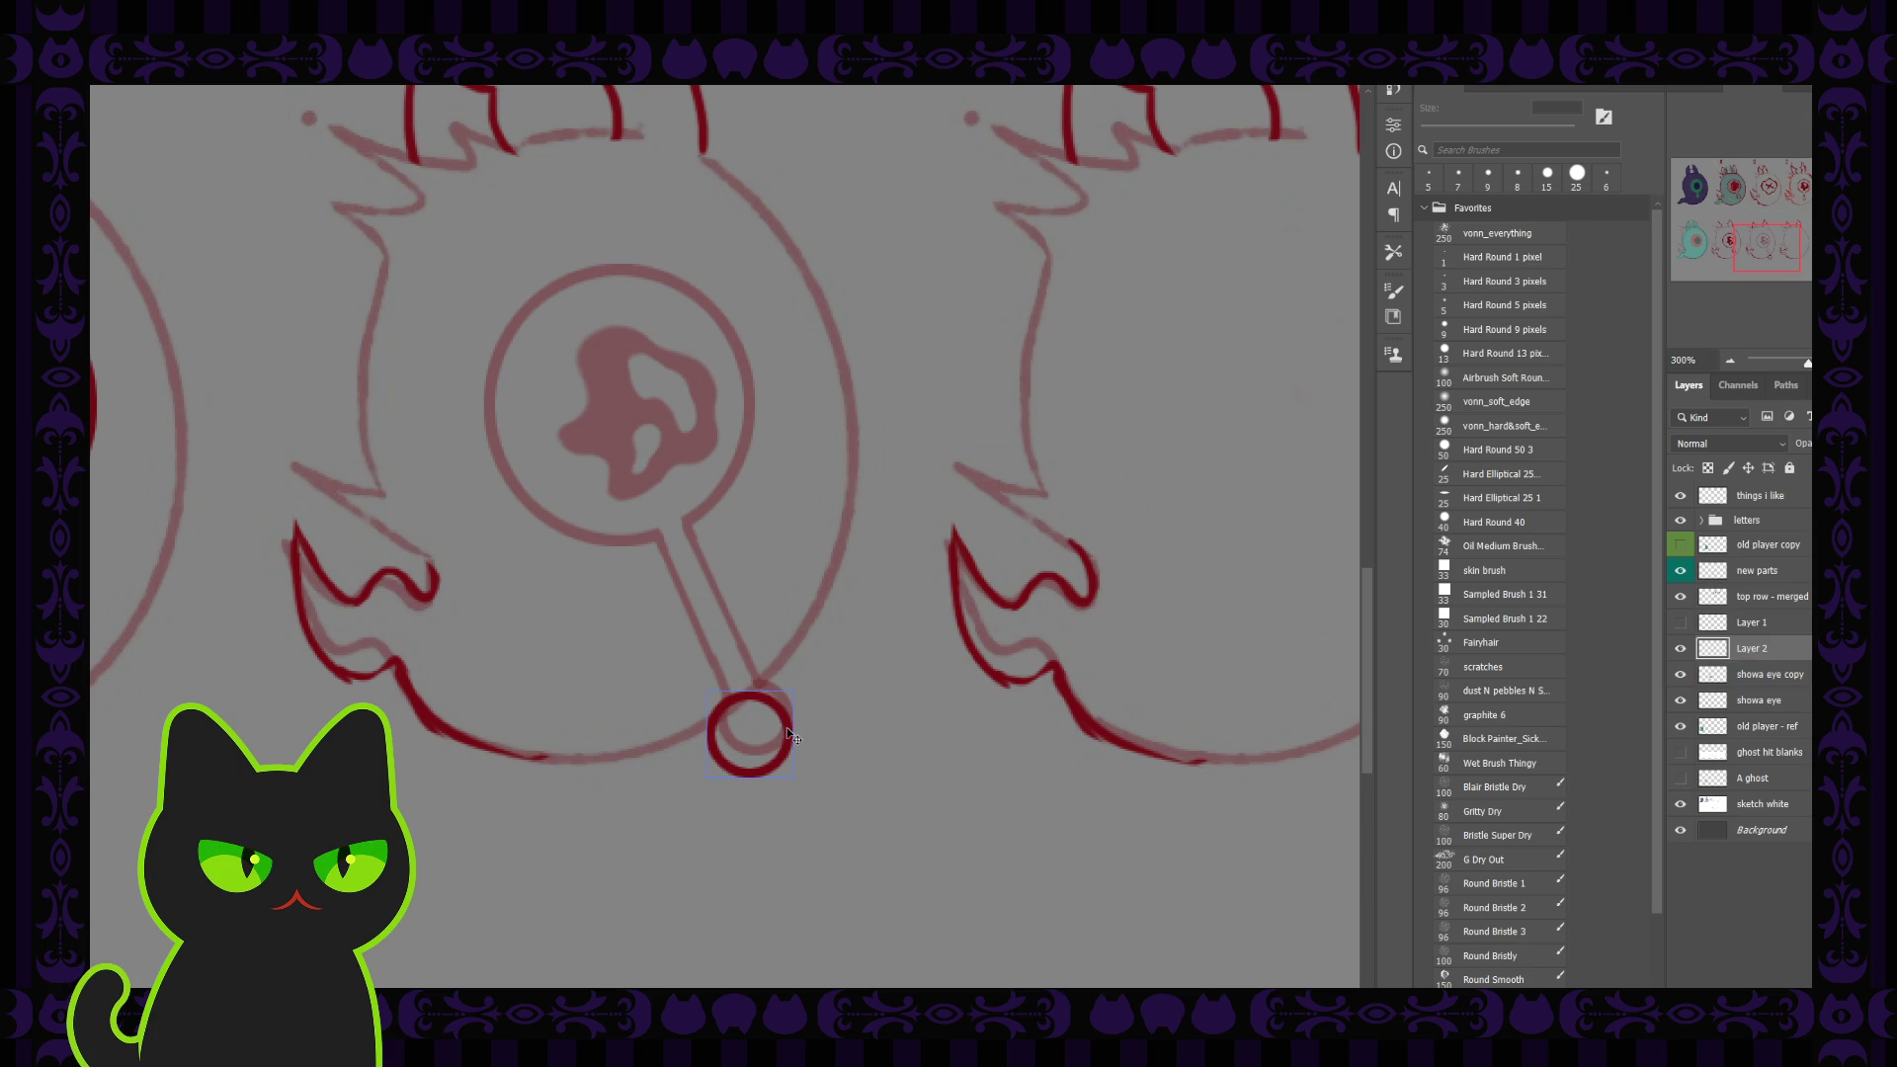
drag(786, 729, 802, 719)
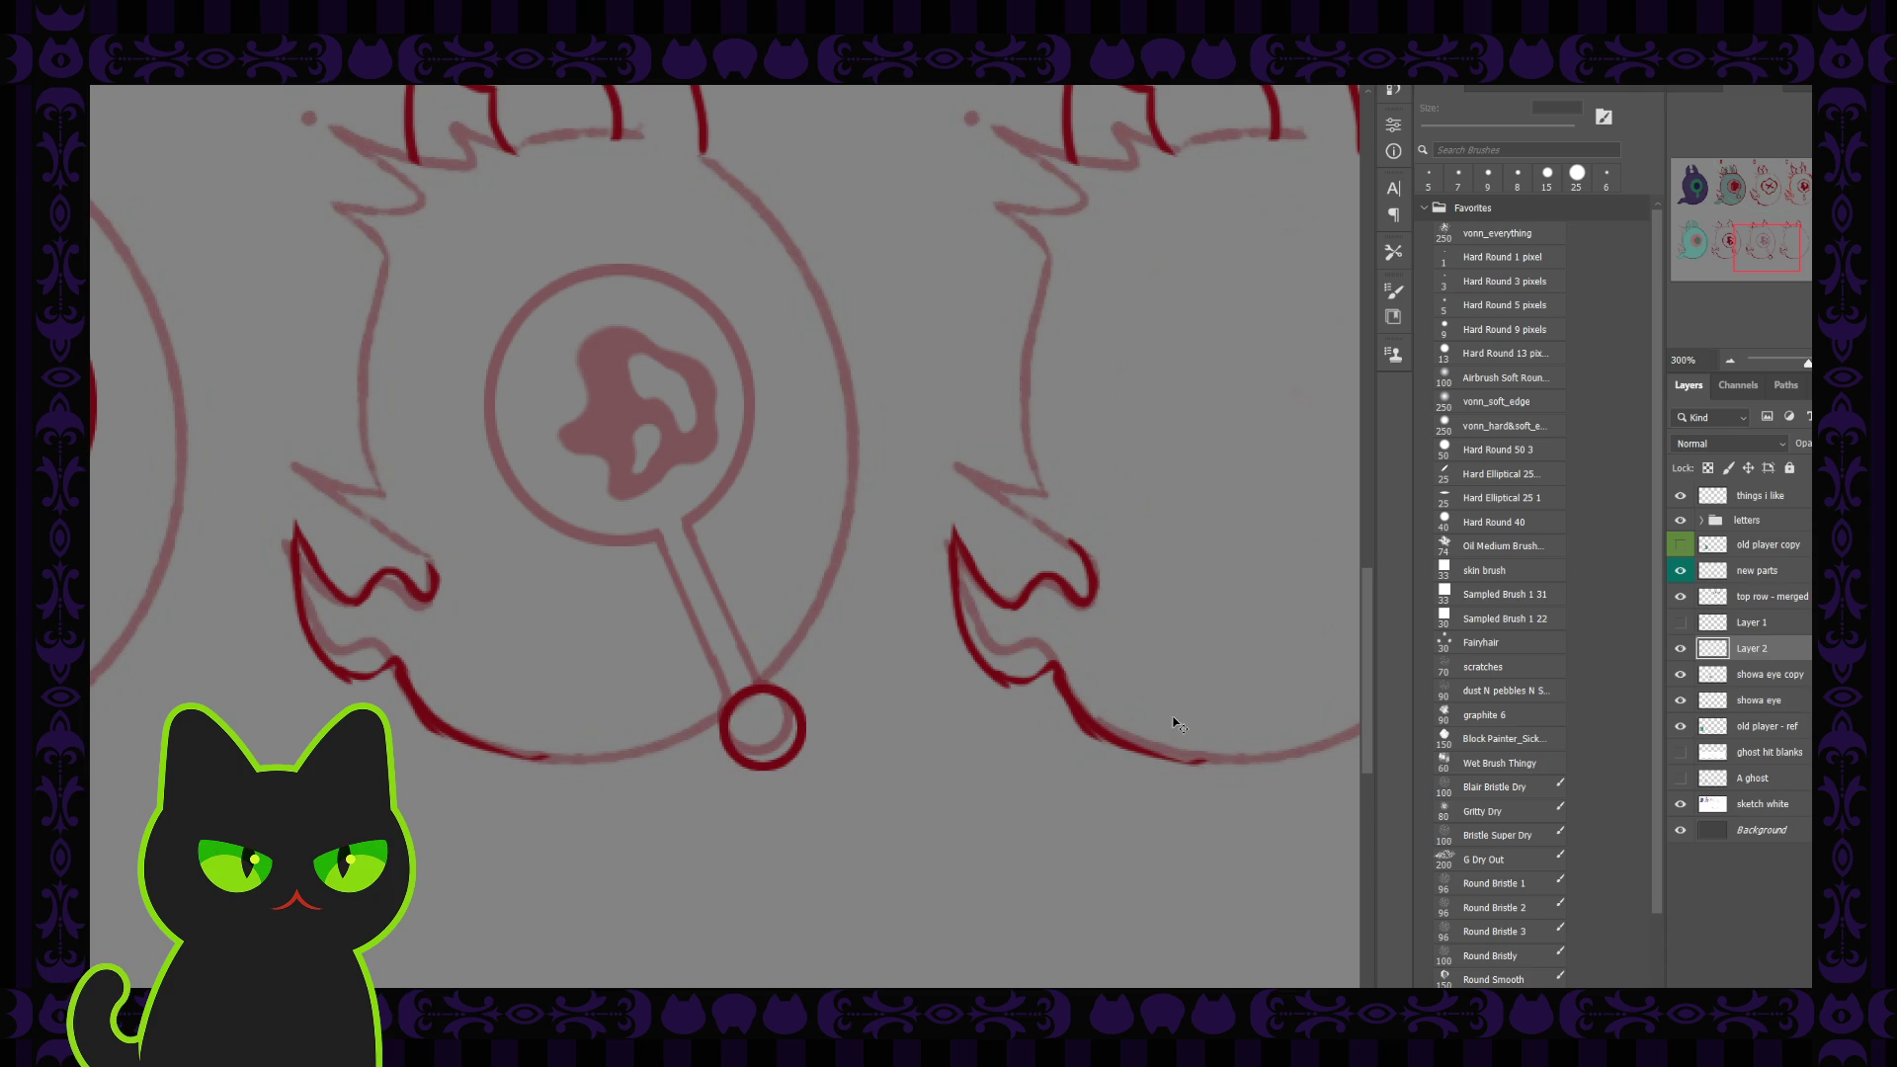
key(ctrl+shift+alt+n)
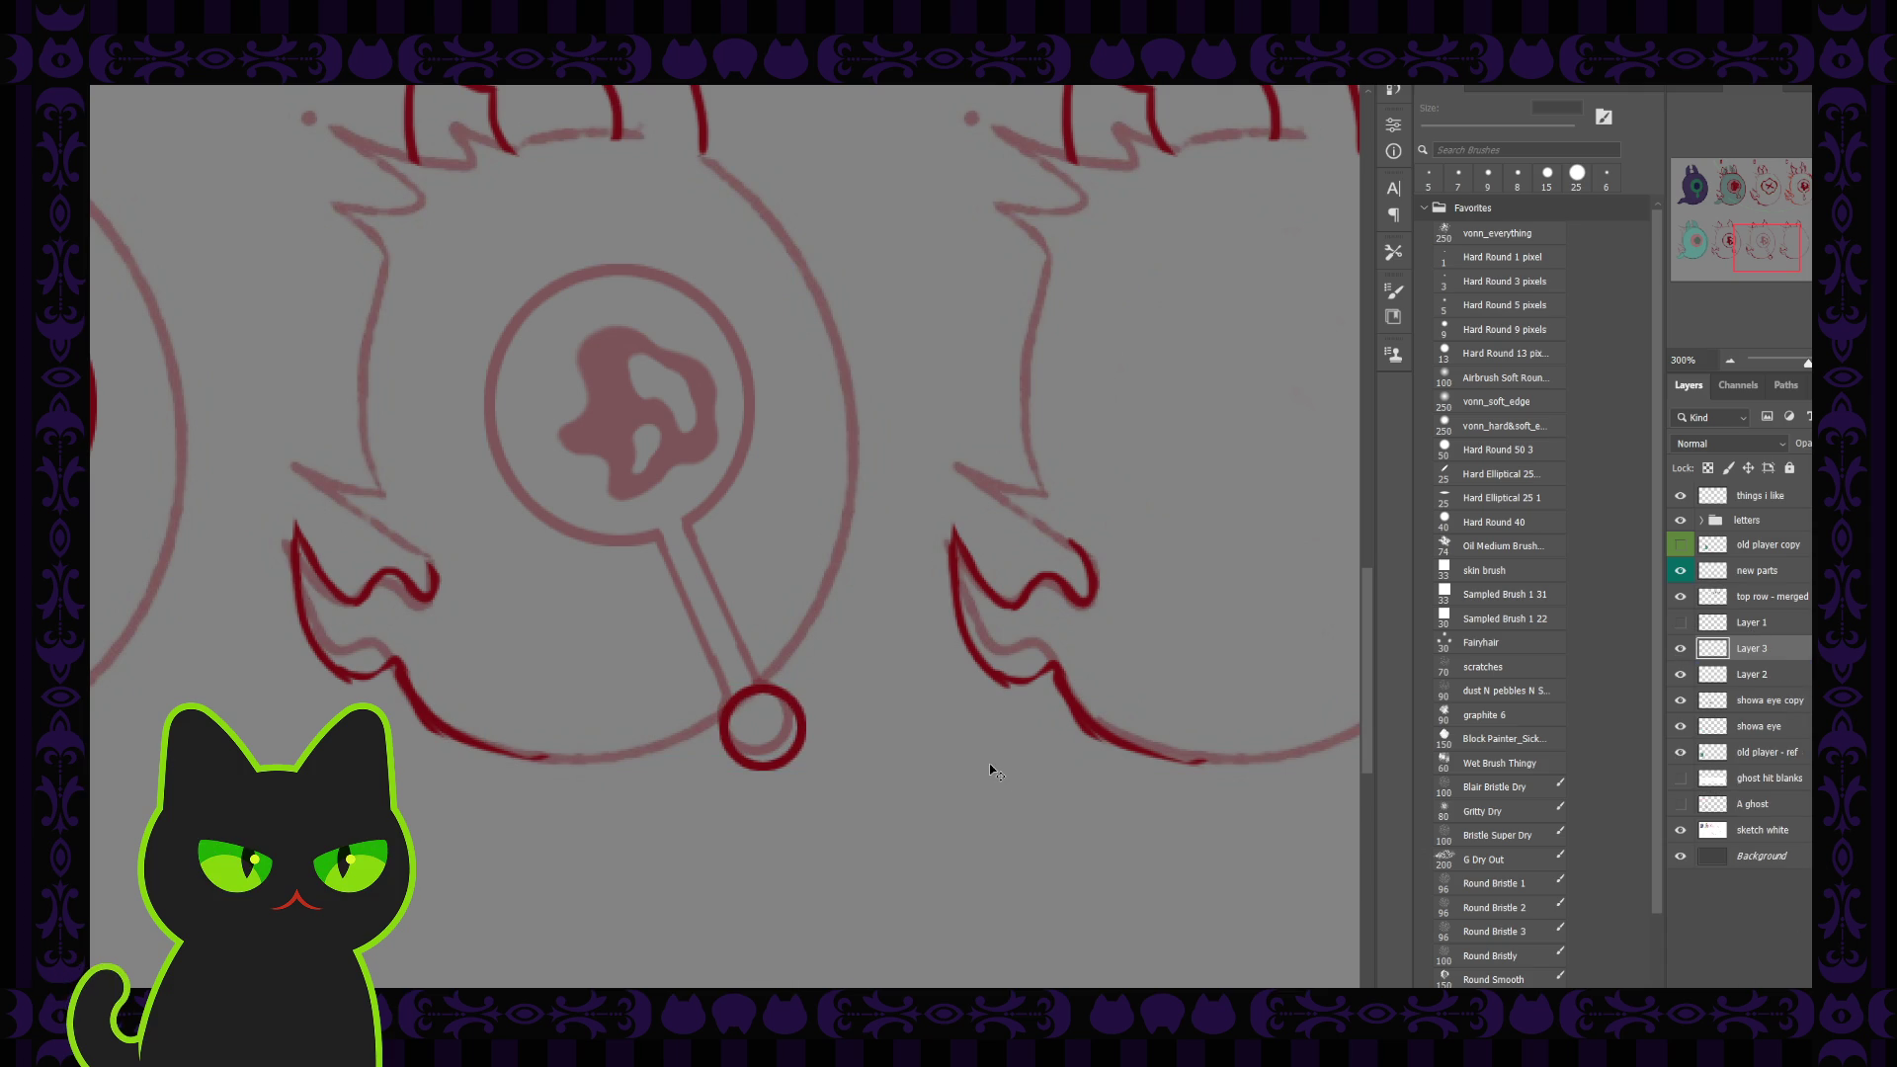
Step: Paint a 15 px red zigzag from iris to ring on Layer 3, fade its opacity, and nudge it up
key(b)
drag(685, 522, 735, 554)
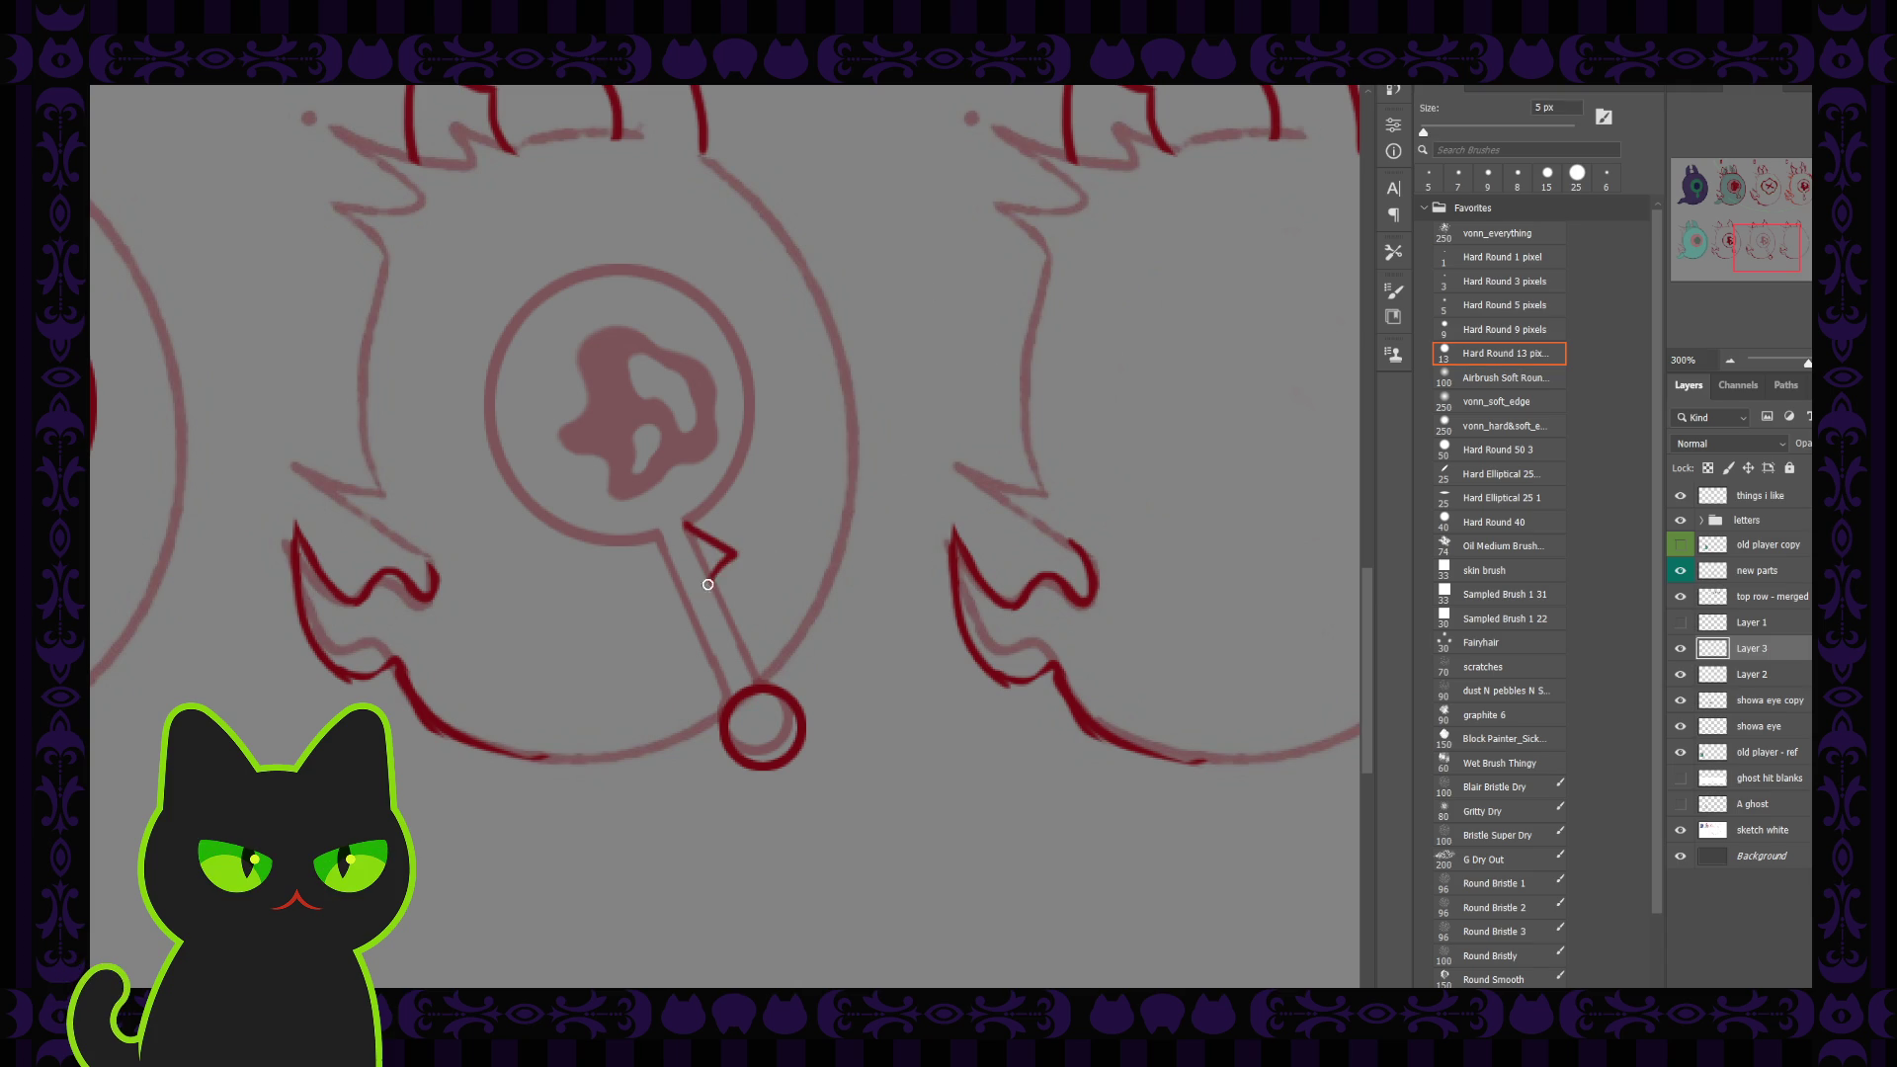
key(ctrl+z)
key(bracketright)
key(bracketright)
key(bracketright)
mouse_move(627, 506)
mouse_down()
mouse_move(756, 558)
mouse_move(768, 624)
mouse_move(735, 726)
mouse_up()
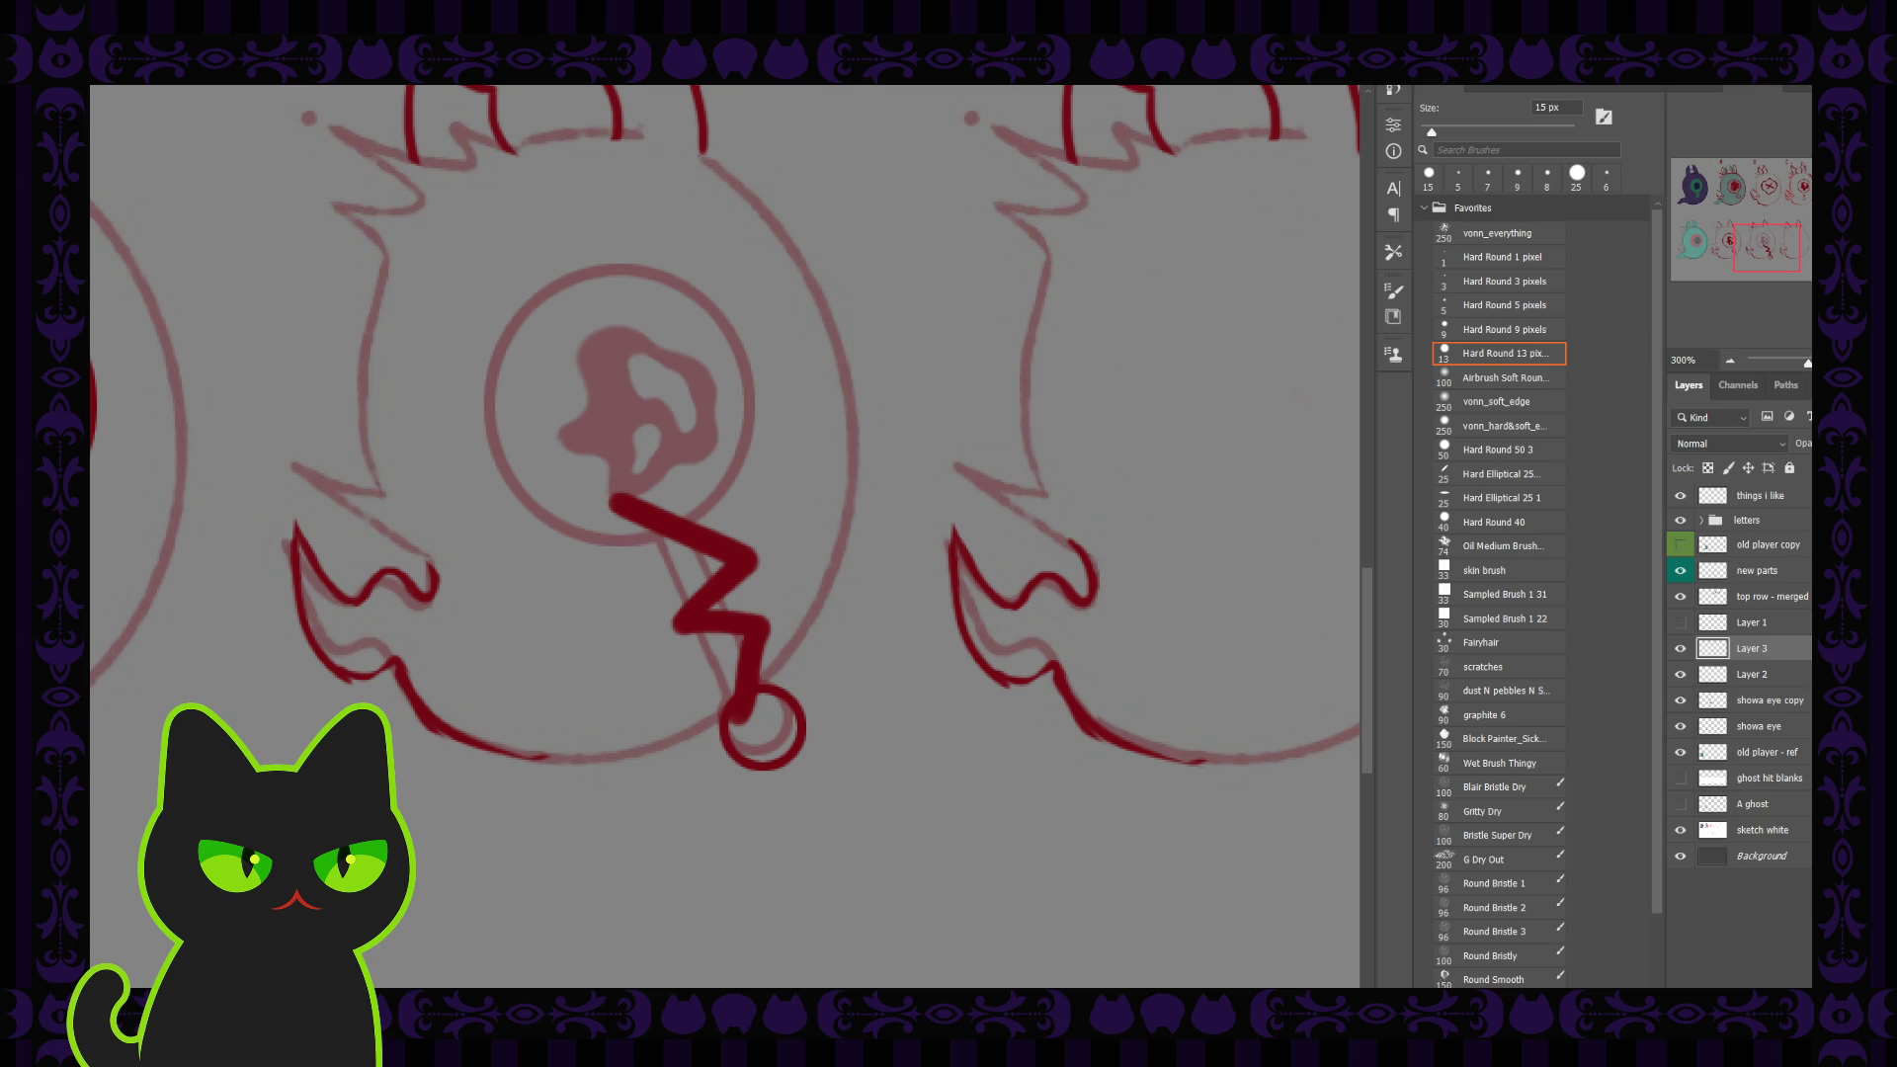
drag(1790, 451, 1758, 452)
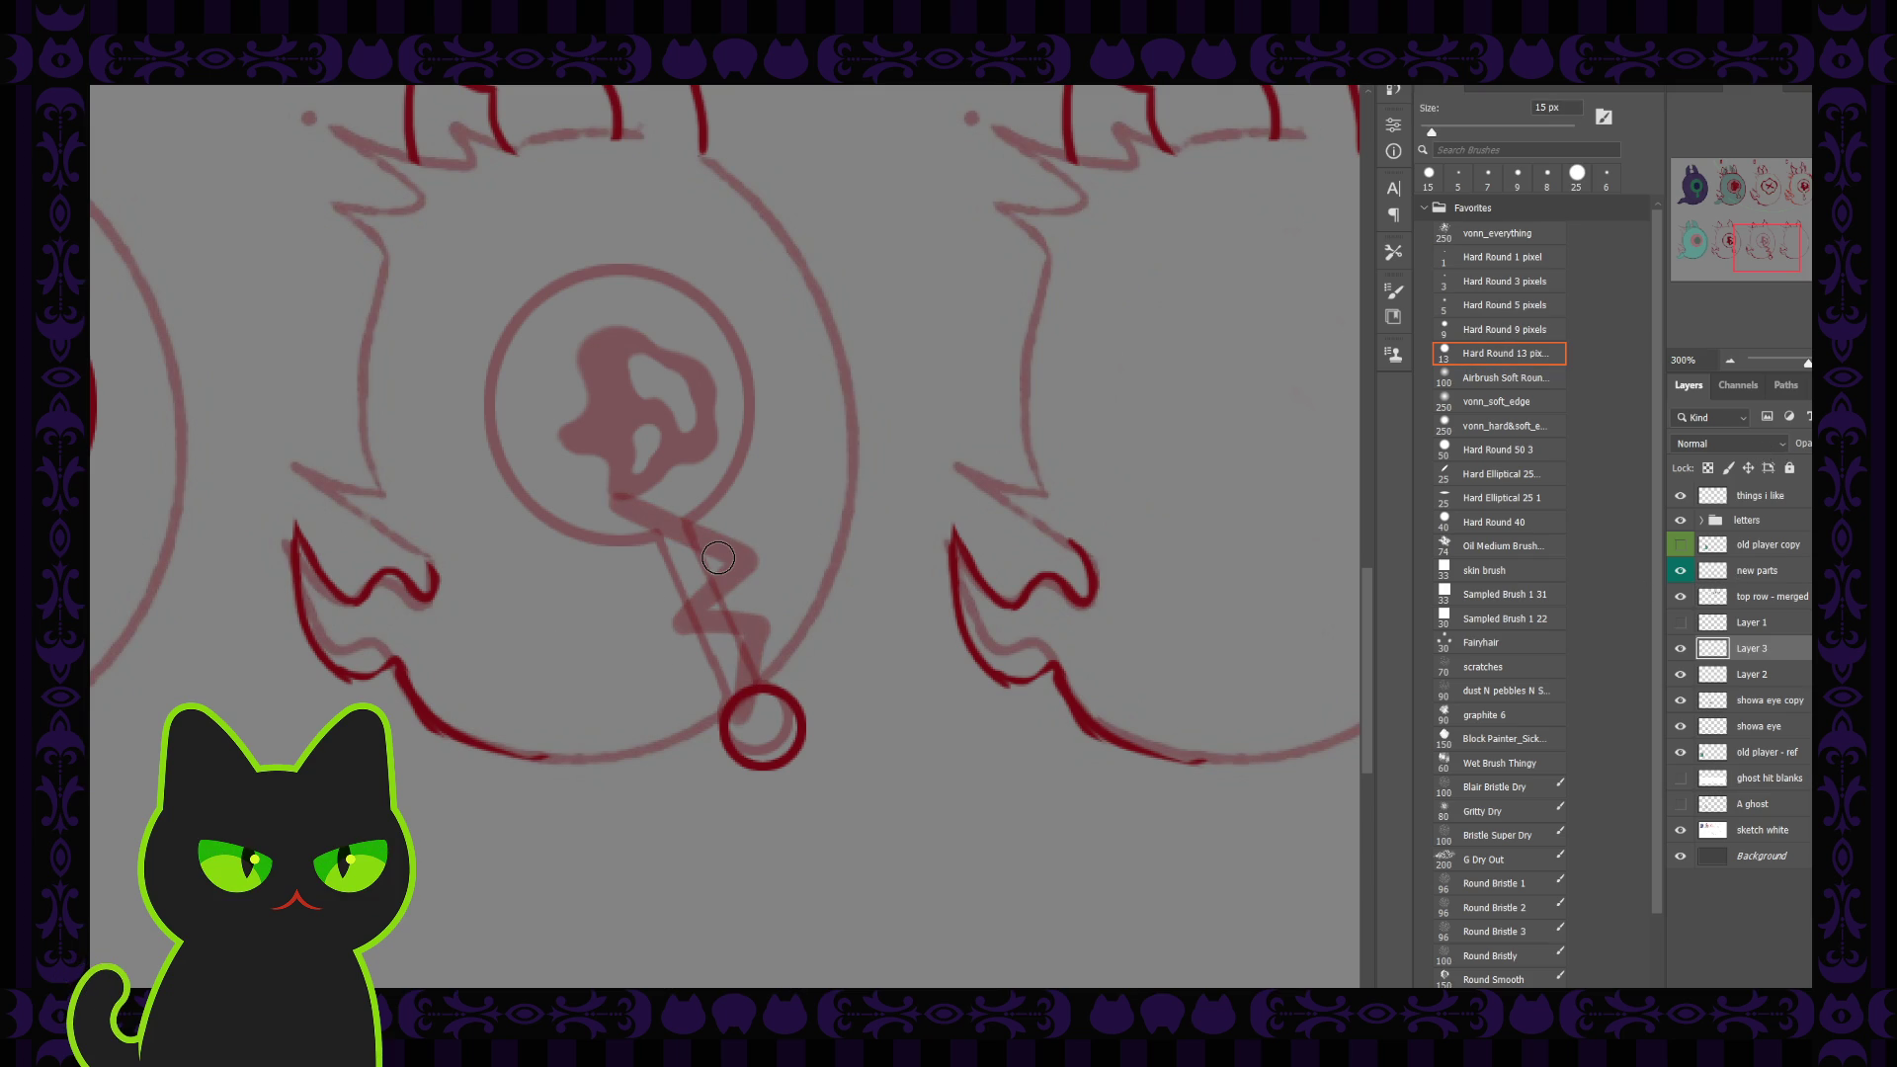
key(v)
drag(732, 553, 731, 551)
click(1758, 727)
Step: Create Layer 4 and ink the zigzag outline with a 6 px dark red brush
key(ctrl+shift+alt+n)
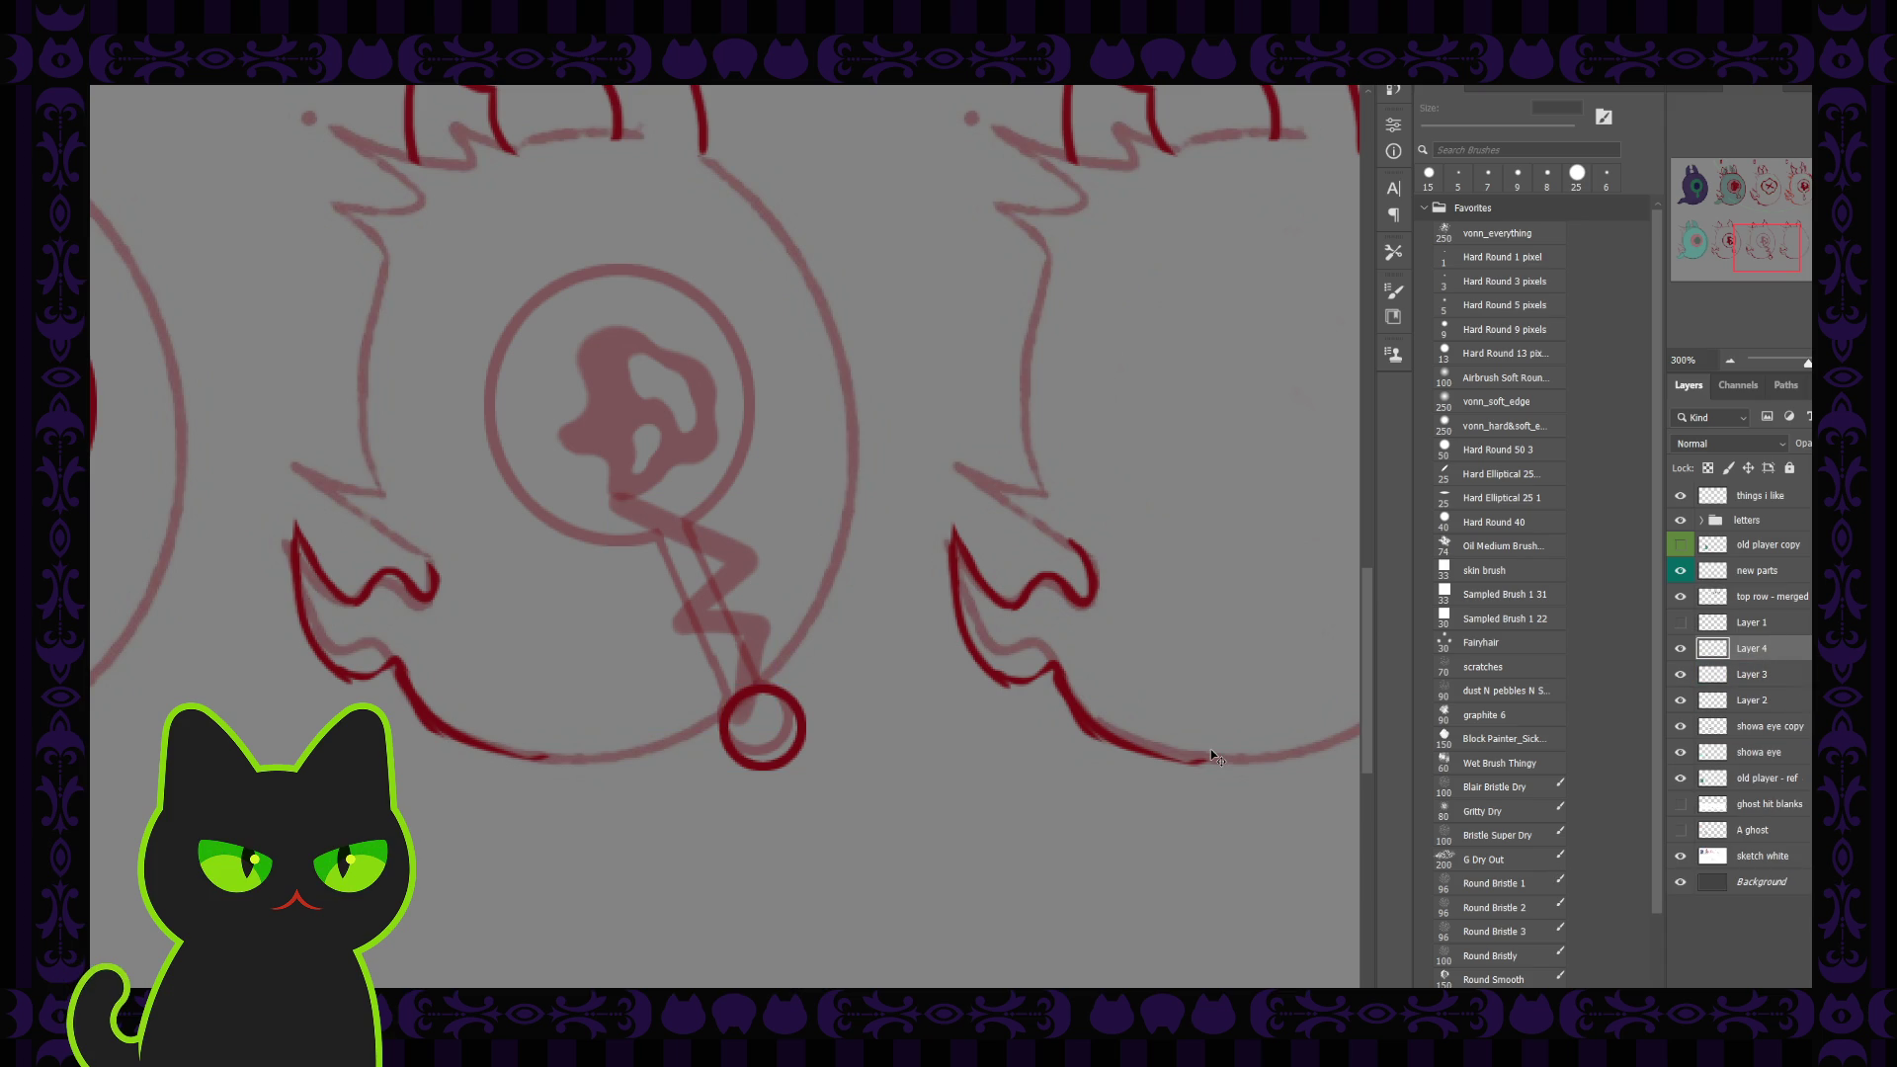
key(b)
key(bracketleft)
key(bracketleft)
key(bracketleft)
key(bracketleft)
key(bracketleft)
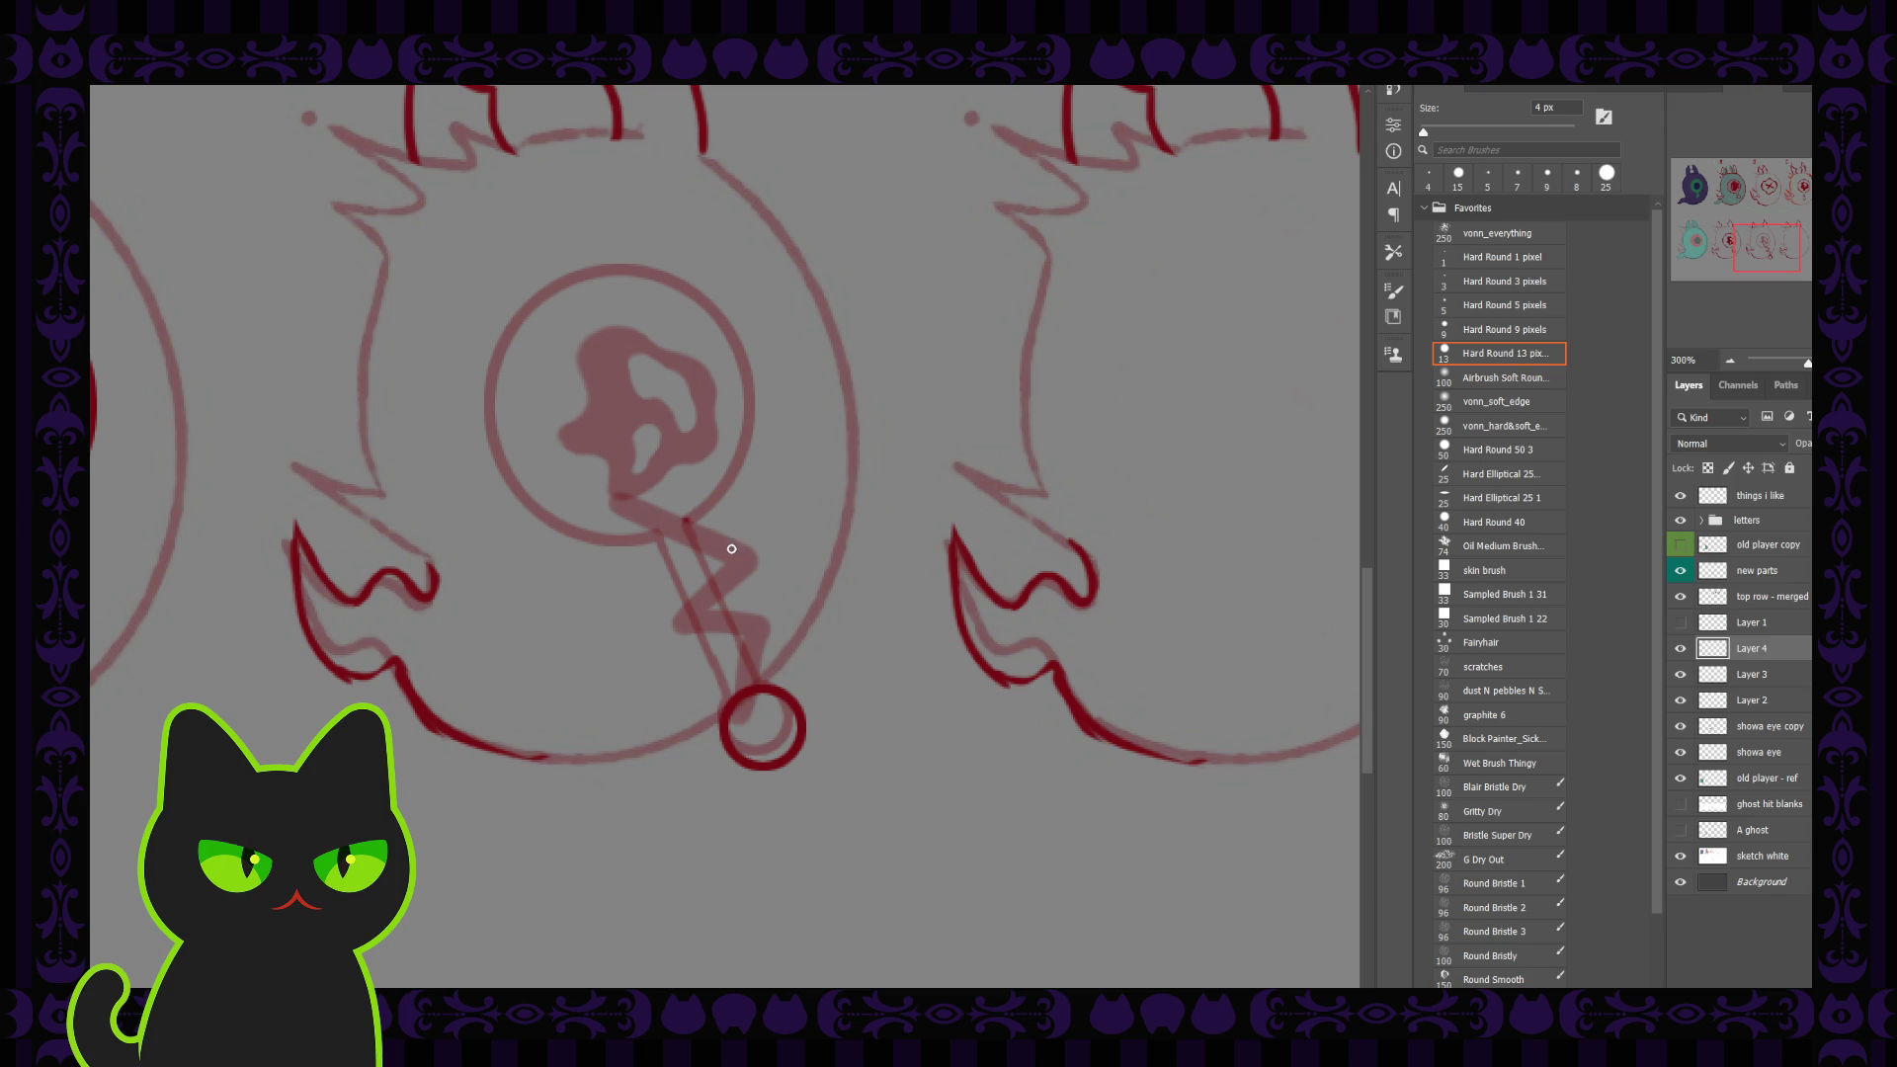
mouse_move(735, 542)
mouse_down()
mouse_move(686, 521)
mouse_move(763, 555)
mouse_move(708, 622)
mouse_up()
key(ctrl+z)
drag(762, 554, 706, 616)
key(ctrl+z)
mouse_move(763, 555)
mouse_down()
mouse_move(708, 615)
mouse_move(762, 610)
mouse_move(761, 686)
mouse_up()
mouse_move(644, 527)
mouse_down()
mouse_move(716, 567)
mouse_move(669, 629)
mouse_up()
mouse_move(715, 565)
mouse_down()
mouse_move(665, 630)
mouse_move(740, 642)
mouse_move(723, 711)
mouse_up()
key(ctrl+z)
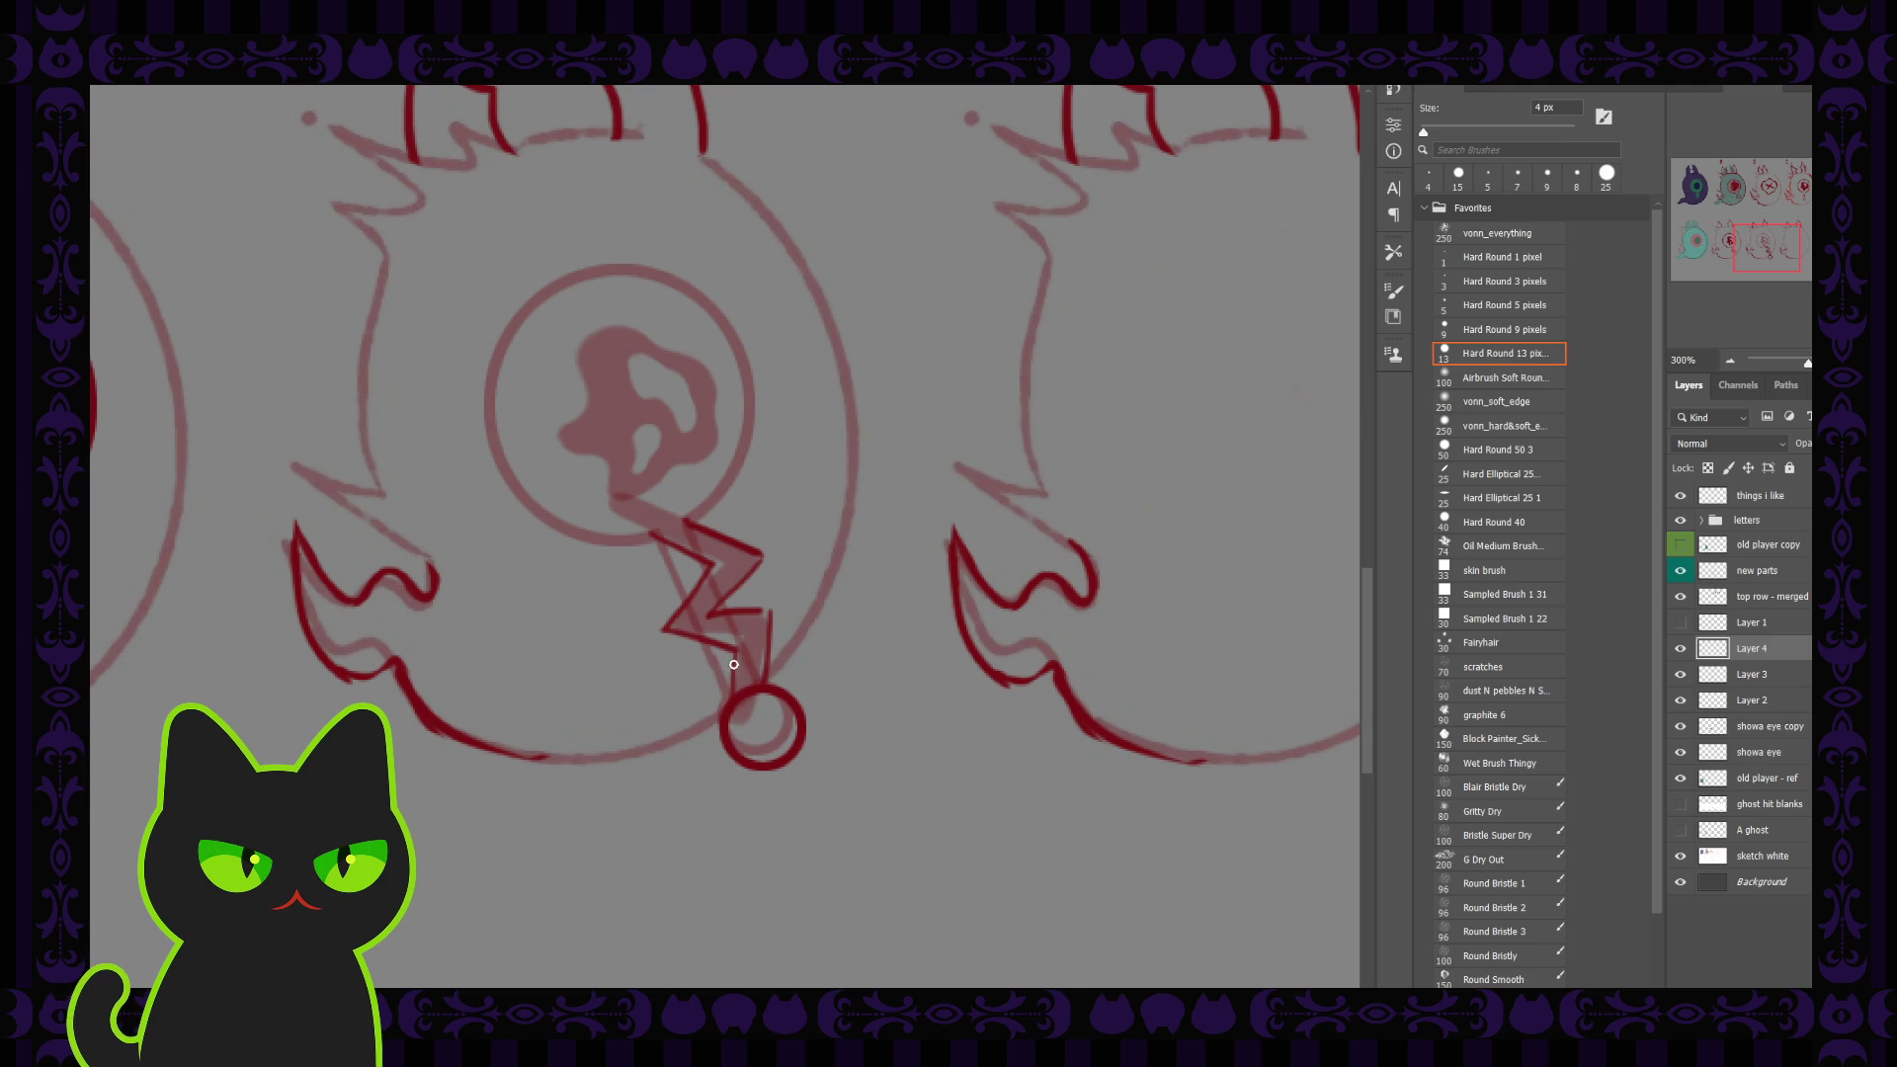
drag(736, 647, 724, 711)
Step: Hide the Layer 3 sketch and finish inking the zigzag down to the ring with a 4 px brush
click(1681, 674)
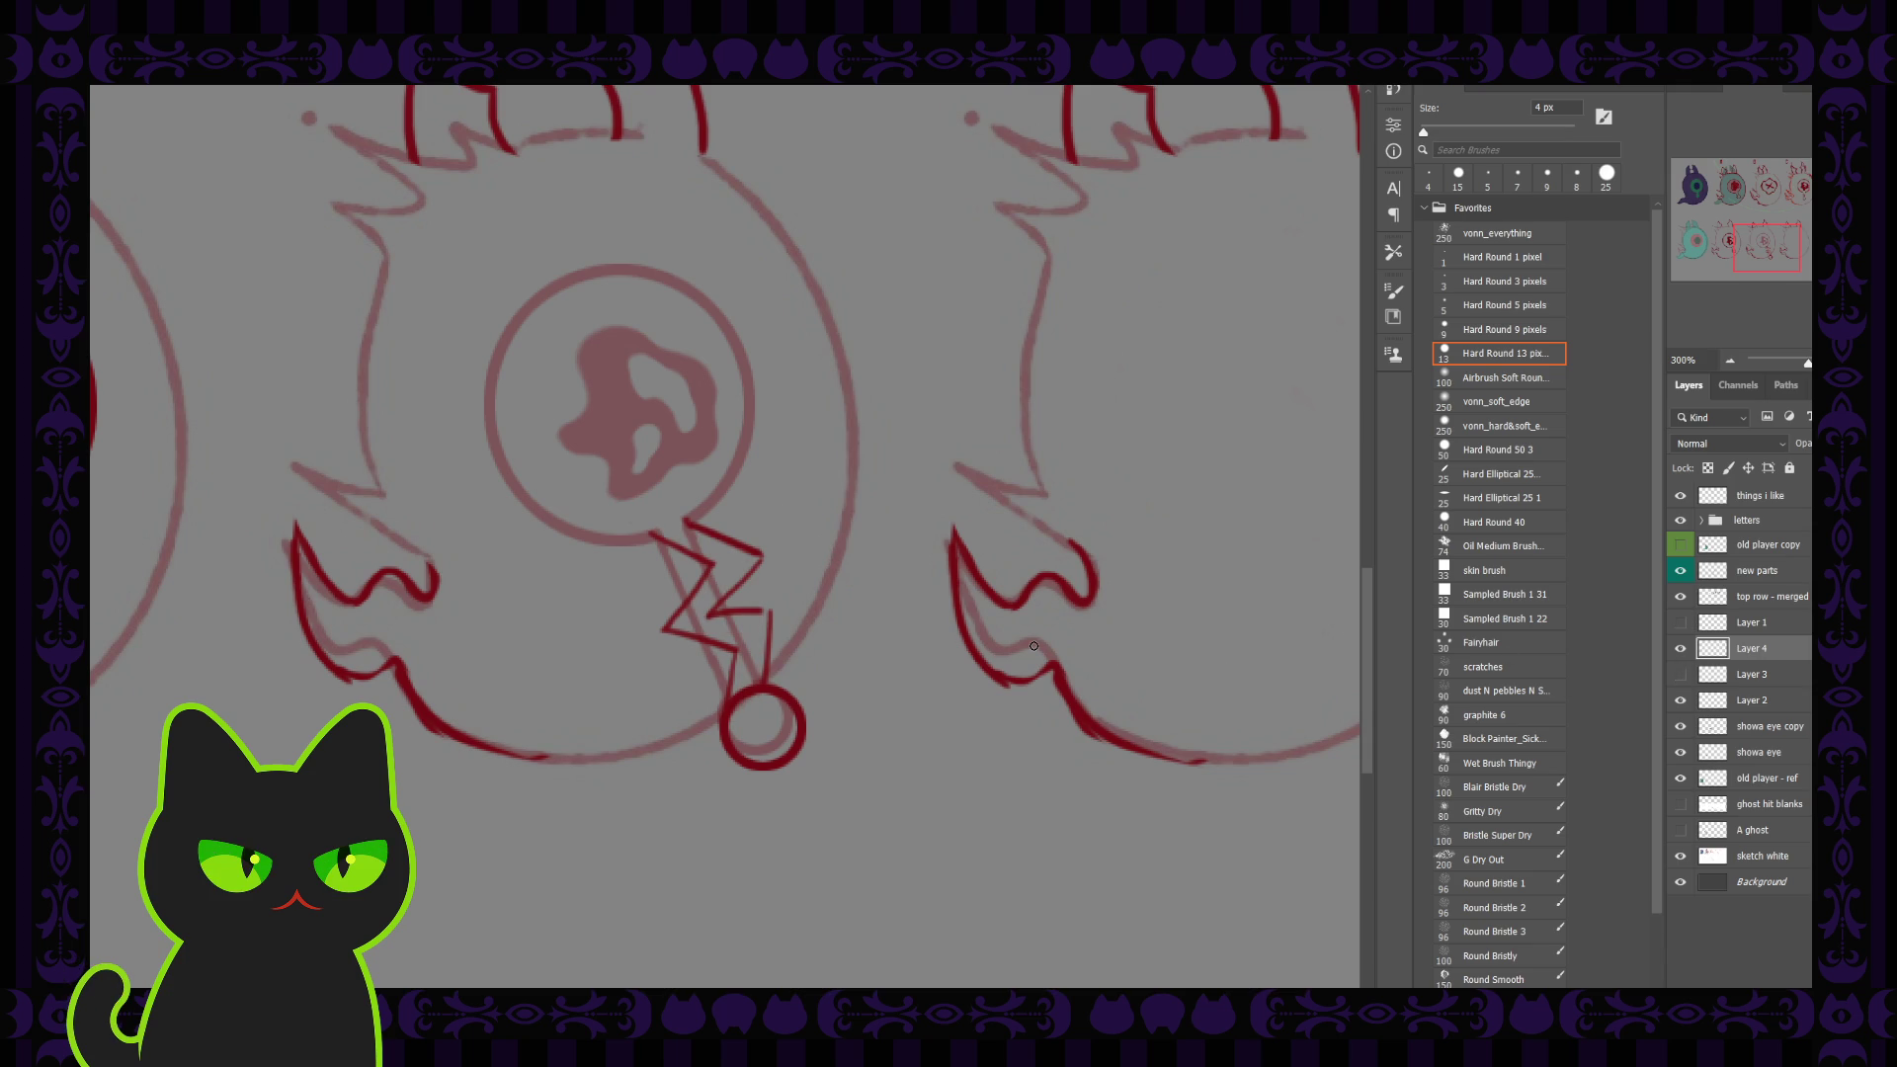
mouse_move(679, 542)
mouse_down()
mouse_move(620, 535)
mouse_move(763, 546)
mouse_move(711, 616)
mouse_move(783, 607)
mouse_move(772, 695)
mouse_up()
mouse_move(781, 611)
mouse_down()
mouse_move(769, 689)
mouse_move(721, 709)
mouse_up()
mouse_move(709, 560)
mouse_down()
mouse_move(678, 613)
mouse_move(618, 535)
mouse_up()
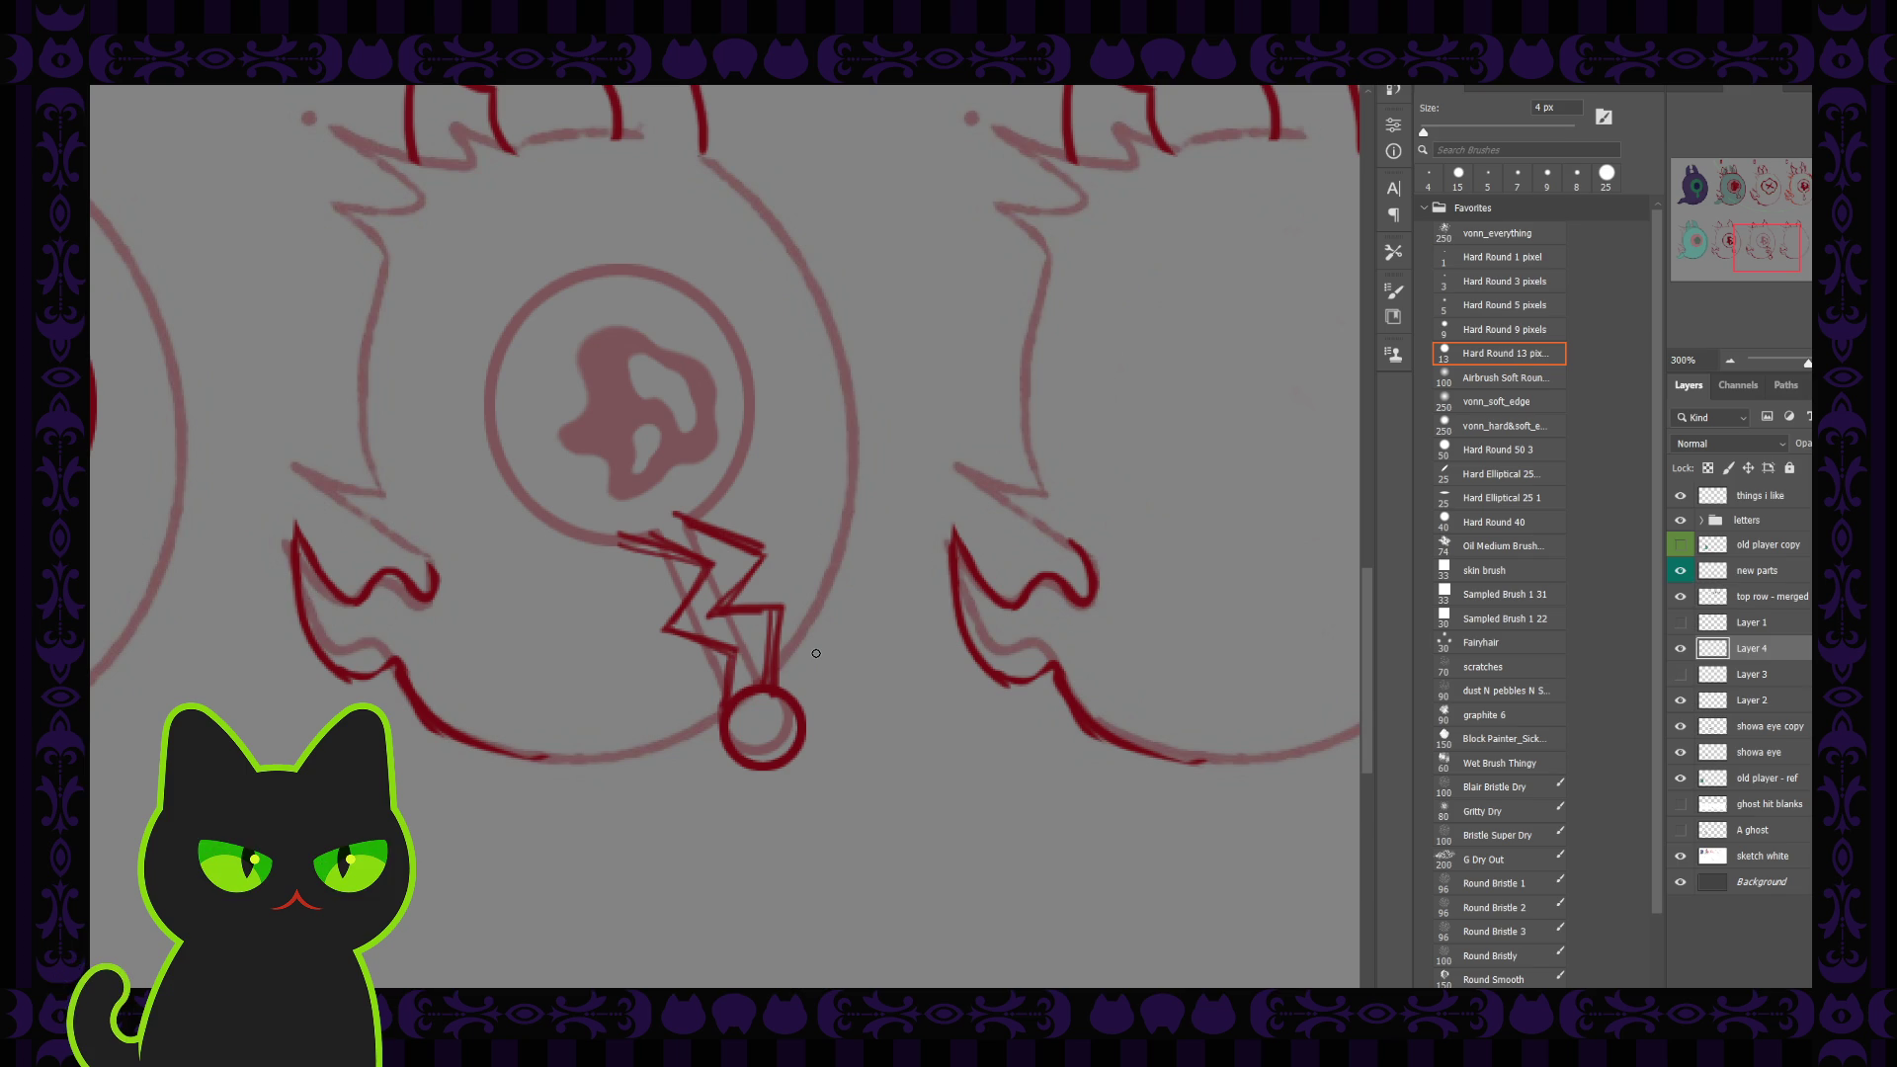
key(comma)
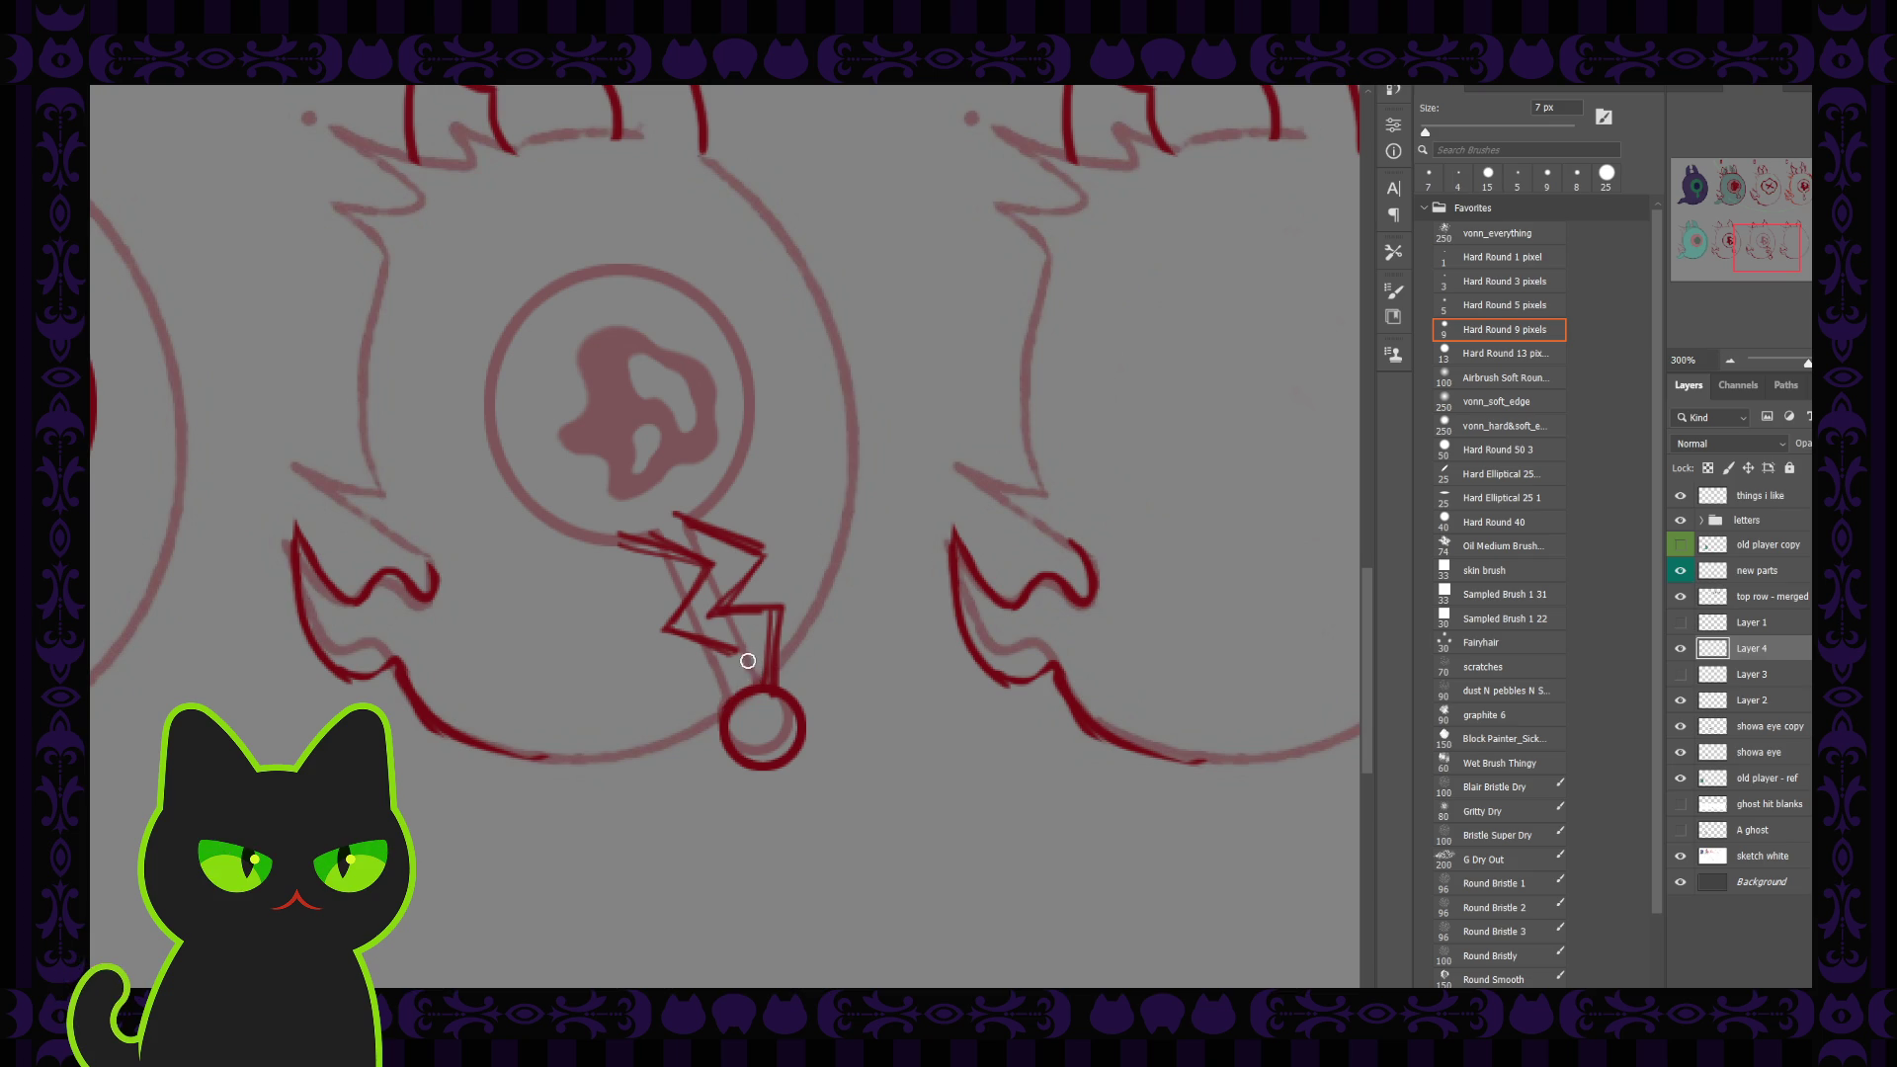
key(period)
drag(747, 695, 733, 656)
drag(744, 653, 736, 701)
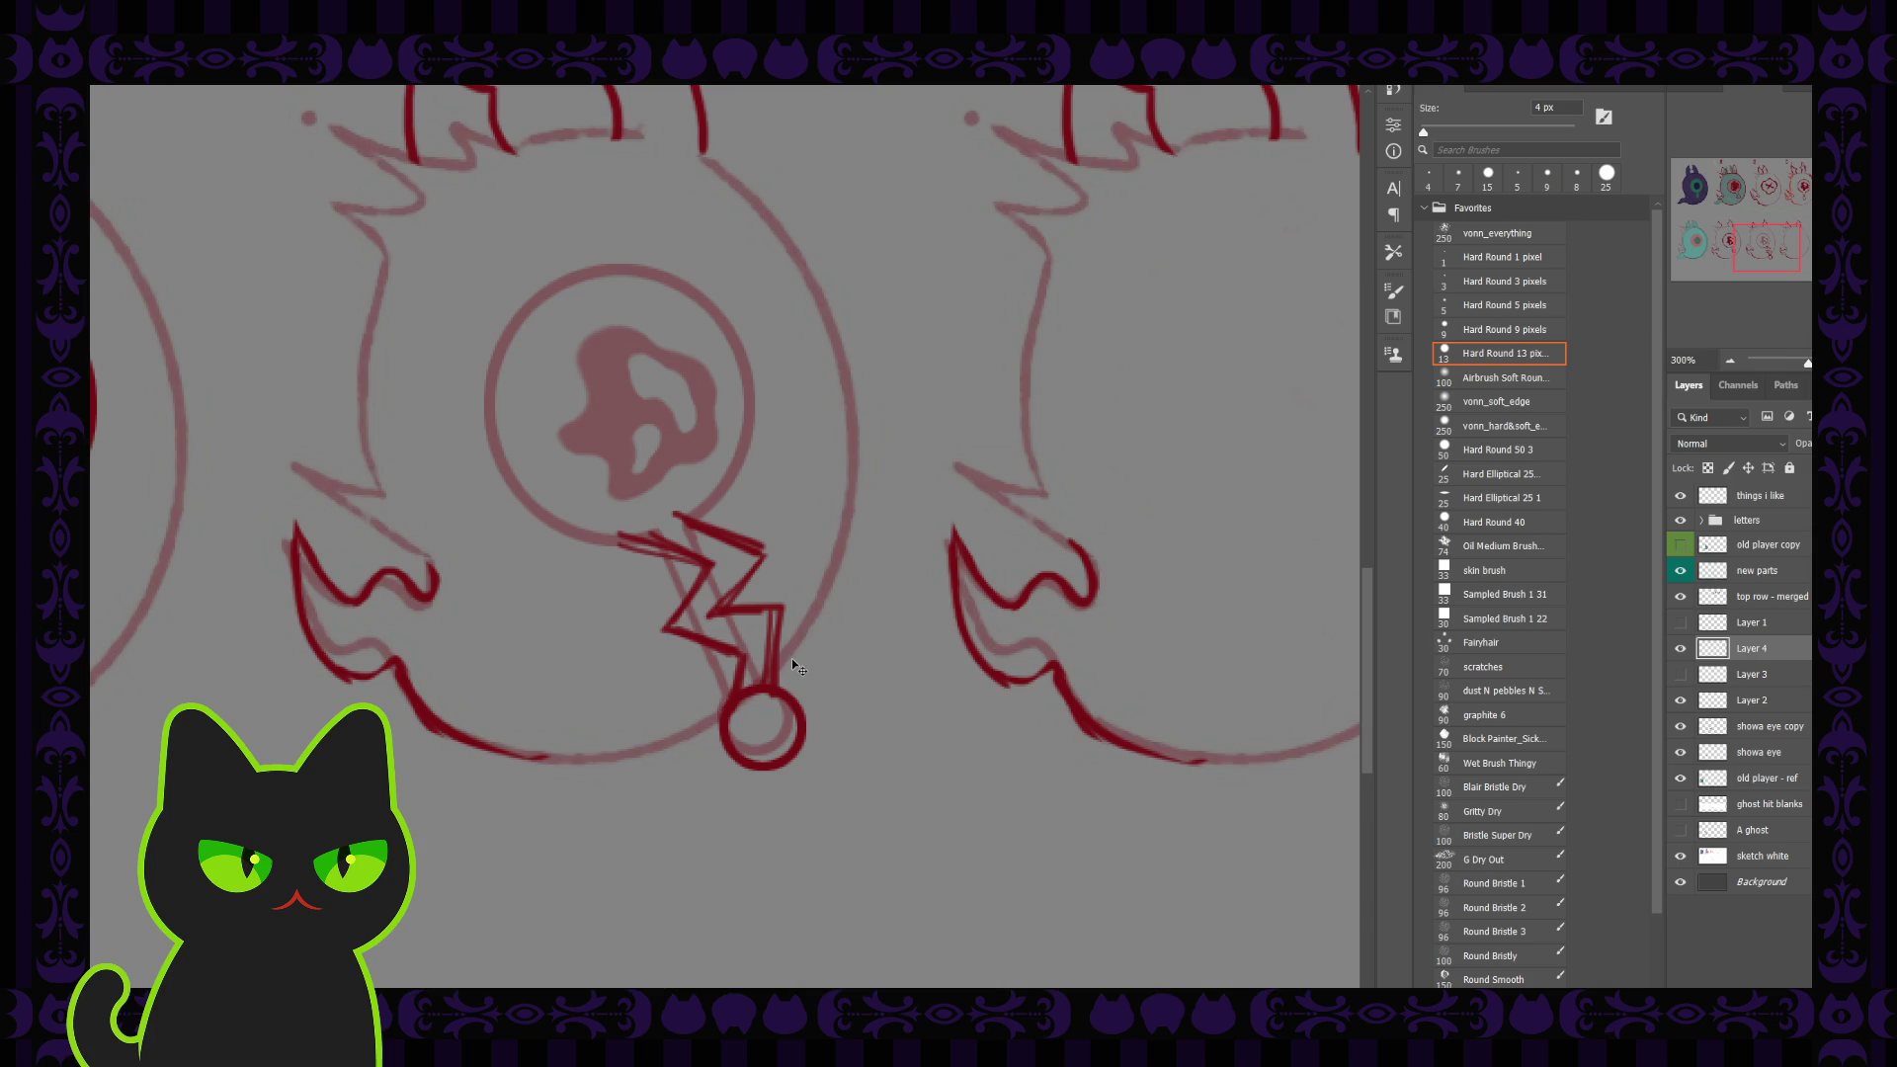
scroll(791, 658, down, 1)
scroll(791, 658, up, 1)
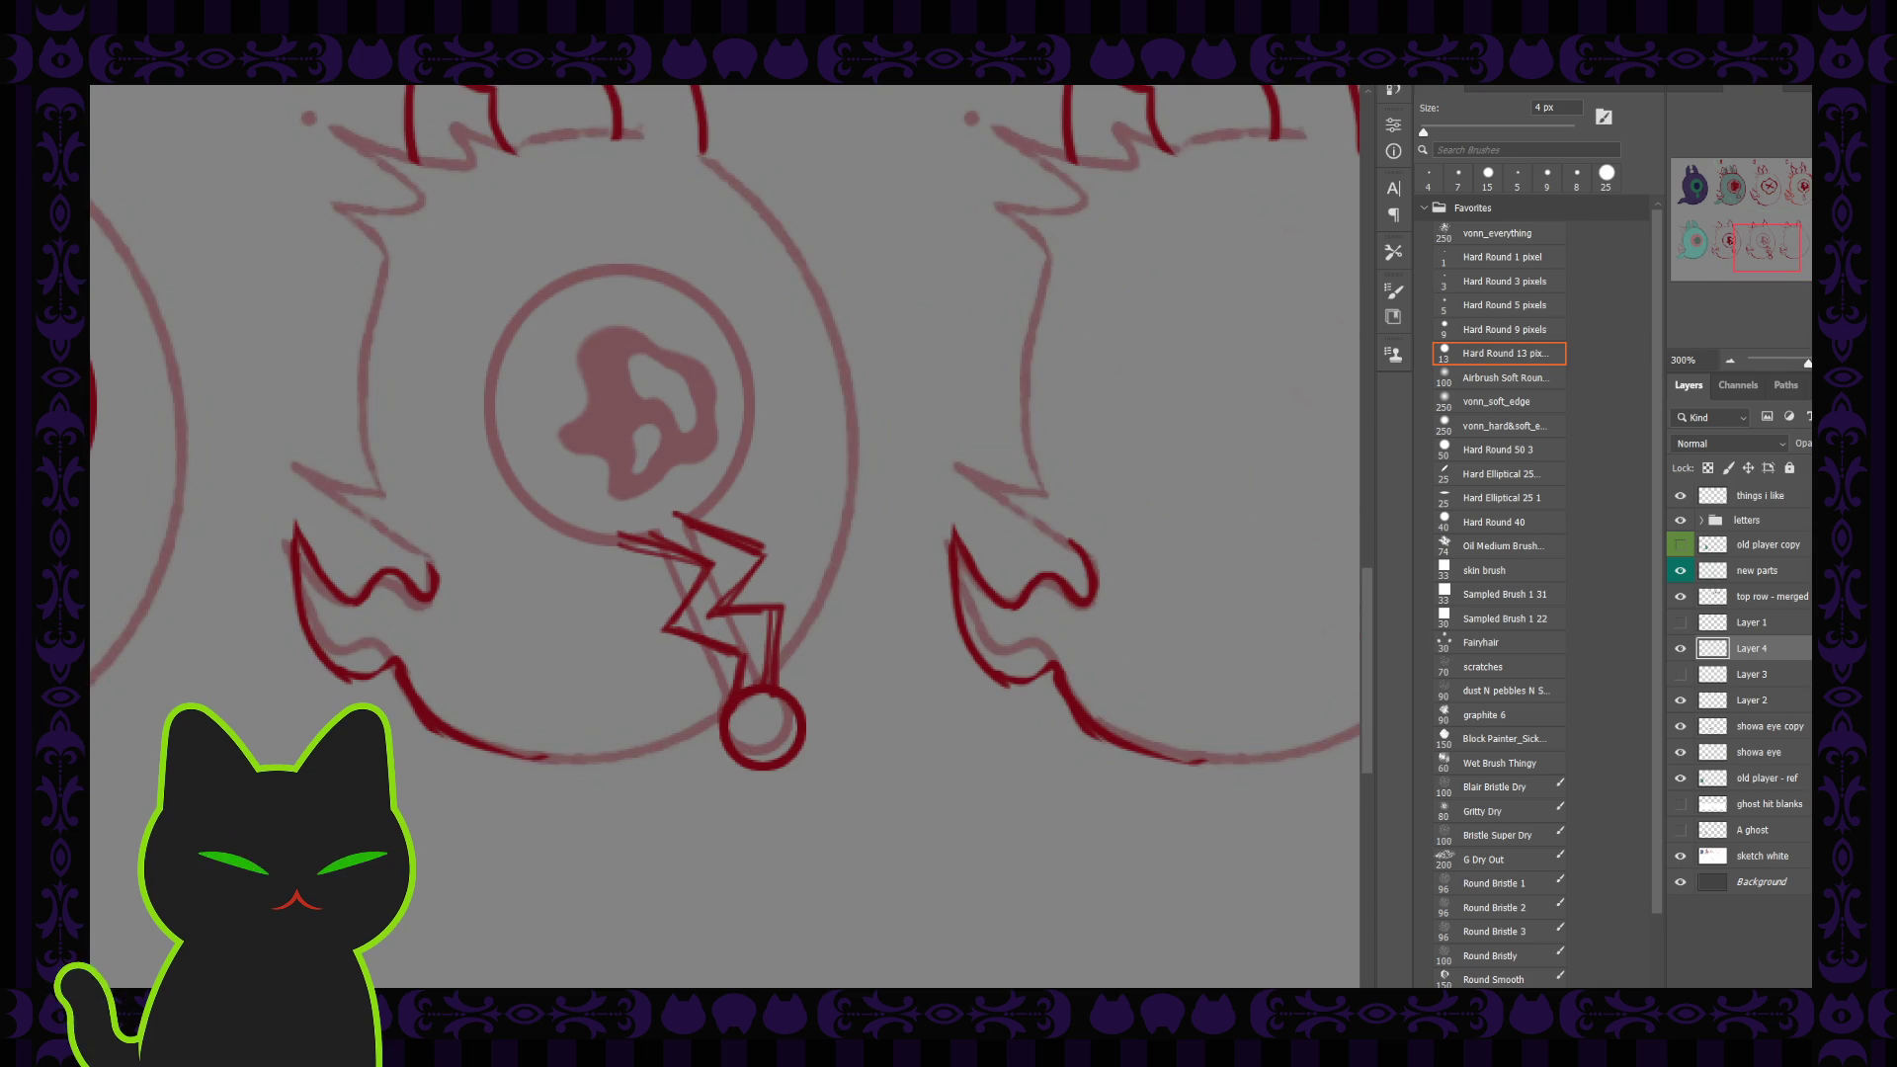
Step: Delete the zigzag line-art Layer 4 and compare the stalk eye with the other eyes
key(Delete)
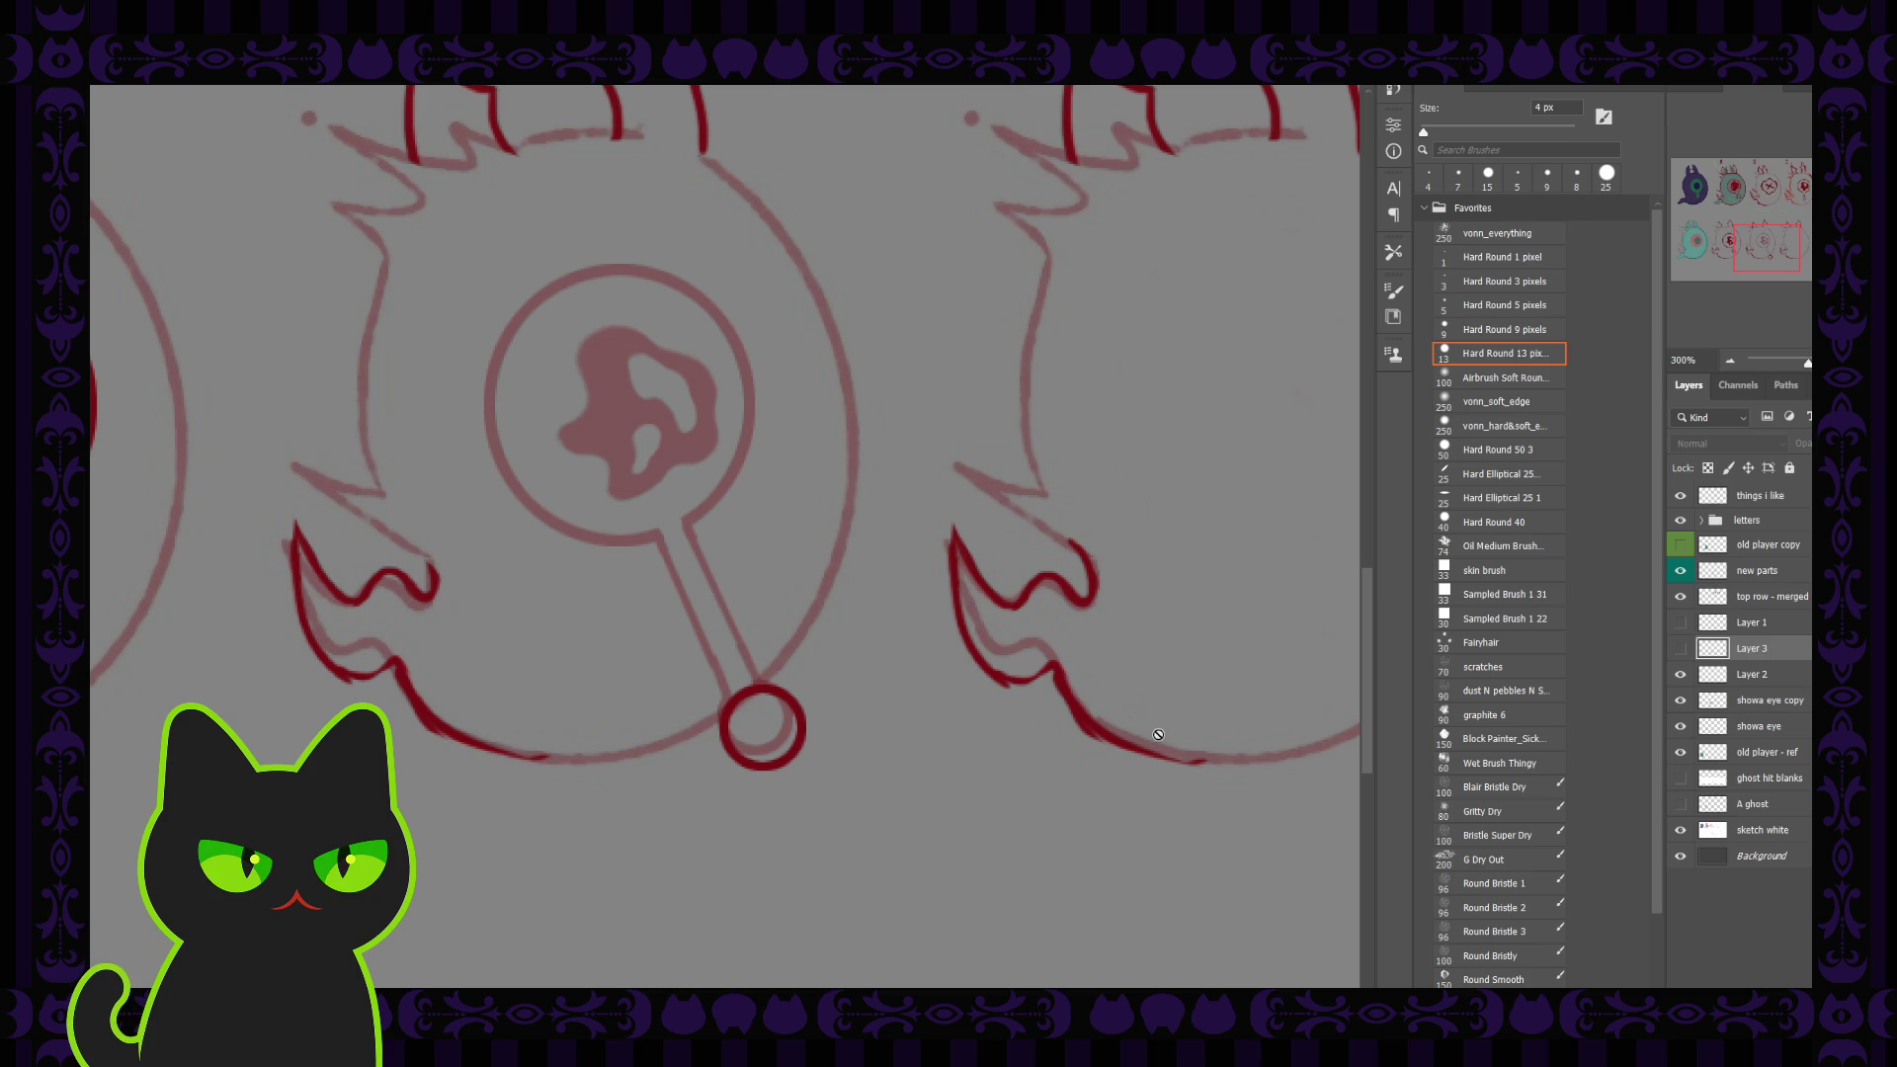
key(ctrl+minus)
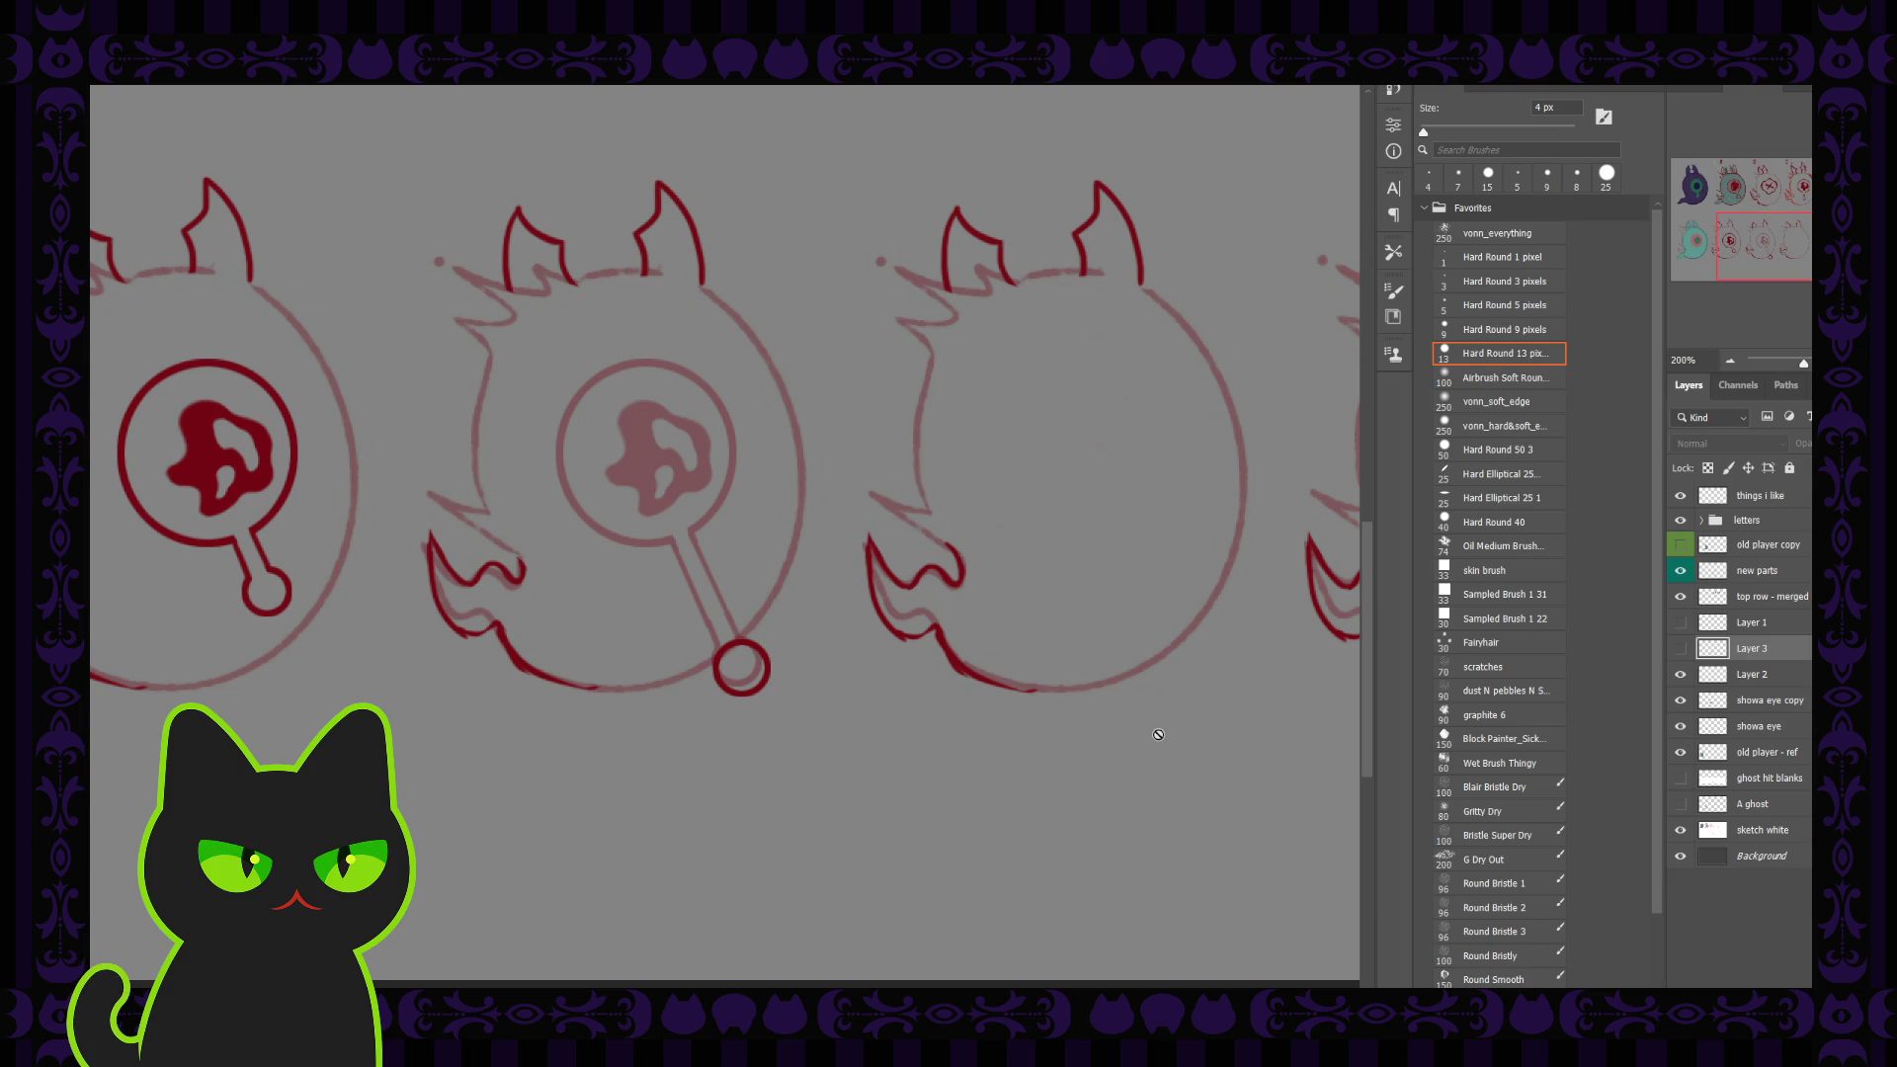
key(ctrl+plus)
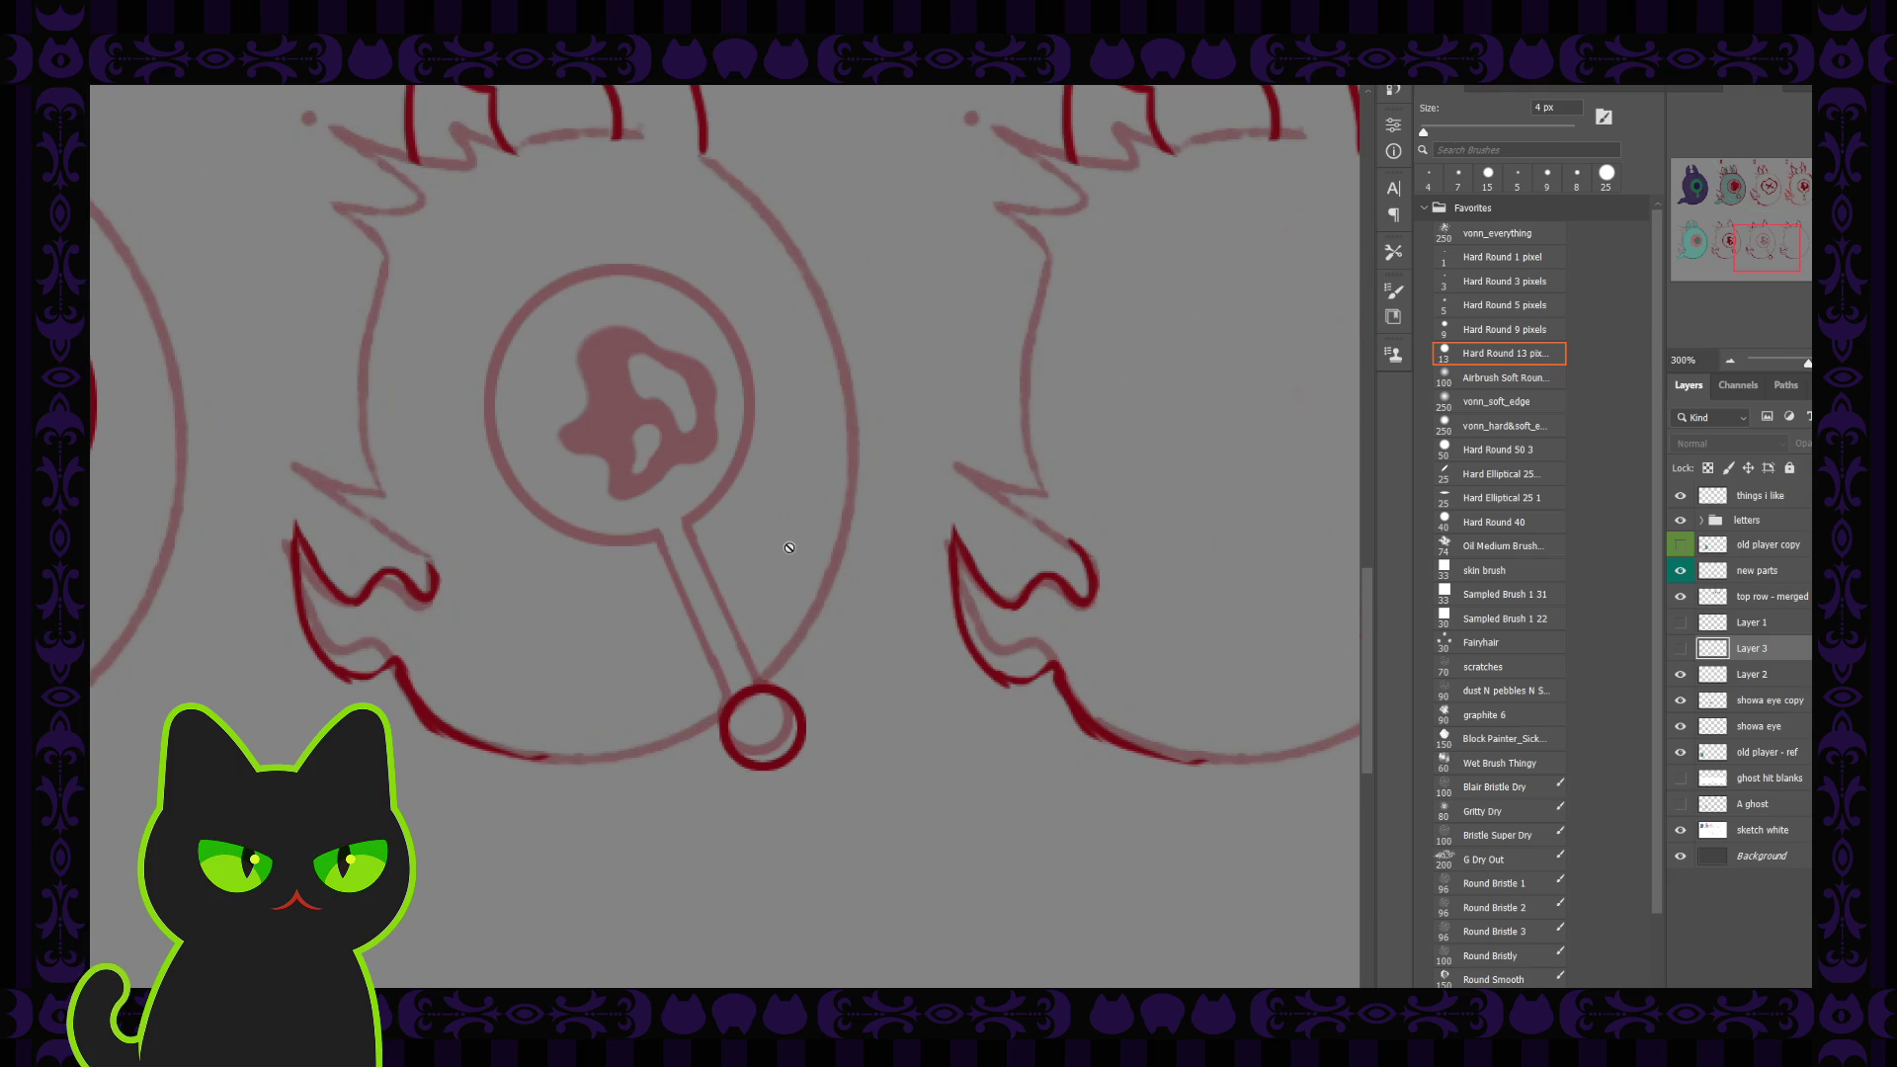
Step: Delete the zigzag sketch Layer 3 and add a fresh empty Layer 3 above Layer 2
click(1679, 648)
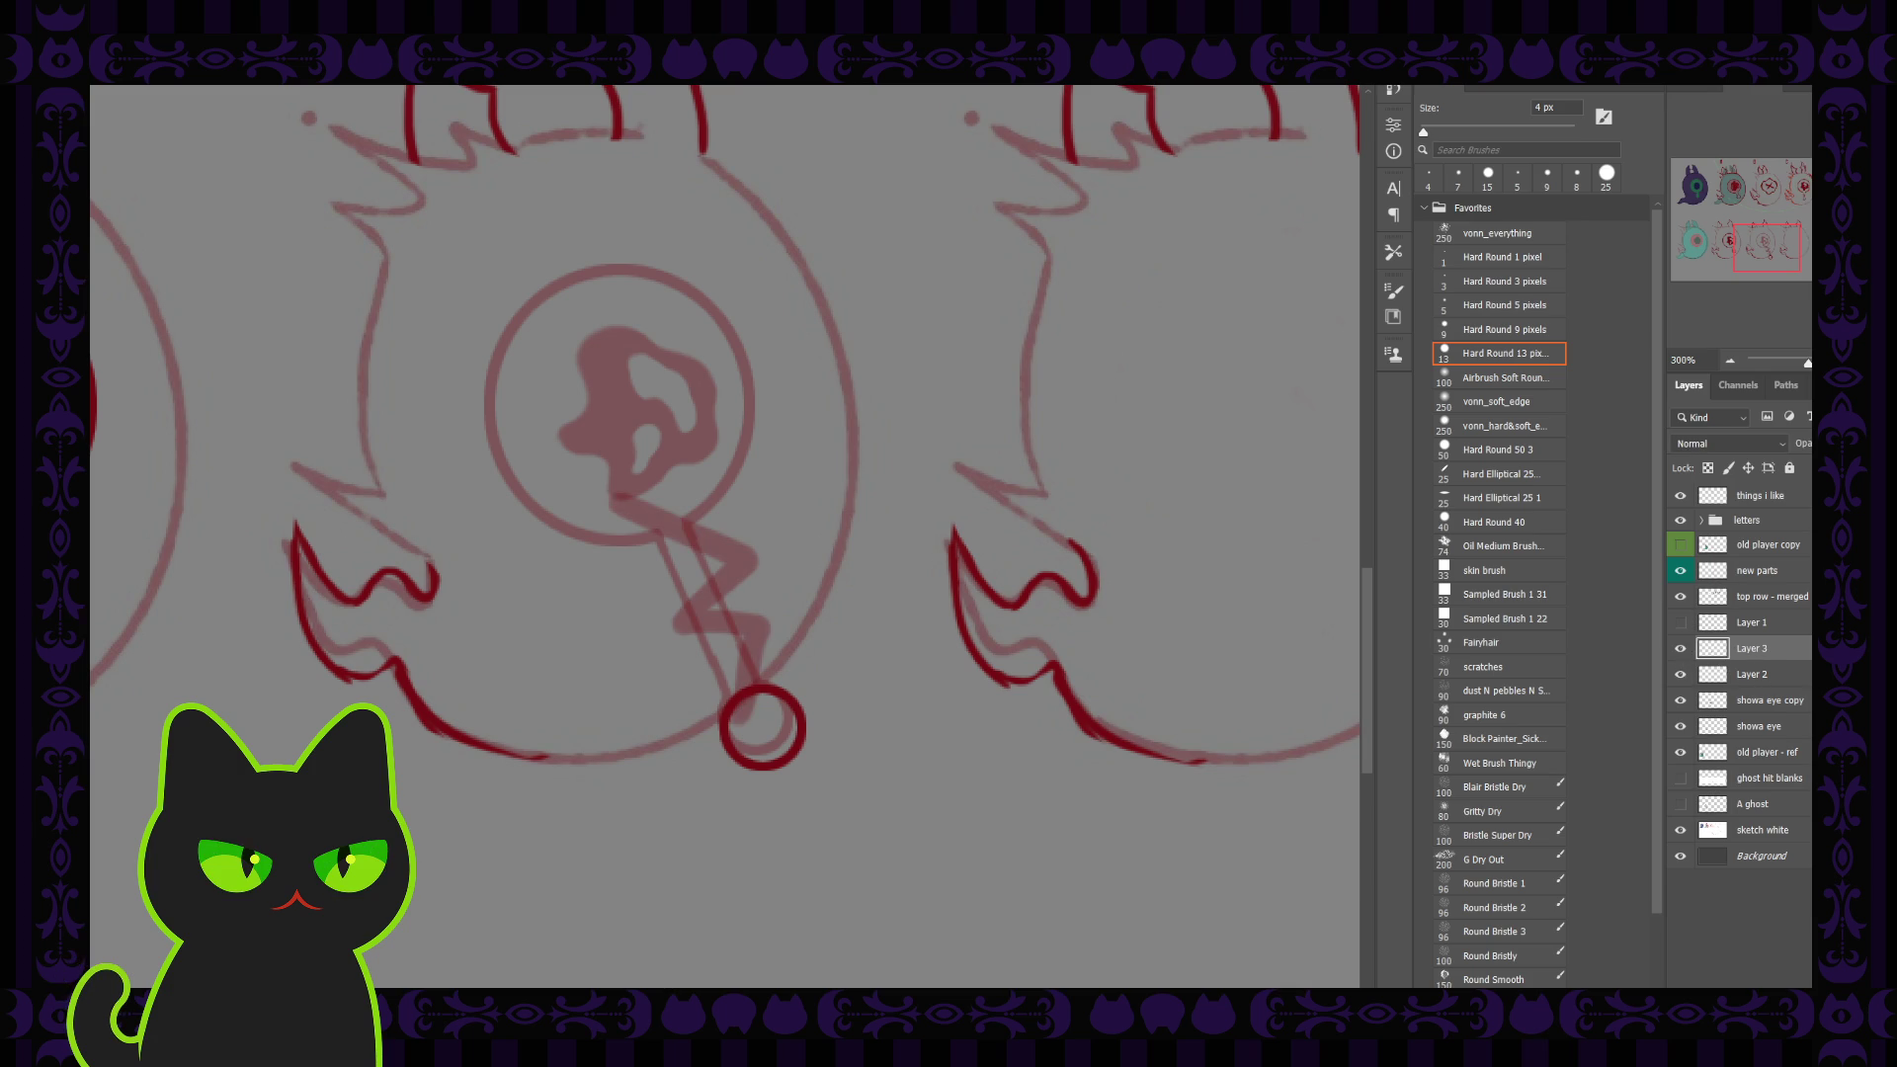
key(Delete)
key(ctrl+shift+alt+n)
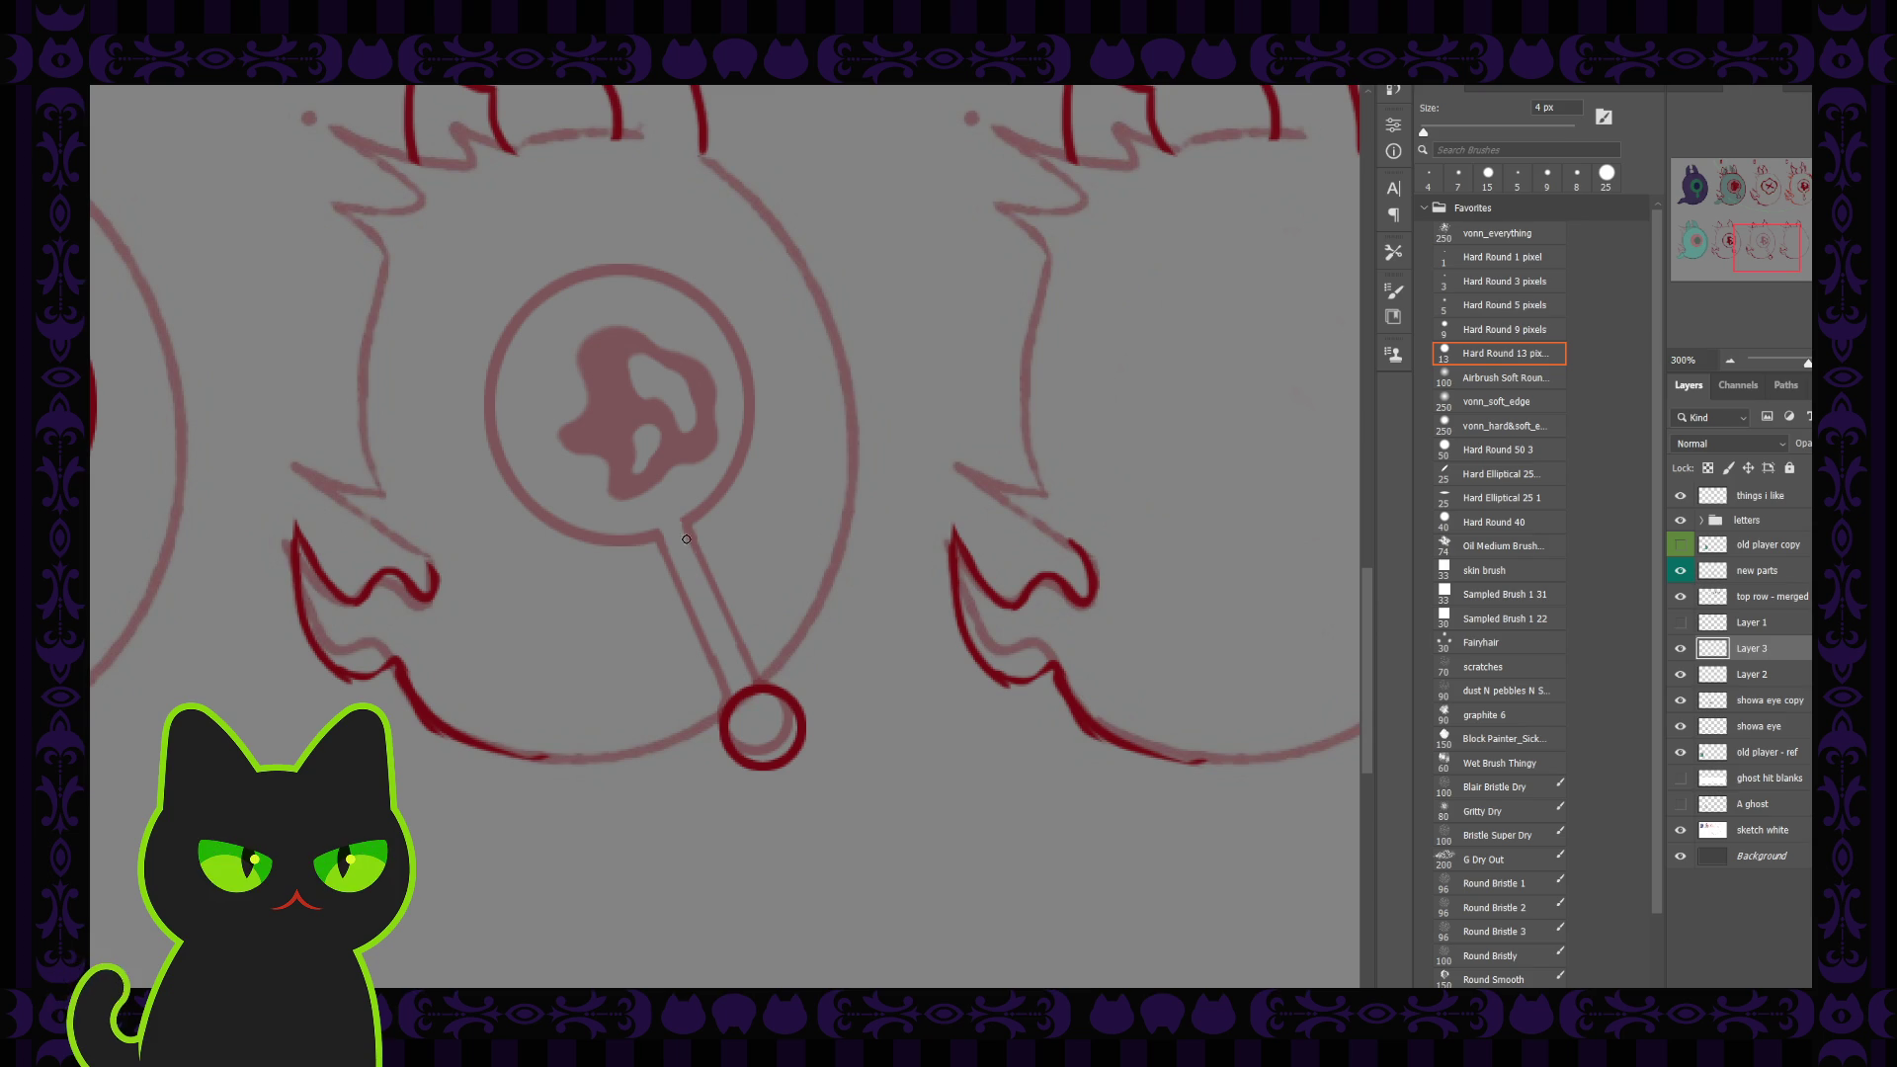
Step: Sketch a second thin zigzag stalk outline on Layer 3, then discard it by deleting Layer 3
drag(647, 517, 699, 546)
key(ctrl+z)
mouse_move(758, 676)
mouse_down()
mouse_move(698, 578)
mouse_move(758, 692)
mouse_move(786, 590)
mouse_up()
key(ctrl+z)
key(ctrl+z)
key(ctrl+z)
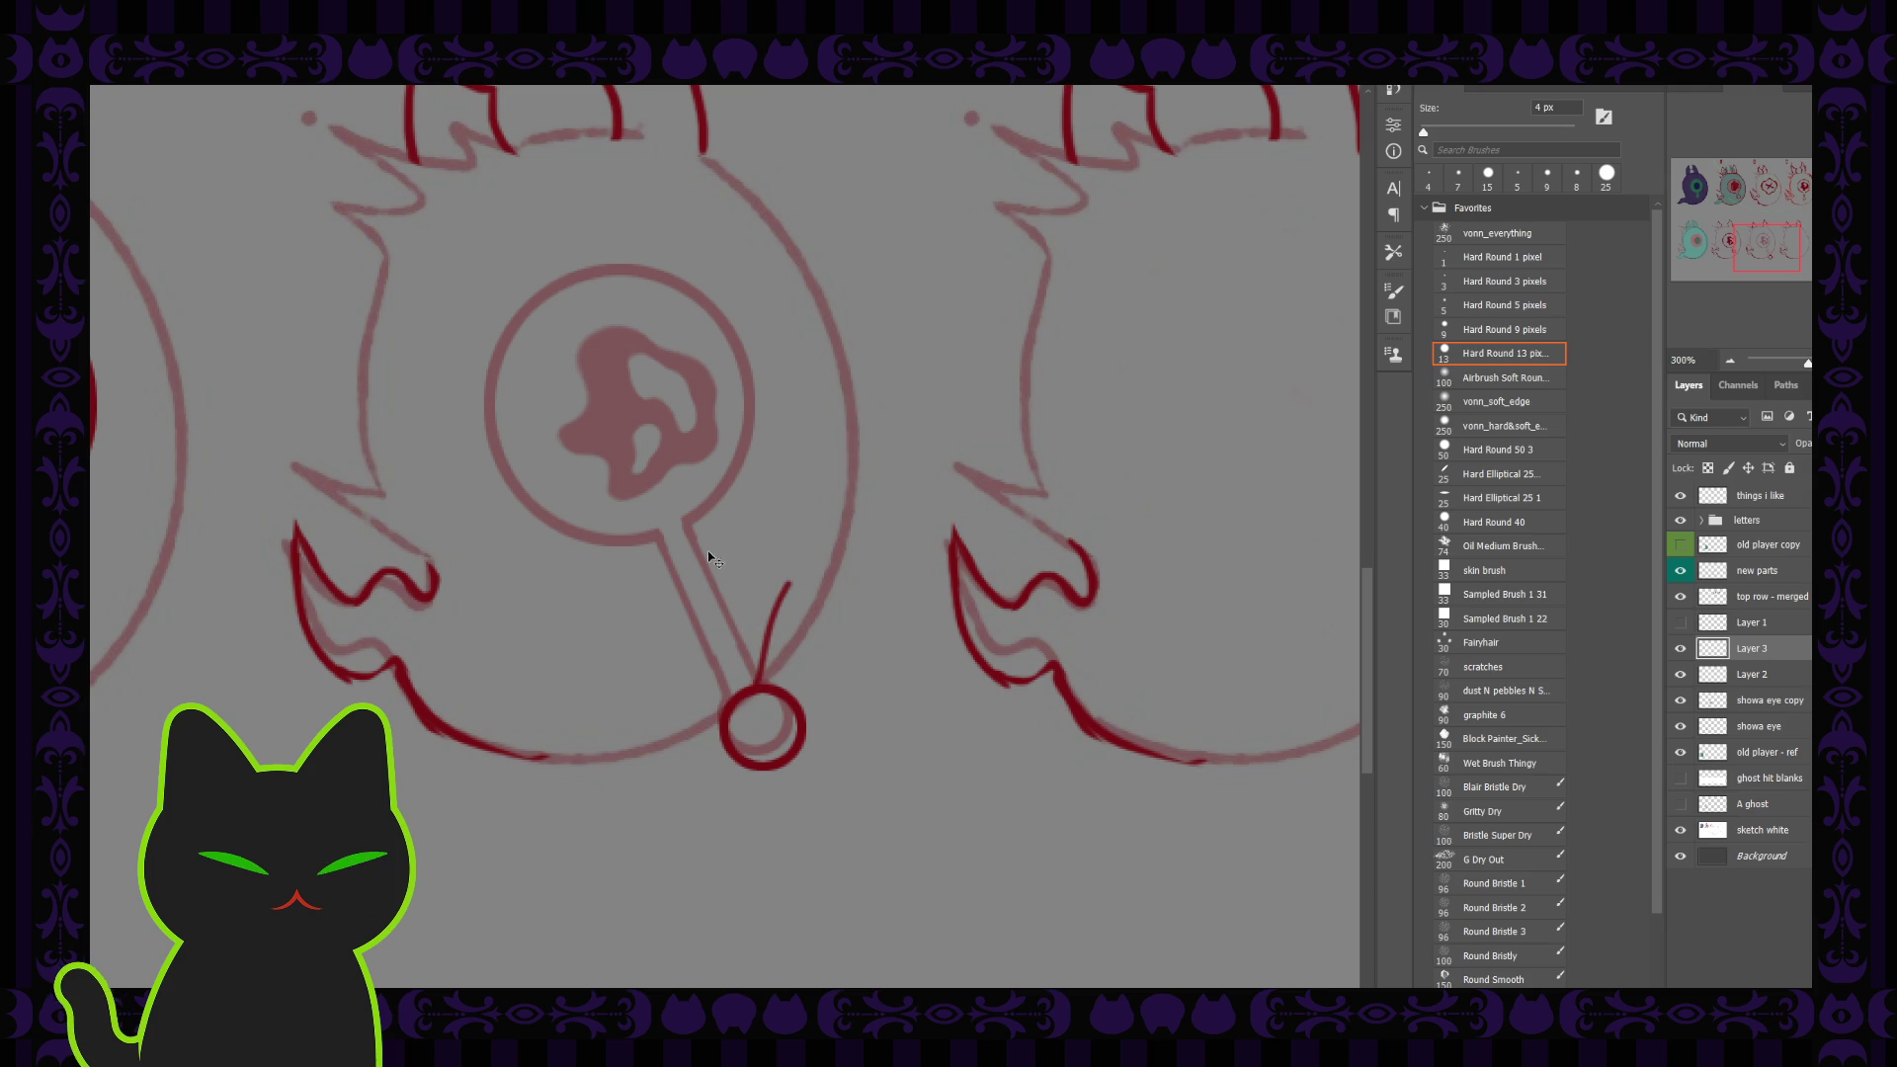
mouse_move(684, 517)
mouse_down()
mouse_move(785, 578)
mouse_move(727, 662)
mouse_up()
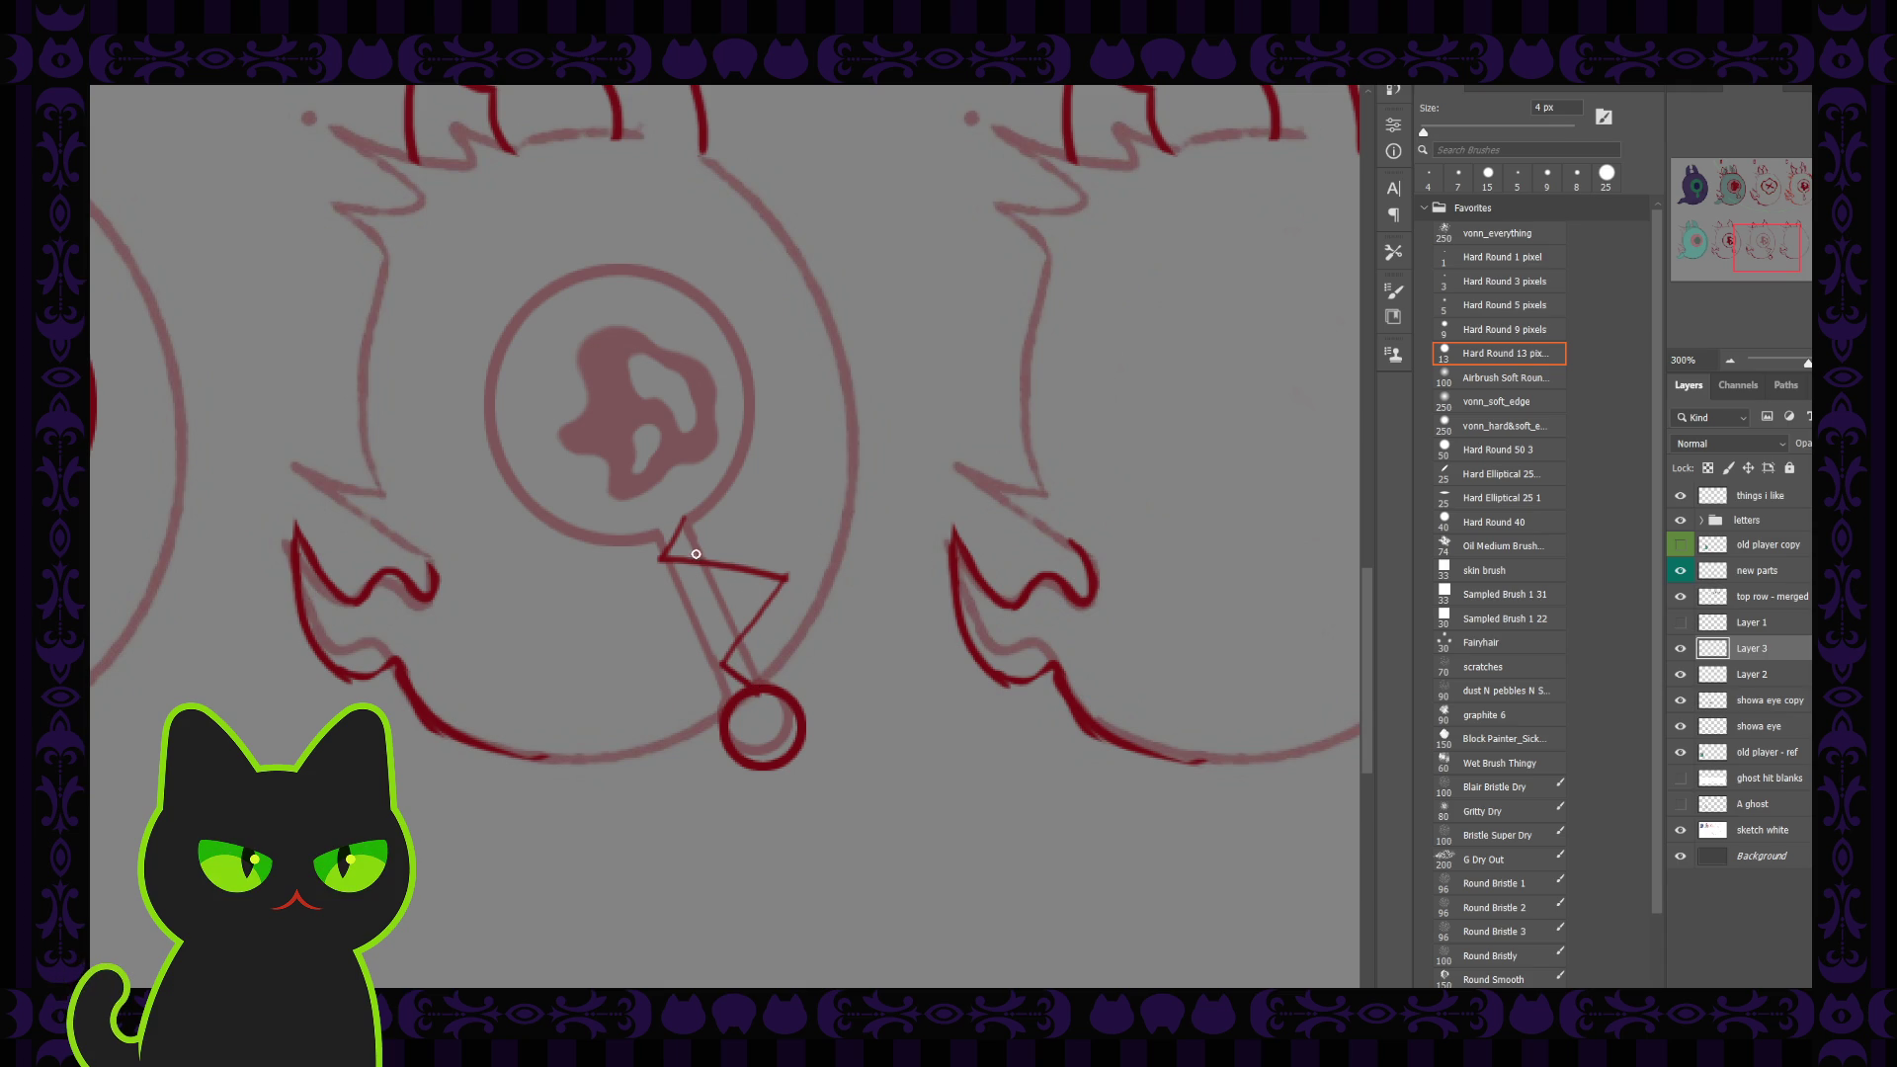
drag(684, 512, 660, 559)
drag(659, 510, 636, 566)
mouse_move(656, 505)
mouse_down()
mouse_move(631, 583)
mouse_move(744, 584)
mouse_move(705, 655)
mouse_up()
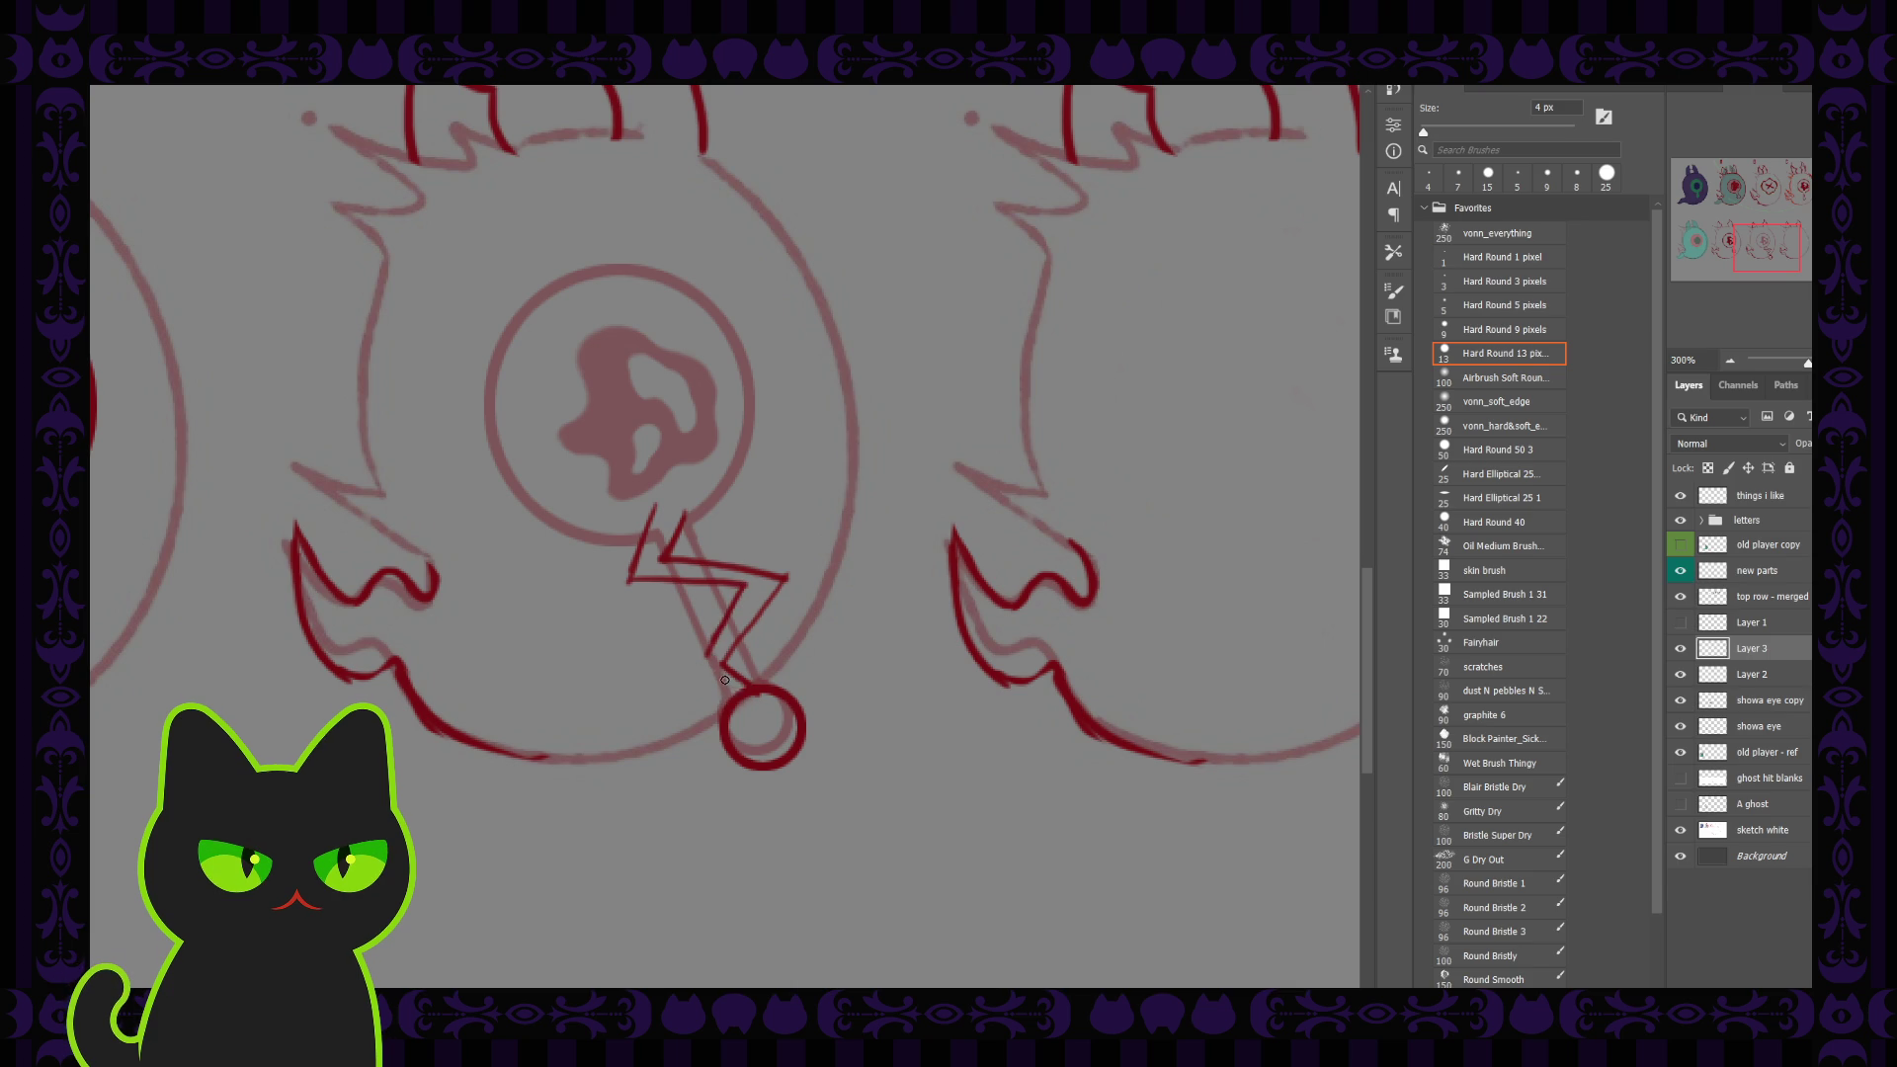
drag(737, 583, 705, 667)
key(Delete)
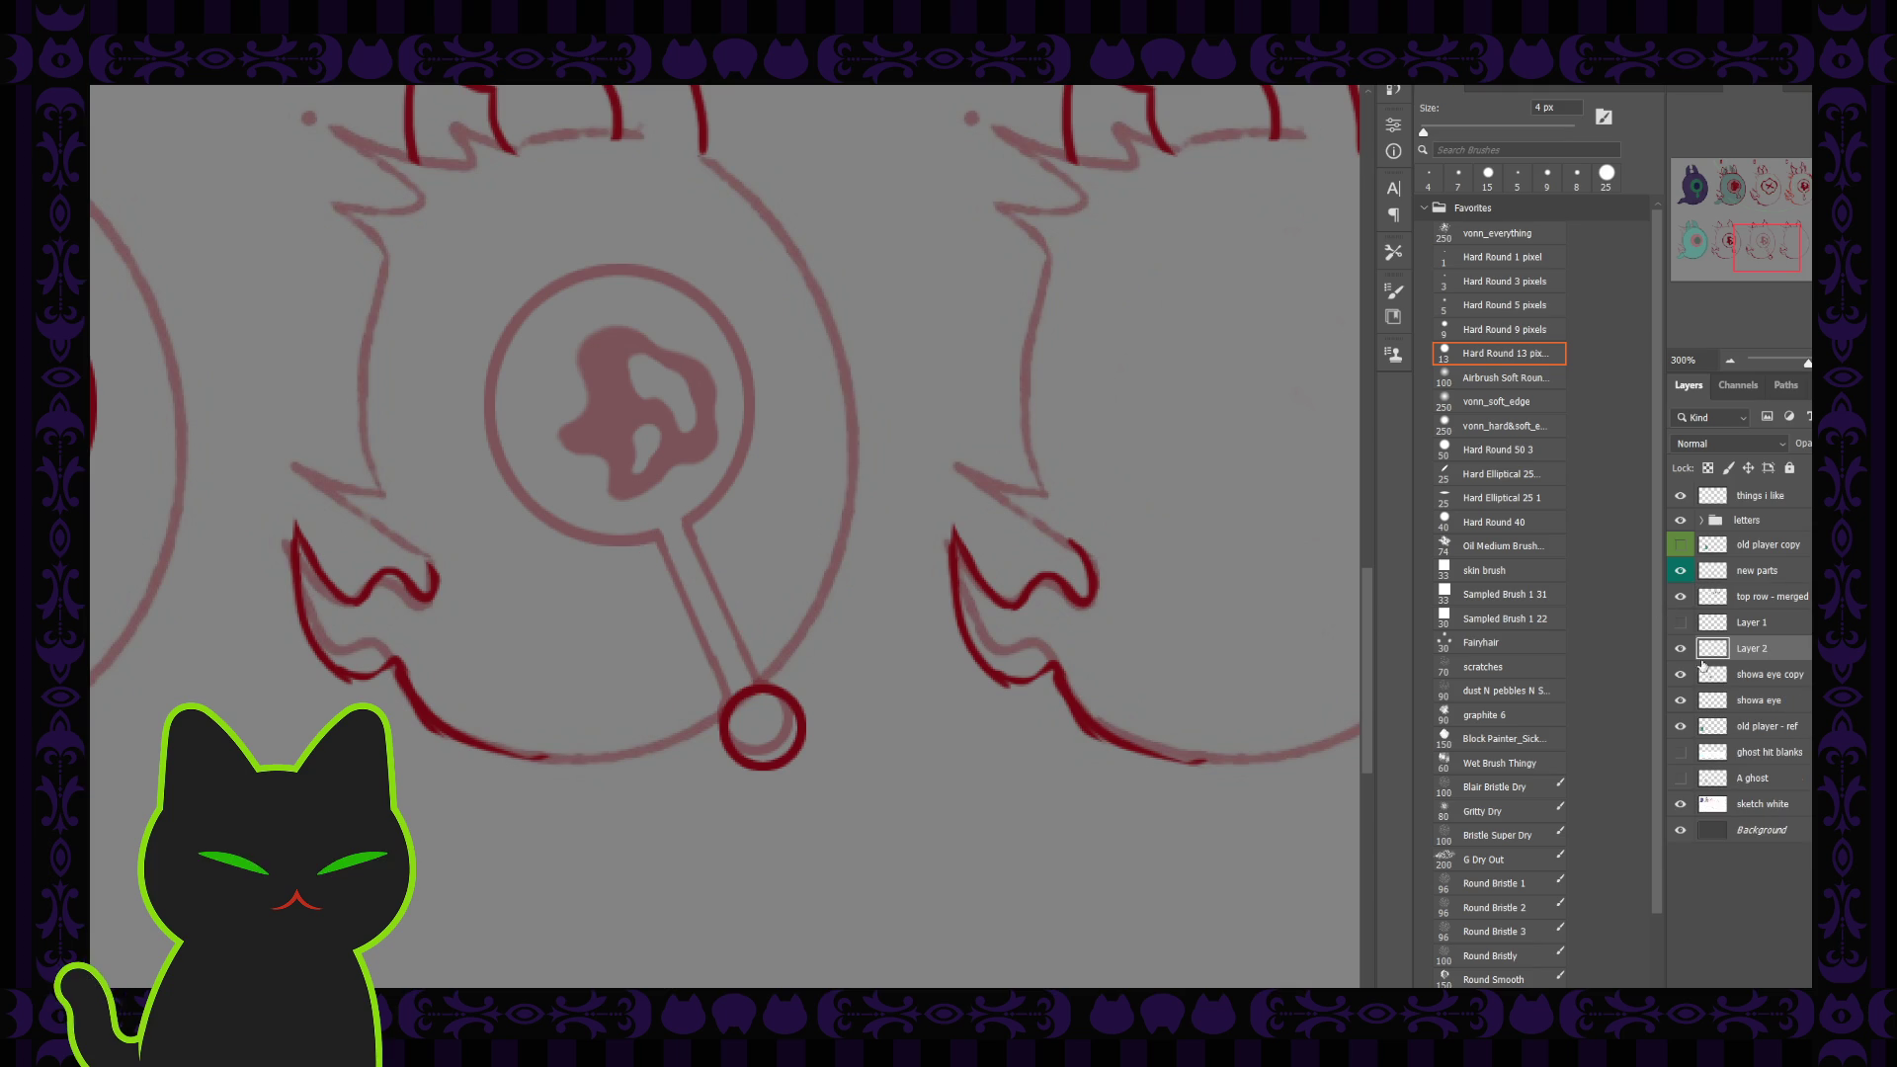
Step: Check the ring's layer and enlarge the small red ring at the stalk's end
click(1688, 649)
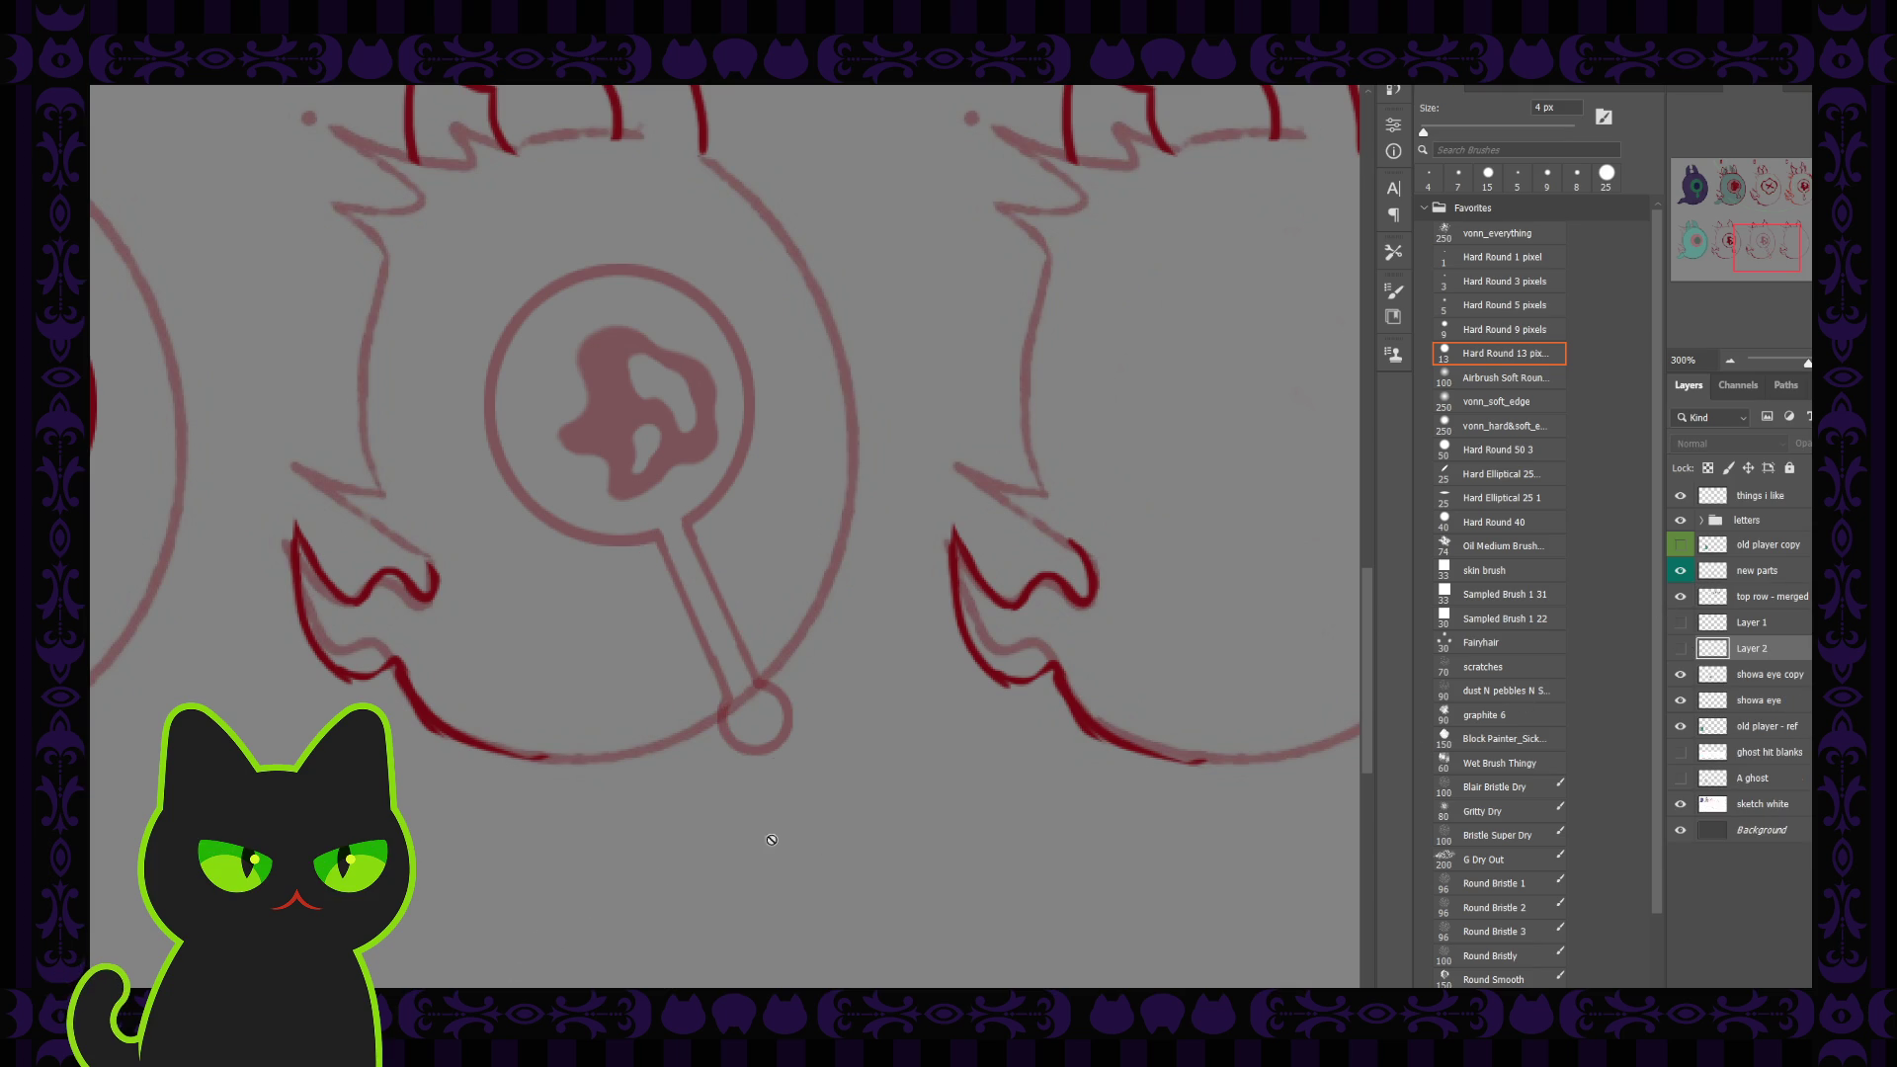
click(1680, 649)
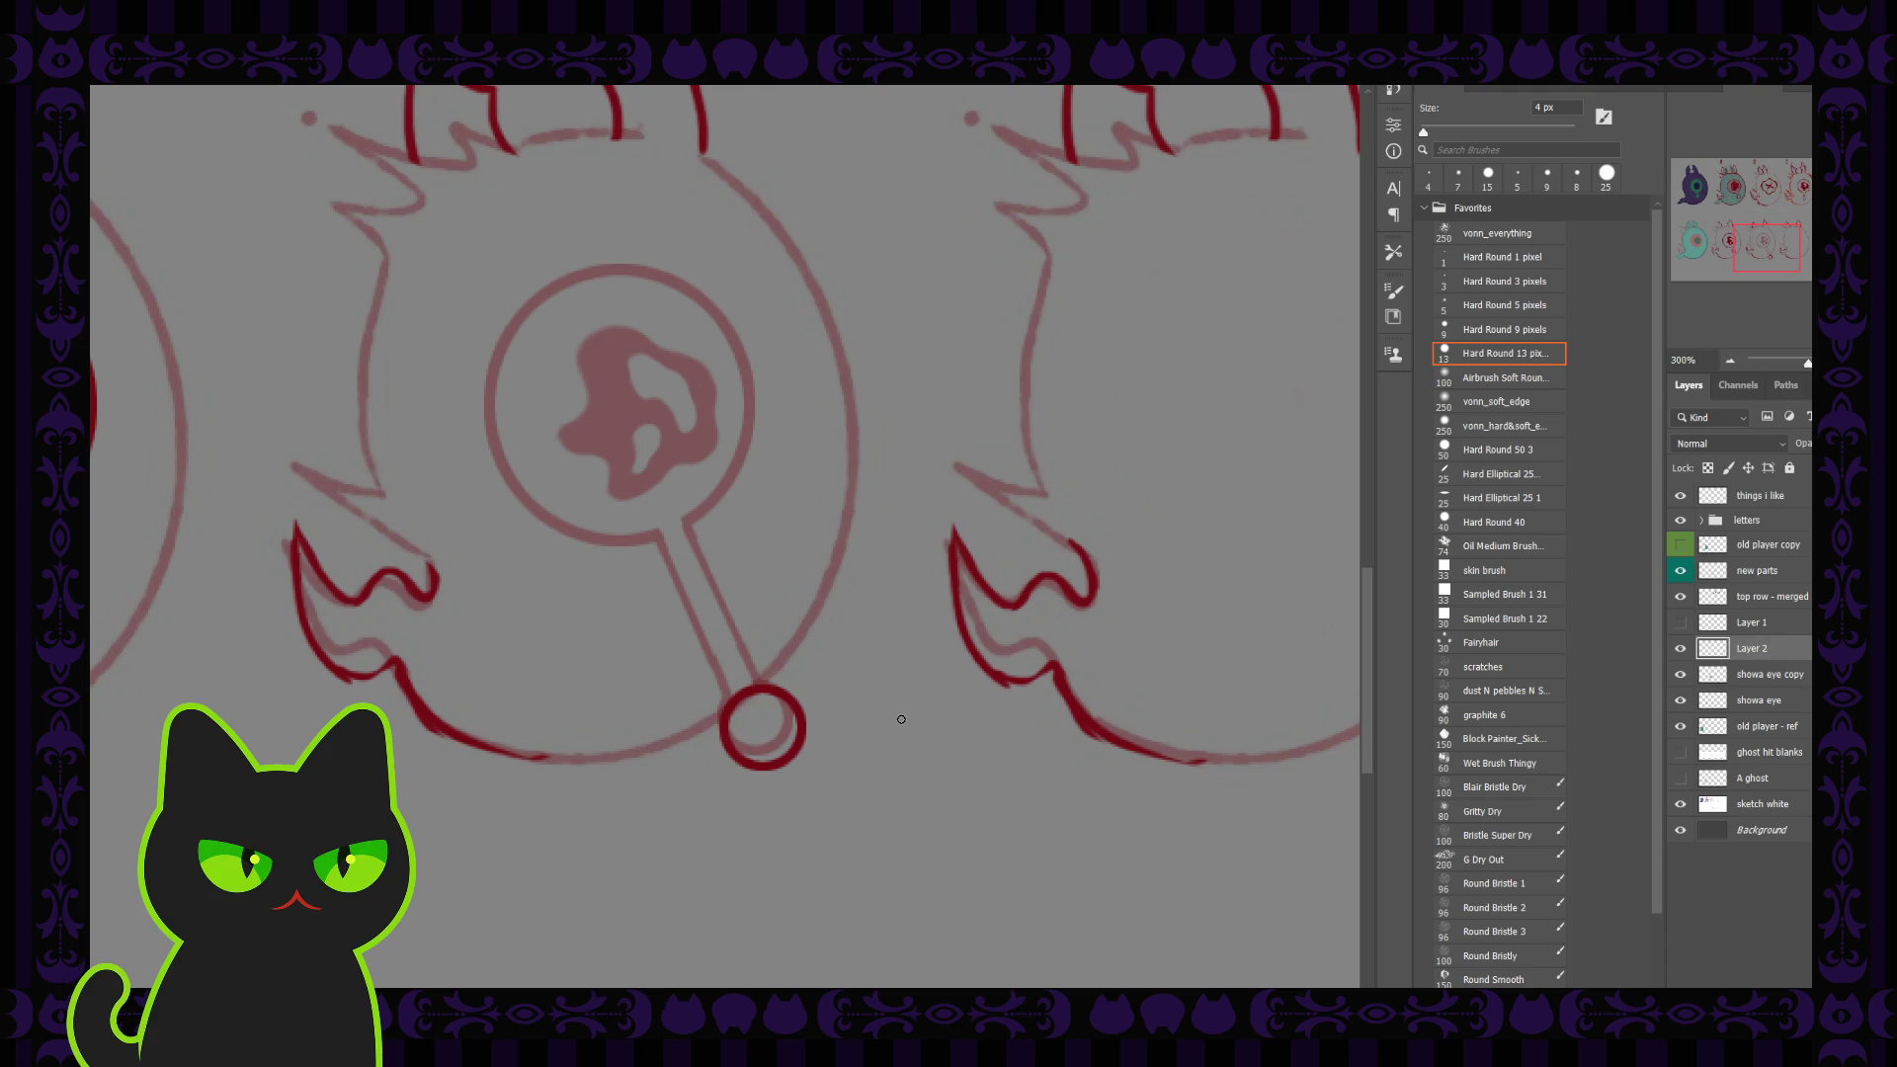
key(ctrl+t)
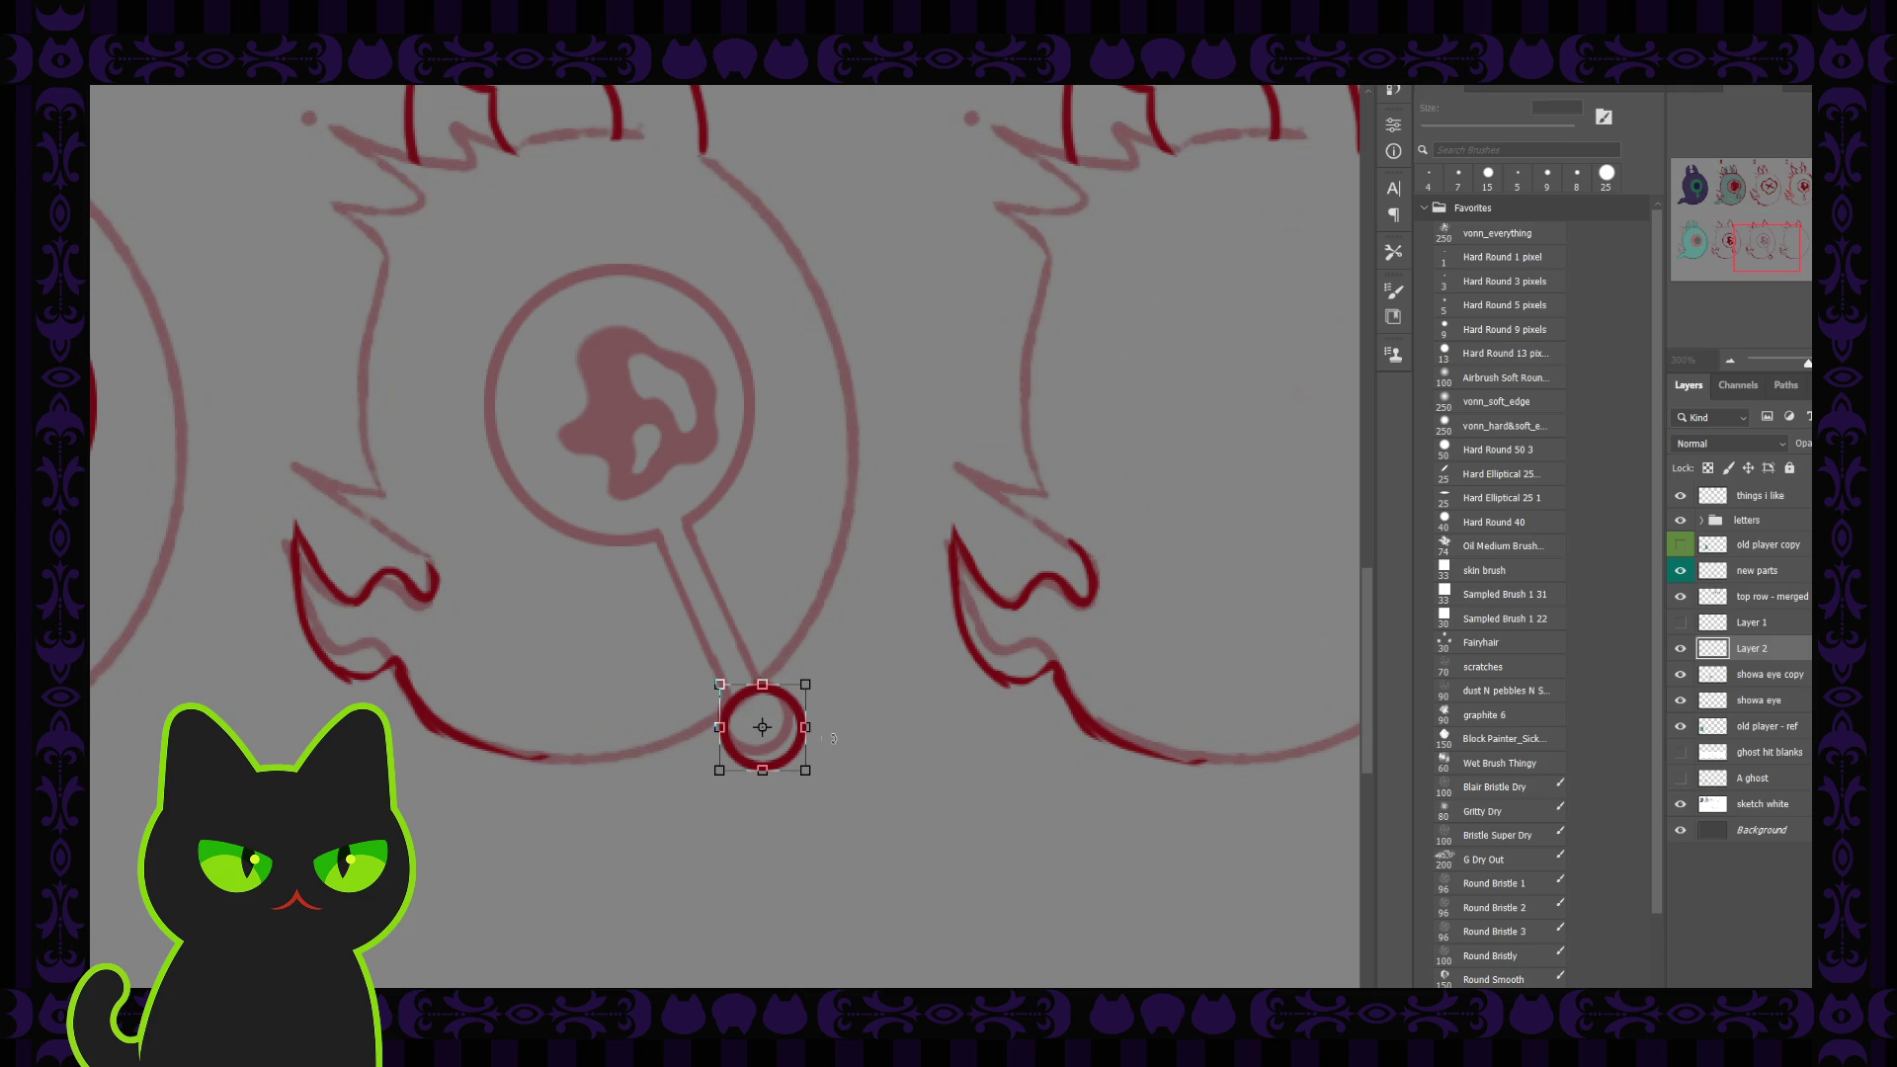
drag(805, 770, 833, 789)
key(Return)
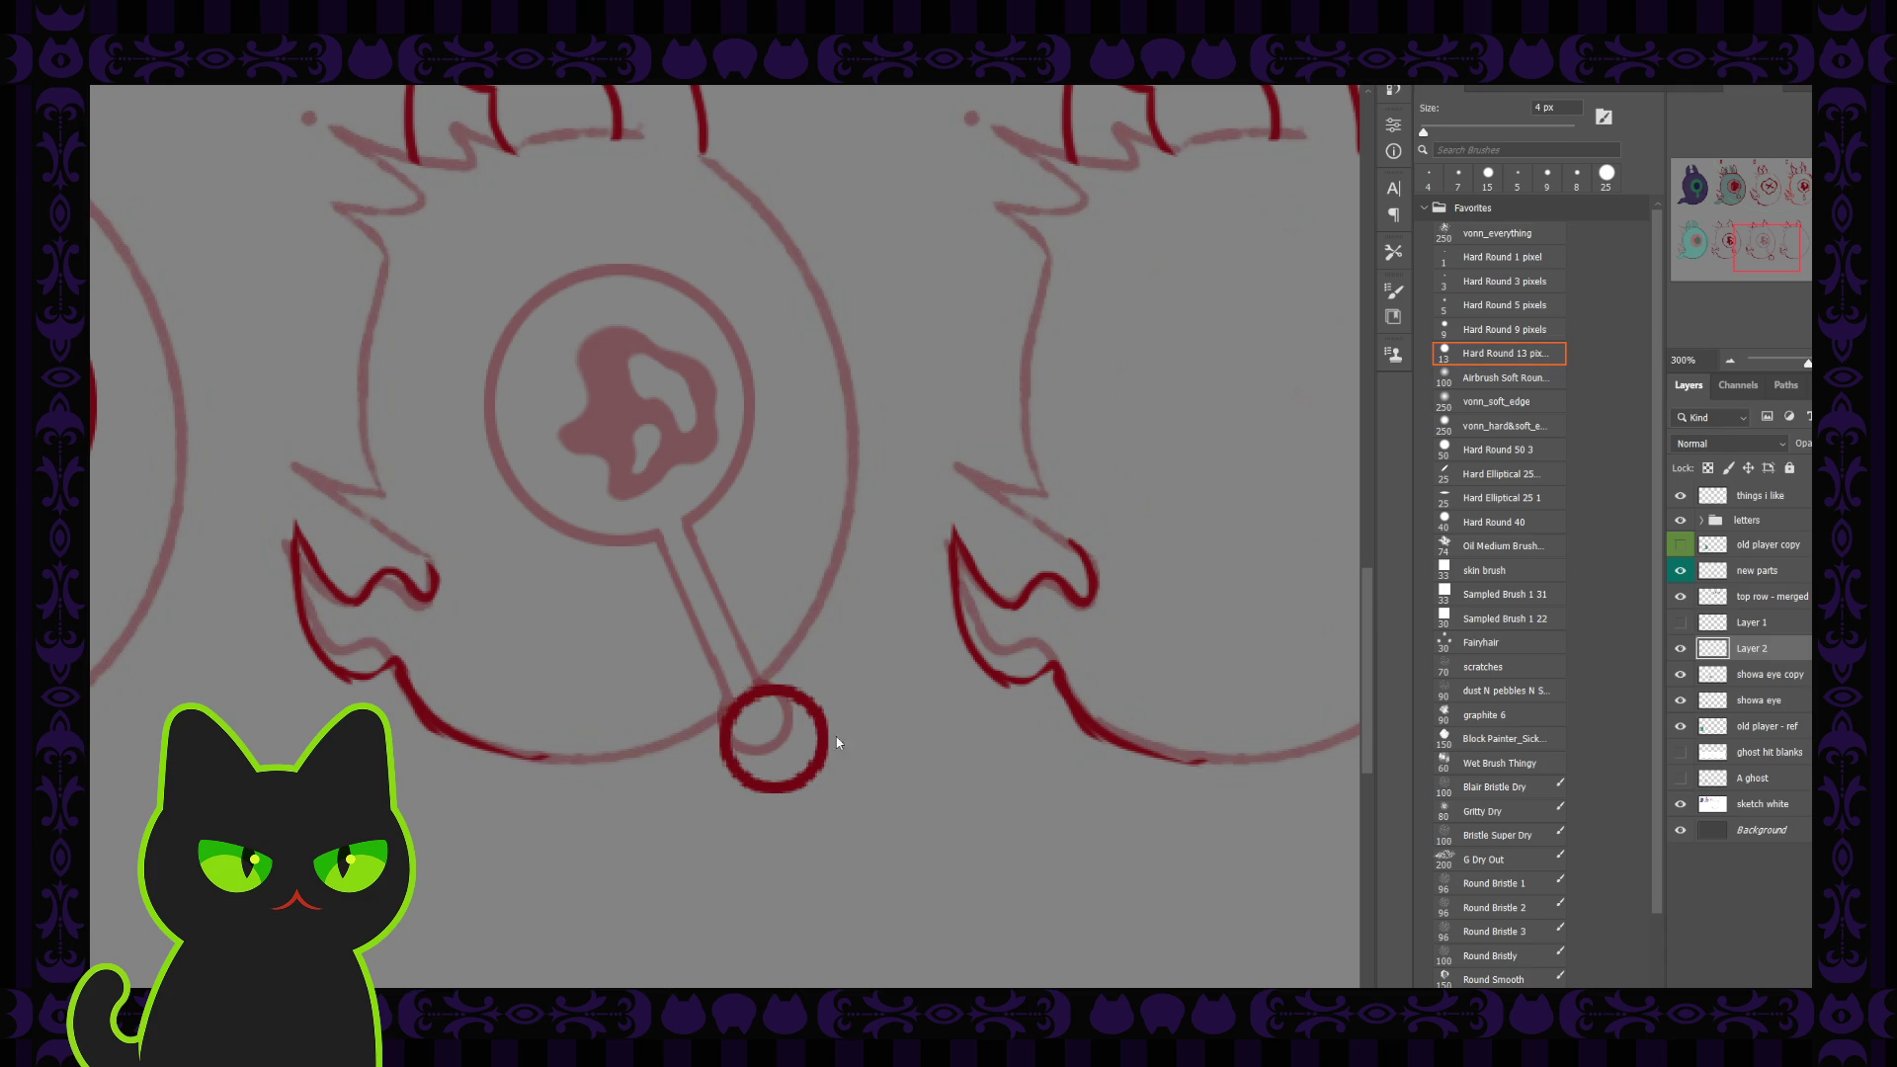
Step: Shift the ring up-left onto the stalk end and switch to a 4 px hard round brush
key(v)
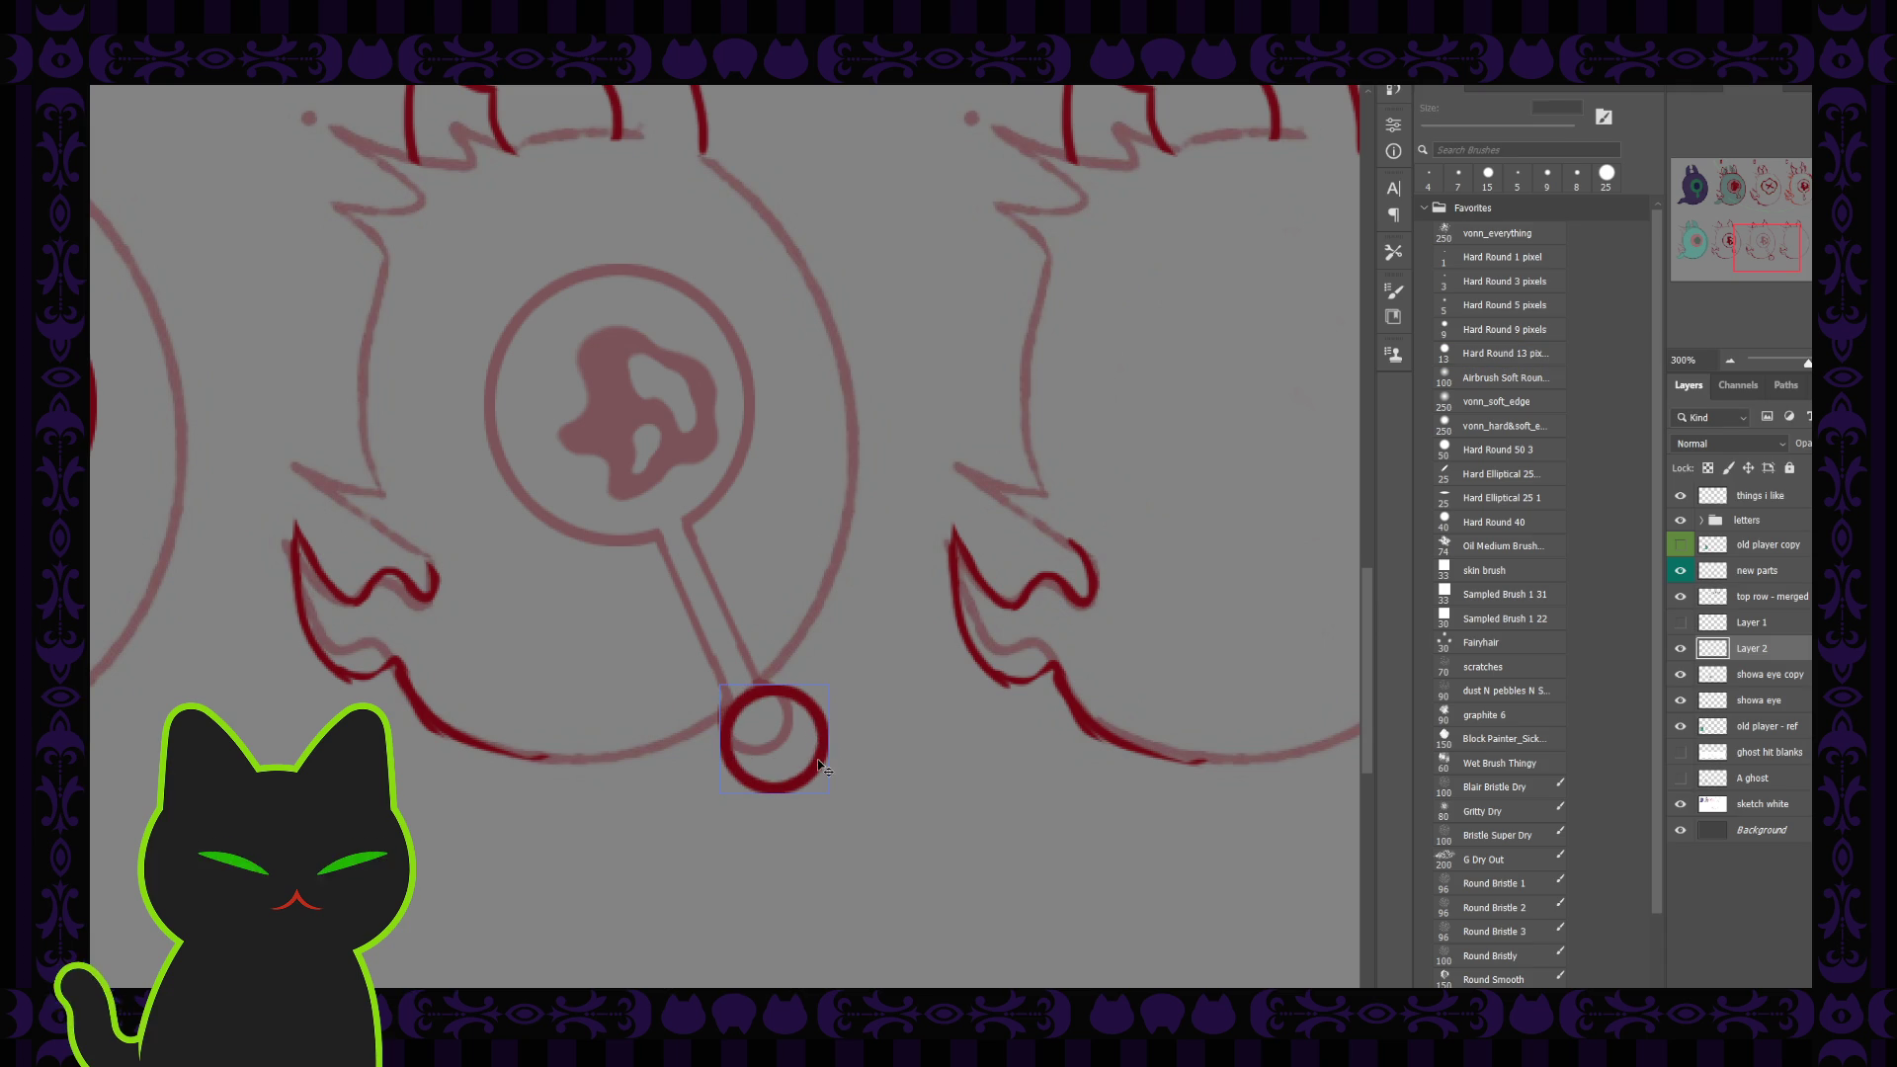
drag(821, 765, 805, 748)
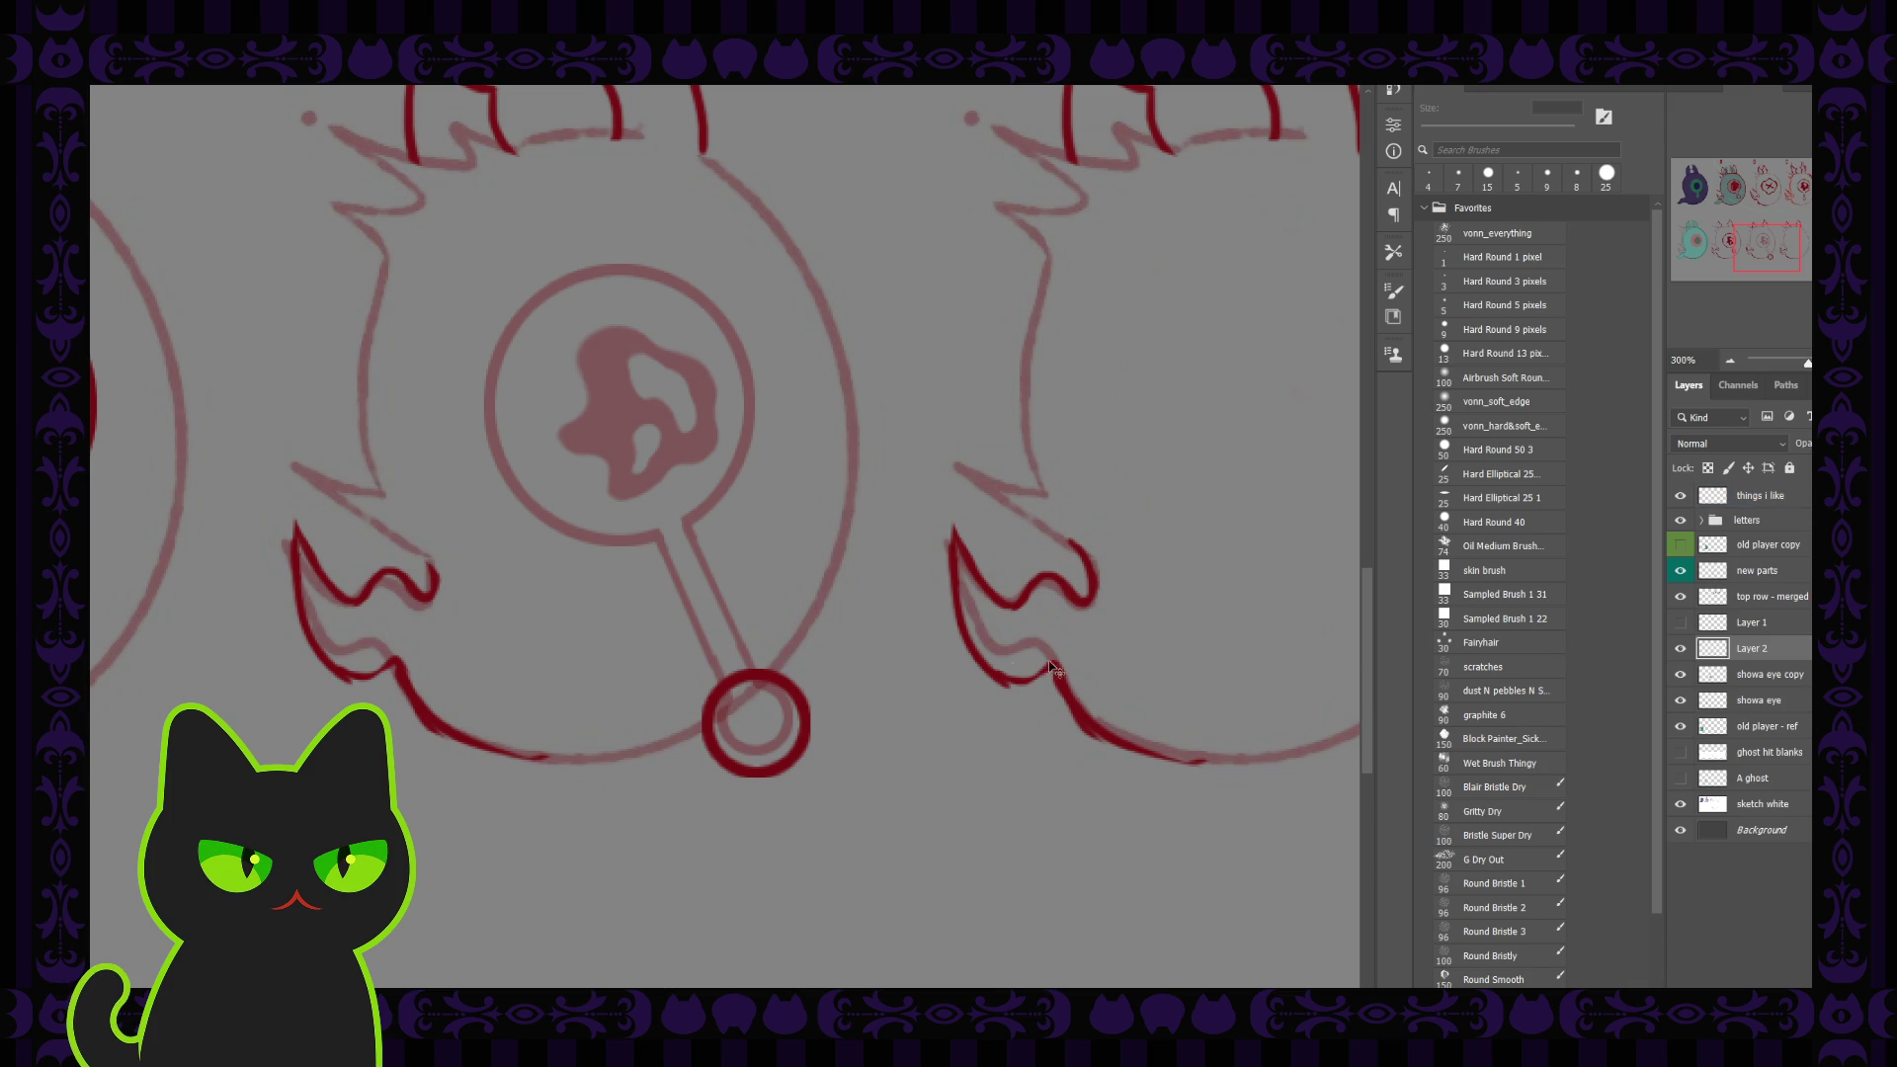
key(b)
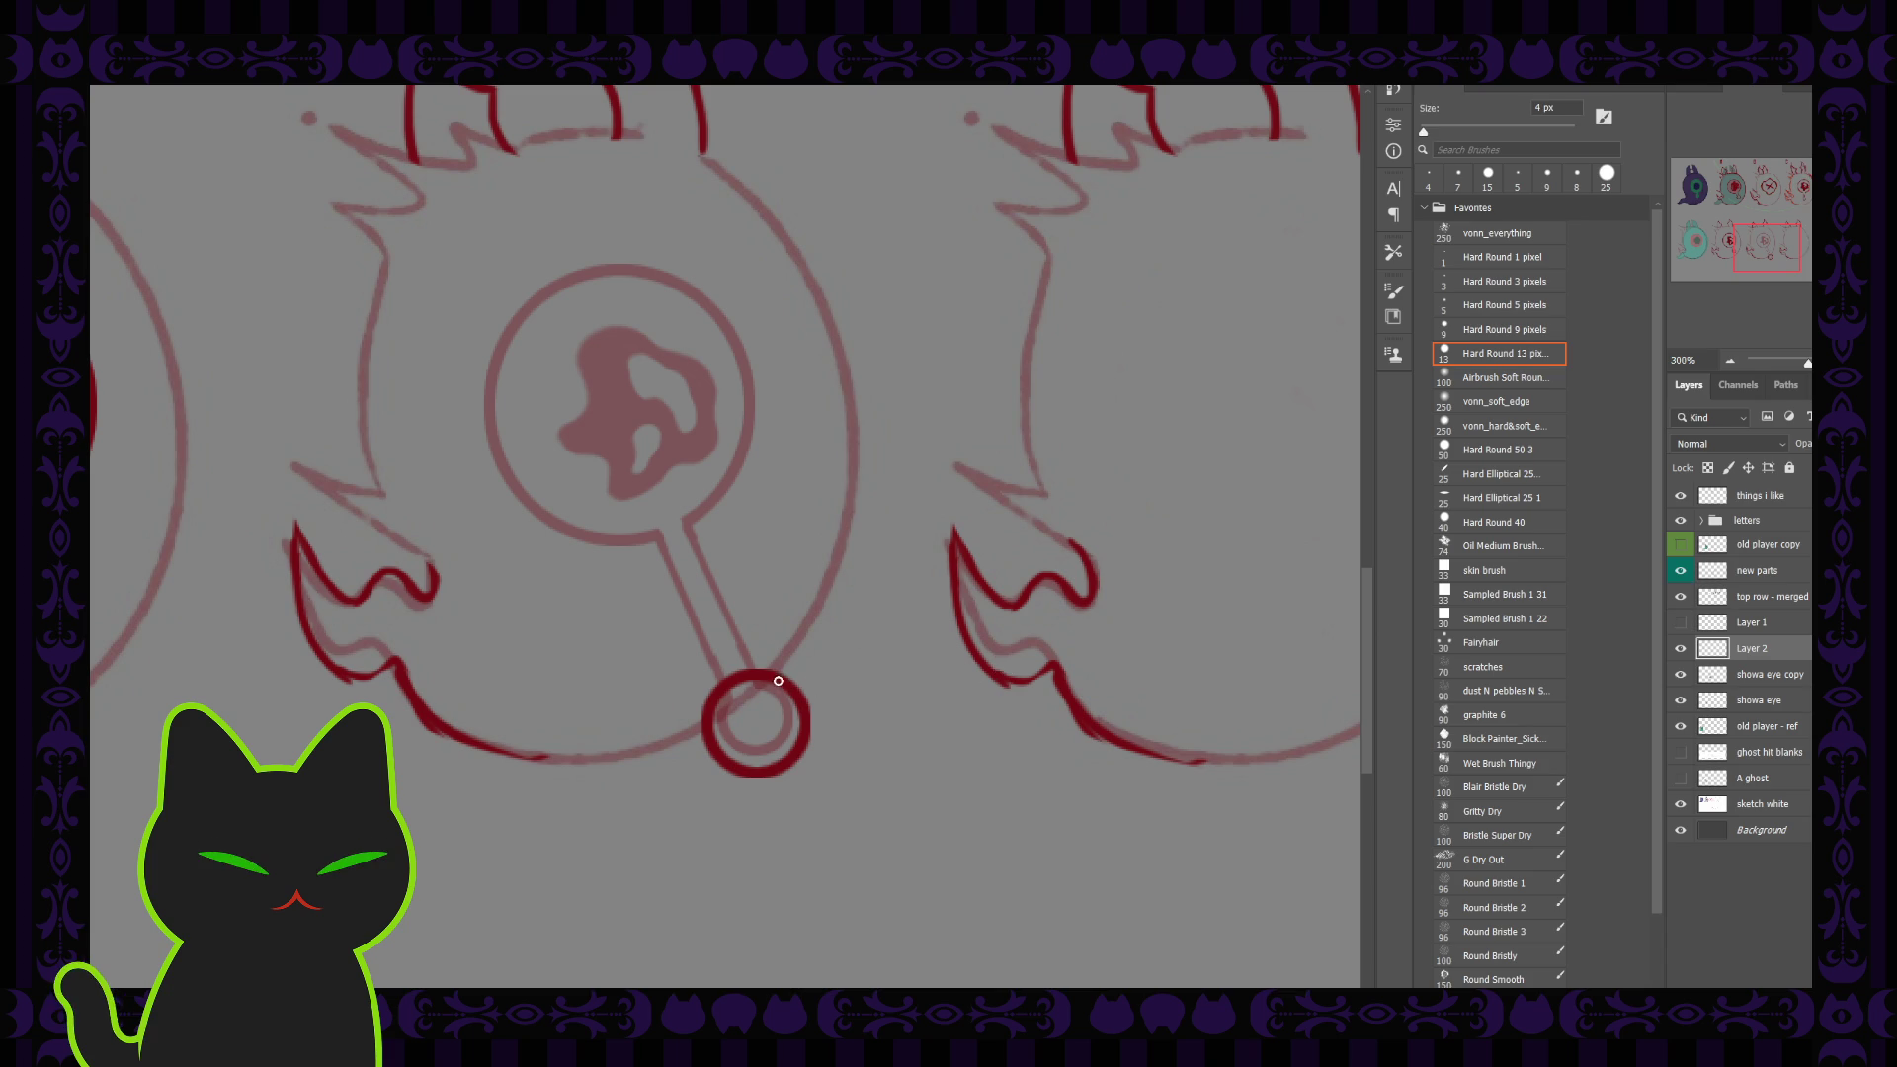
Step: Try zigzag spikes beside and left of the small circle, redrawing the lower stroke
mouse_move(810, 709)
mouse_down()
mouse_move(842, 673)
mouse_move(822, 745)
mouse_move(826, 685)
mouse_move(848, 726)
mouse_up()
key(ctrl+z)
key(ctrl+z)
key(ctrl+z)
mouse_move(663, 741)
mouse_down()
mouse_move(729, 765)
mouse_move(732, 793)
mouse_up()
key(ctrl+z)
key(ctrl+z)
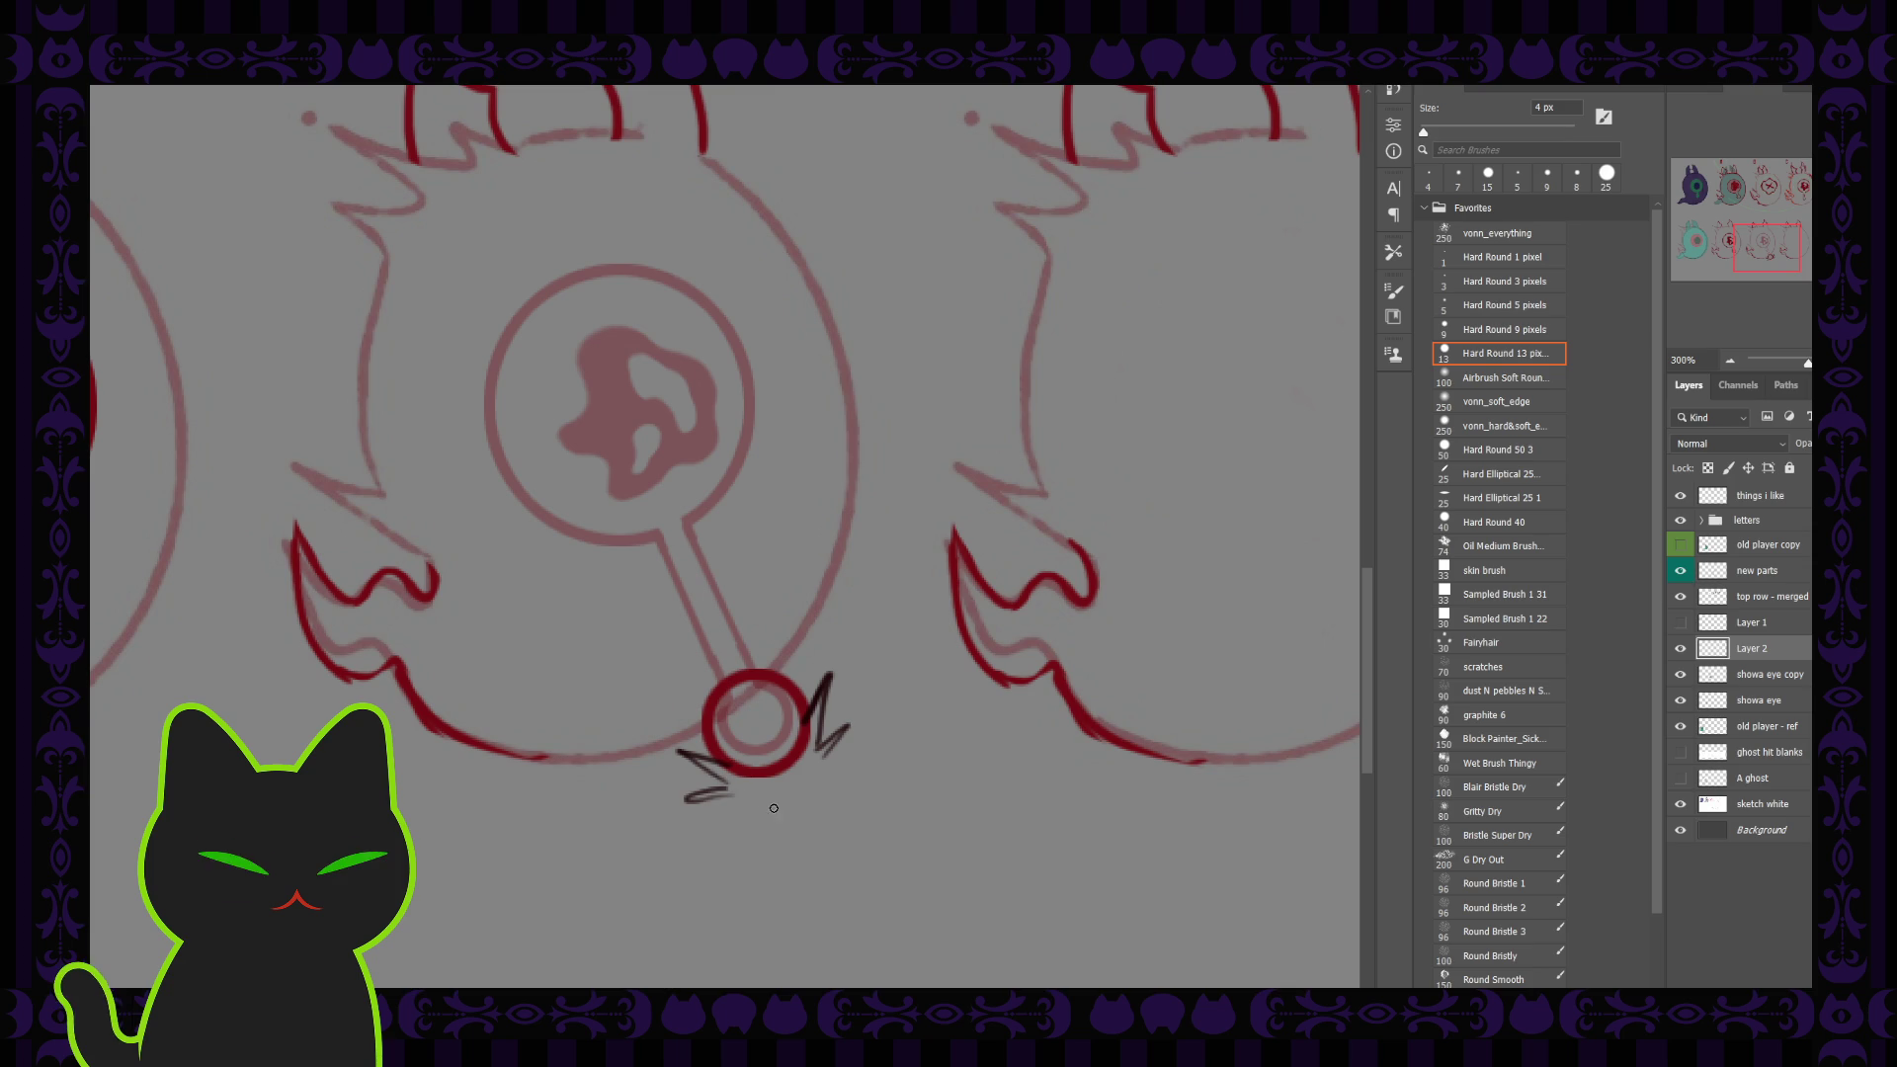
key(ctrl+z)
mouse_move(730, 784)
mouse_down()
mouse_move(692, 793)
mouse_move(738, 809)
mouse_up()
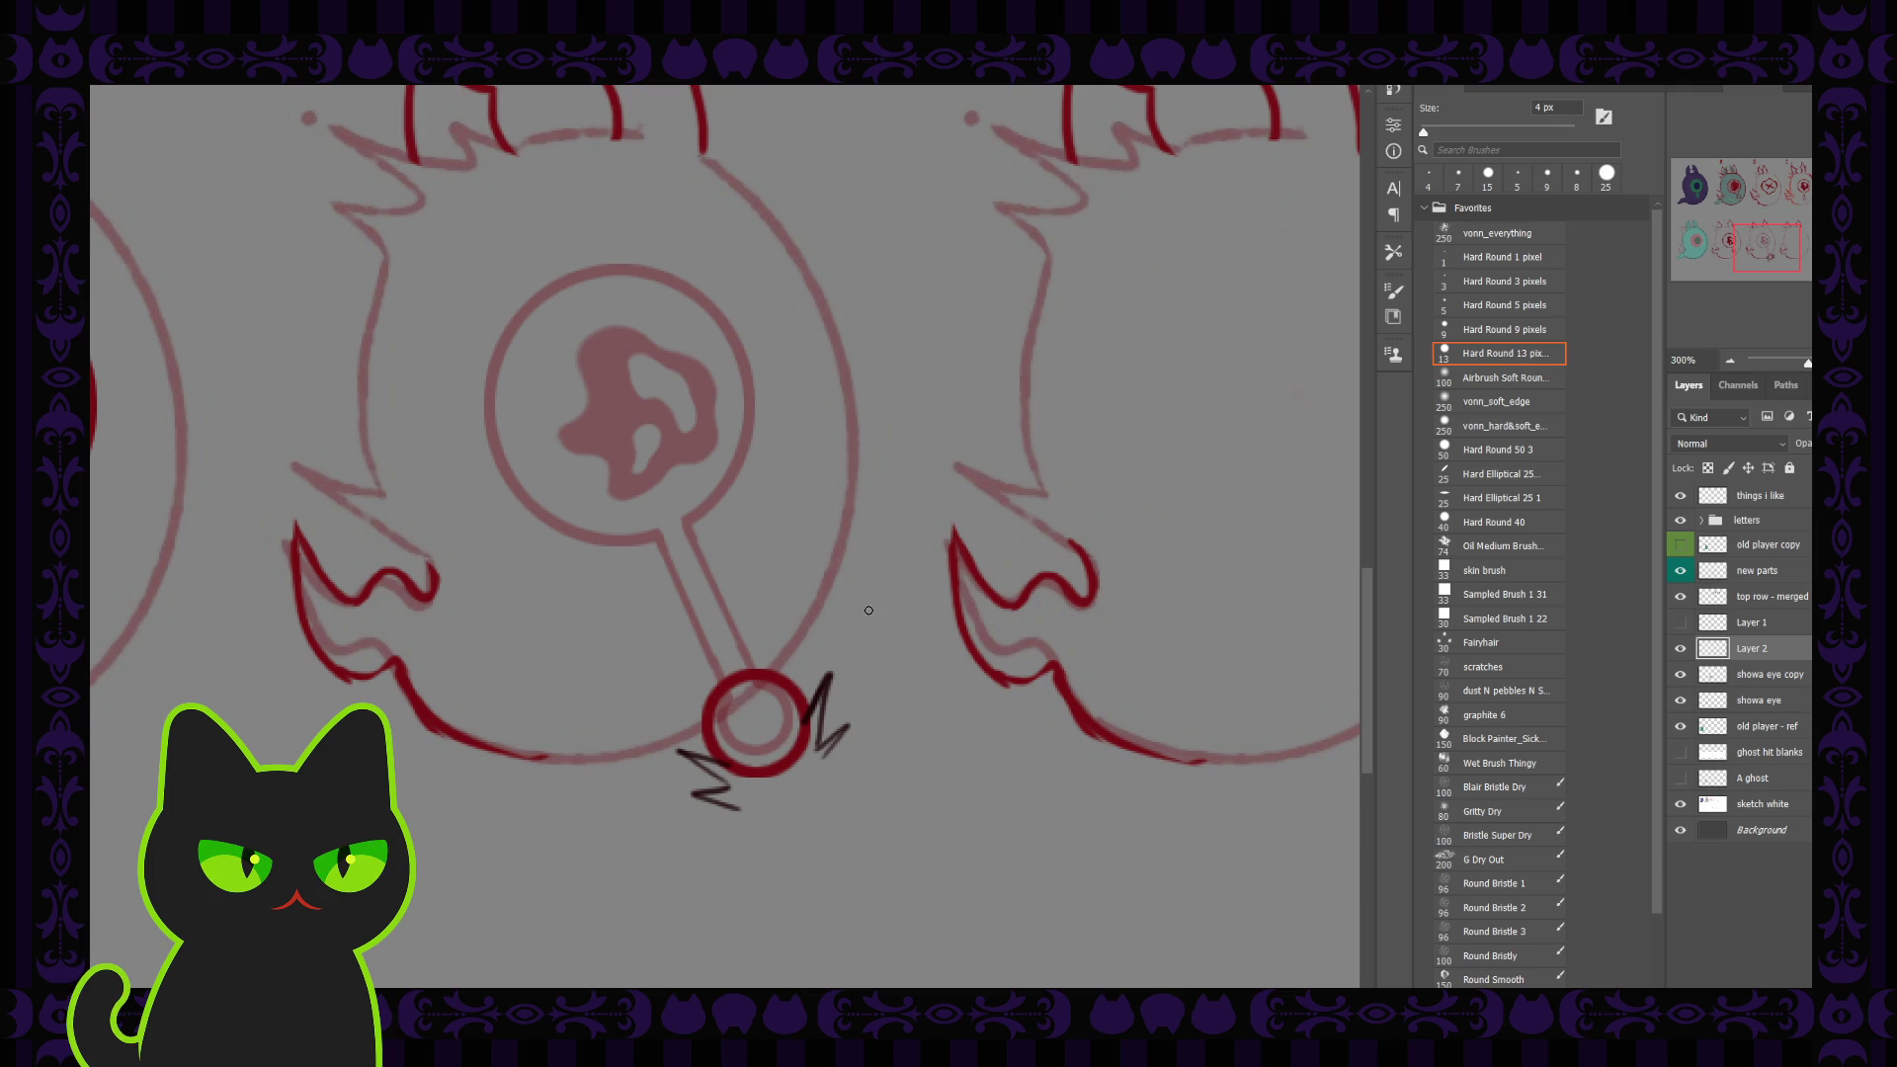
Step: Redo the spikes with the 4 px brush, ending with a thin hooked spike rising from the circle
key(v)
key(ctrl+z)
key(ctrl+z)
key(ctrl+z)
key(b)
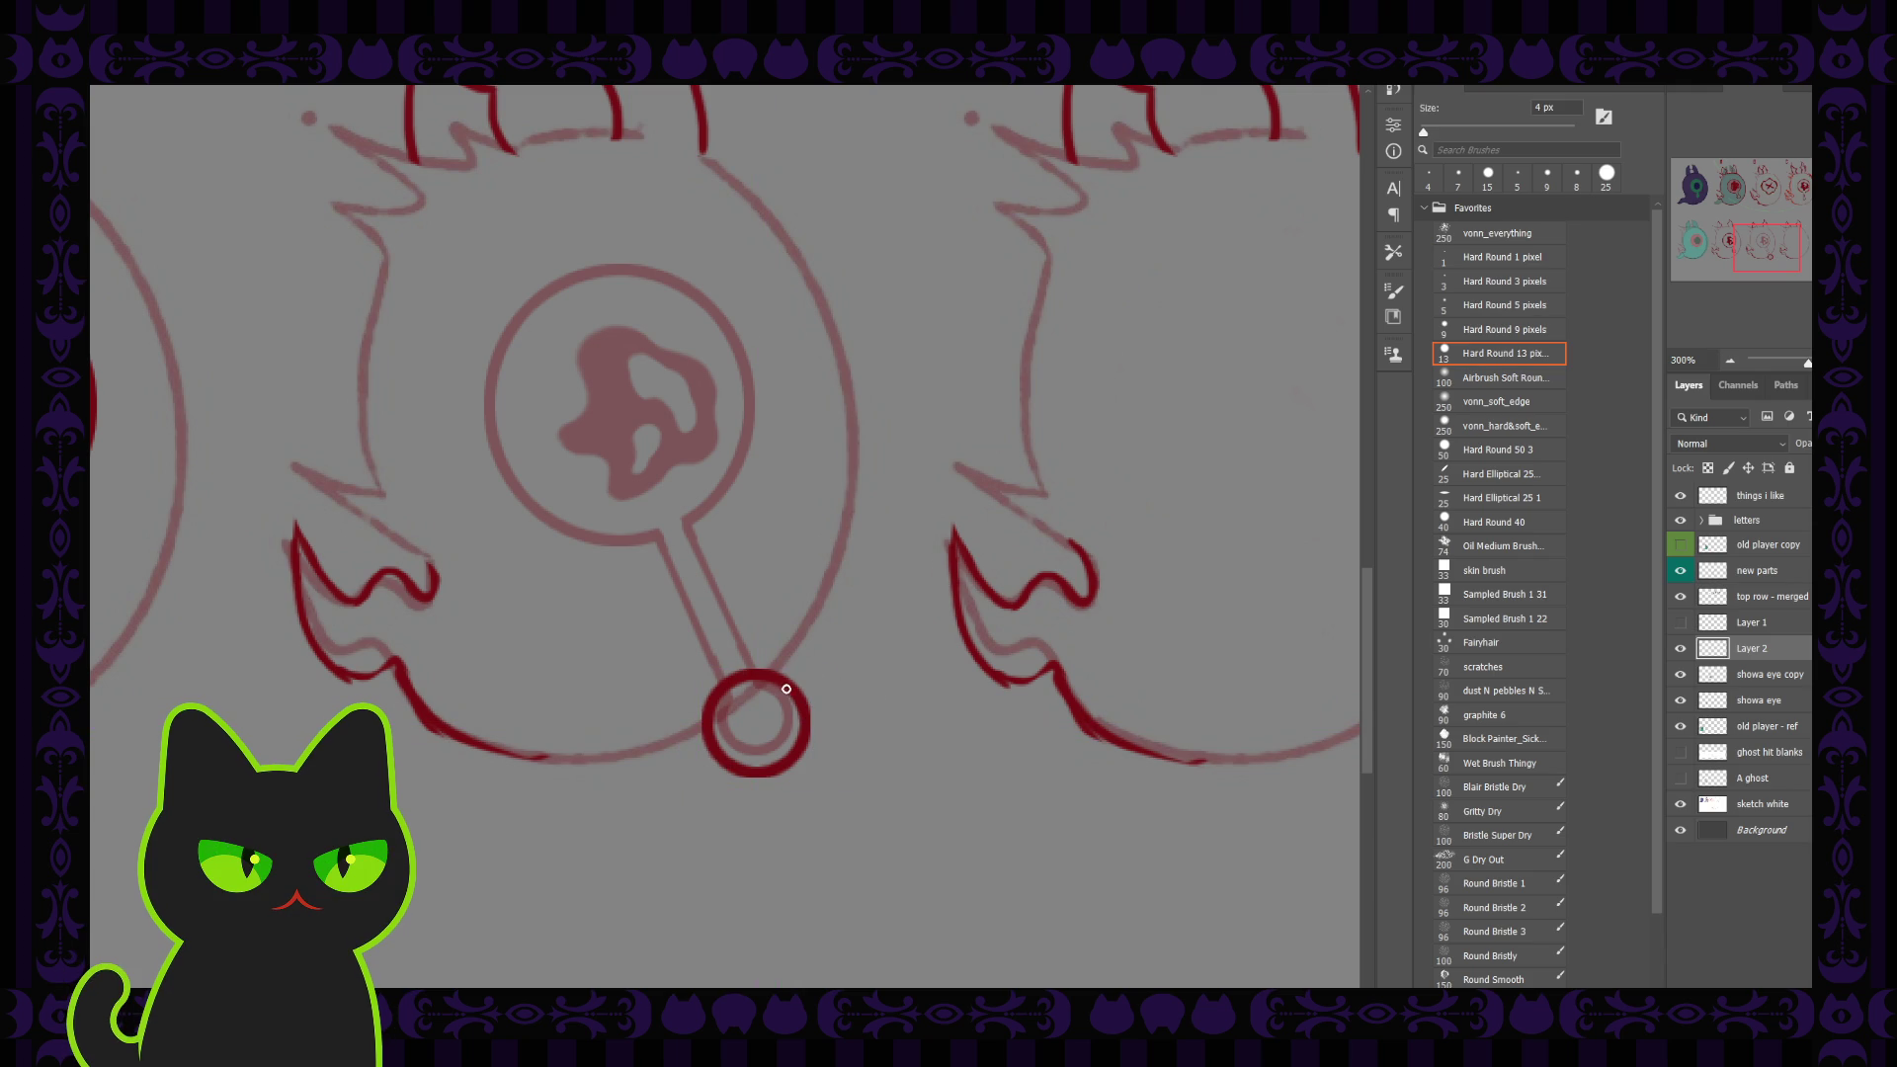
drag(796, 692, 813, 745)
key(ctrl+z)
mouse_move(796, 694)
mouse_down()
mouse_move(813, 736)
mouse_move(727, 748)
mouse_move(733, 782)
mouse_up()
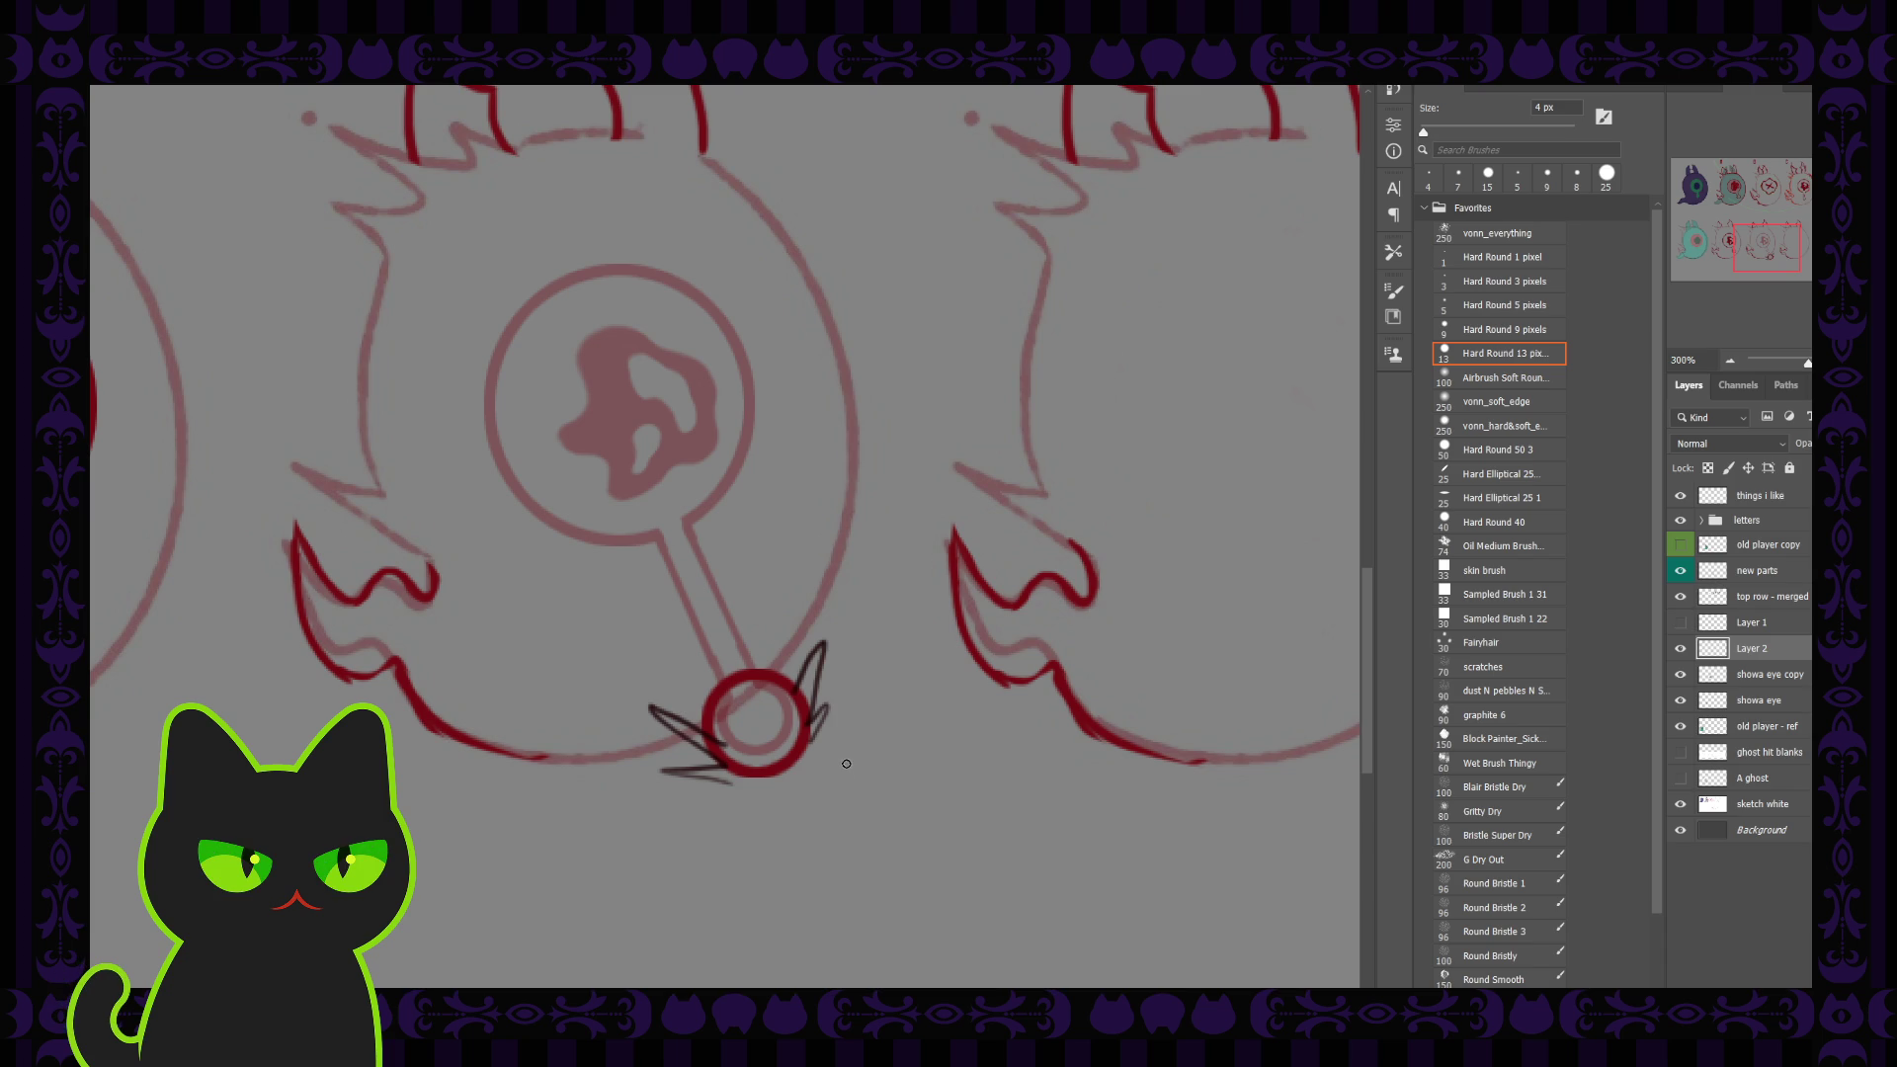
scroll(1043, 597, down, 1)
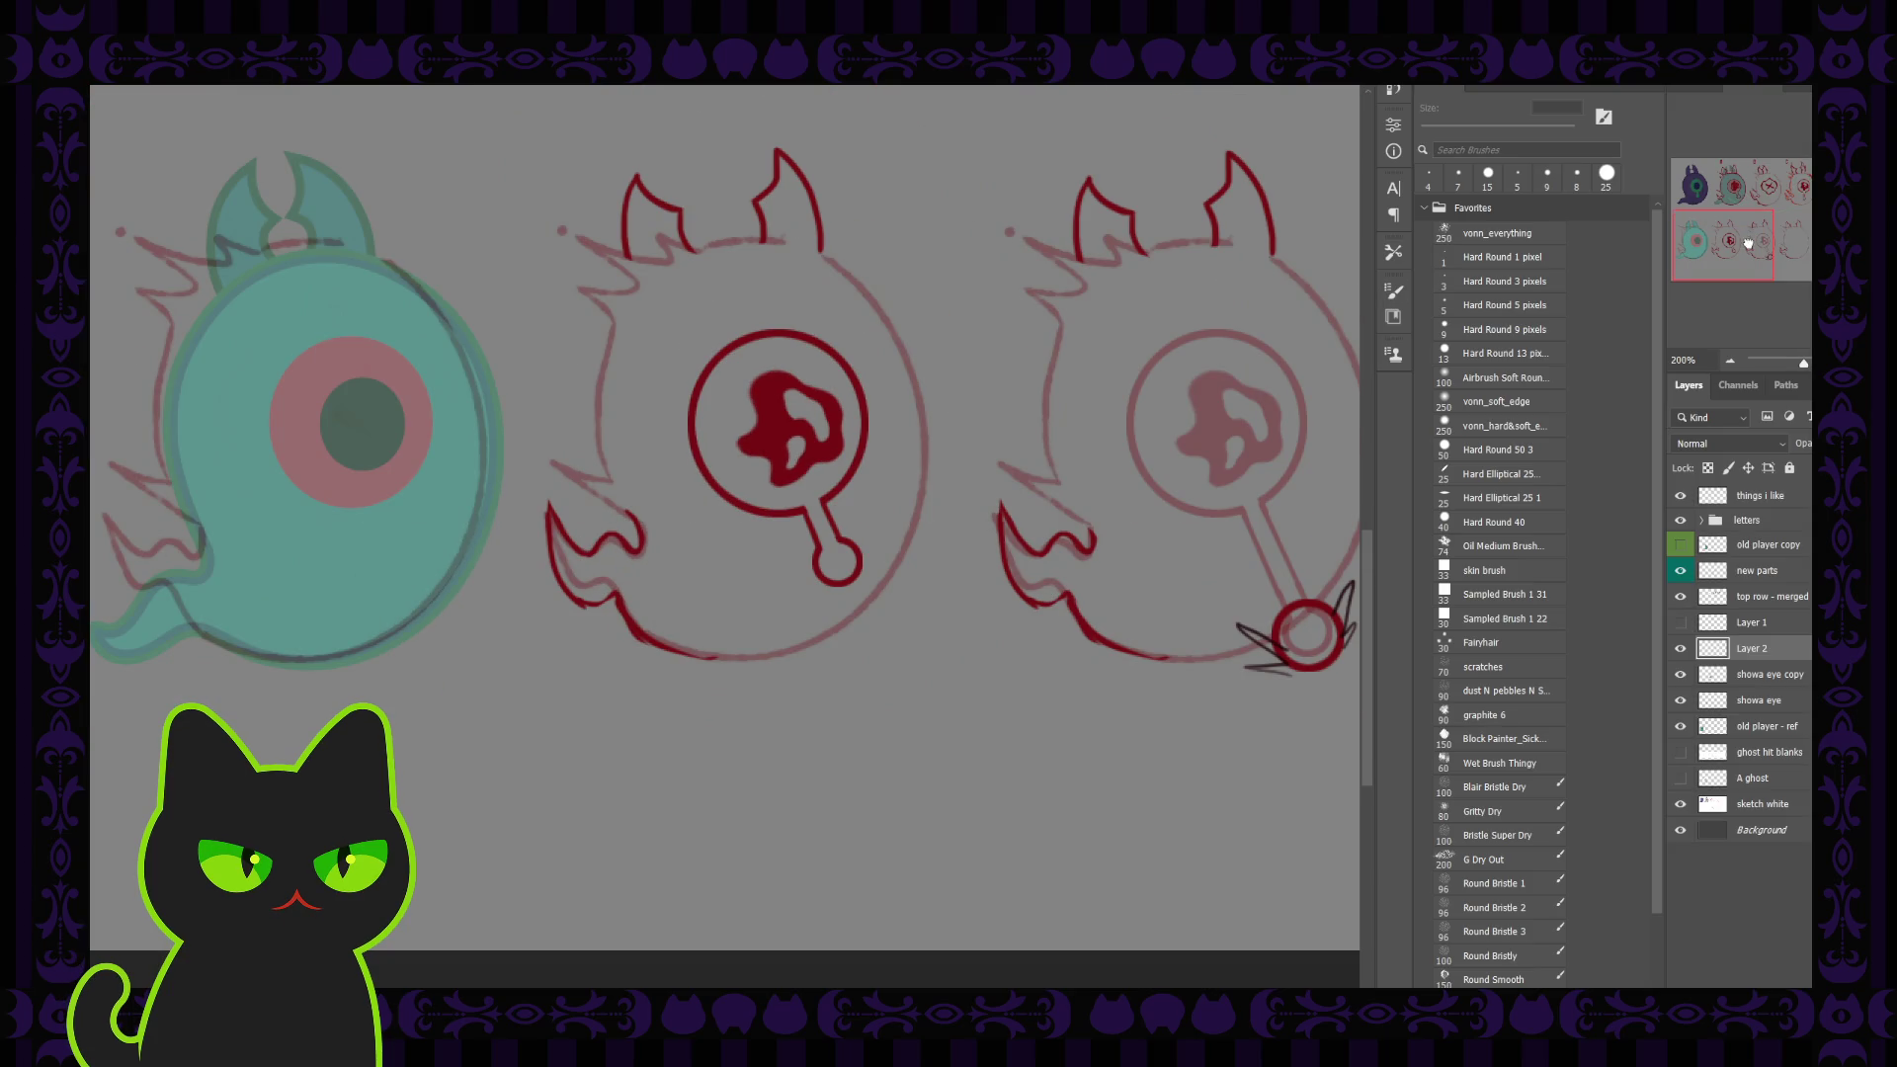
drag(1748, 243, 1757, 238)
scroll(988, 645, up, 1)
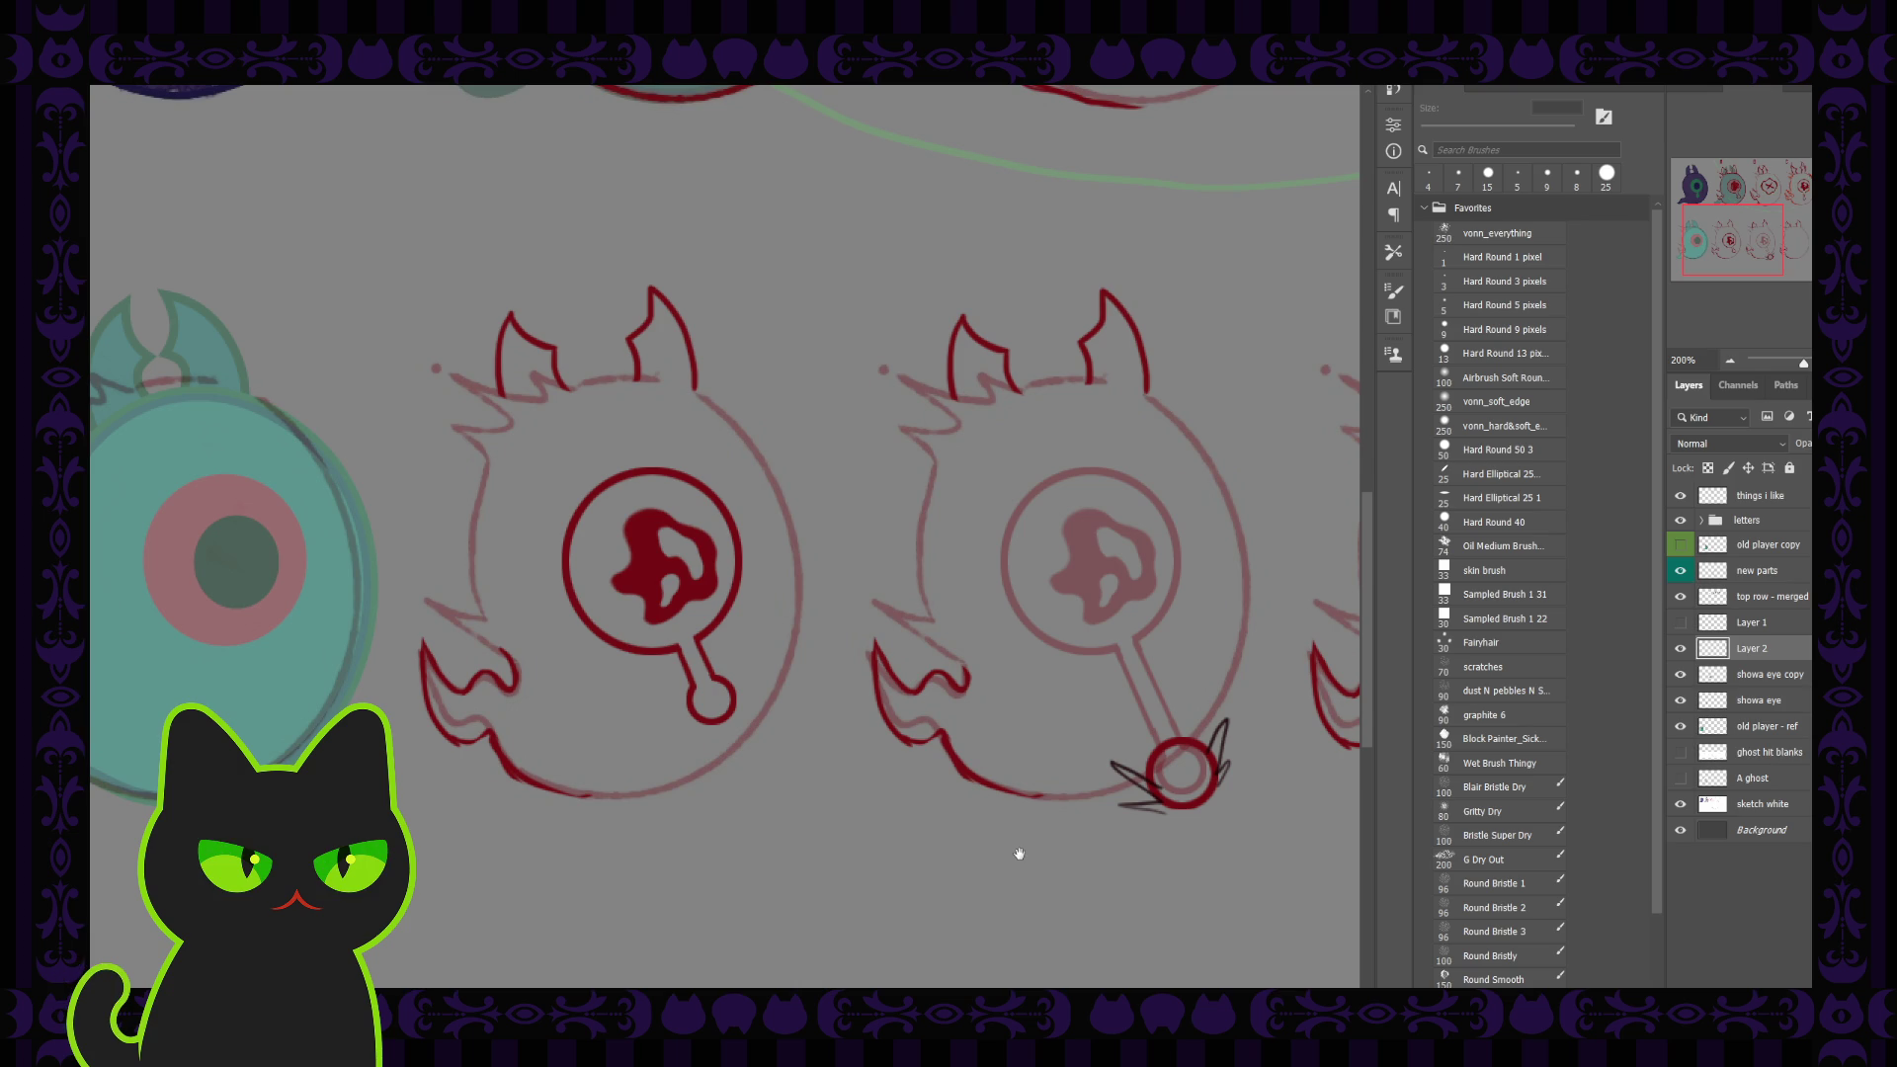
Step: Hide and delete Layer 2 holding the dark spiky strokes
drag(1054, 643, 665, 669)
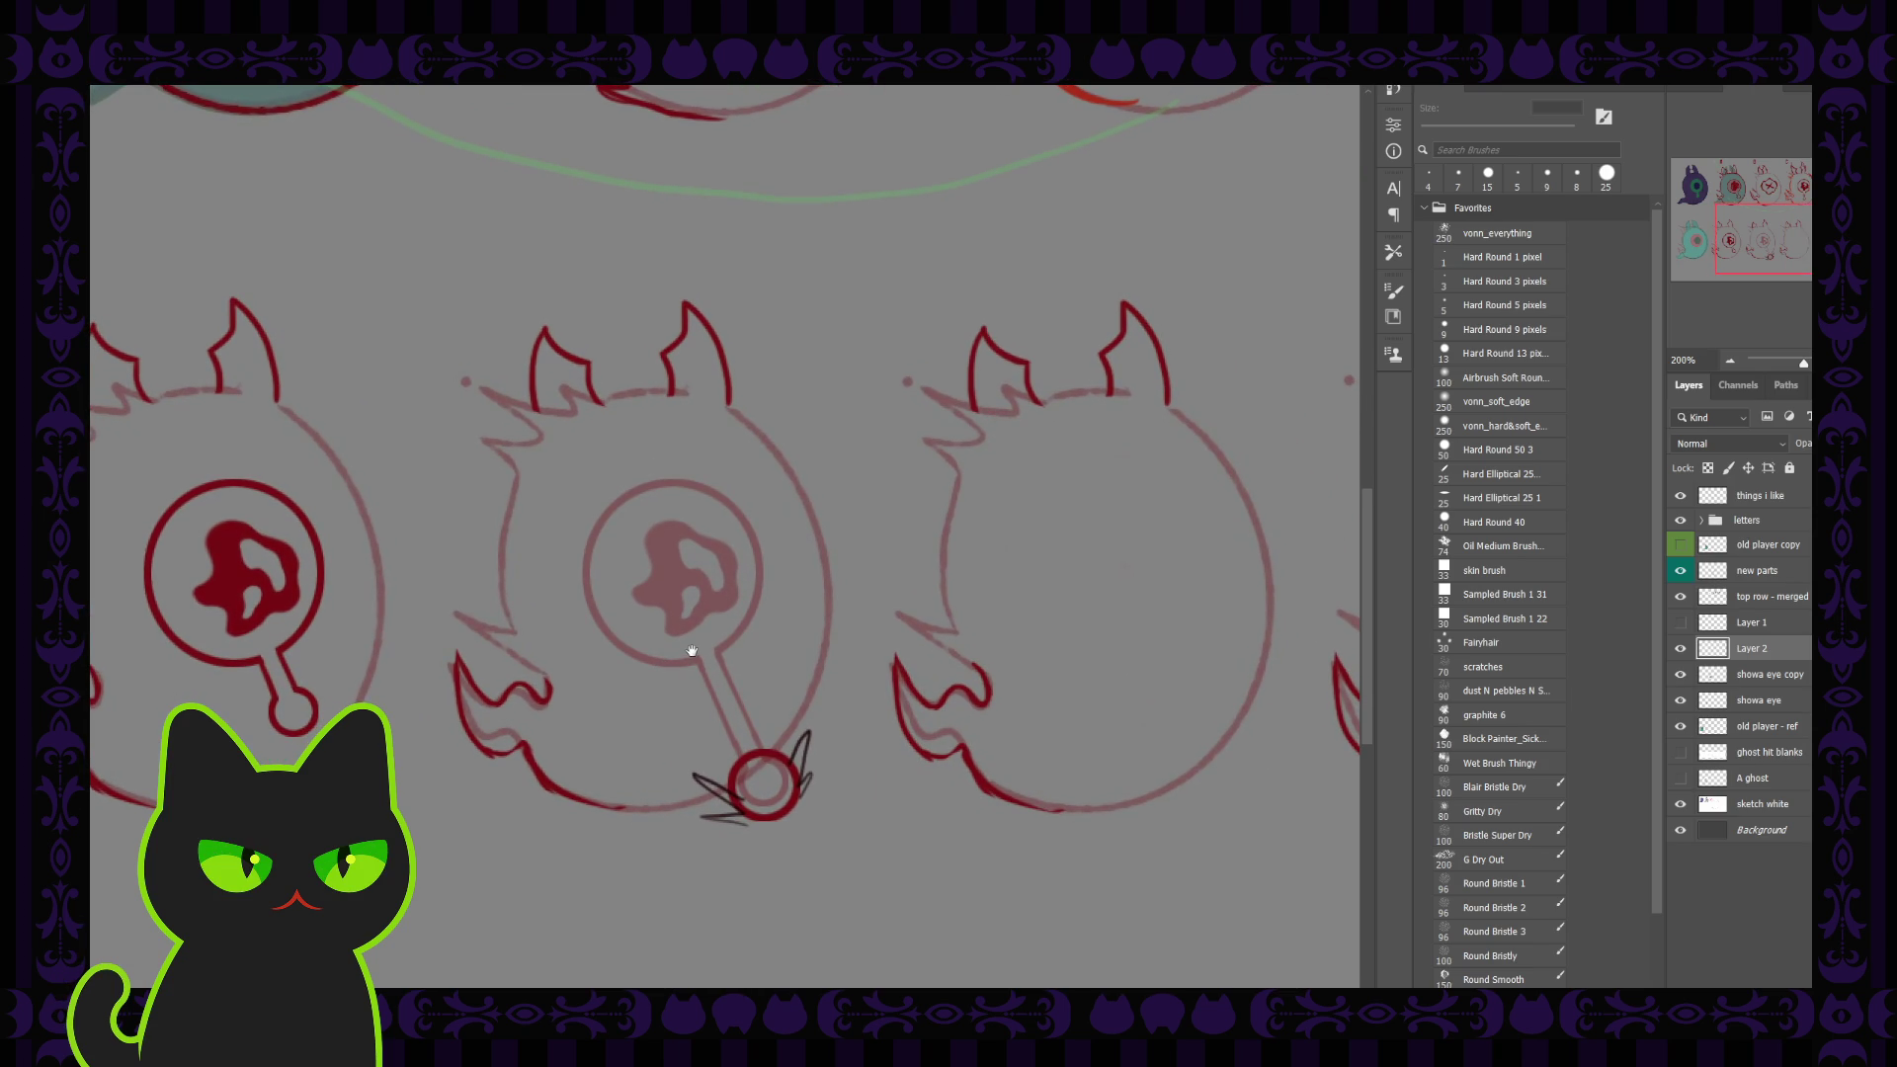
key(ctrl+minus)
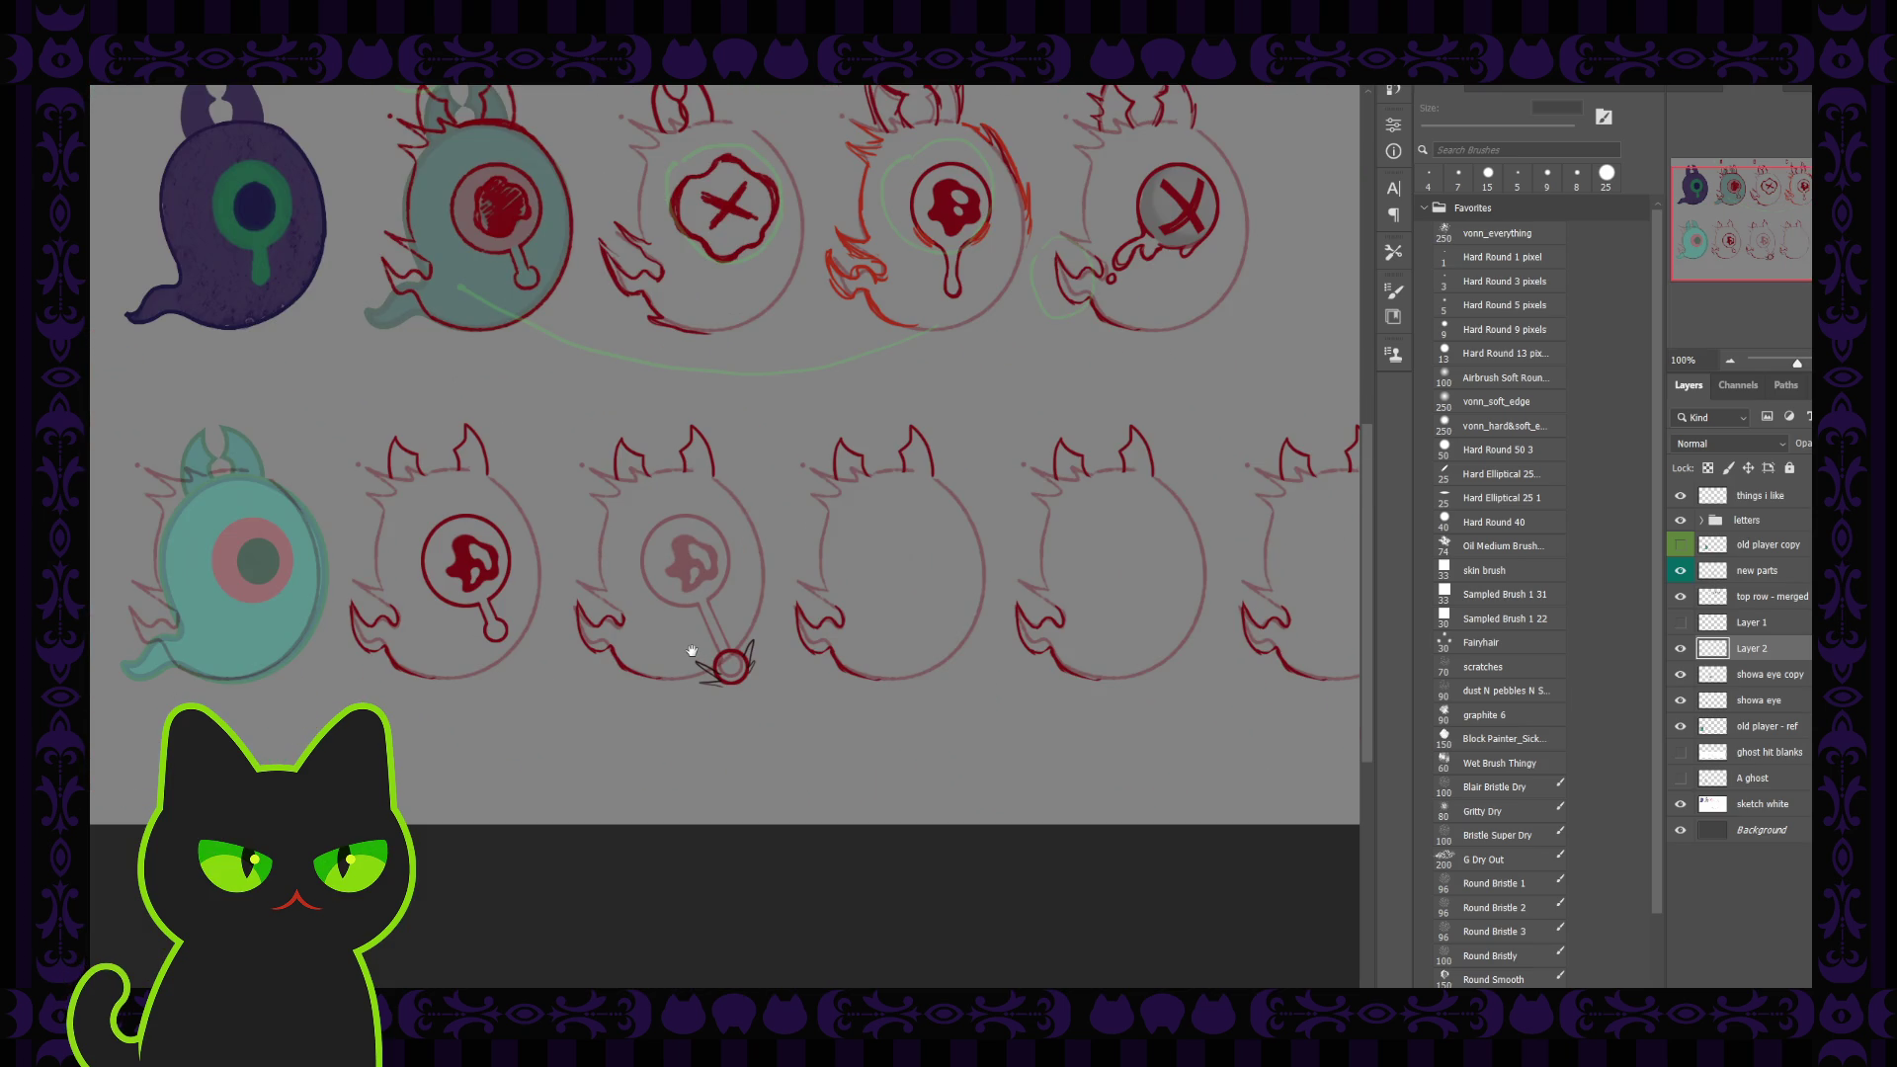
click(1679, 649)
key(Delete)
click(1682, 651)
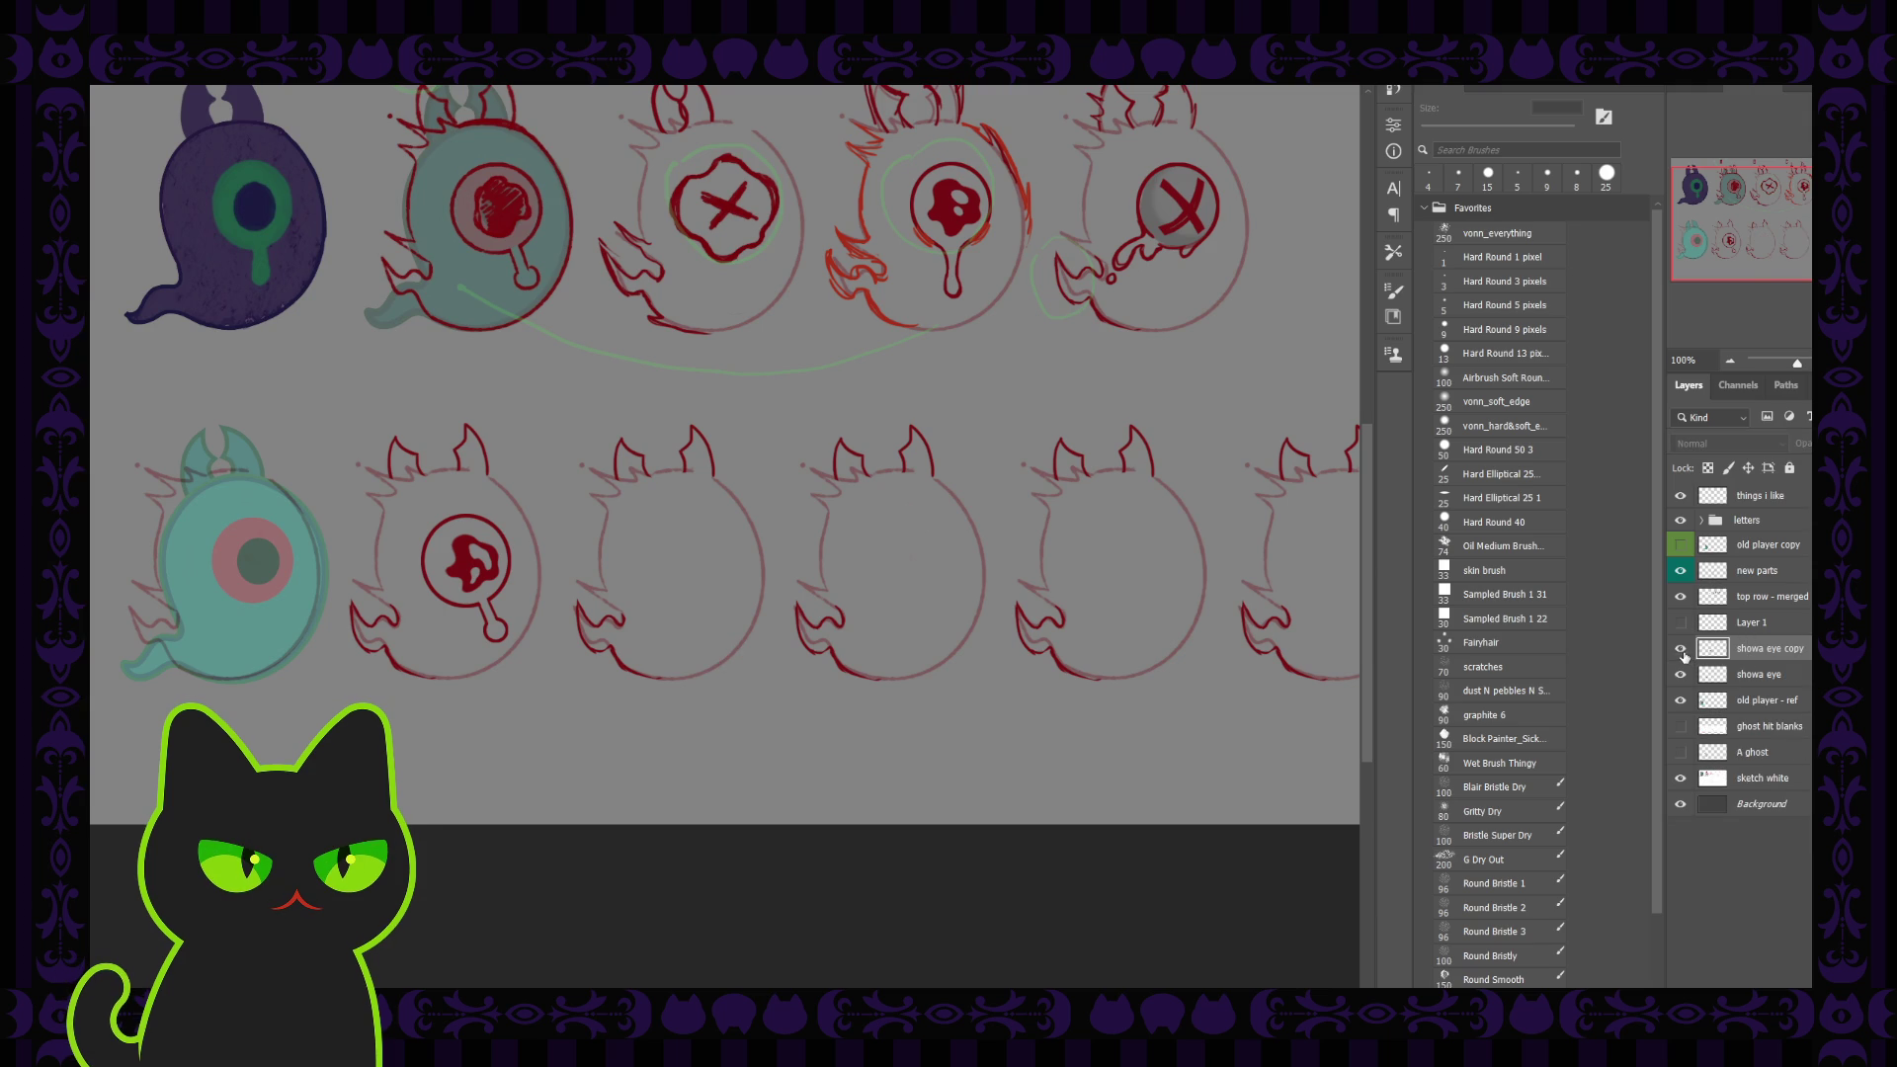
Step: Rename 'showa eye copy' to 'showa eye wip' and hide that layer
double_click(1768, 649)
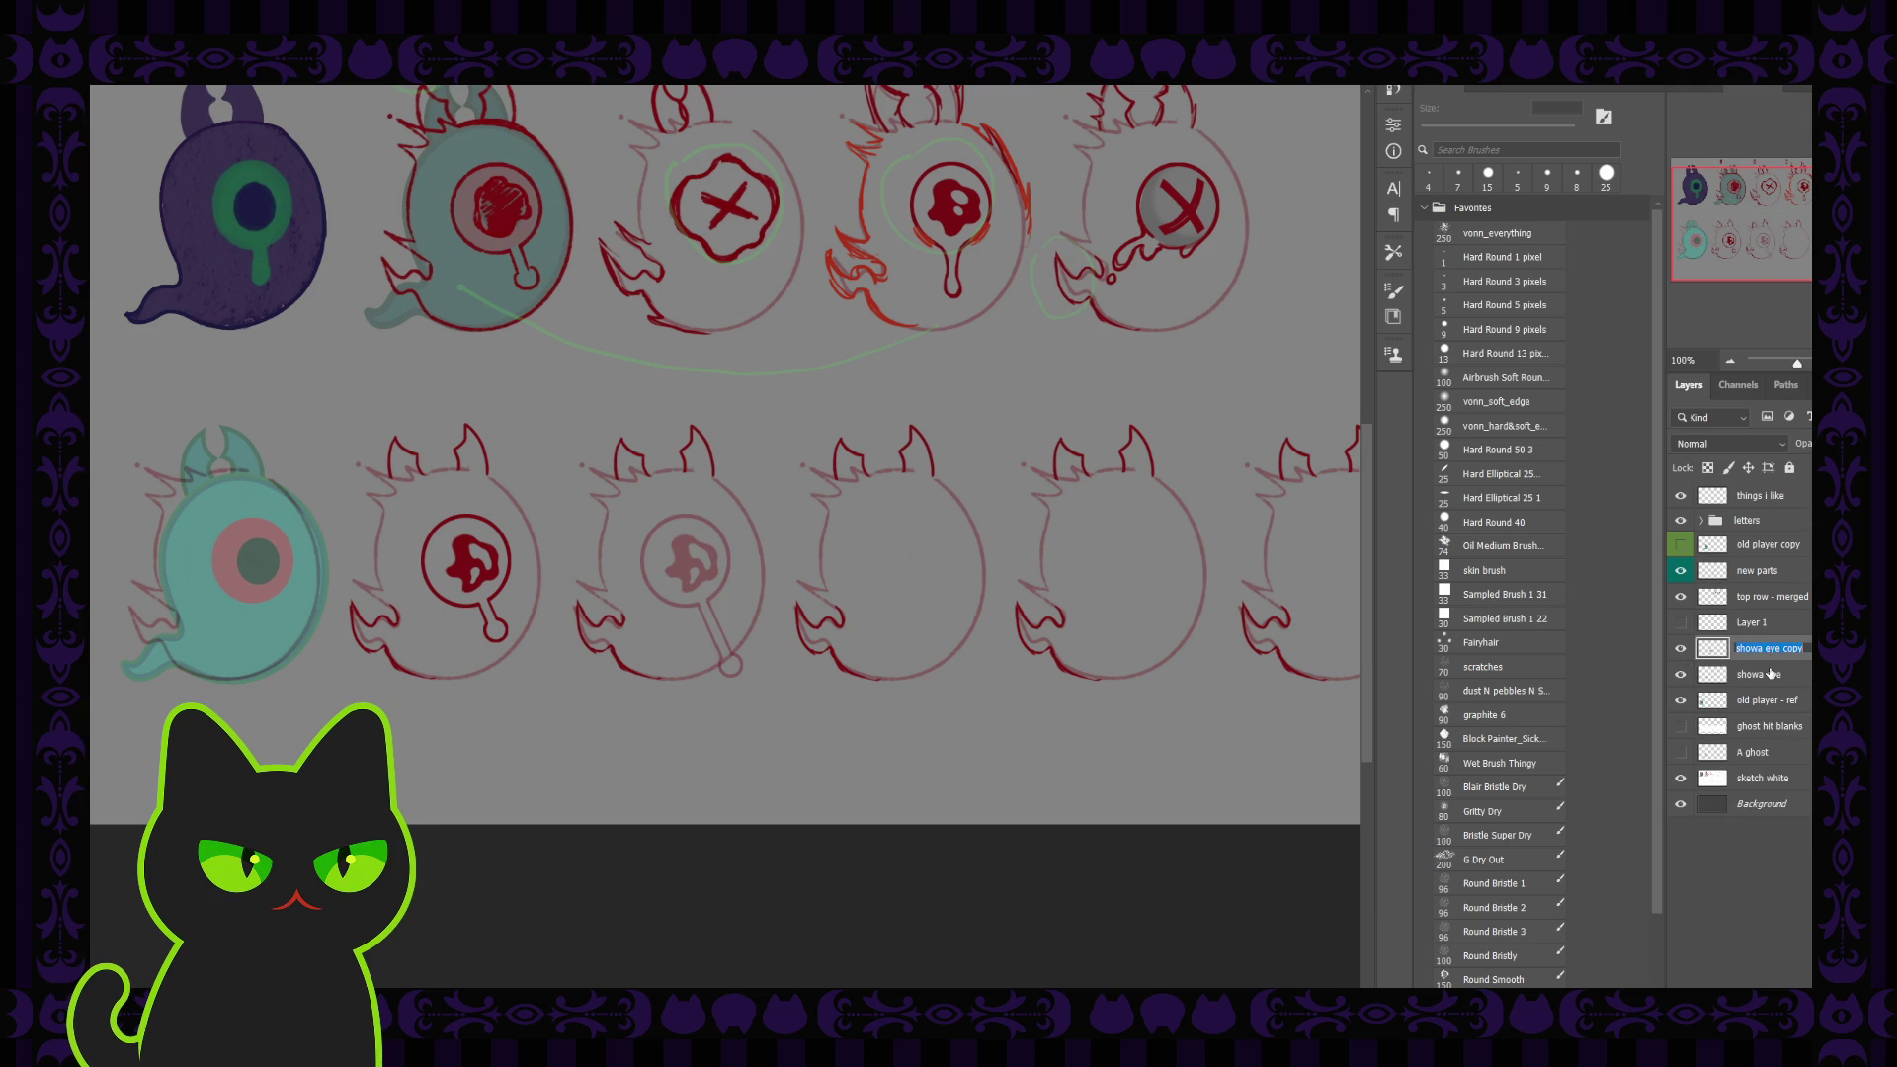
double_click(1791, 648)
text(wit)
click(1680, 648)
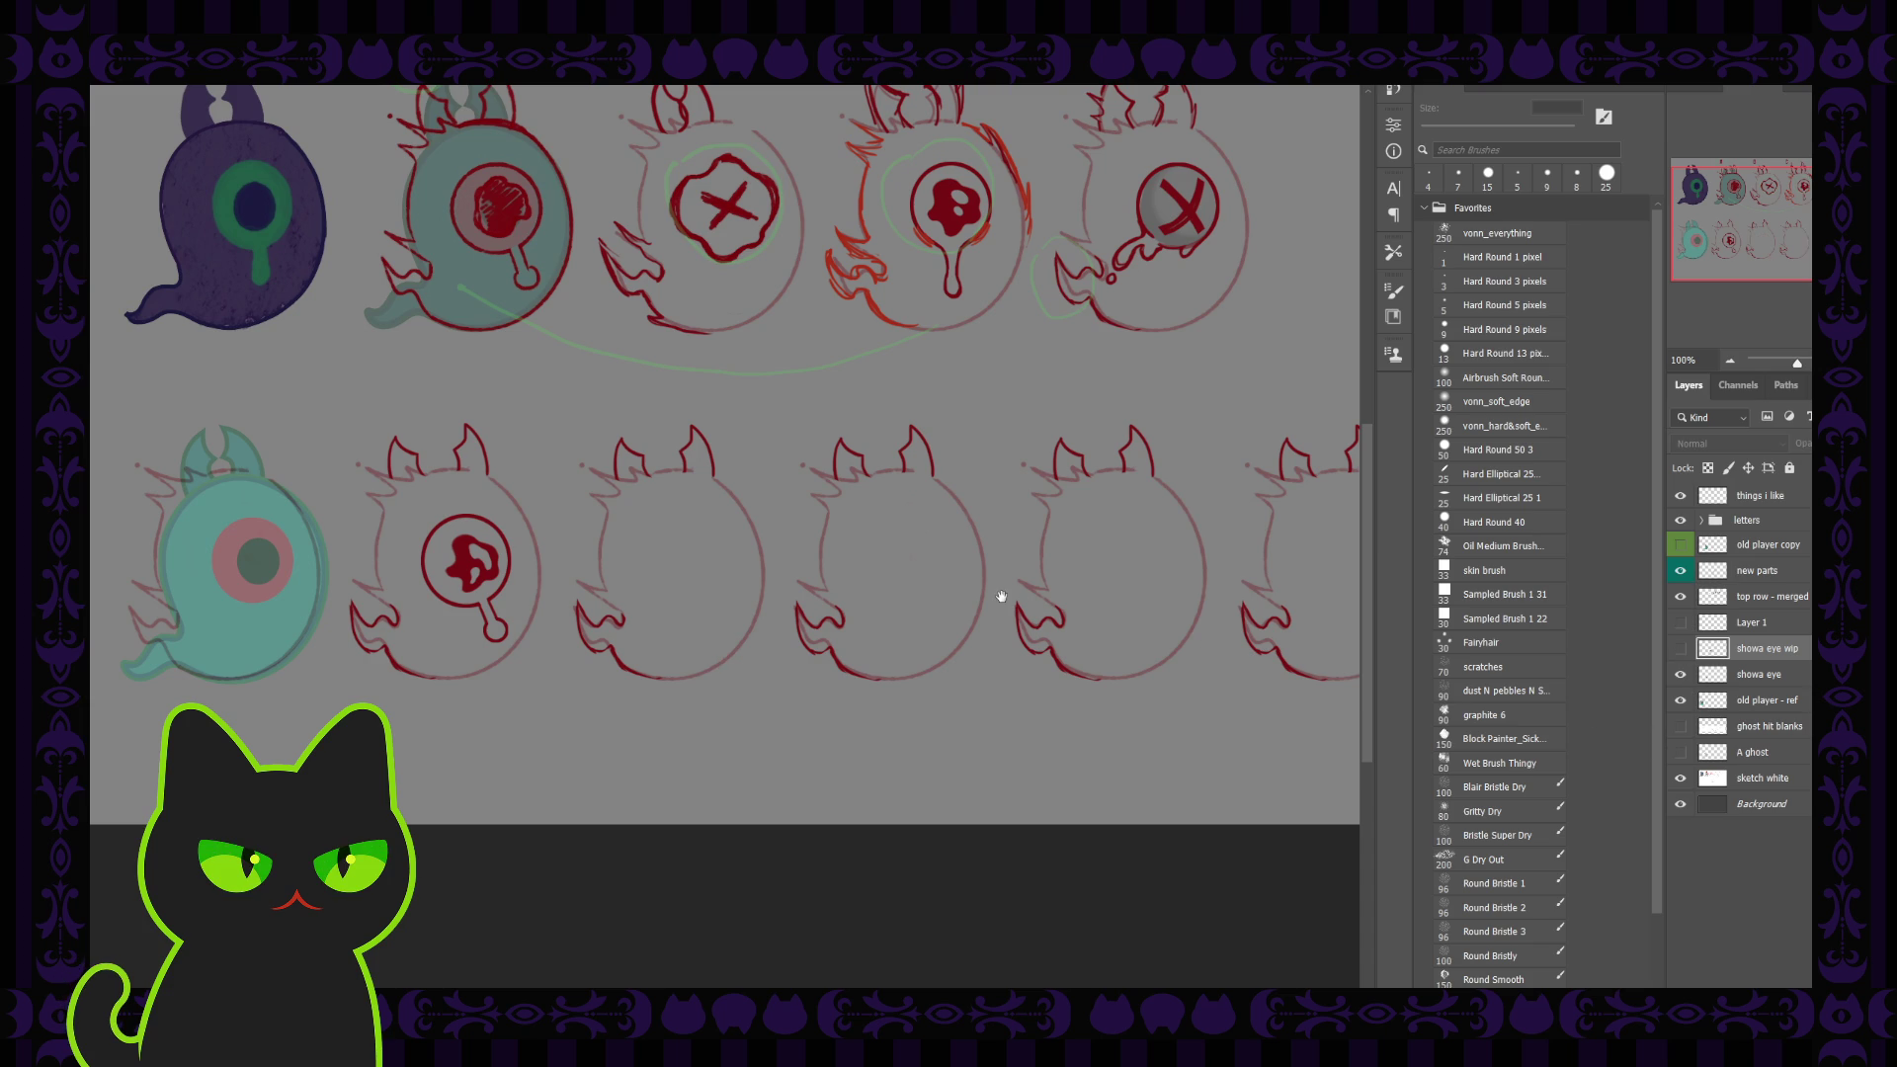
drag(625, 387, 606, 443)
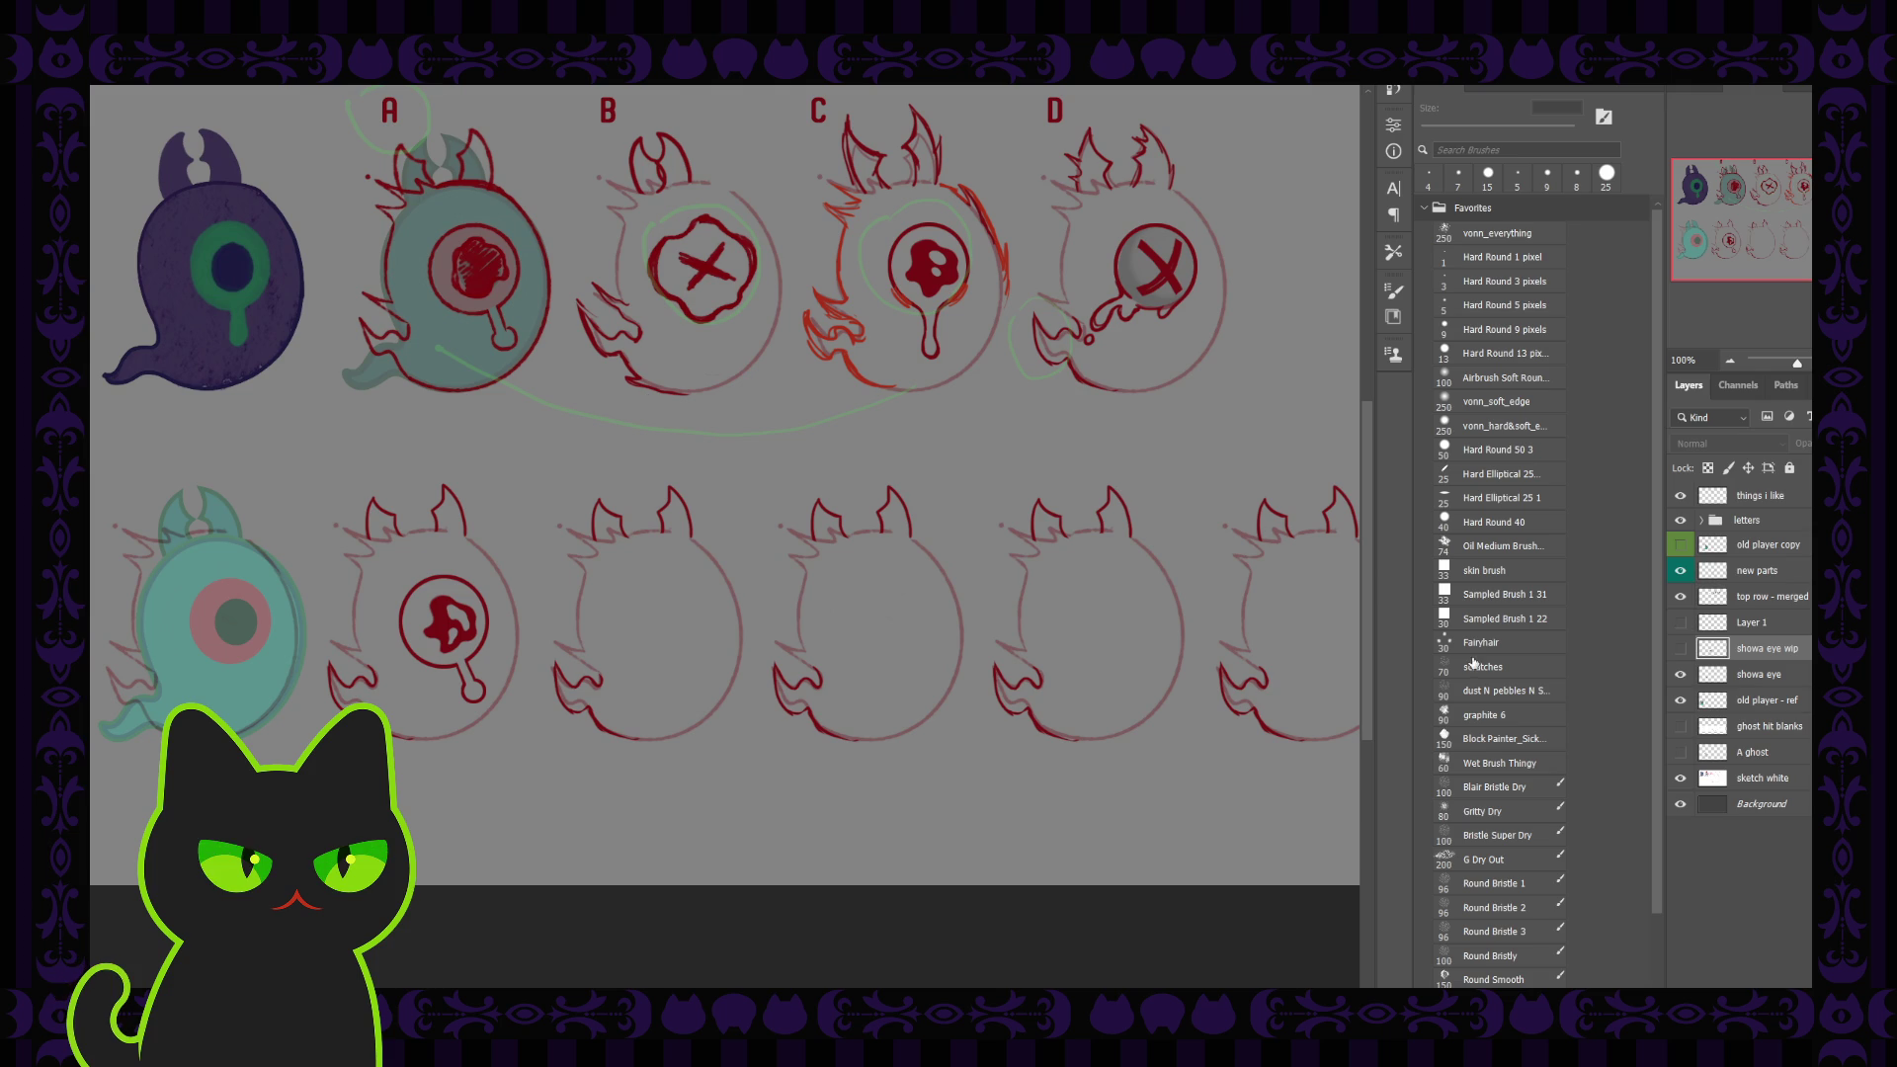
Step: Copy ghost C's dripping eye from 'top row - merged' onto a new layer and place it on the bottom-row ghost under B
click(1754, 599)
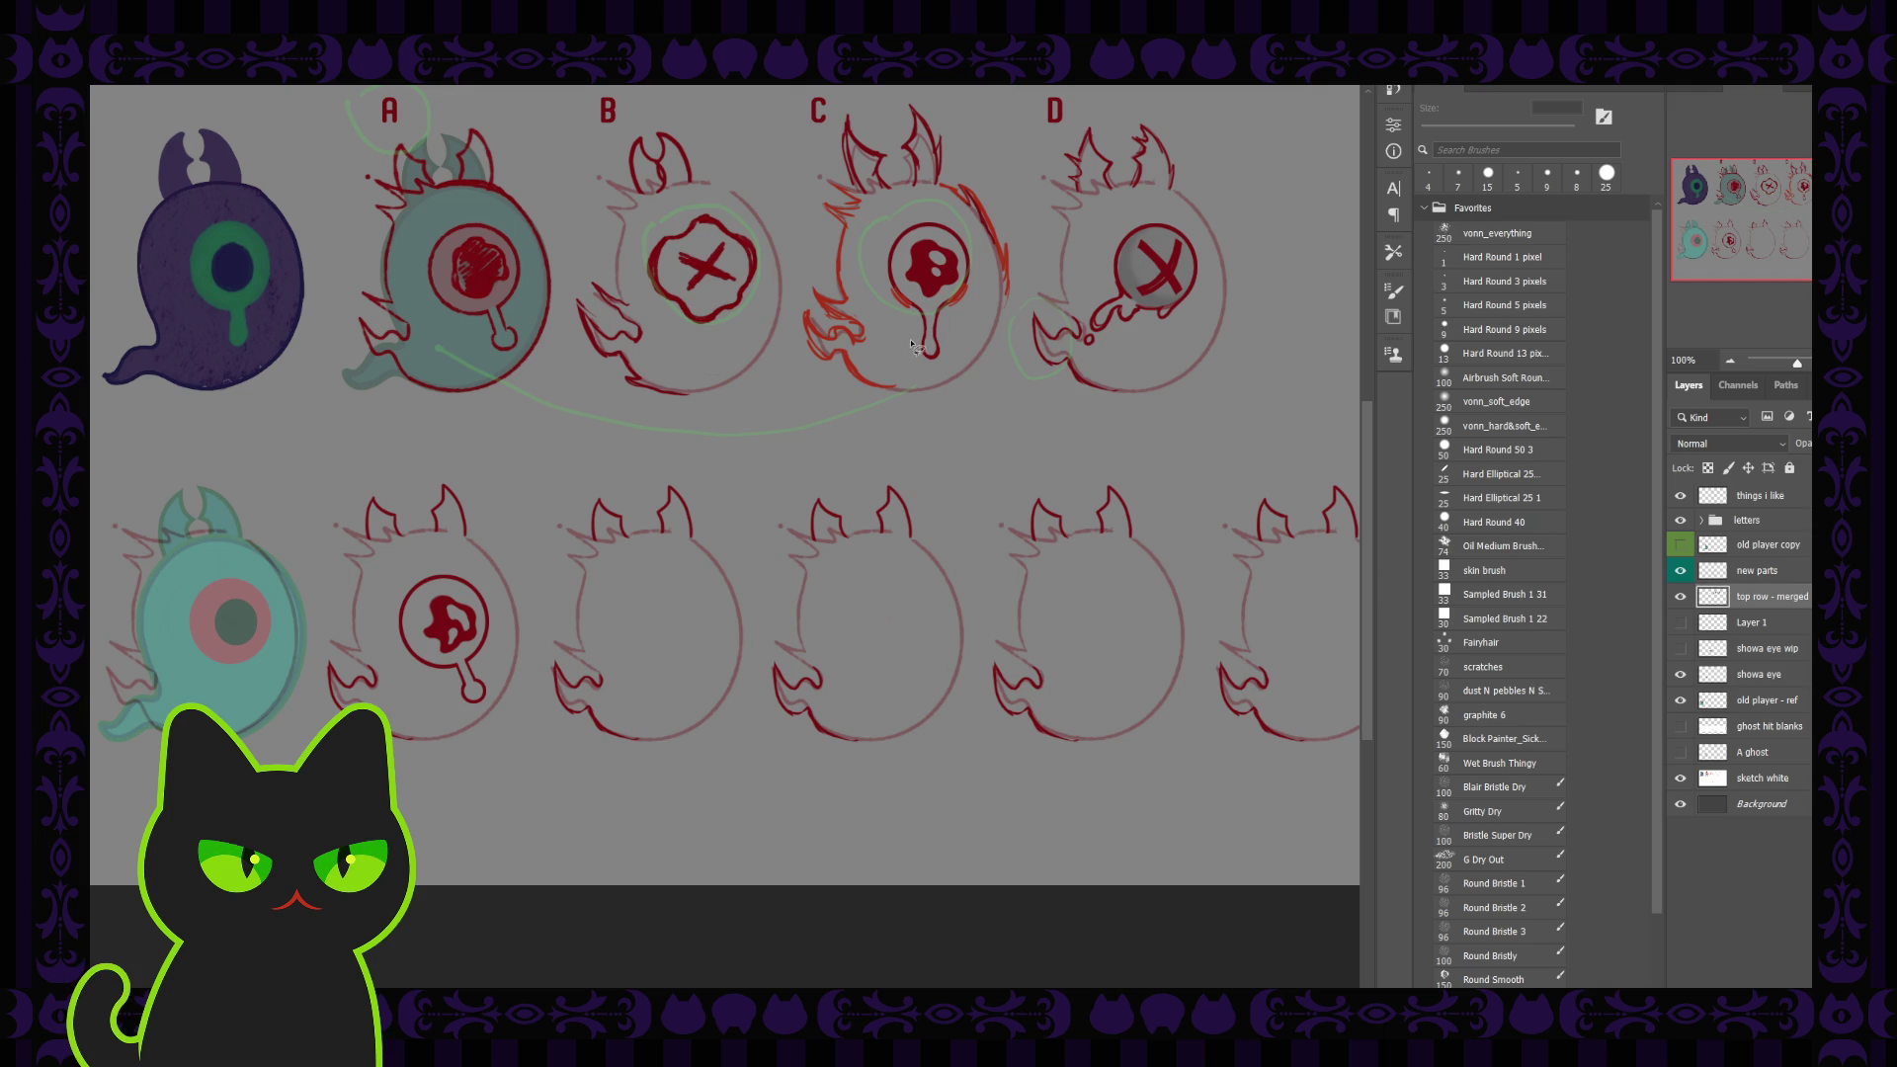
mouse_move(900, 316)
mouse_down()
mouse_move(954, 344)
mouse_move(911, 348)
mouse_up()
click(1758, 676)
key(ctrl+j)
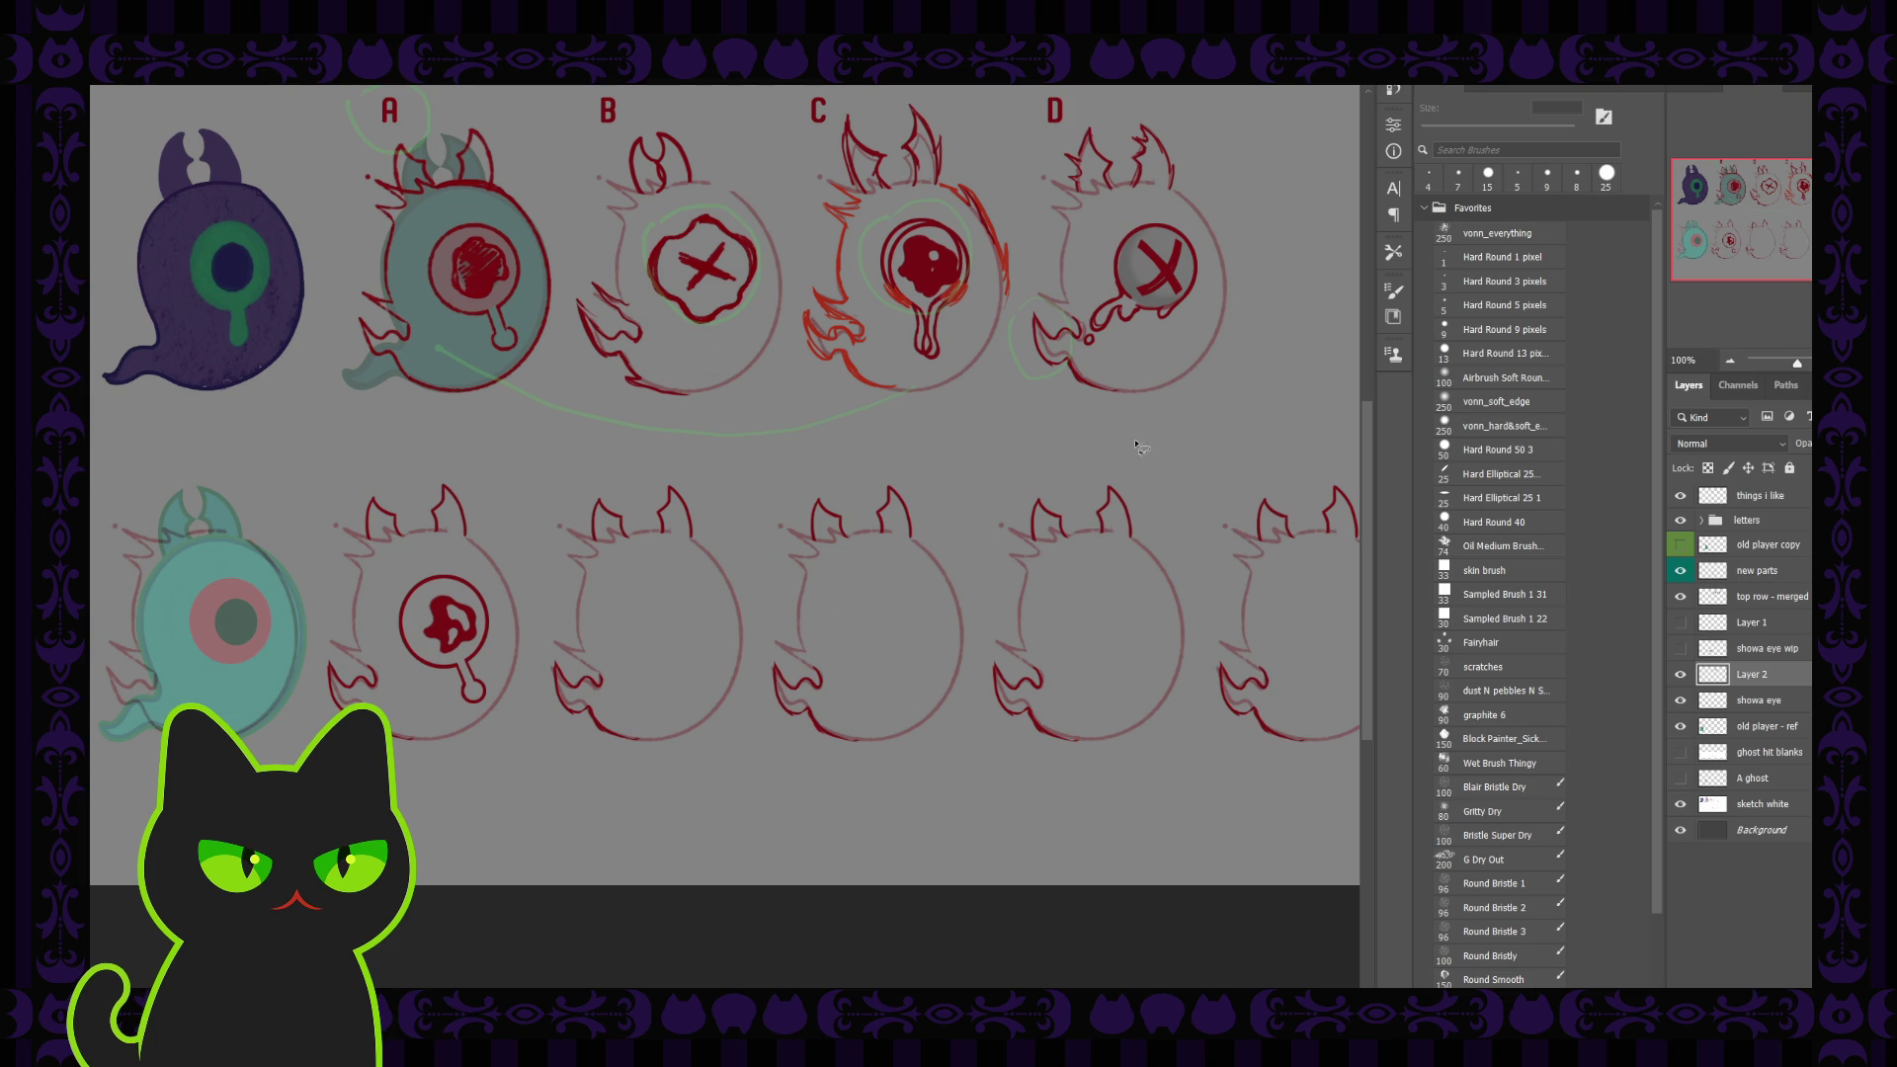
drag(939, 262, 694, 619)
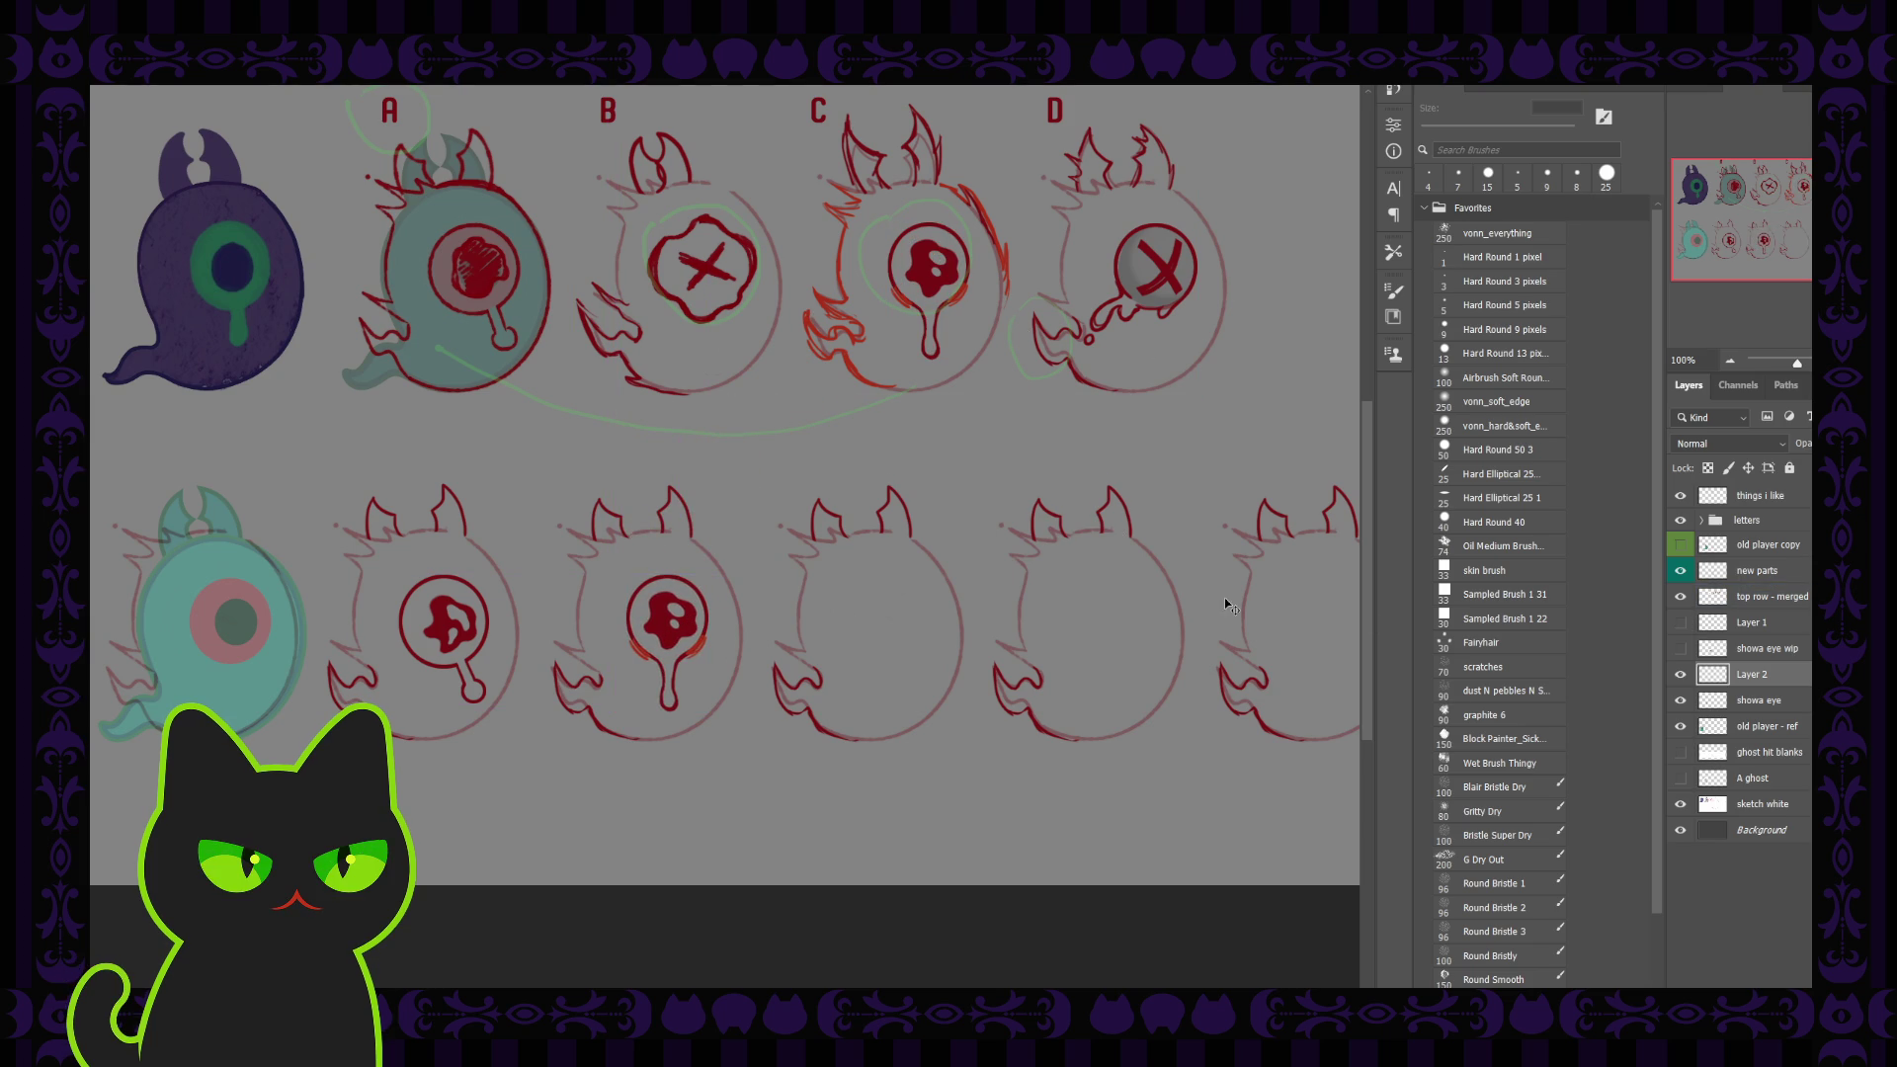
Step: Rename Layer 2 to 'drippy' and inspect the copied dripping eye against its neighbouring ghosts
double_click(1765, 676)
text(dripp)
text(y)
key(Return)
scroll(707, 704, up, 1)
scroll(706, 700, up, 1)
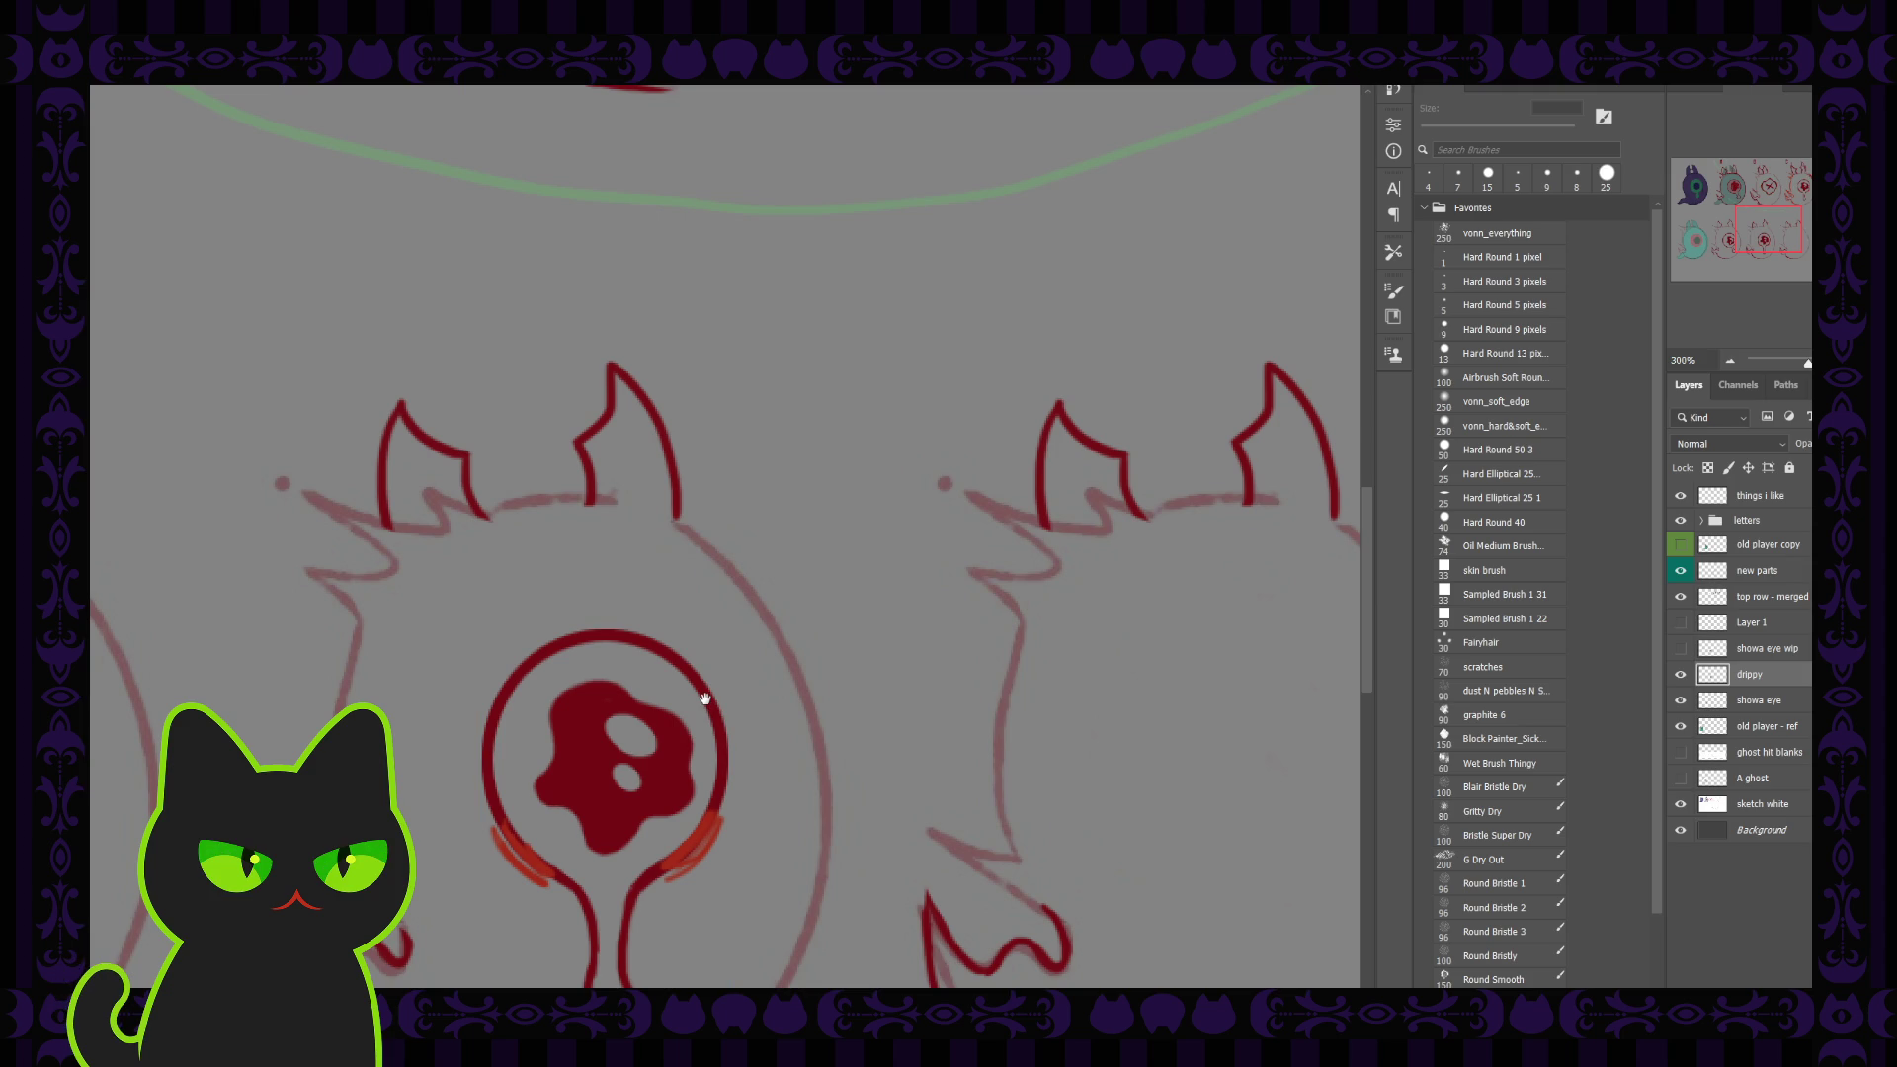
drag(746, 712, 782, 556)
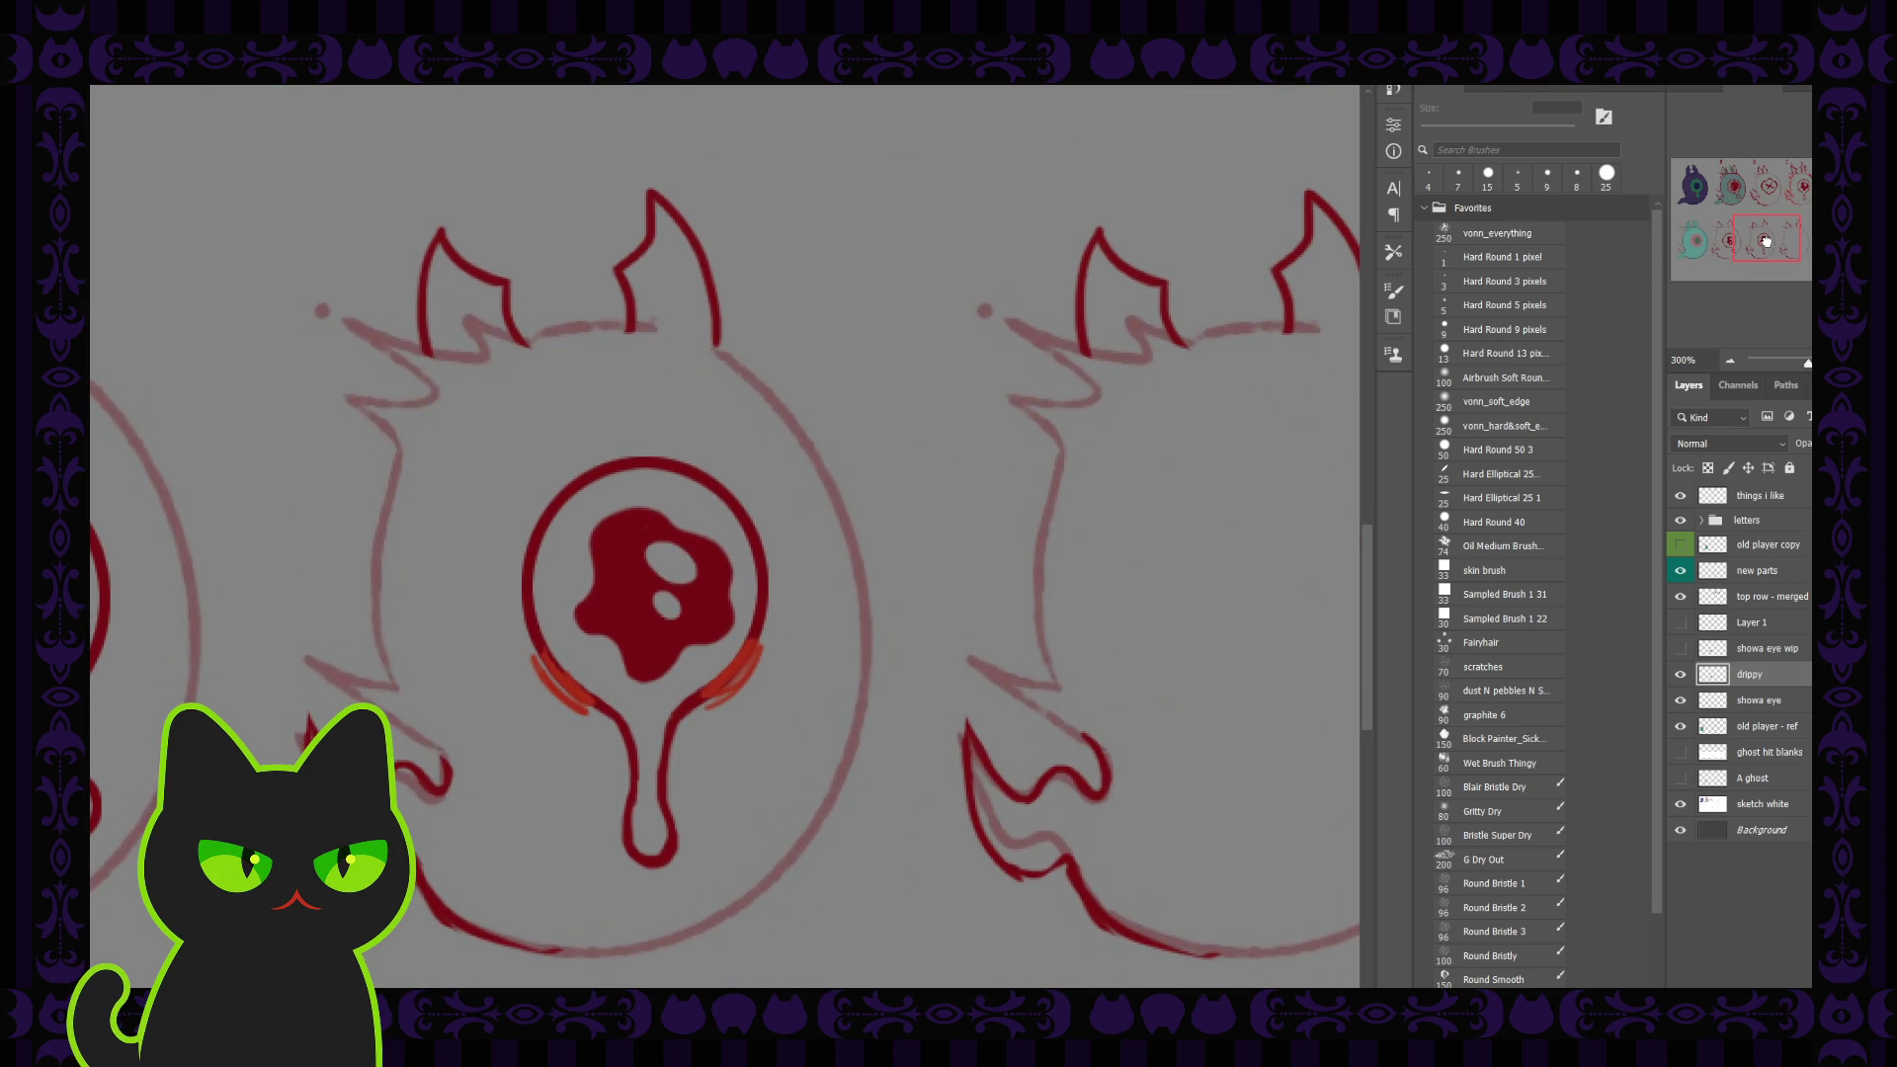
drag(1765, 240, 1764, 241)
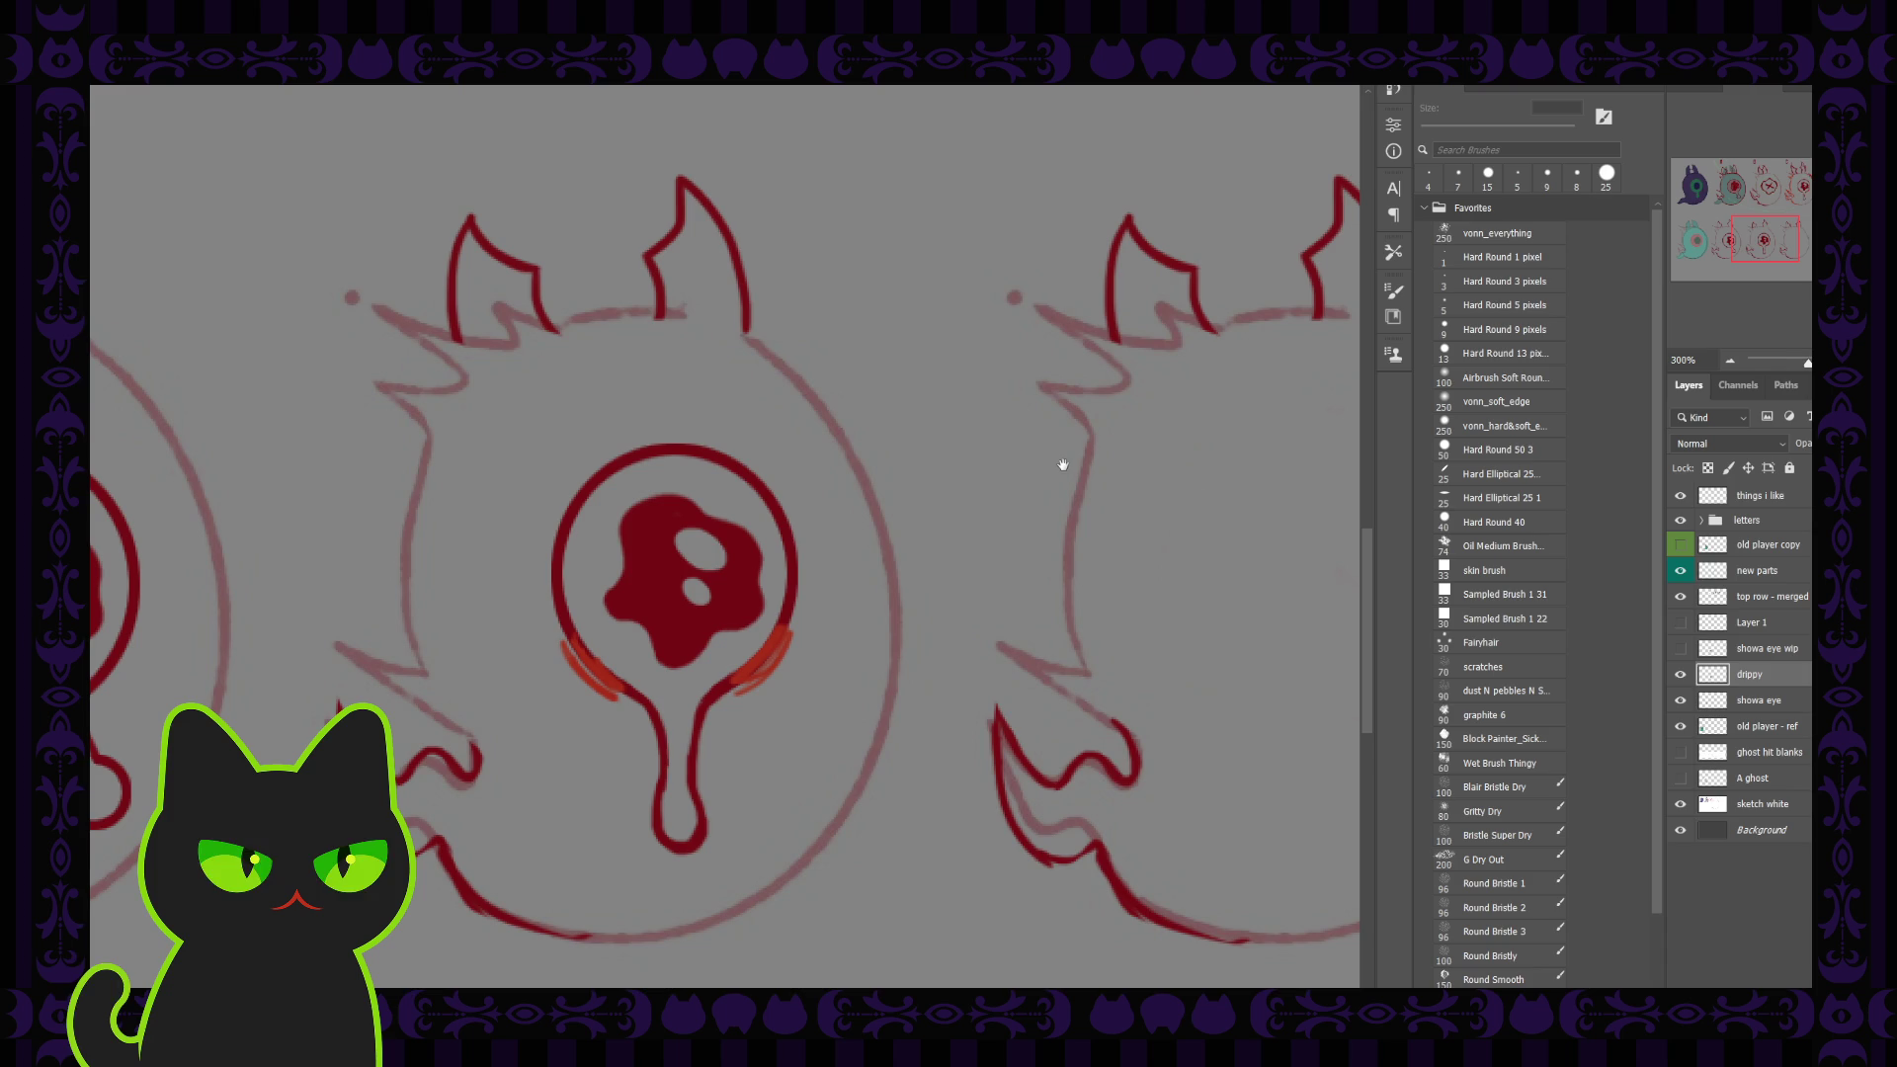
key(ctrl+minus)
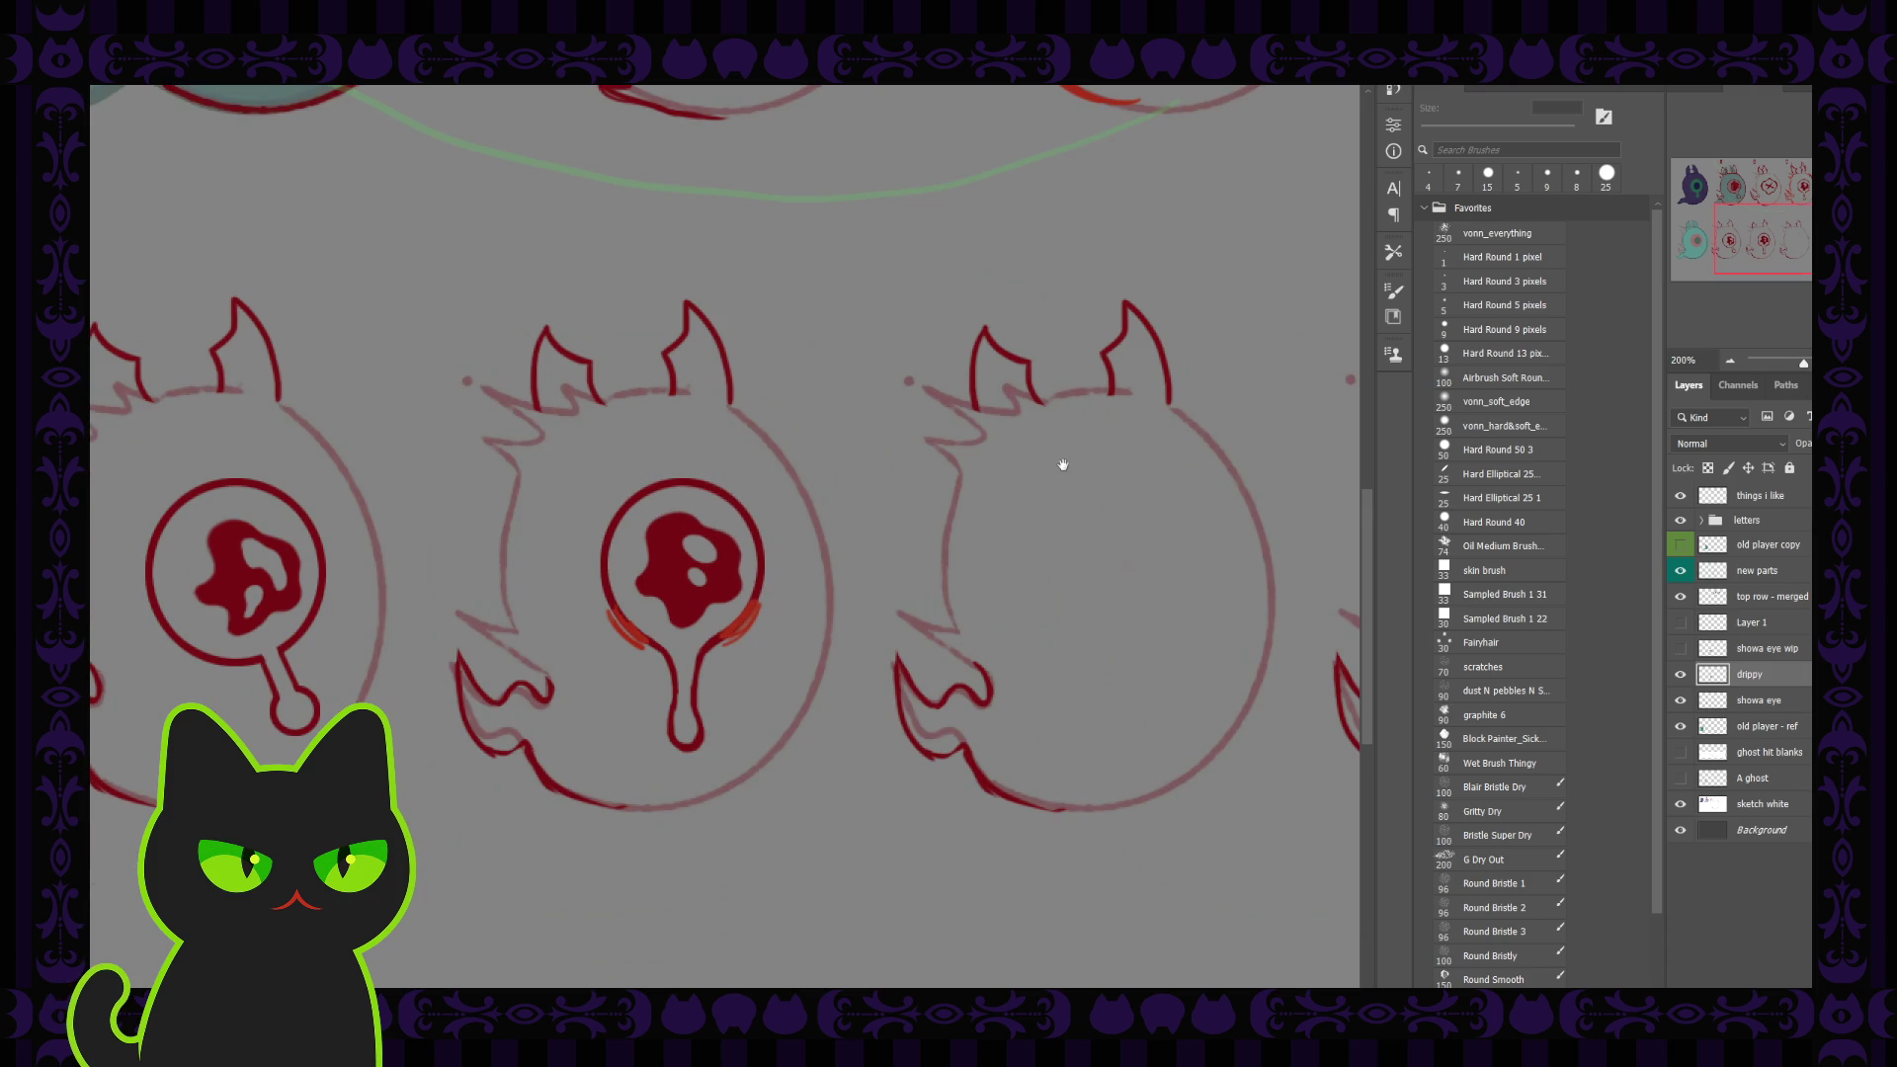
drag(627, 657, 751, 641)
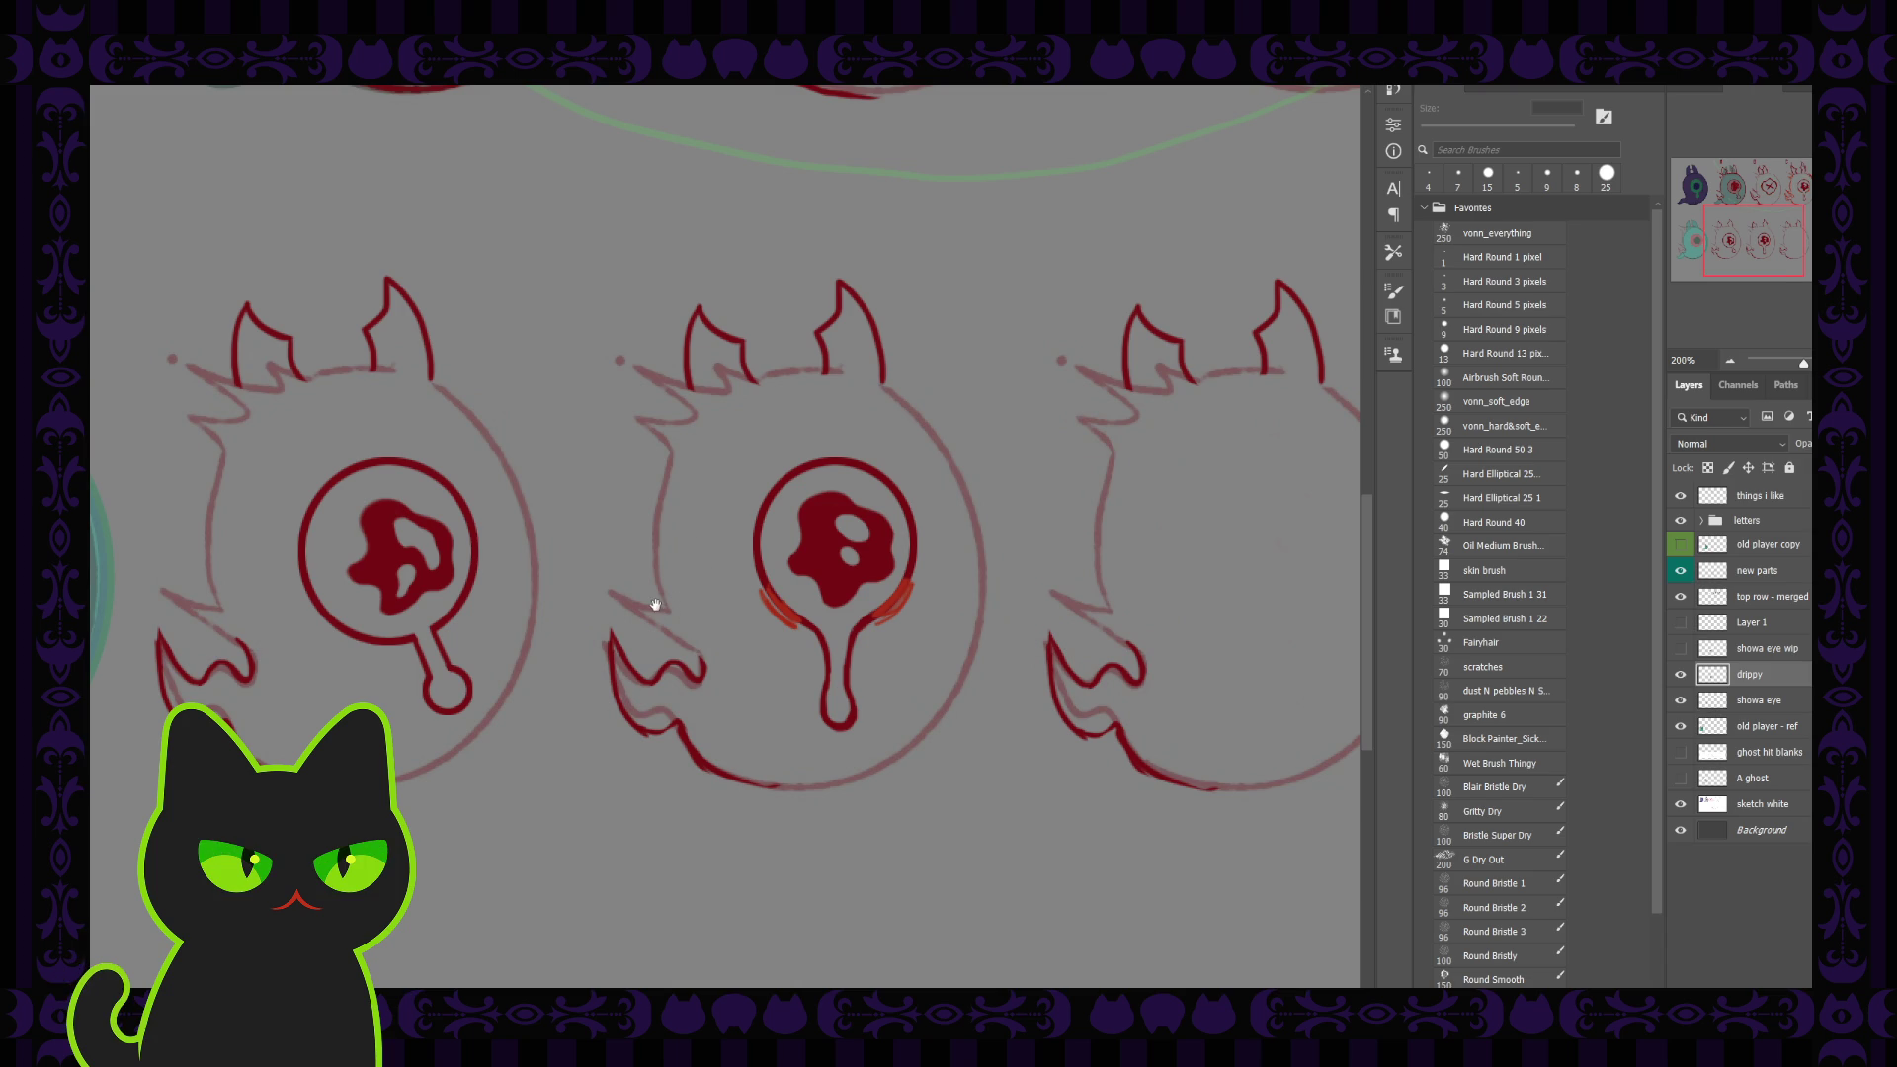
drag(652, 606, 679, 604)
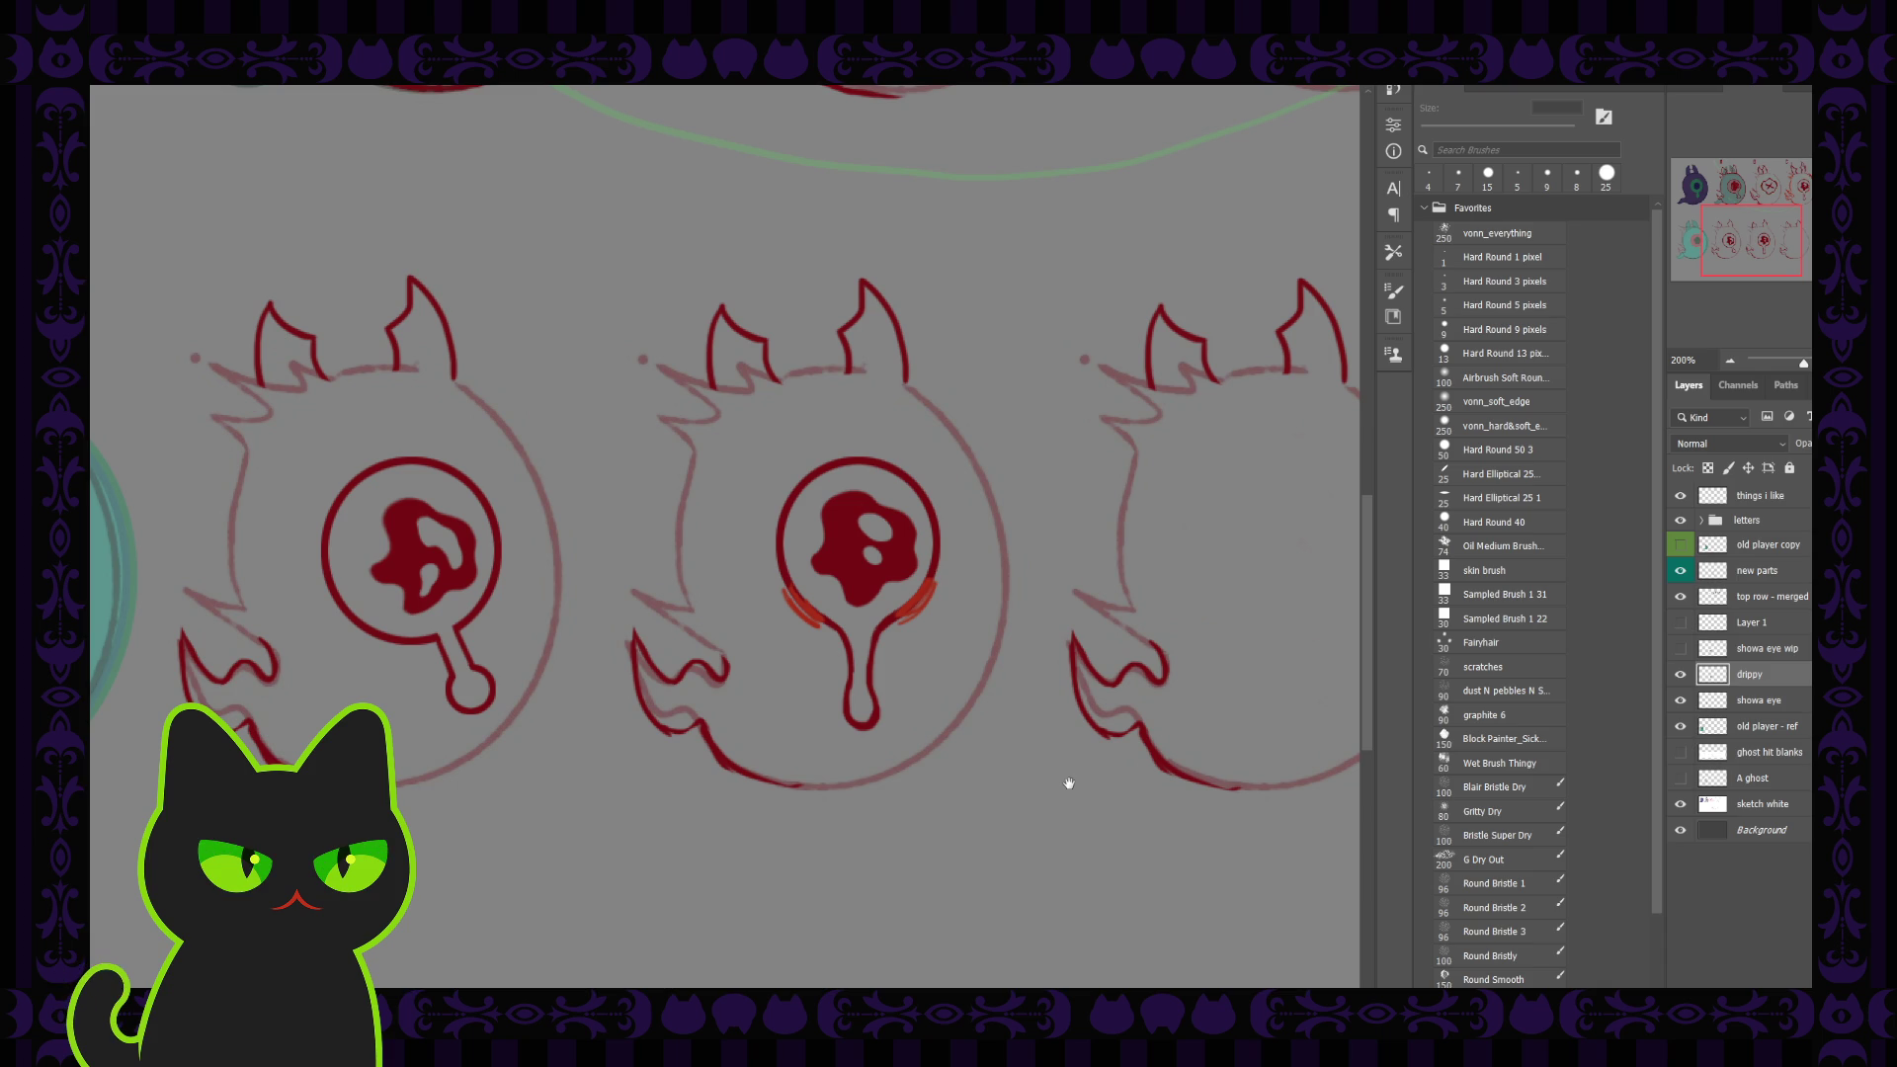
click(1720, 697)
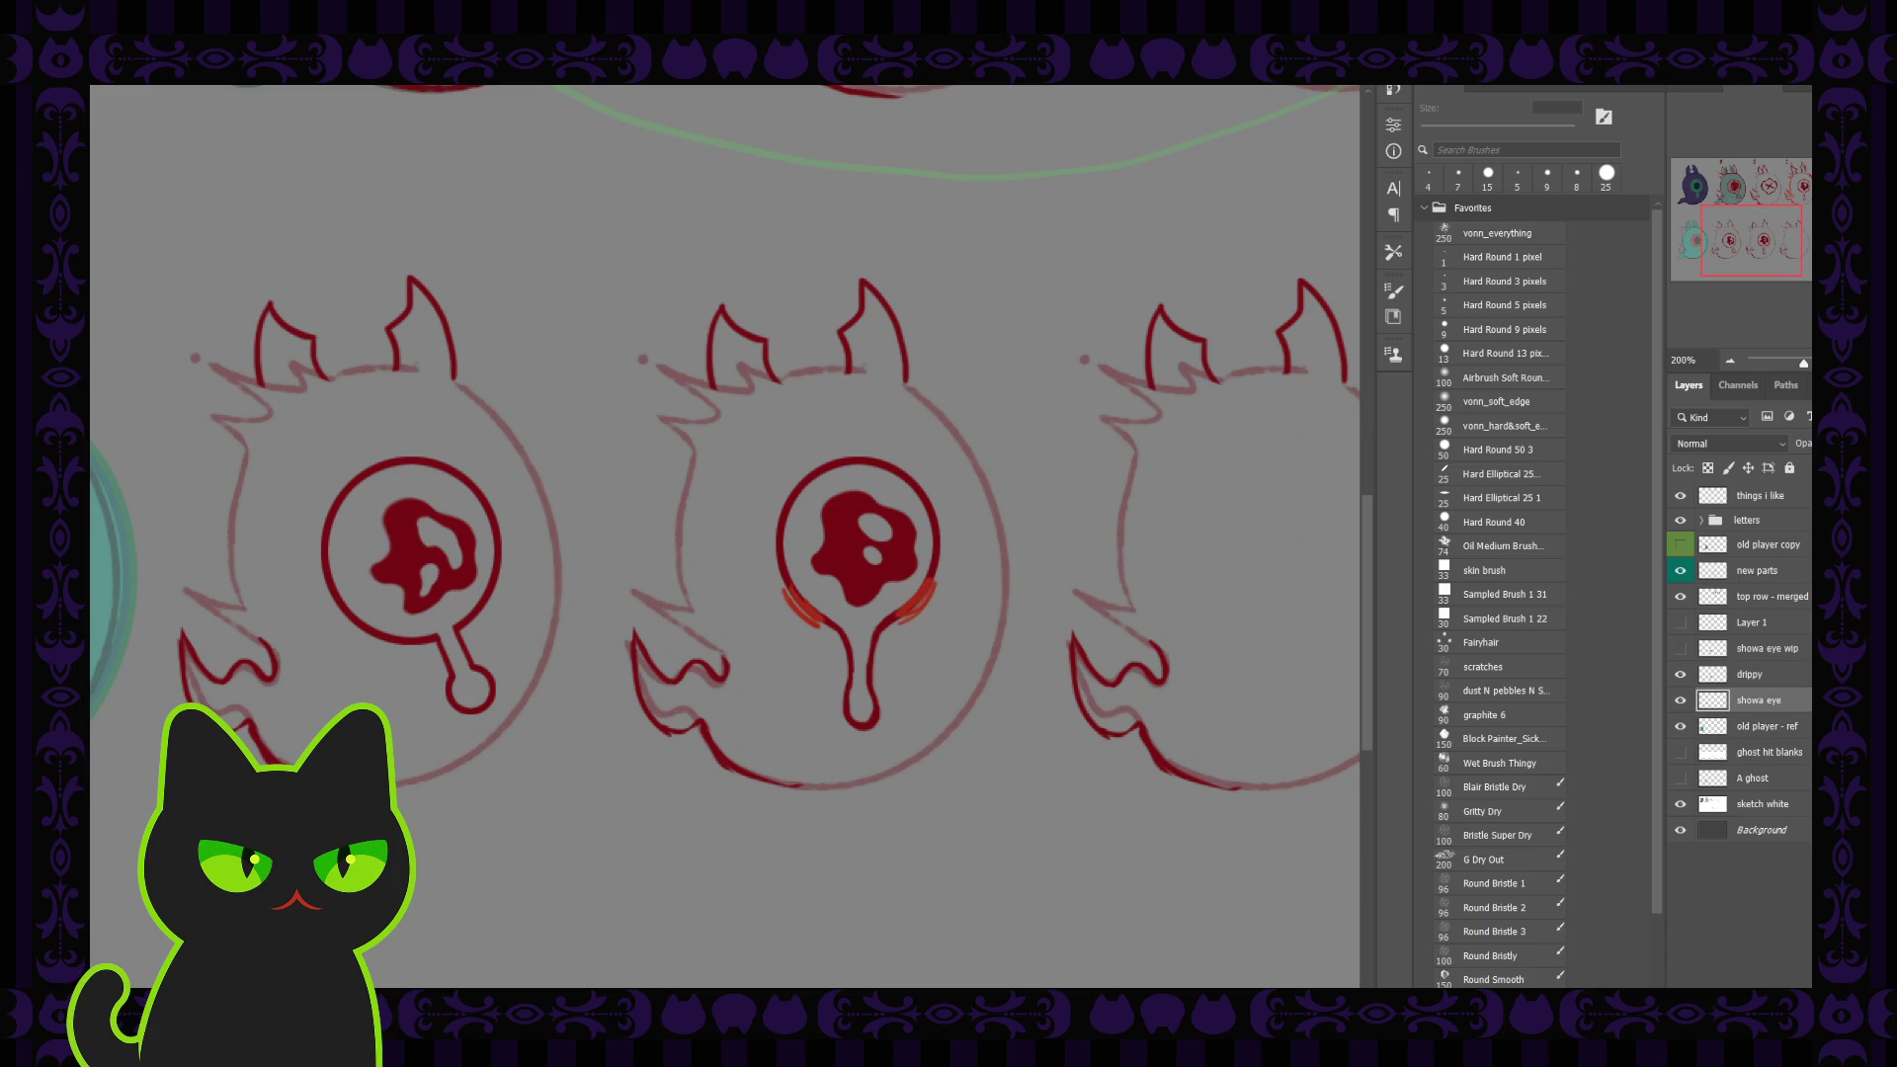
key(b)
key(bracketright)
drag(395, 550, 390, 572)
drag(736, 542, 613, 542)
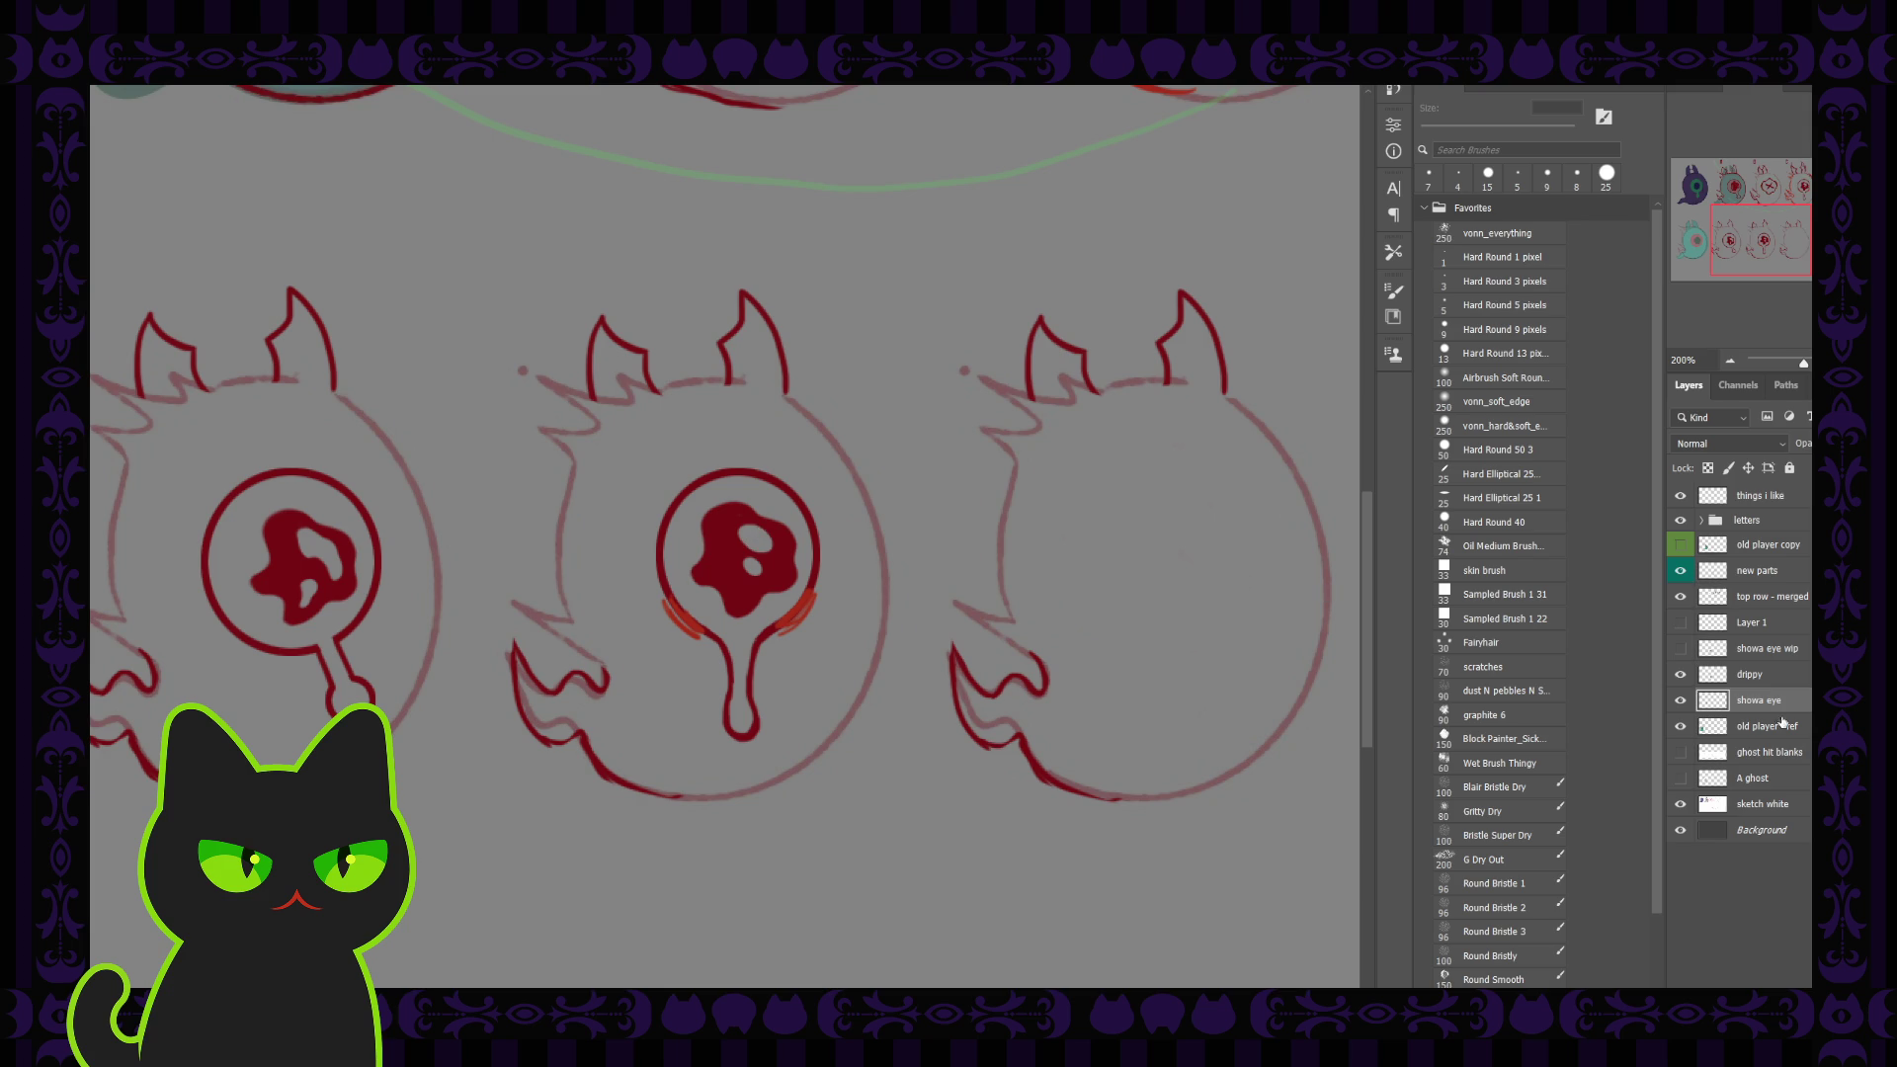
Step: Lasso the blood-blob pupil on the drippy layer and cut-paste it onto its own Layer 2
click(1799, 678)
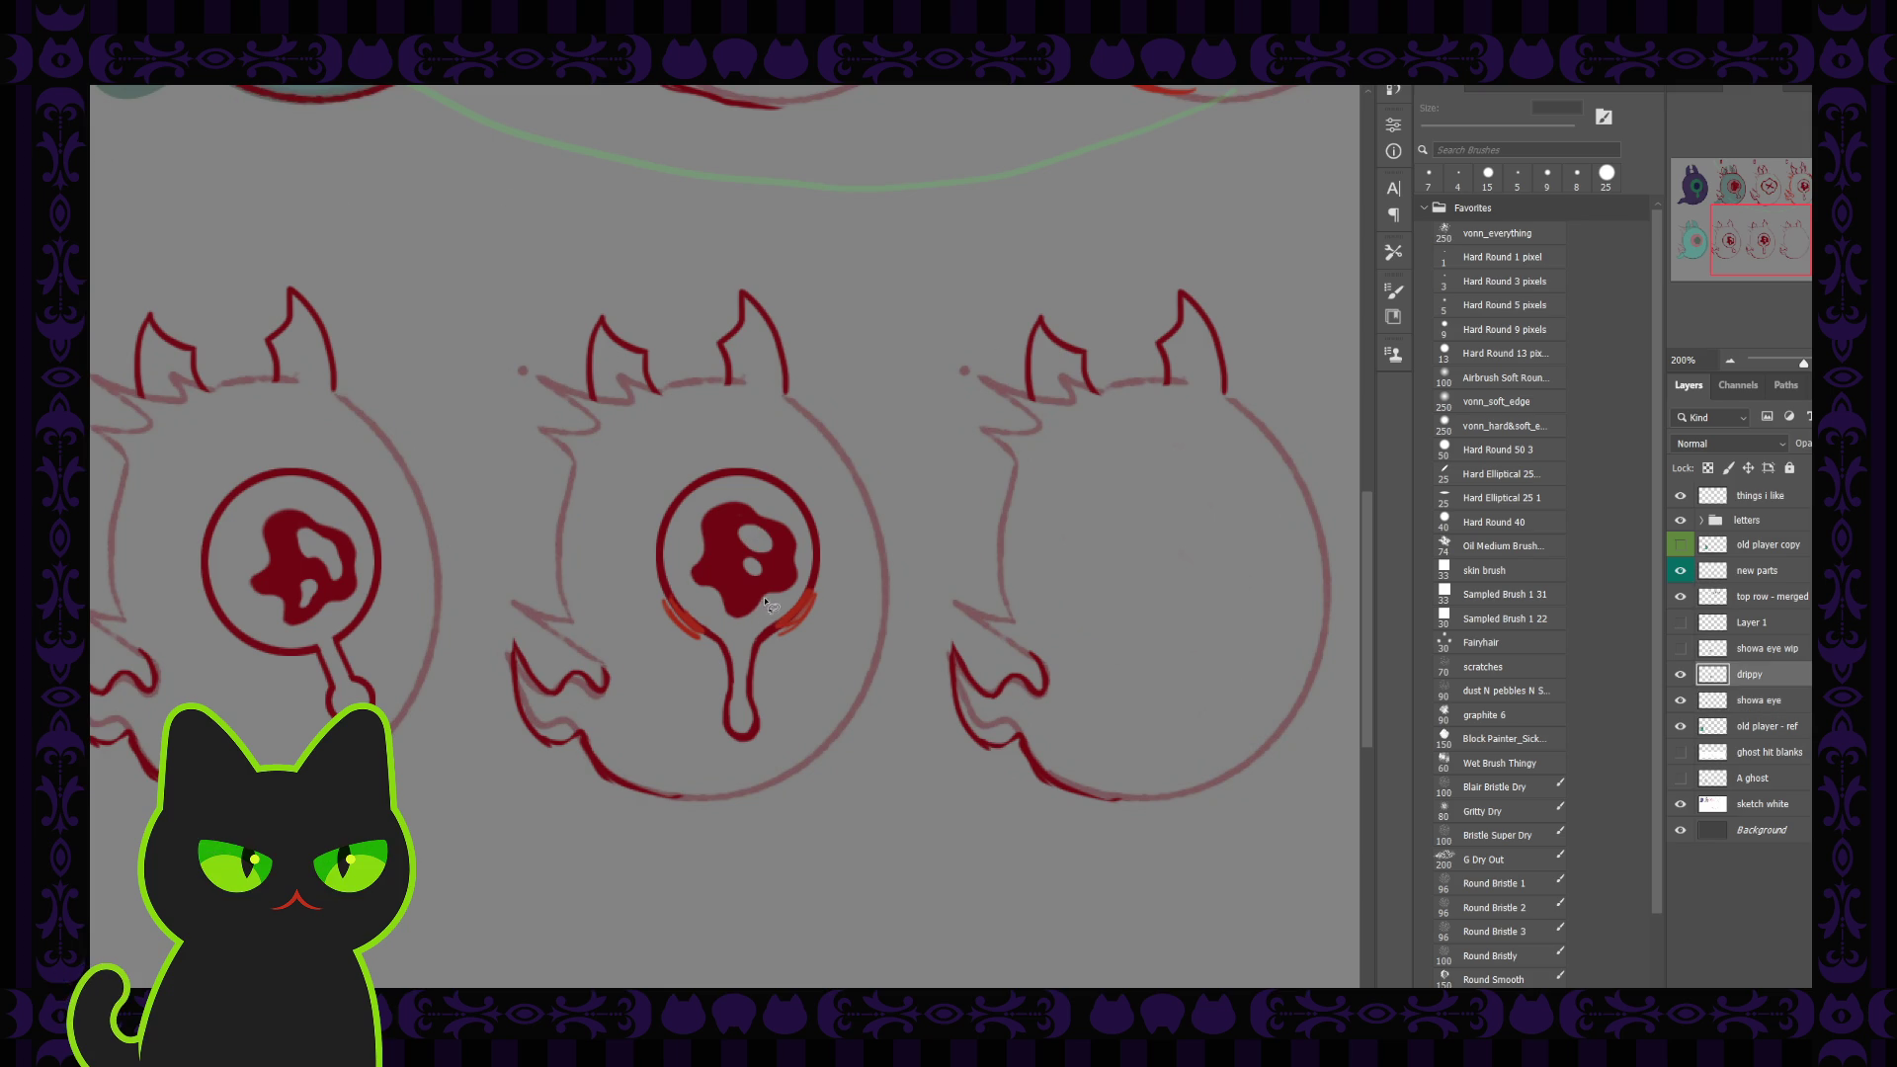
drag(776, 603, 731, 625)
mouse_move(773, 598)
mouse_down()
mouse_move(719, 623)
mouse_move(739, 494)
mouse_move(795, 600)
mouse_up()
key(ctrl+x)
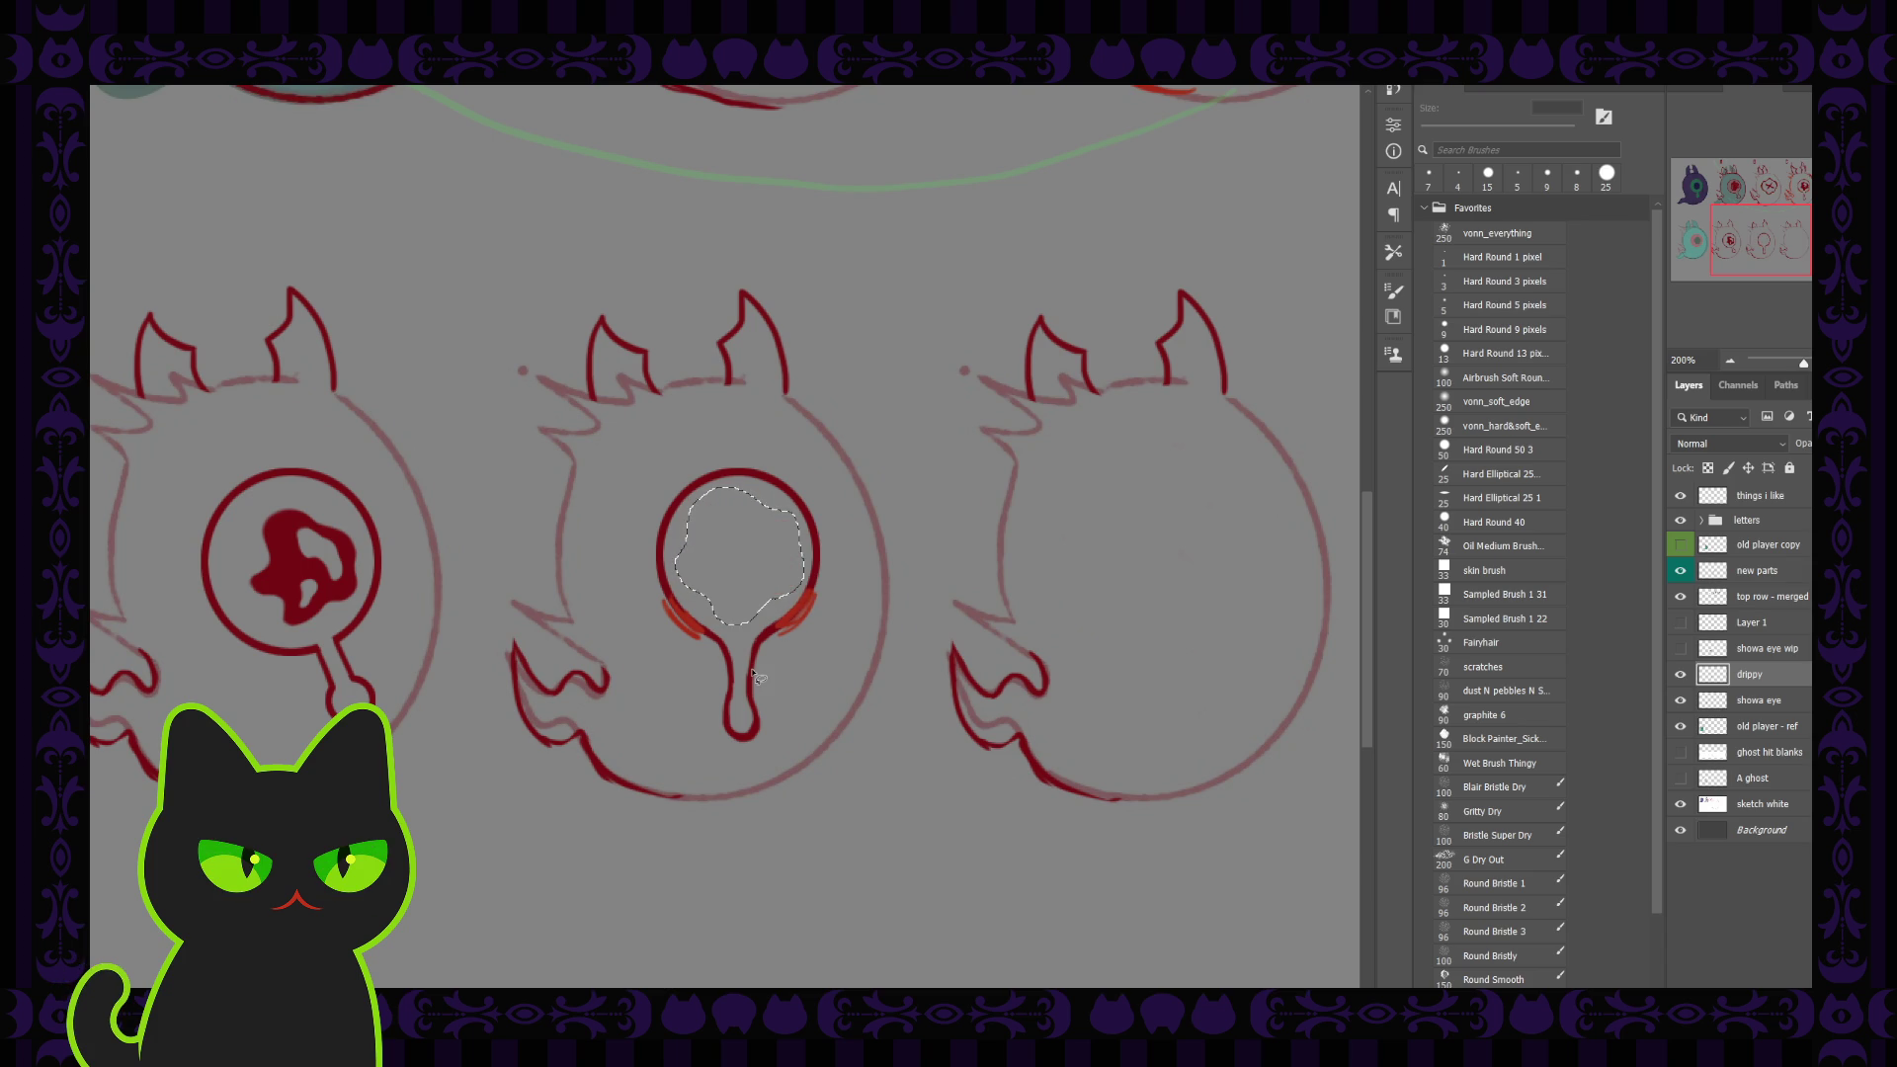
key(ctrl+v)
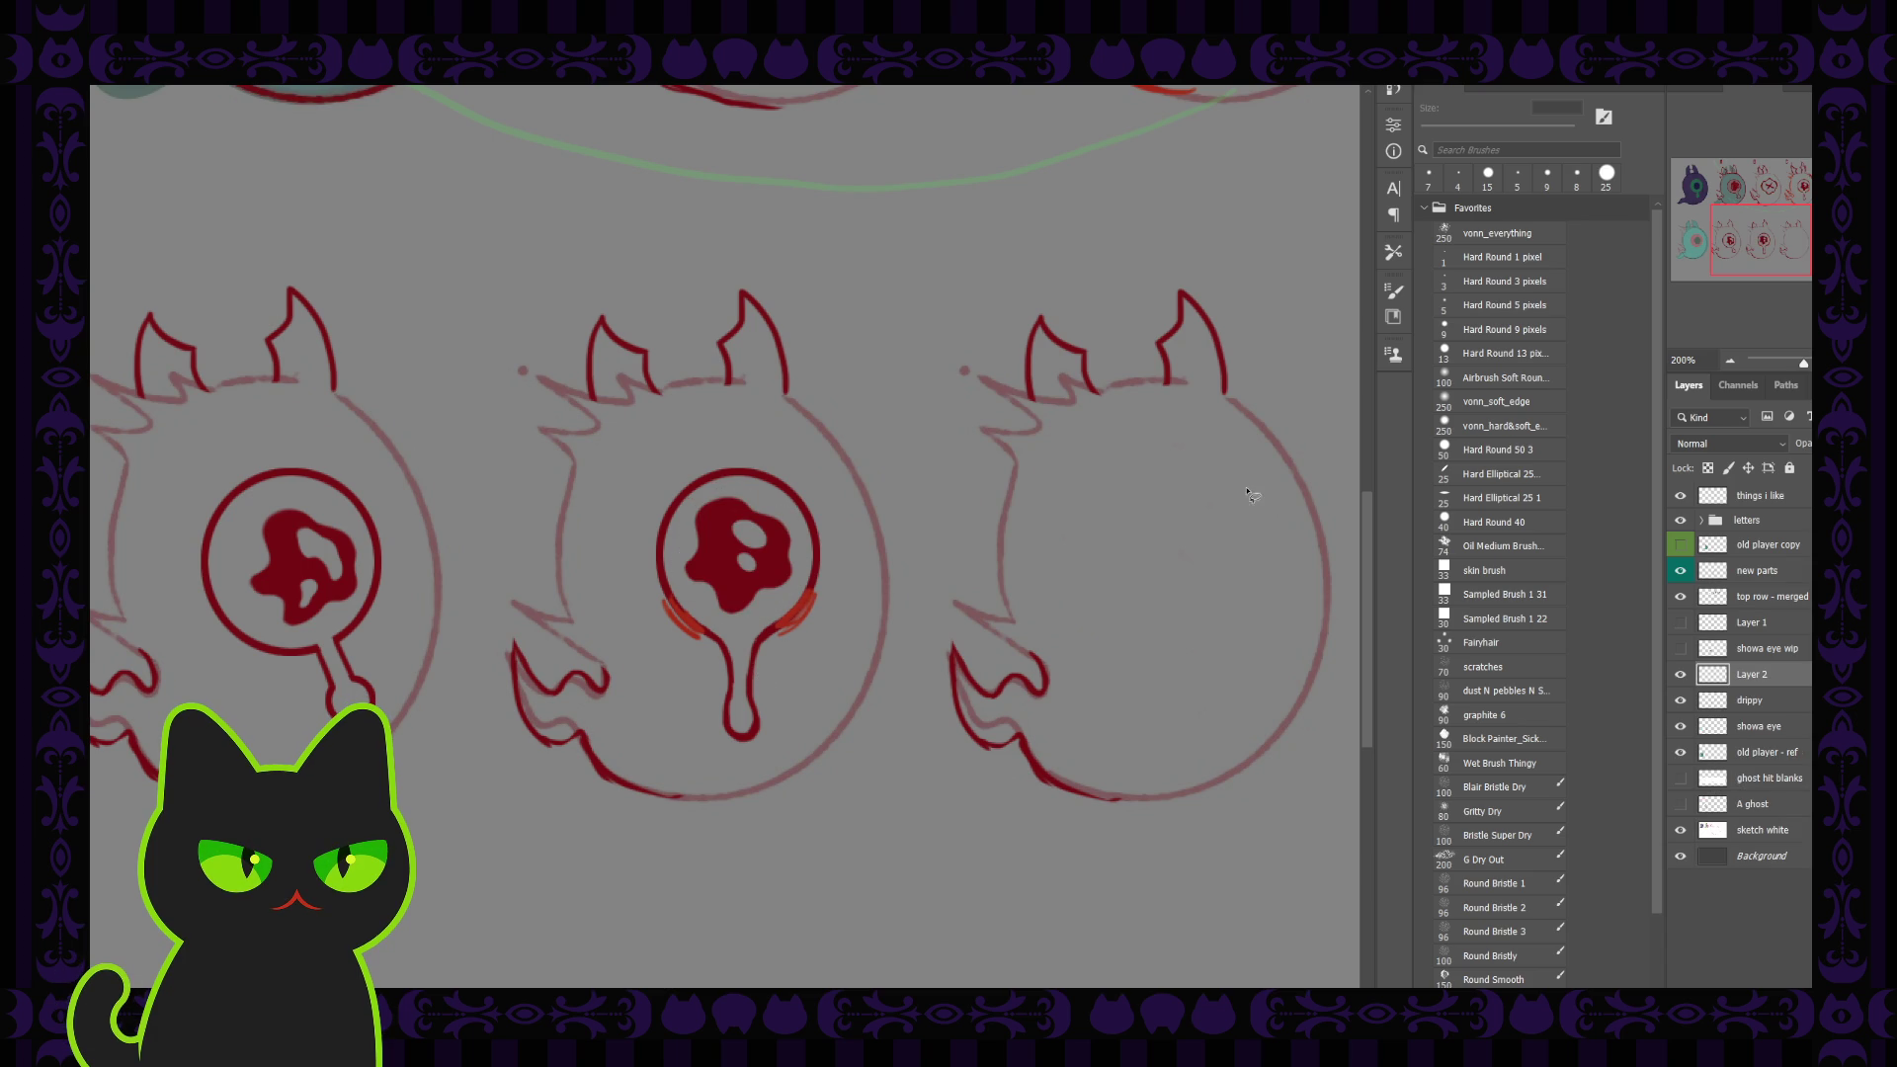
click(1746, 700)
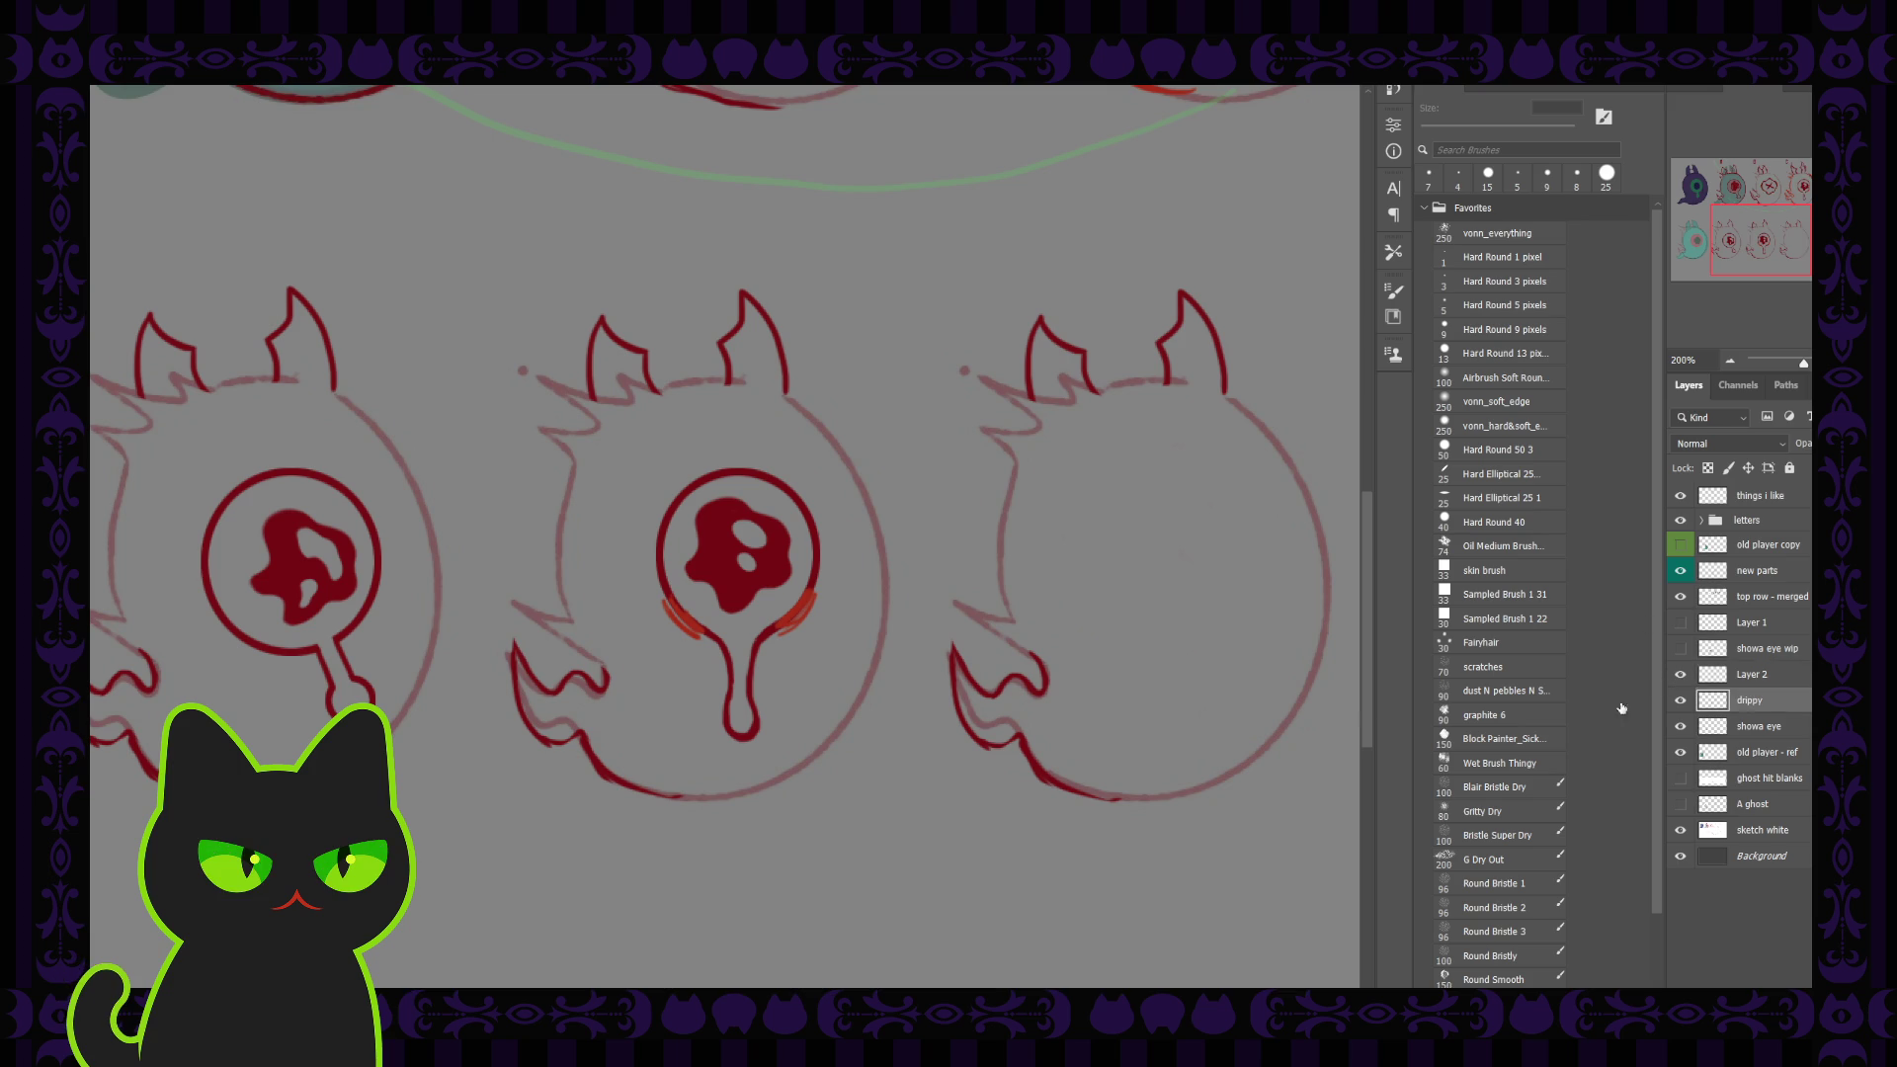
Step: Free-transform the eye ring and drip, rotating slightly counter-clockwise and nudging them up and right
key(ctrl+t)
drag(866, 685, 875, 667)
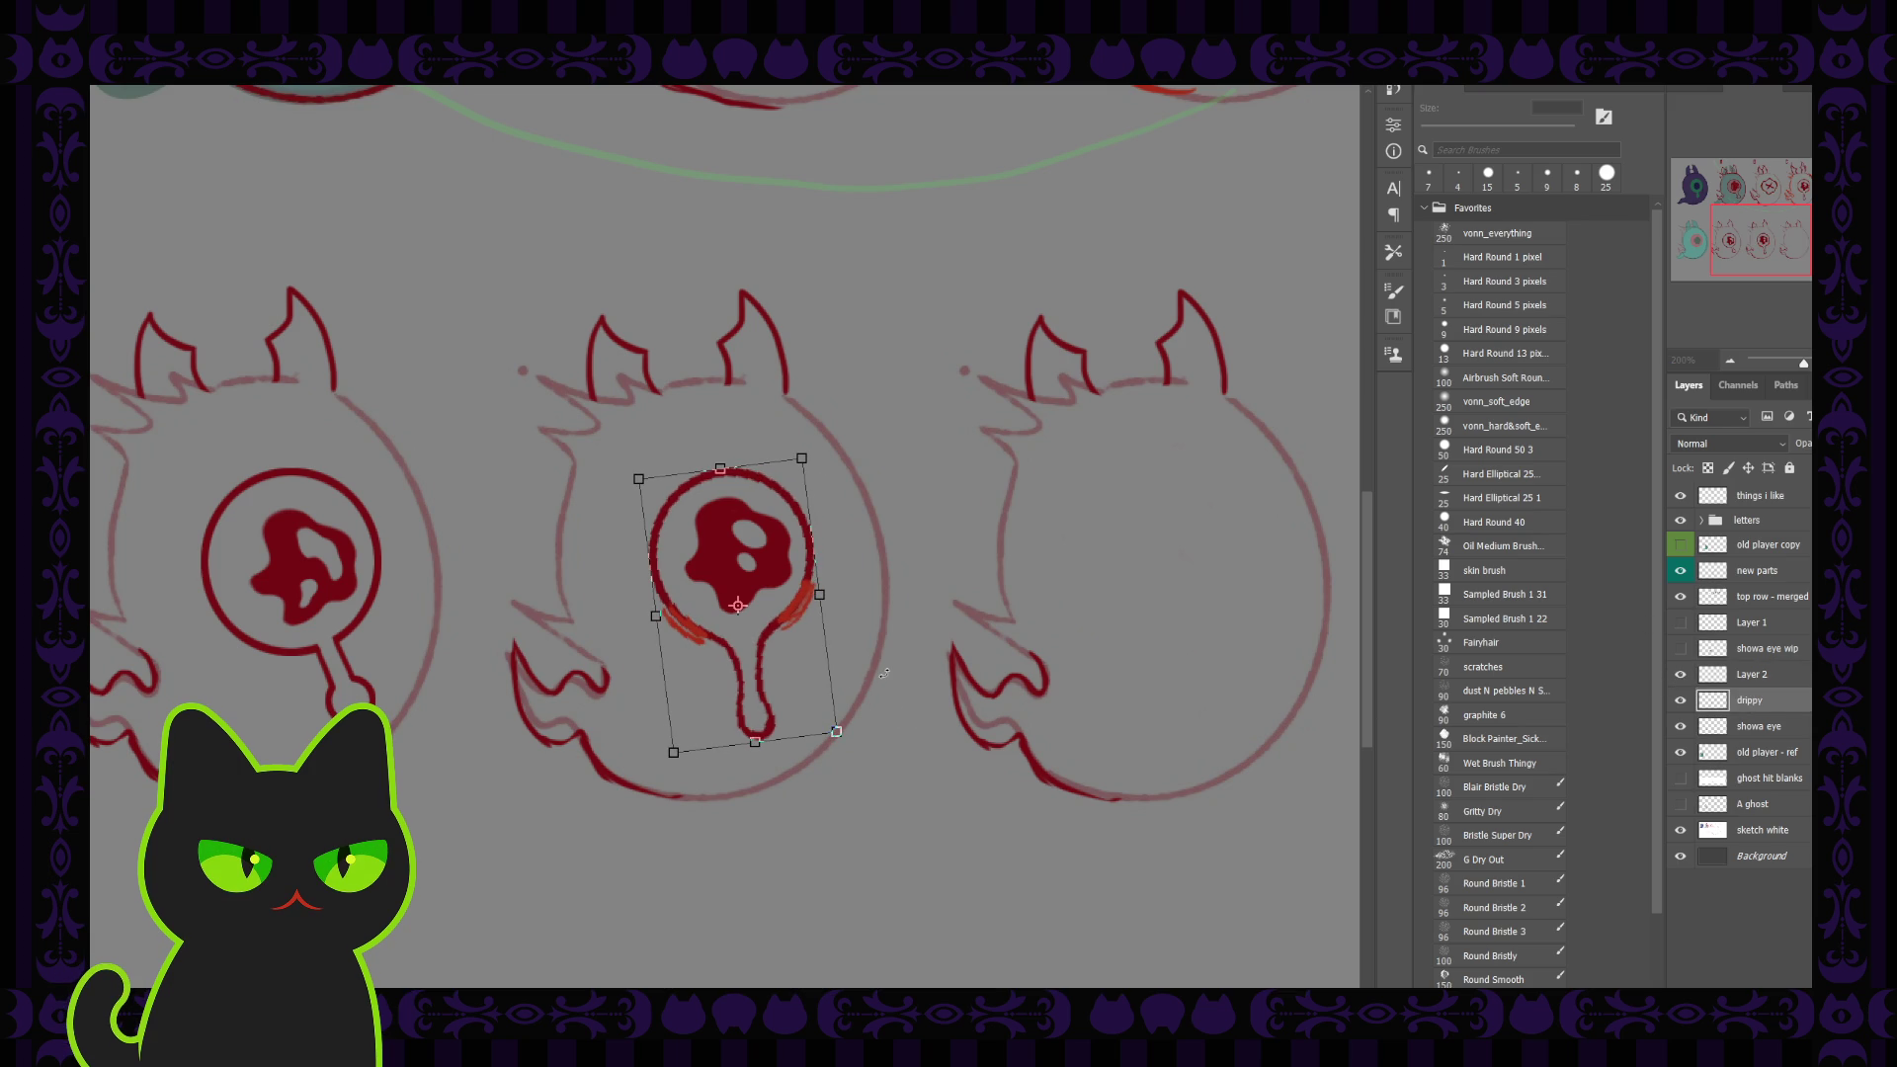
drag(770, 637, 776, 635)
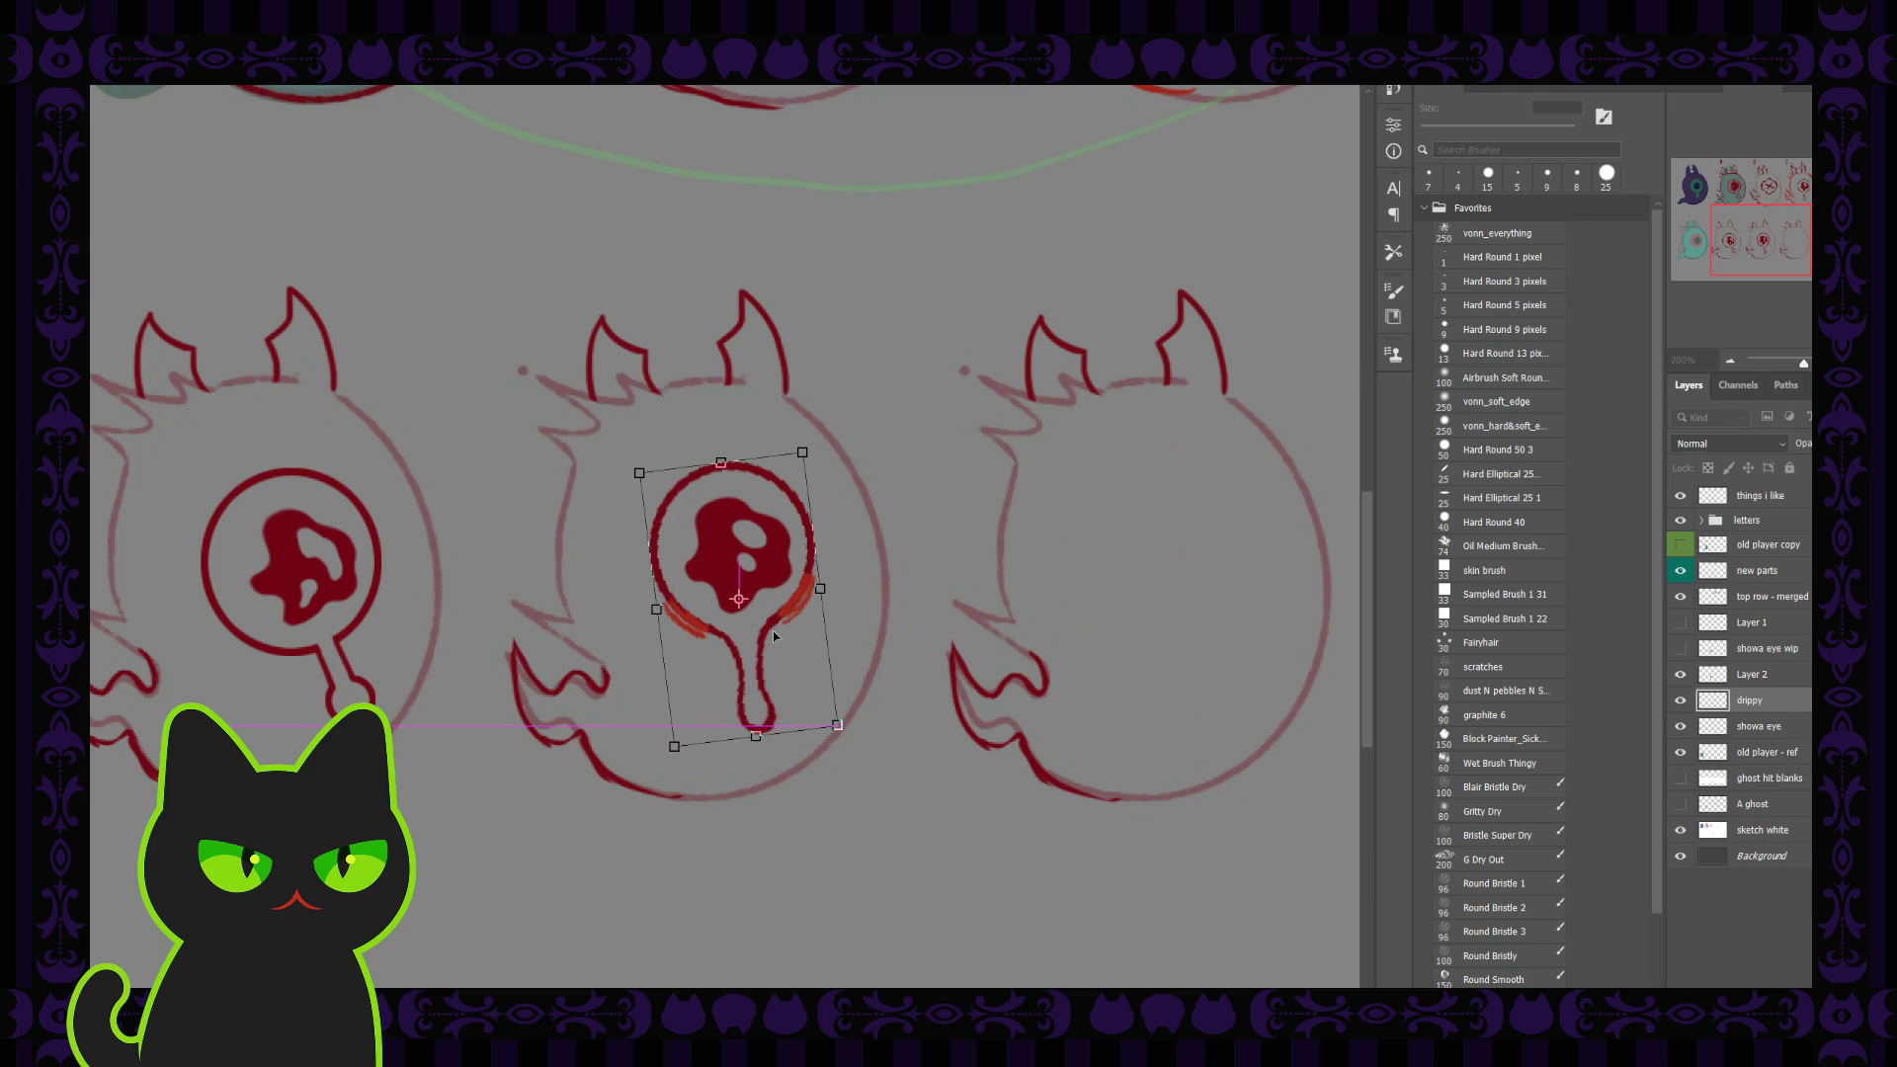
drag(775, 635, 777, 637)
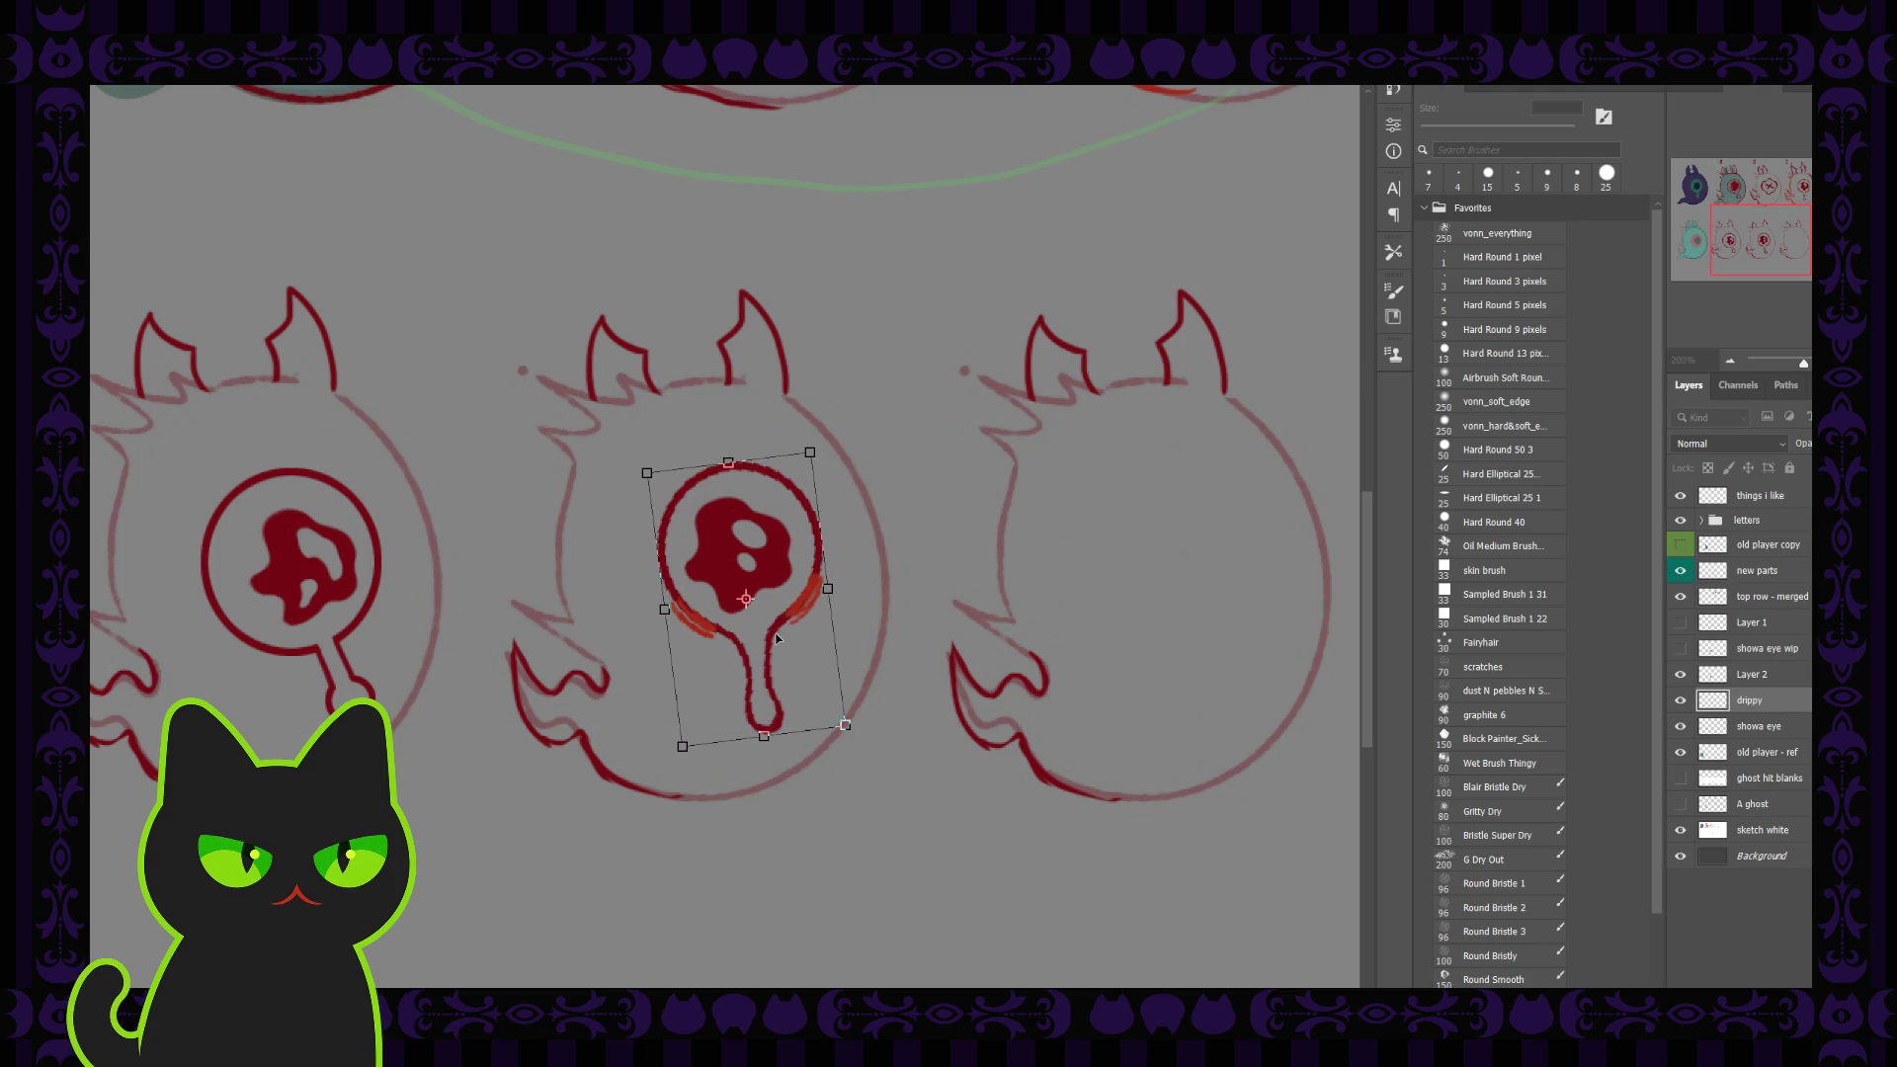
key(Return)
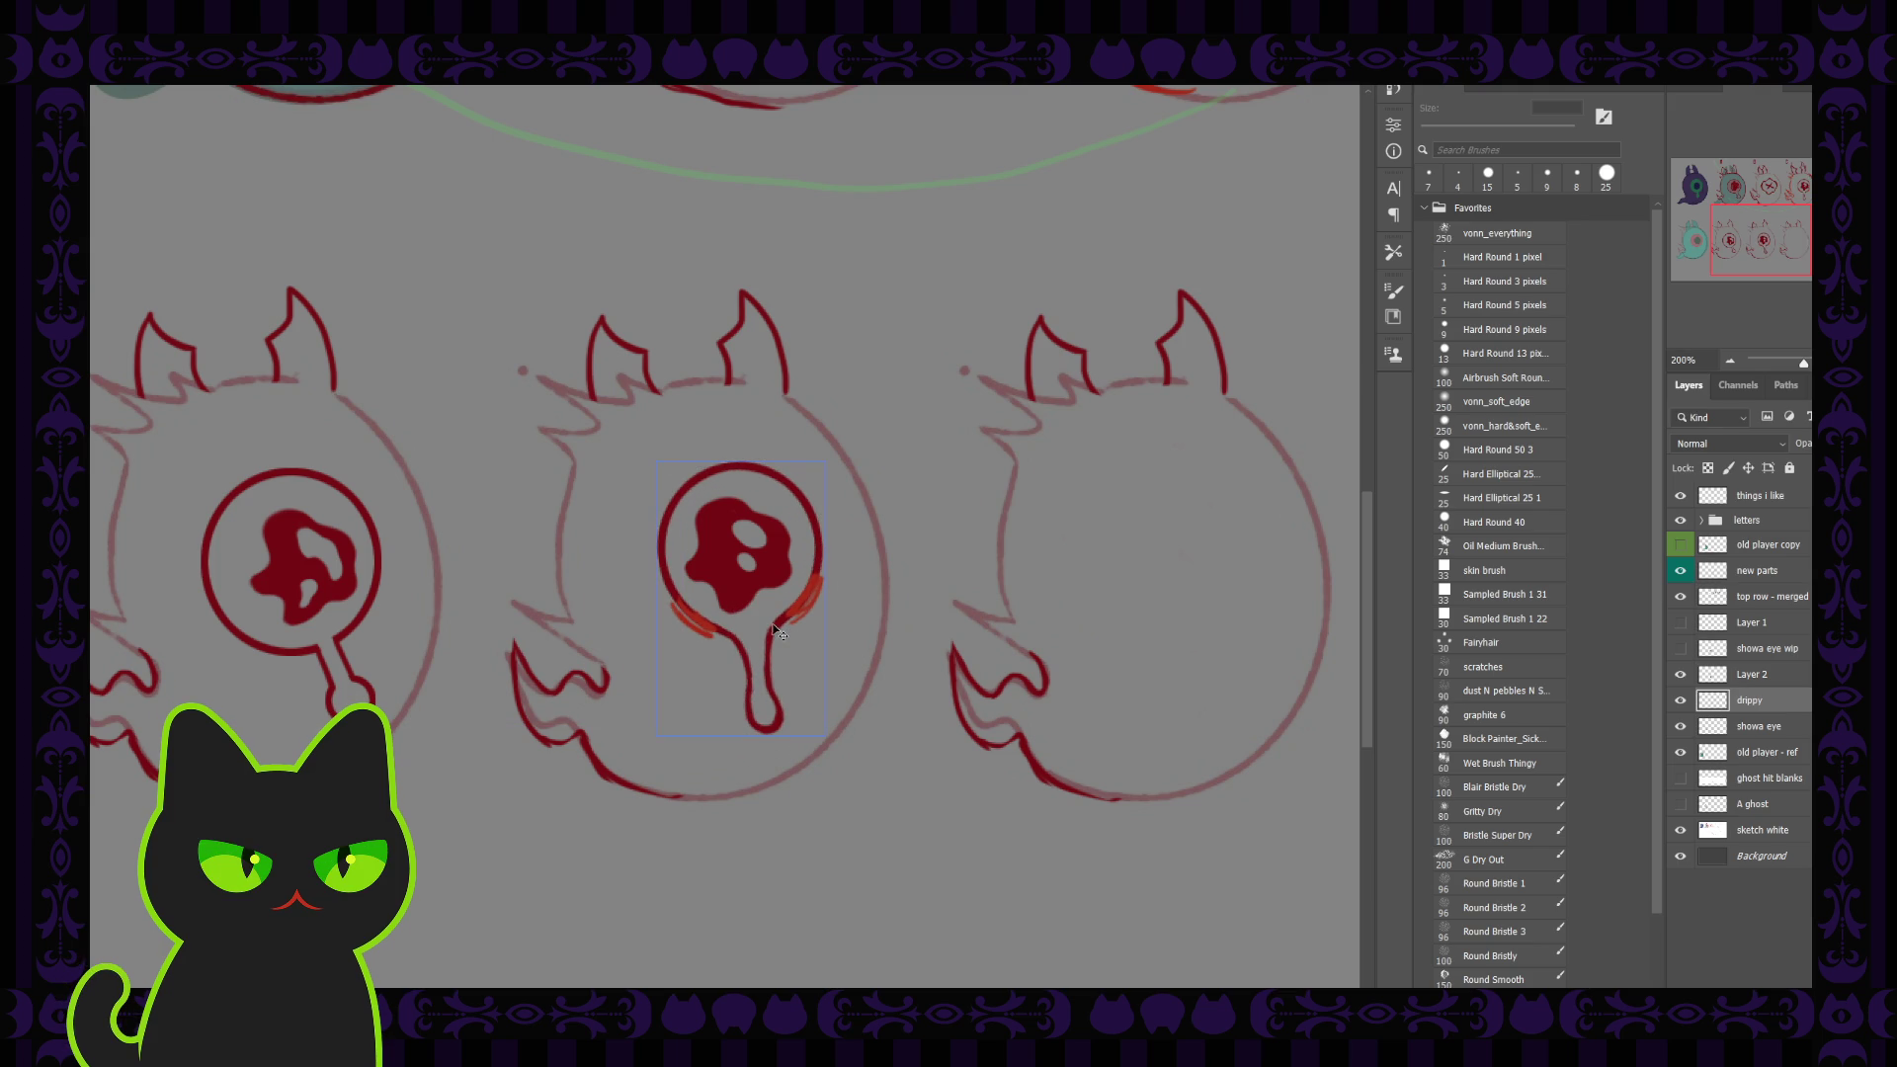
drag(777, 632, 772, 628)
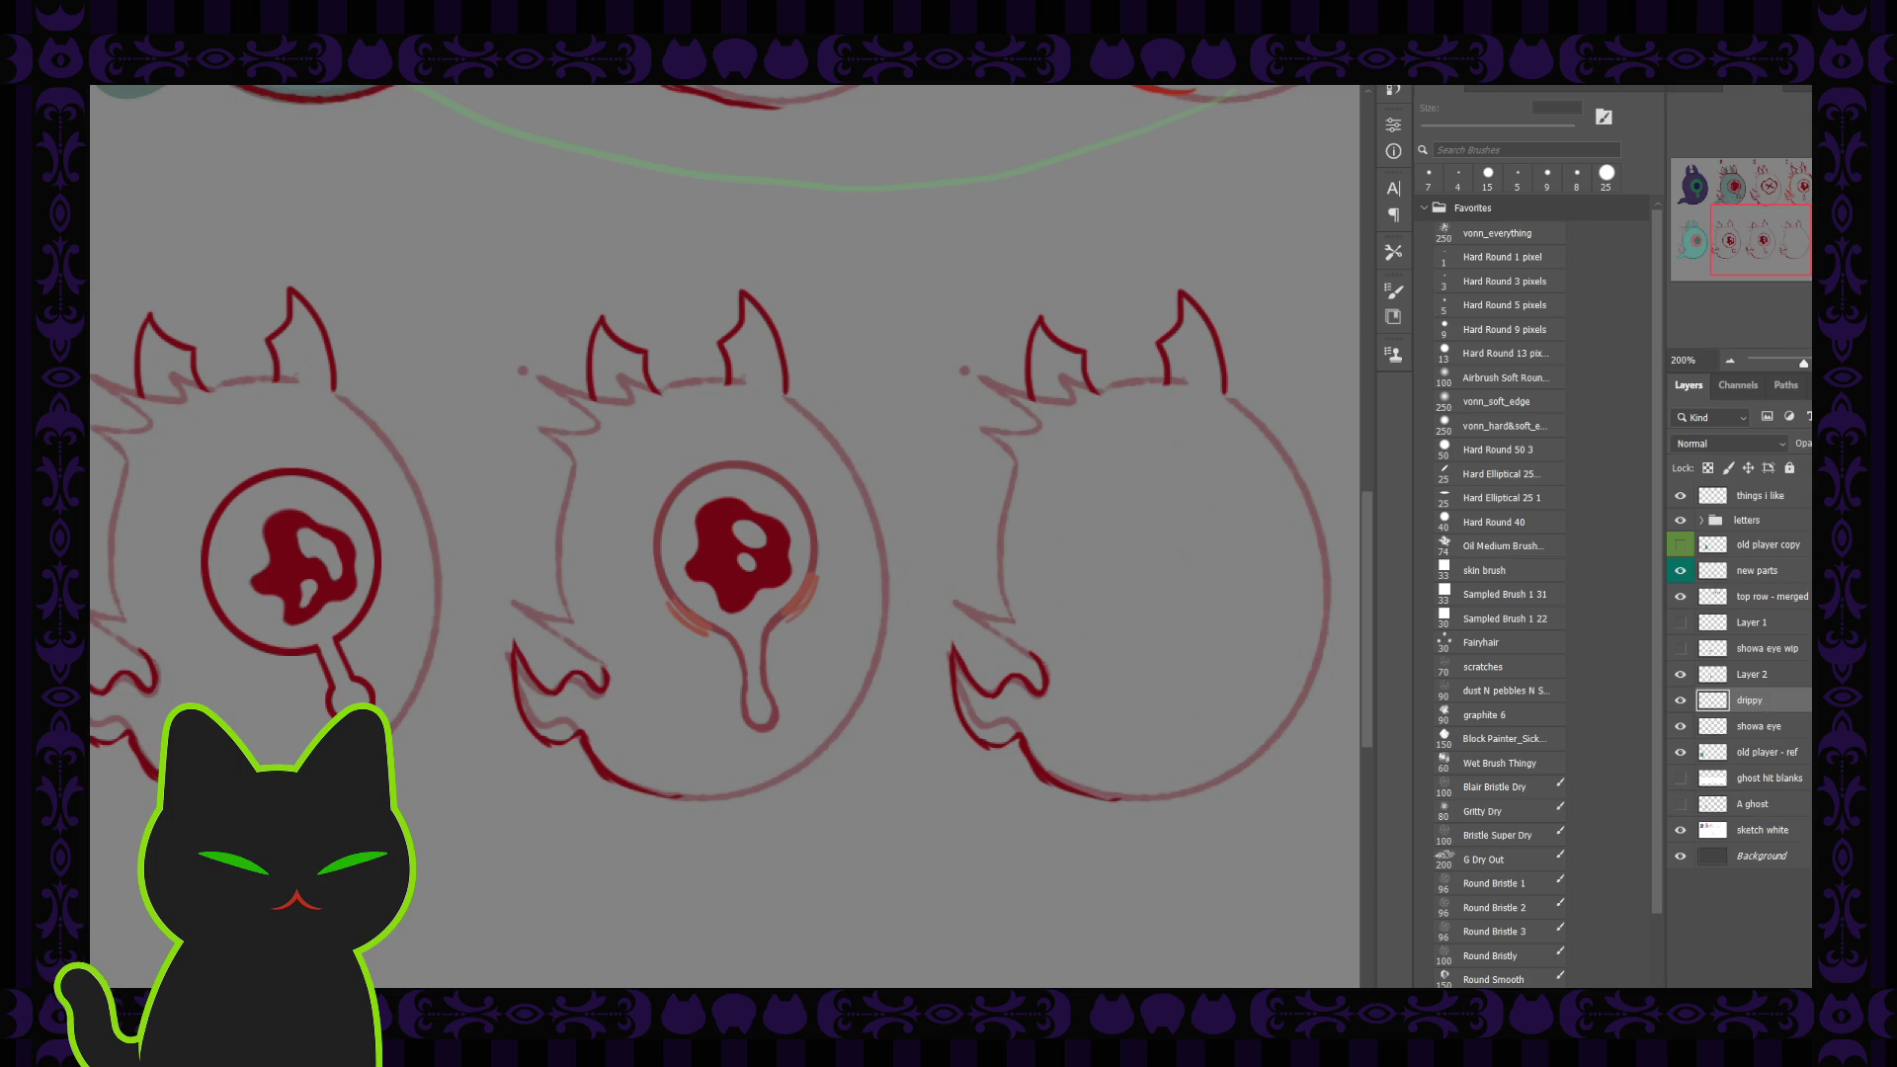
key(ctrl+shift+alt+n)
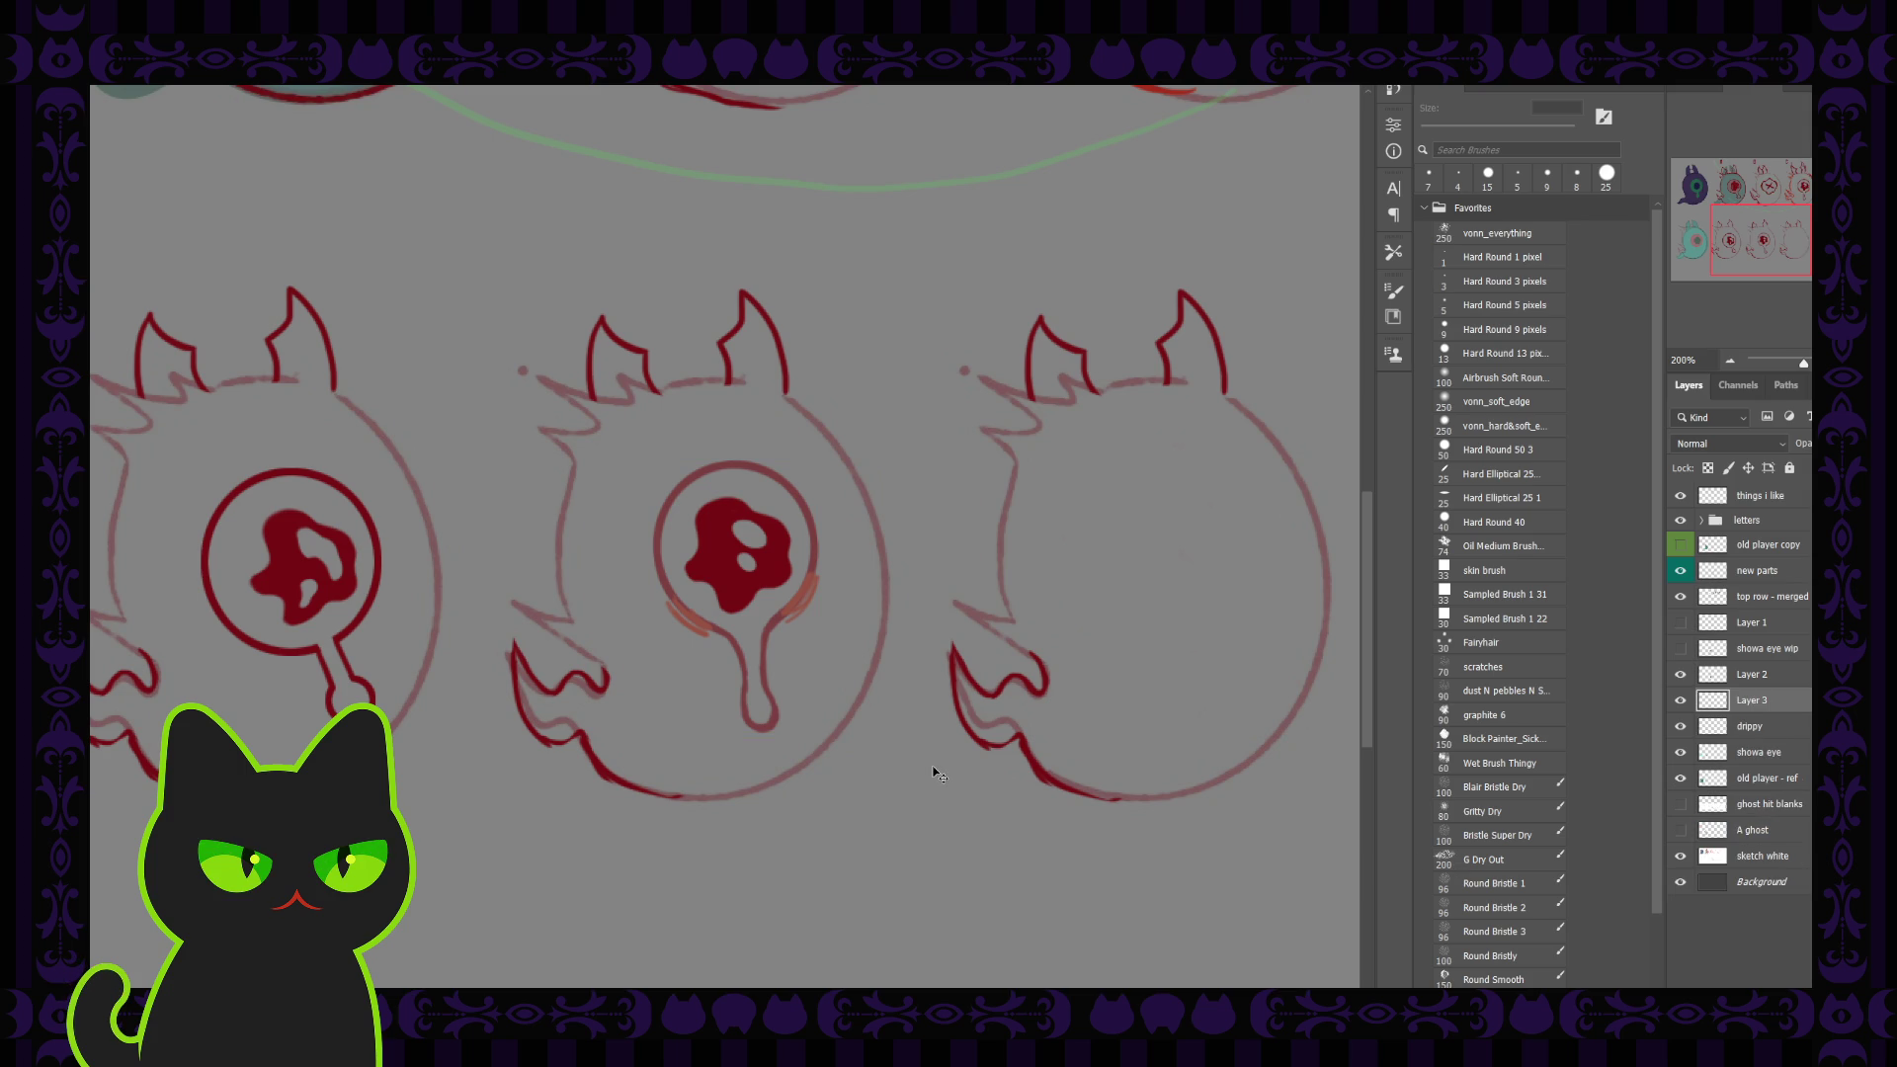
Step: Zoom in on the drip and ink its left and right edges with a thinner hard round brush
key(ctrl+plus)
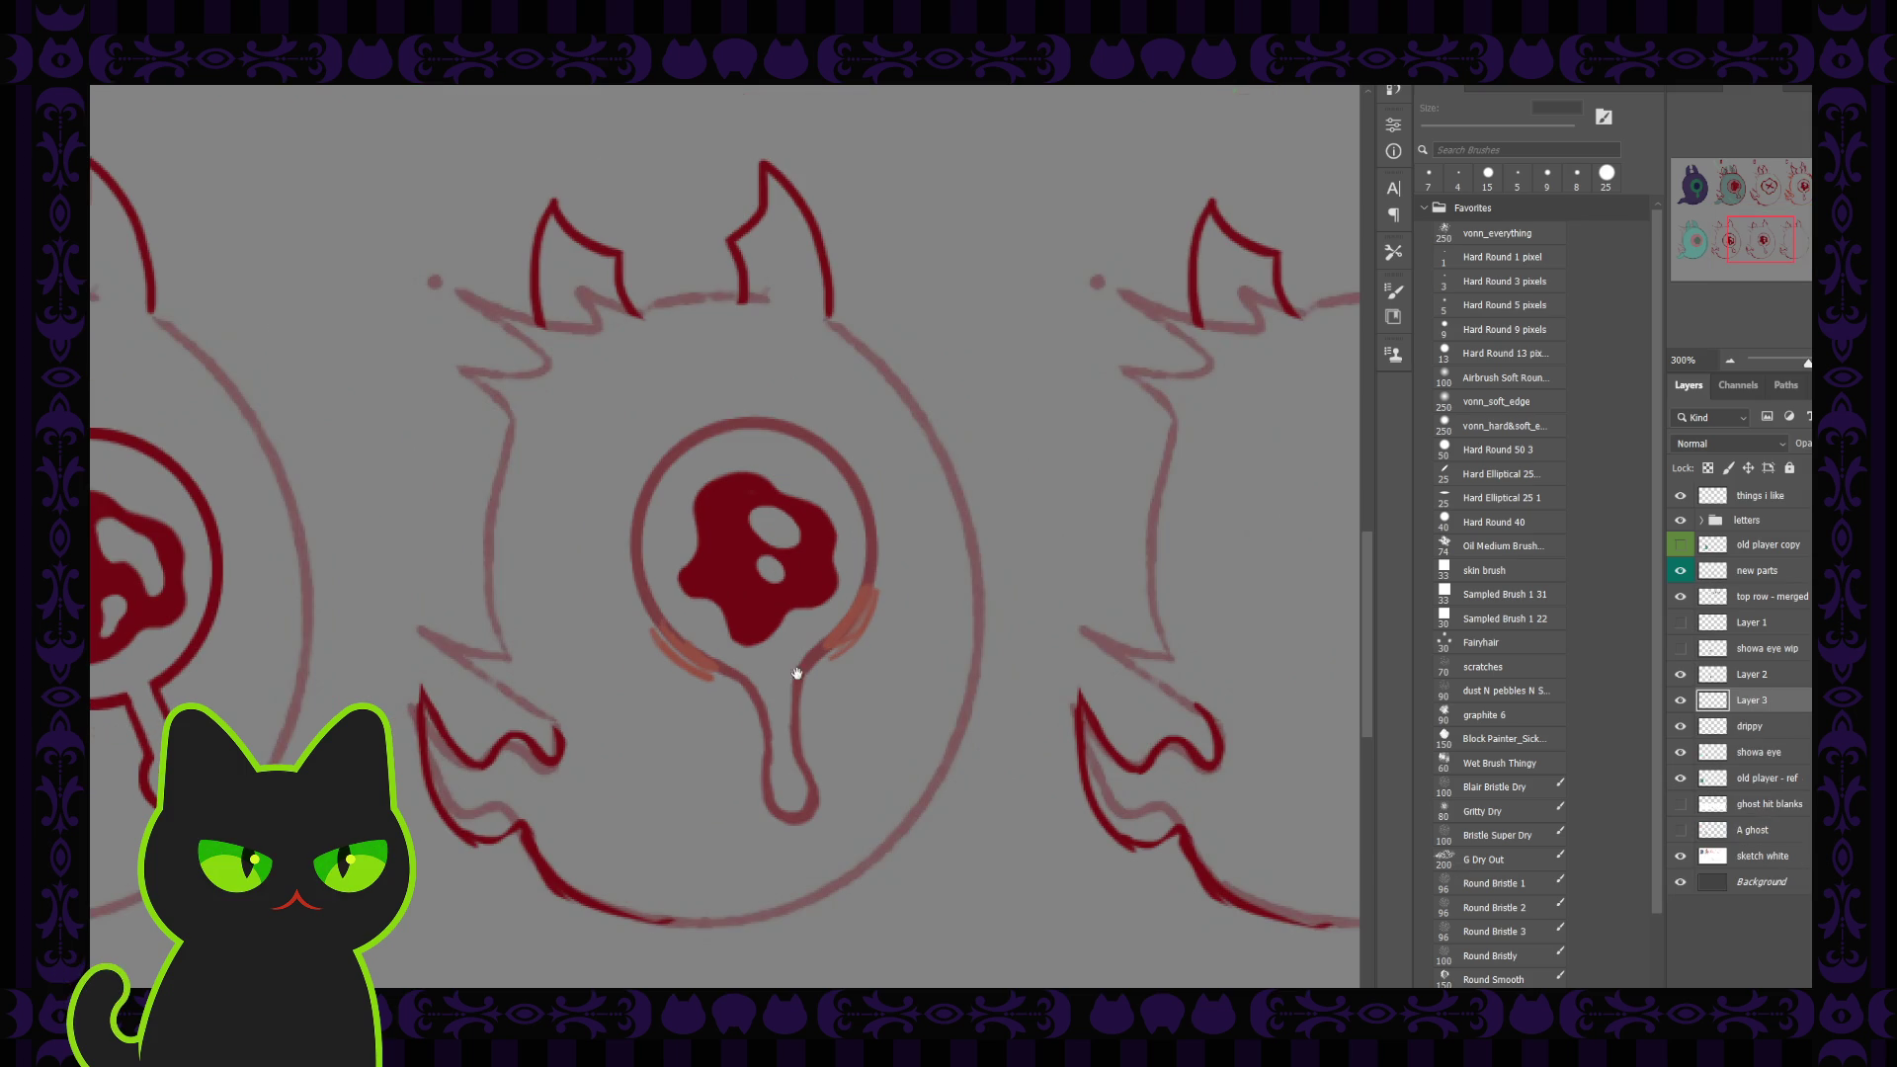
drag(791, 683, 735, 553)
key(b)
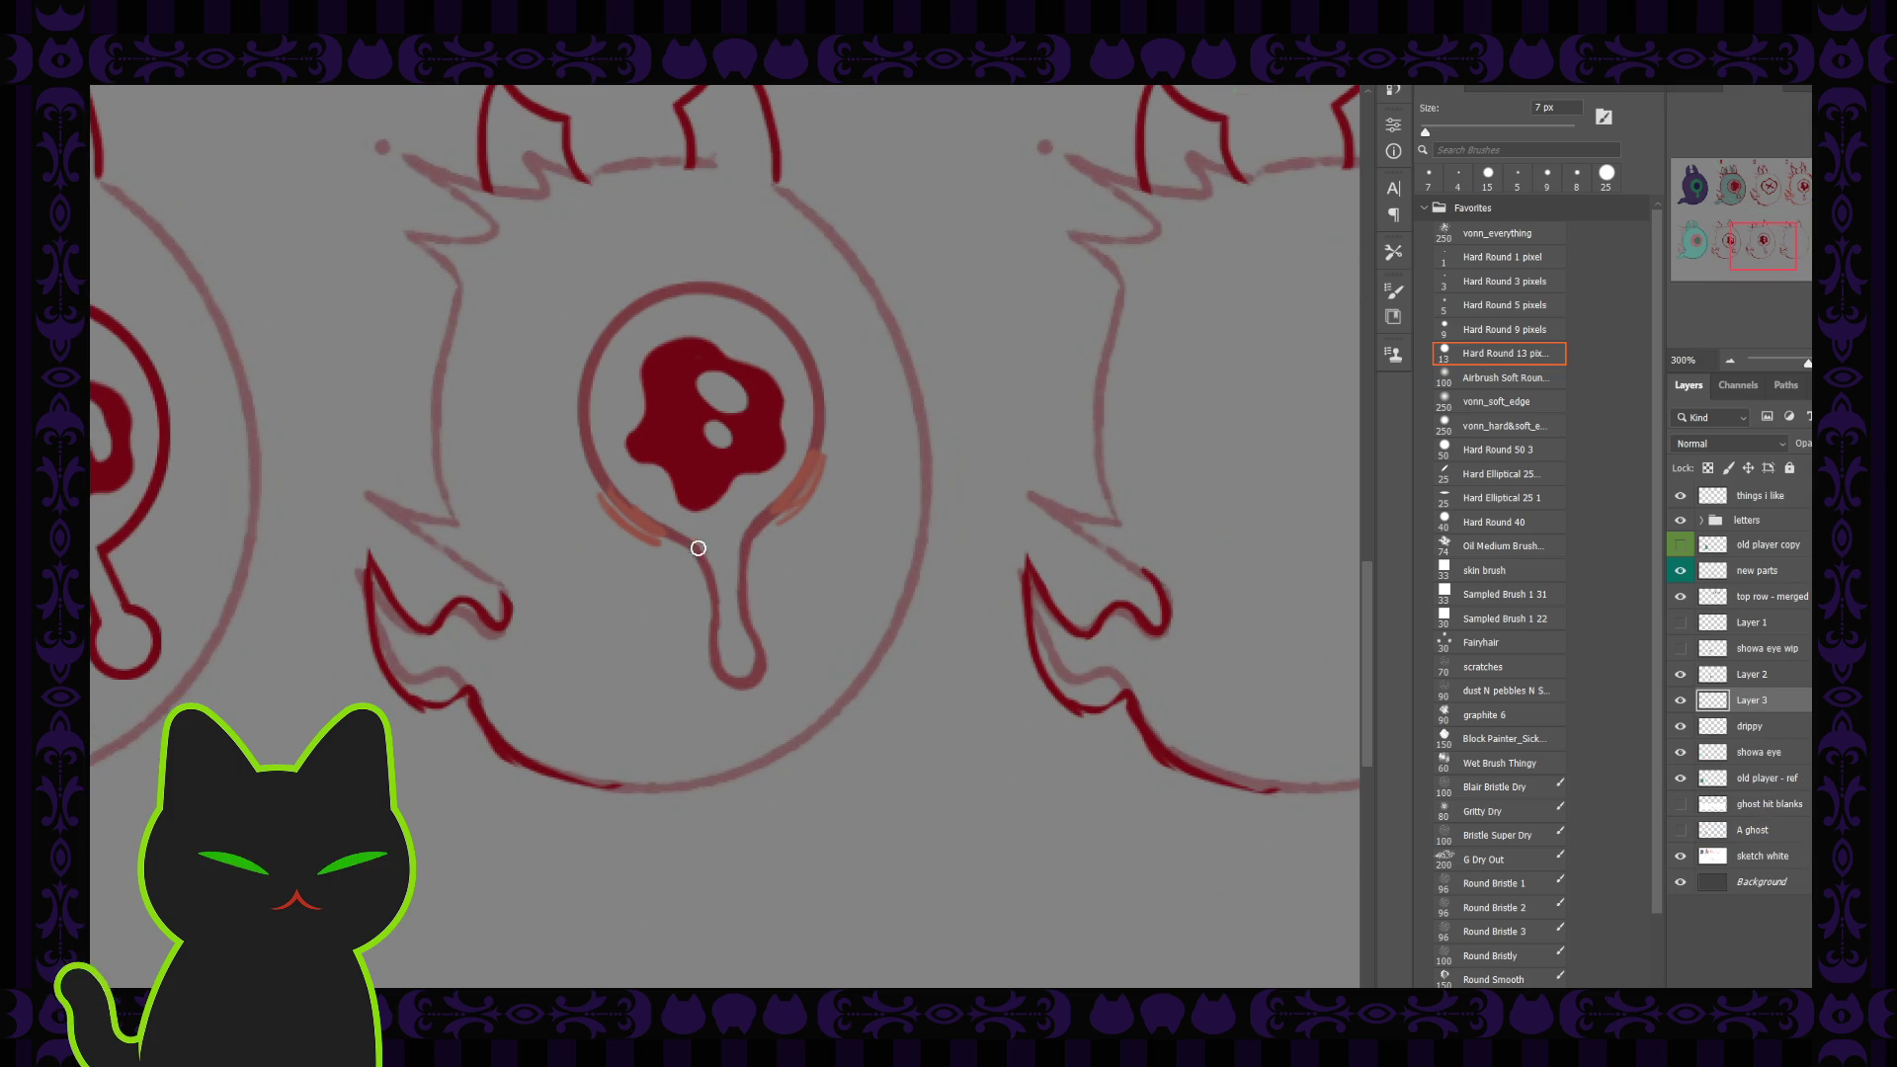
drag(689, 546, 717, 642)
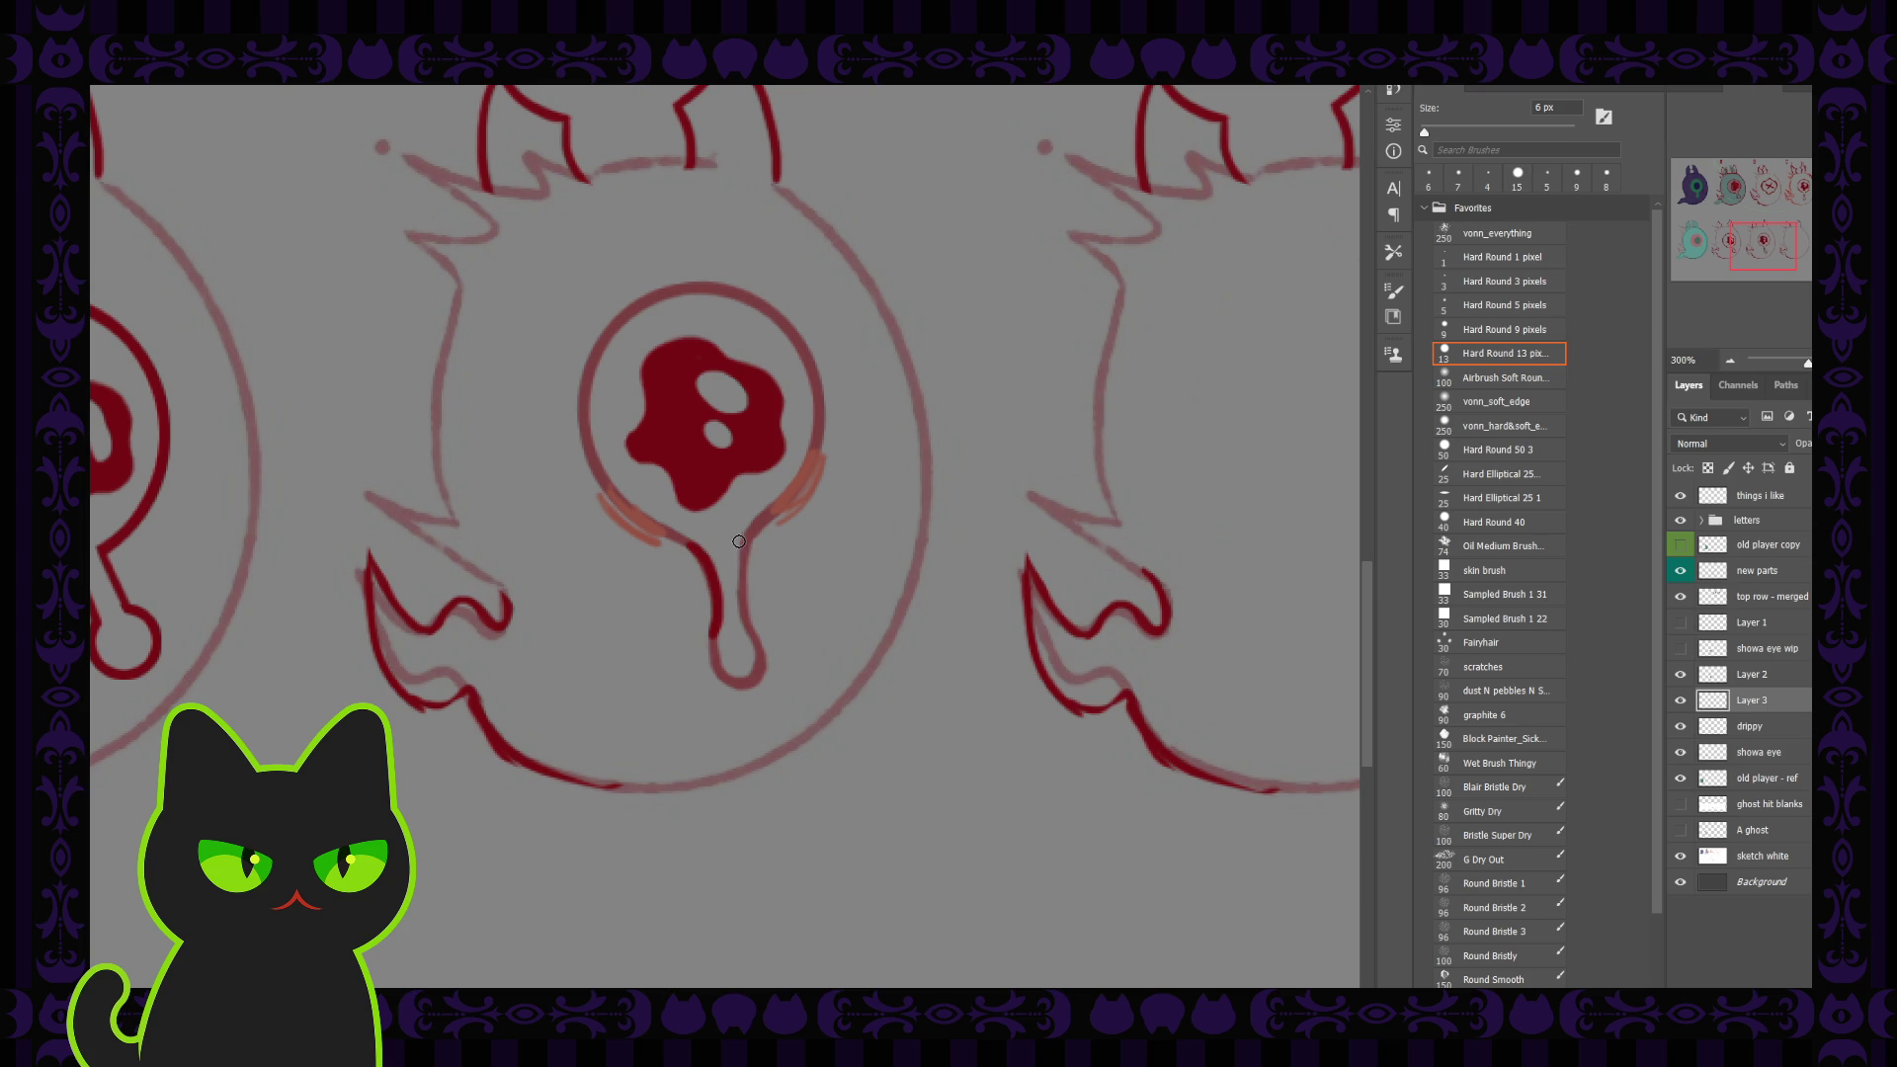
drag(739, 539, 750, 627)
key(ctrl+z)
key(bracketleft)
drag(743, 567, 748, 627)
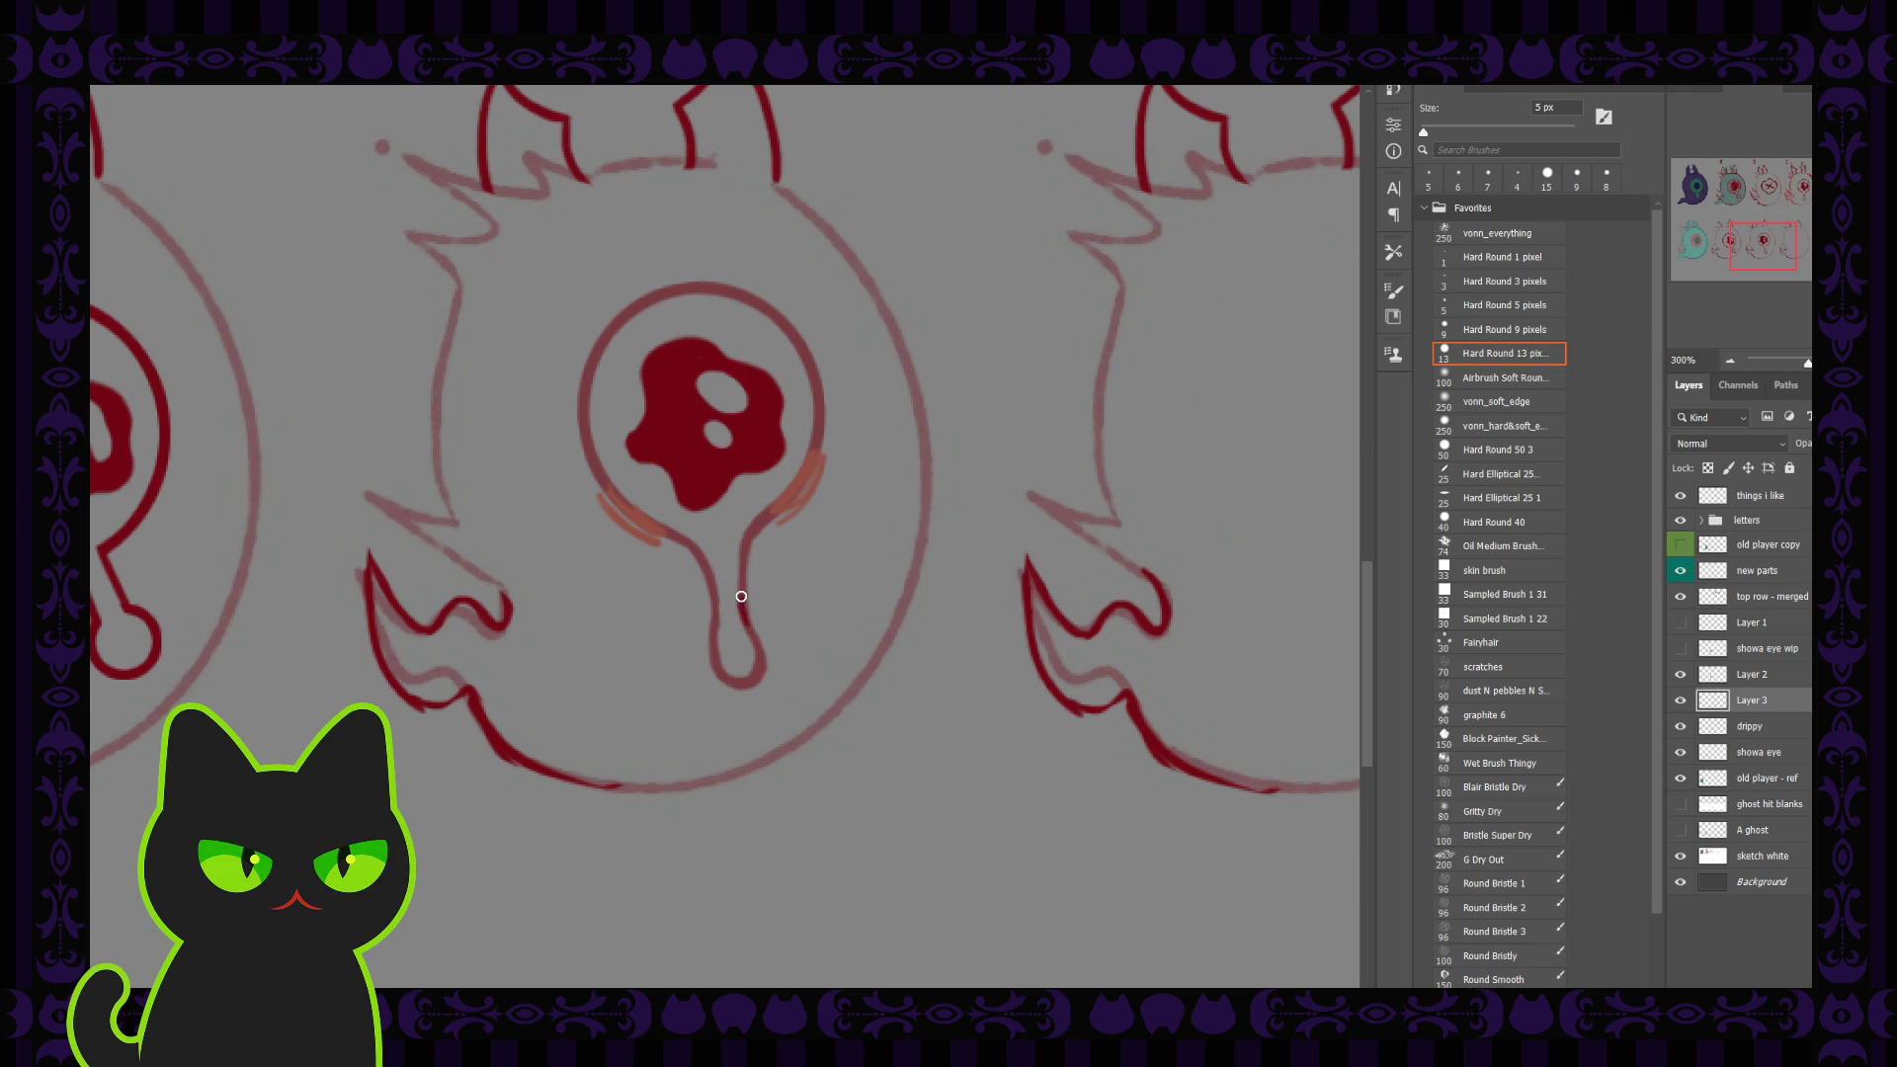
Step: Retrace the drip's right and left edges and the bulb's right edge down to its bottom
drag(745, 550, 751, 622)
key(ctrl+z)
drag(743, 545, 748, 628)
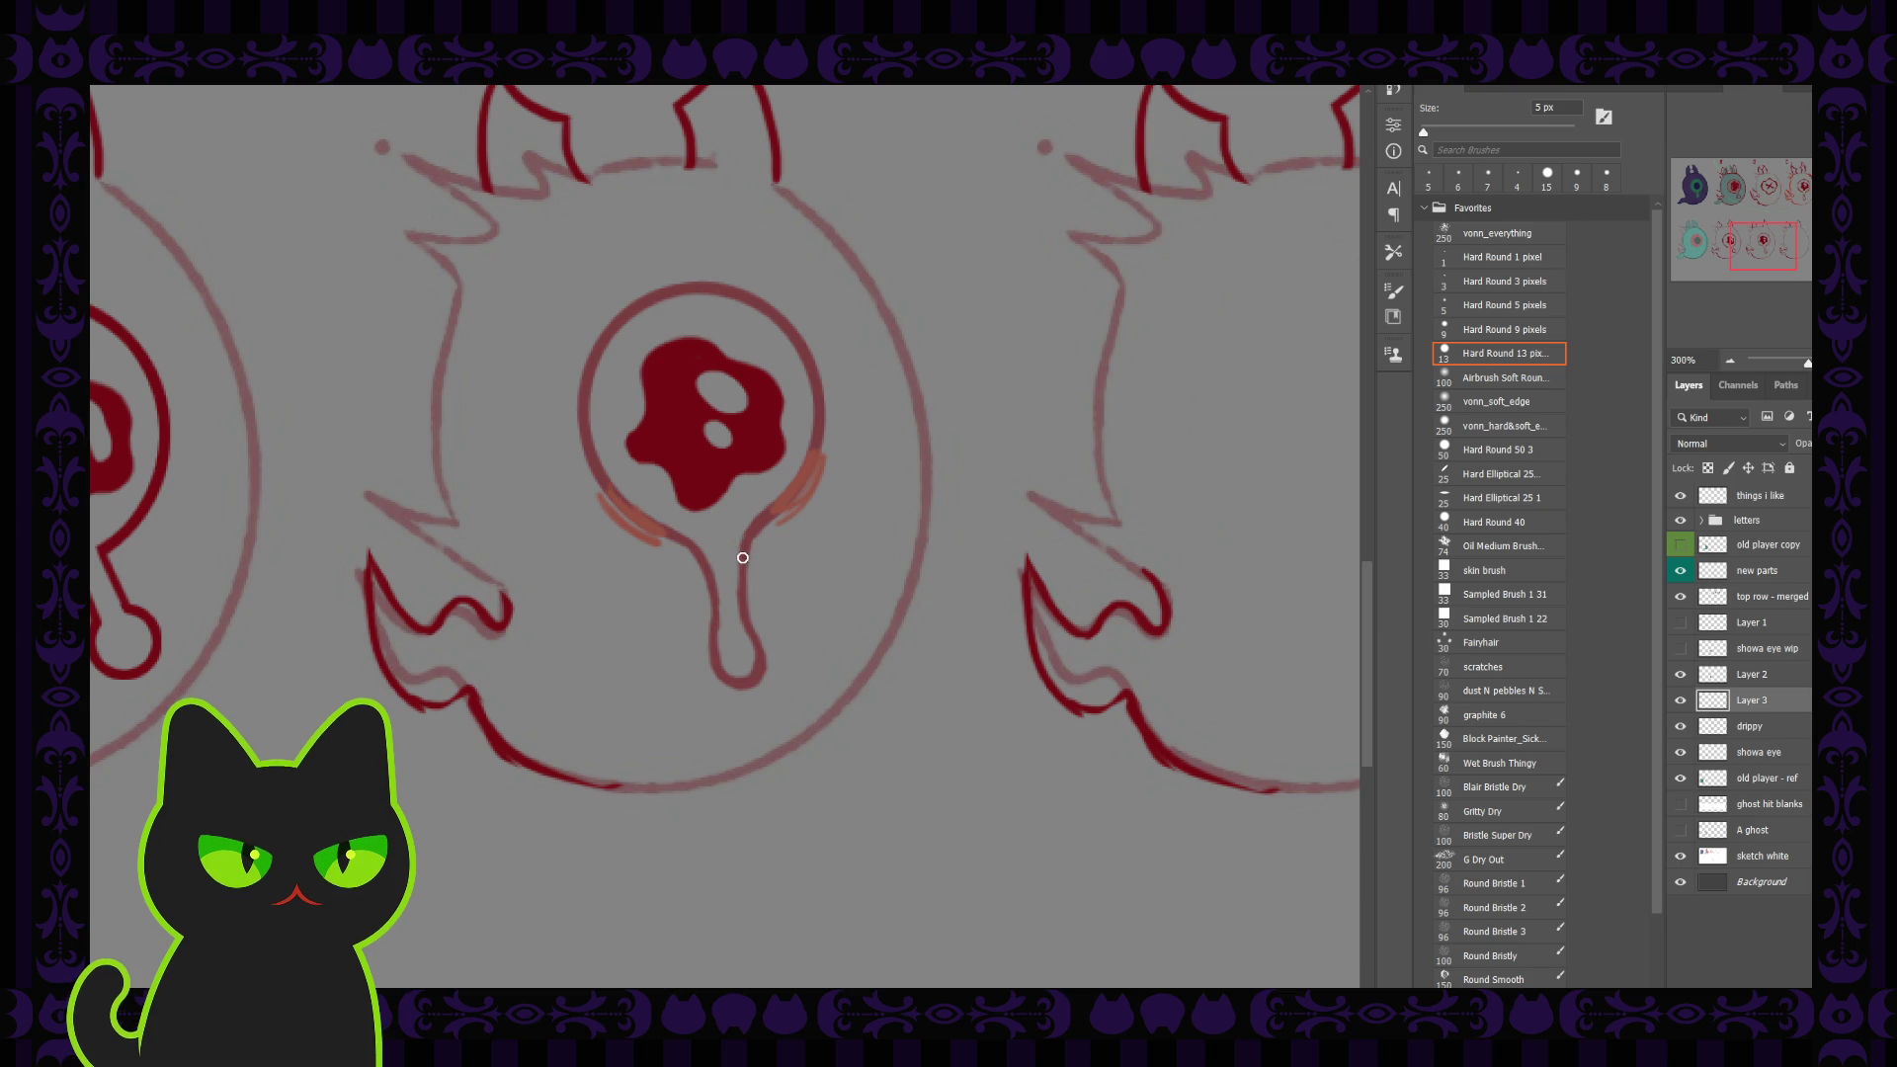
drag(745, 539, 752, 634)
key(ctrl+z)
drag(751, 531, 747, 622)
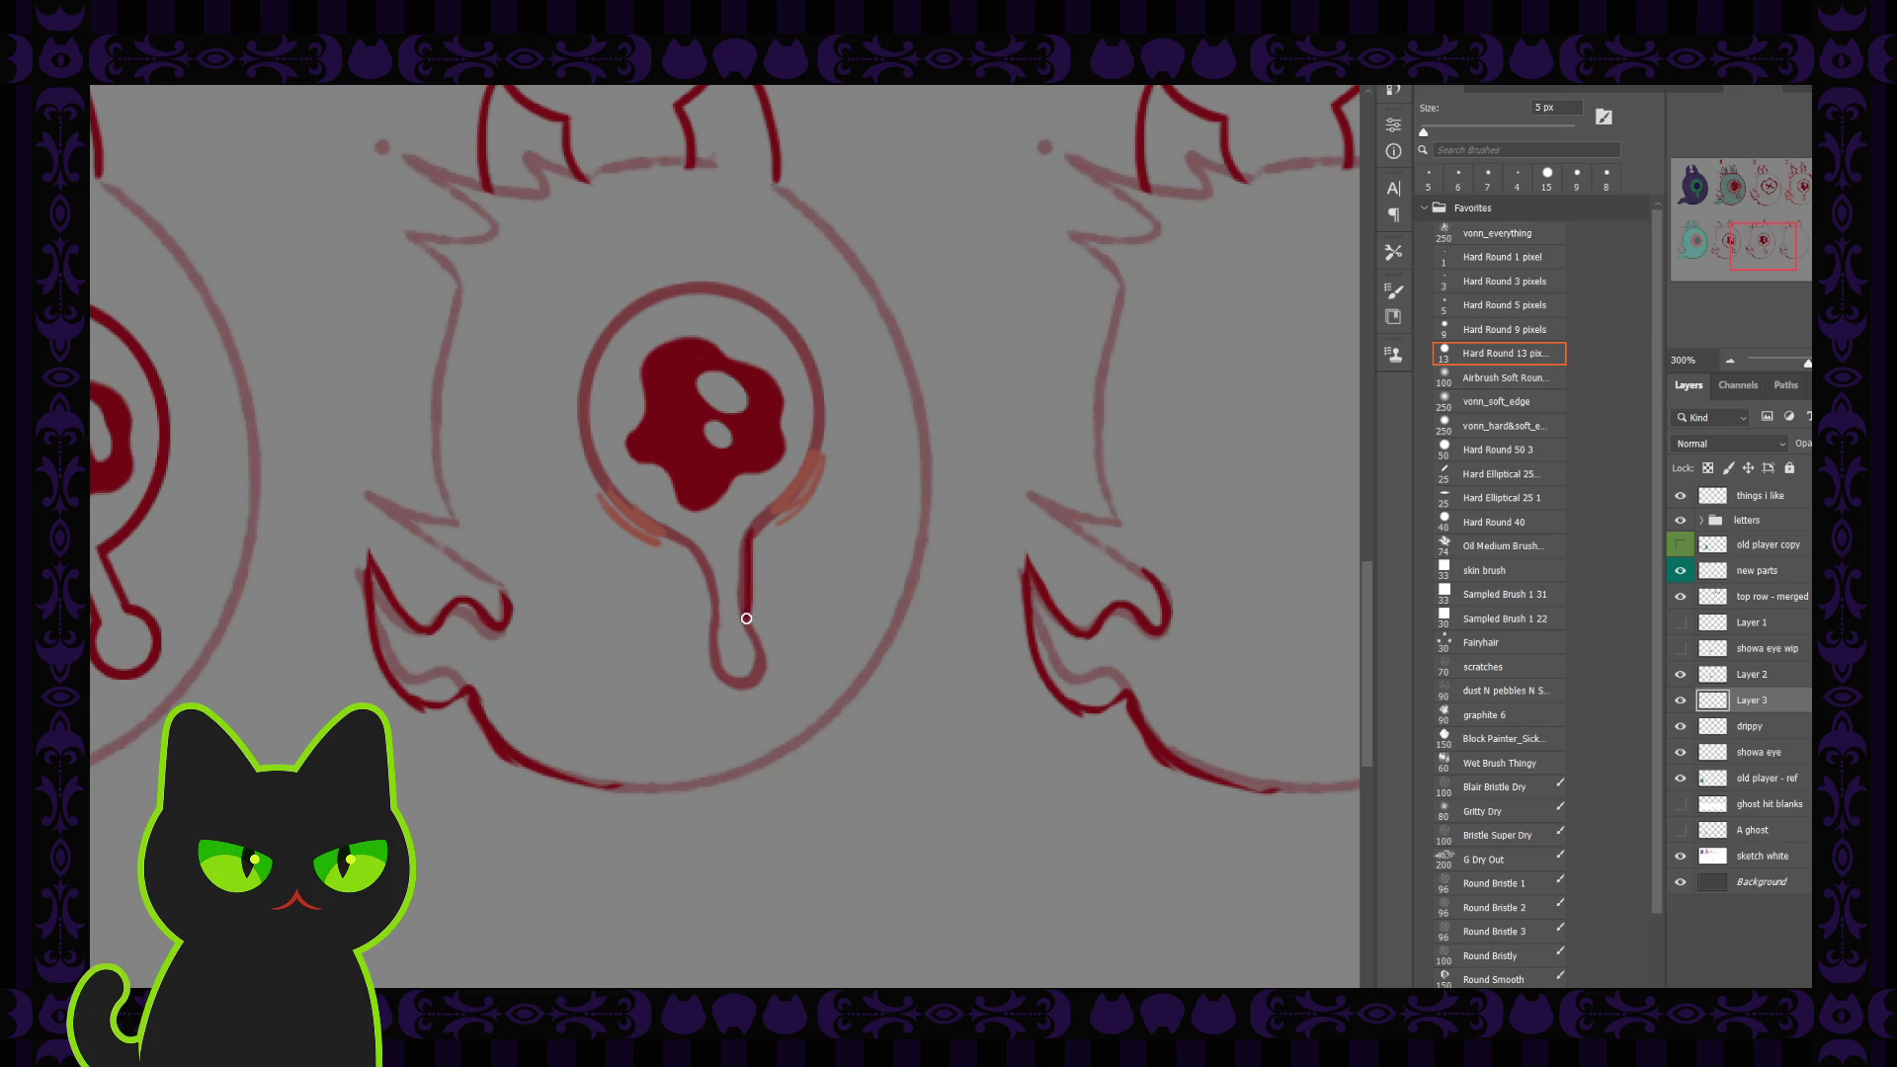
drag(685, 542, 711, 627)
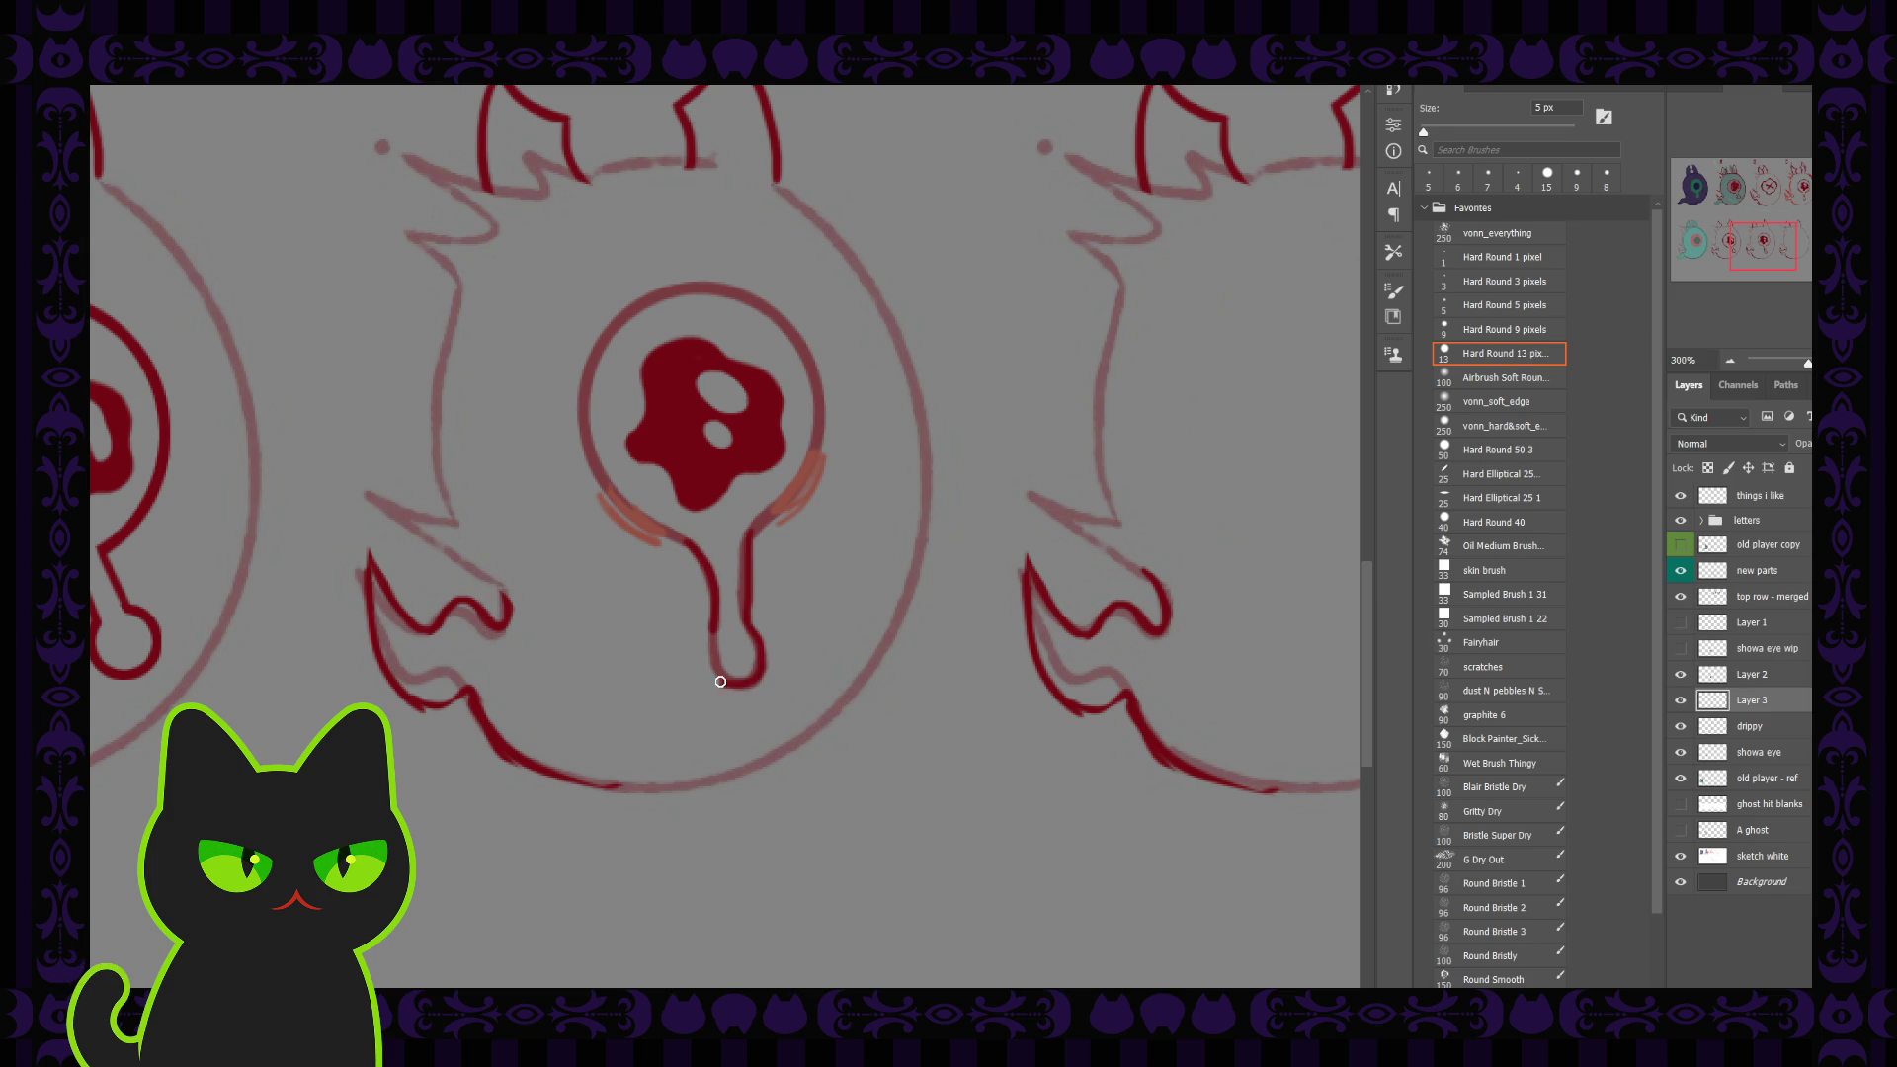
drag(740, 621, 736, 681)
Step: Check the inked drip by zooming out and toggling the ink and drippy layers' visibility
key(ctrl+minus)
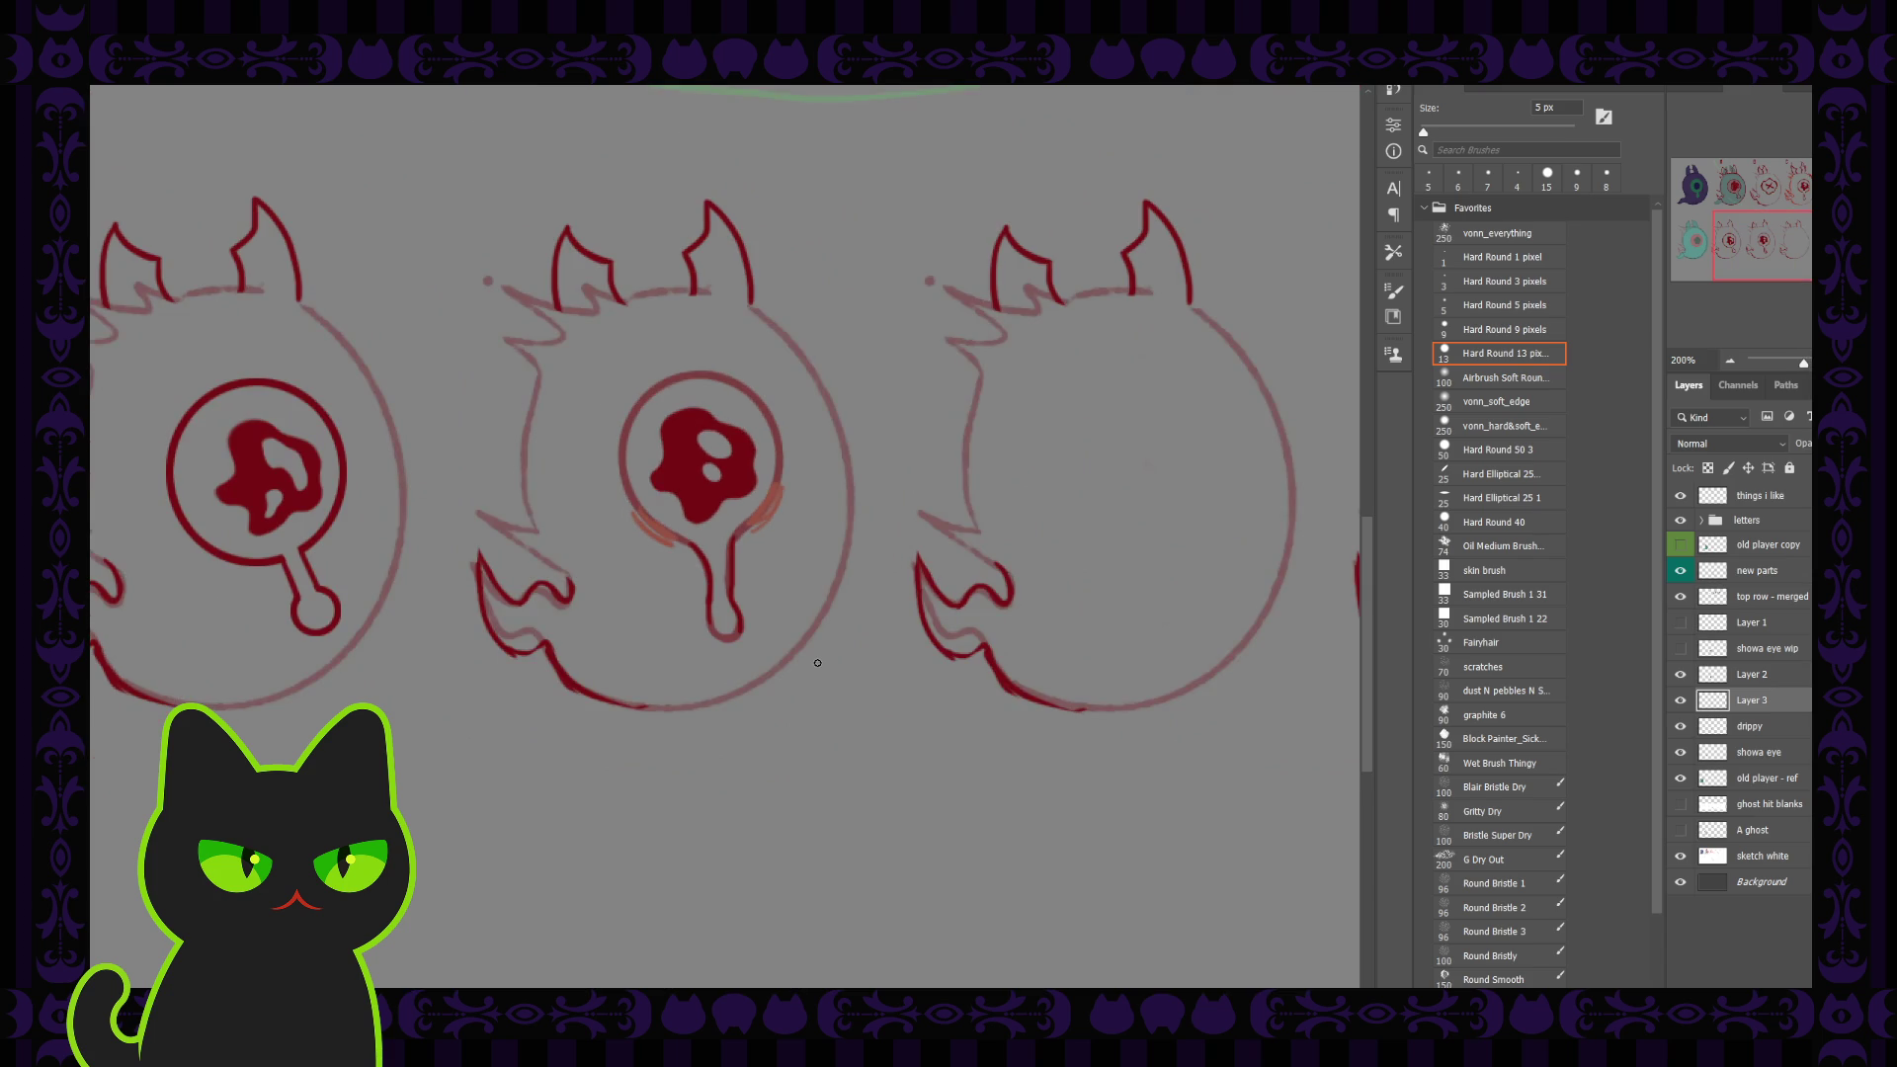
key(ctrl+plus)
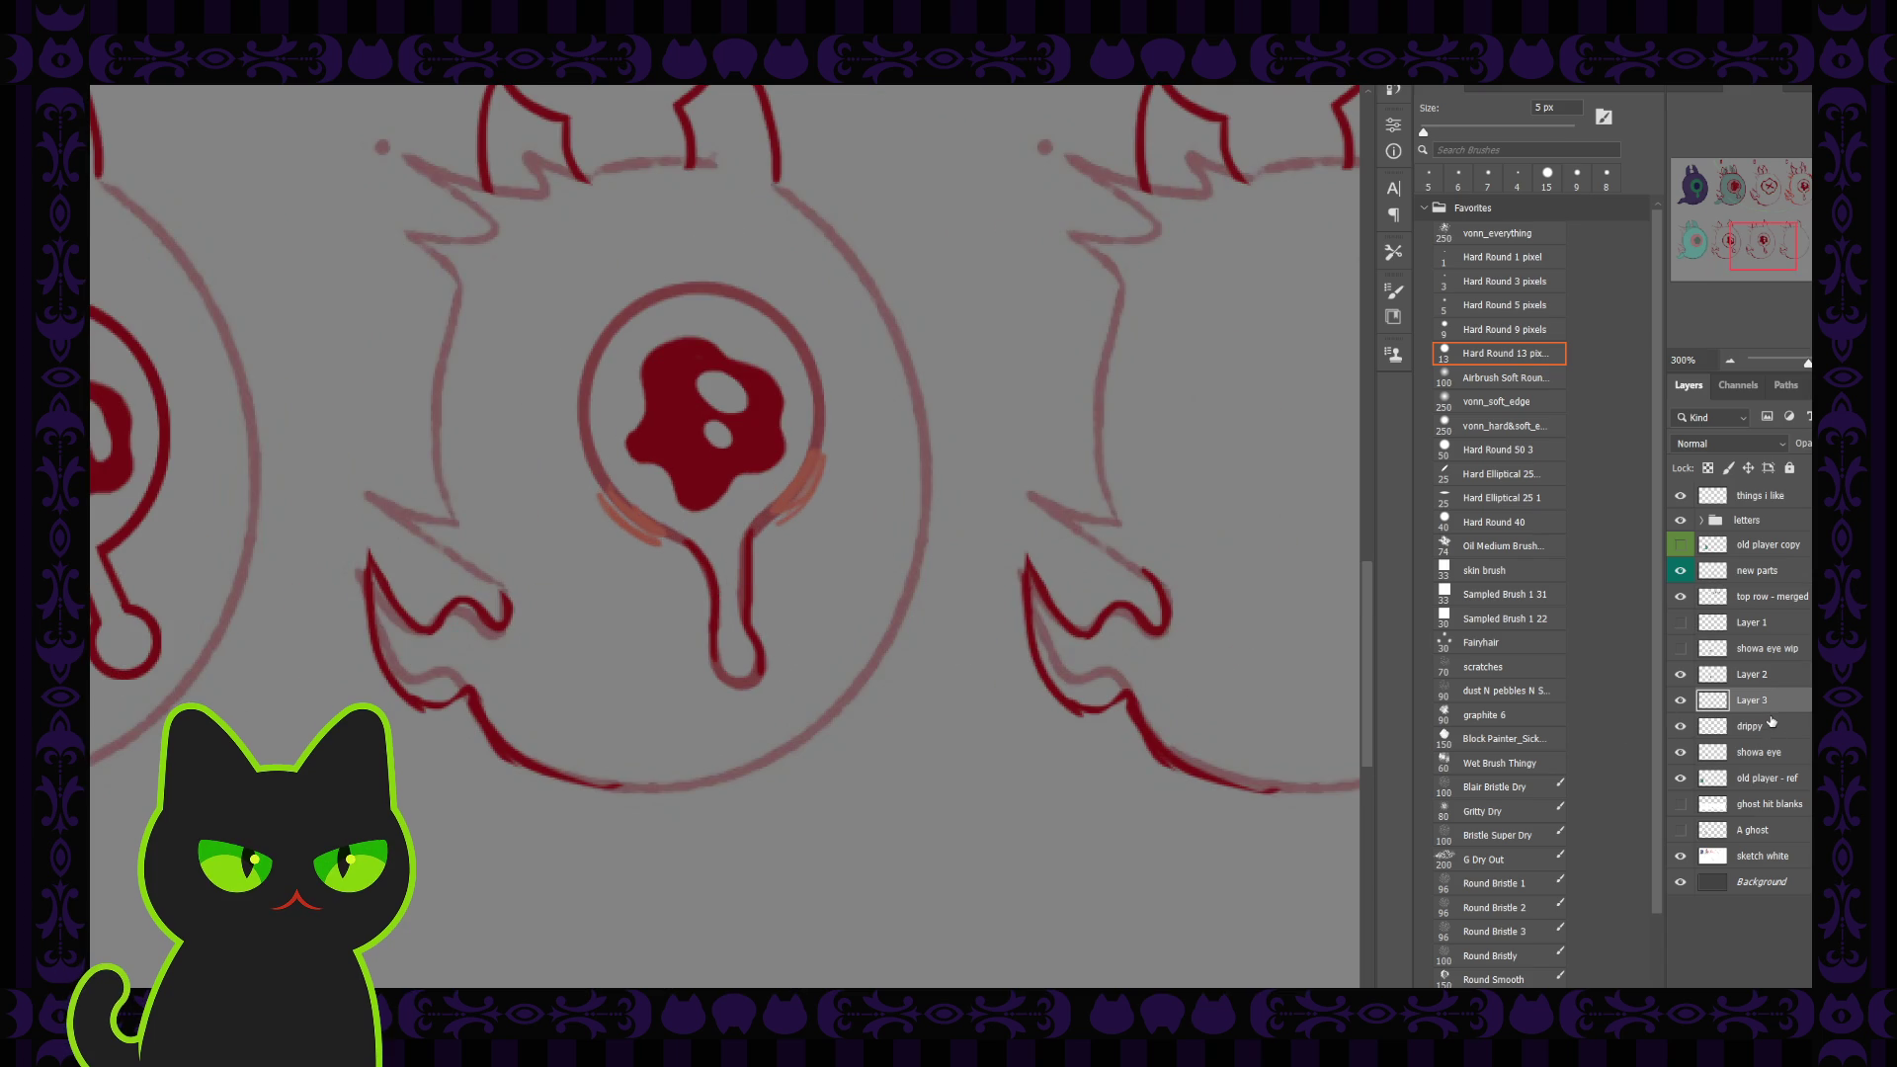
click(1679, 701)
click(1679, 724)
click(1679, 724)
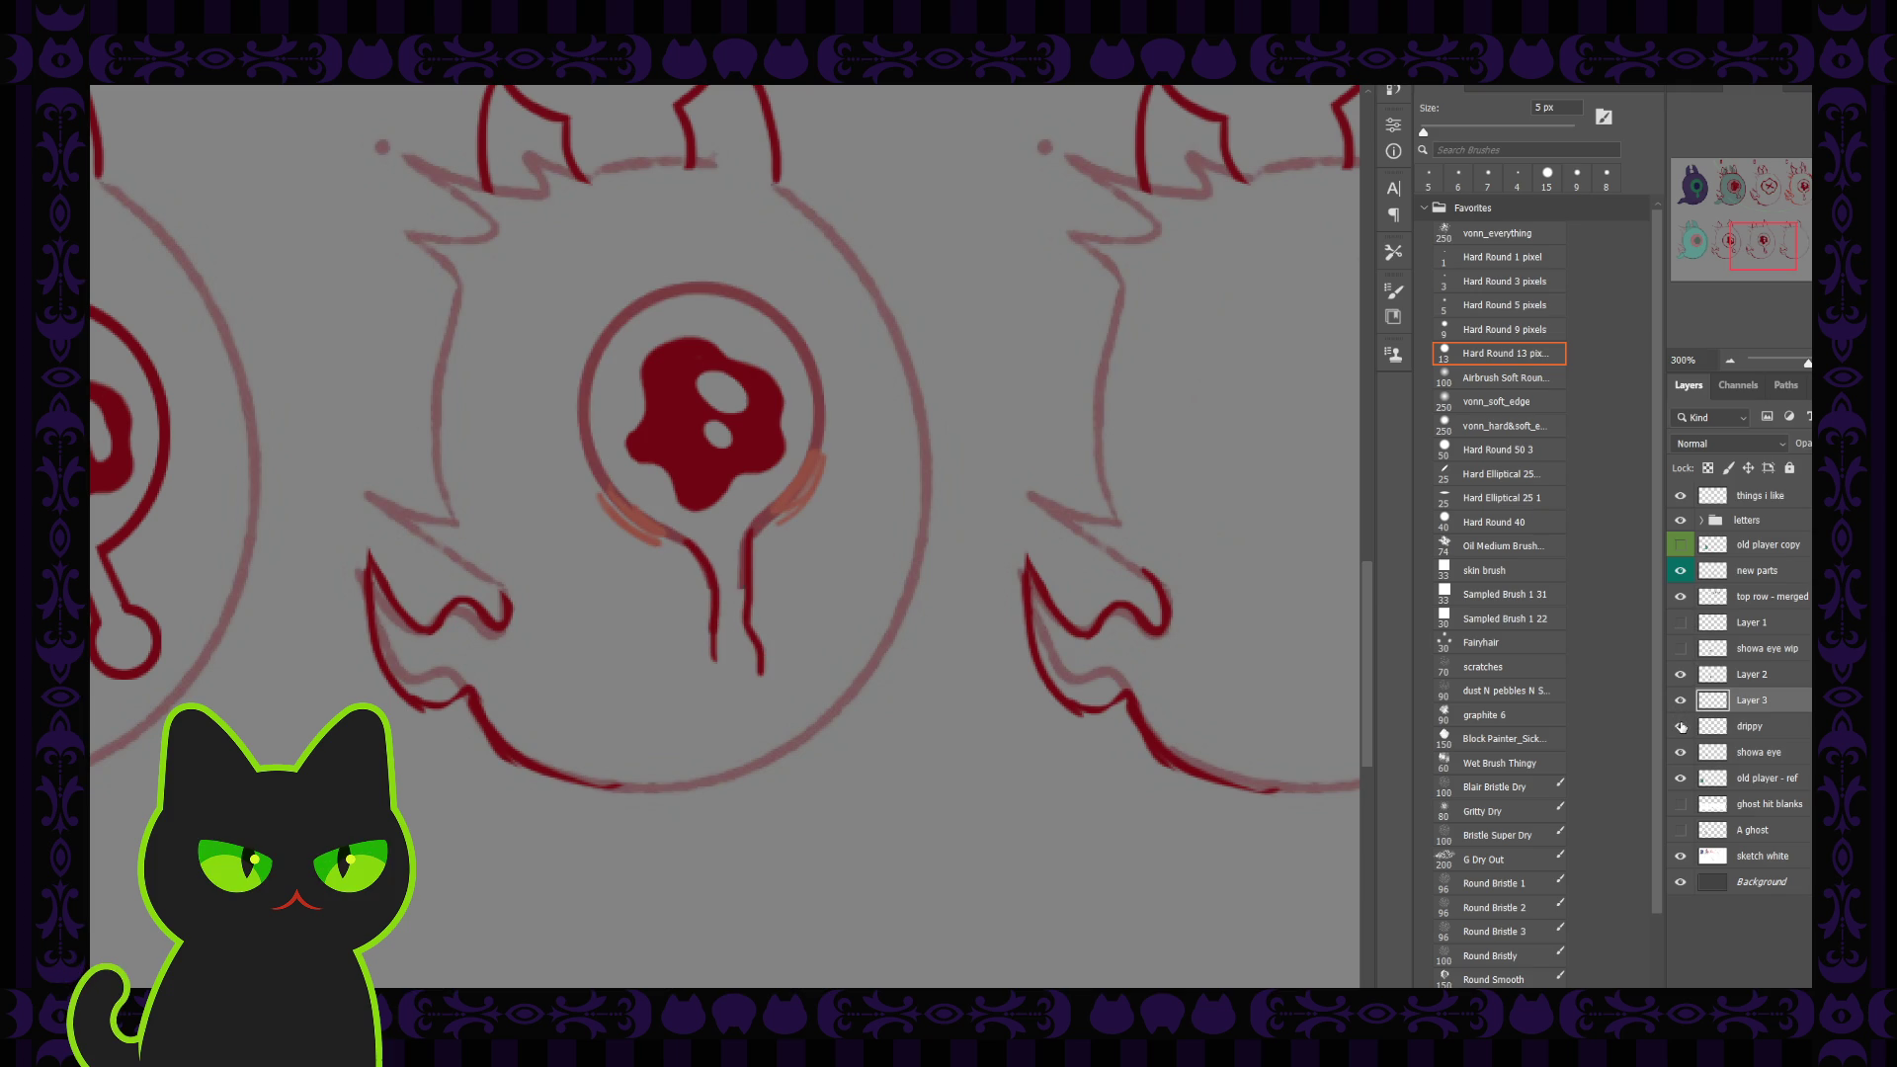
click(1754, 727)
key(comma)
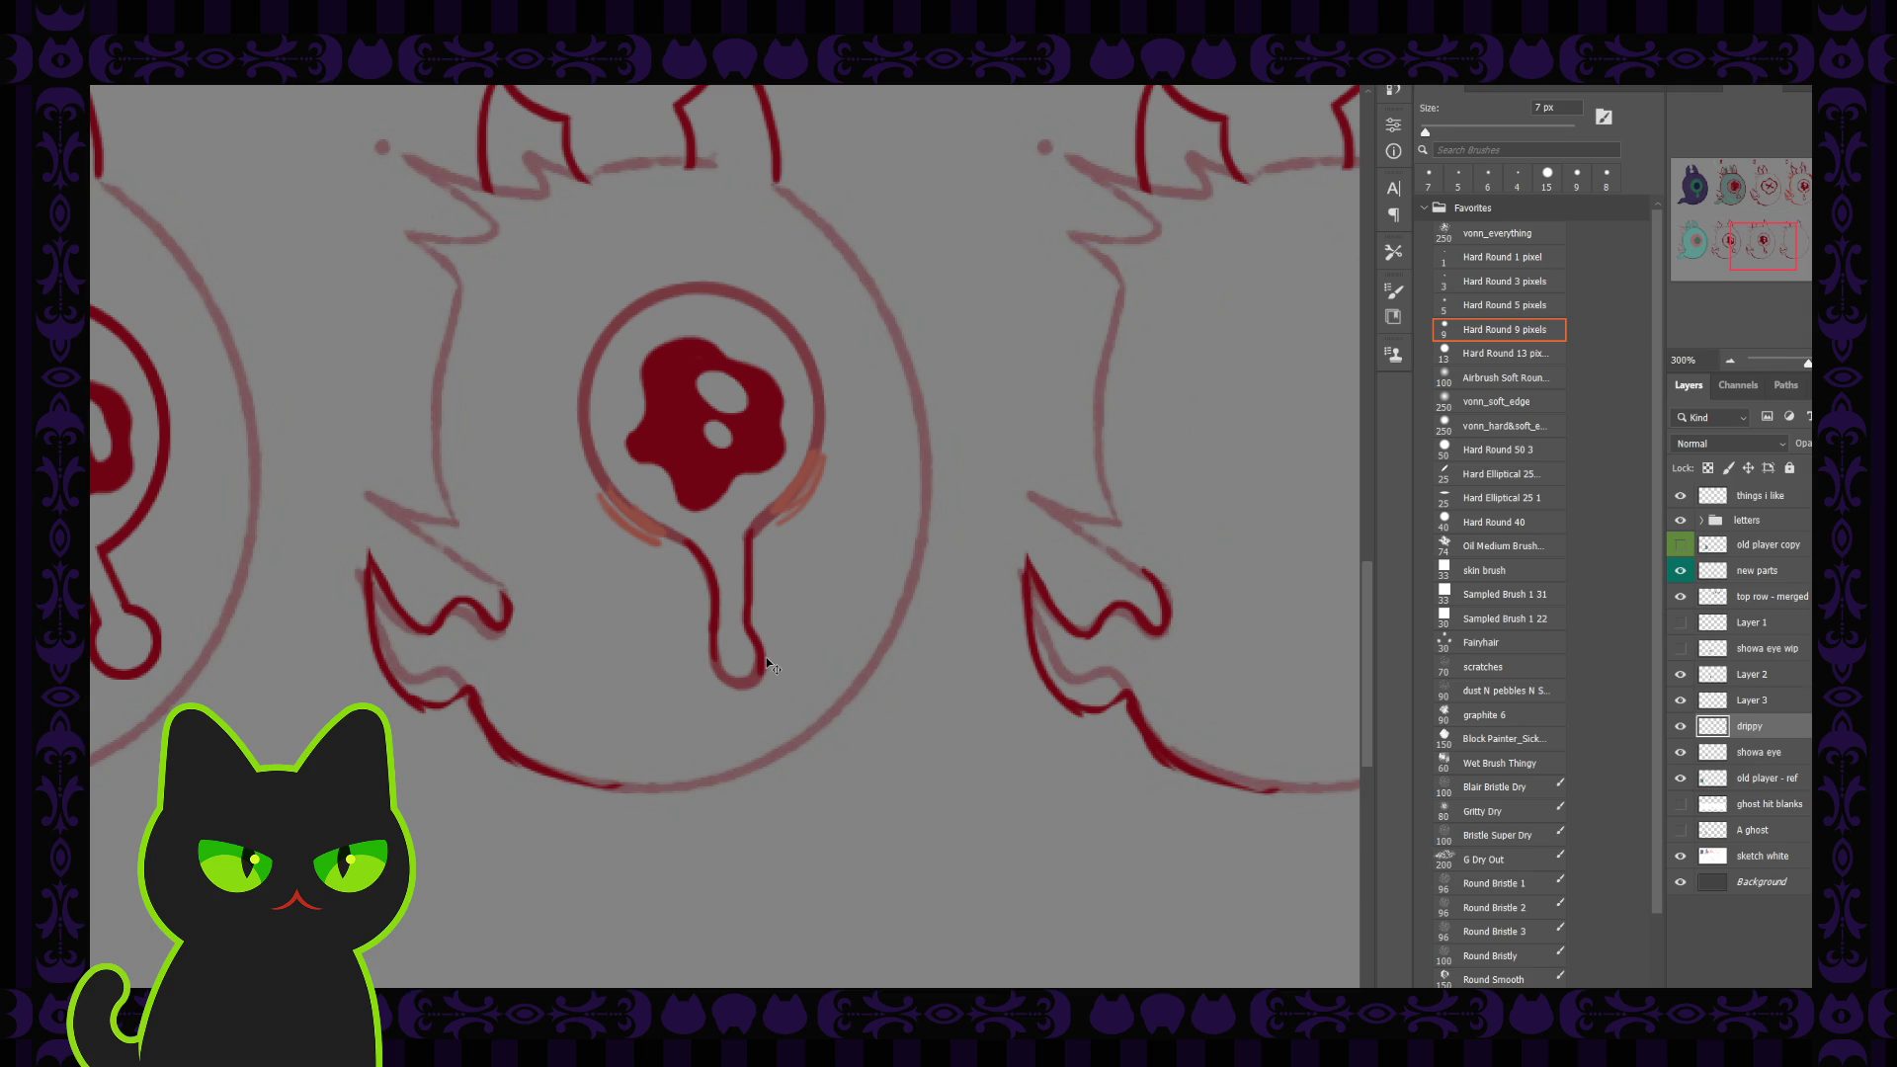
Step: Merge the ink lines and blood blob down into the drippy layer and clear the selection
key(ctrl+minus)
key(ctrl+minus)
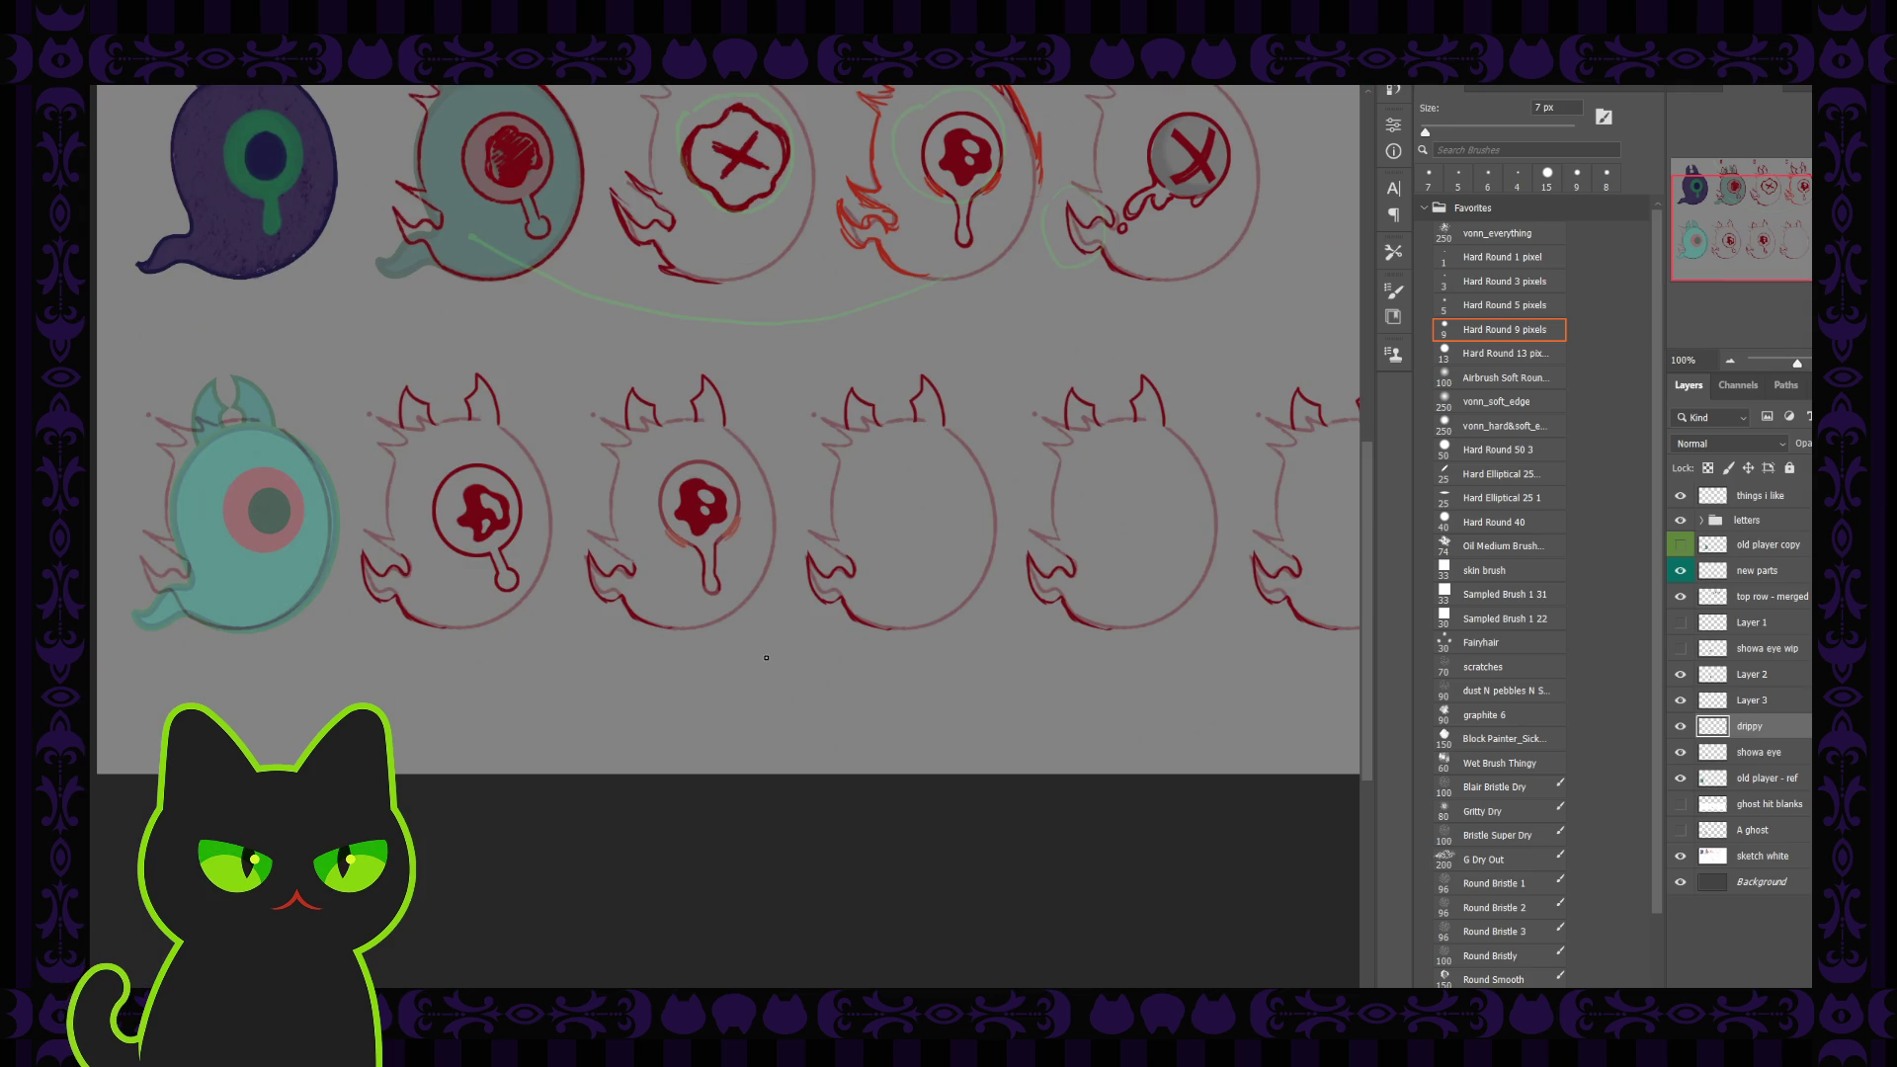
key(ctrl+plus)
key(ctrl+plus)
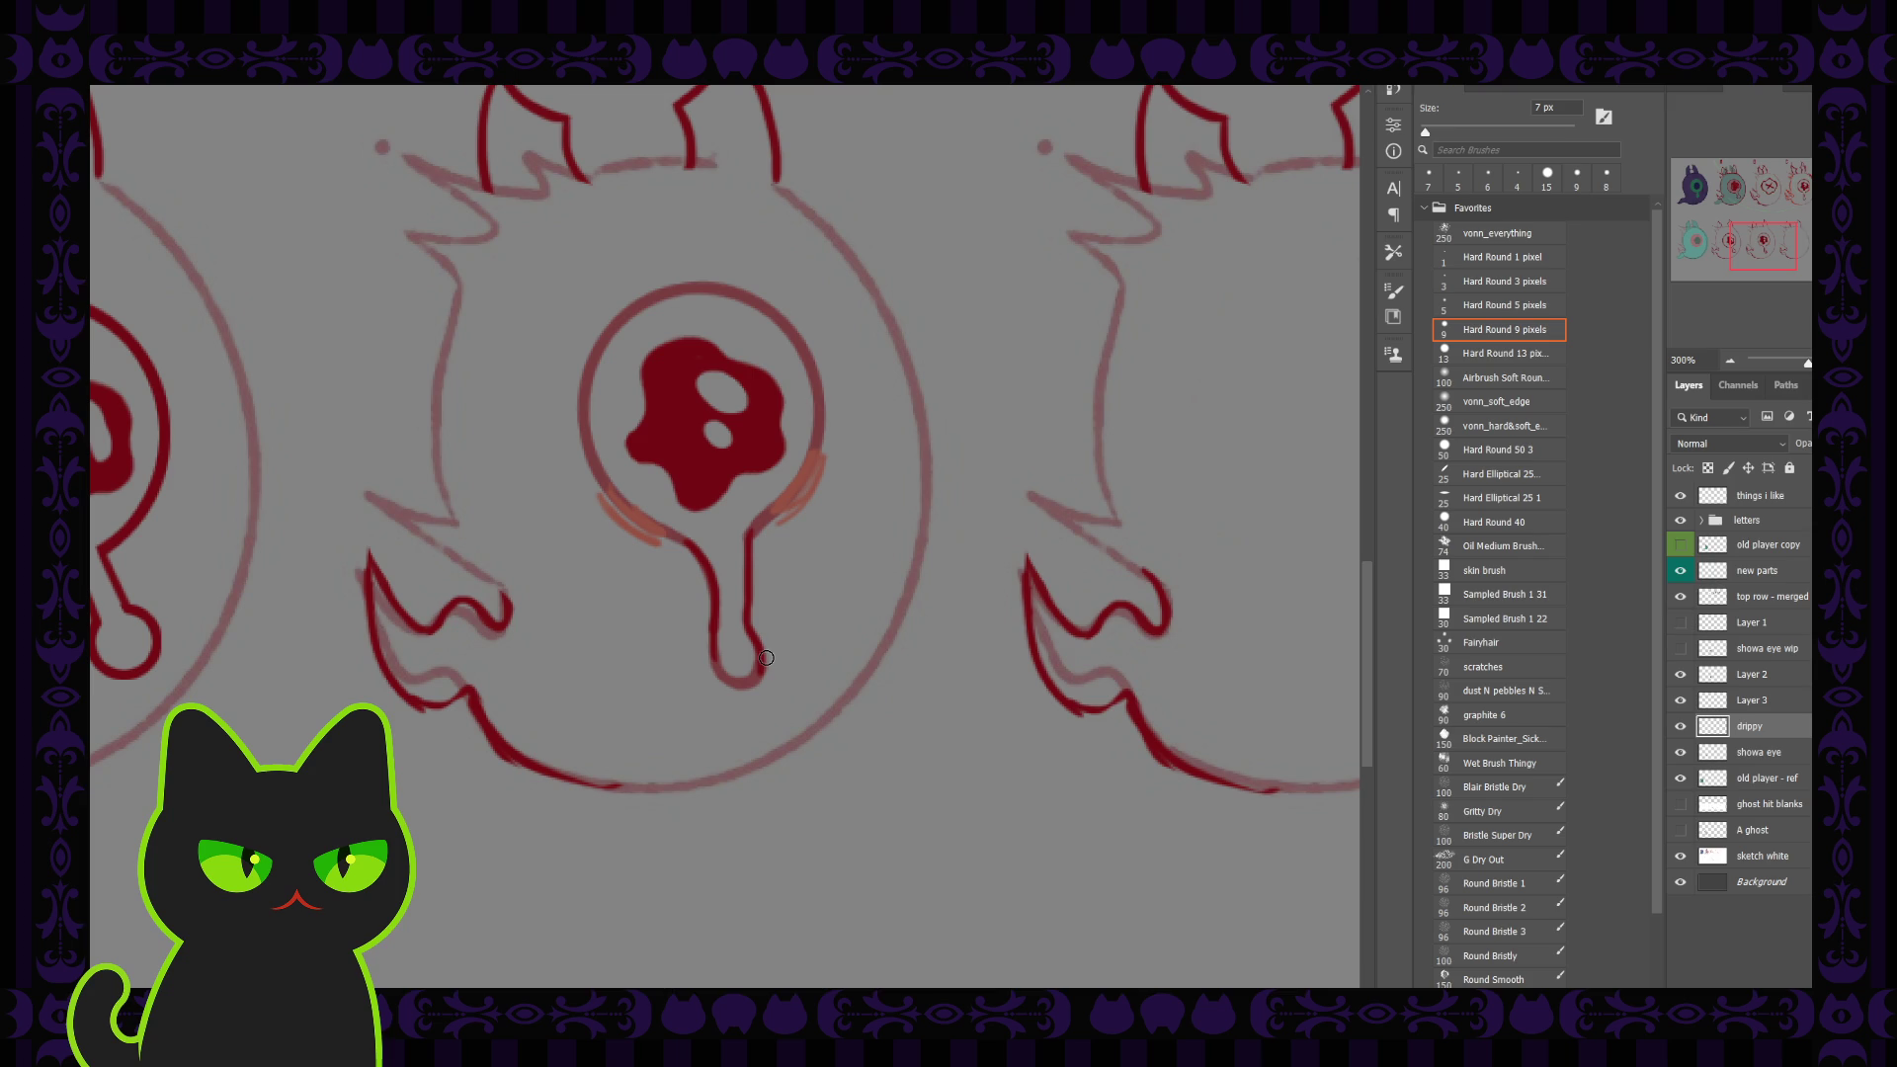
key(ctrl+z)
key(ctrl+z)
key(ctrl+shift+z)
key(ctrl+shift+z)
key(ctrl+z)
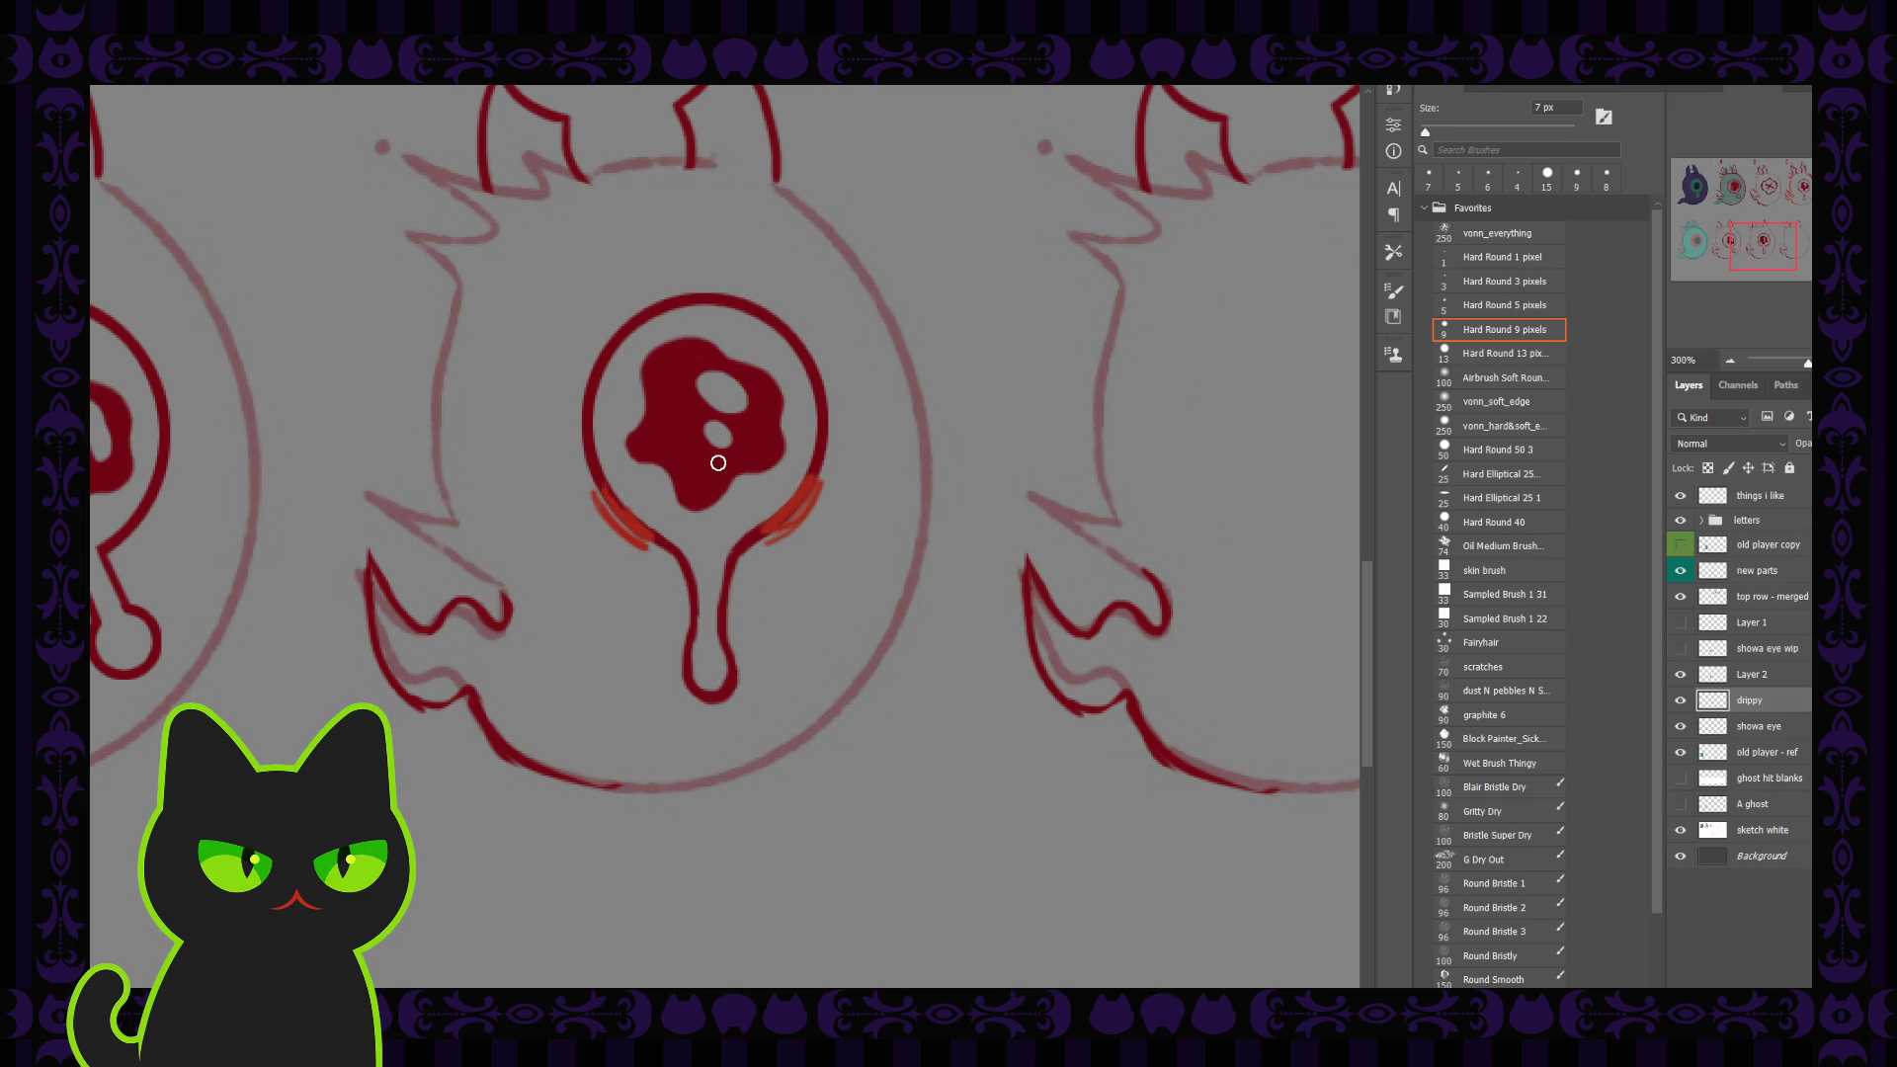
key(ctrl+minus)
key(ctrl+minus)
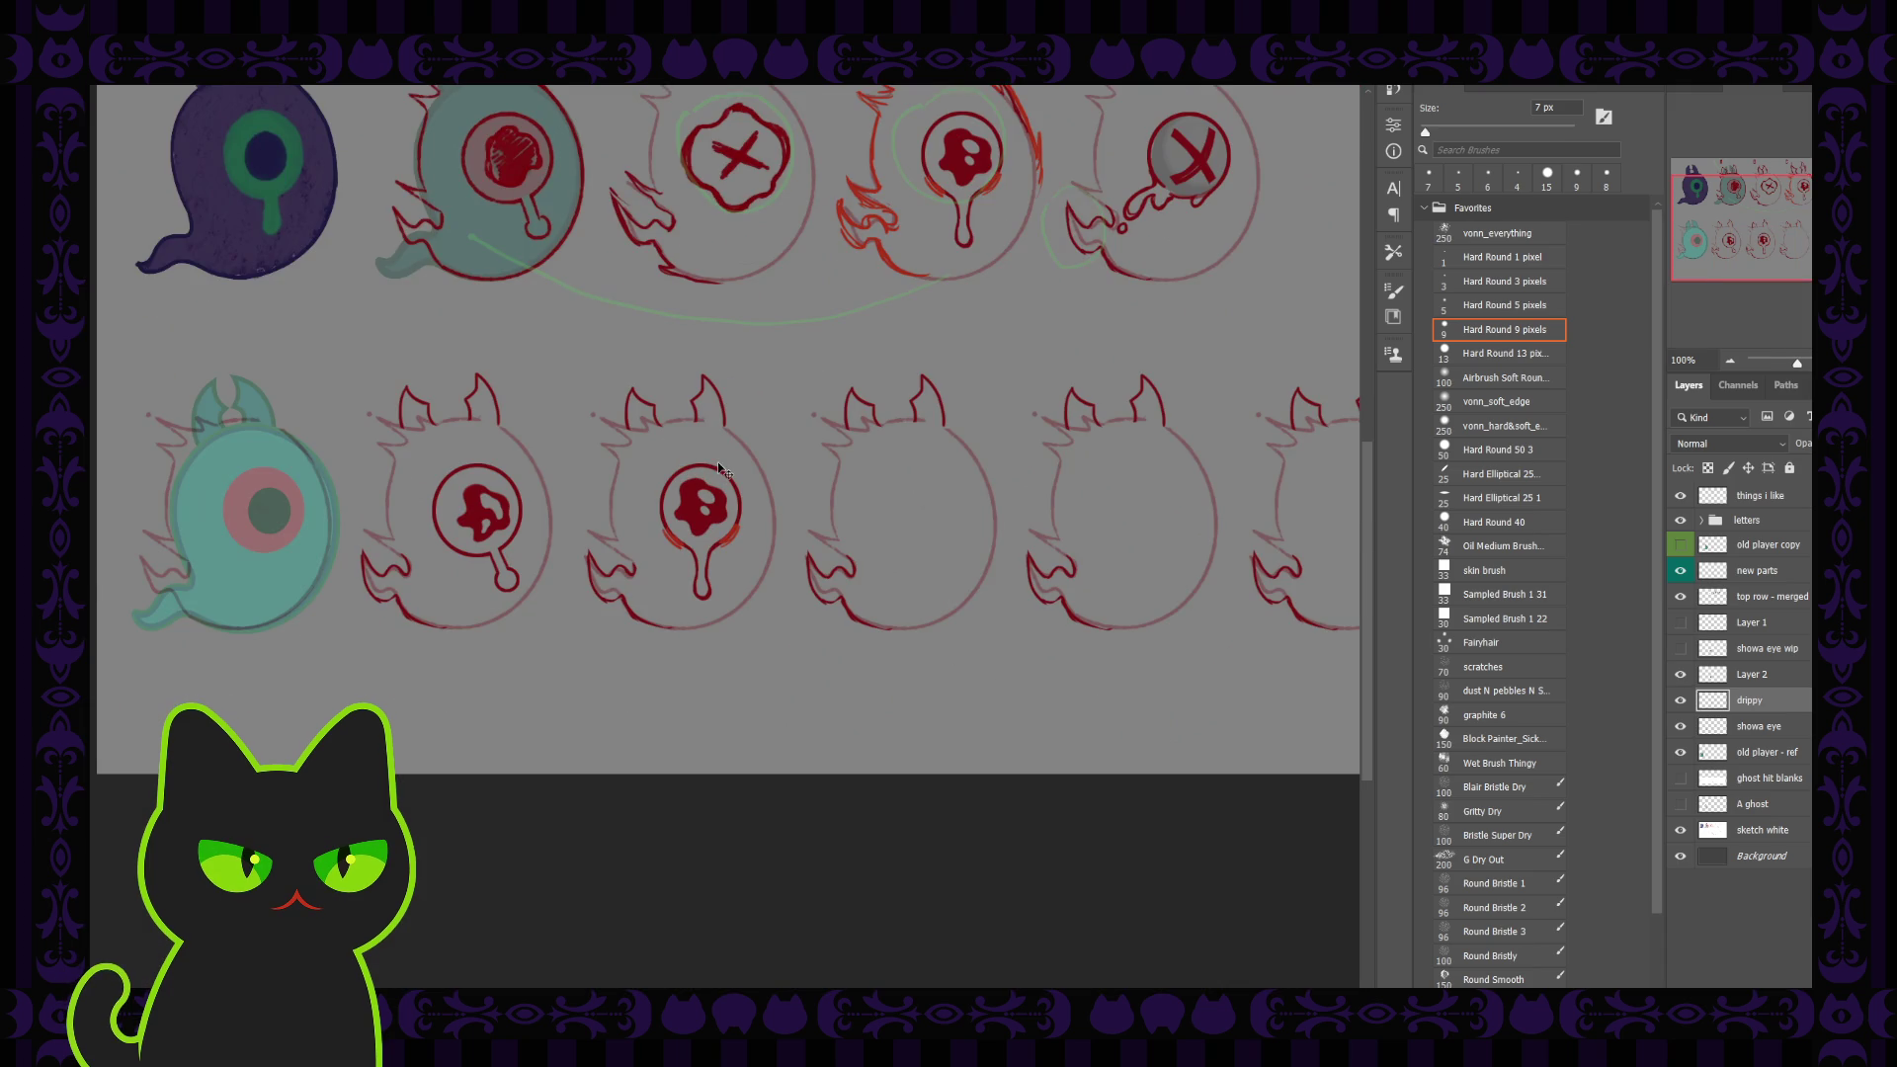
key(ctrl+plus)
key(ctrl+z)
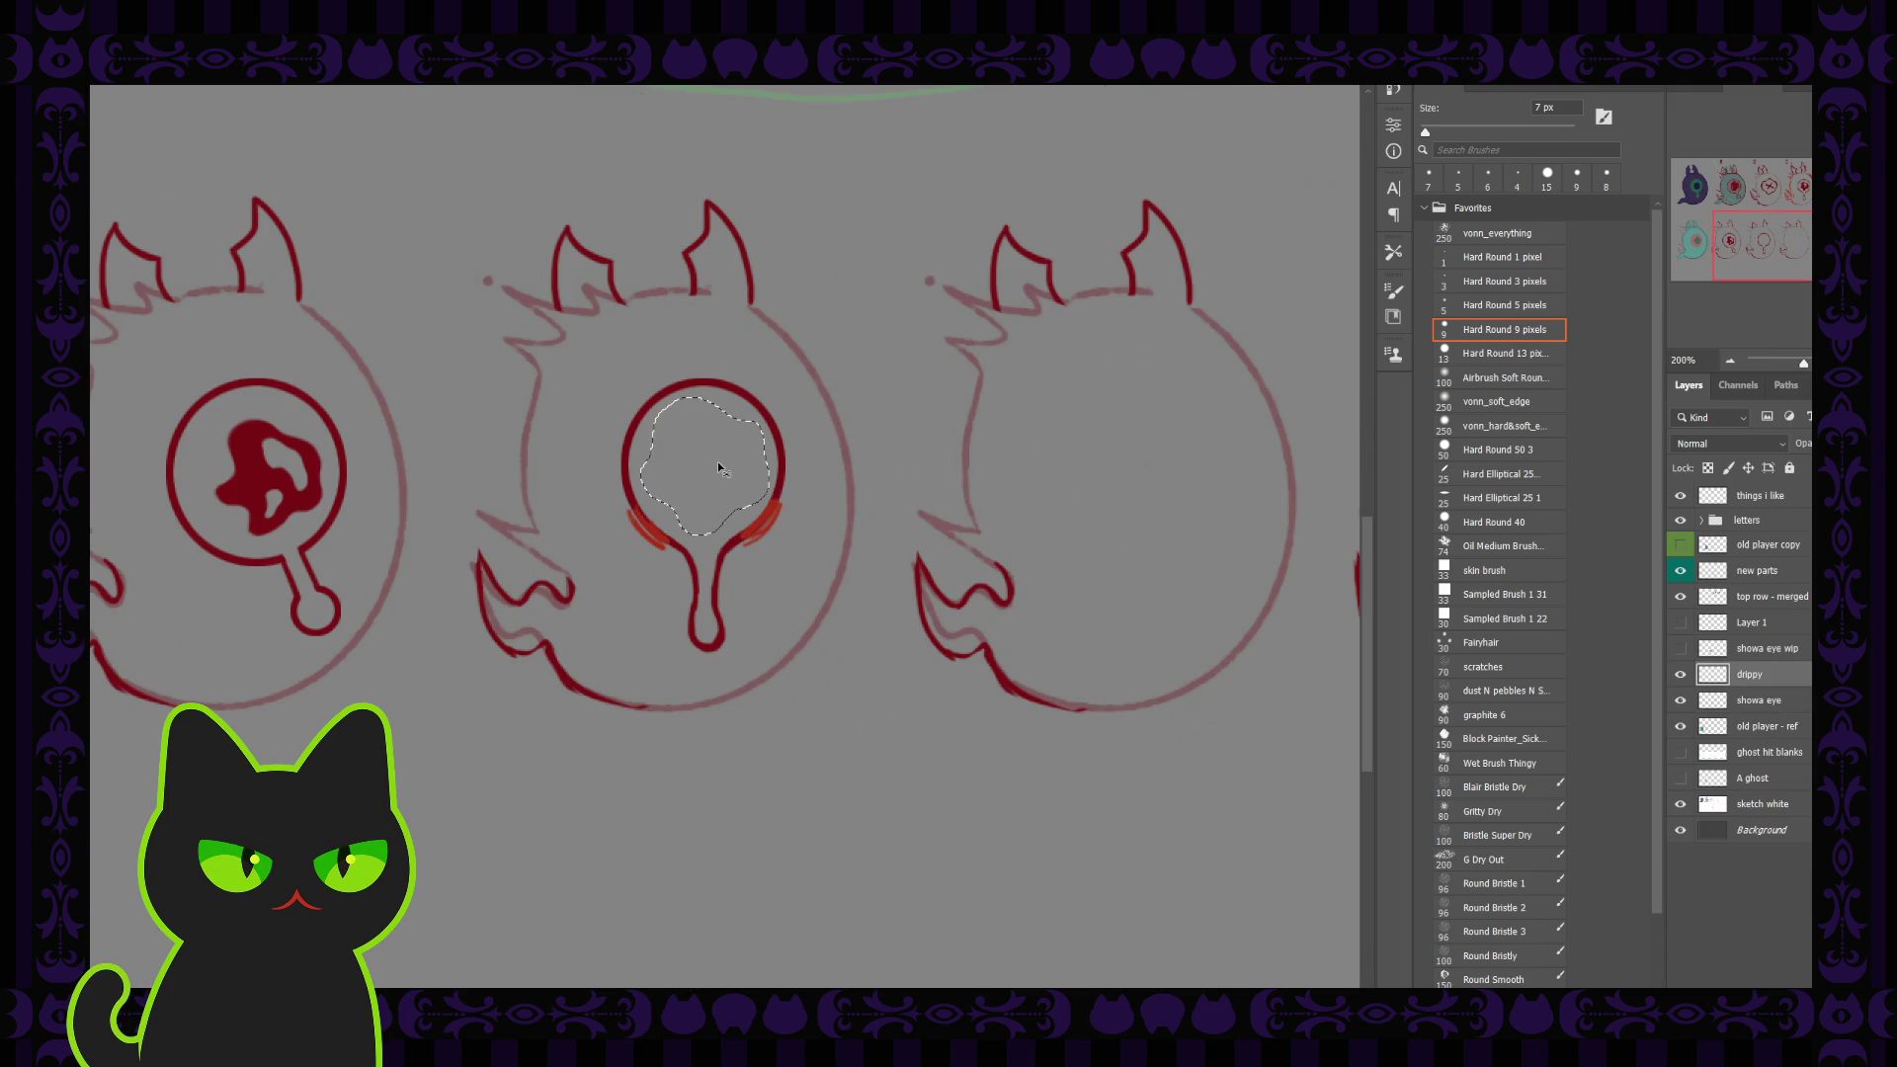
key(ctrl+z)
key(ctrl+d)
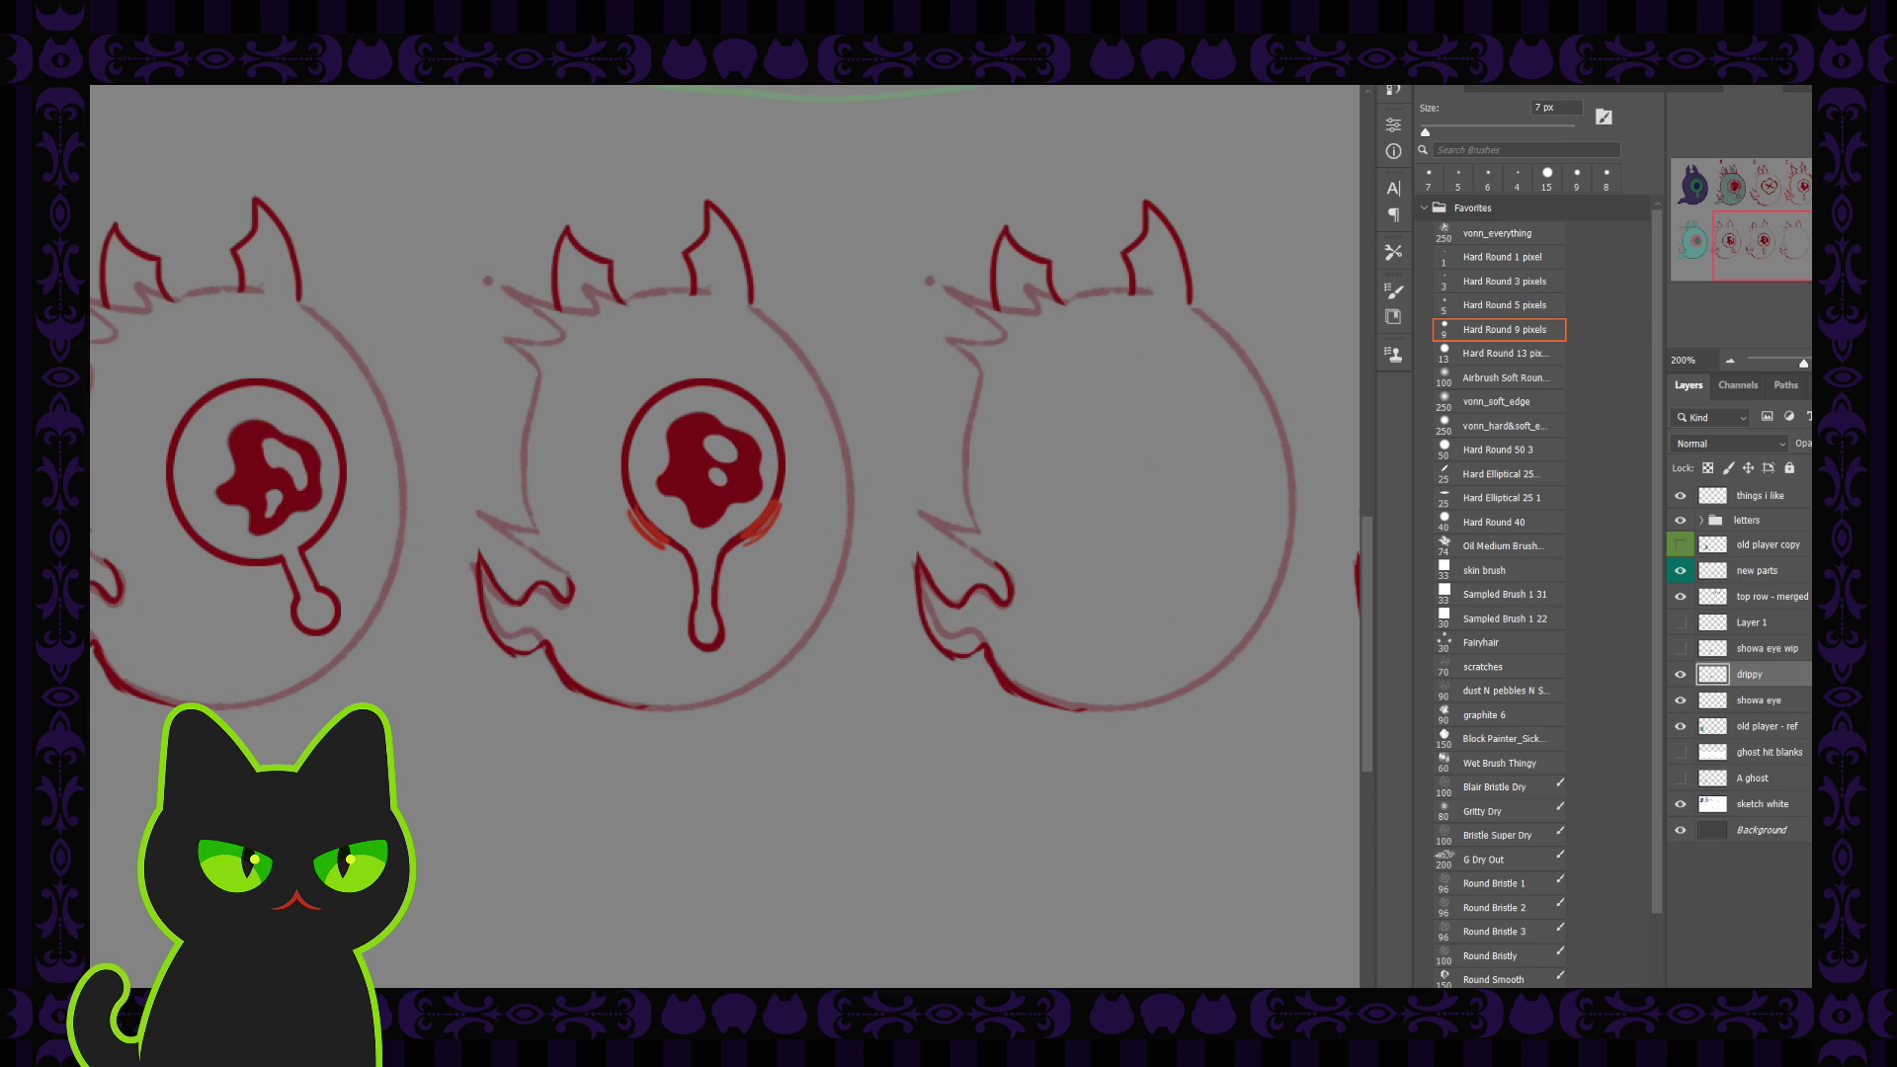
Step: Duplicate the drippy layer, hide the original, lower the copy's opacity, and add an inking layer
key(alt+shift+BackSpace)
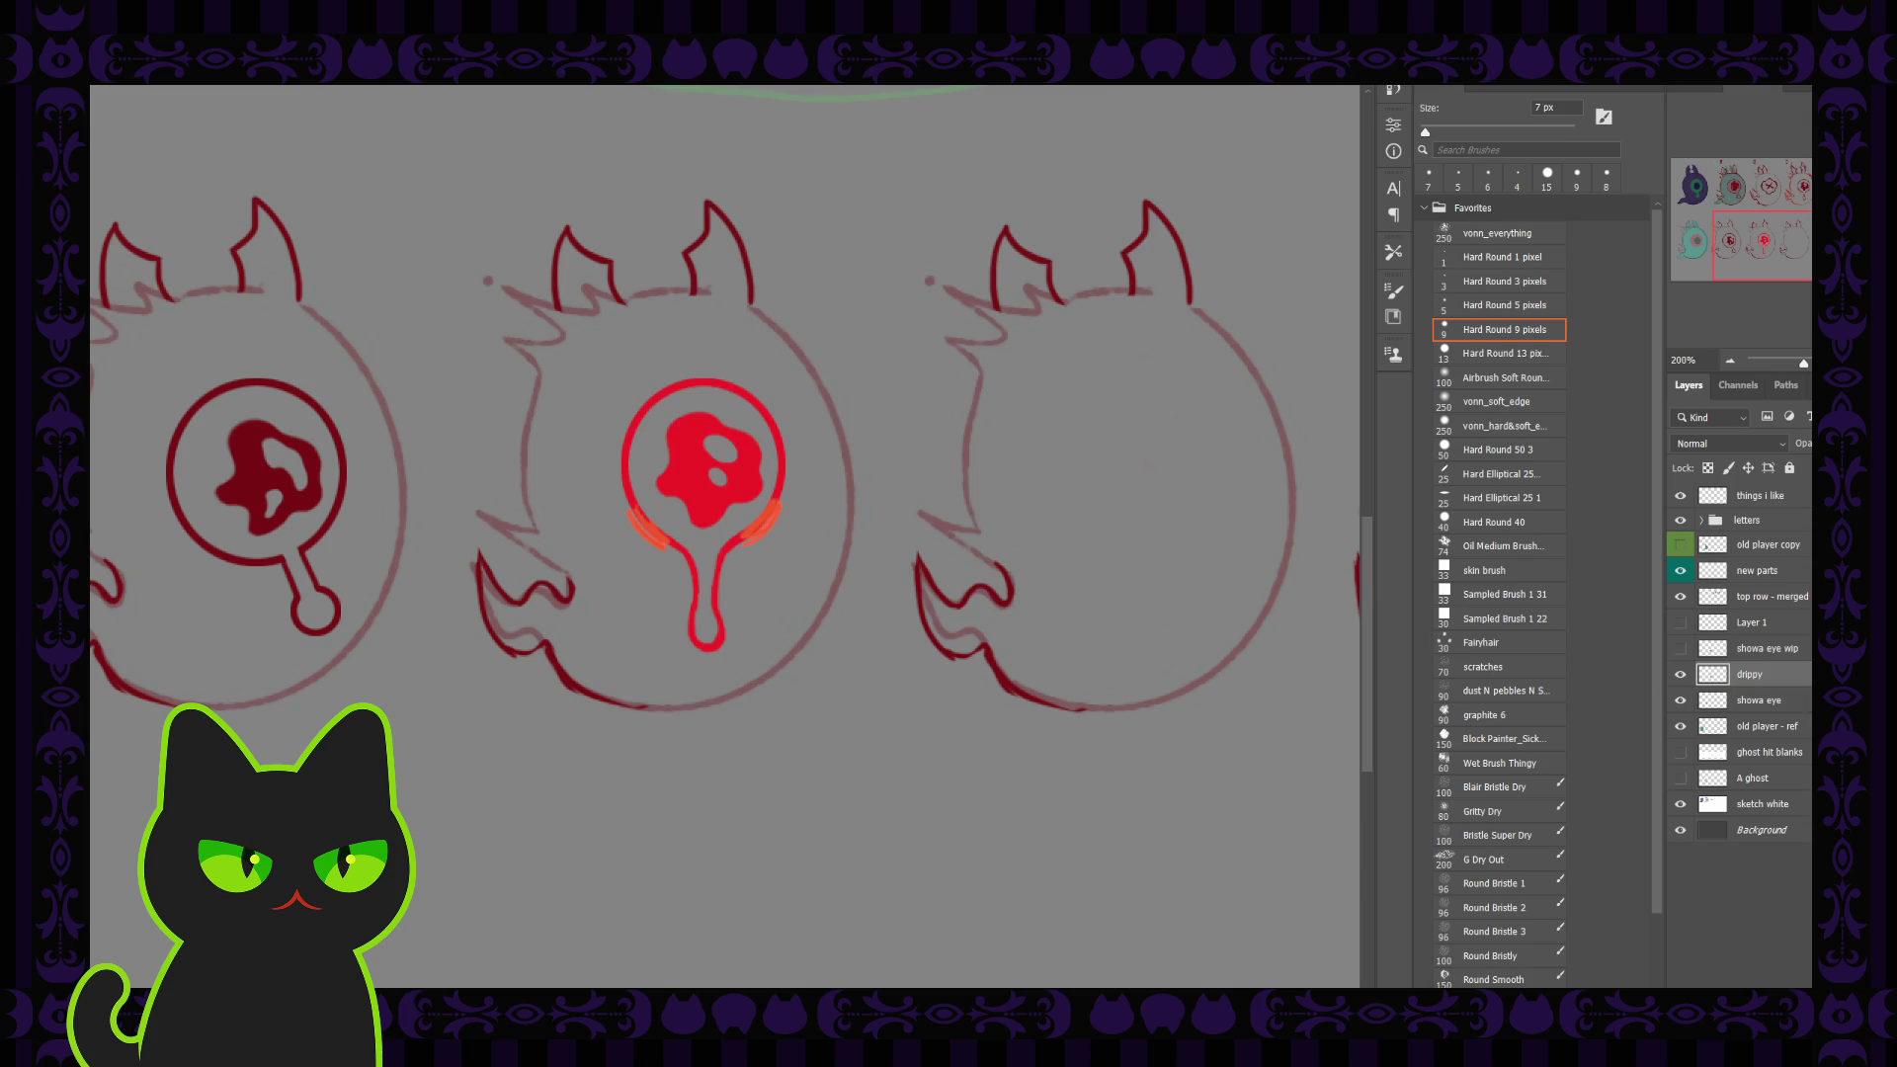
key(ctrl+z)
key(ctrl+j)
click(1680, 700)
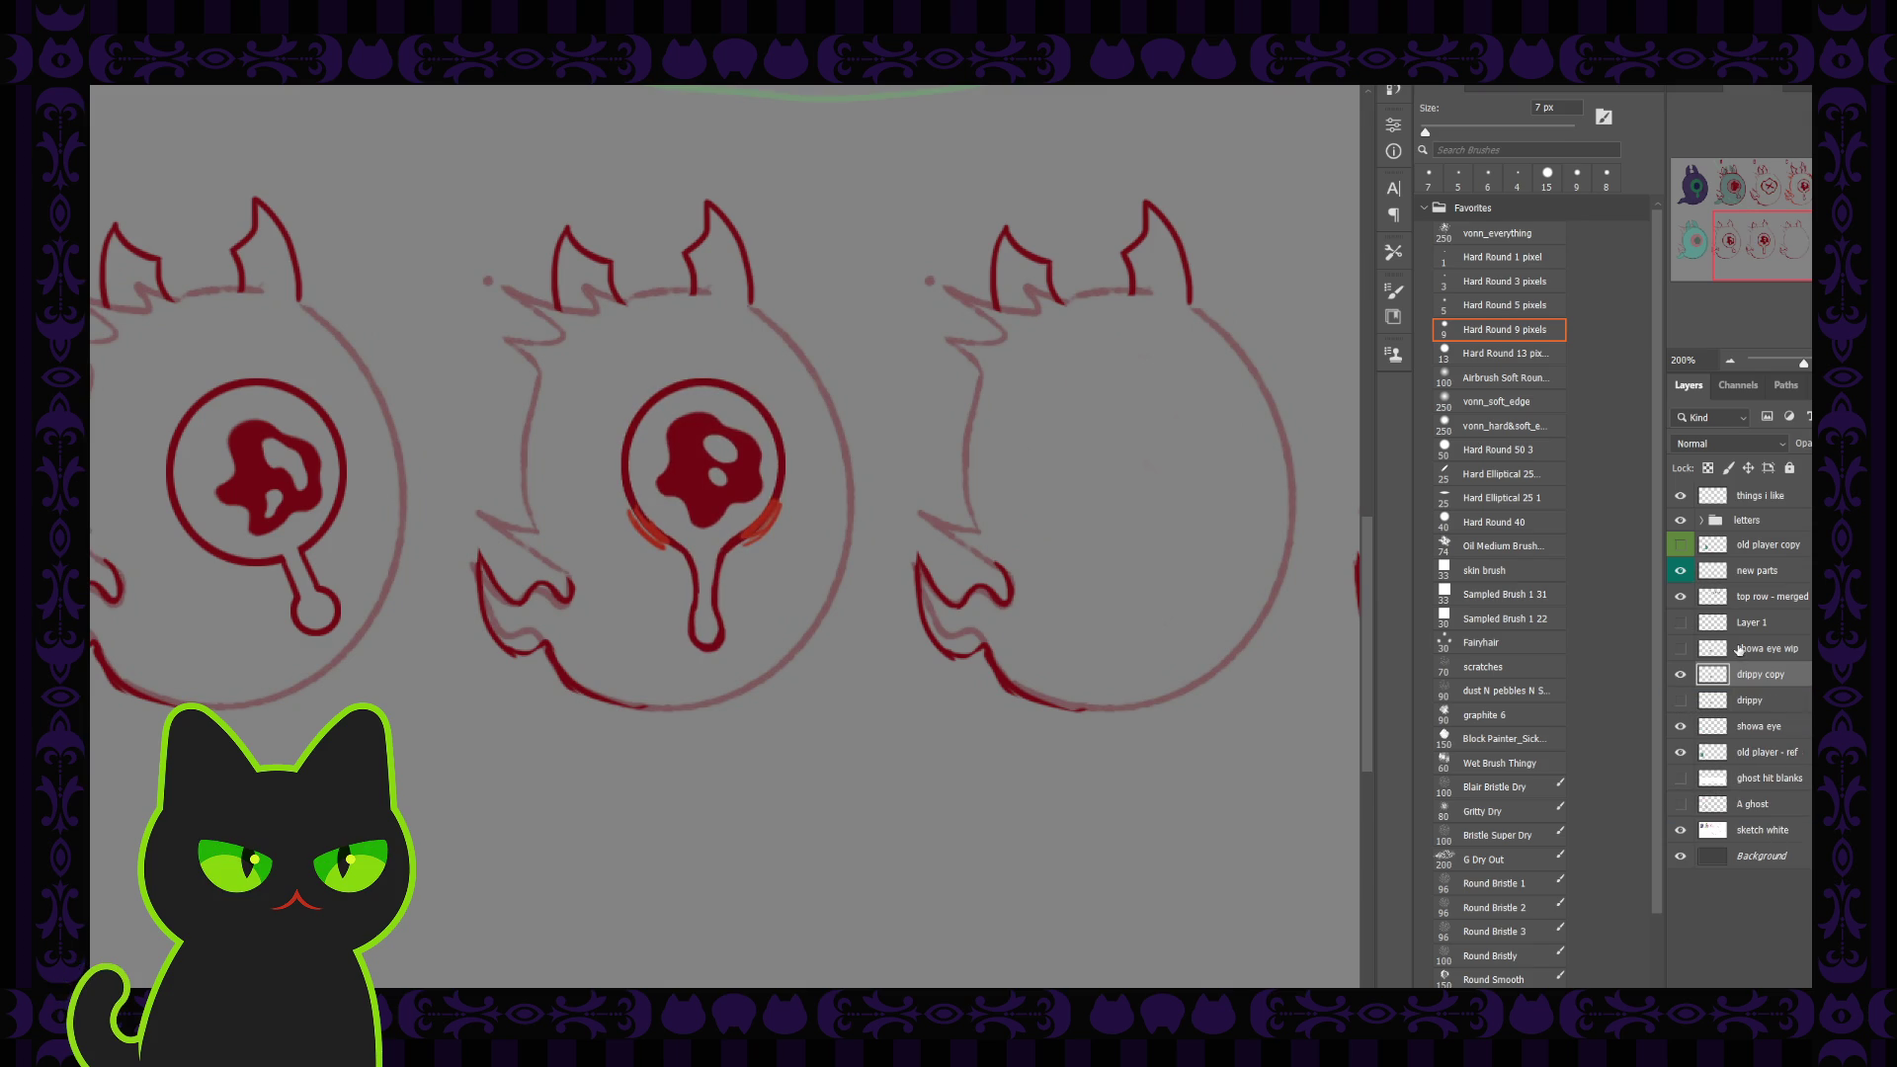
drag(1794, 451, 1786, 453)
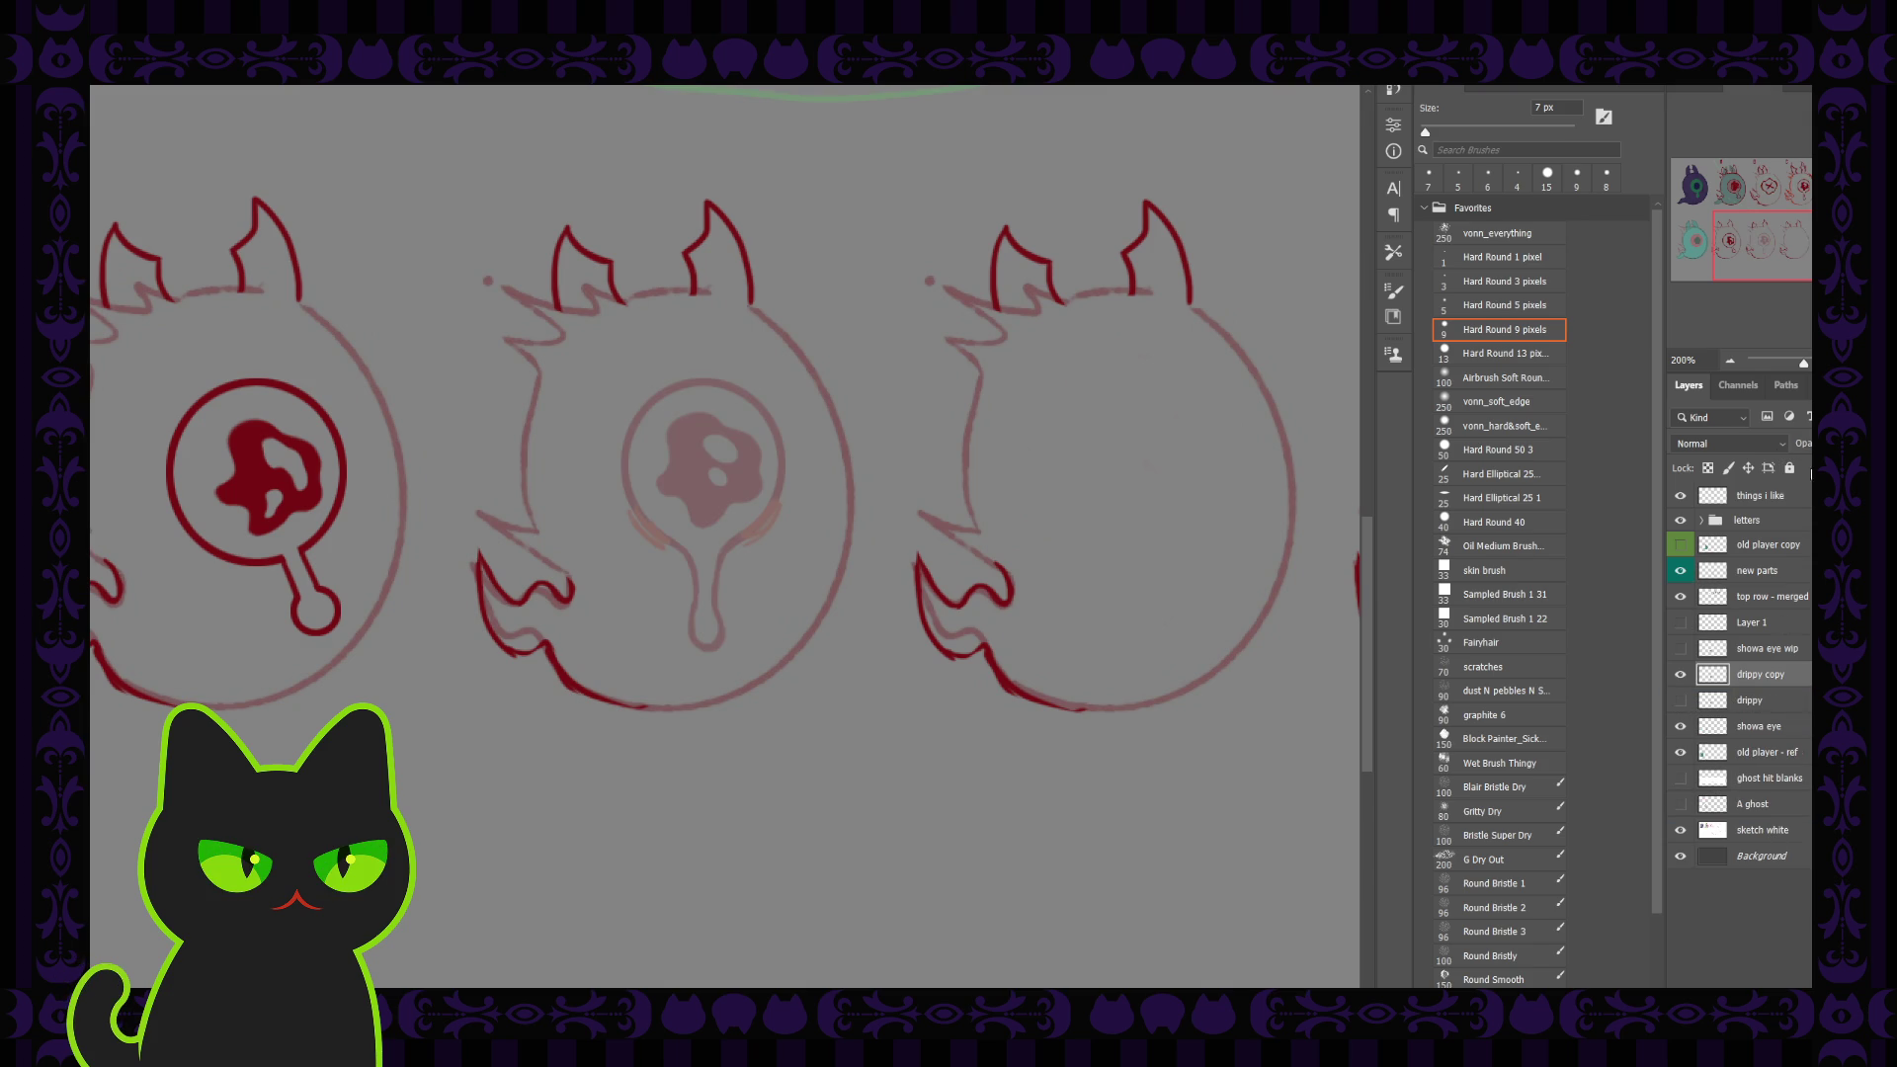
key(ctrl+shift+alt+n)
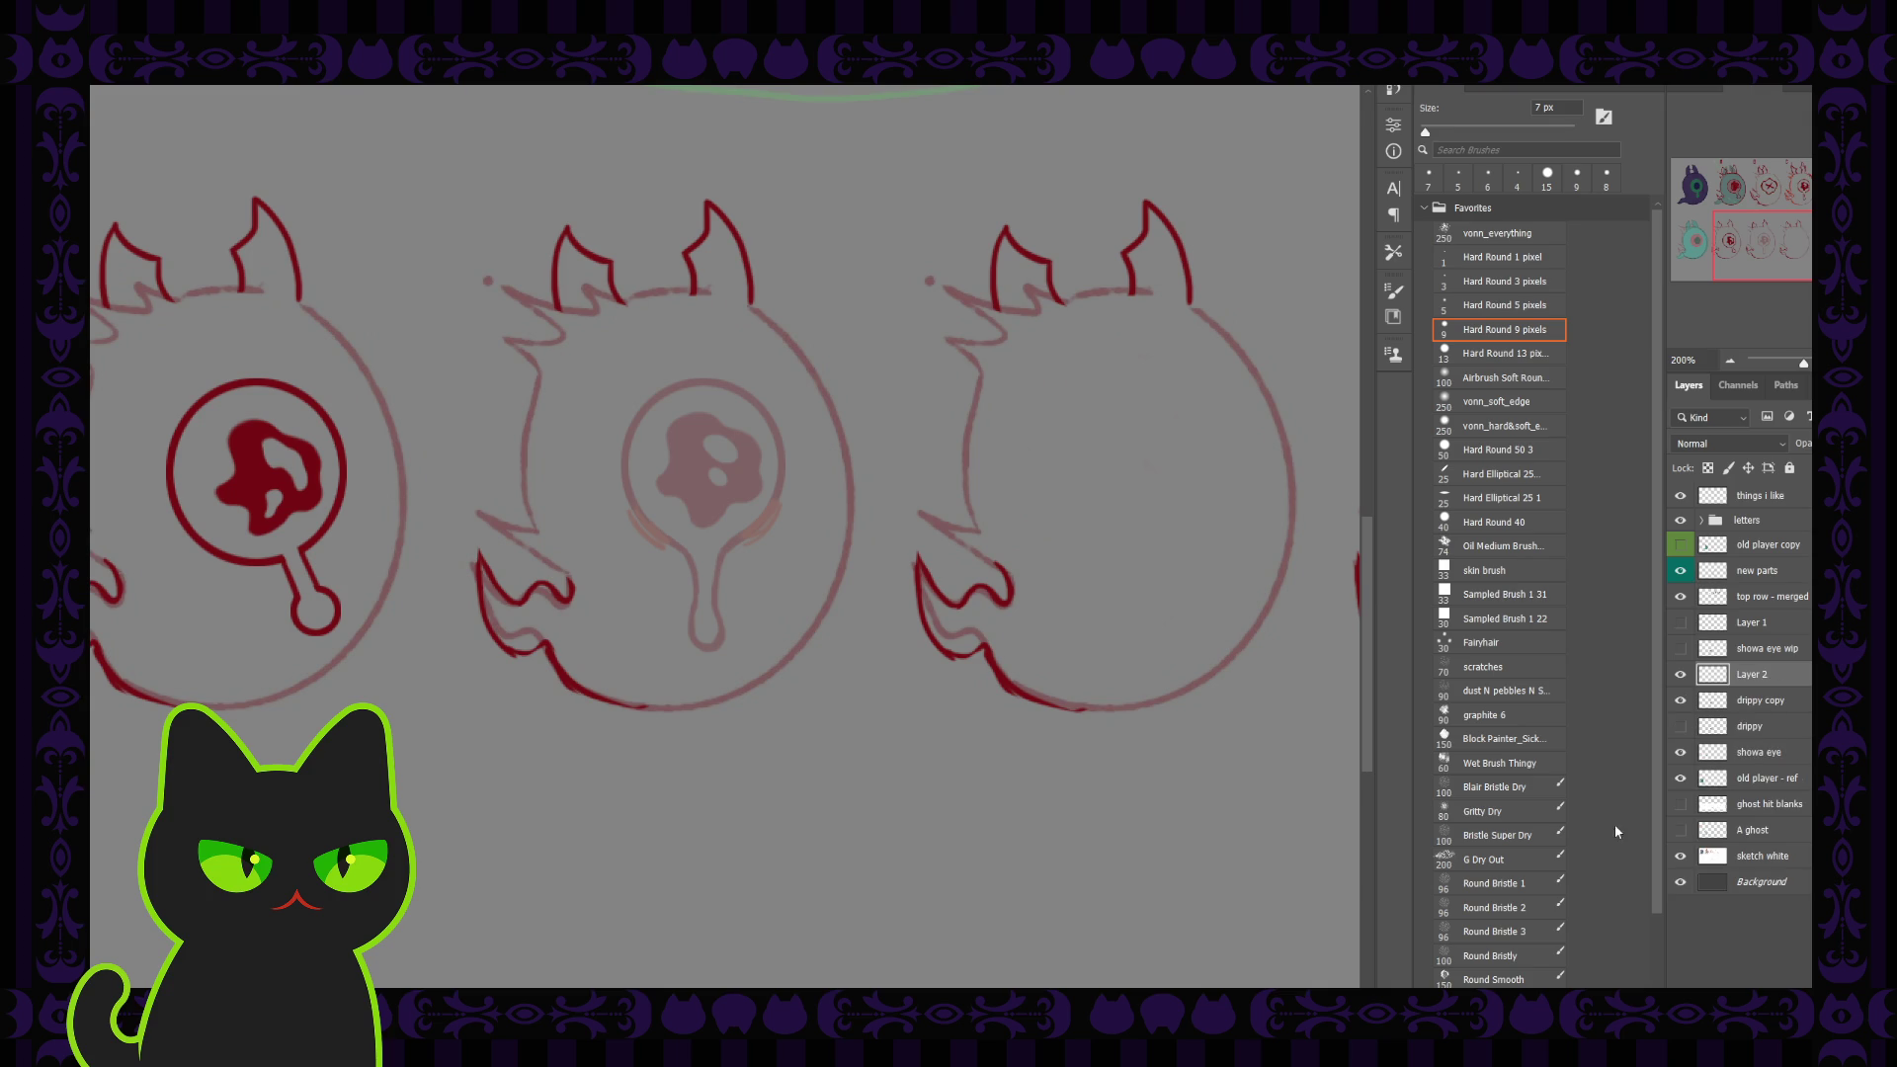
Step: Trace the middle eye's ring outline along its right, top and left rims into the drip
key(period)
drag(783, 451, 774, 512)
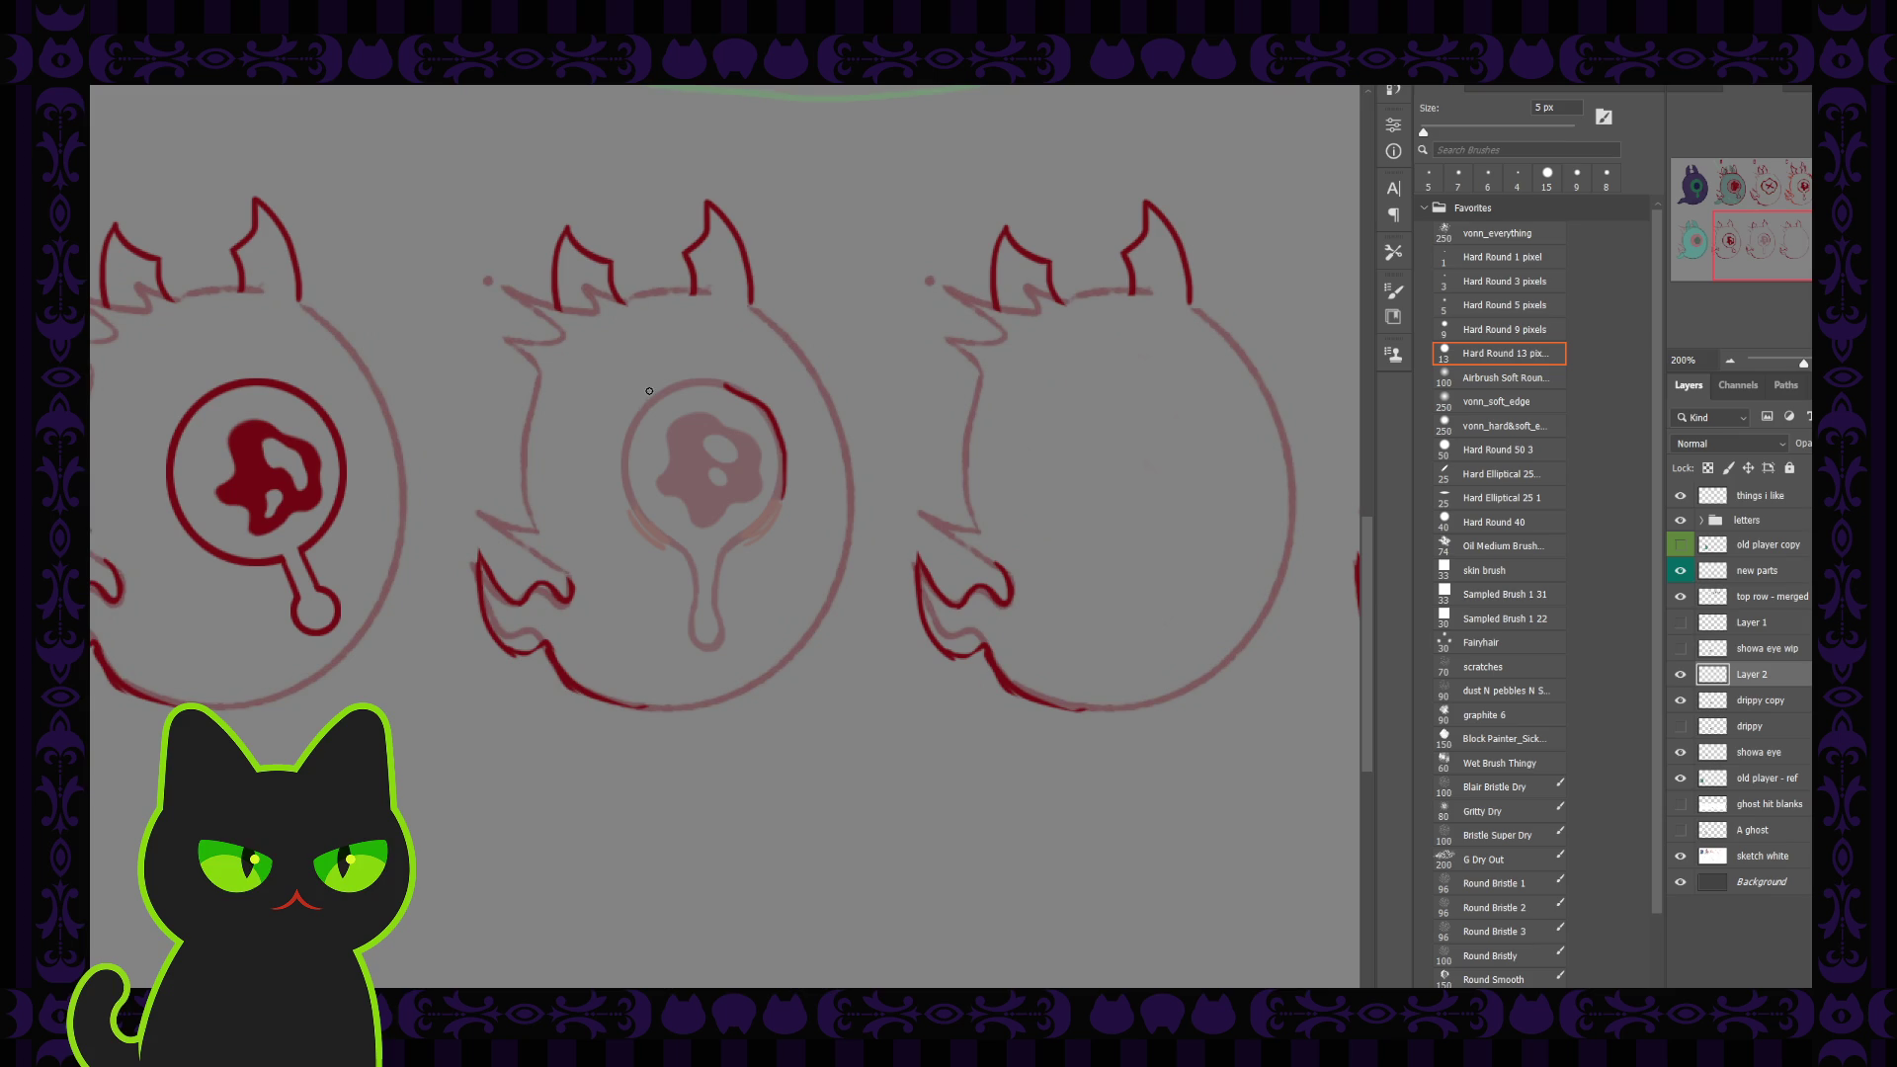
key(ctrl+z)
mouse_move(765, 418)
mouse_down()
mouse_move(778, 450)
mouse_move(715, 568)
mouse_up()
mouse_move(718, 384)
mouse_down()
mouse_move(670, 391)
mouse_move(642, 519)
mouse_move(681, 546)
mouse_move(703, 605)
mouse_up()
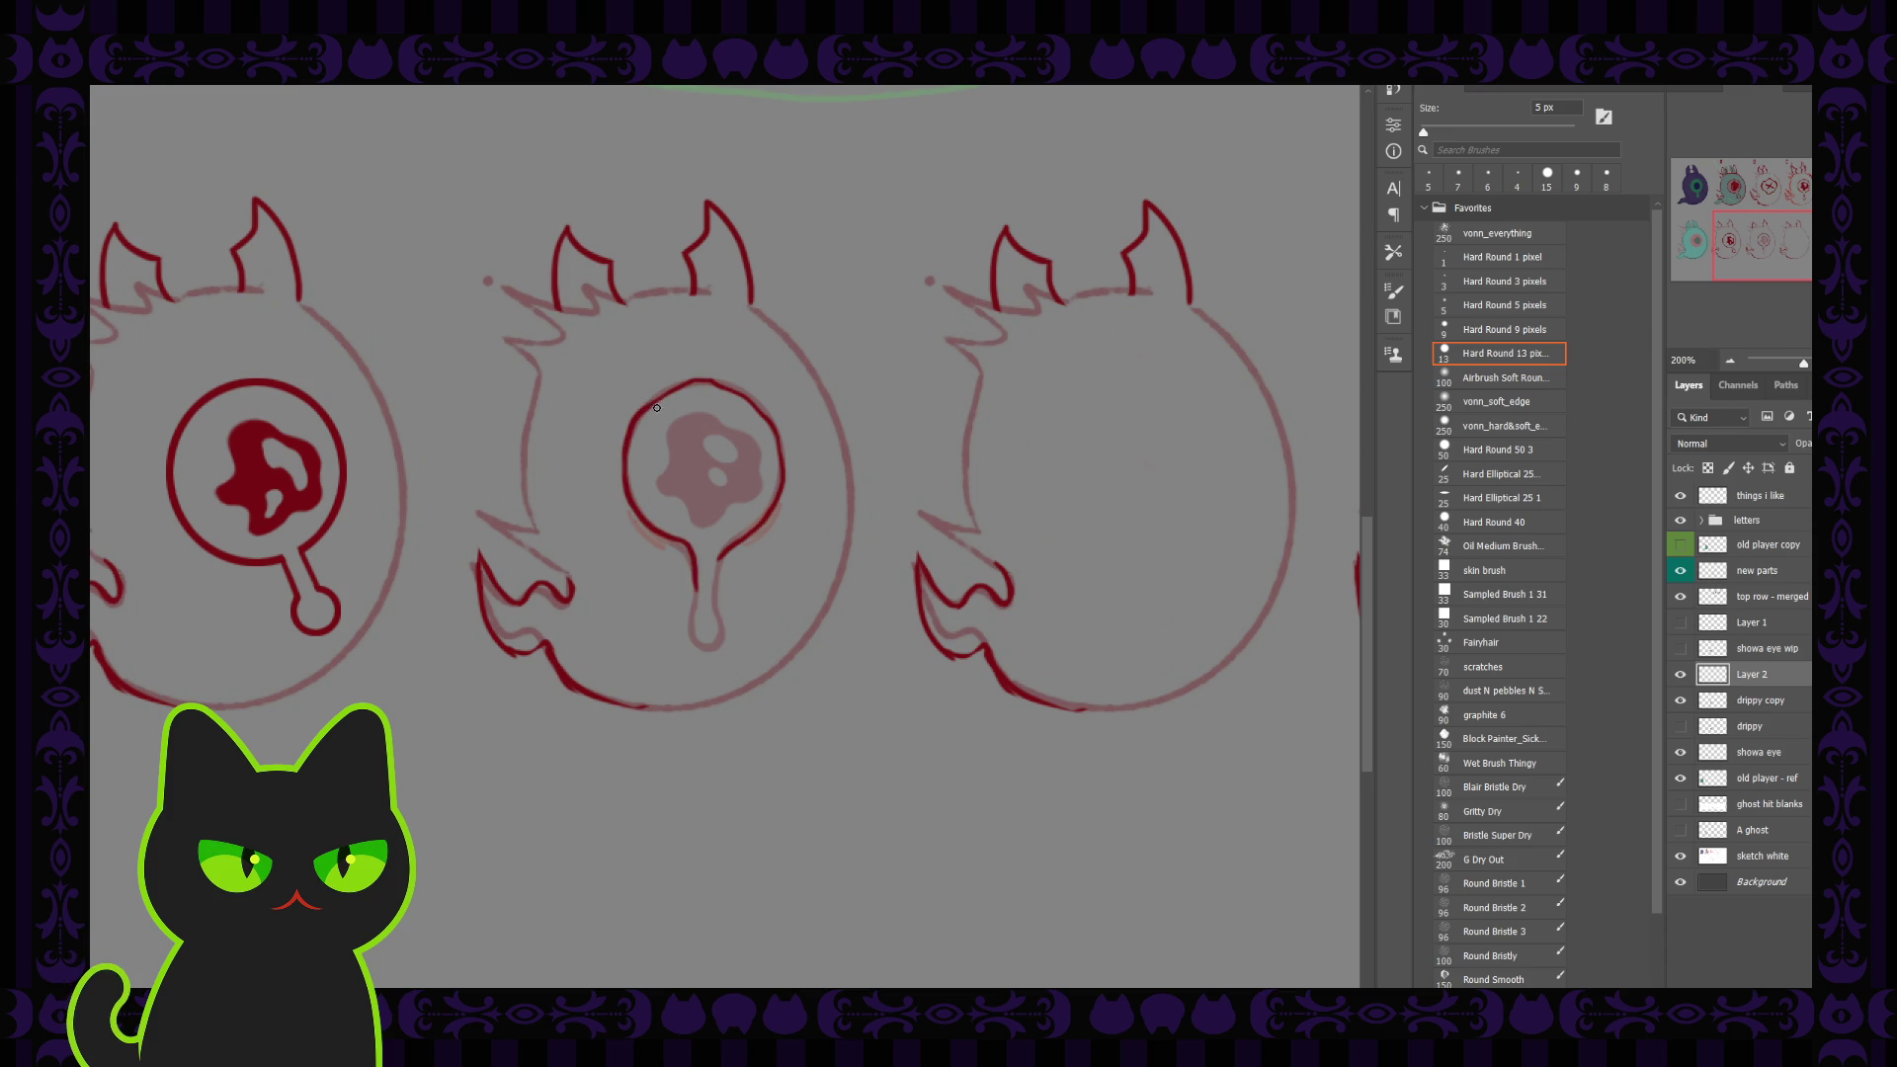
mouse_move(649, 405)
mouse_down()
mouse_move(738, 390)
mouse_move(762, 410)
mouse_up()
drag(682, 385, 628, 432)
mouse_move(659, 533)
mouse_down()
mouse_move(695, 577)
mouse_move(691, 611)
mouse_move(709, 598)
mouse_move(695, 630)
mouse_up()
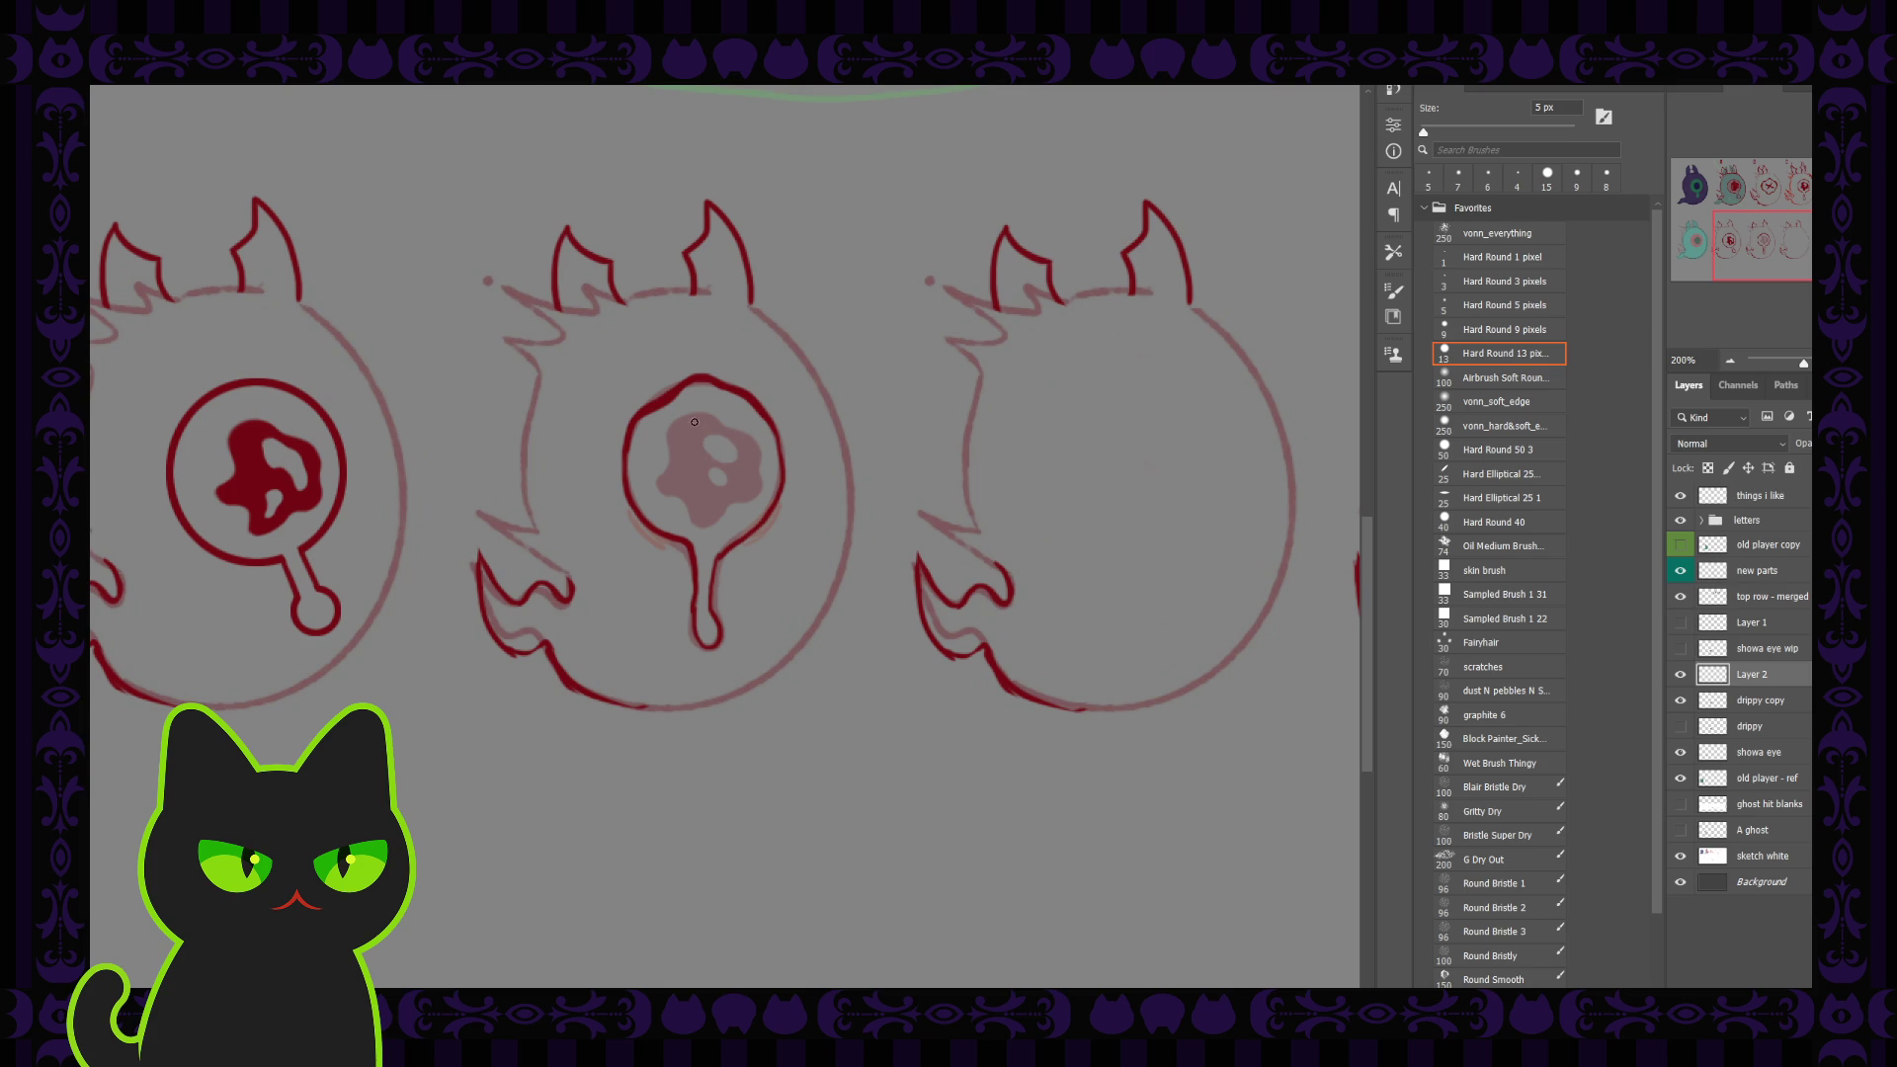
Step: Thicken the eye ring outline with the 13 px brush, re-inking its top and left sides
key(ctrl+minus)
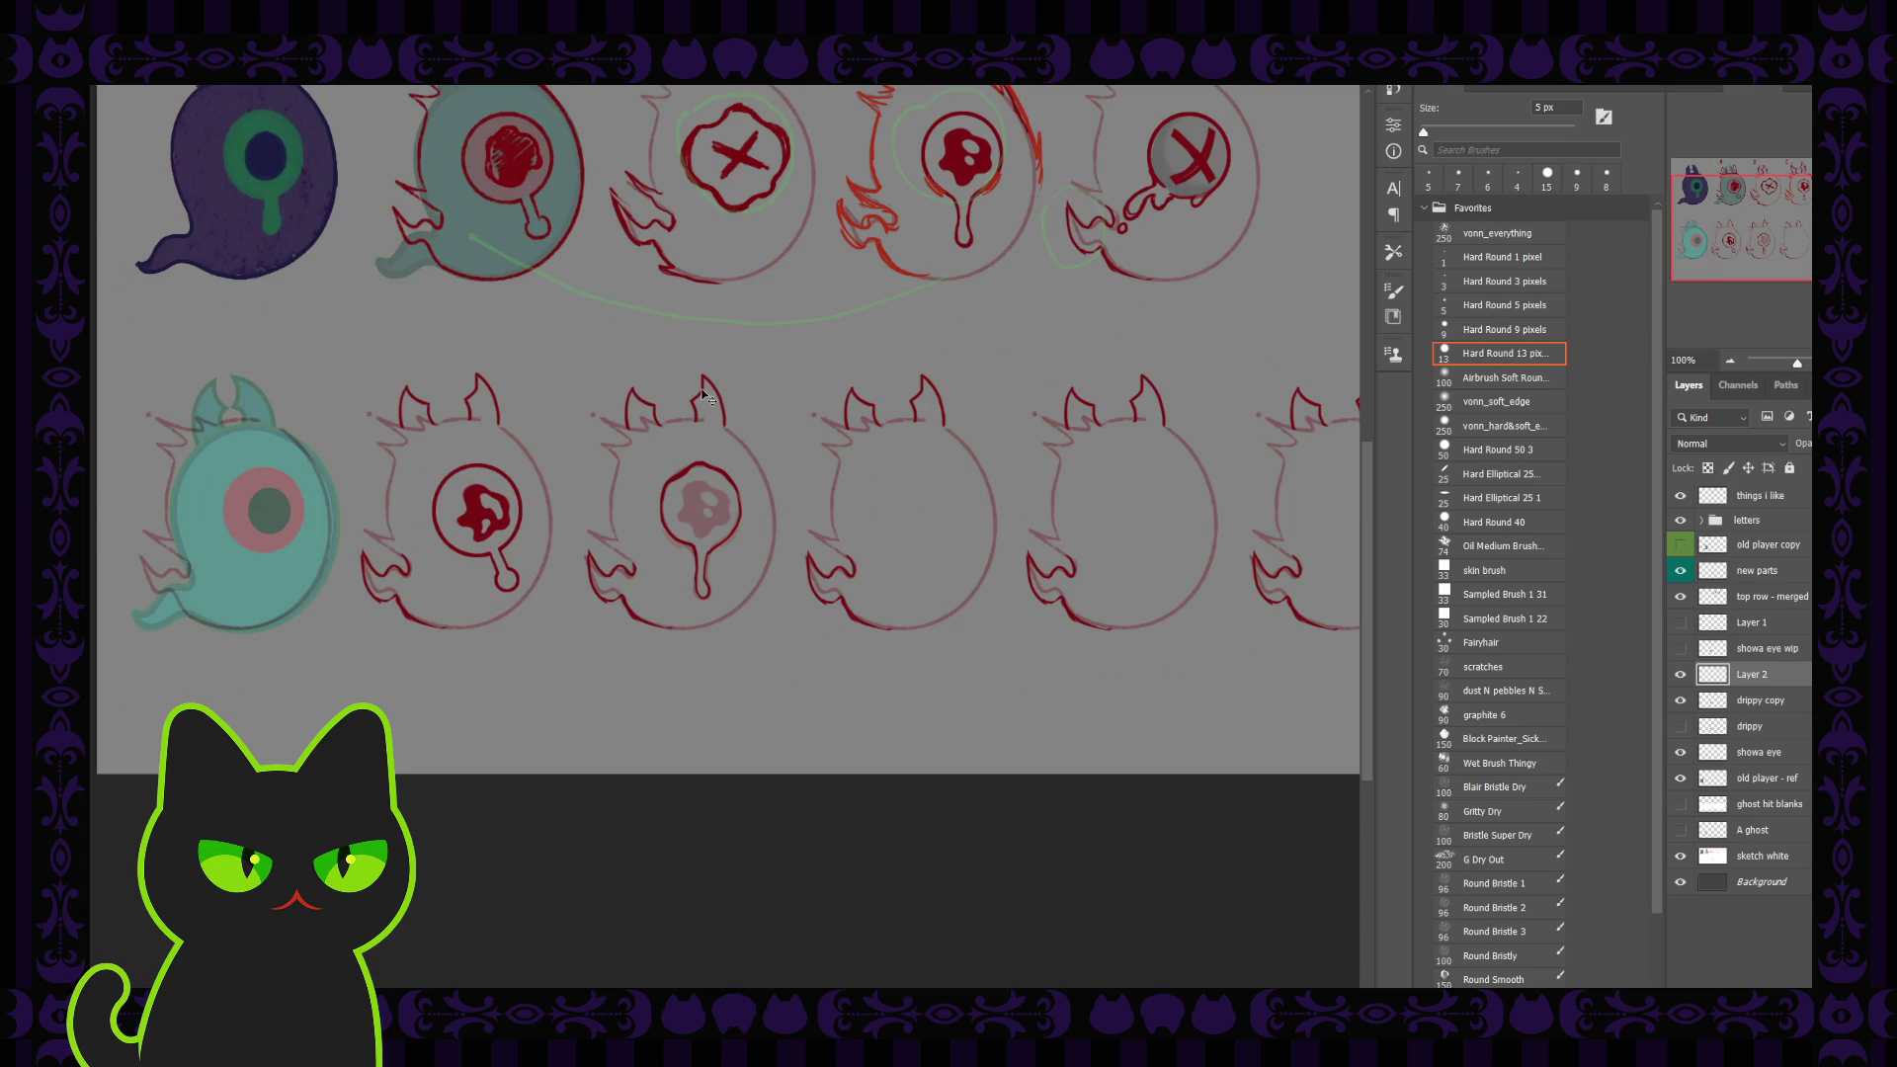
key(ctrl+plus)
key(ctrl+plus)
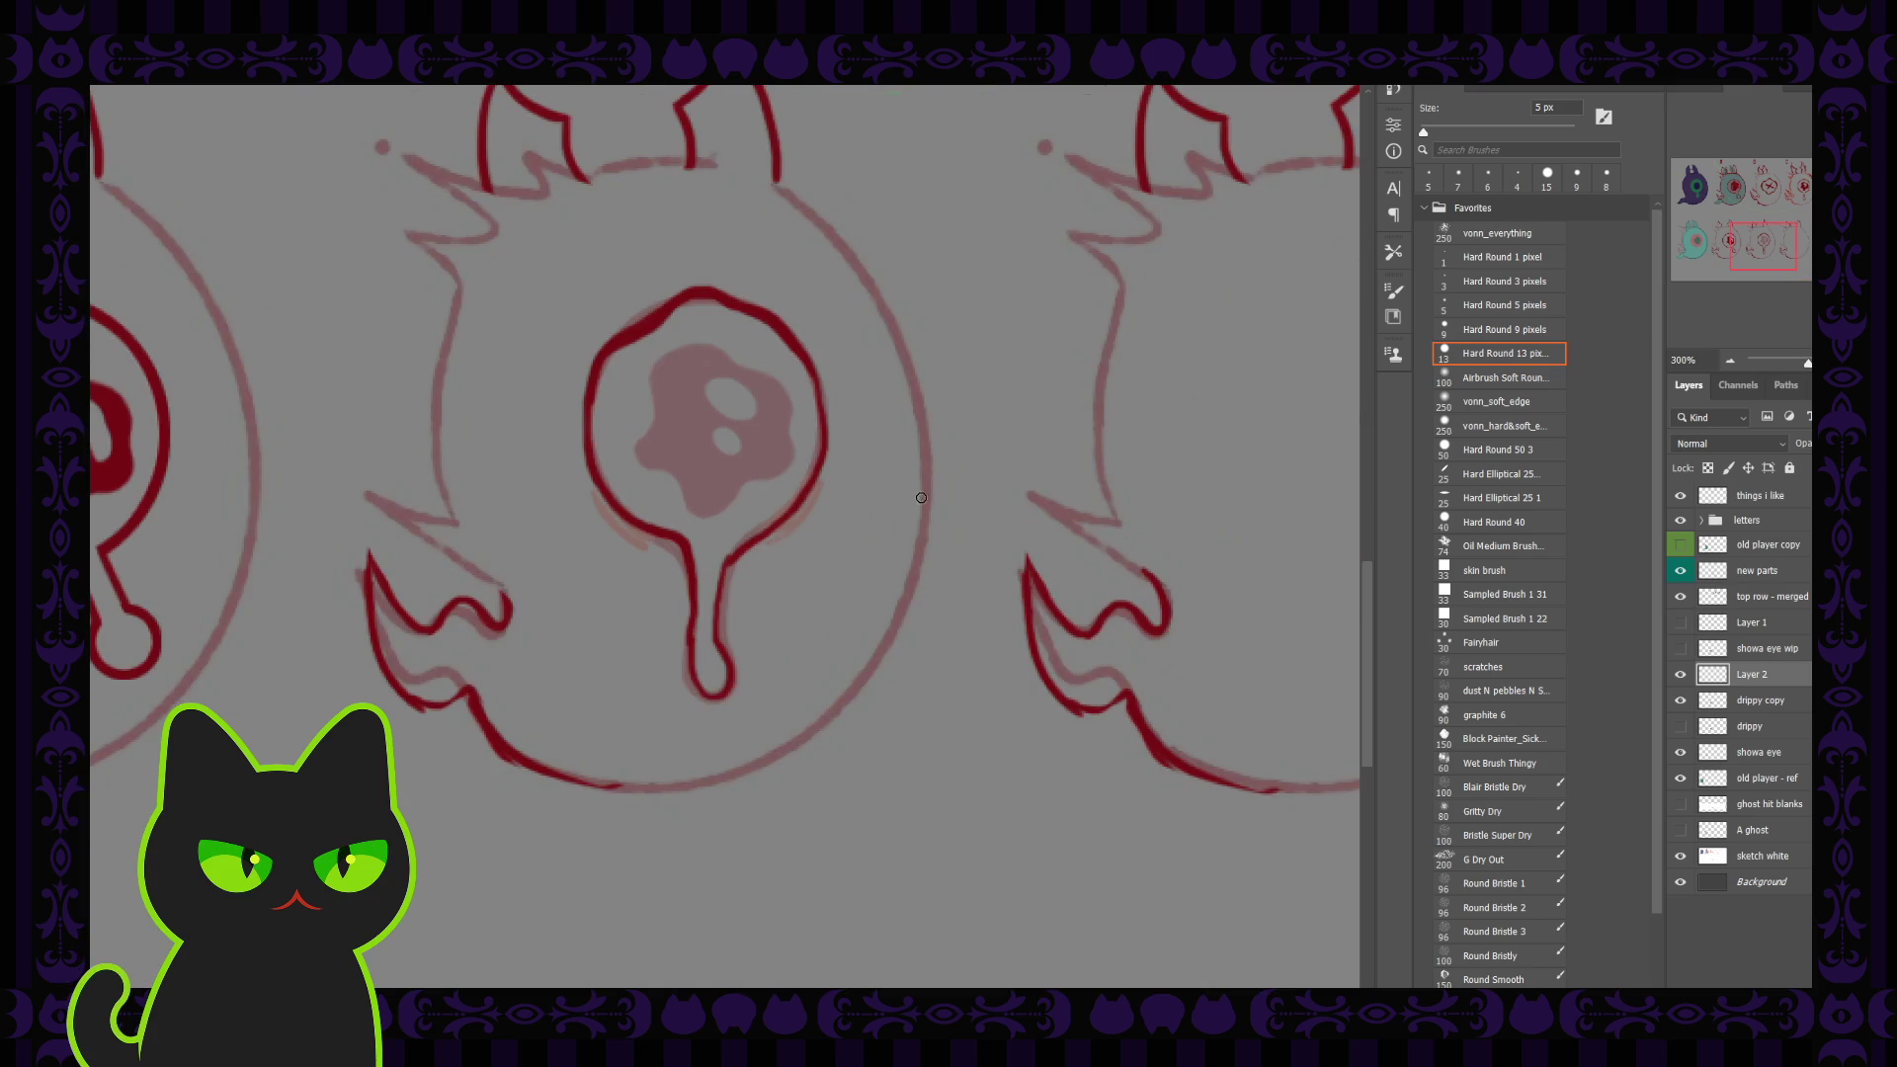
key(bracketright)
mouse_move(813, 378)
mouse_down()
mouse_move(808, 499)
mouse_move(759, 536)
mouse_up()
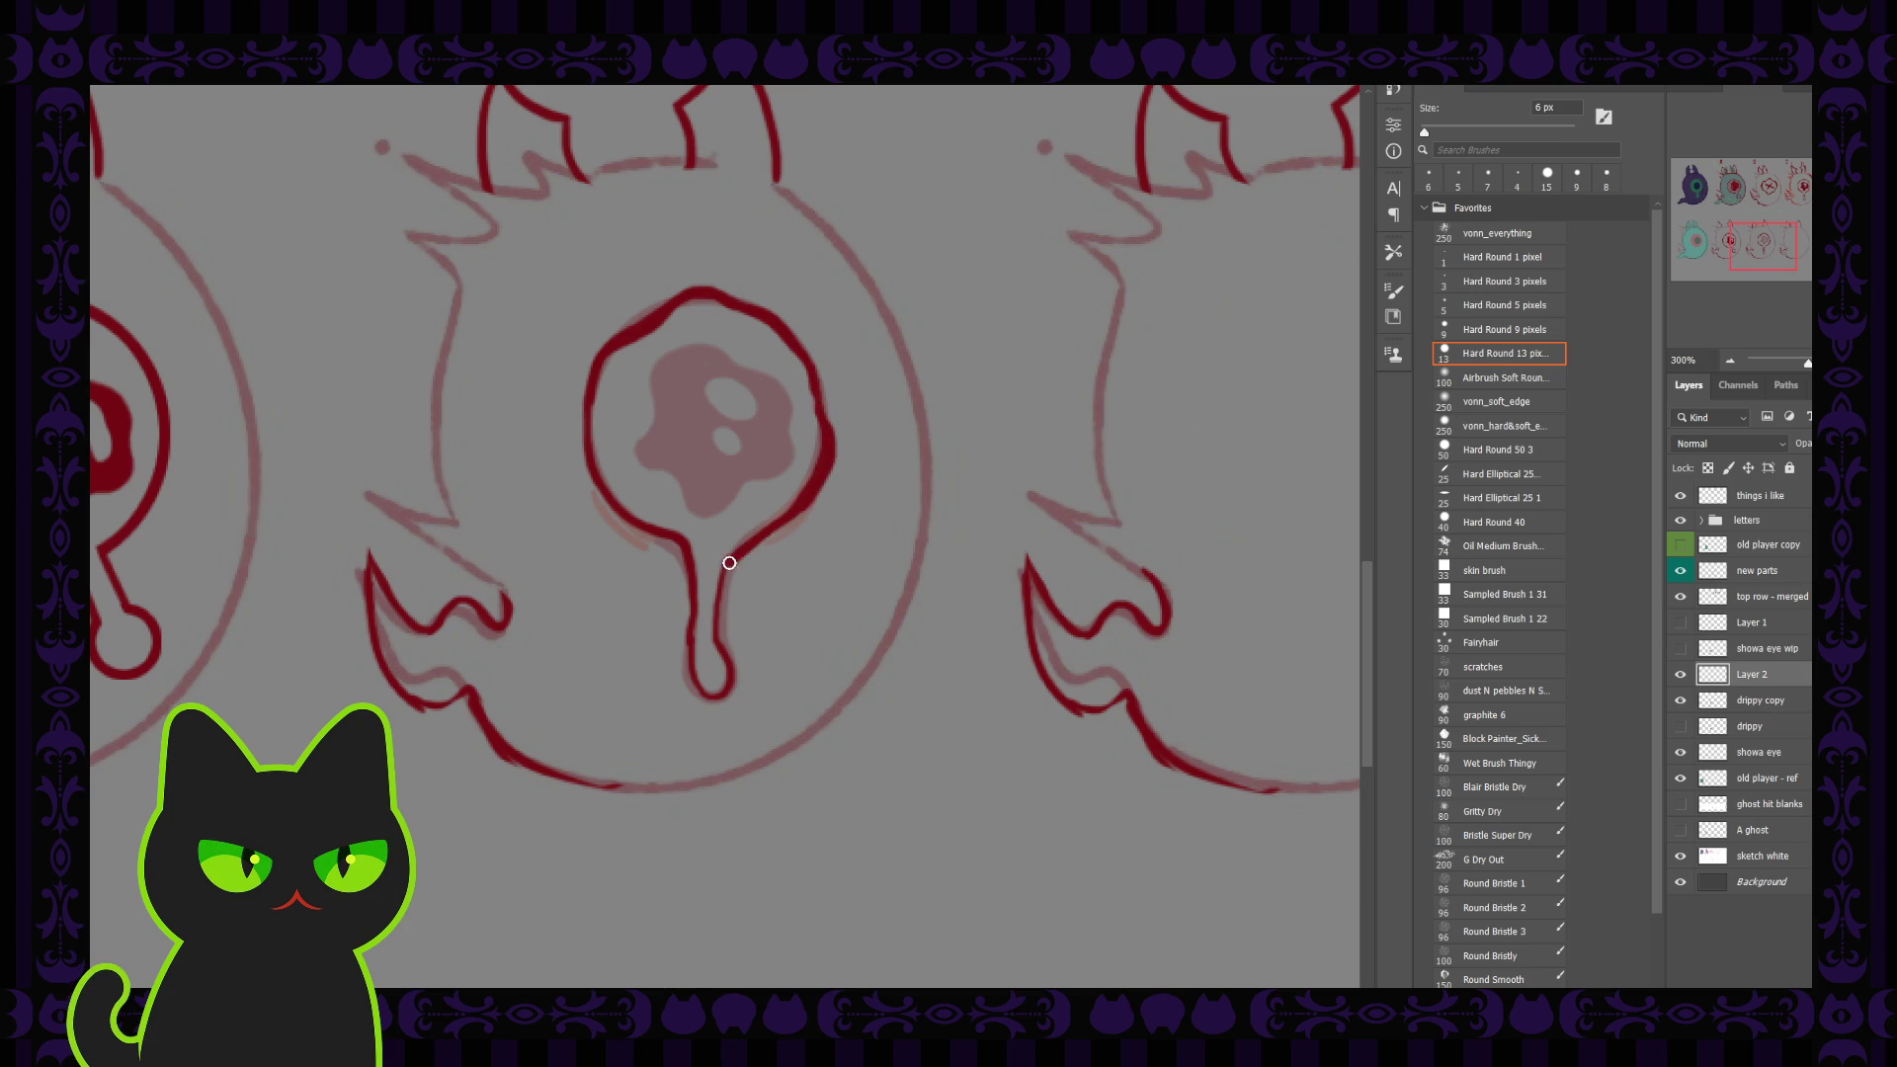
drag(602, 494, 676, 563)
key(comma)
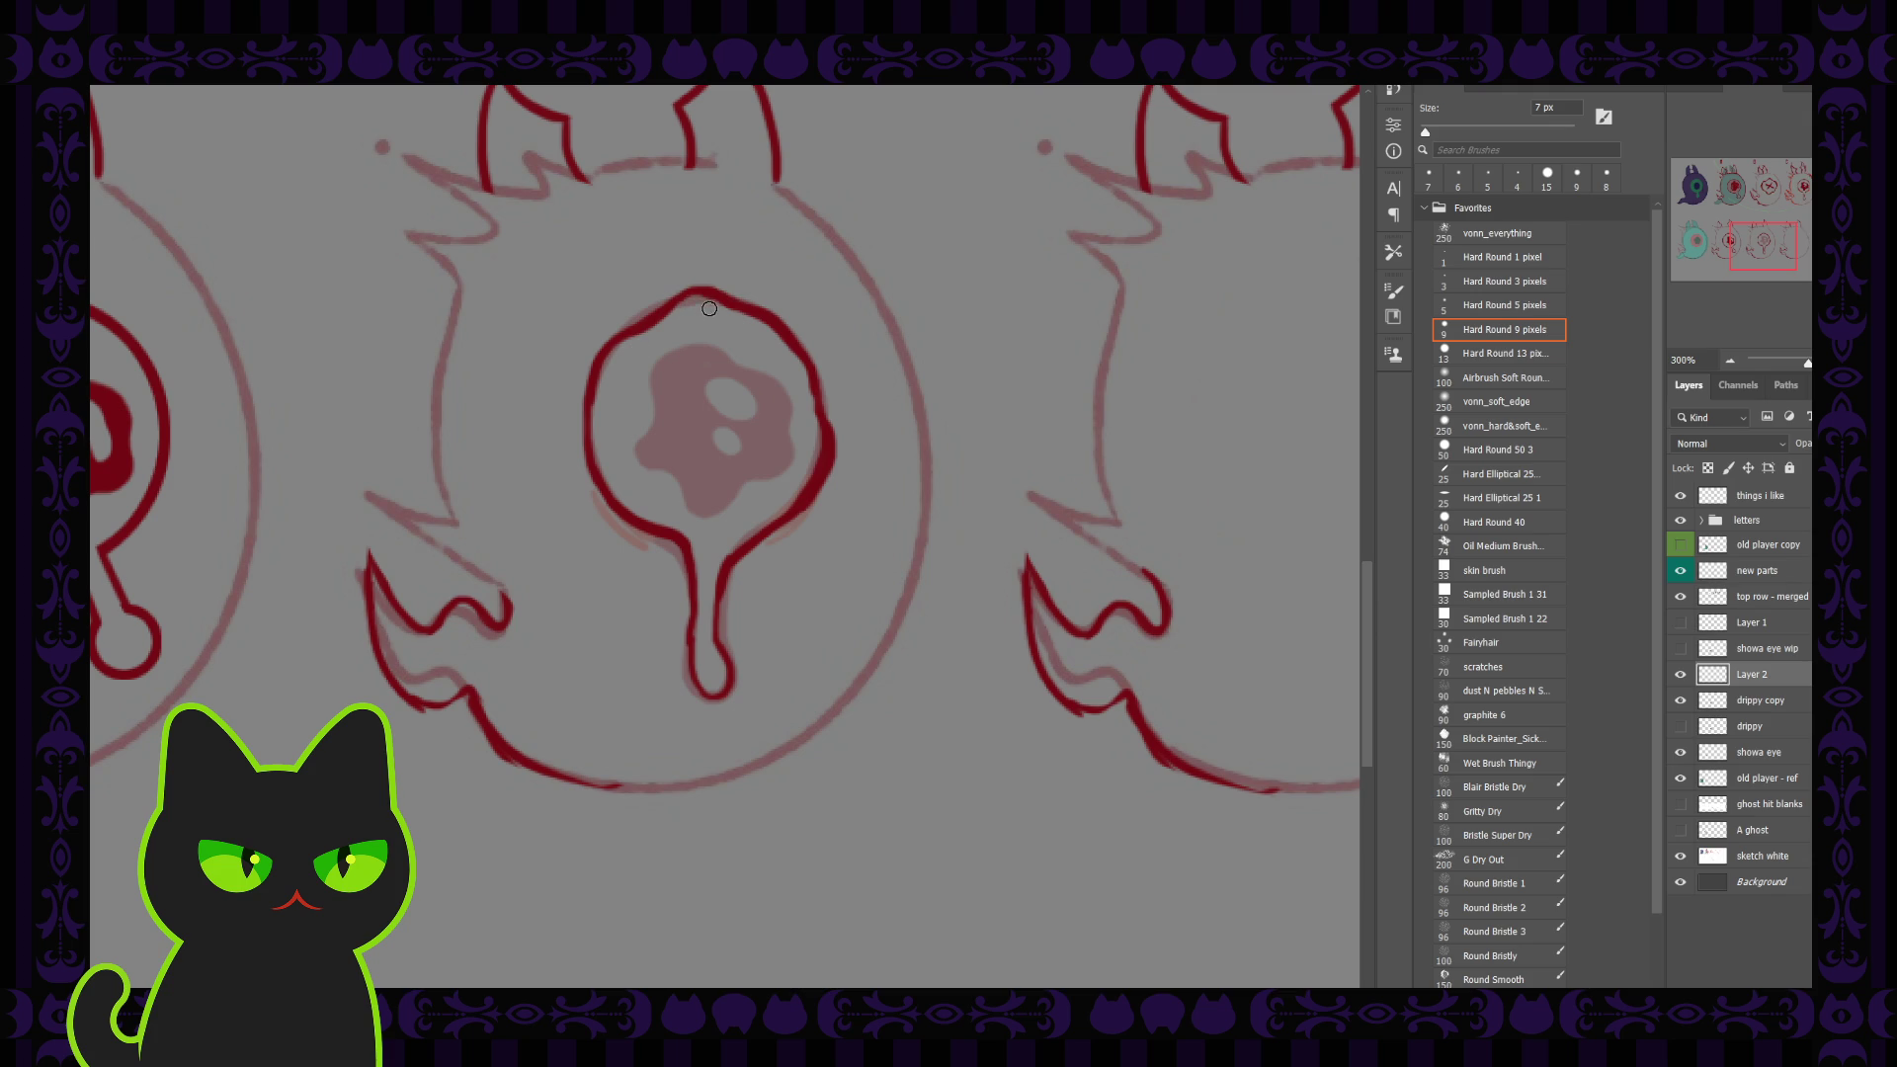
key(period)
drag(659, 313, 797, 327)
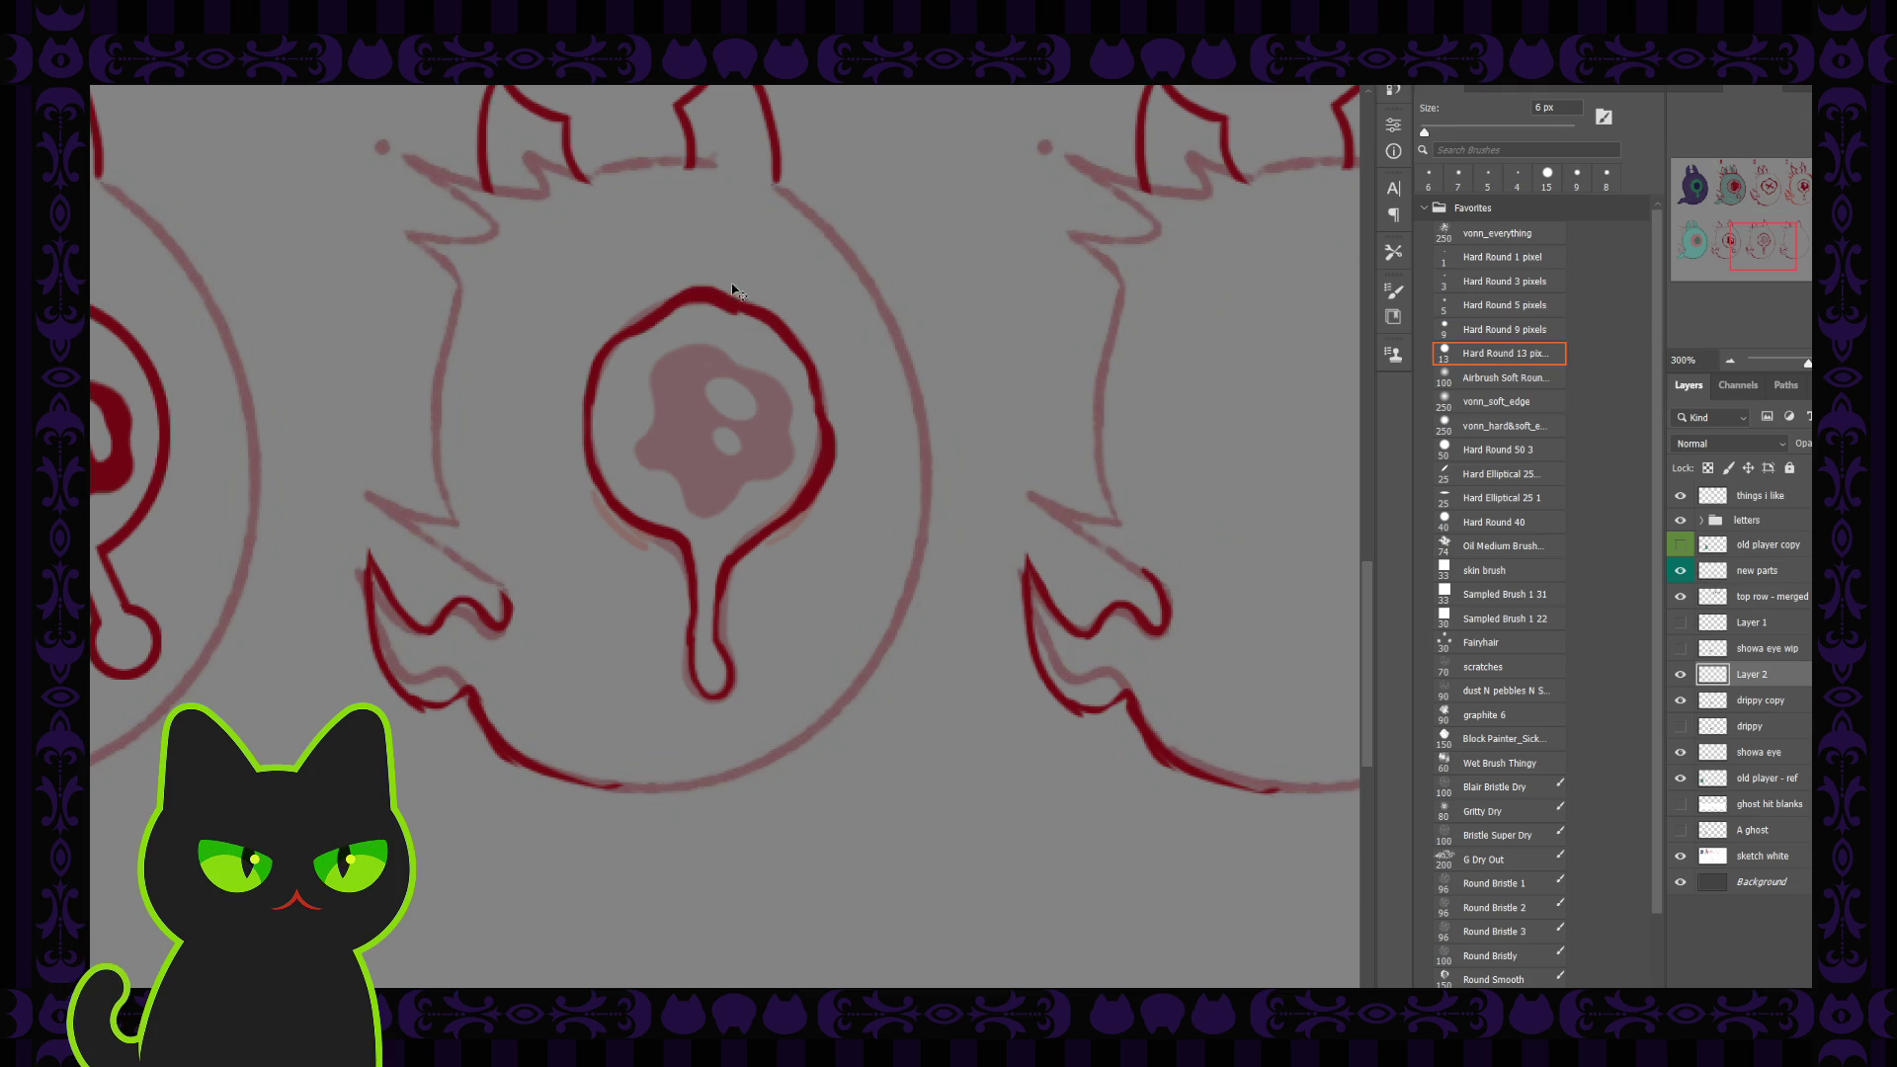
drag(647, 322, 766, 319)
drag(613, 345, 620, 510)
Step: Make the drippy copy layer active and set a 40 px hard round brush
scroll(692, 548, down, 3)
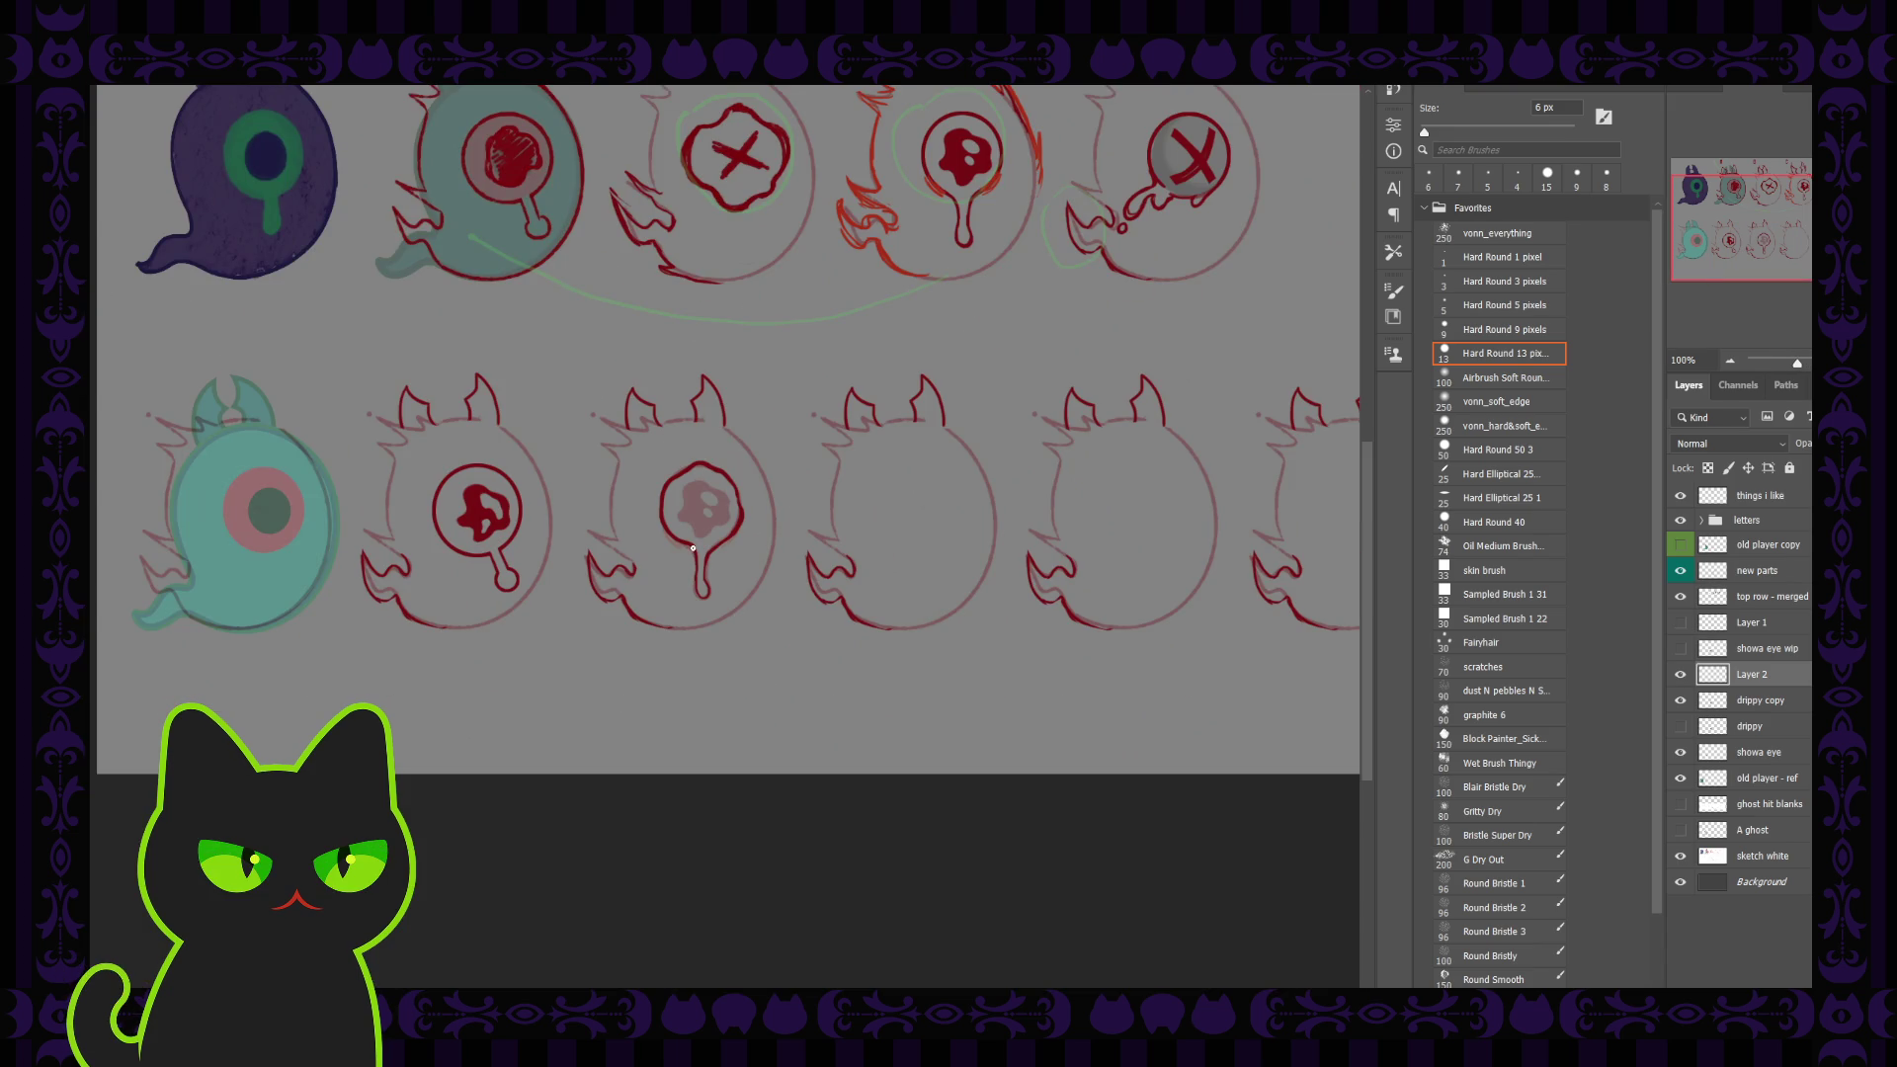
scroll(692, 548, up, 1)
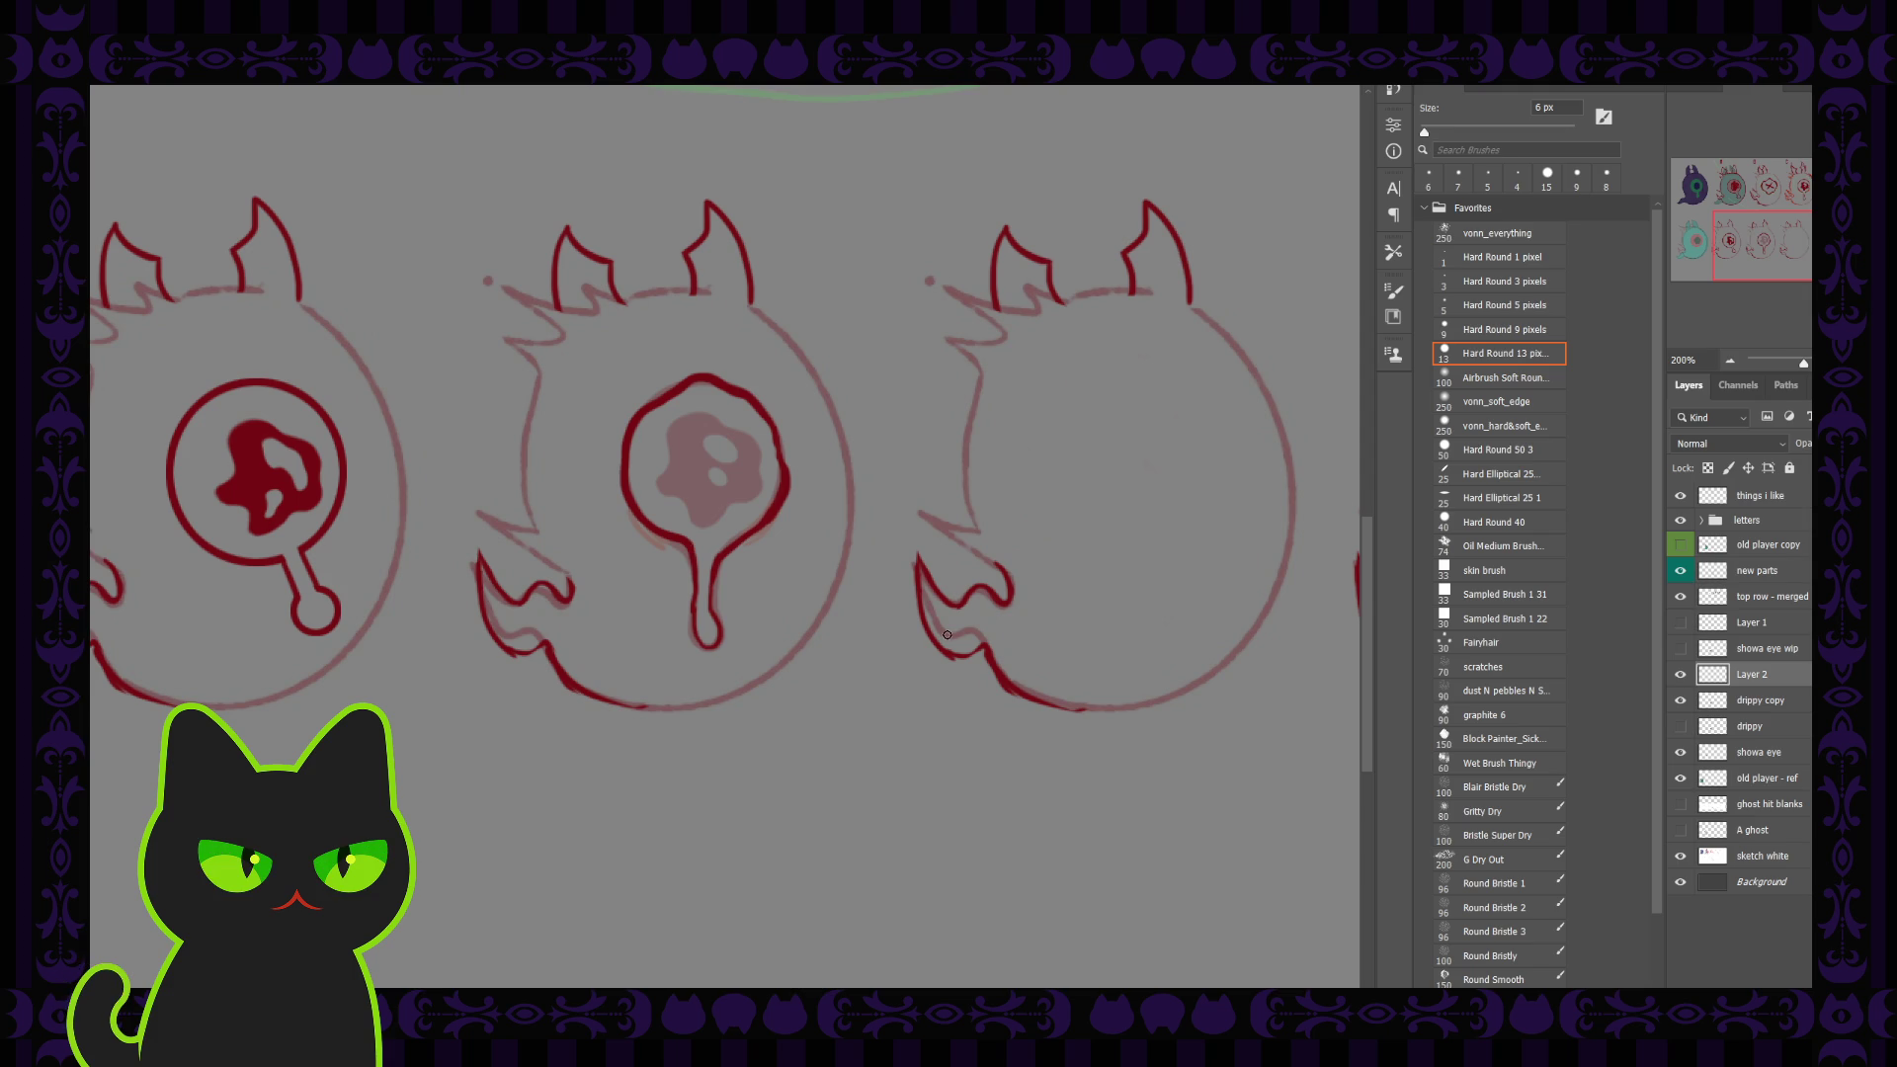
click(1766, 703)
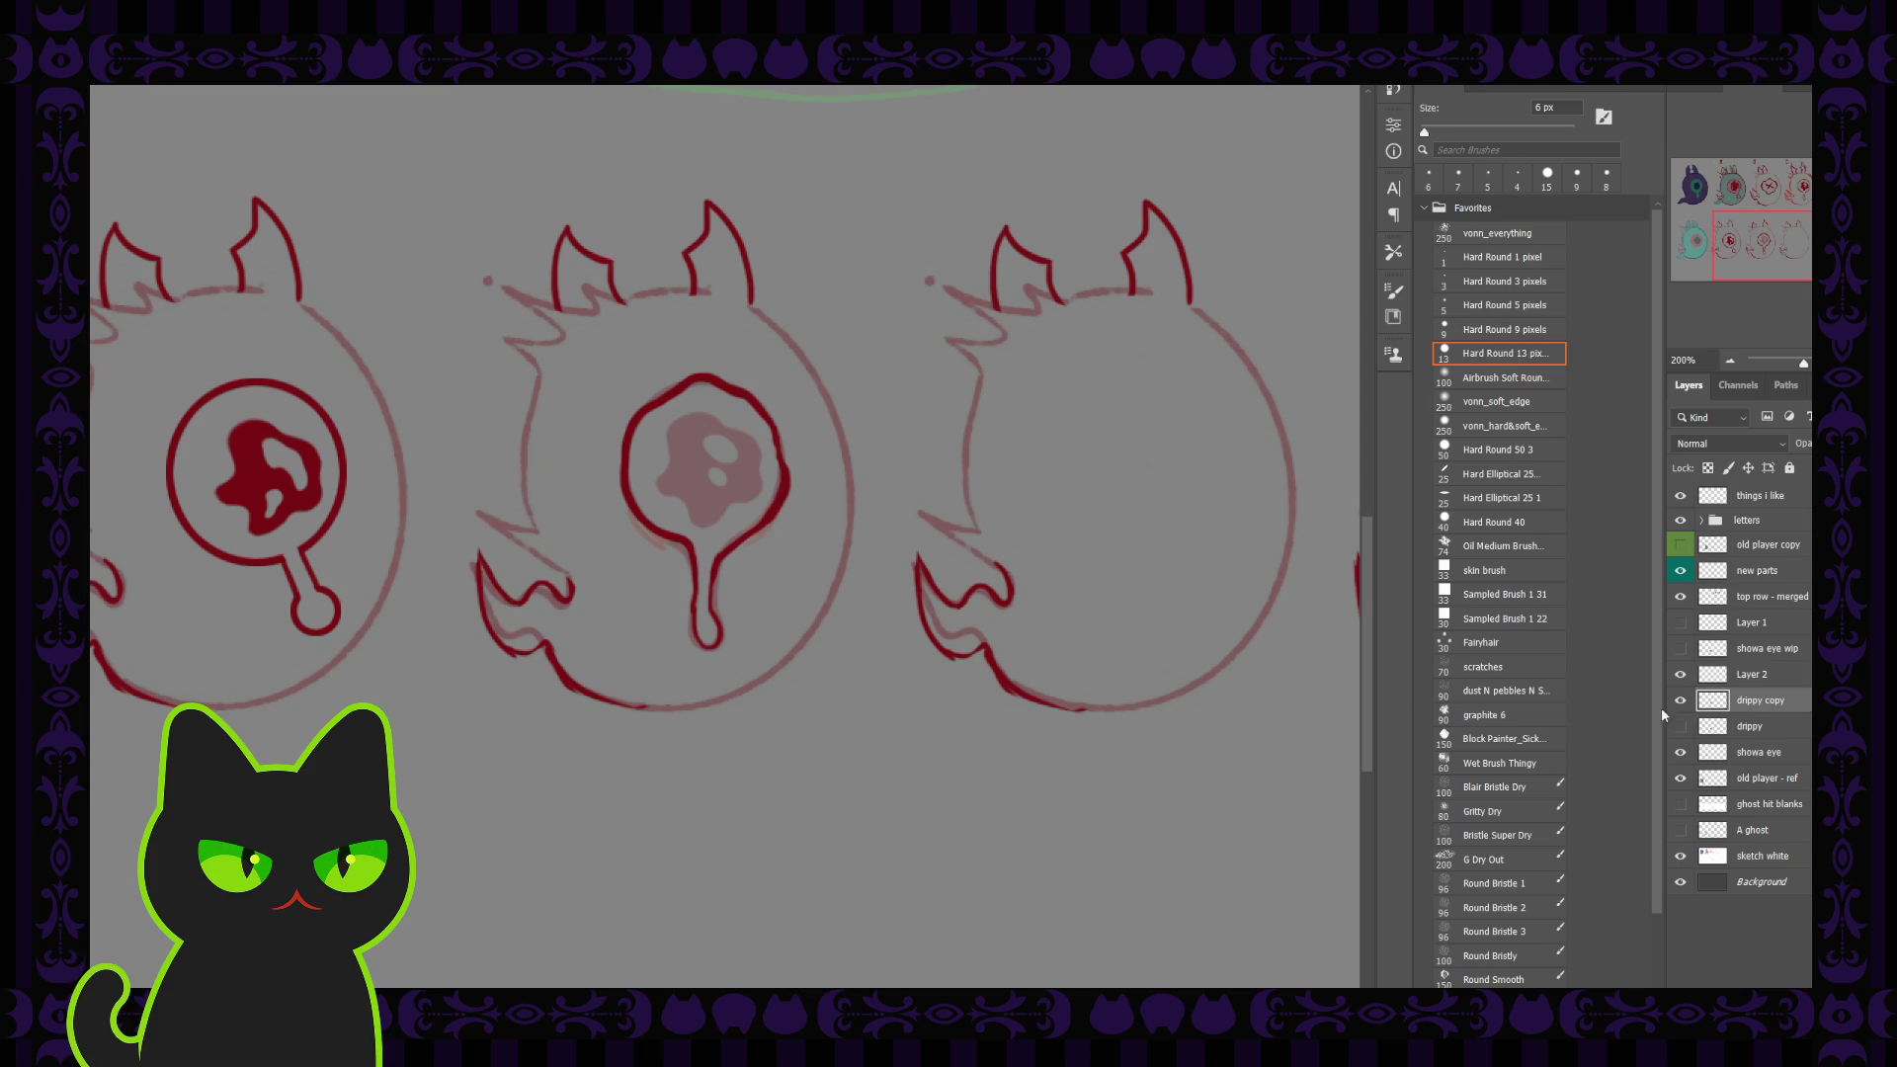
key(comma)
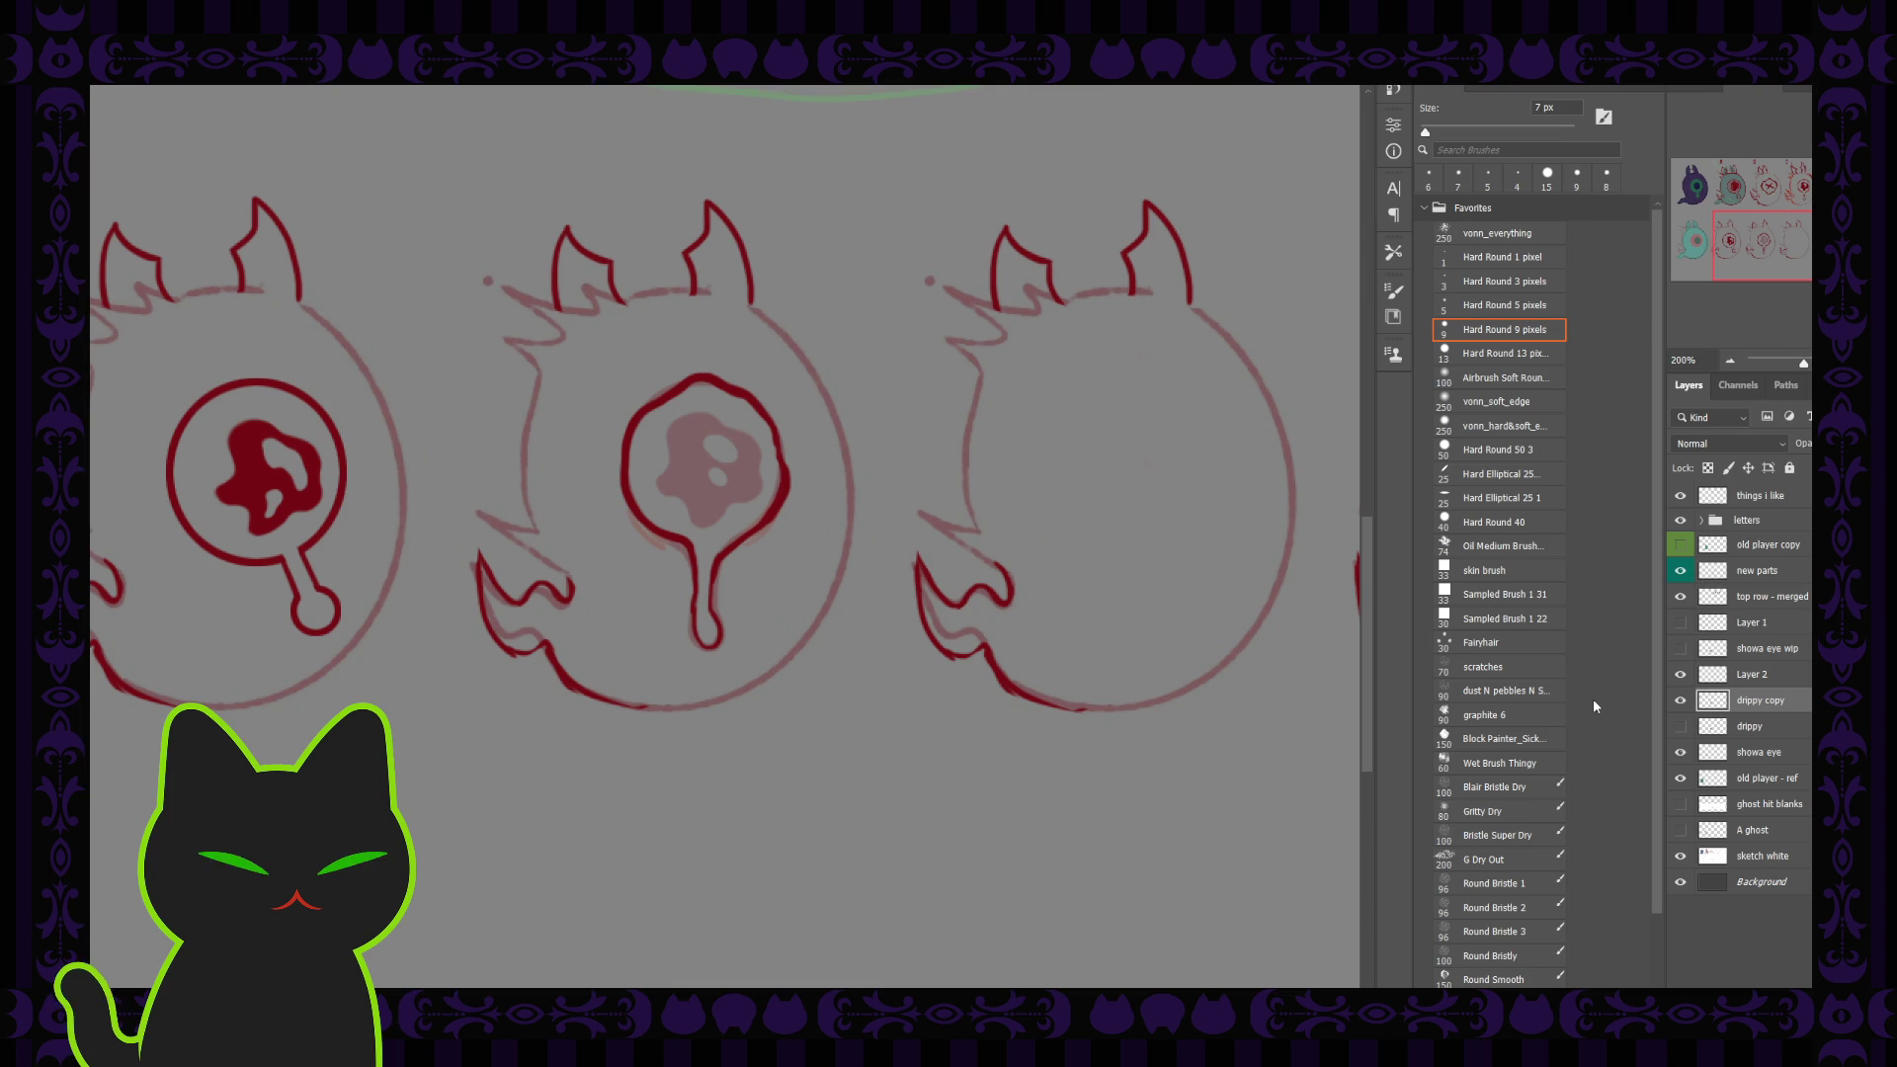
key(bracketright)
key(bracketright)
key(bracketright)
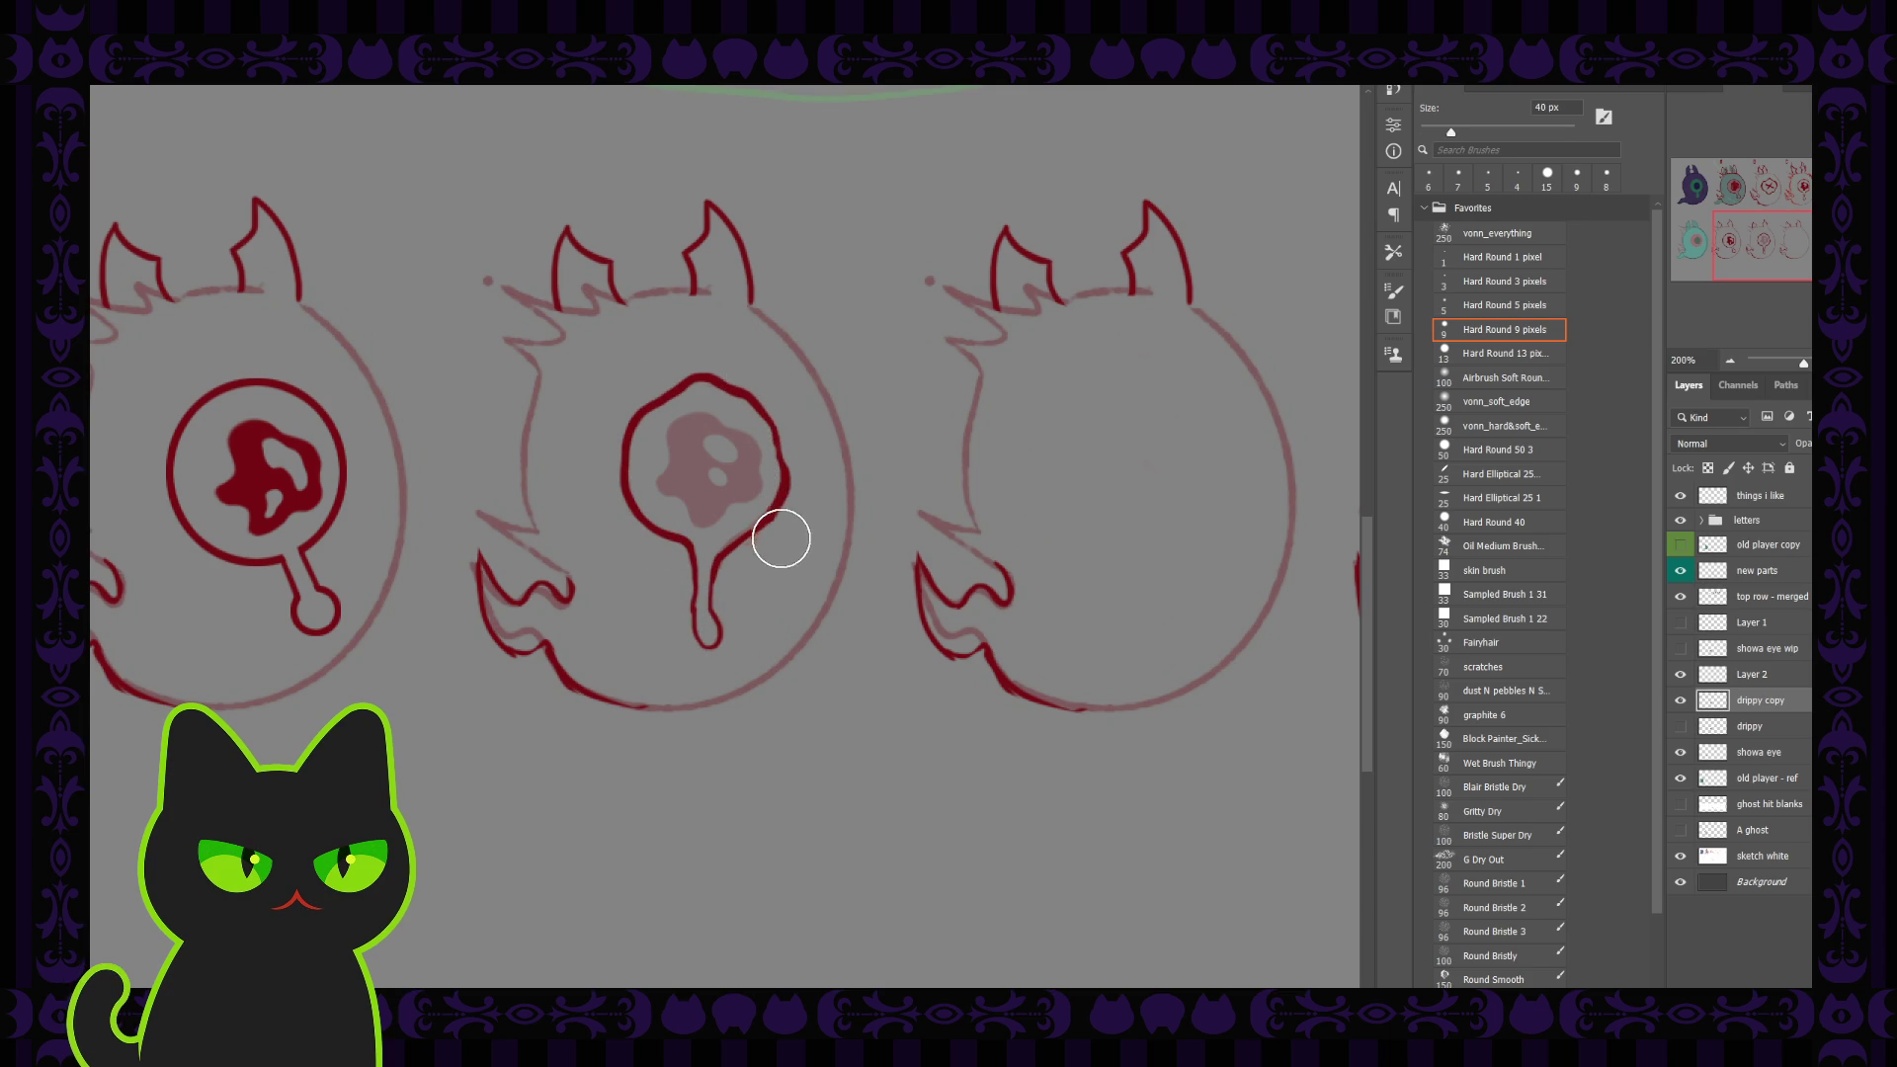
Step: Fill the pink pupil blob on drippy copy with solid dark red
drag(733, 560, 711, 619)
key(shift+alt+BackSpace)
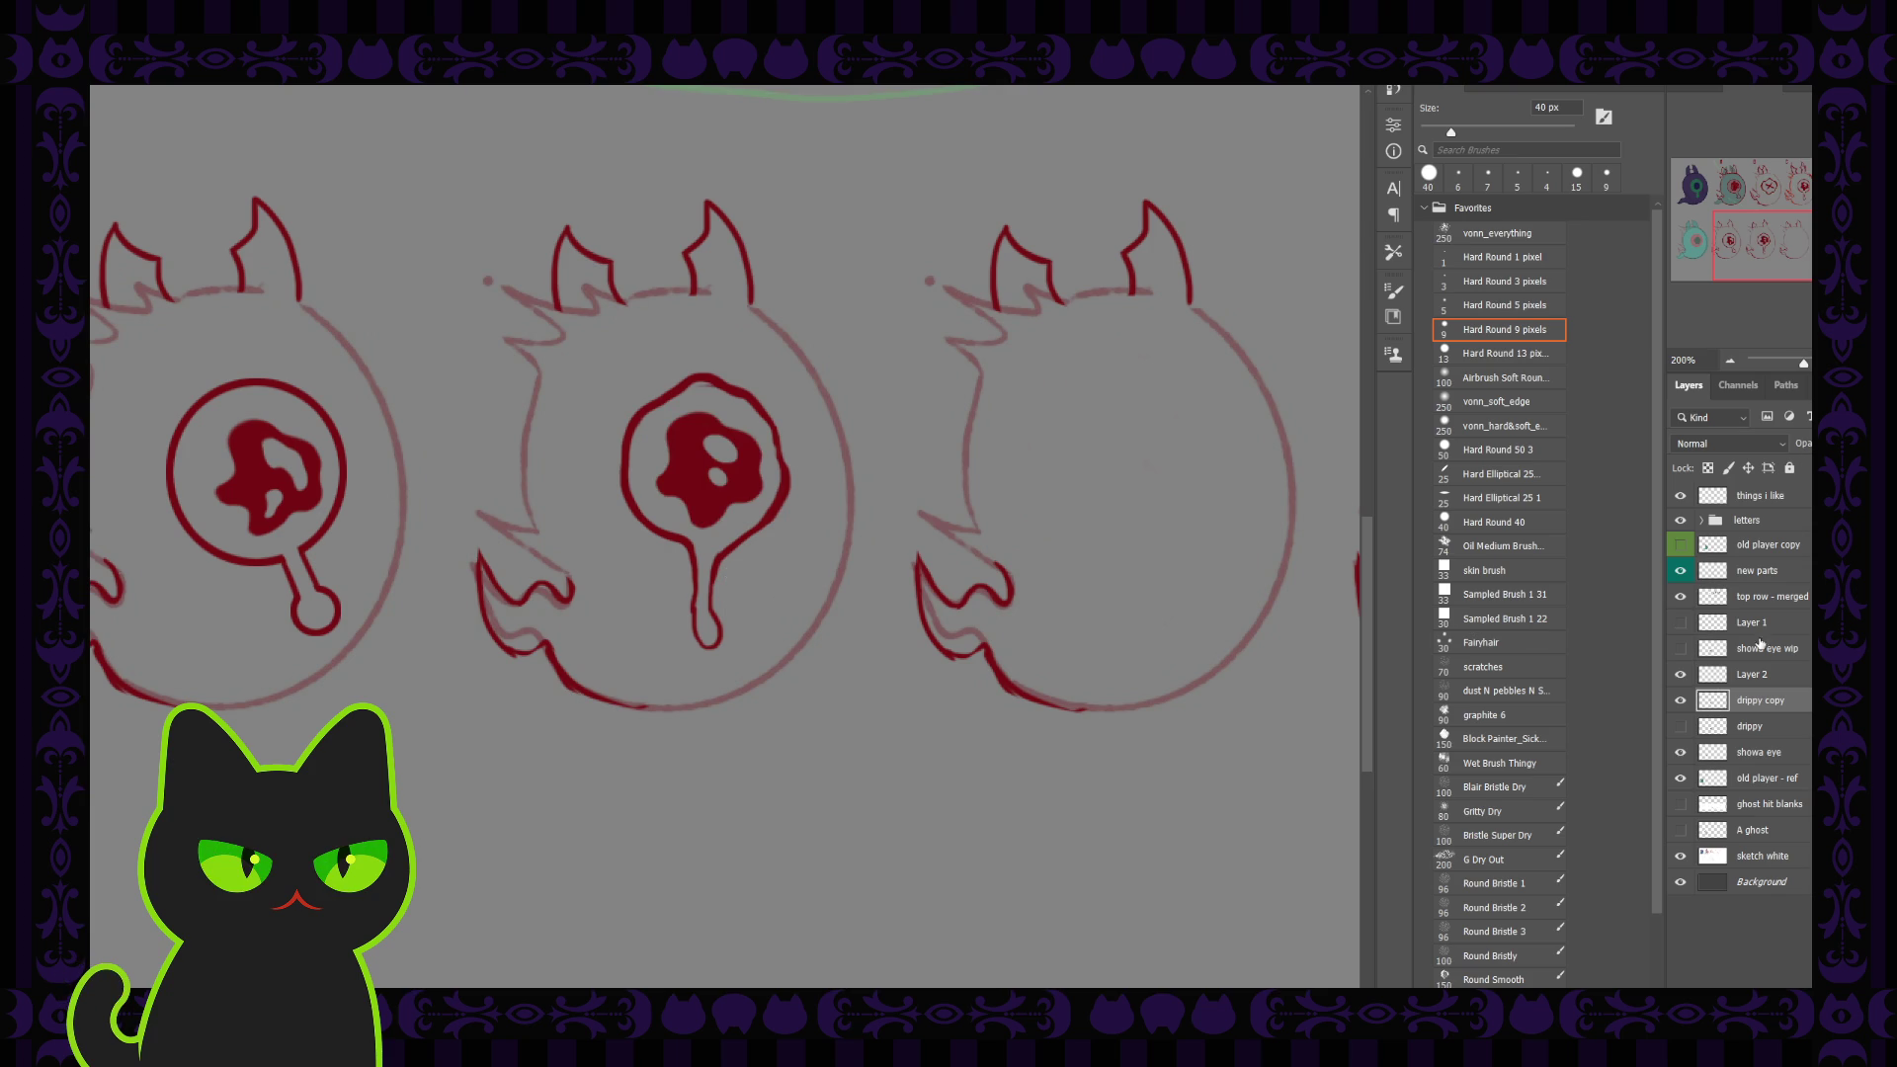
key(bracketleft)
key(period)
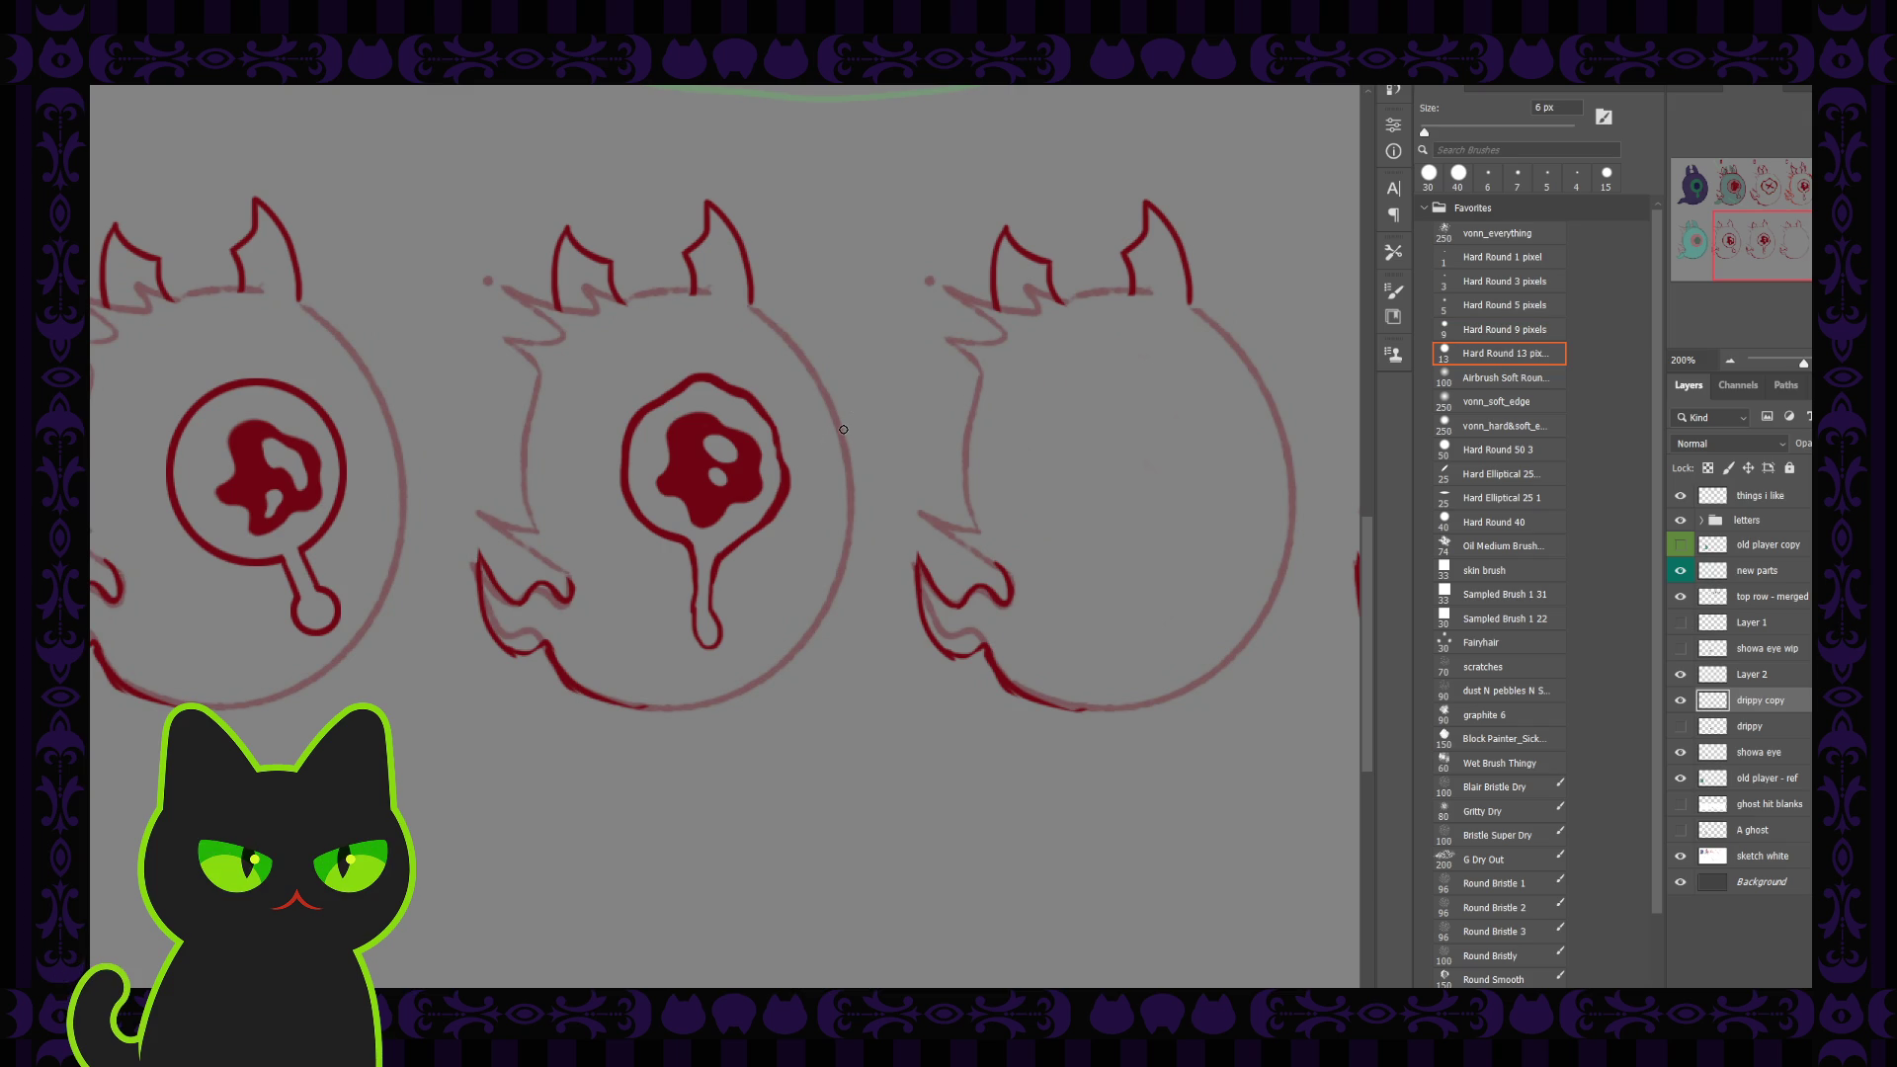
Step: Darken the drip's right and left edges down to its tip with a 6 px brush
click(1680, 674)
click(1680, 675)
scroll(749, 532, up, 1)
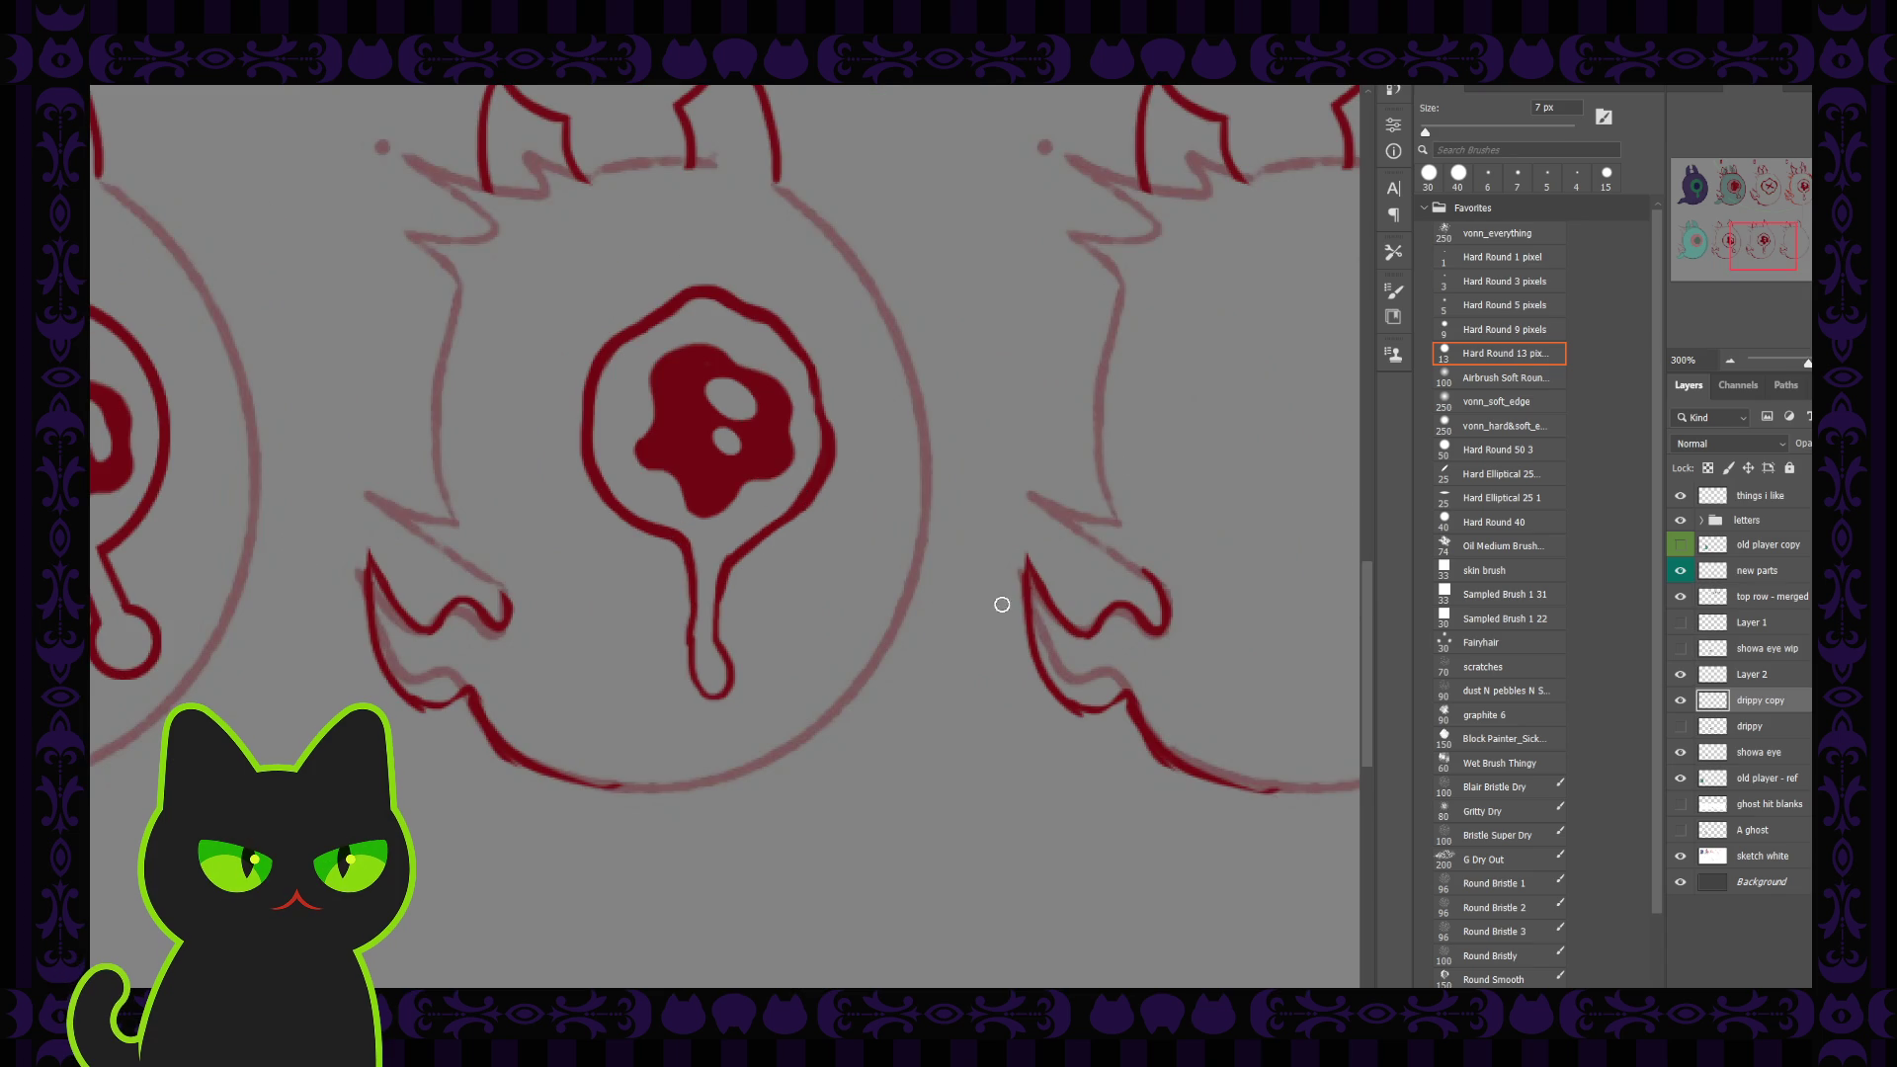
key(bracketleft)
drag(730, 568, 711, 691)
drag(686, 556, 707, 697)
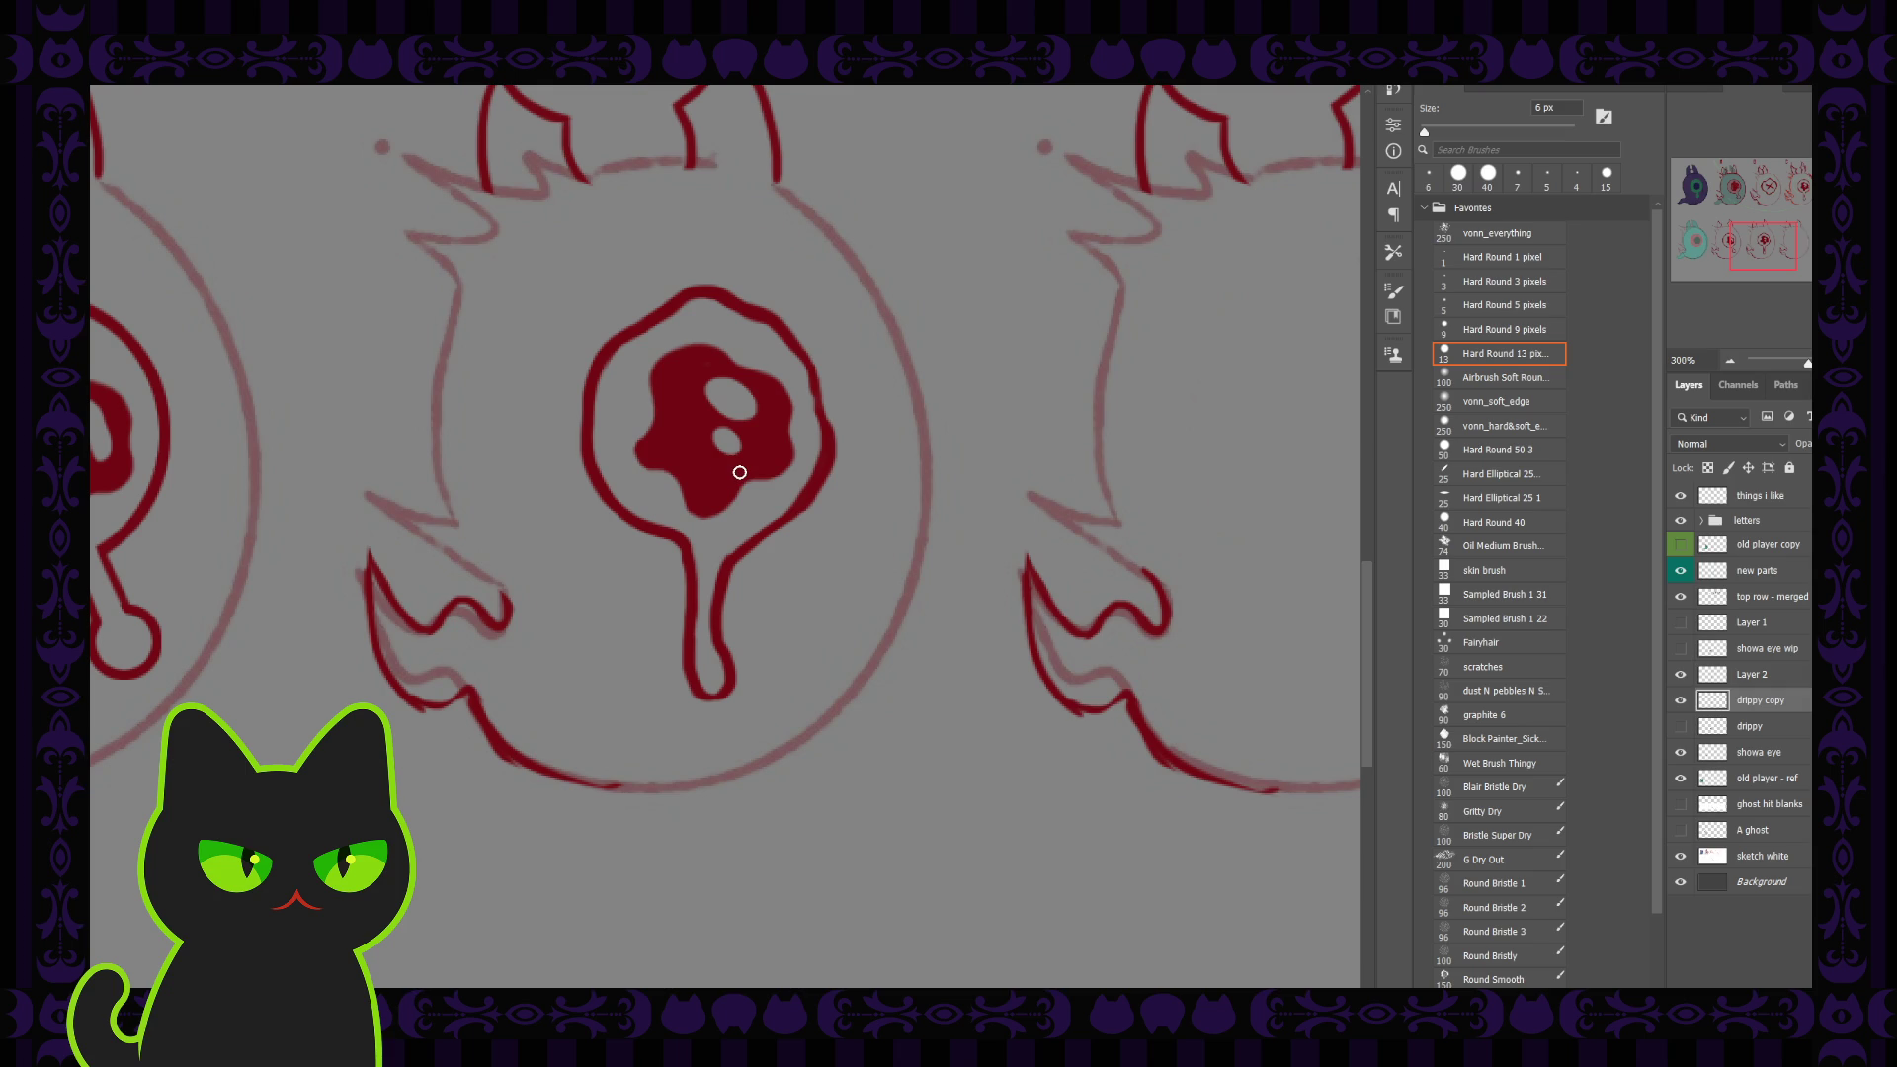
key(ctrl+1)
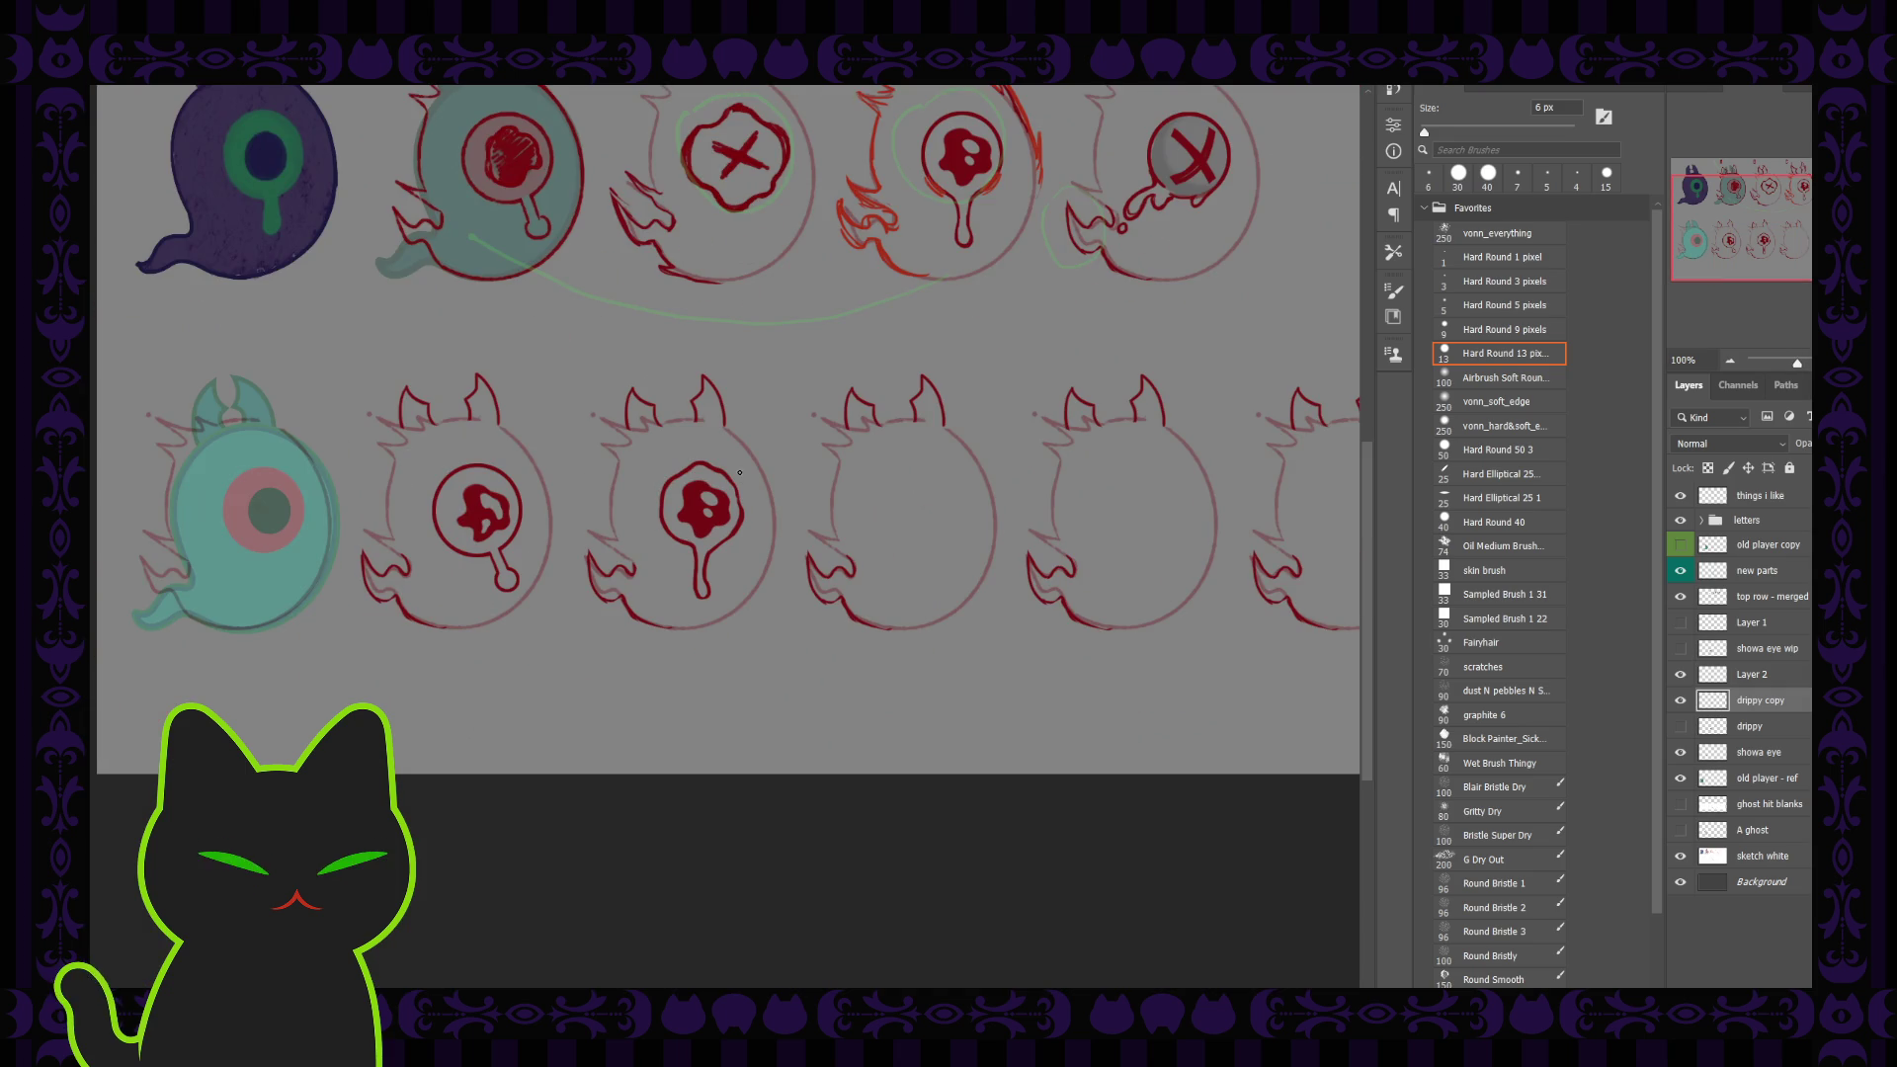
key(ctrl+minus)
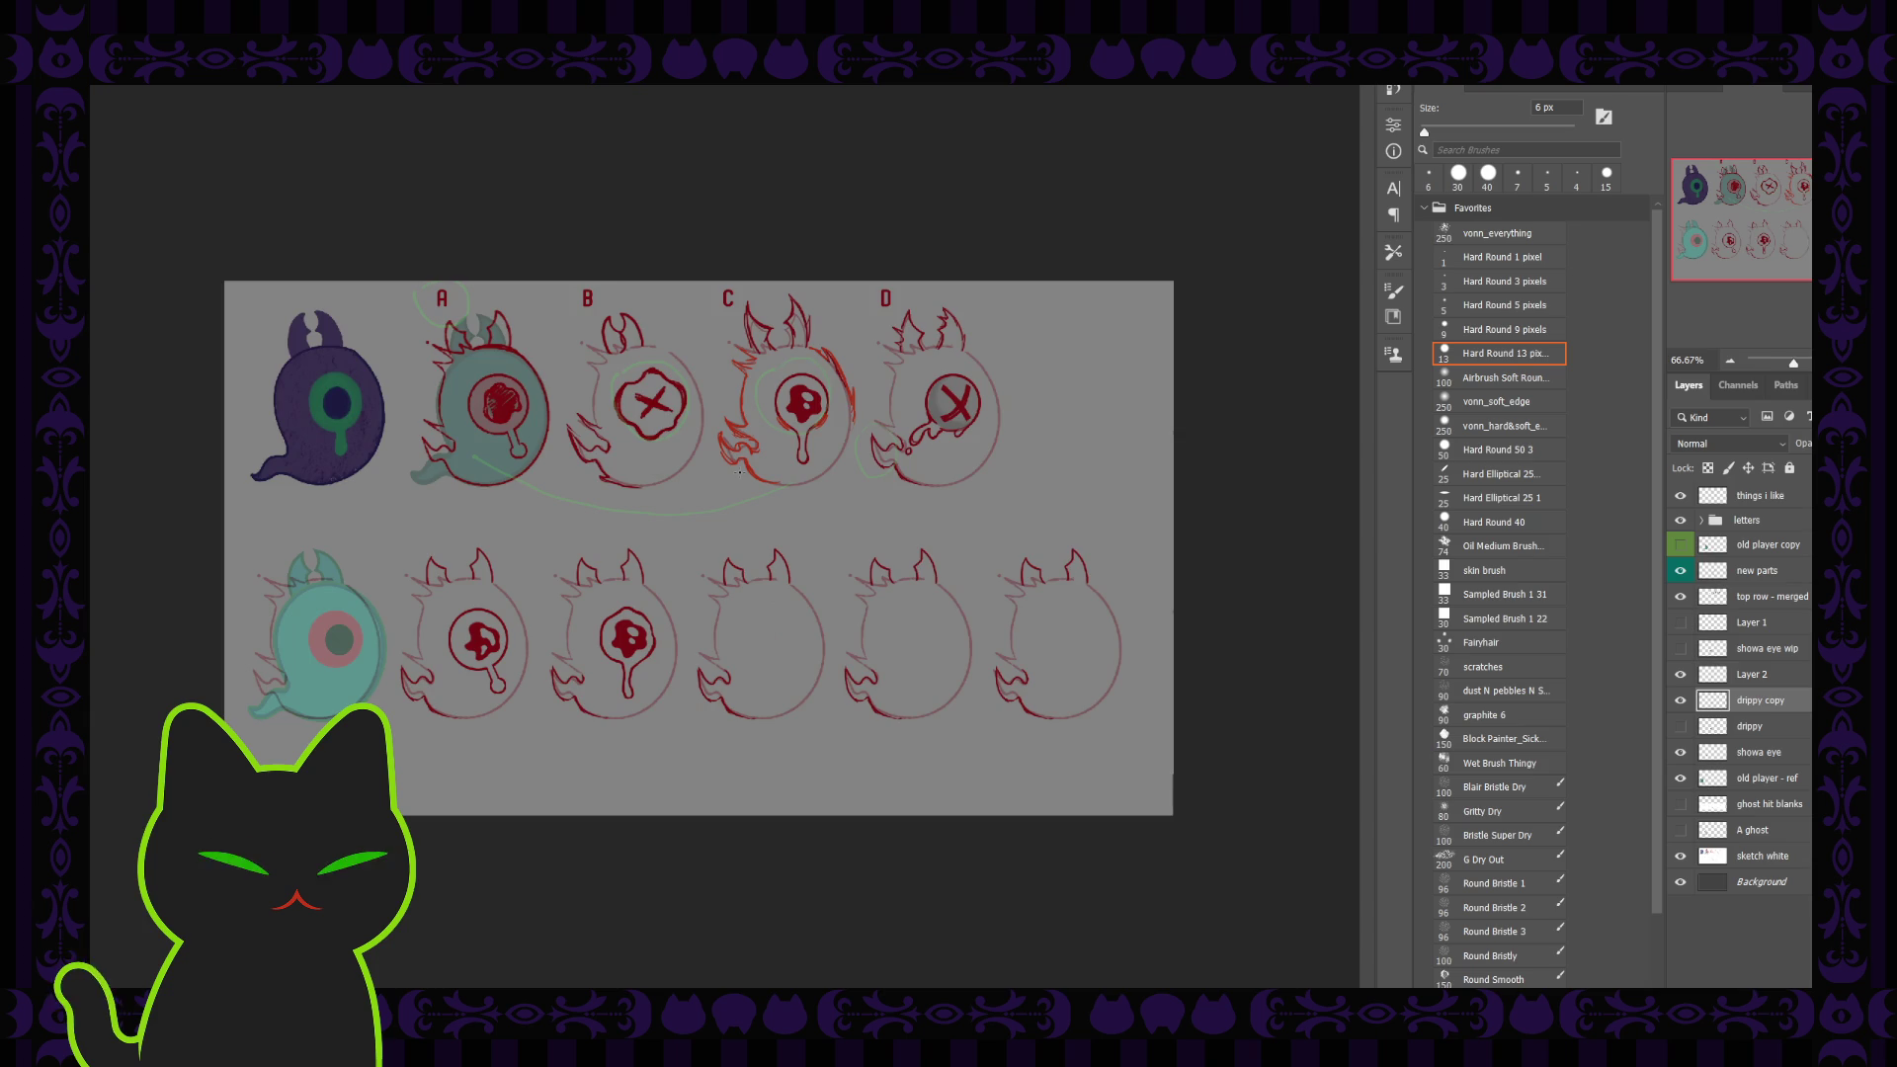
key(ctrl+plus)
key(ctrl+plus)
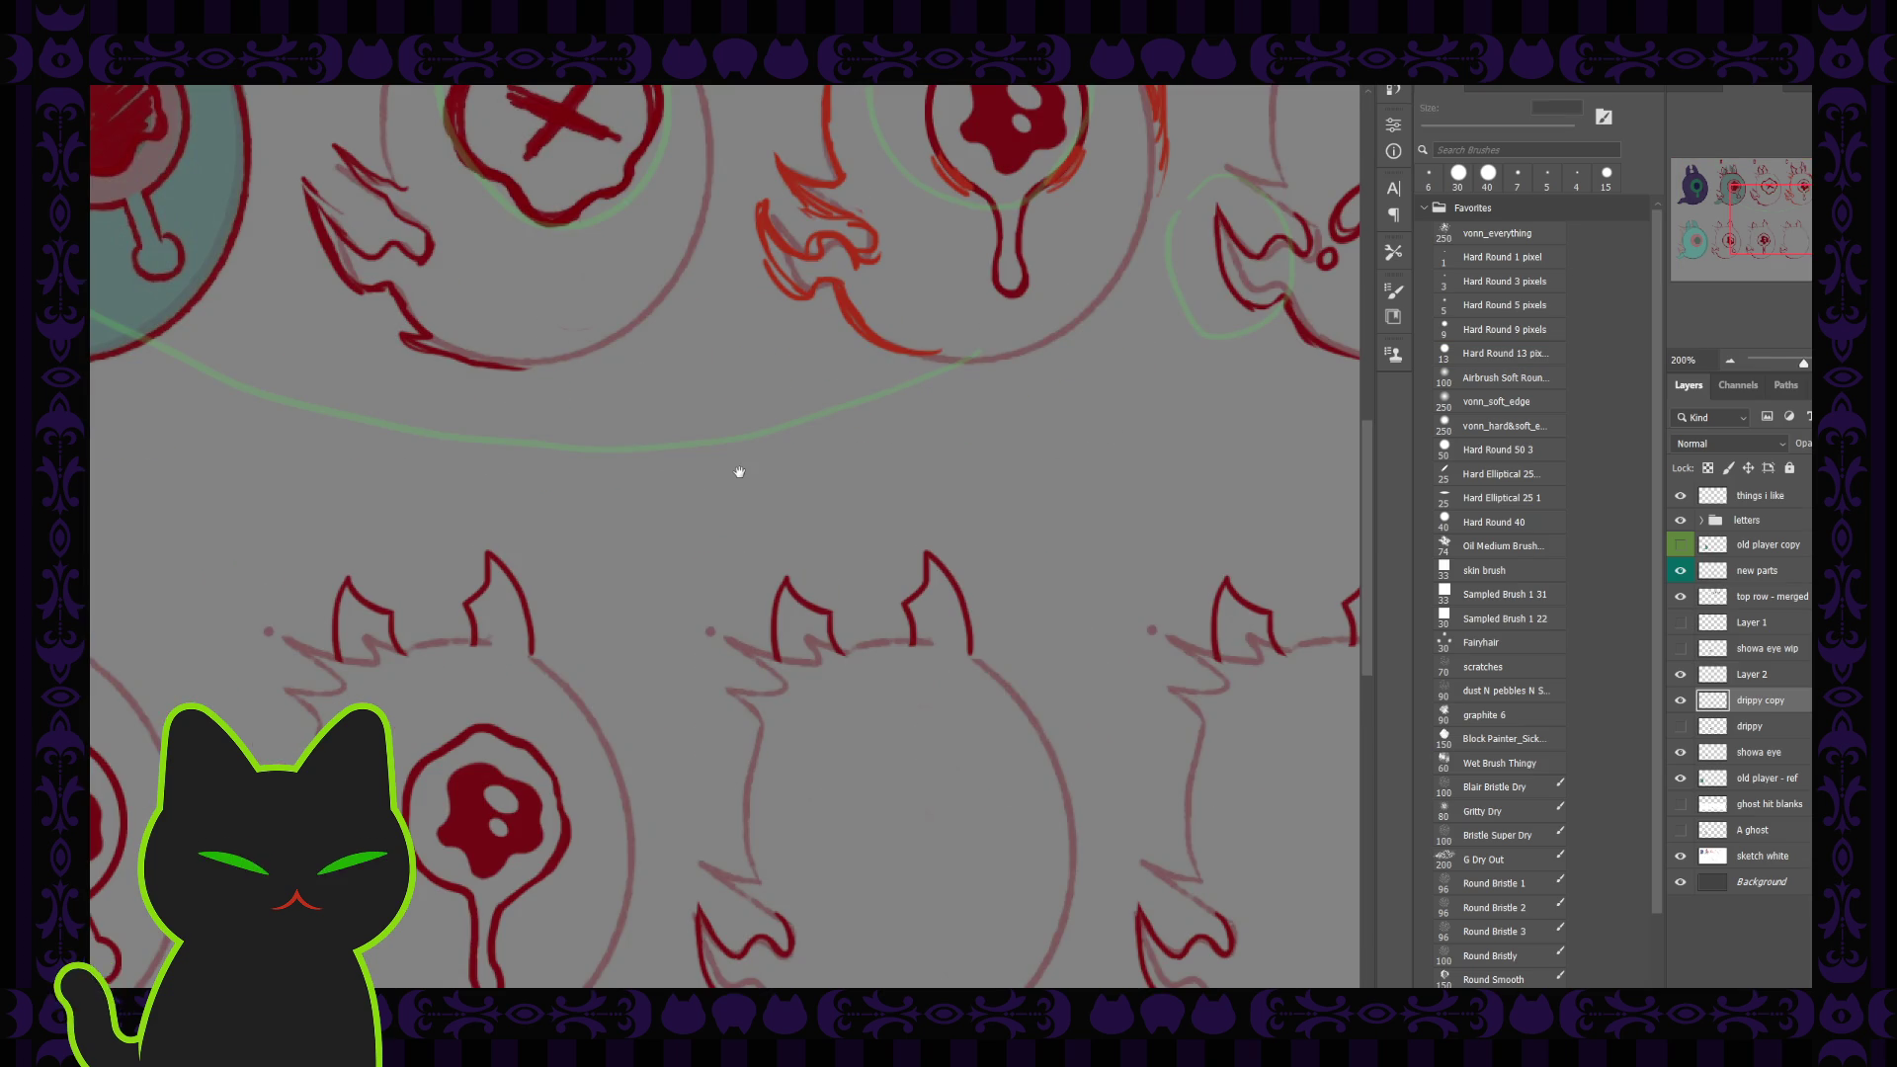
drag(454, 703, 669, 580)
mouse_move(566, 671)
mouse_down()
mouse_move(504, 585)
mouse_move(594, 616)
mouse_up()
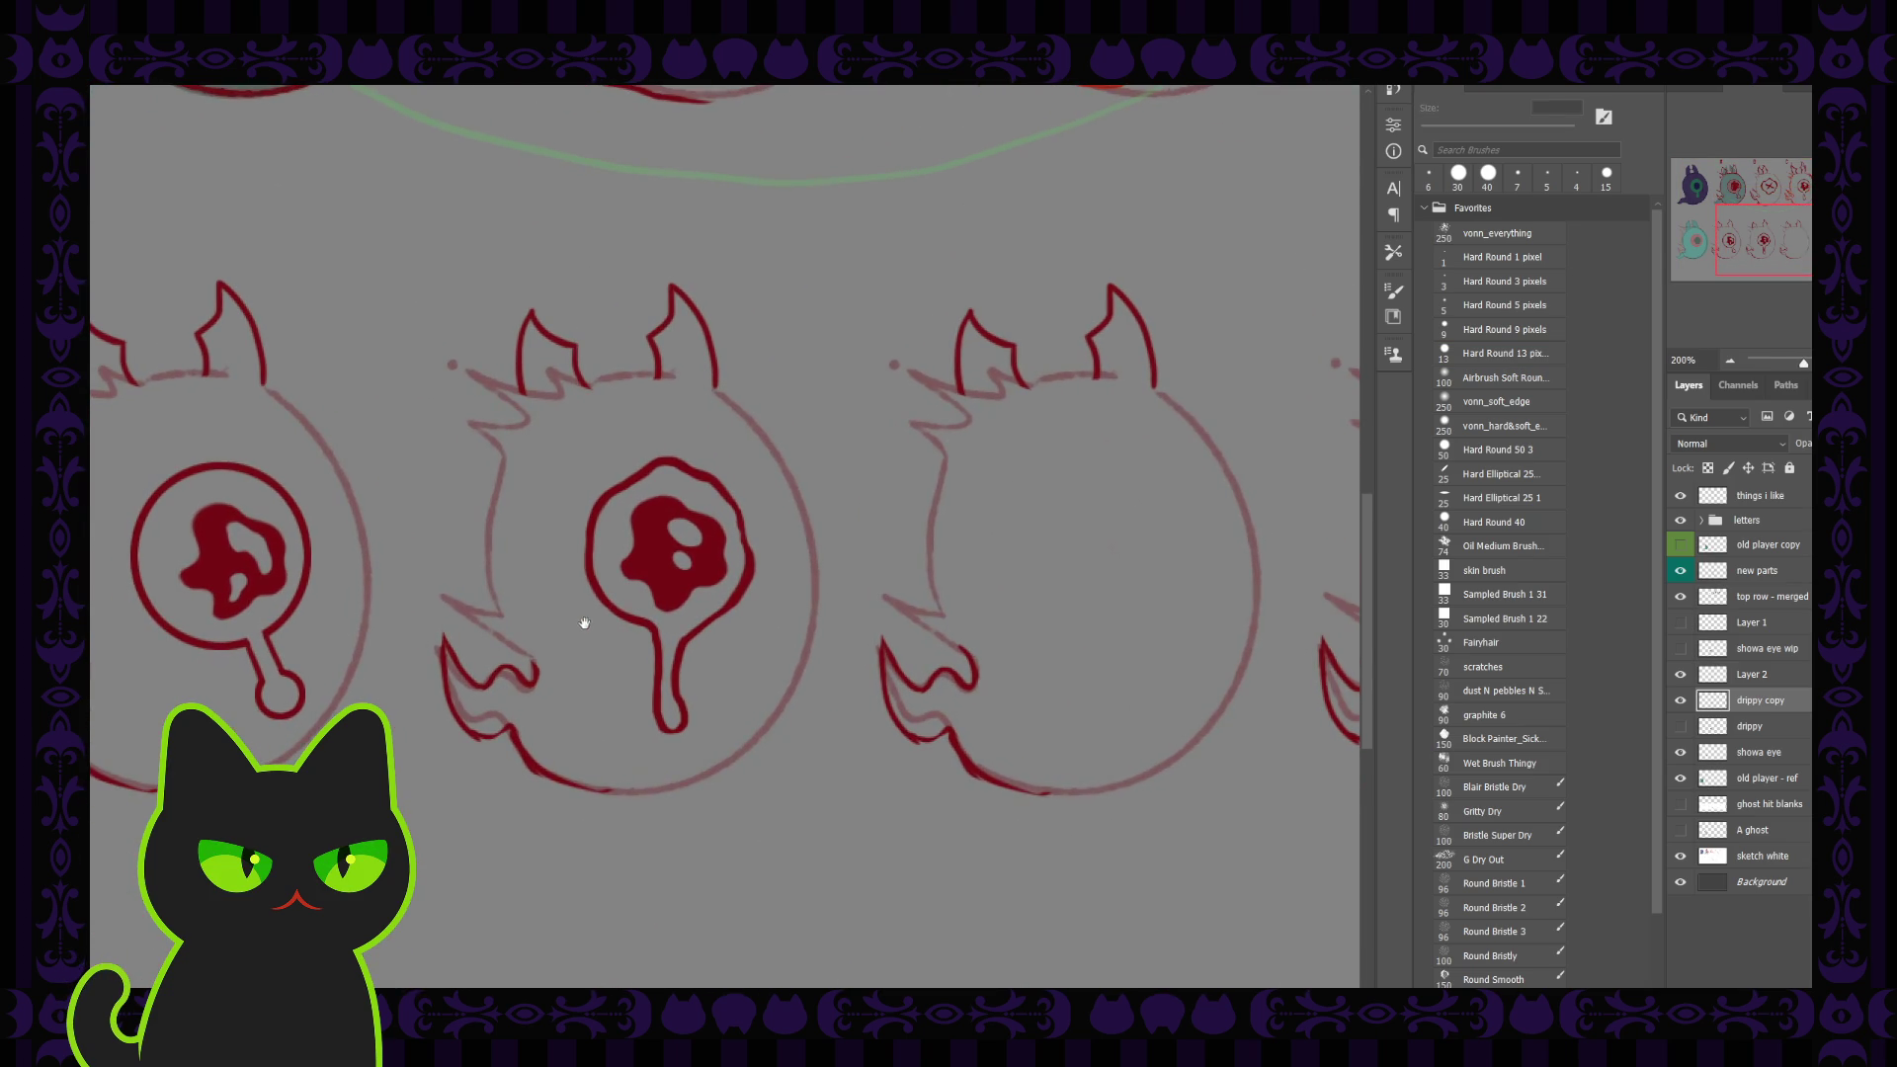
key(b)
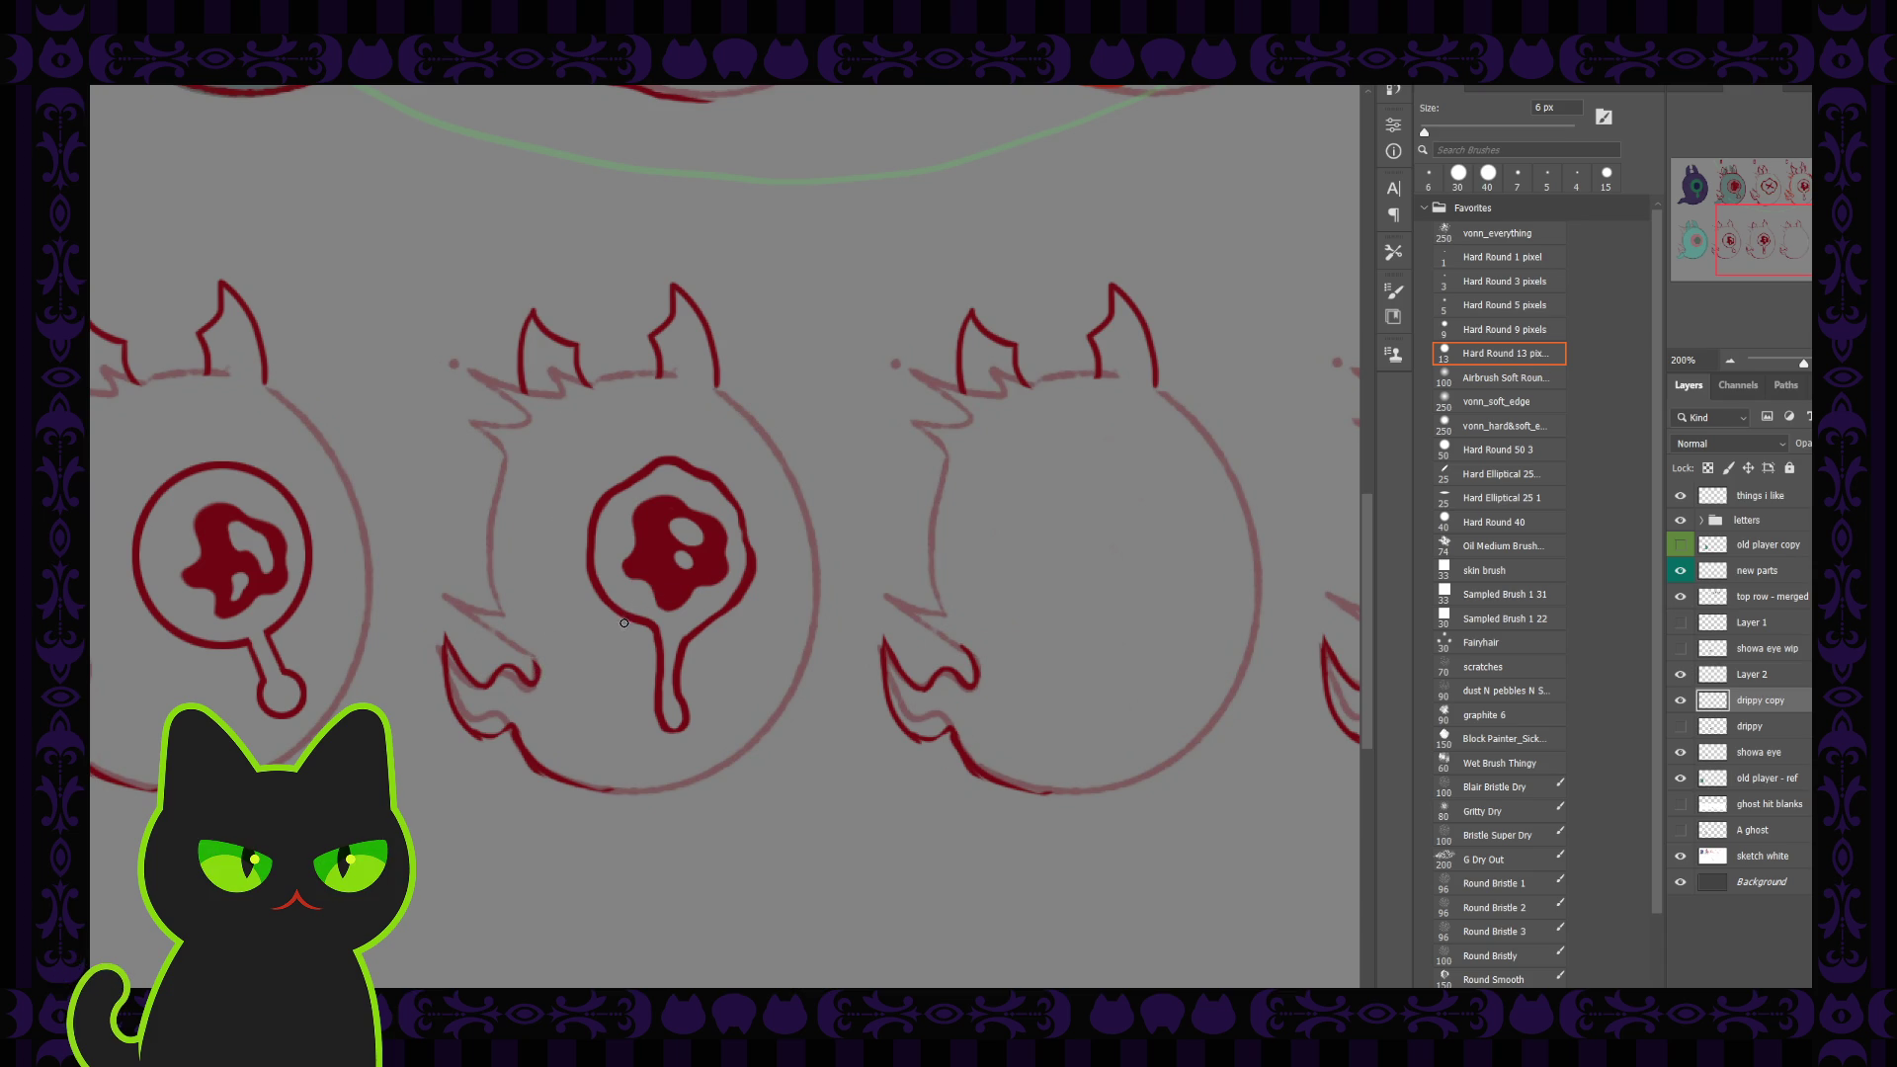
drag(619, 626, 642, 641)
key(ctrl+z)
drag(645, 648, 624, 628)
key(ctrl+z)
Step: Compare the drippy, drippy copy and Layer 2 versions by toggling their visibility
click(1680, 726)
click(1680, 700)
click(1680, 700)
click(1680, 700)
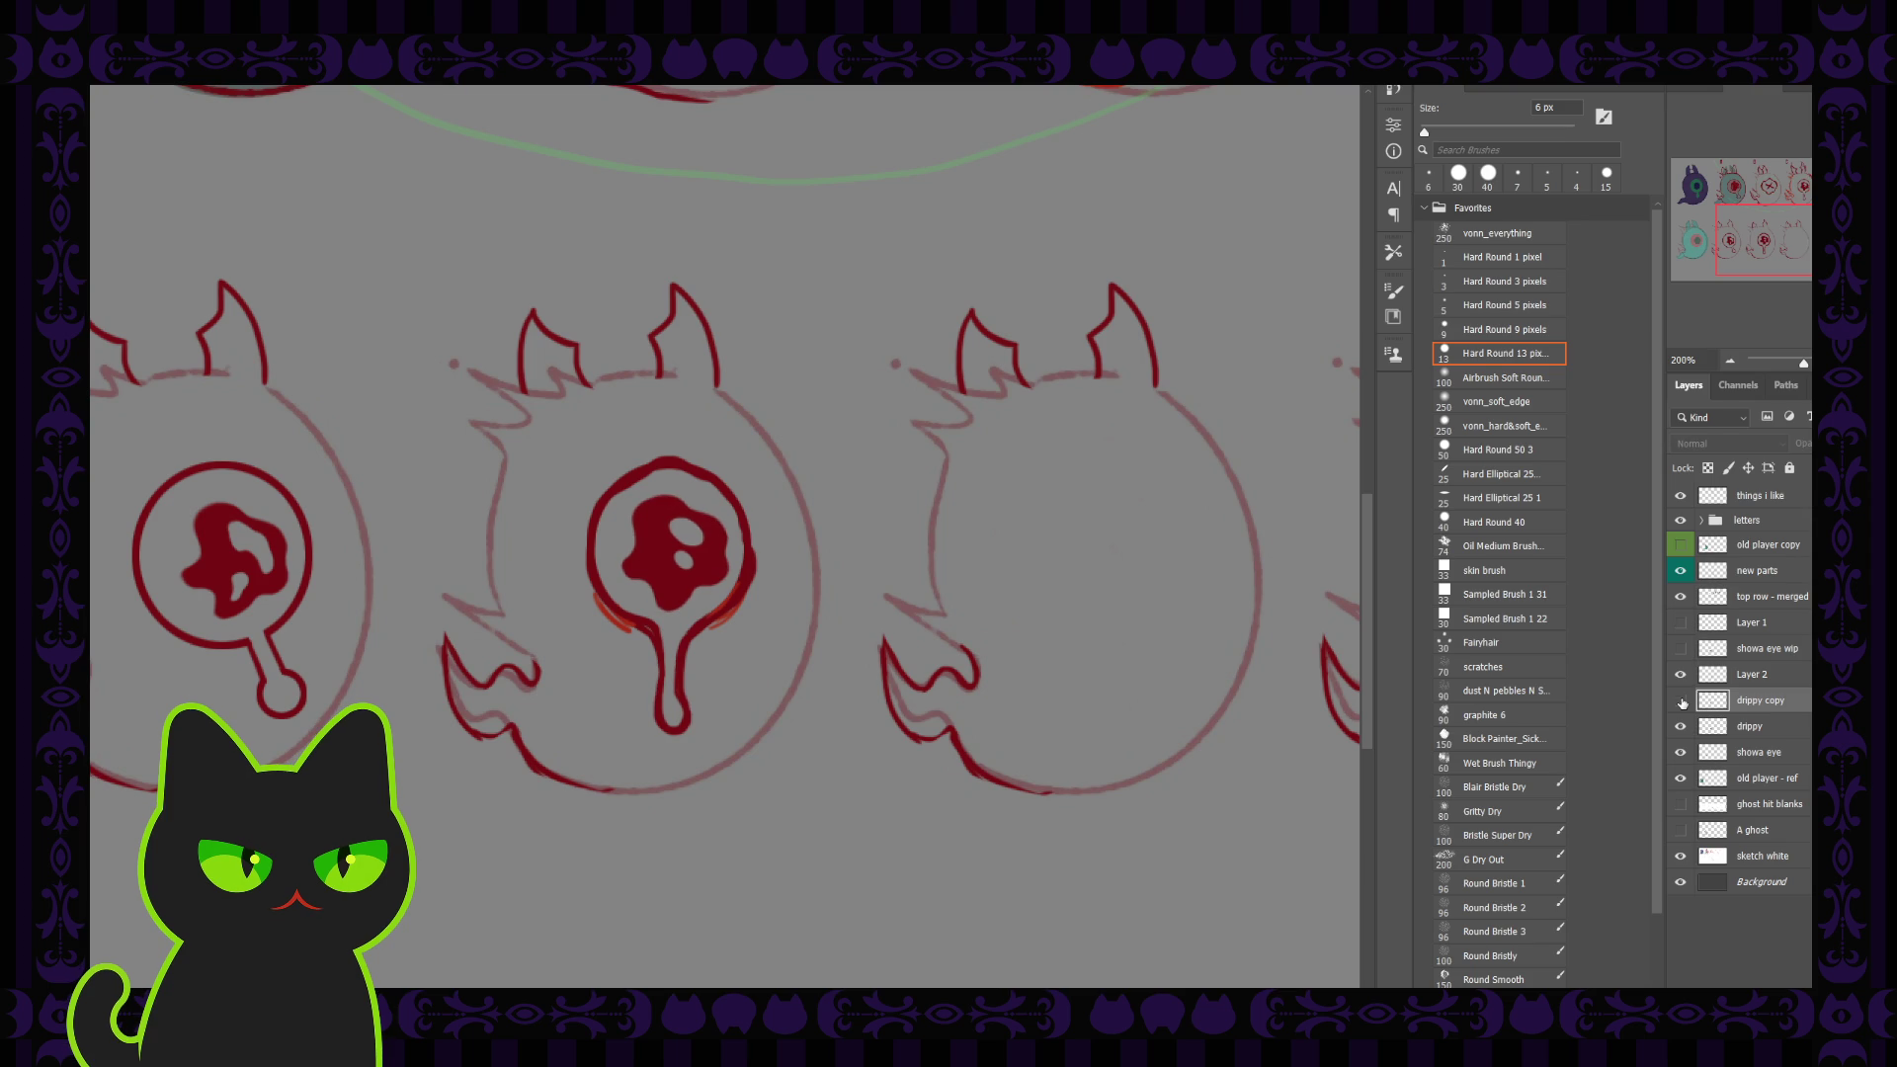
click(1680, 700)
click(1680, 726)
click(1680, 701)
click(1681, 726)
click(1683, 678)
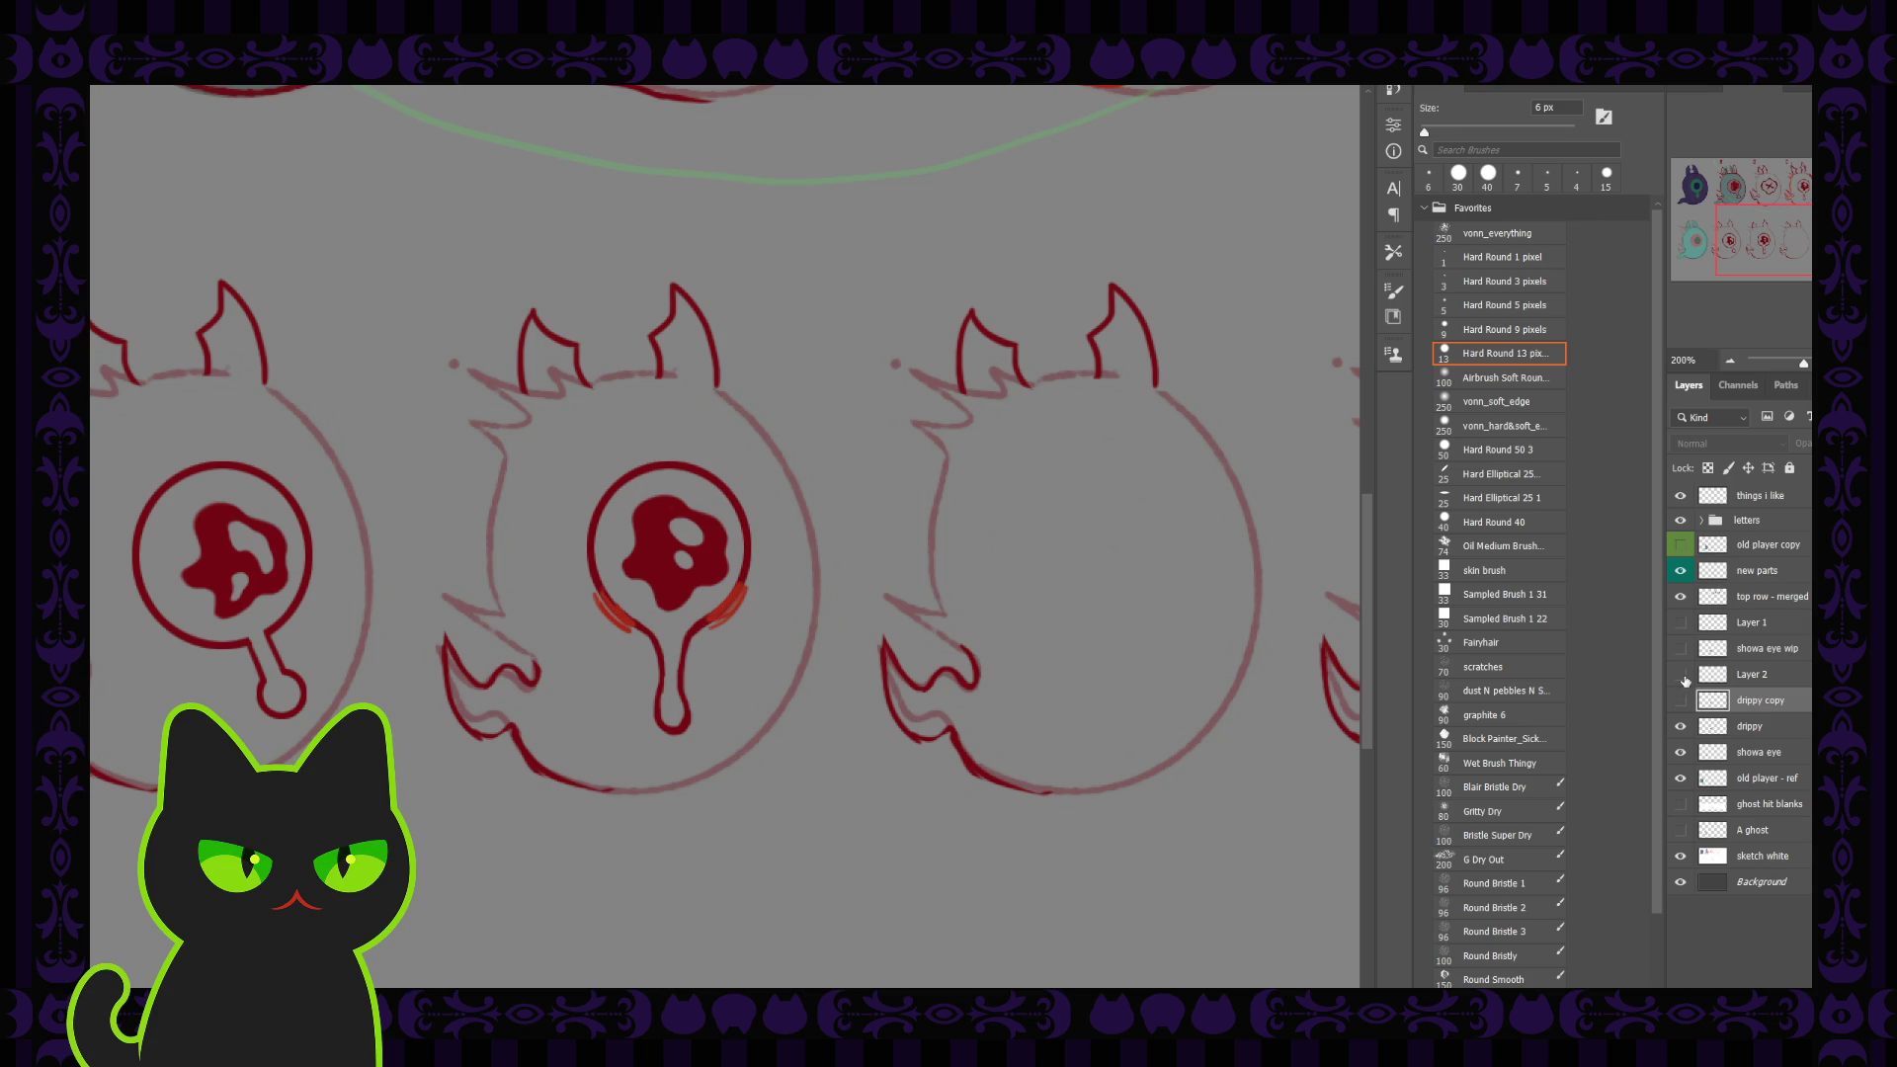
click(1681, 699)
click(1683, 727)
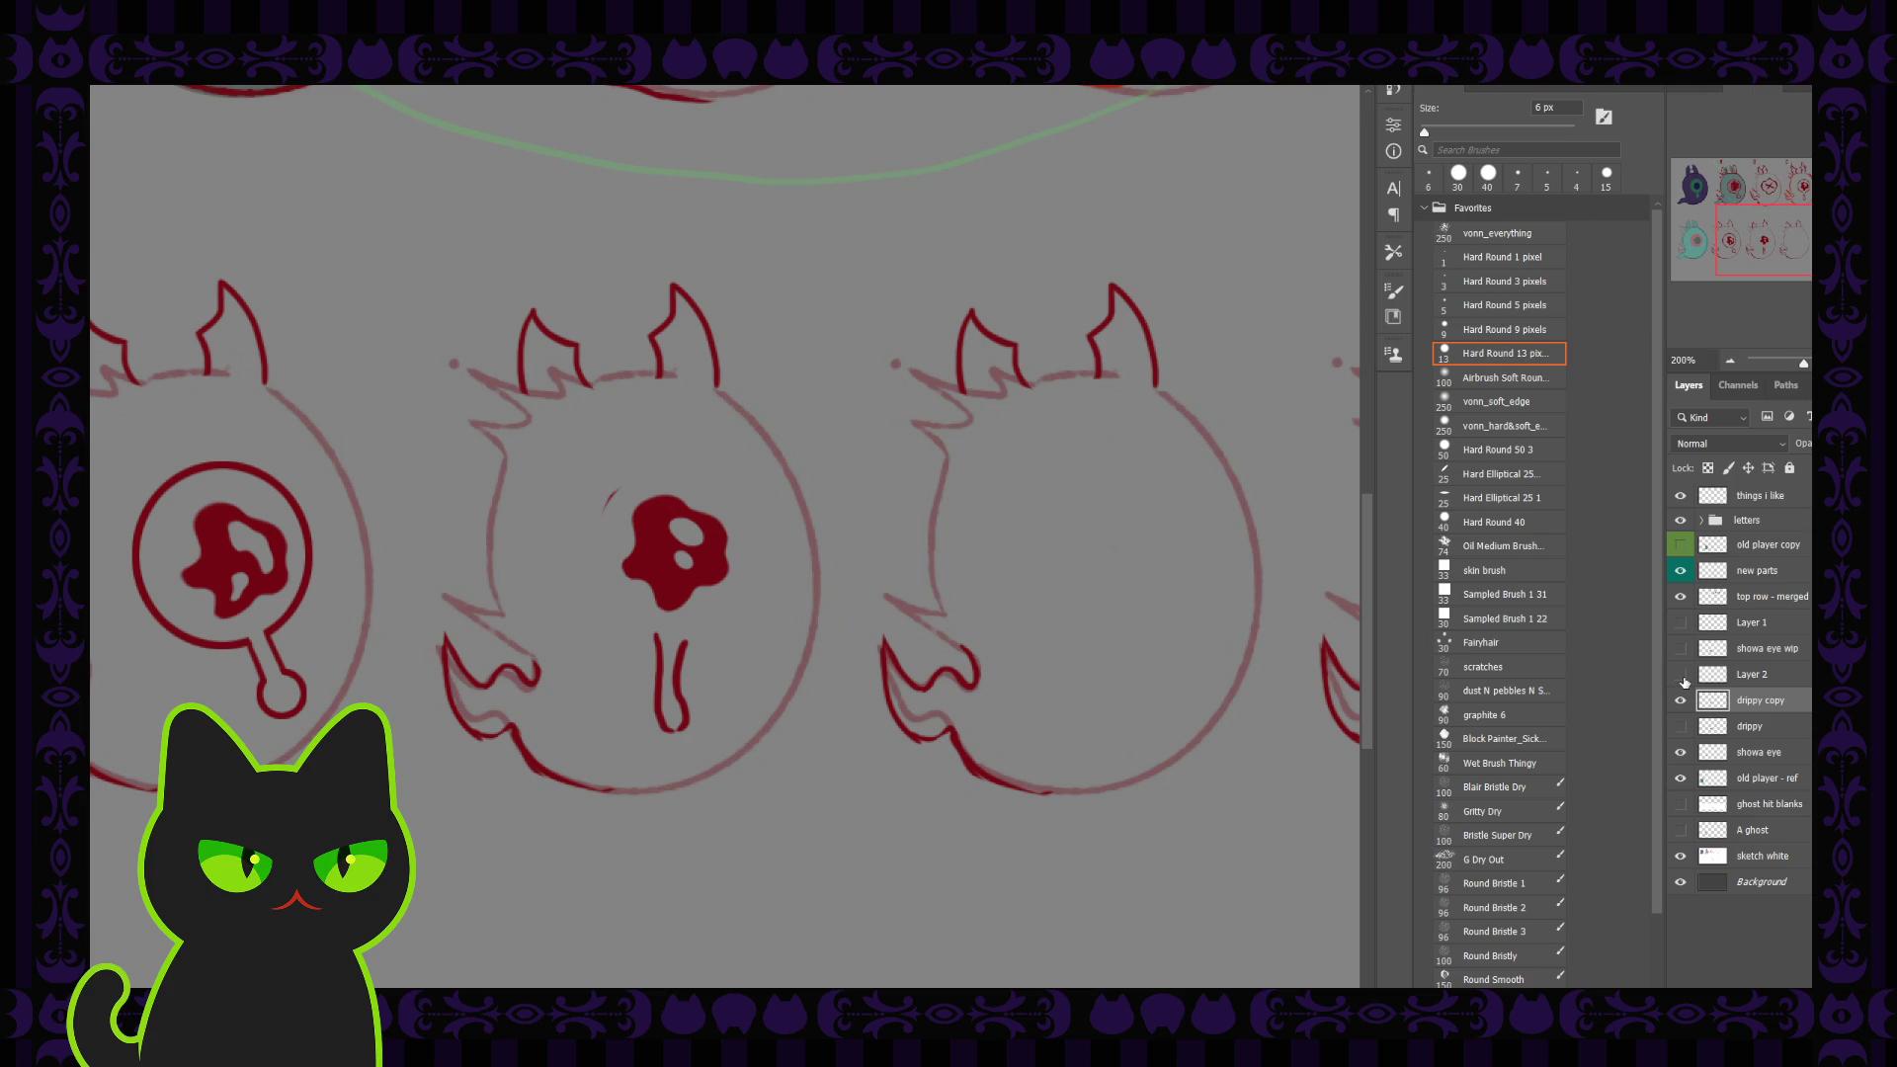
click(1683, 677)
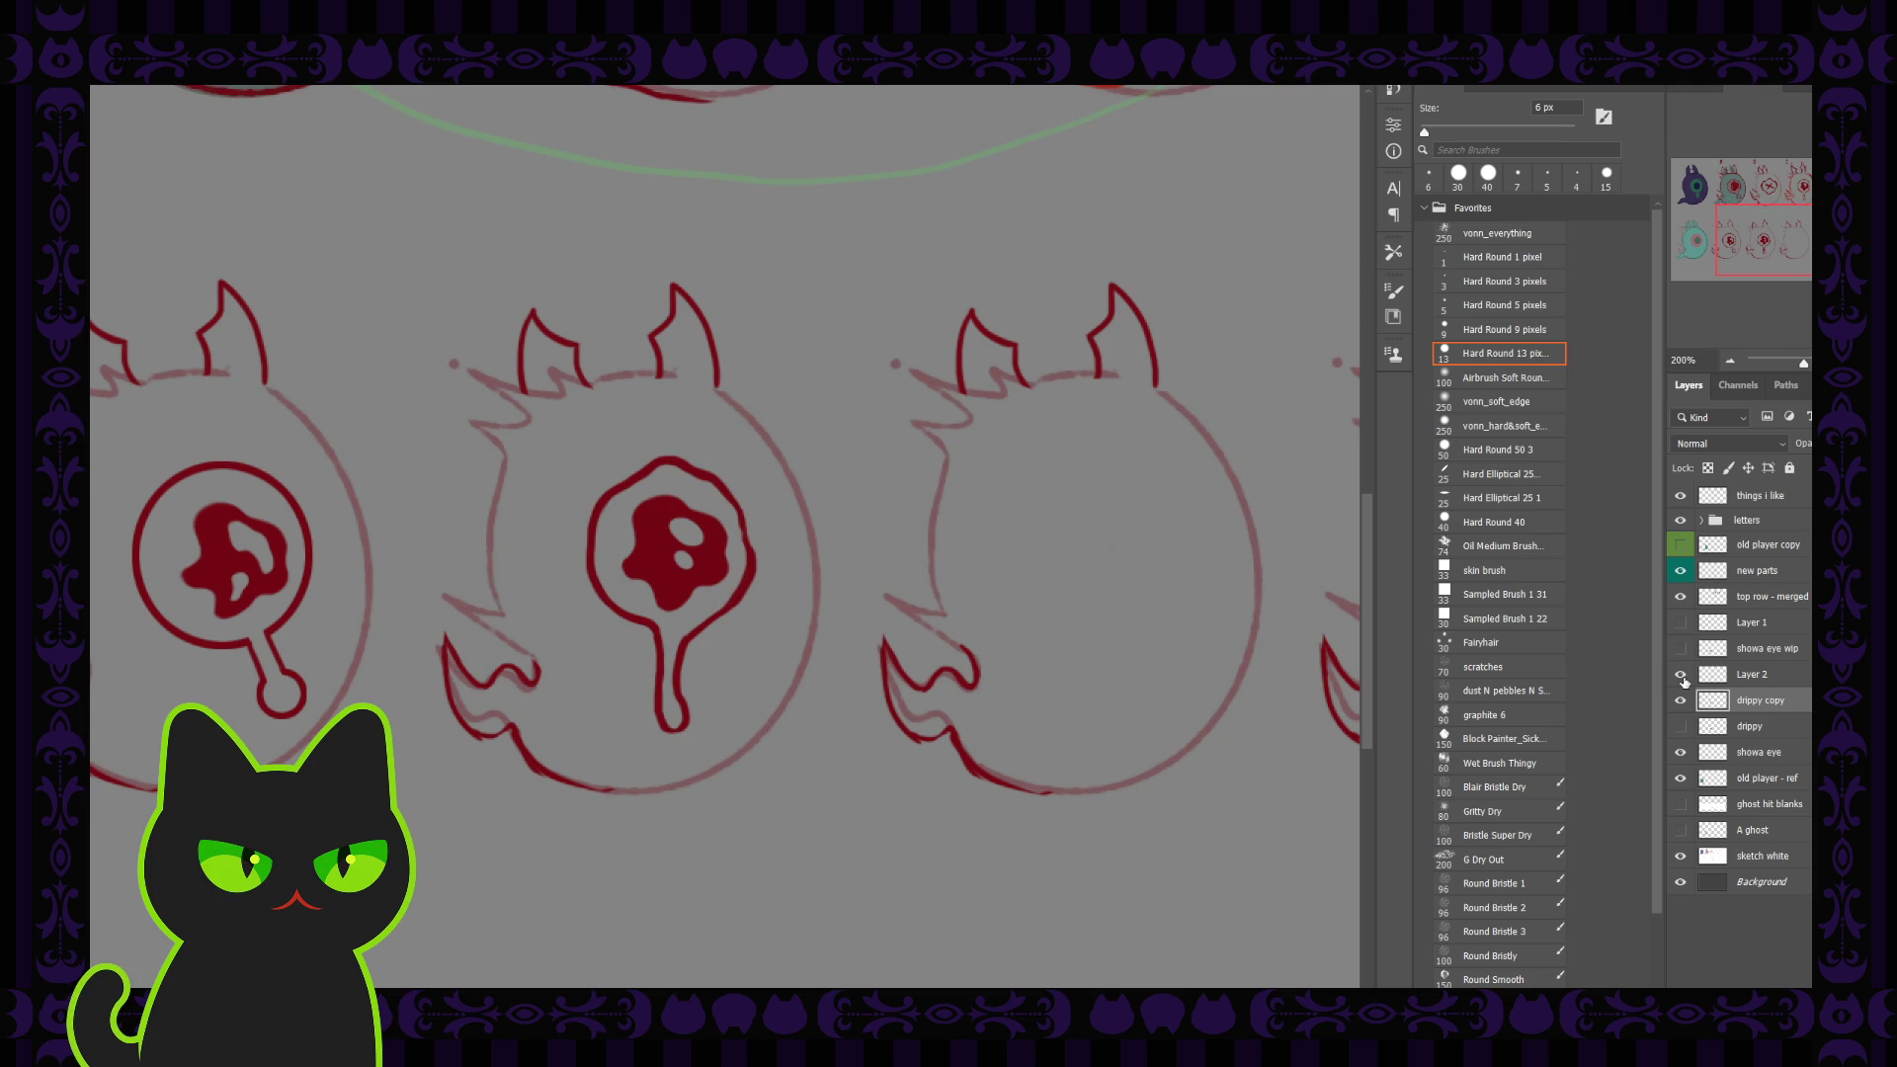
Step: Delete the drippy copy layer and rename Layer 2 to 'drippy v2'
key(Delete)
double_click(1755, 676)
text(dr)
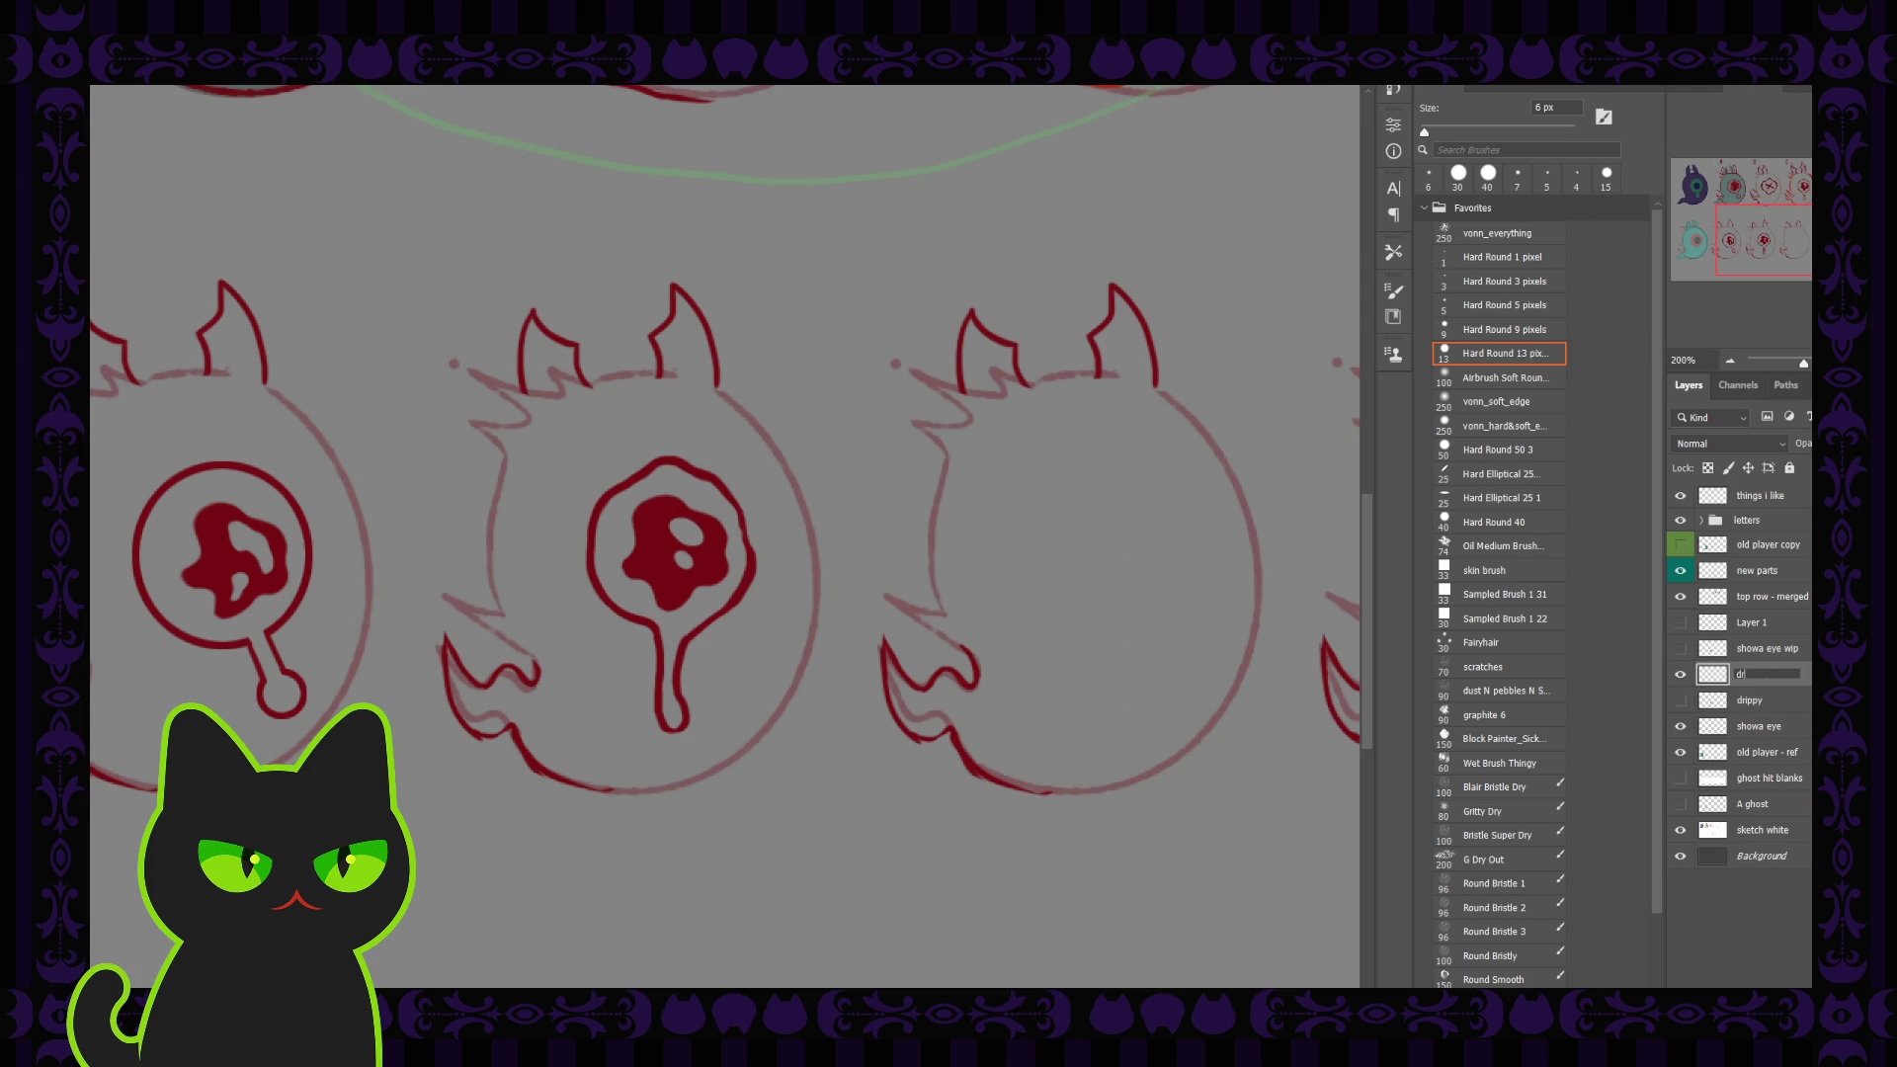
text(ippy v2)
key(Return)
Step: Show the original drippy eye instead of drippy v2 and zoom out to the whole sheet
click(1681, 677)
click(1679, 700)
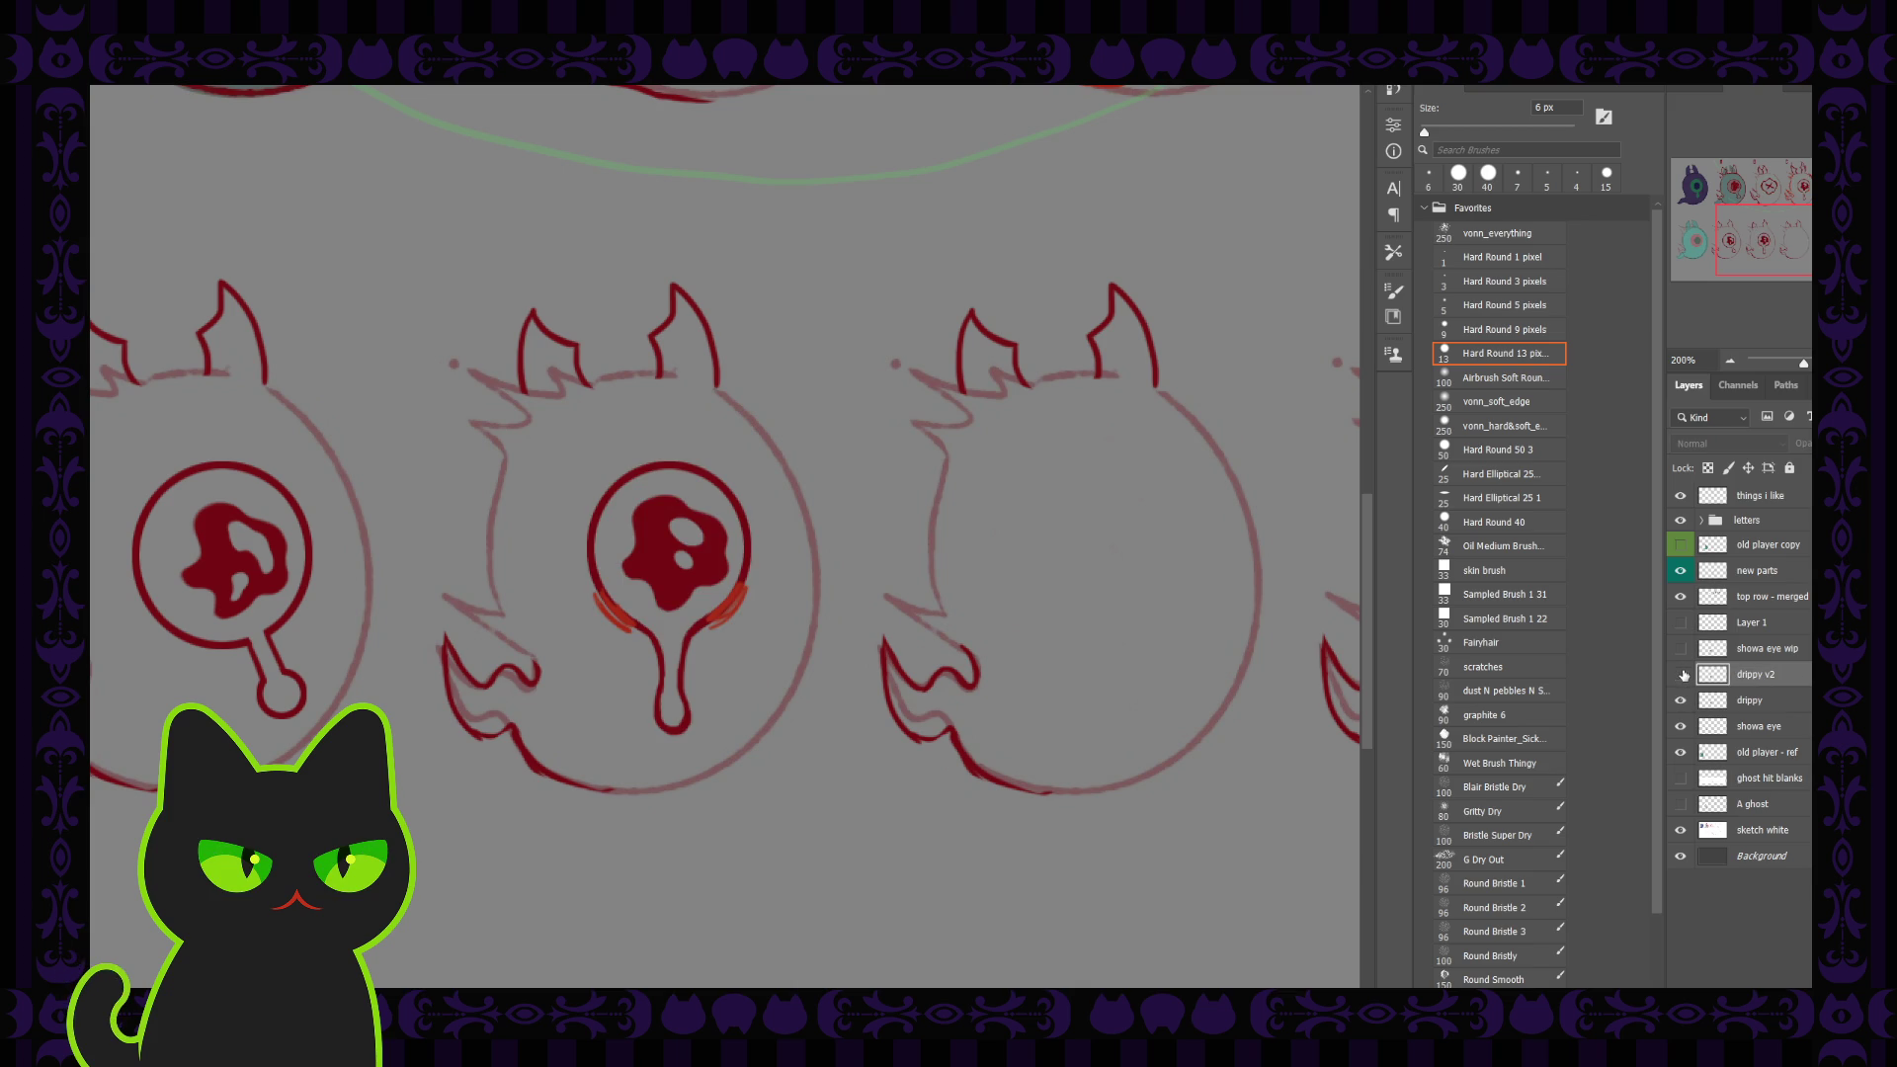
click(1682, 676)
click(1681, 676)
key(ctrl+minus)
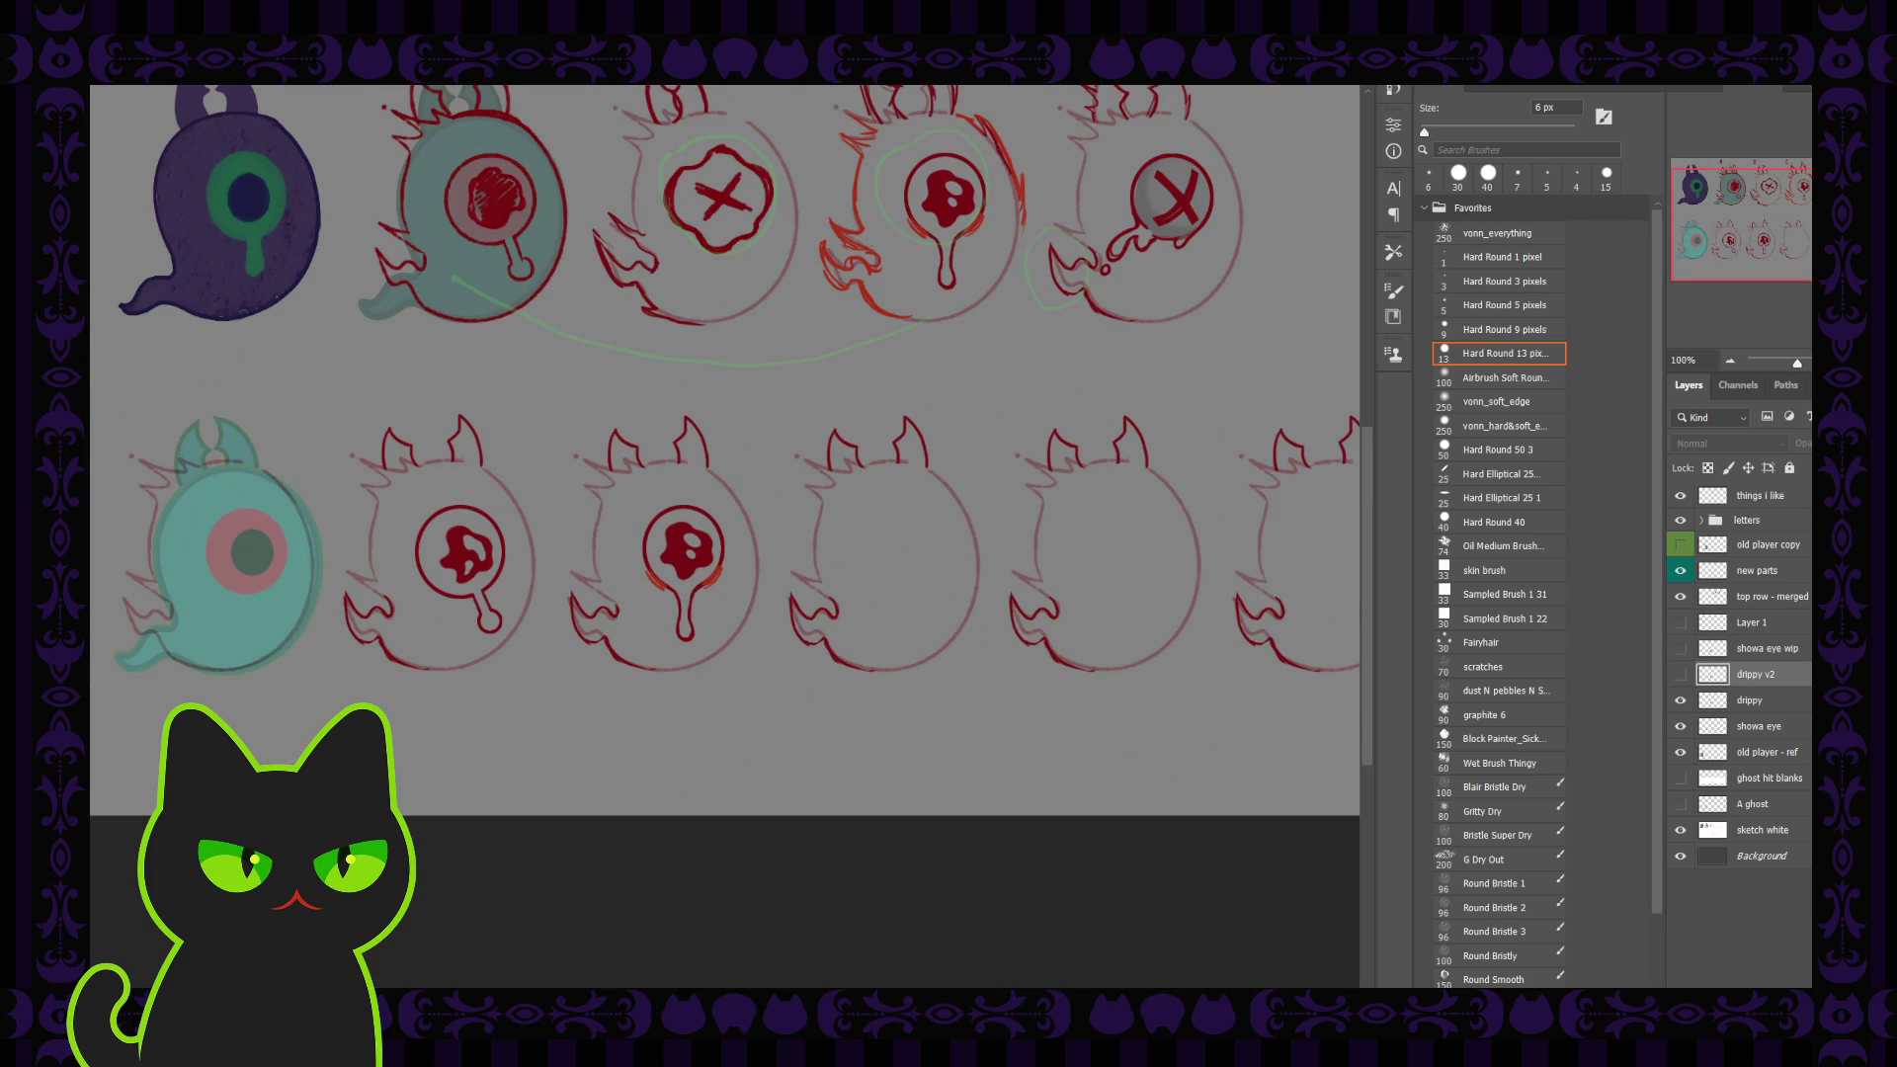
Step: Move the alternate dripping eye onto the column C ghost, keeping the original on column B
scroll(722, 444, up, 2)
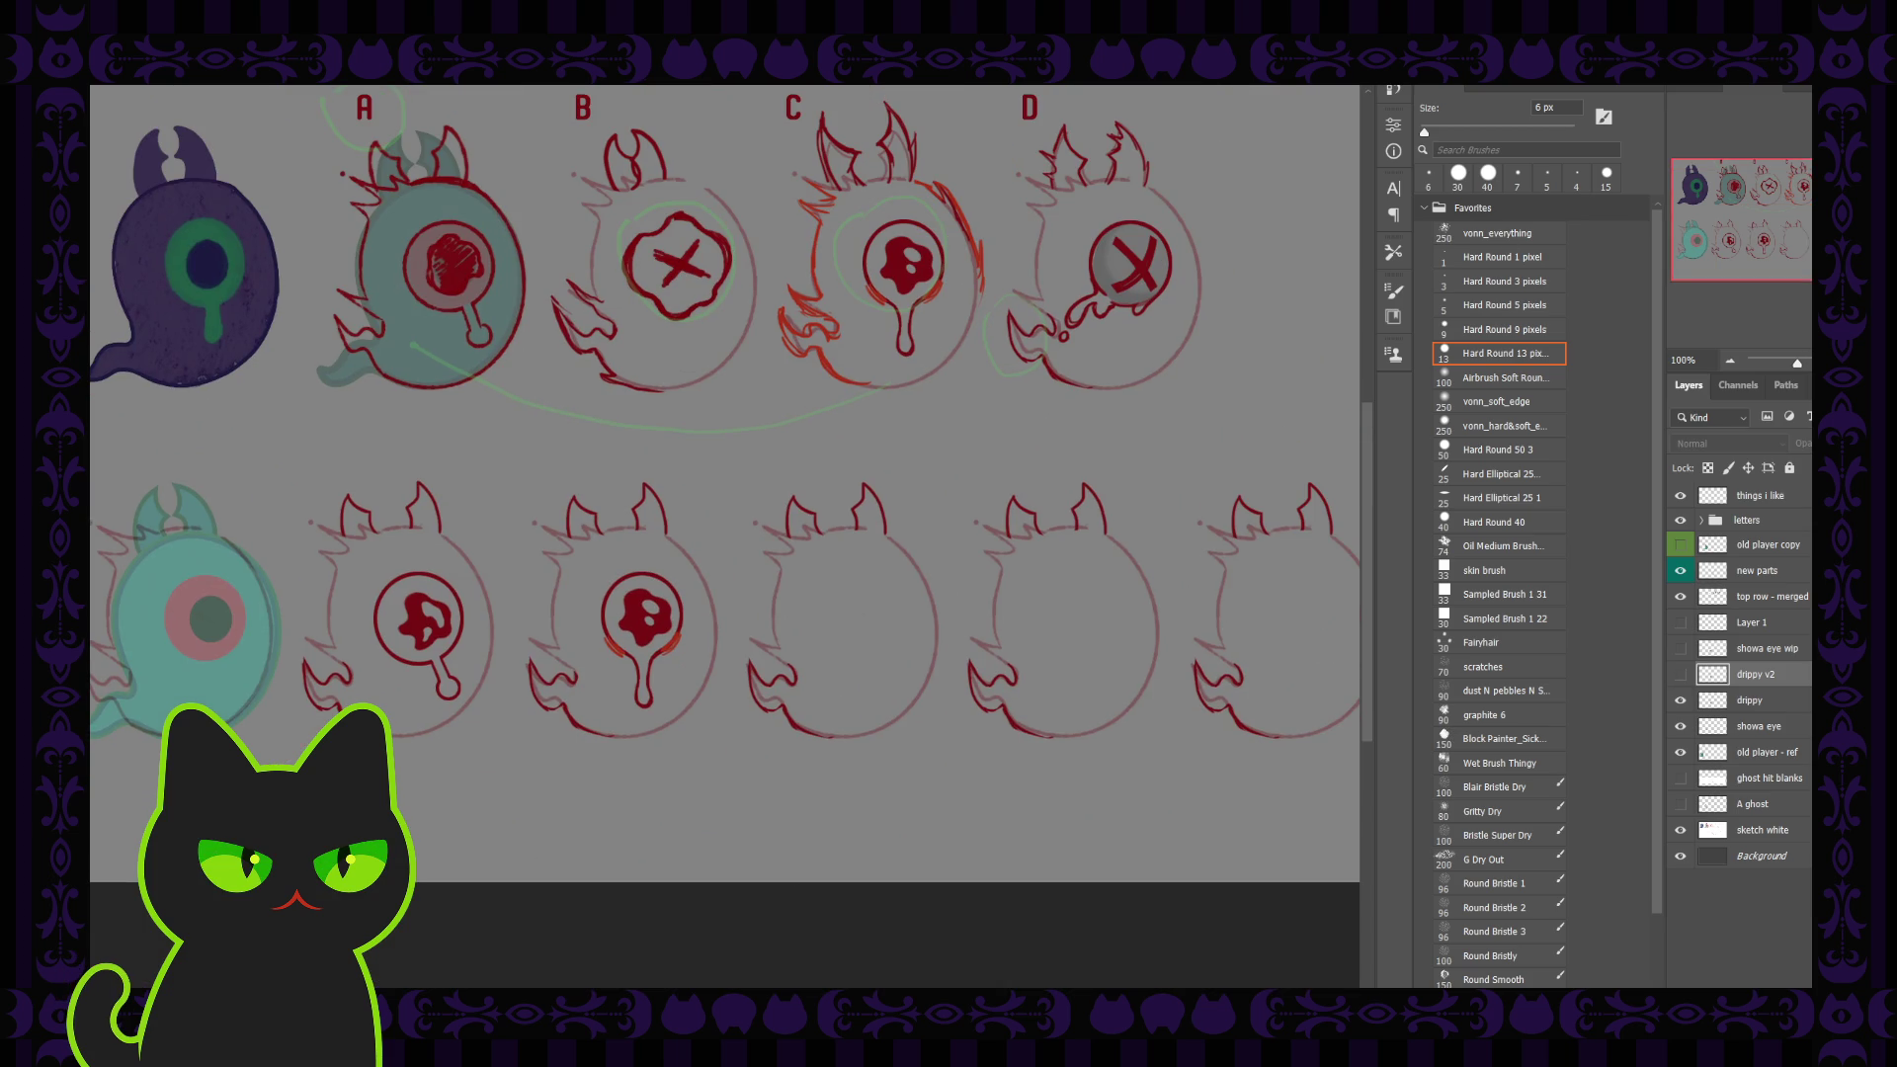
click(636, 608)
click(1679, 701)
click(1679, 674)
drag(657, 585, 874, 583)
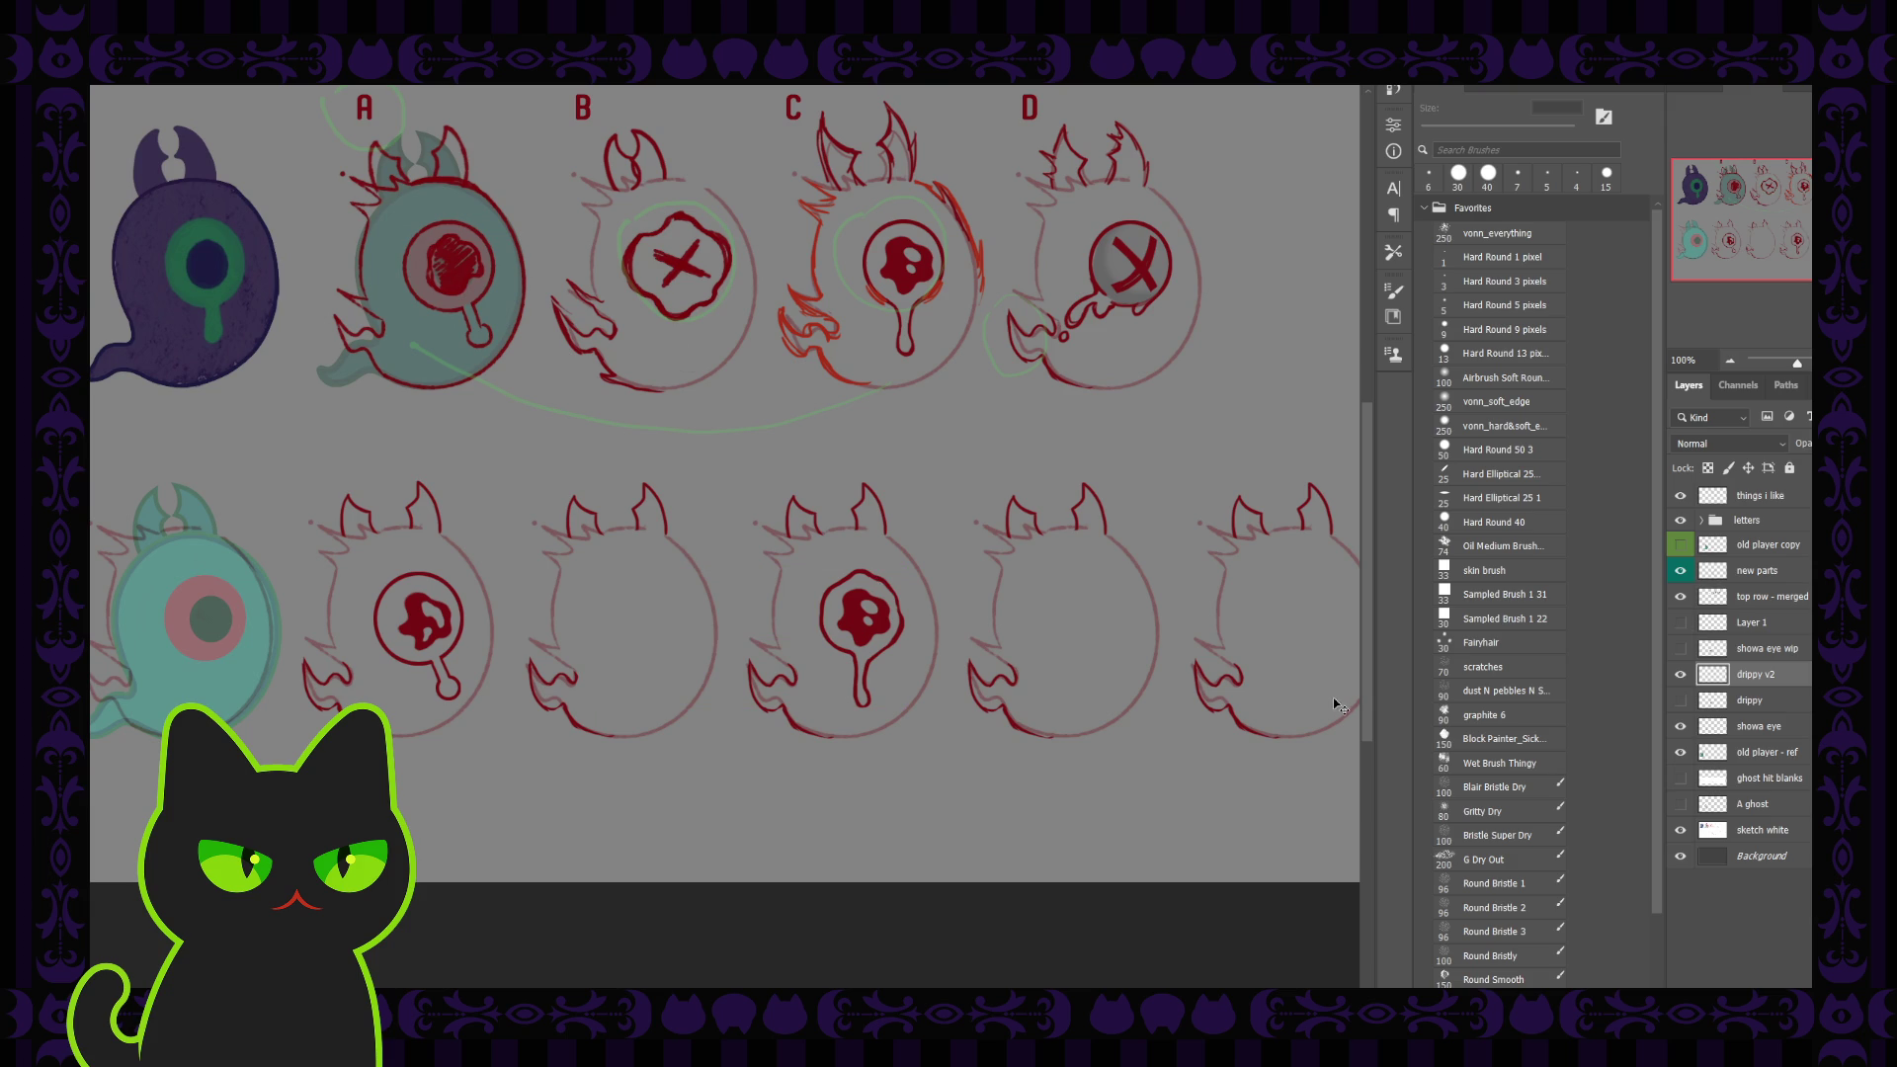
click(1680, 700)
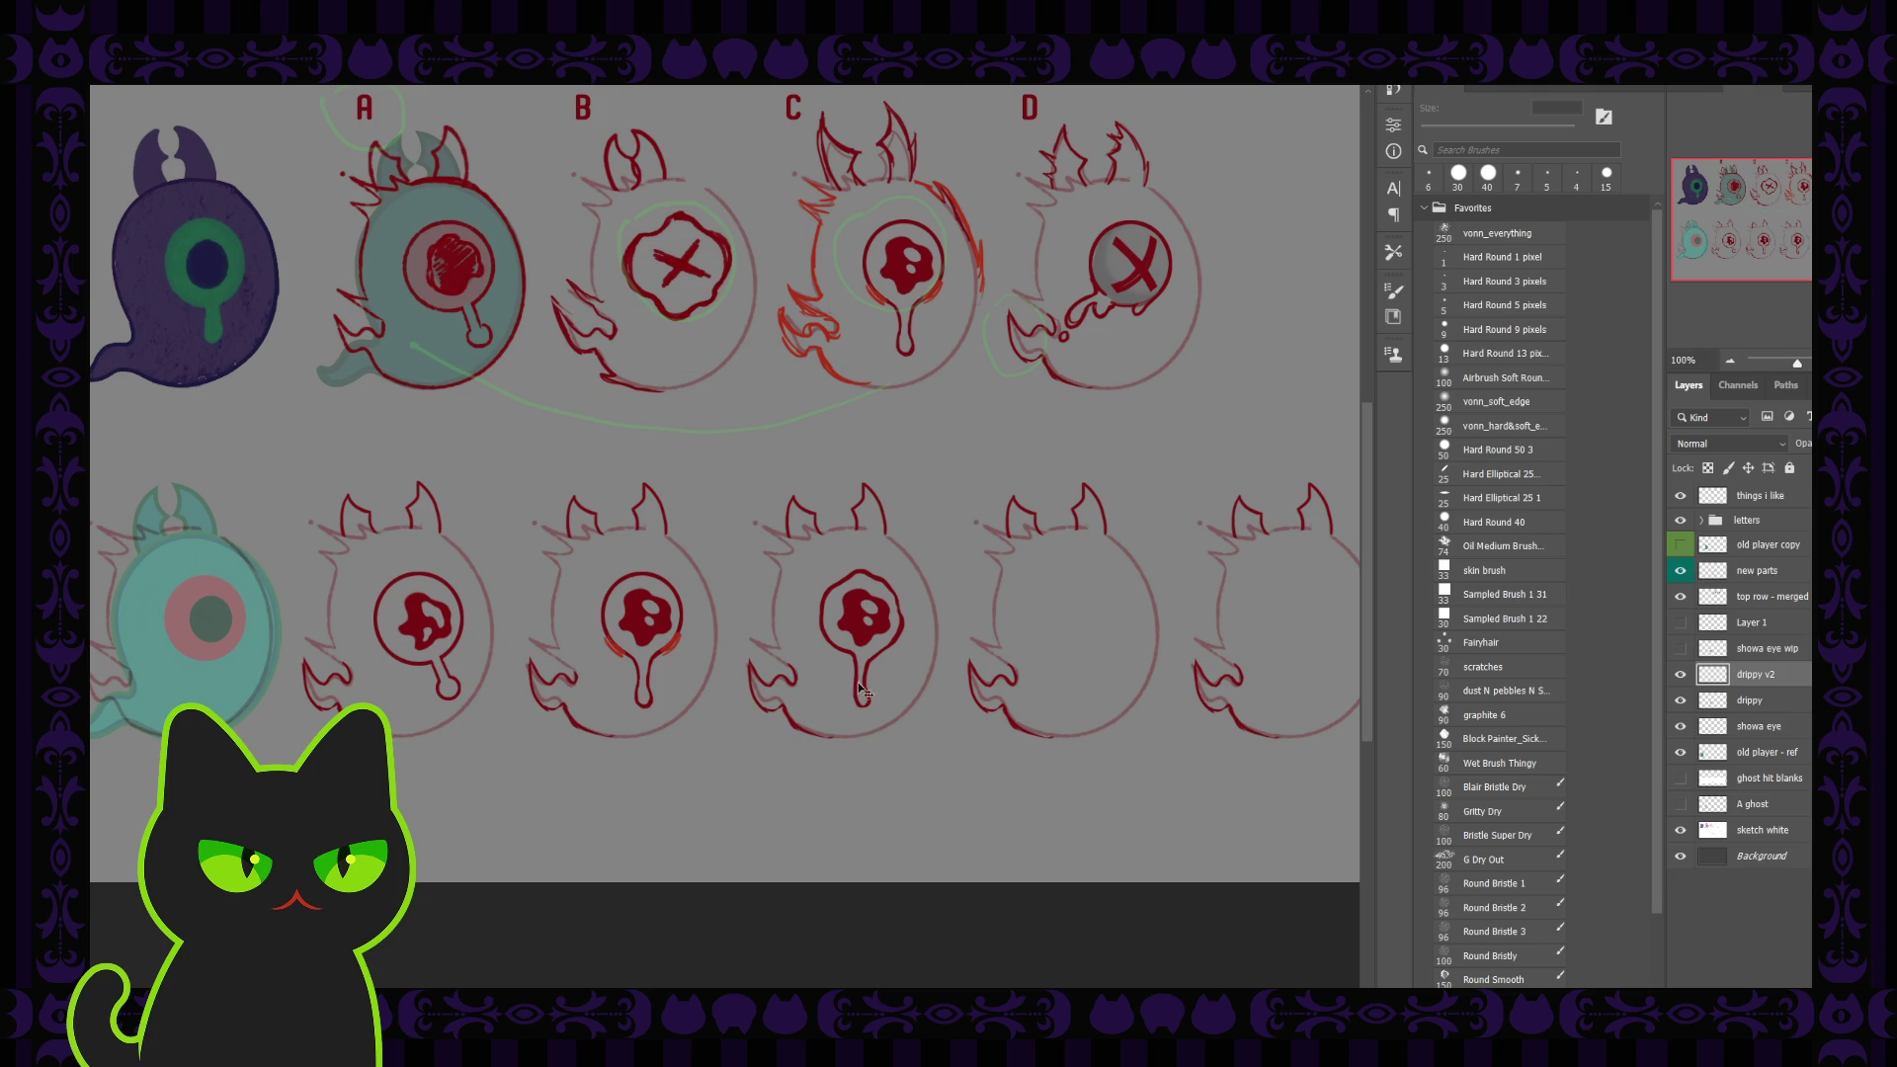
Step: Select both dripping eyes and drag them to the bottom-row ghosts under column D
click(668, 588)
click(669, 589)
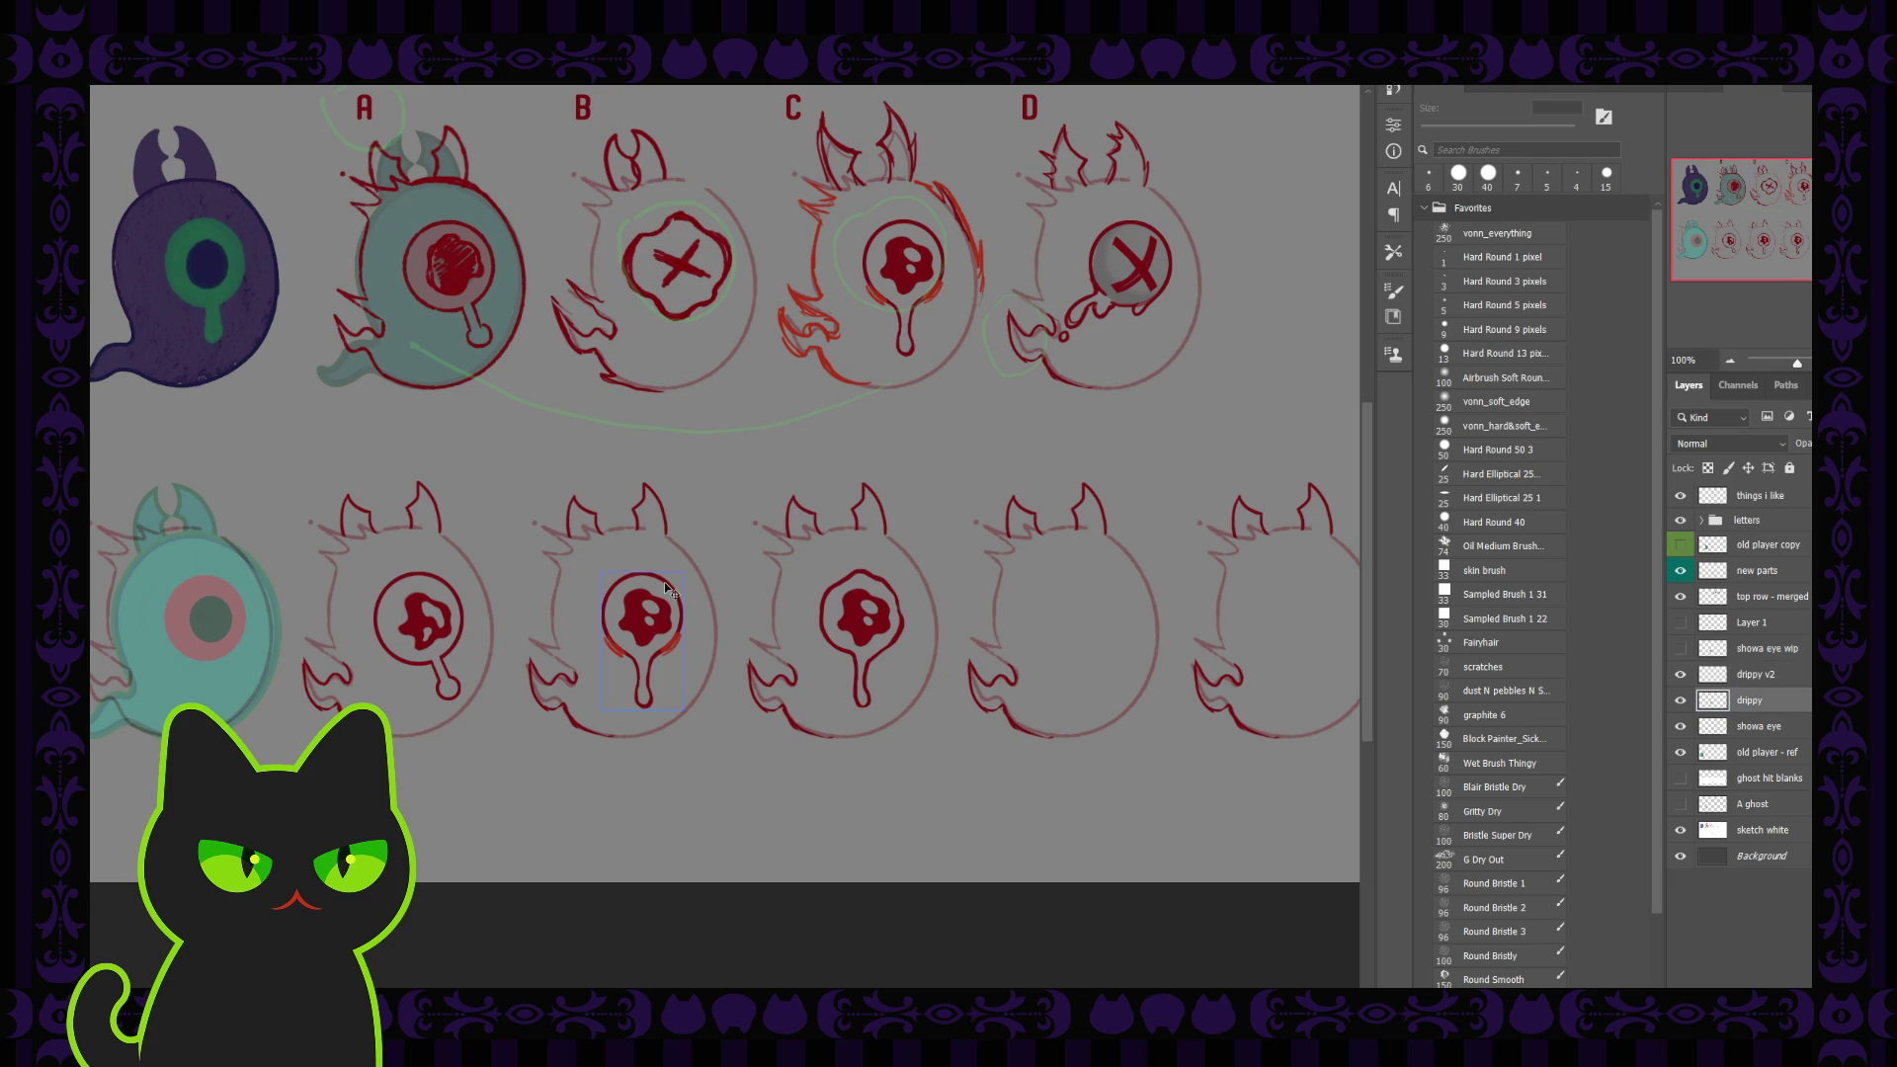
shift+click(860, 578)
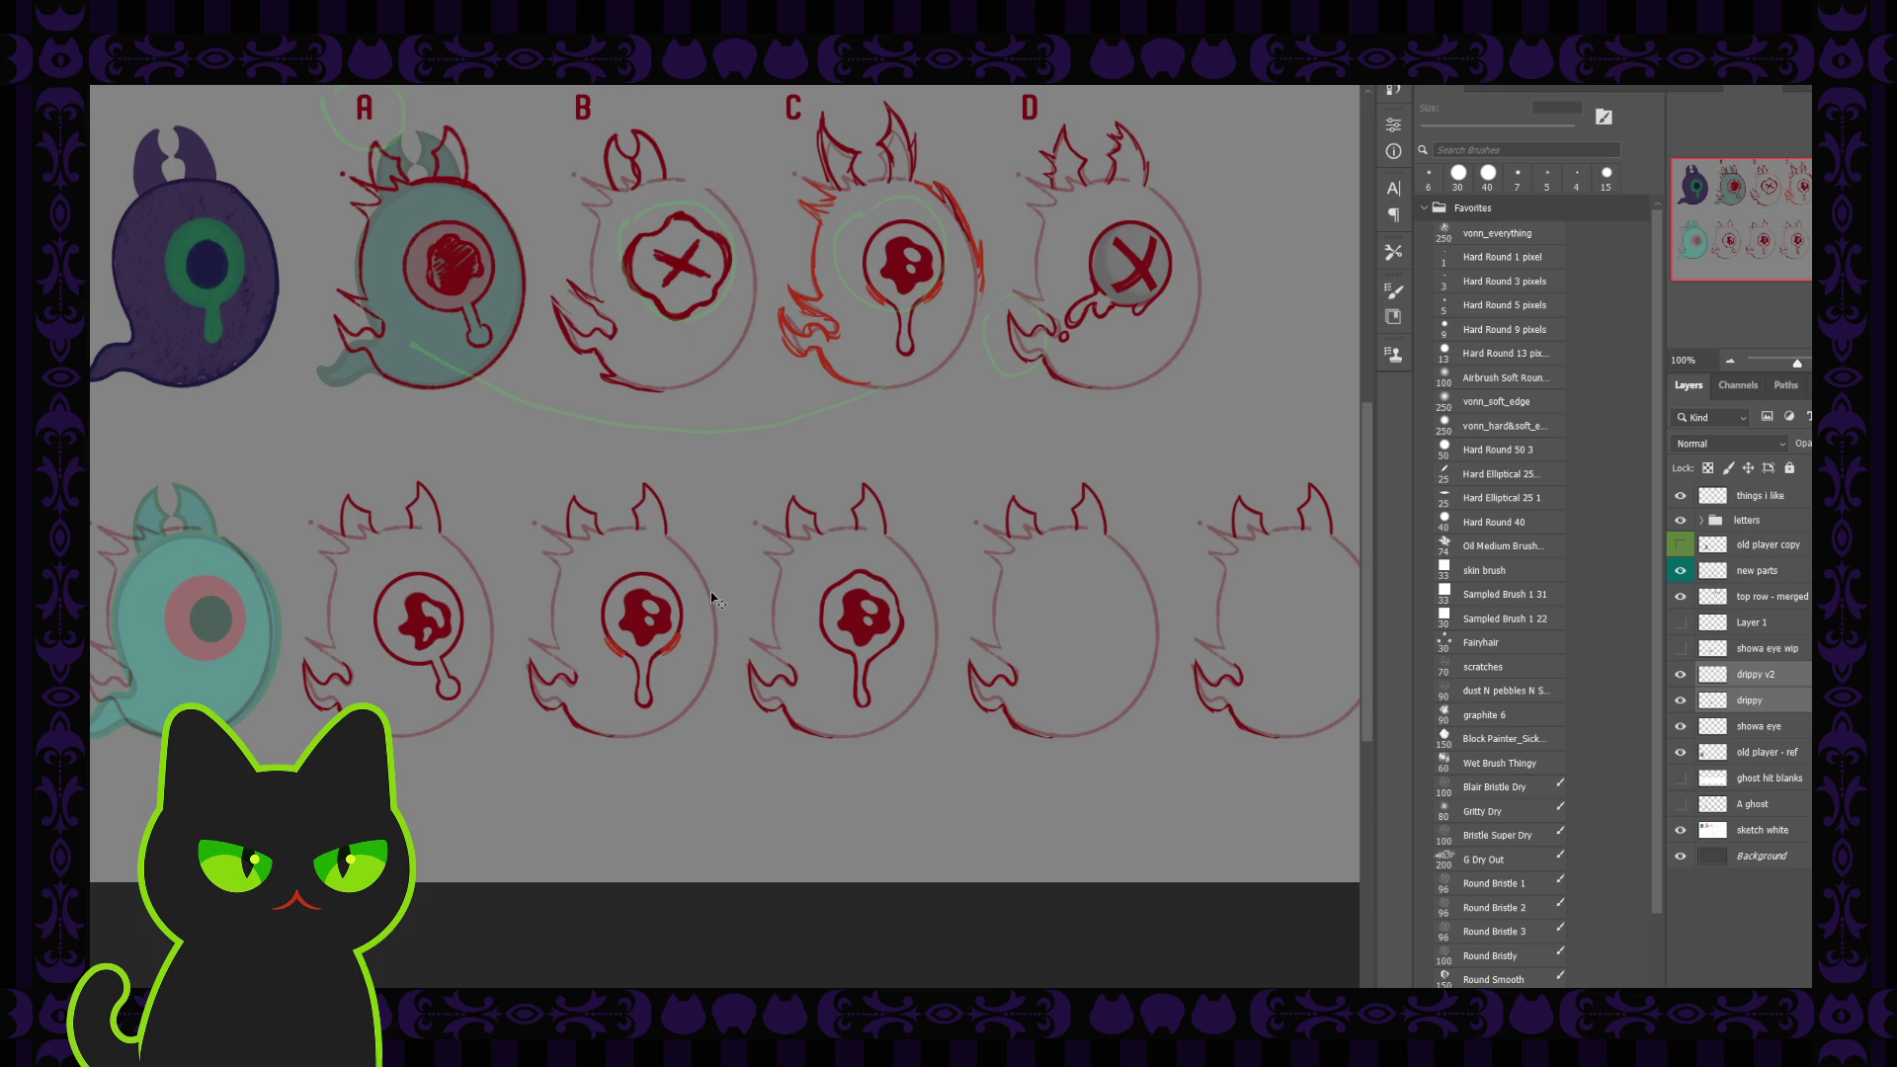
drag(647, 583, 1089, 570)
drag(1087, 576, 1088, 576)
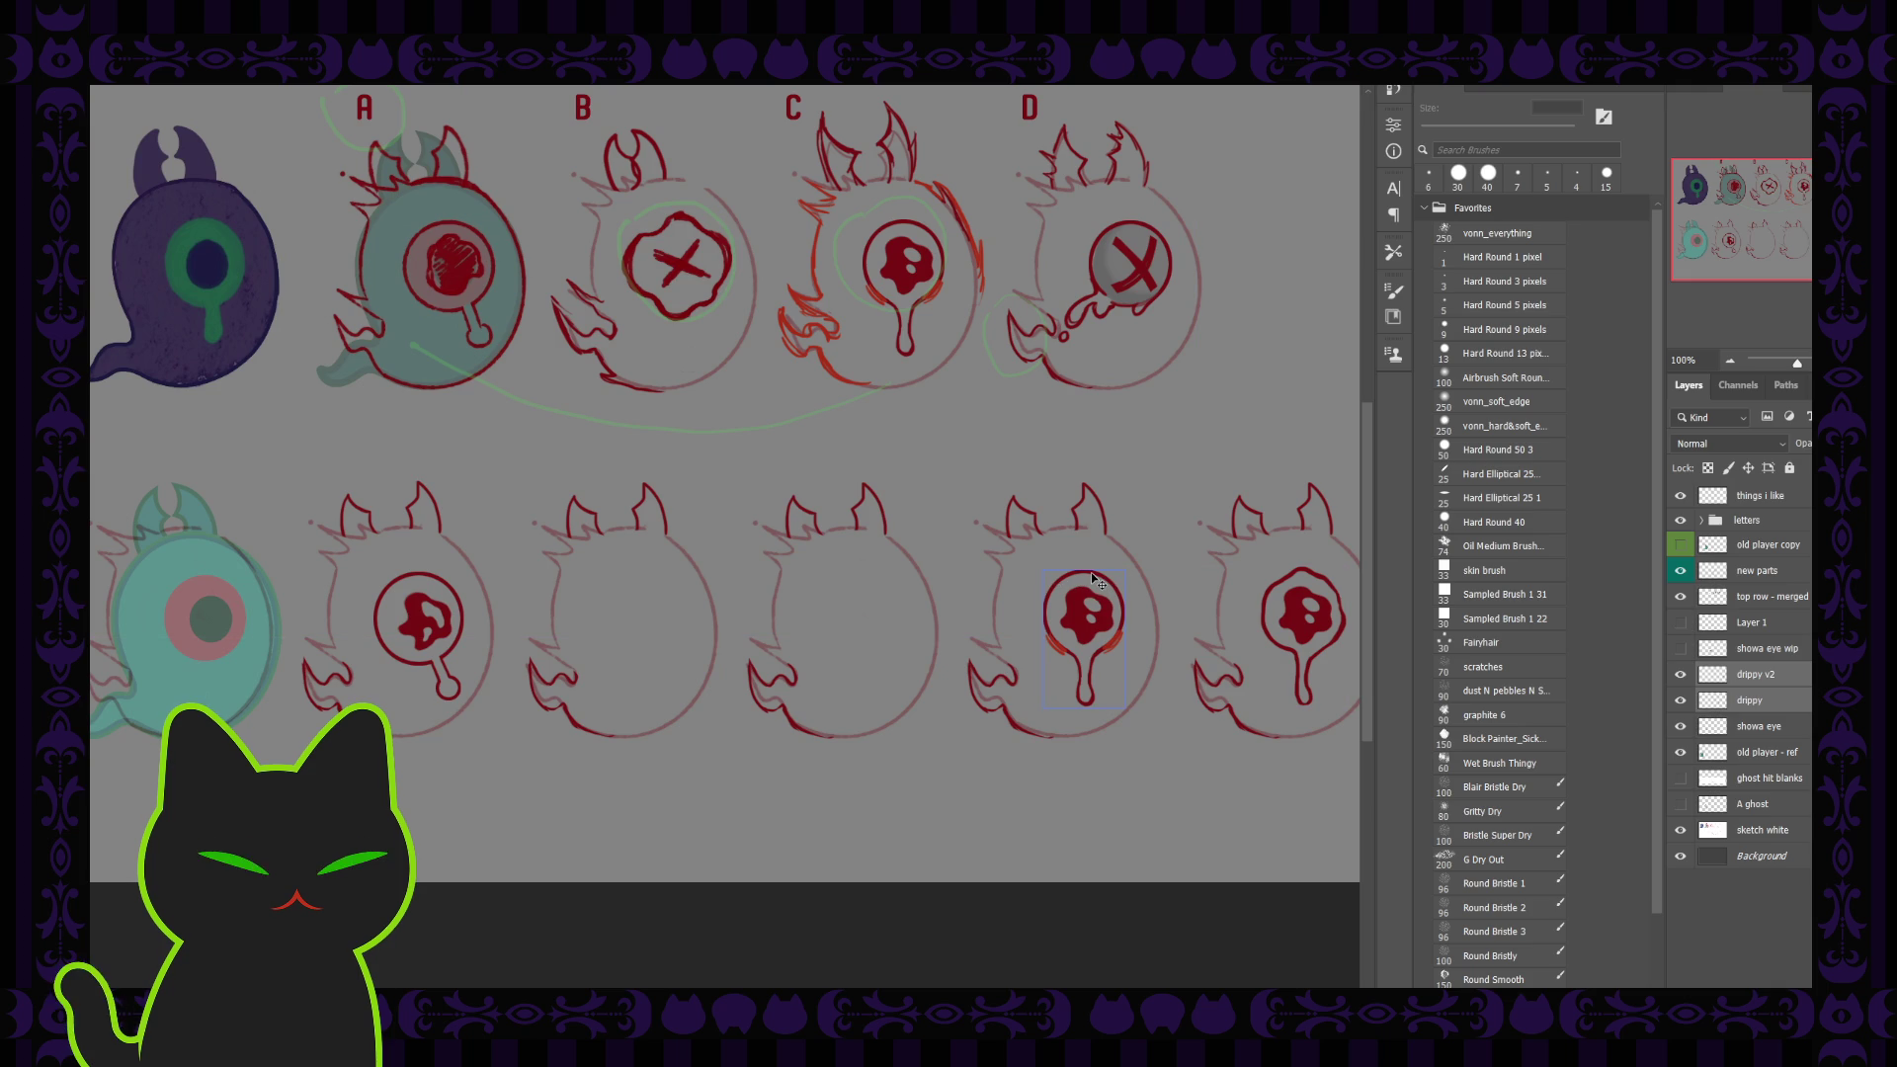
Step: Shift both dripping eyes further right with a slight leftward nudge, then view the full sheet
click(1313, 575)
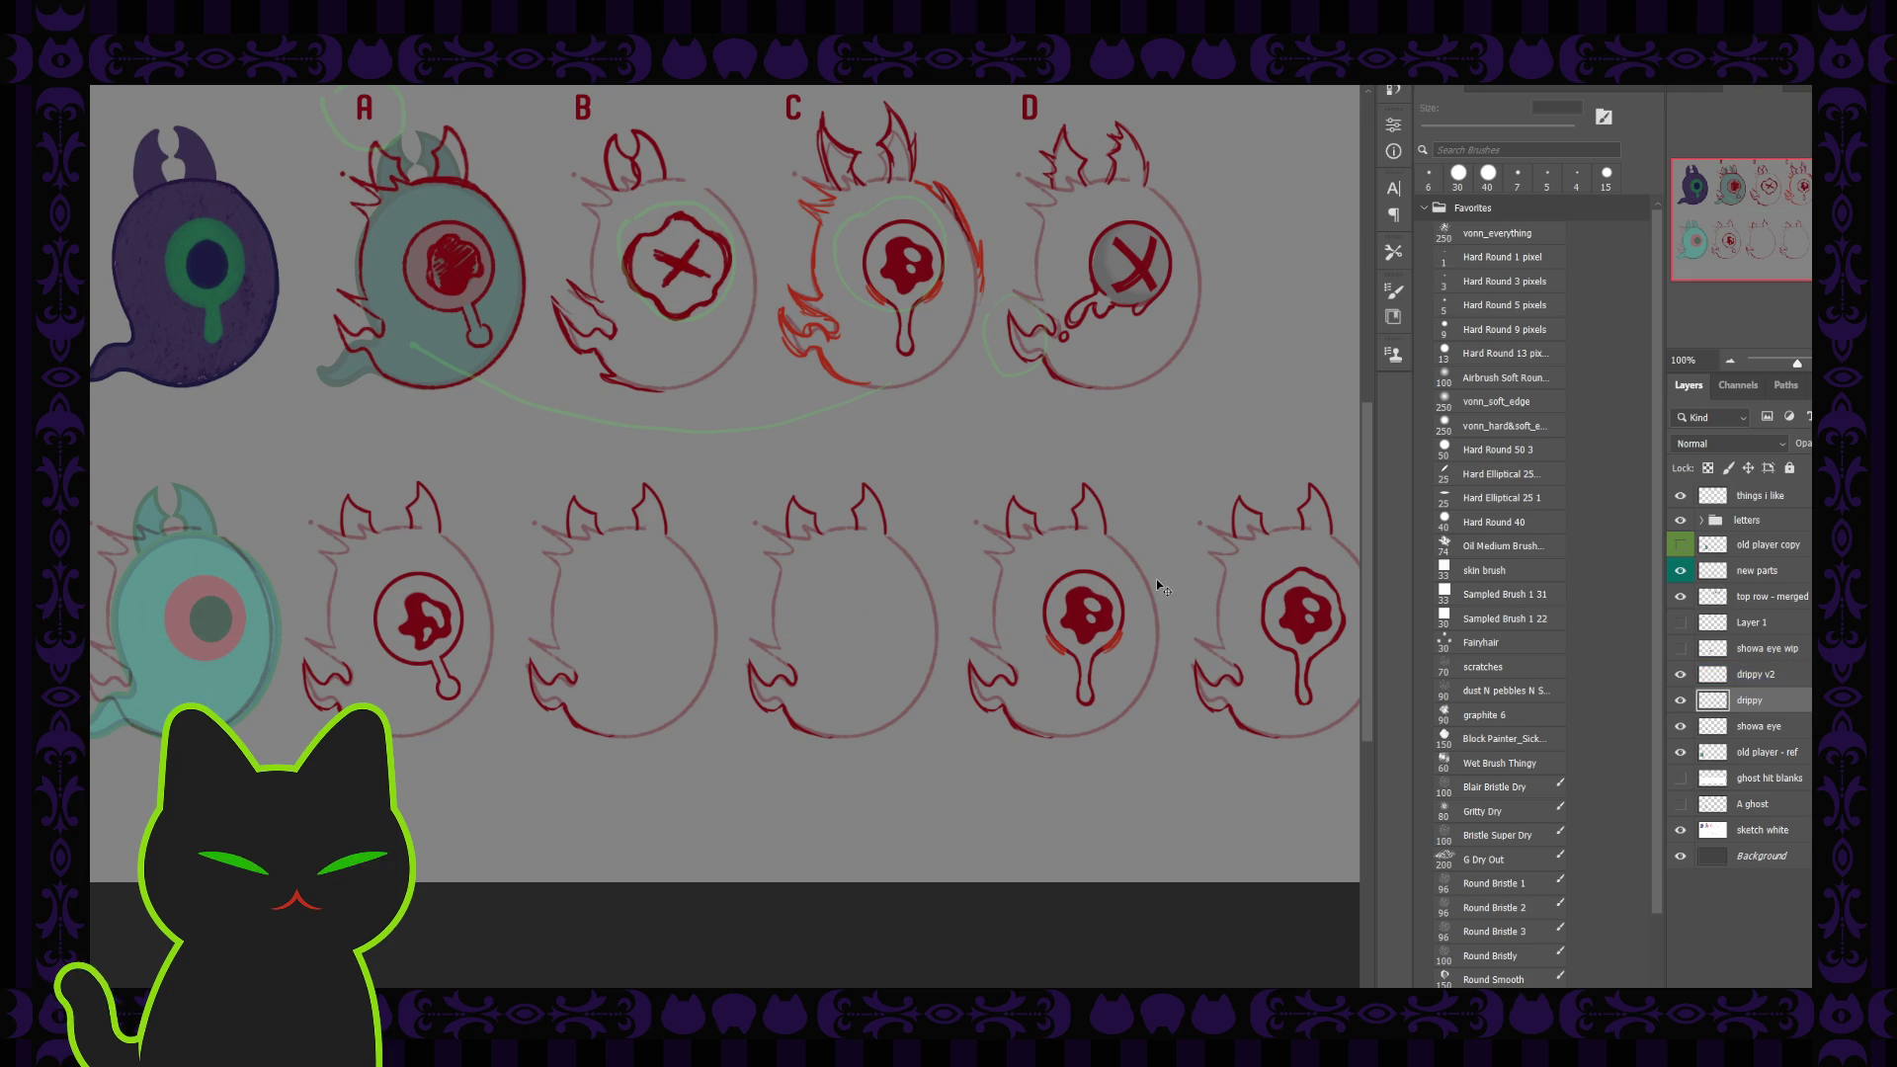
shift+click(1763, 674)
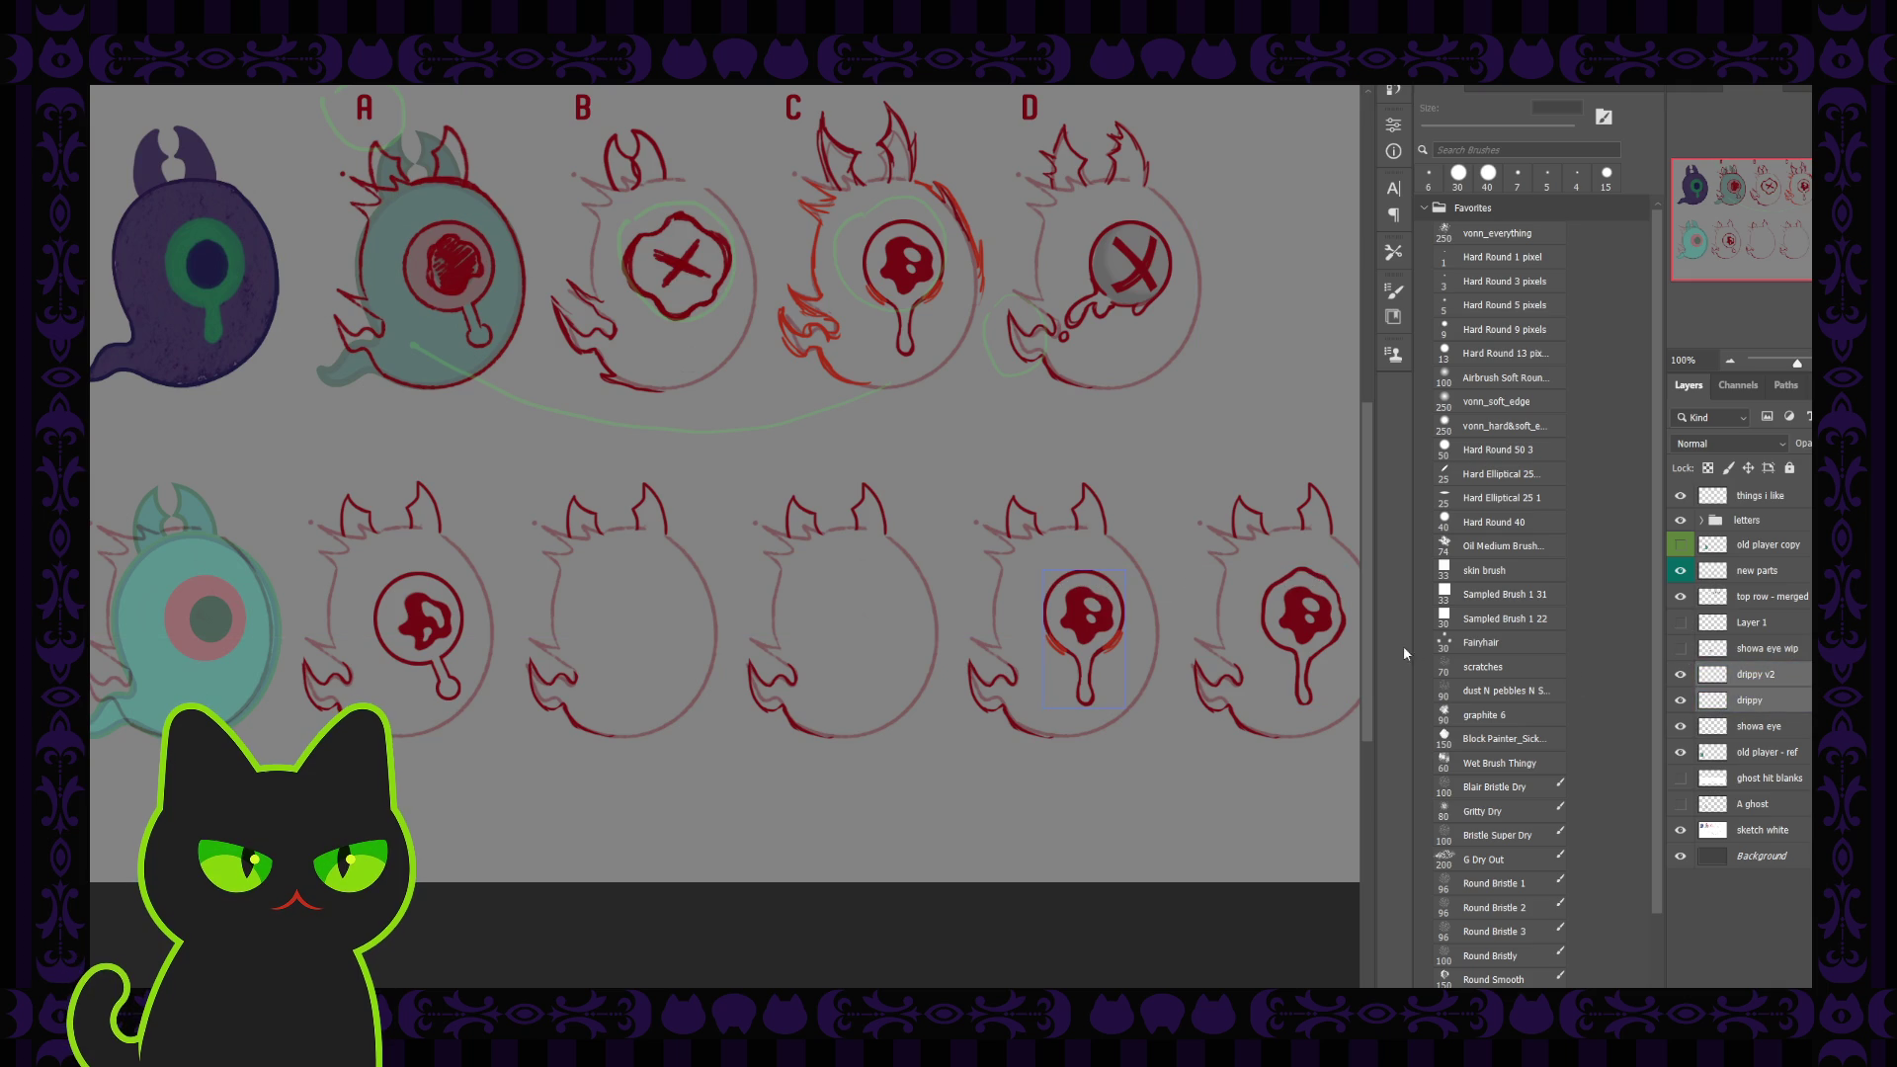
drag(1090, 577, 1091, 580)
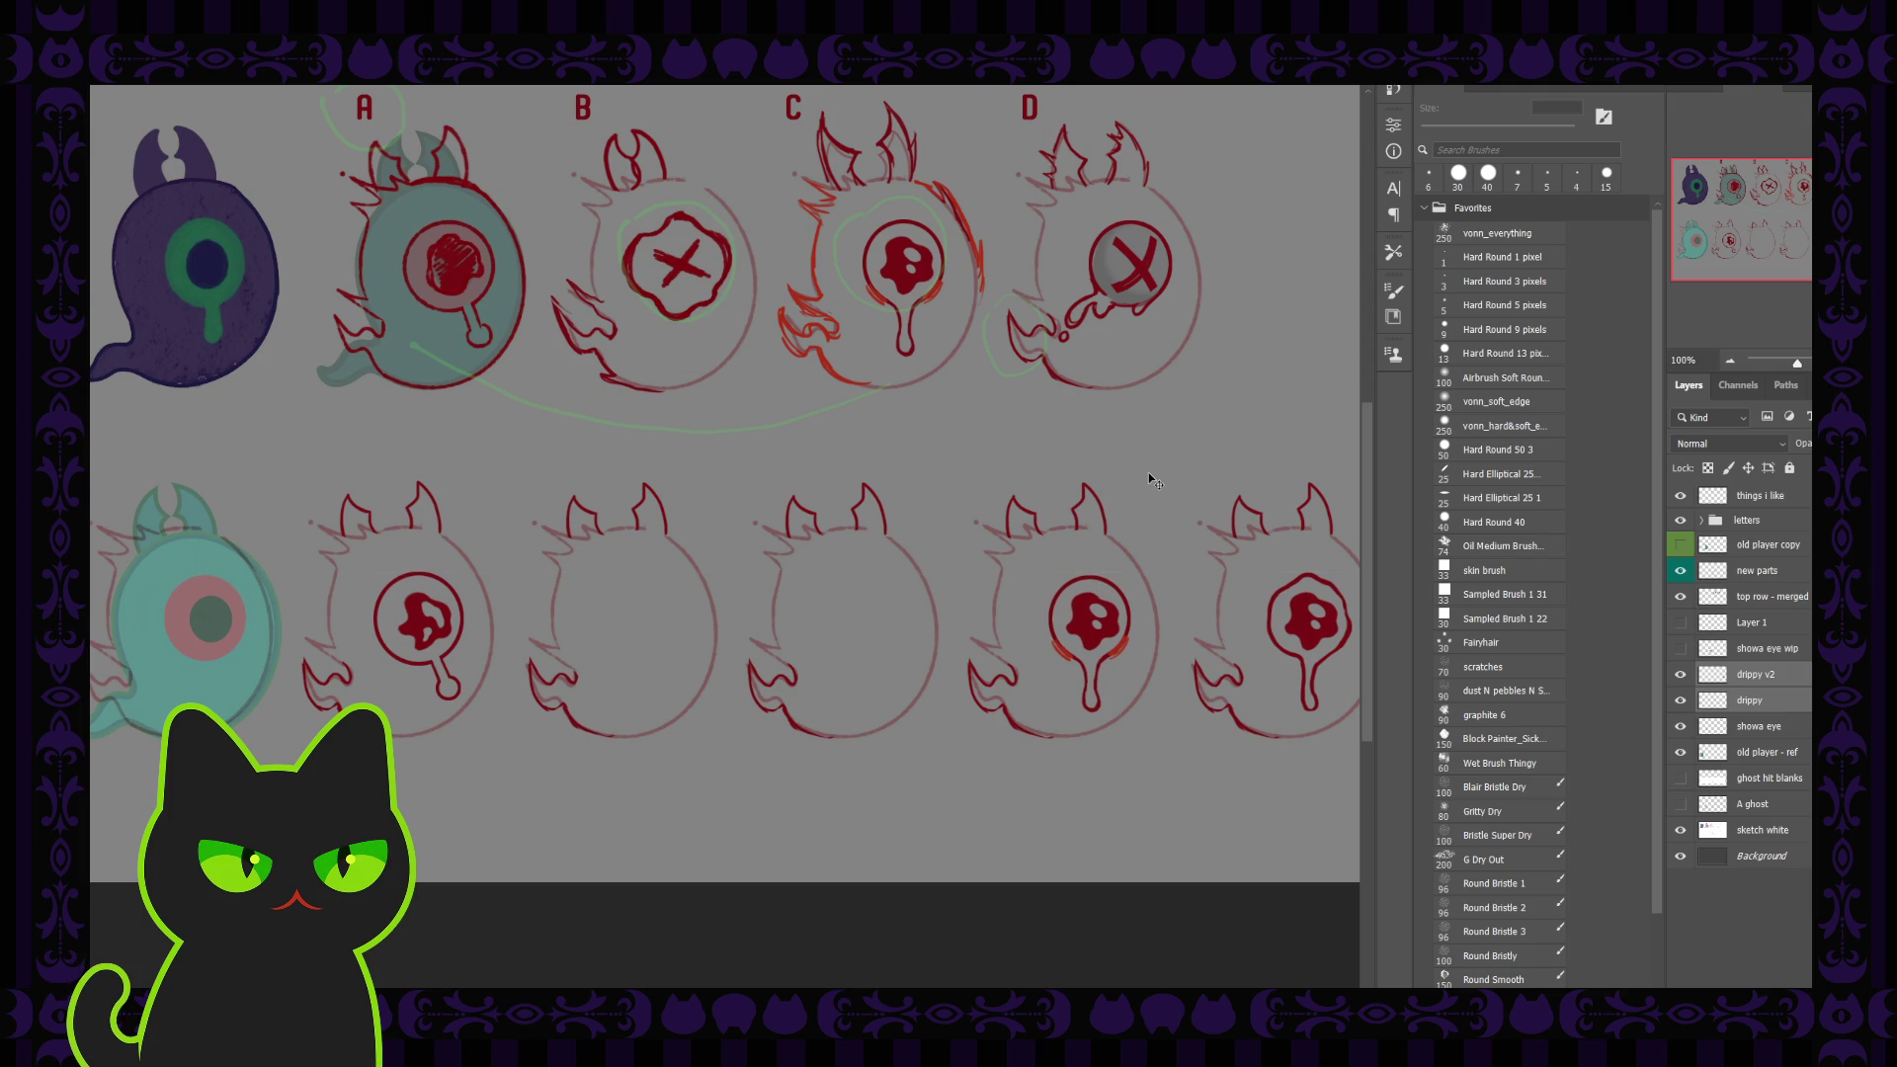
key(Left)
key(Left)
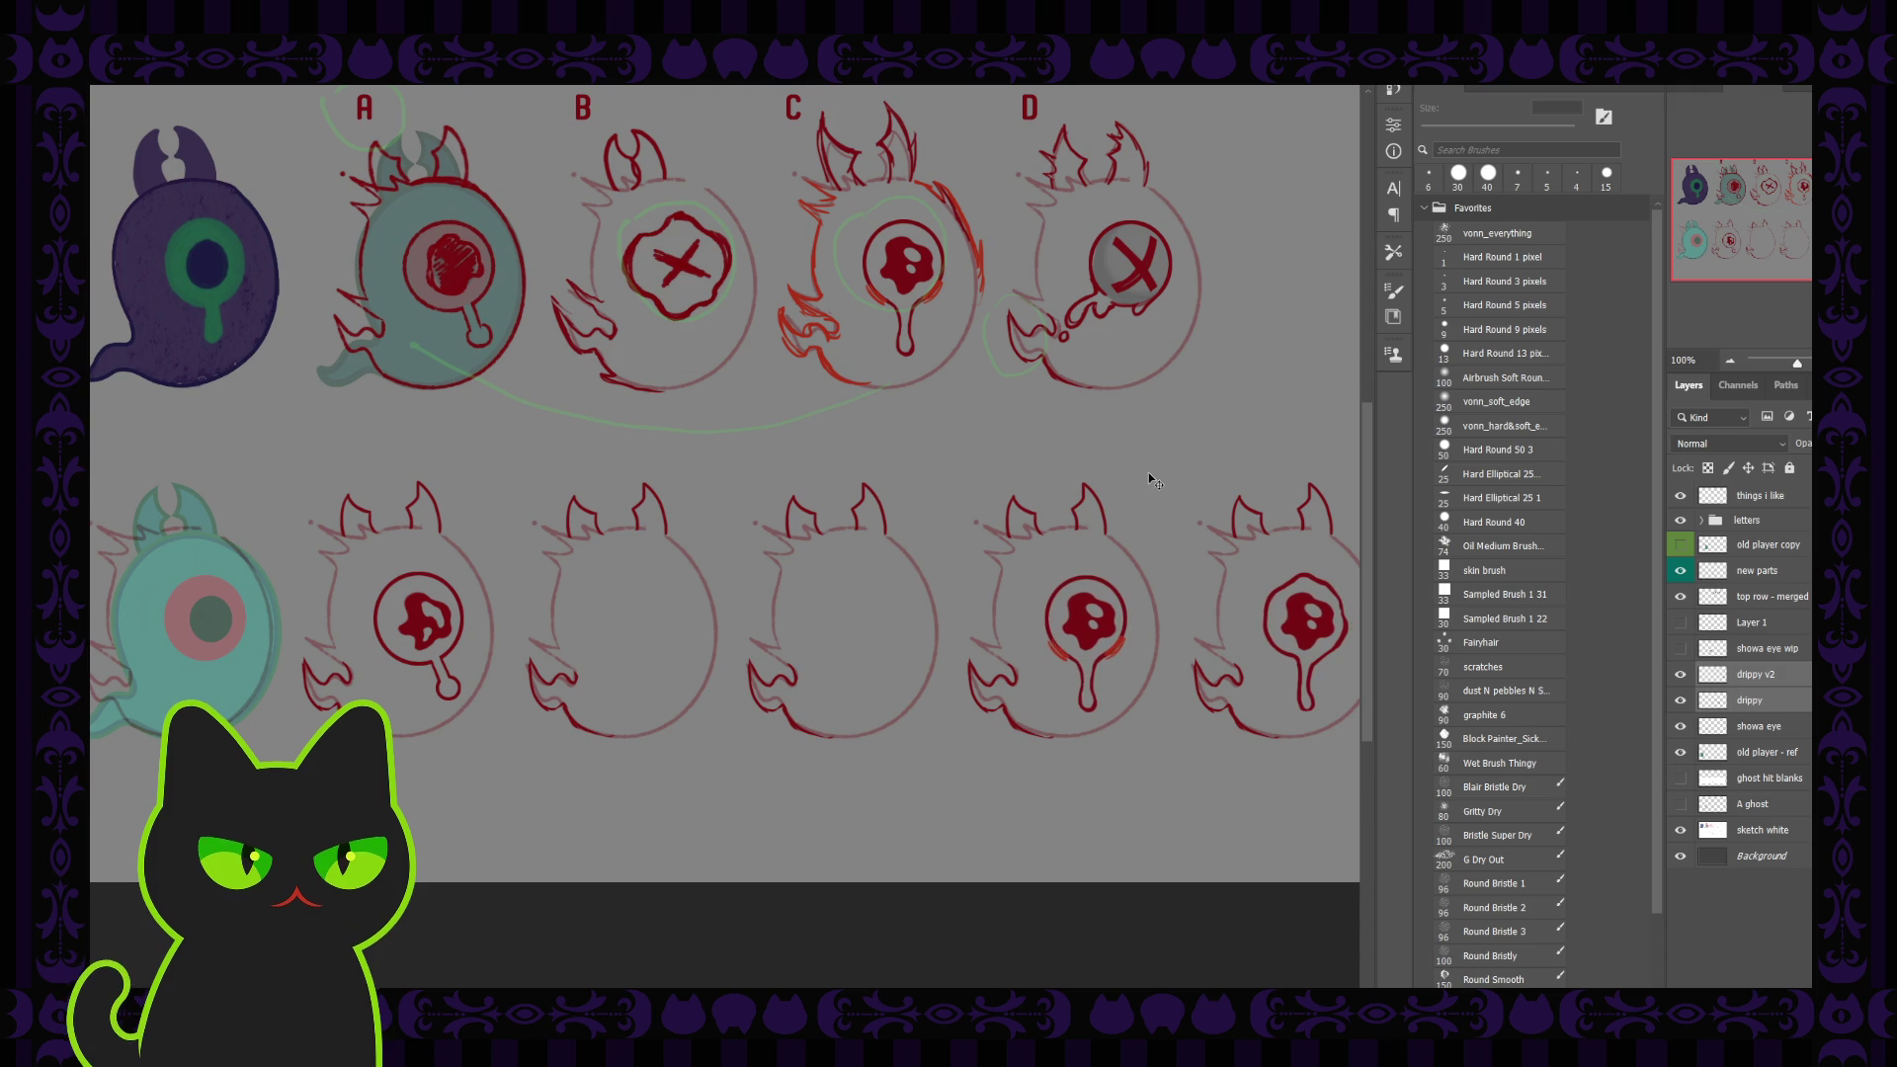
click(1357, 481)
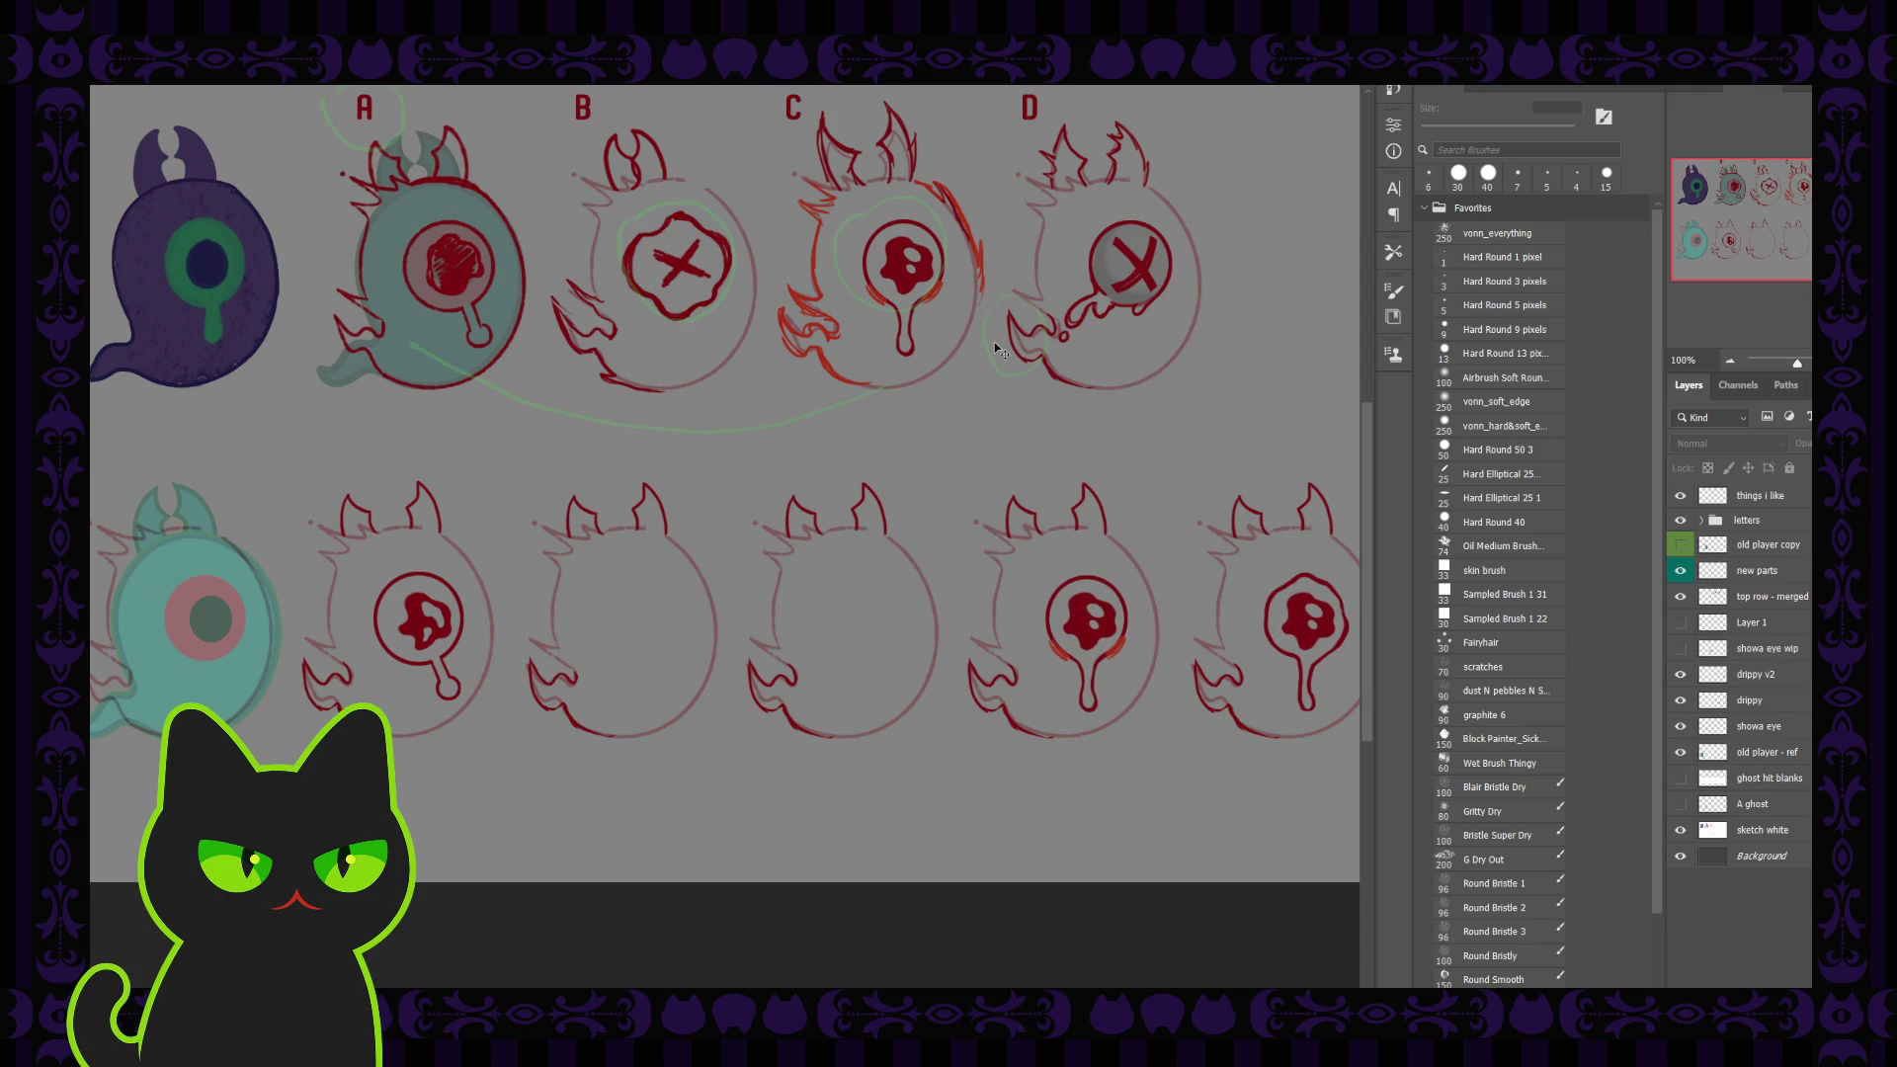
key(ctrl+minus)
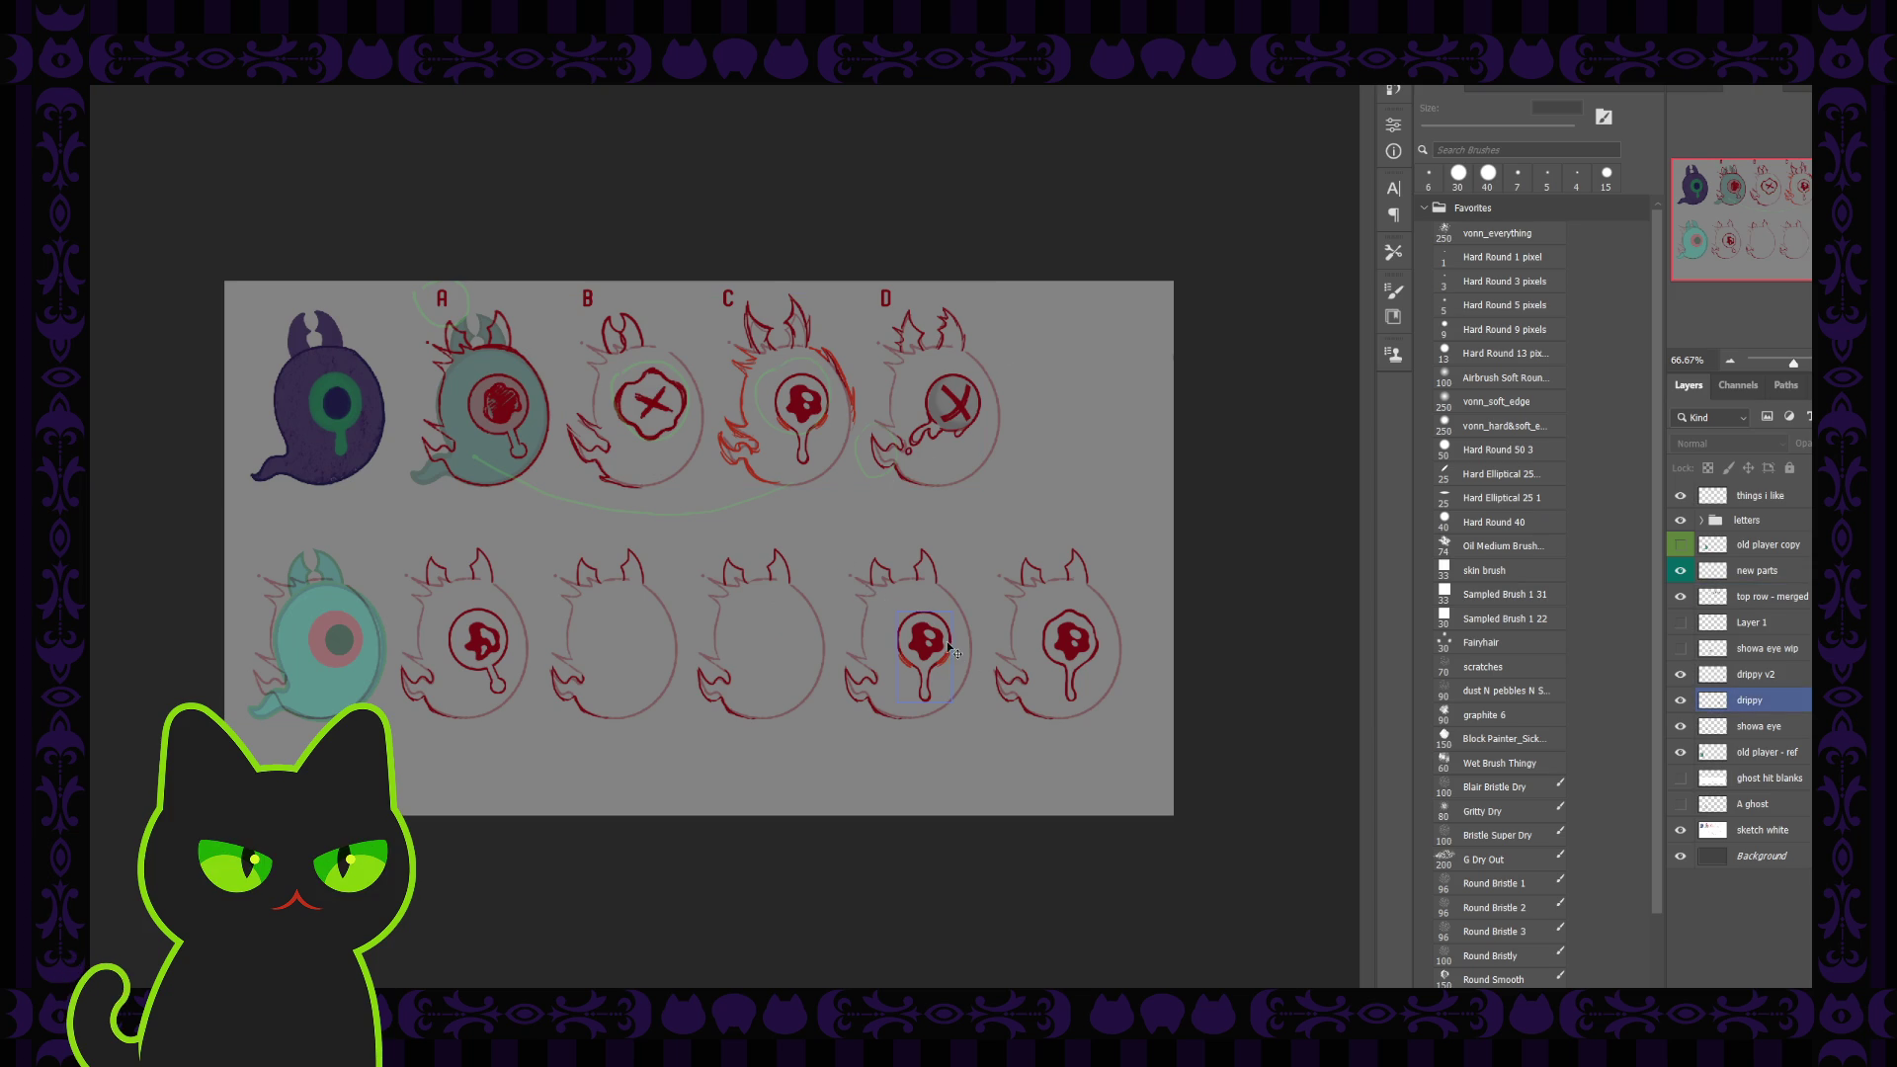
Step: Alt-drag a copy of the first bottom ghost's red eye into the empty column B ghost
click(1741, 676)
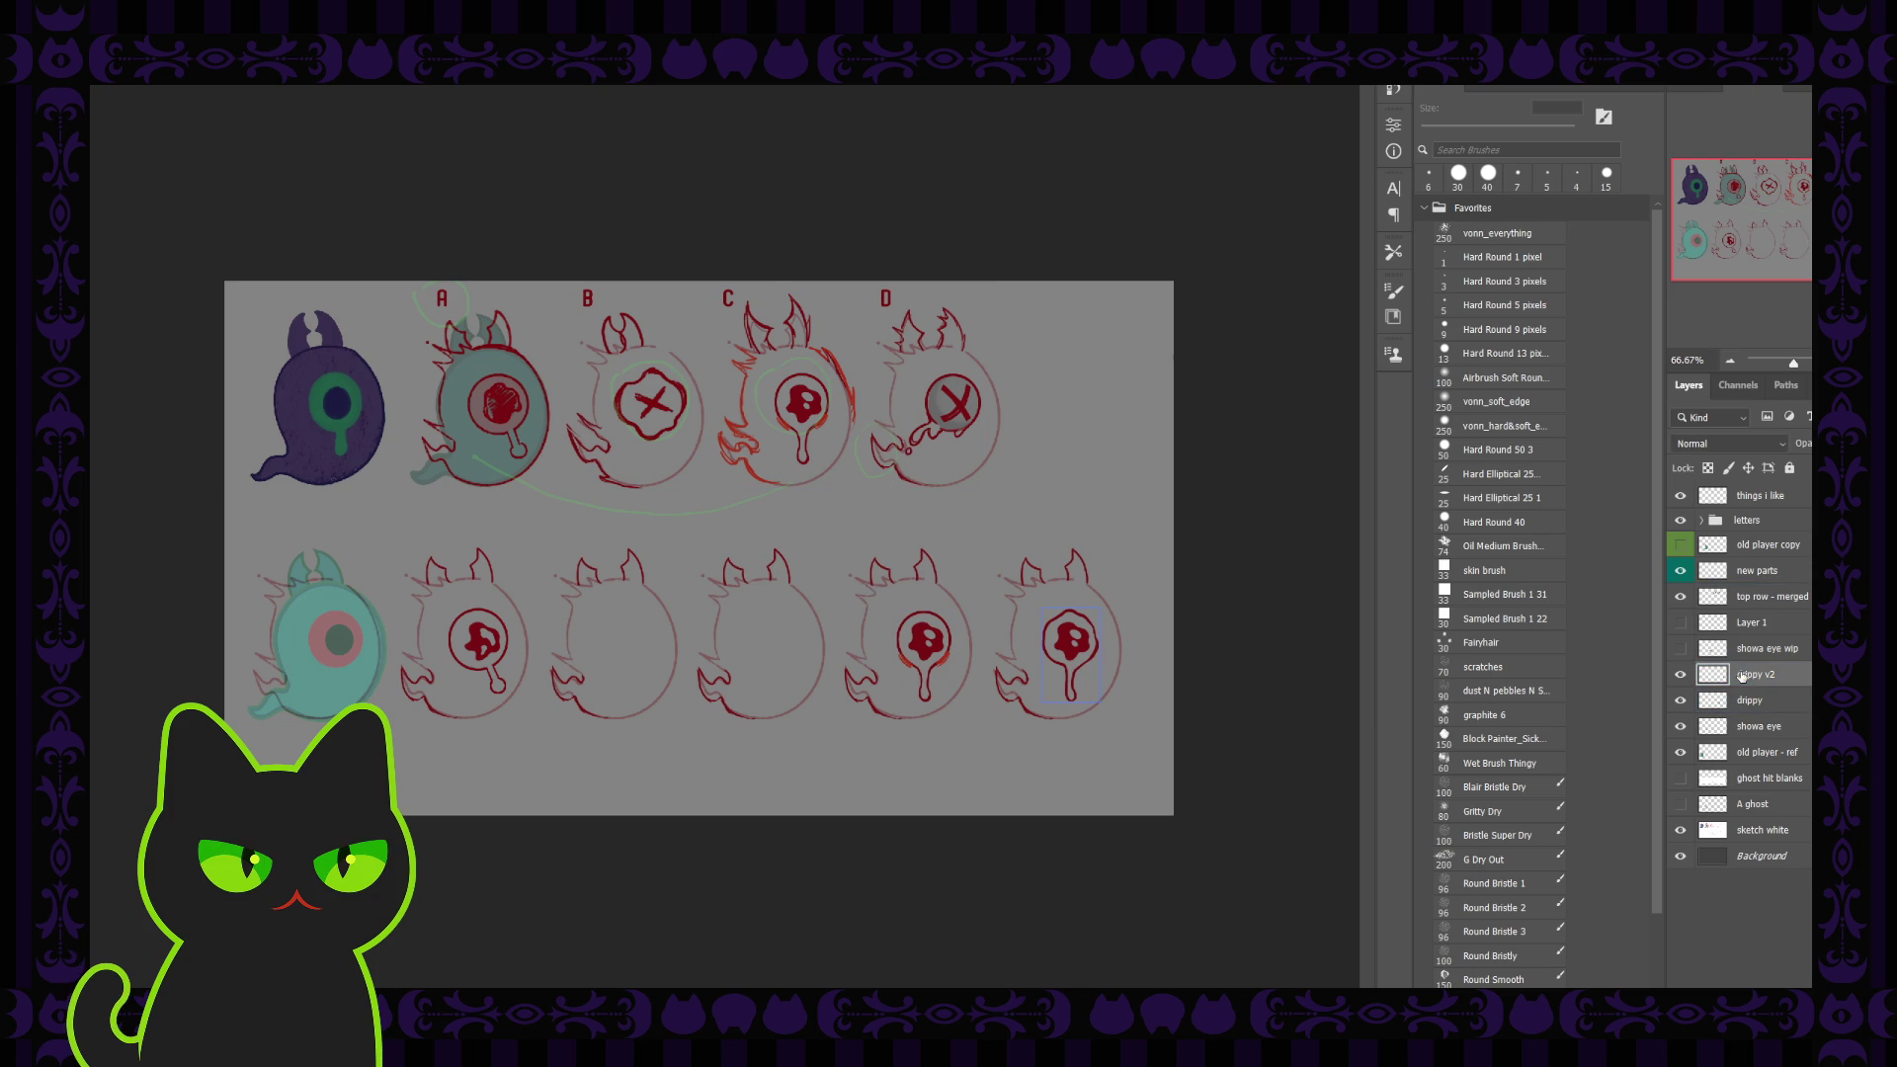
shift+click(1749, 699)
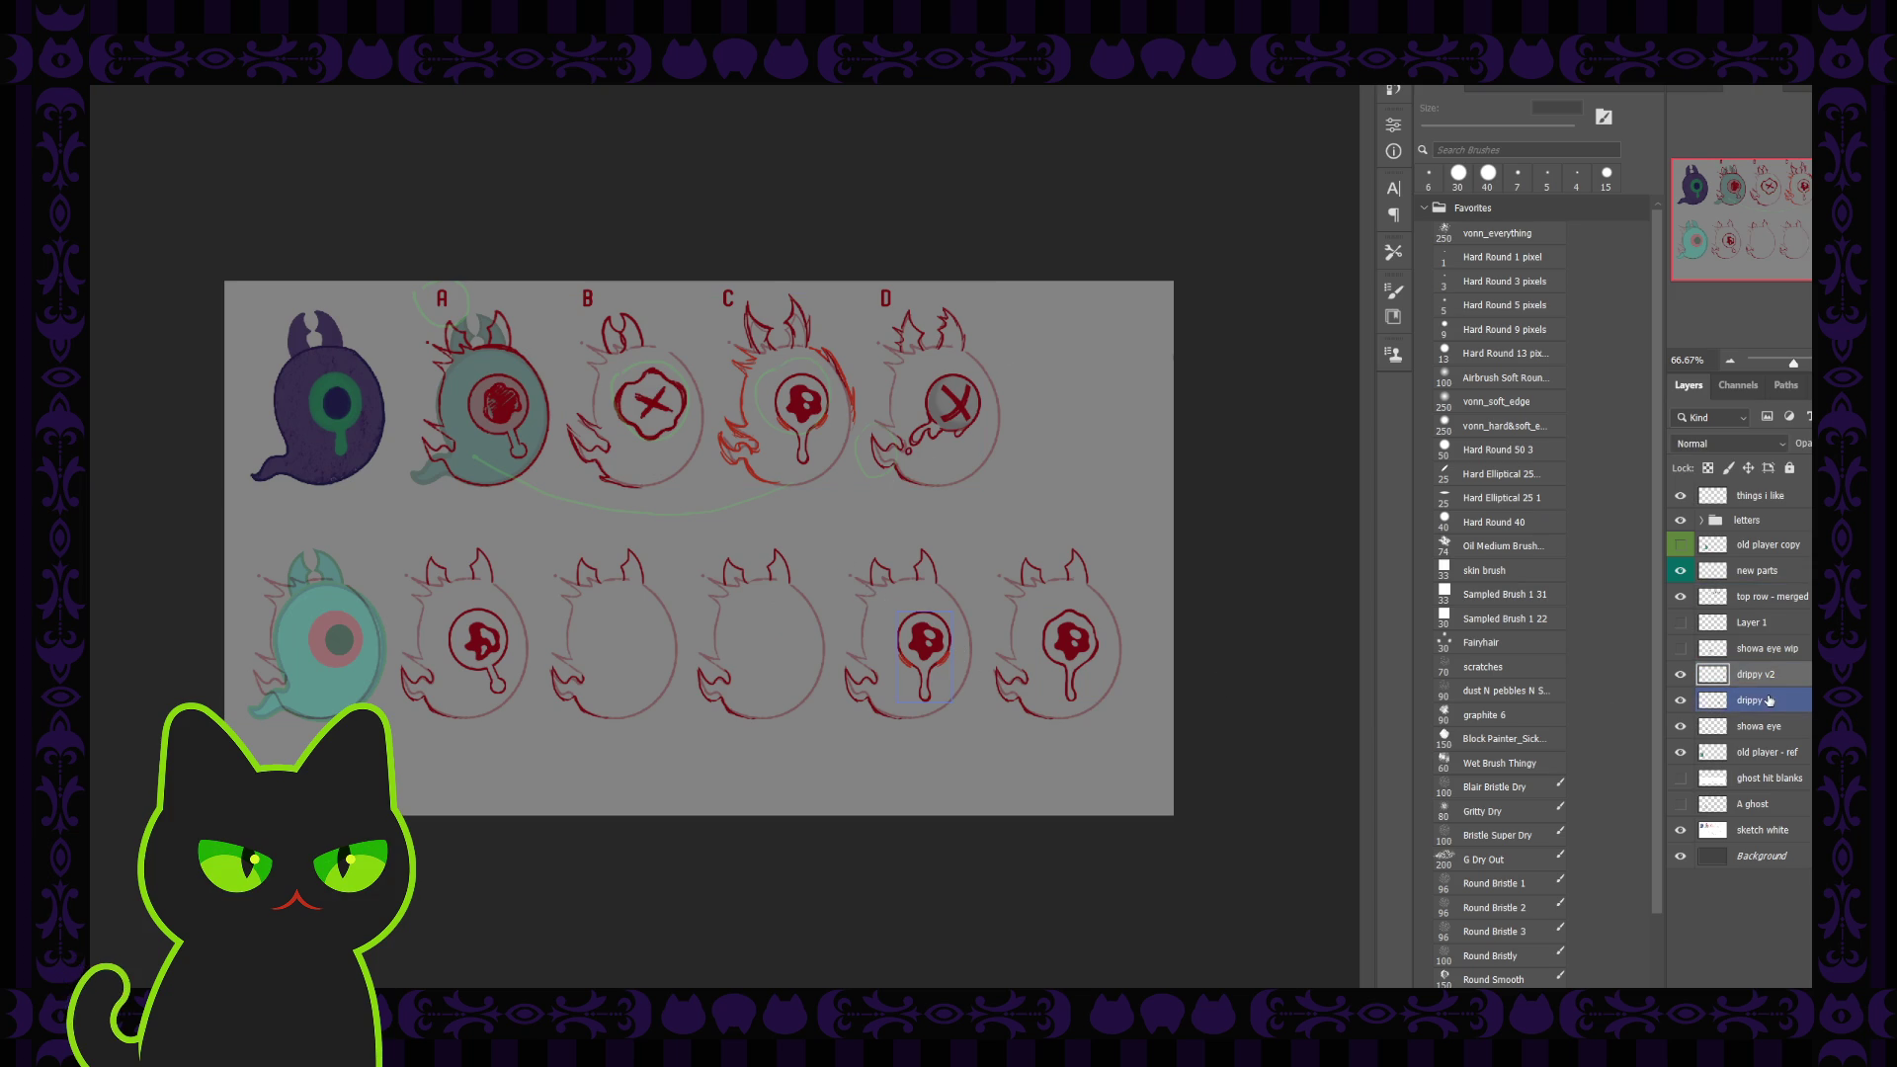
click(1306, 584)
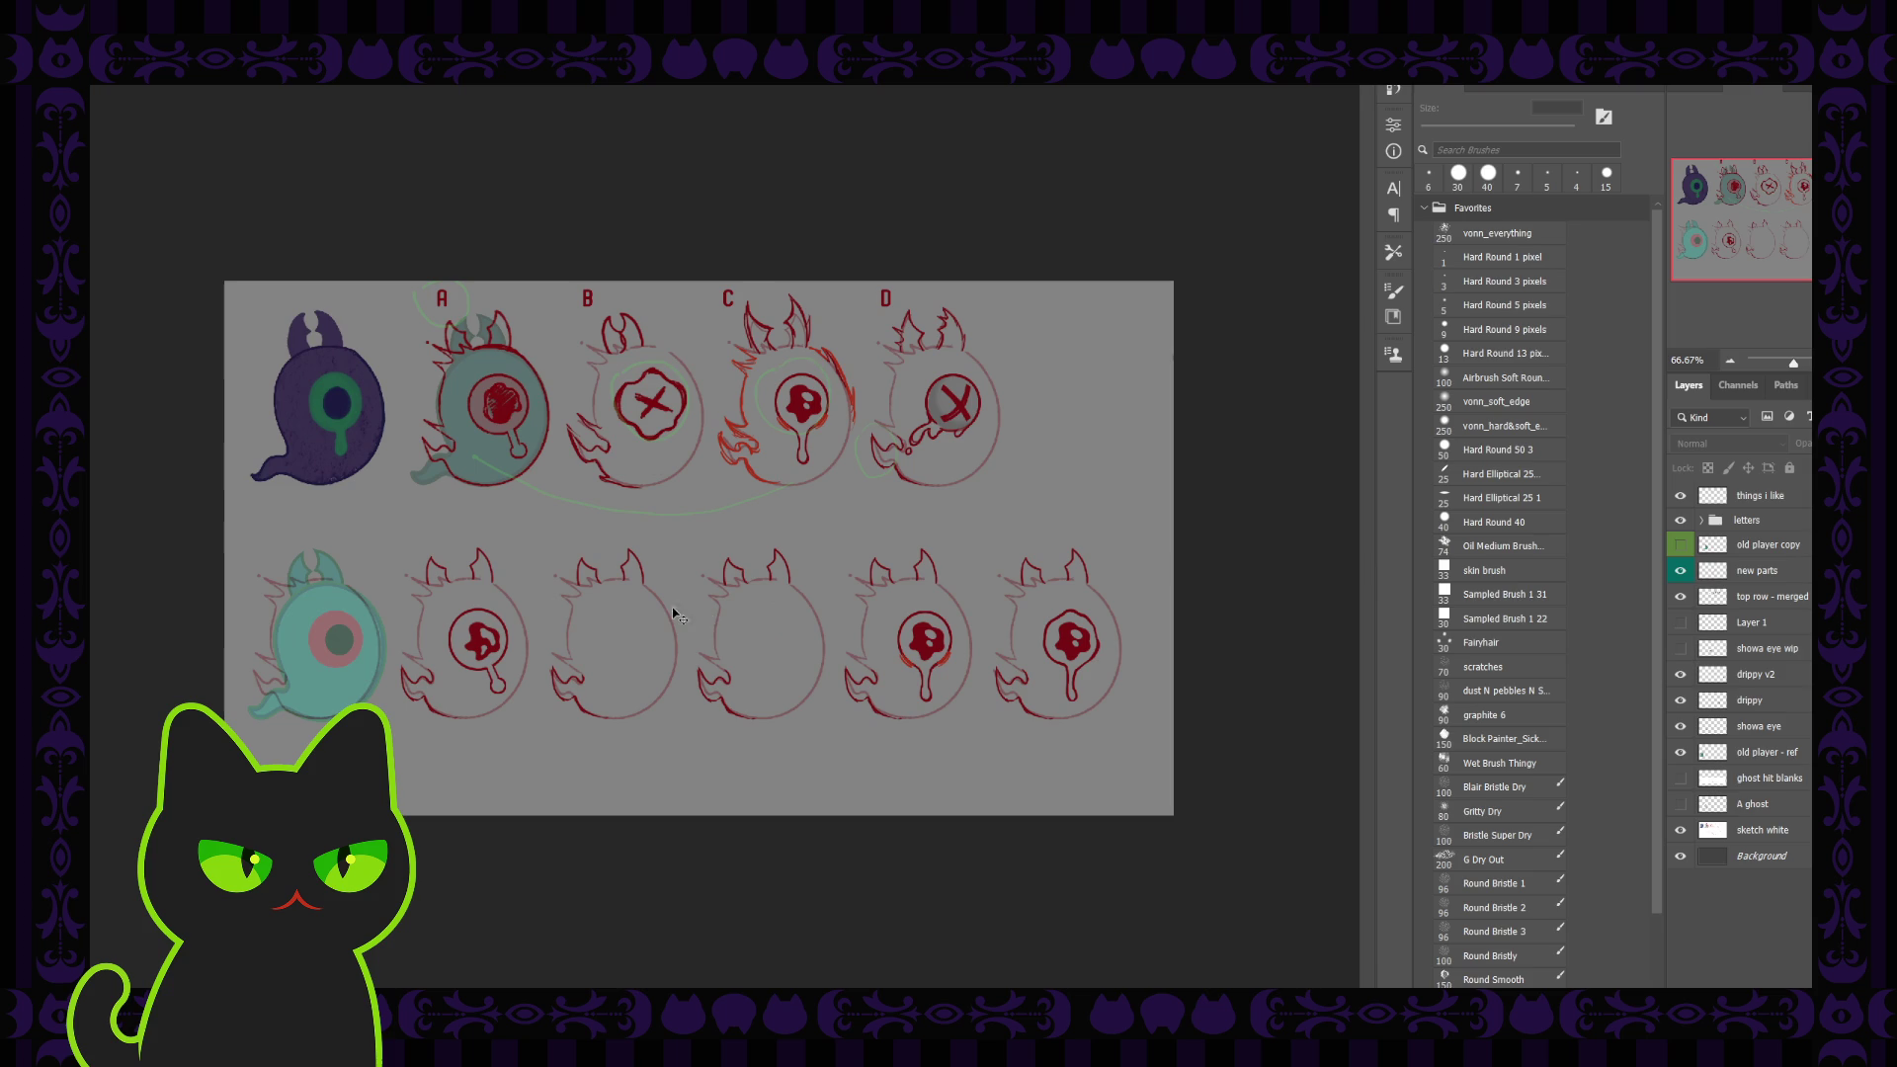
click(502, 628)
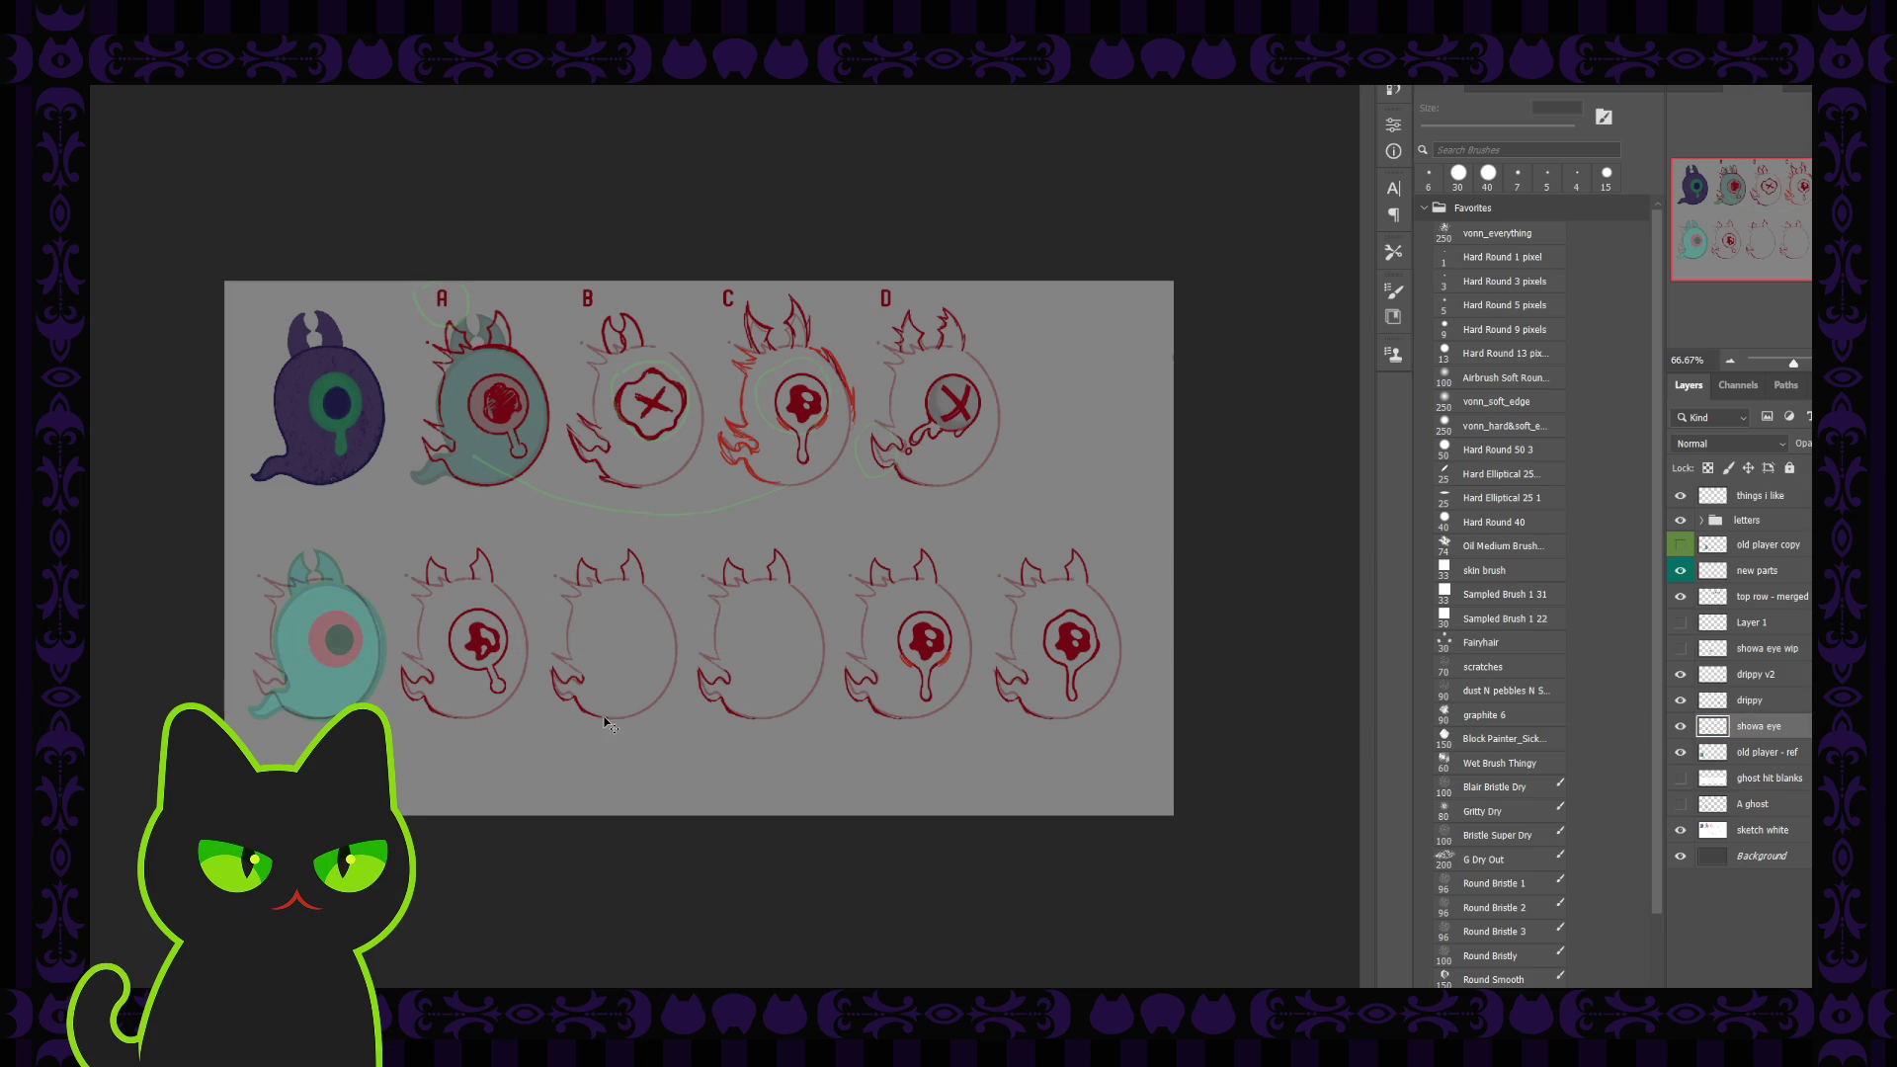
drag(546, 714, 706, 539)
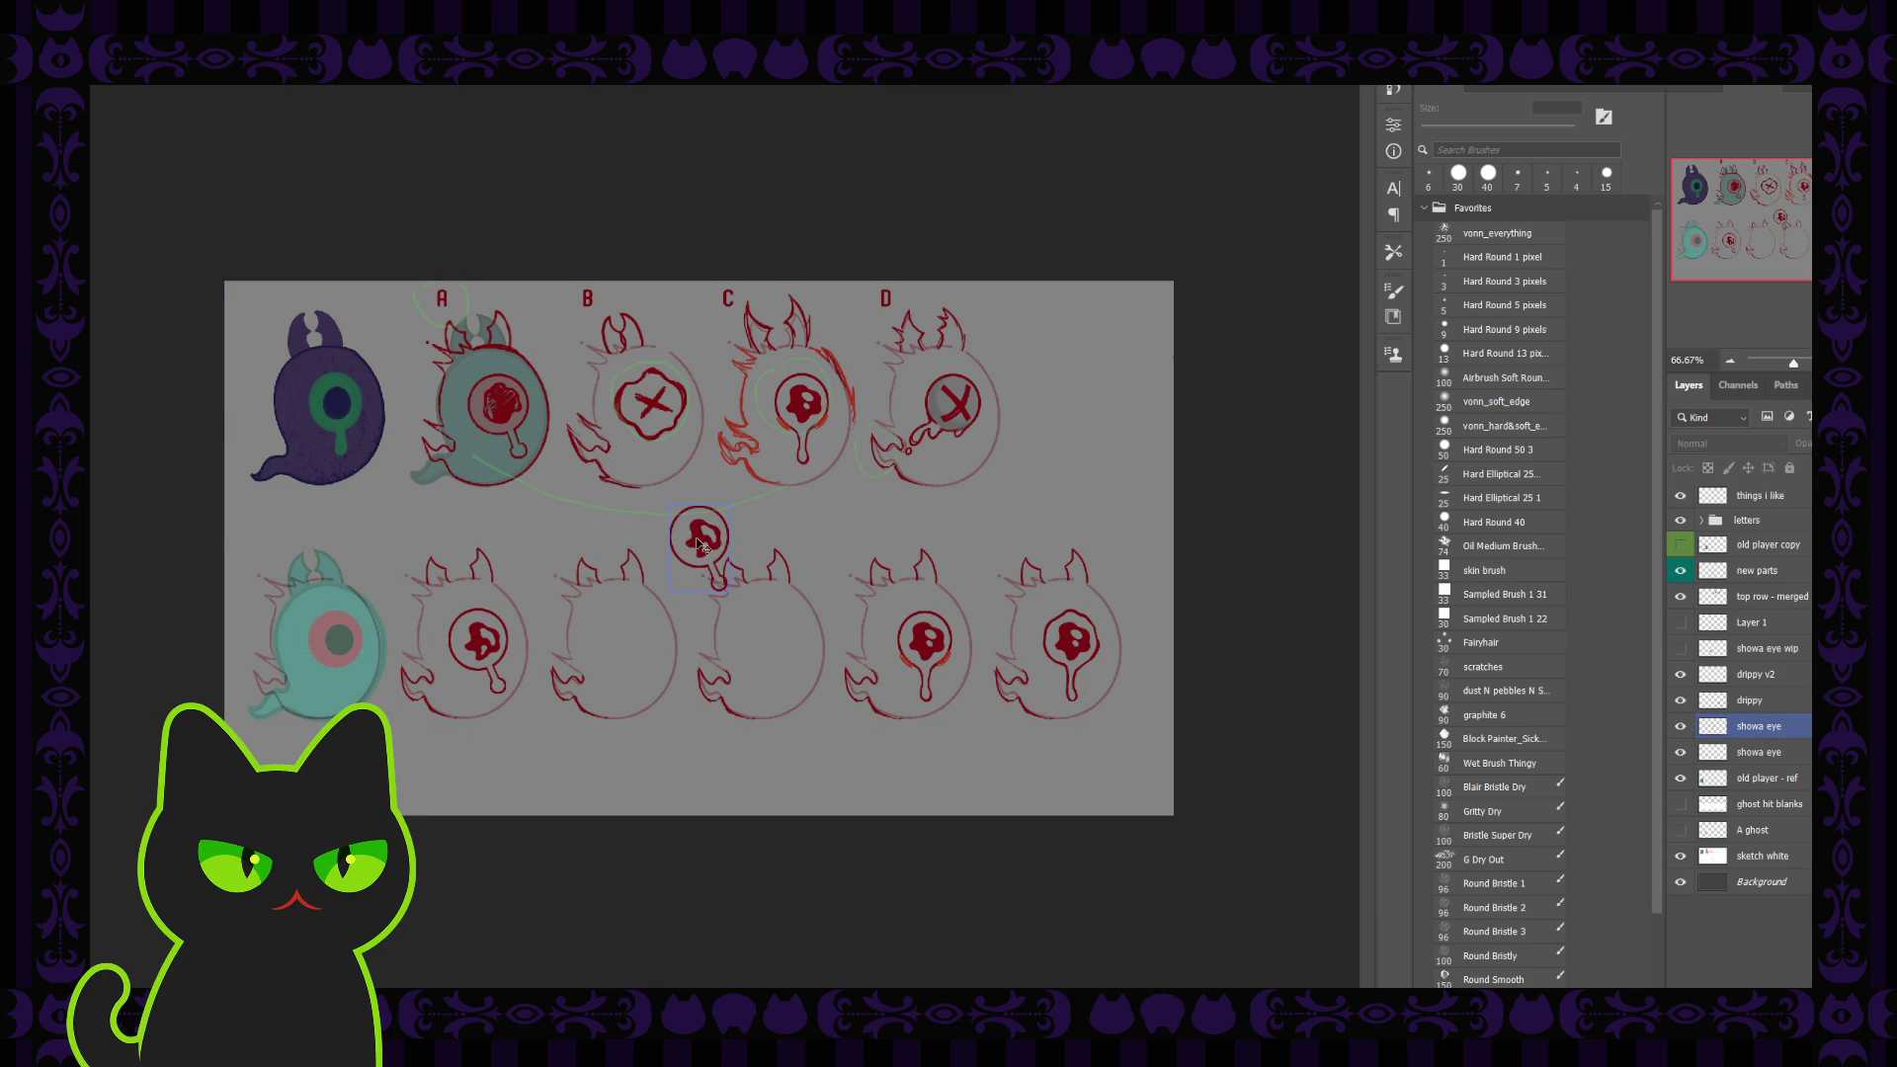
drag(697, 548, 627, 647)
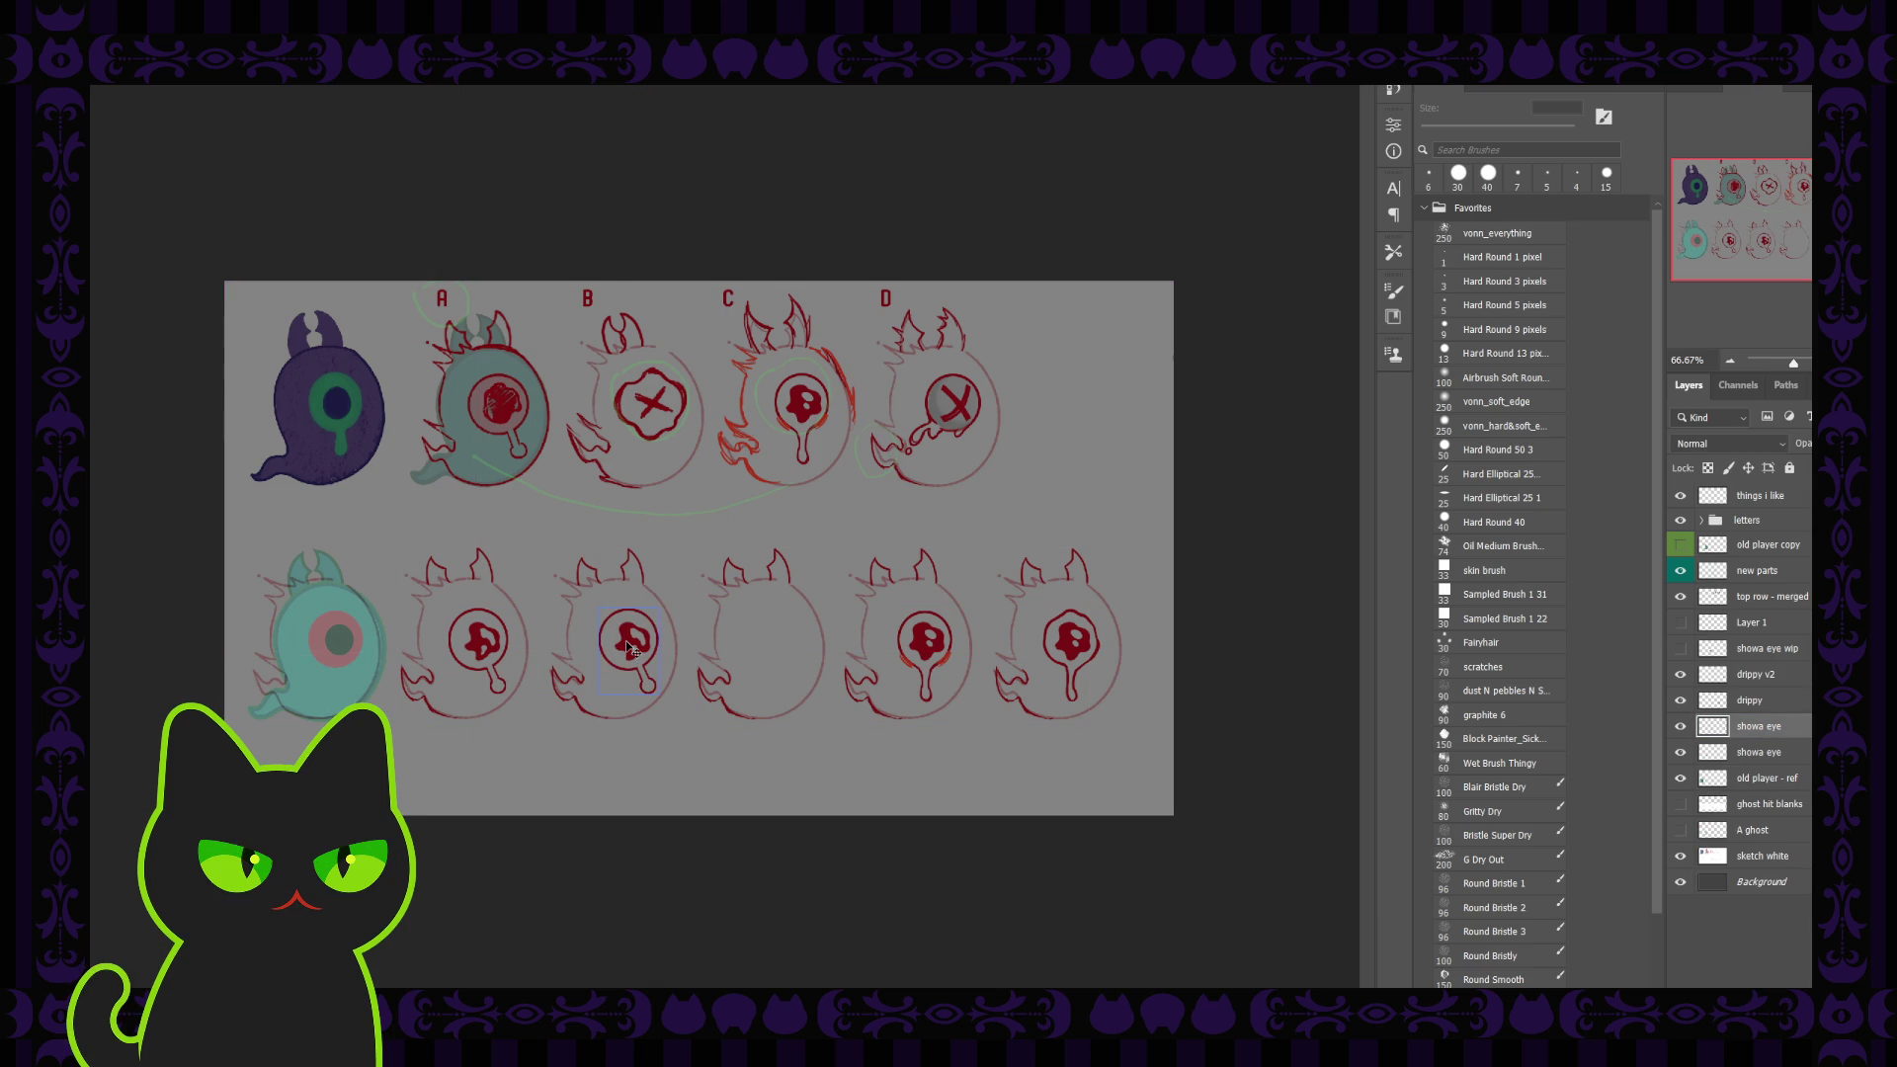
key(ctrl+plus)
key(ctrl+plus)
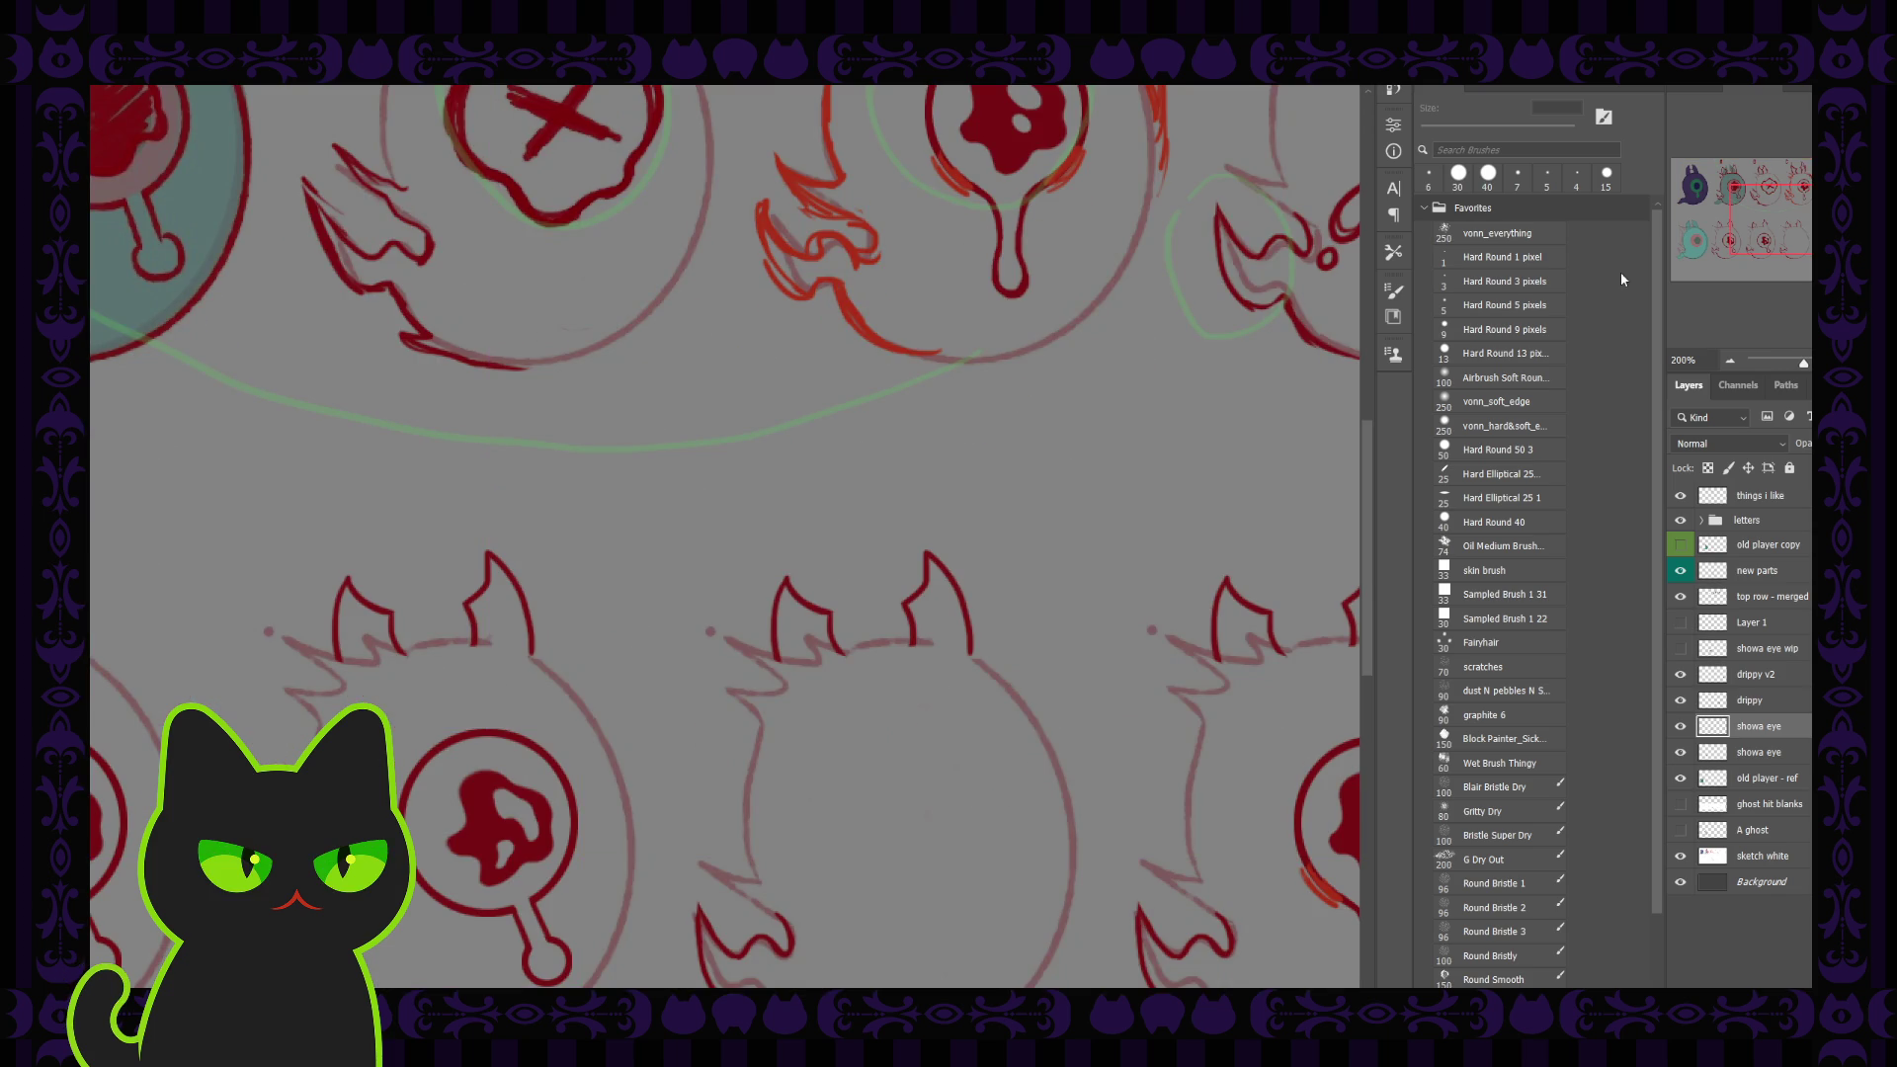
Step: Fade the copied eye to low opacity and add a new empty inking layer
drag(1730, 250, 1720, 270)
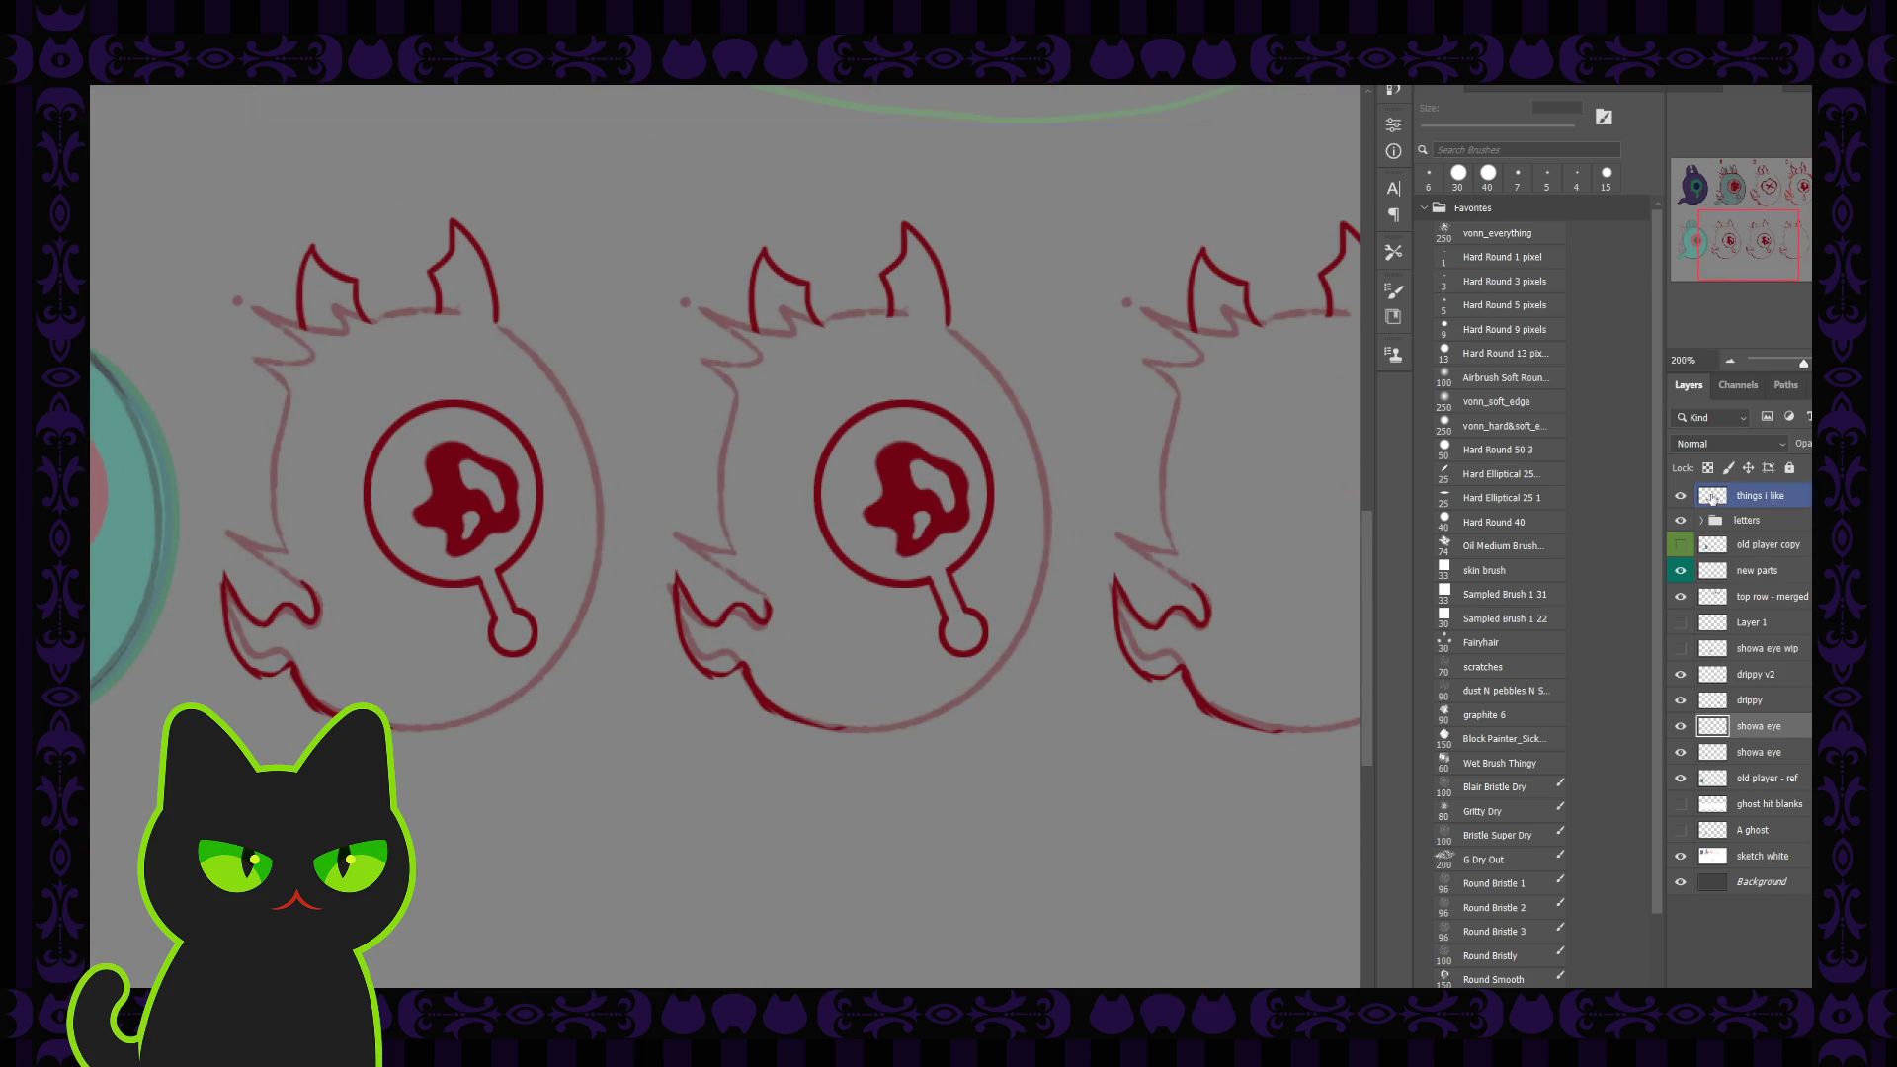
drag(1800, 450, 1759, 450)
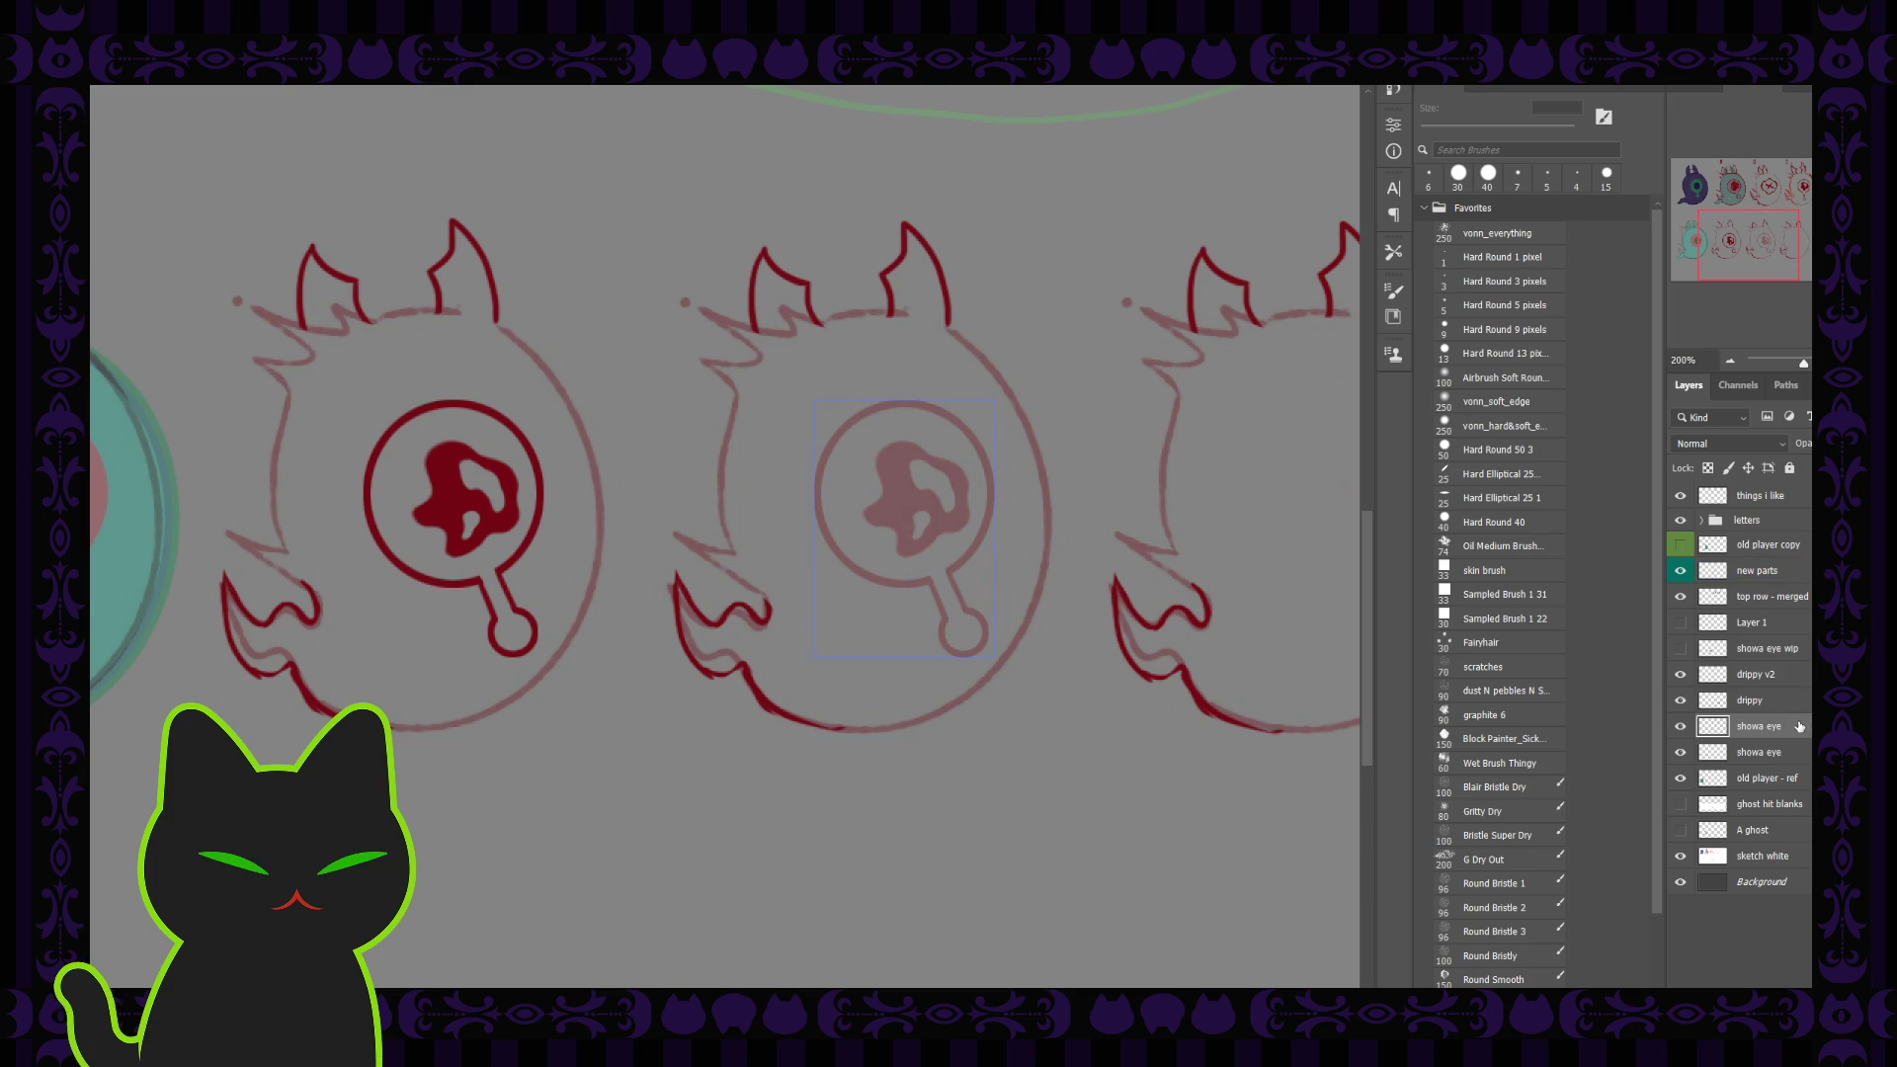
key(ctrl+shift+alt+n)
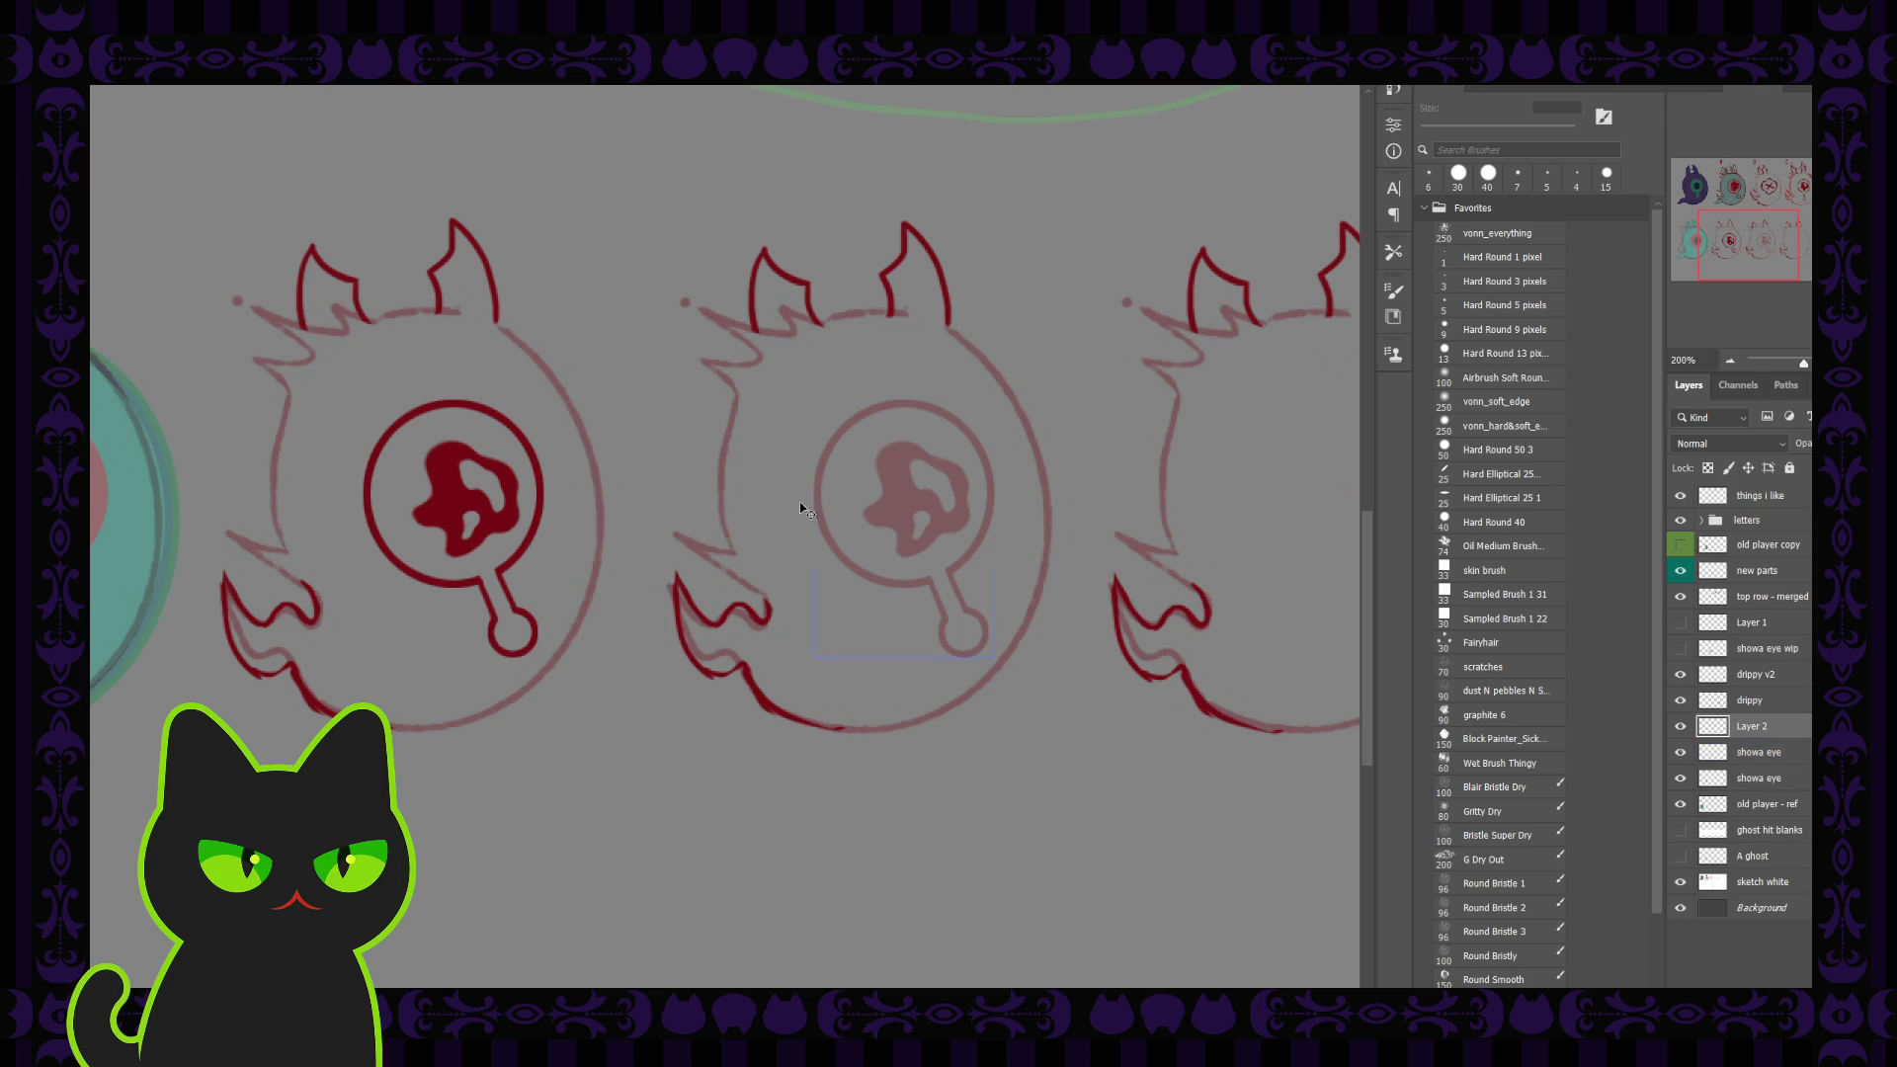
Step: Ink a dark red circle around the middle ghost's eye, redrawing its top-left arc
drag(785, 510, 648, 520)
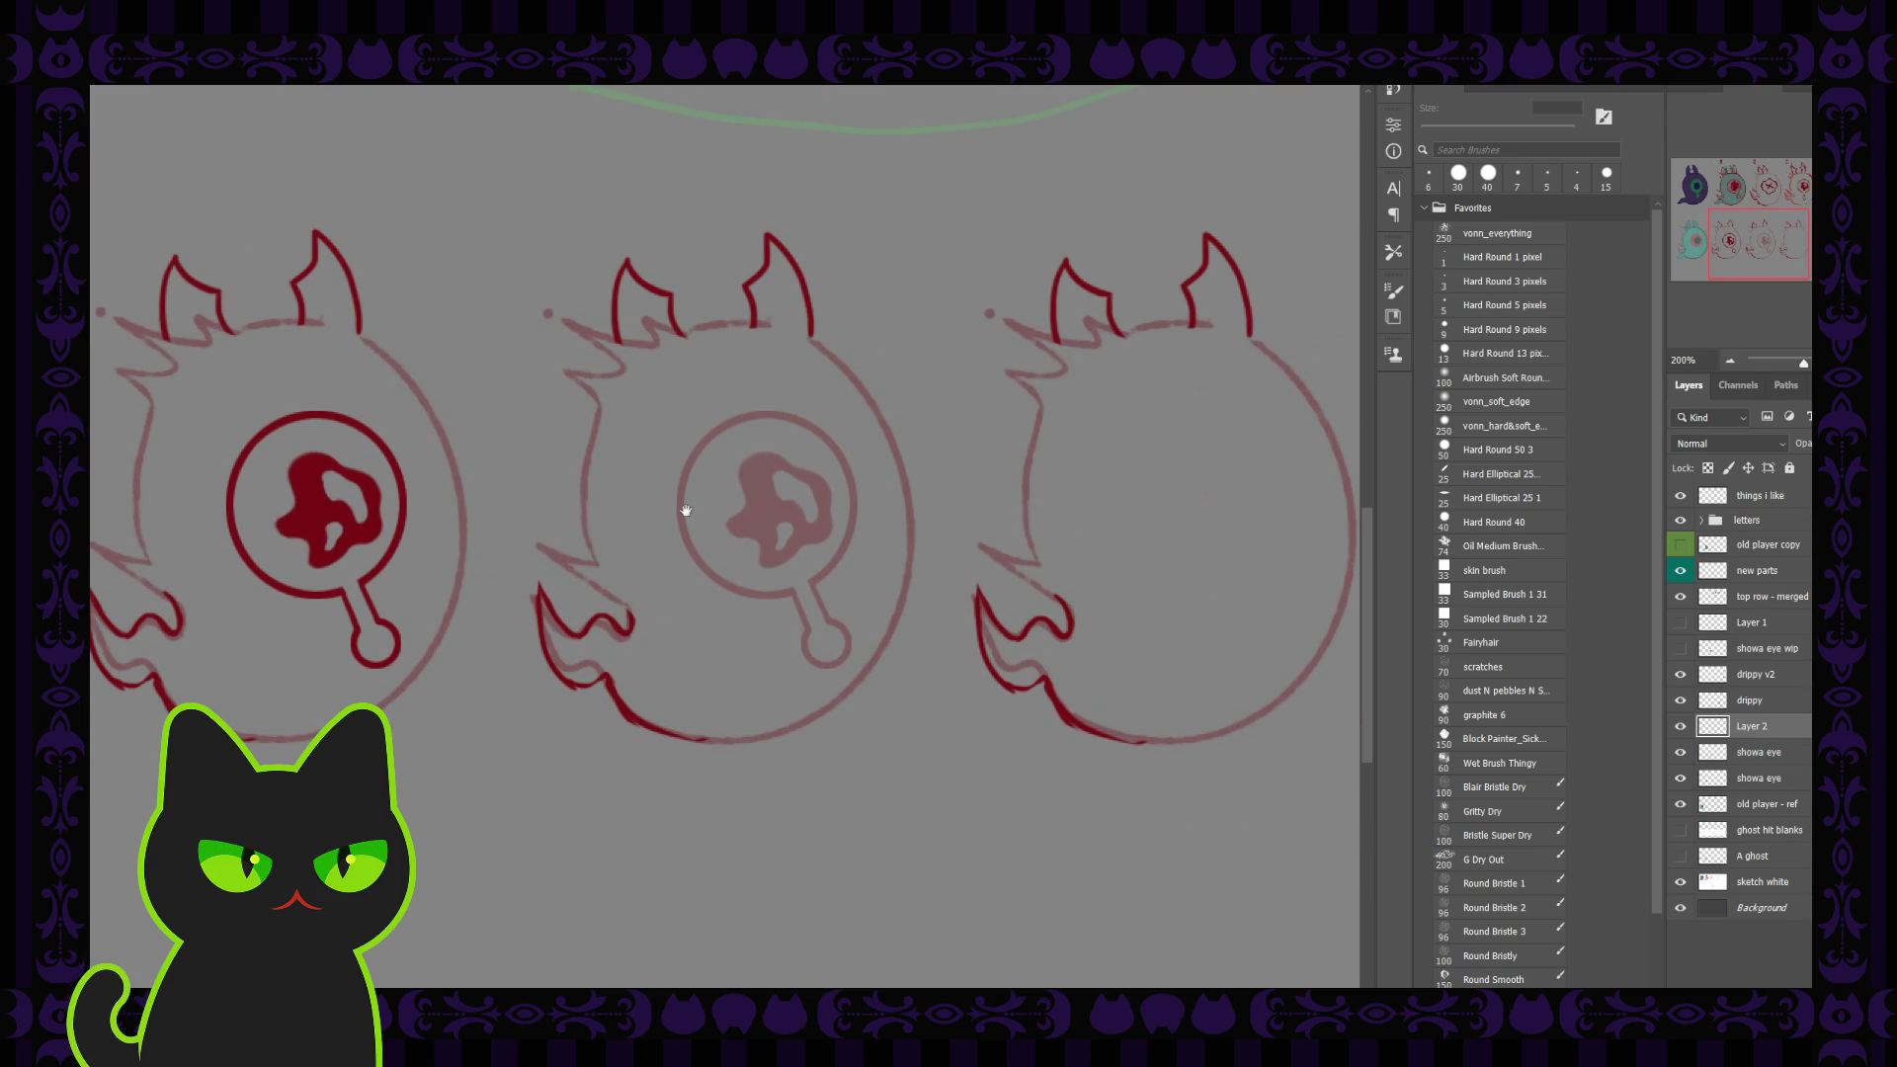
key(b)
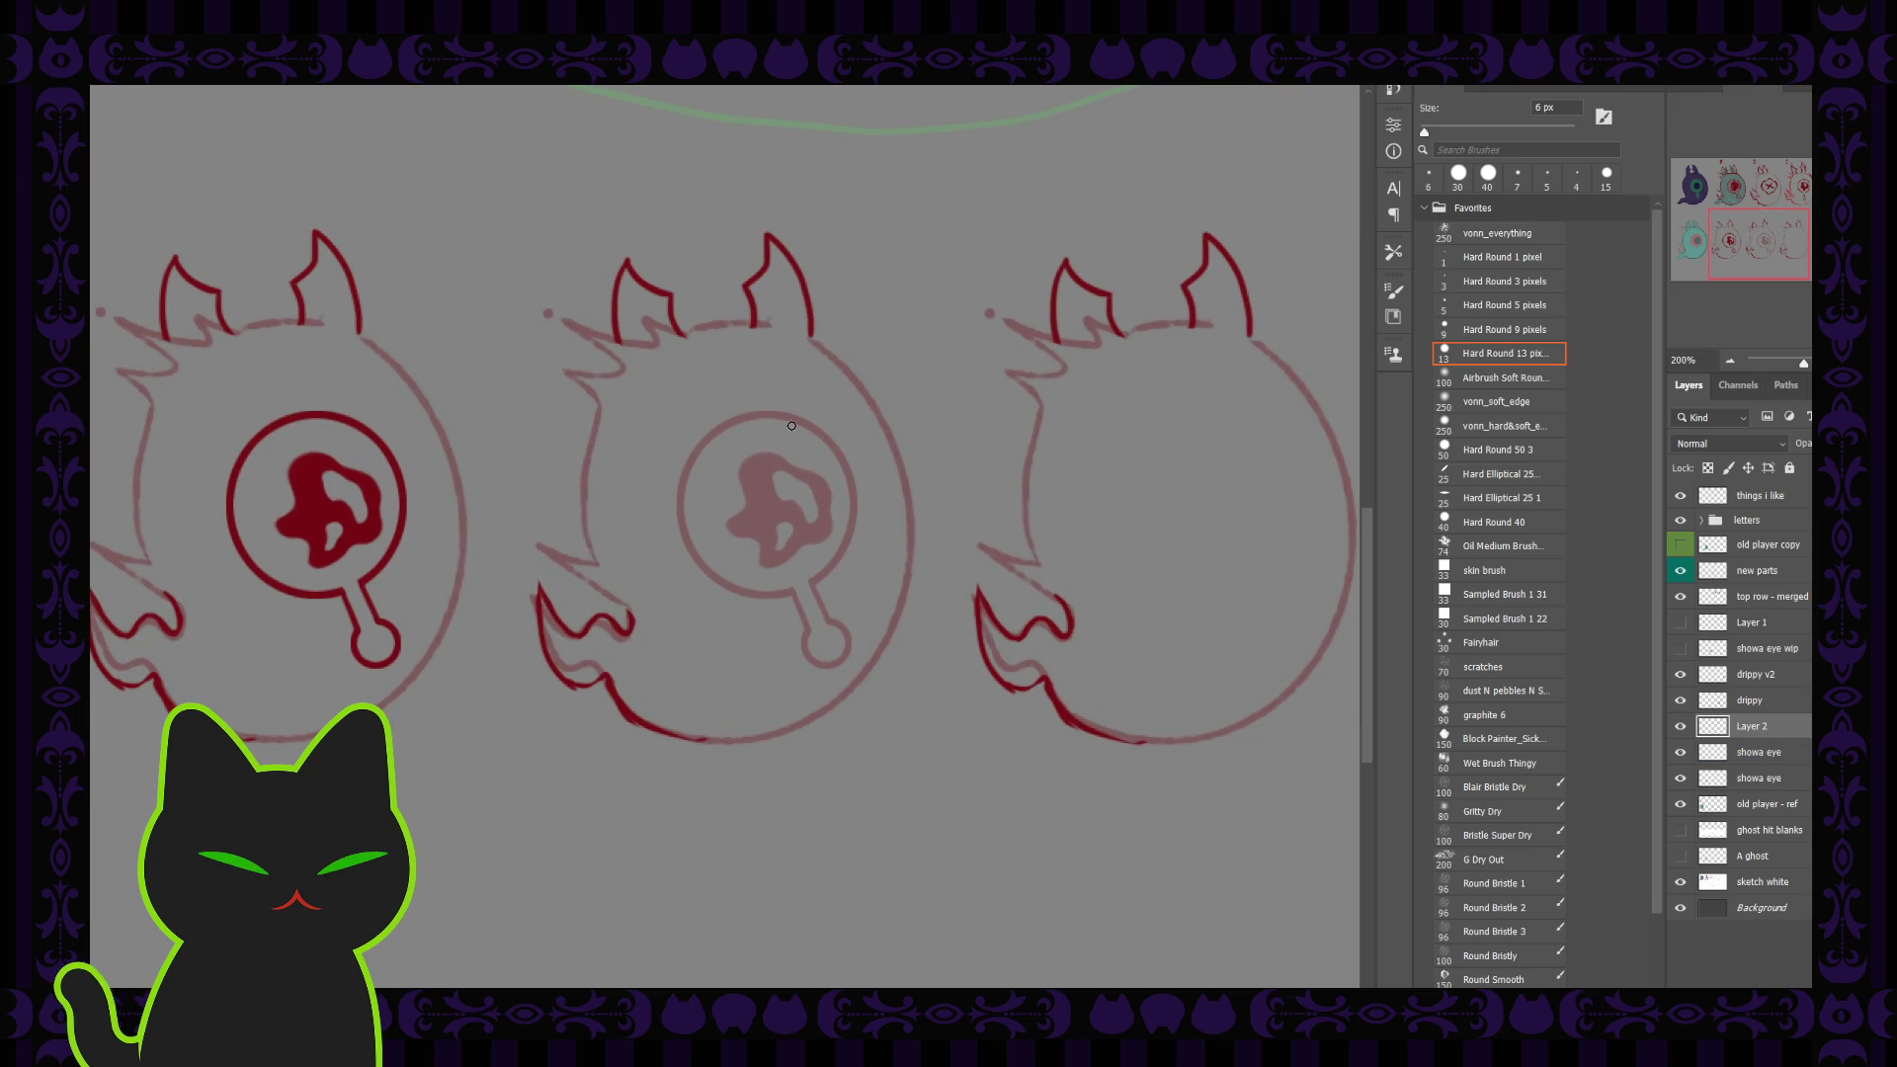
mouse_move(798, 418)
mouse_down()
mouse_move(852, 478)
mouse_move(837, 565)
mouse_up()
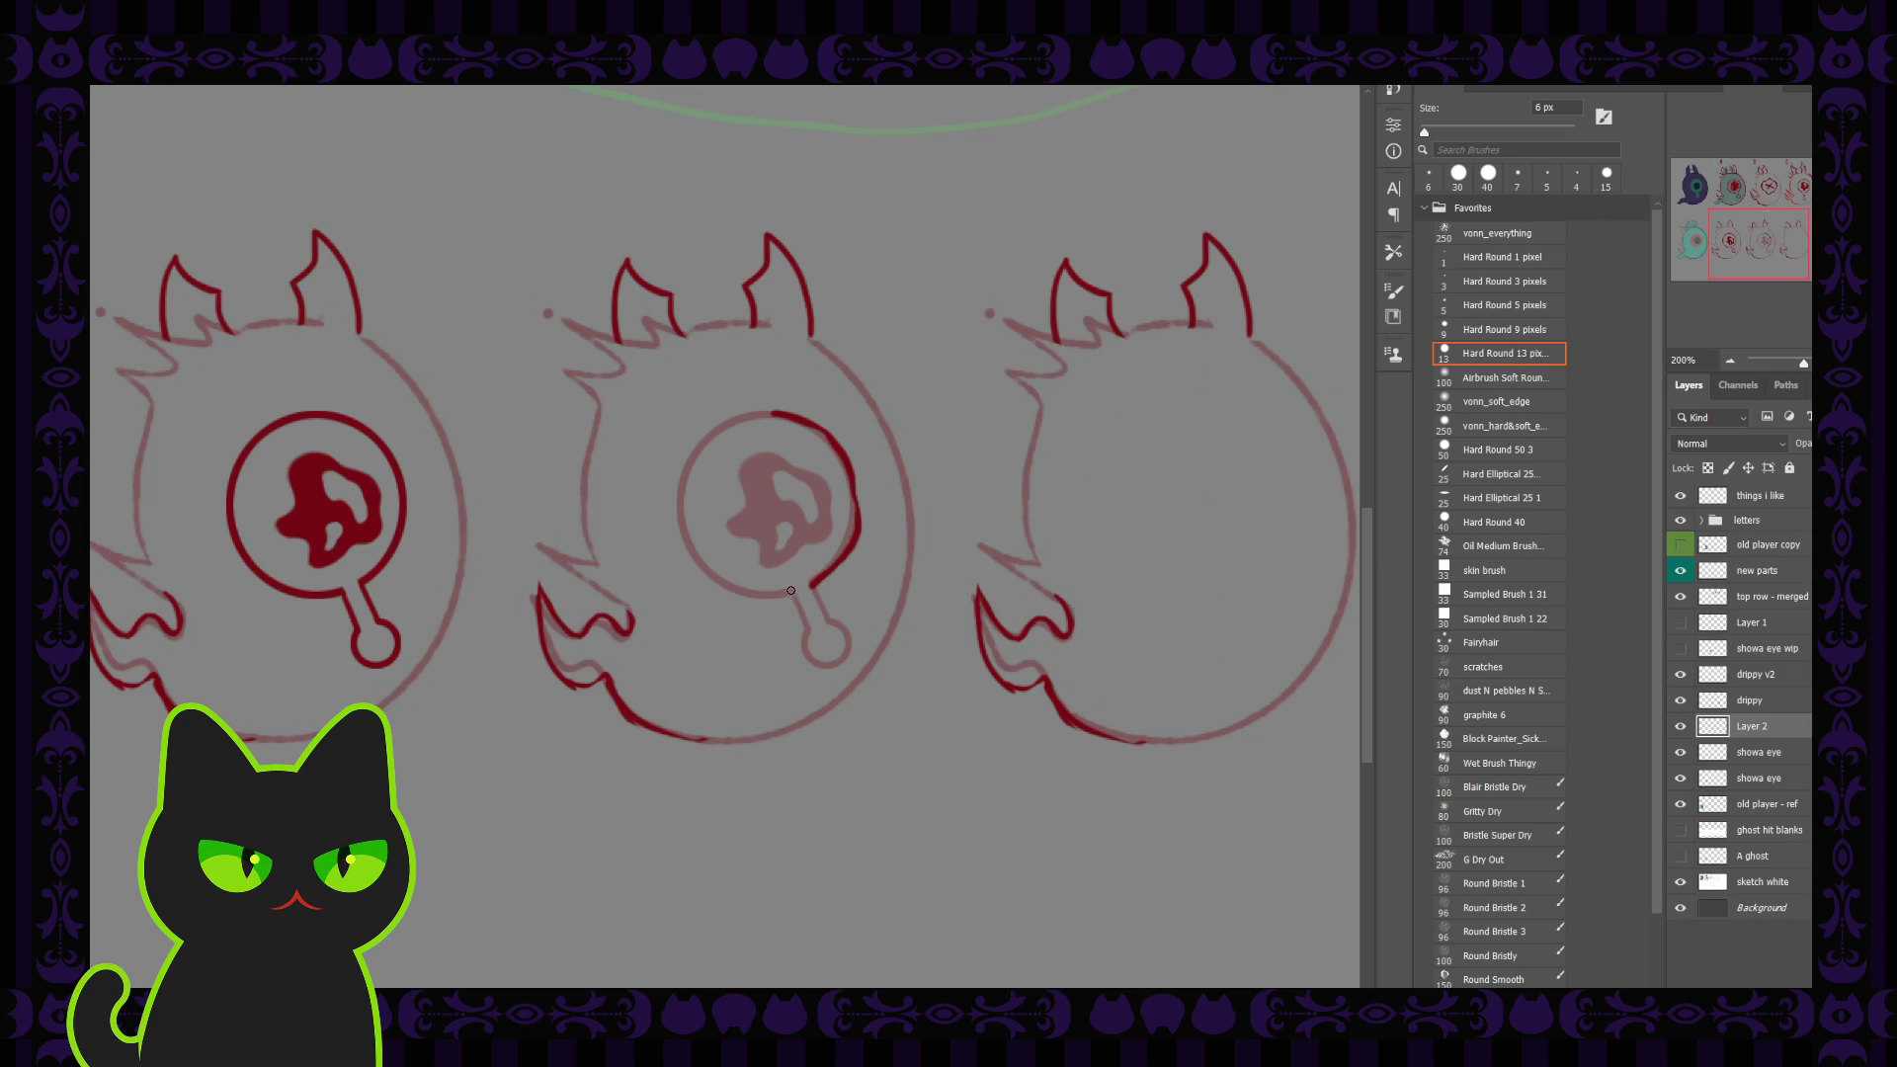
mouse_move(755, 595)
mouse_down()
mouse_move(675, 499)
mouse_move(774, 408)
mouse_move(827, 419)
mouse_up()
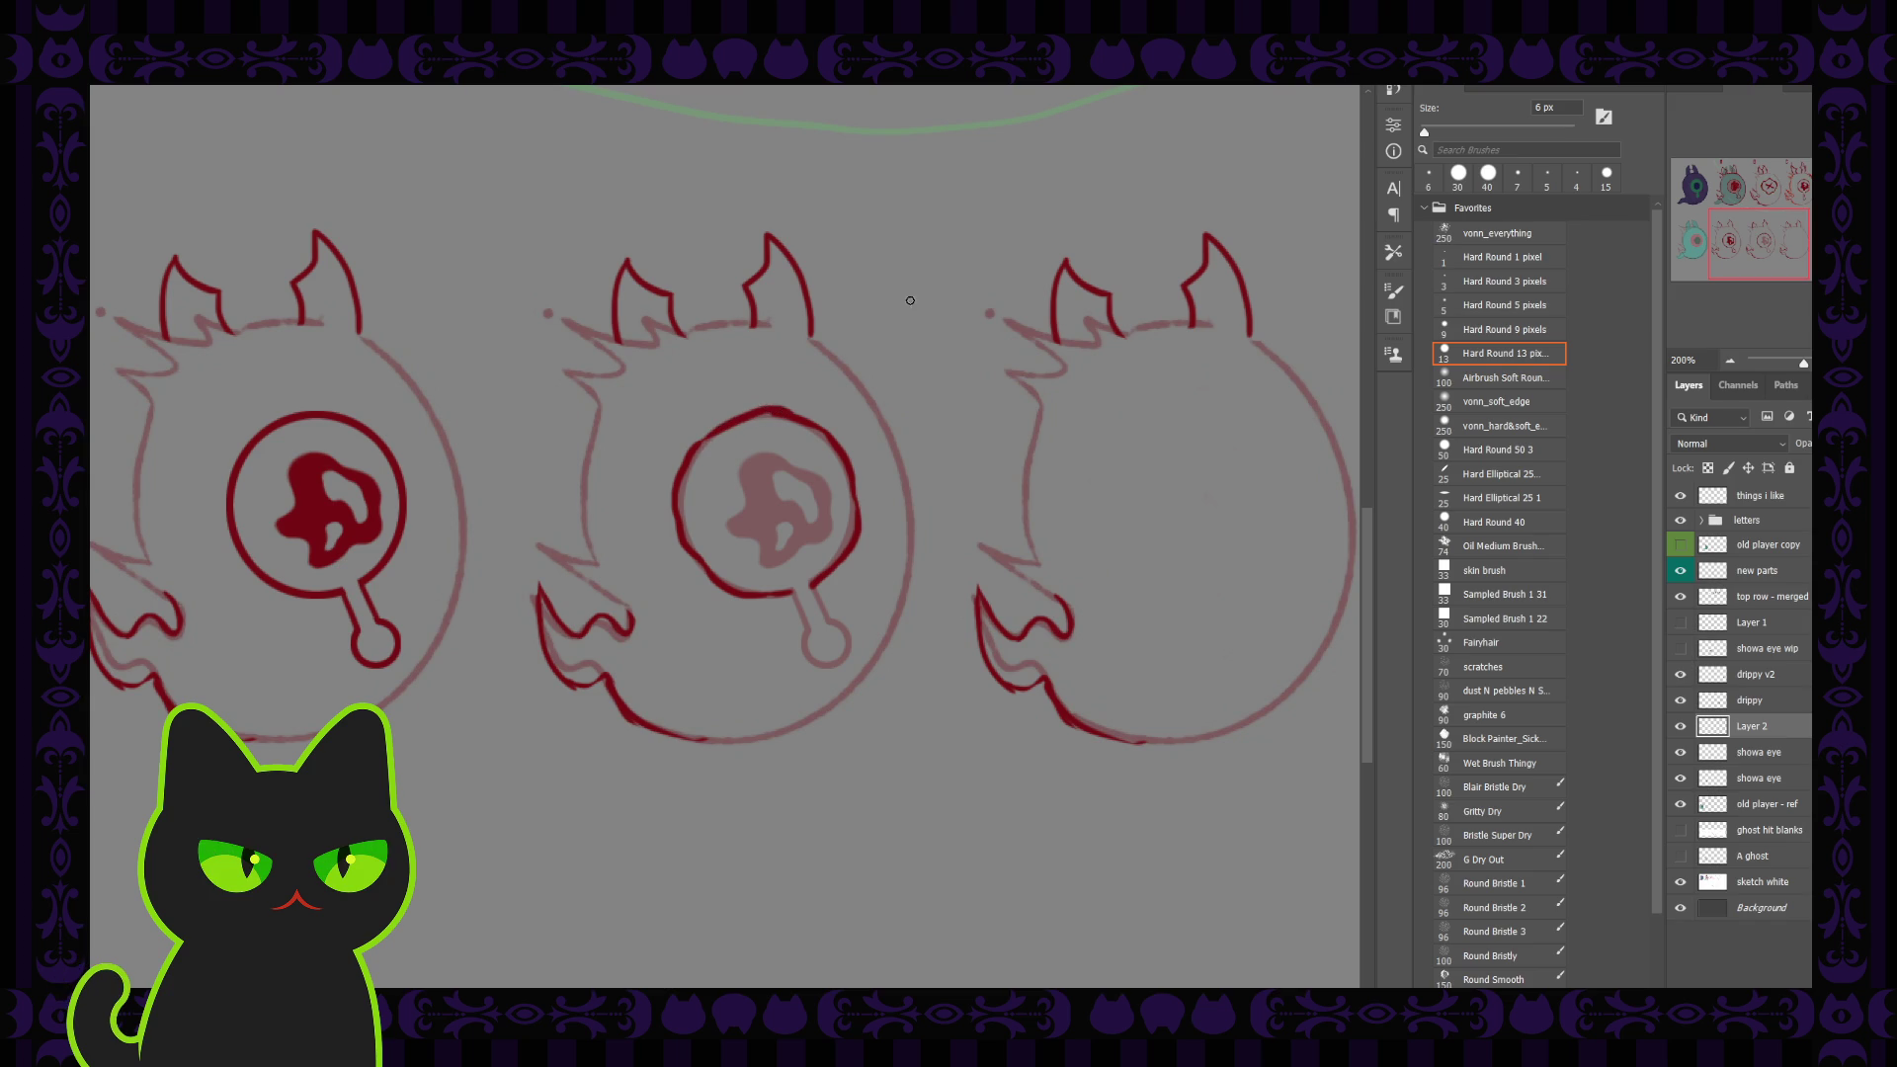
key(ctrl+z)
mouse_move(794, 412)
mouse_down()
mouse_move(720, 427)
mouse_move(676, 527)
mouse_move(795, 589)
mouse_up()
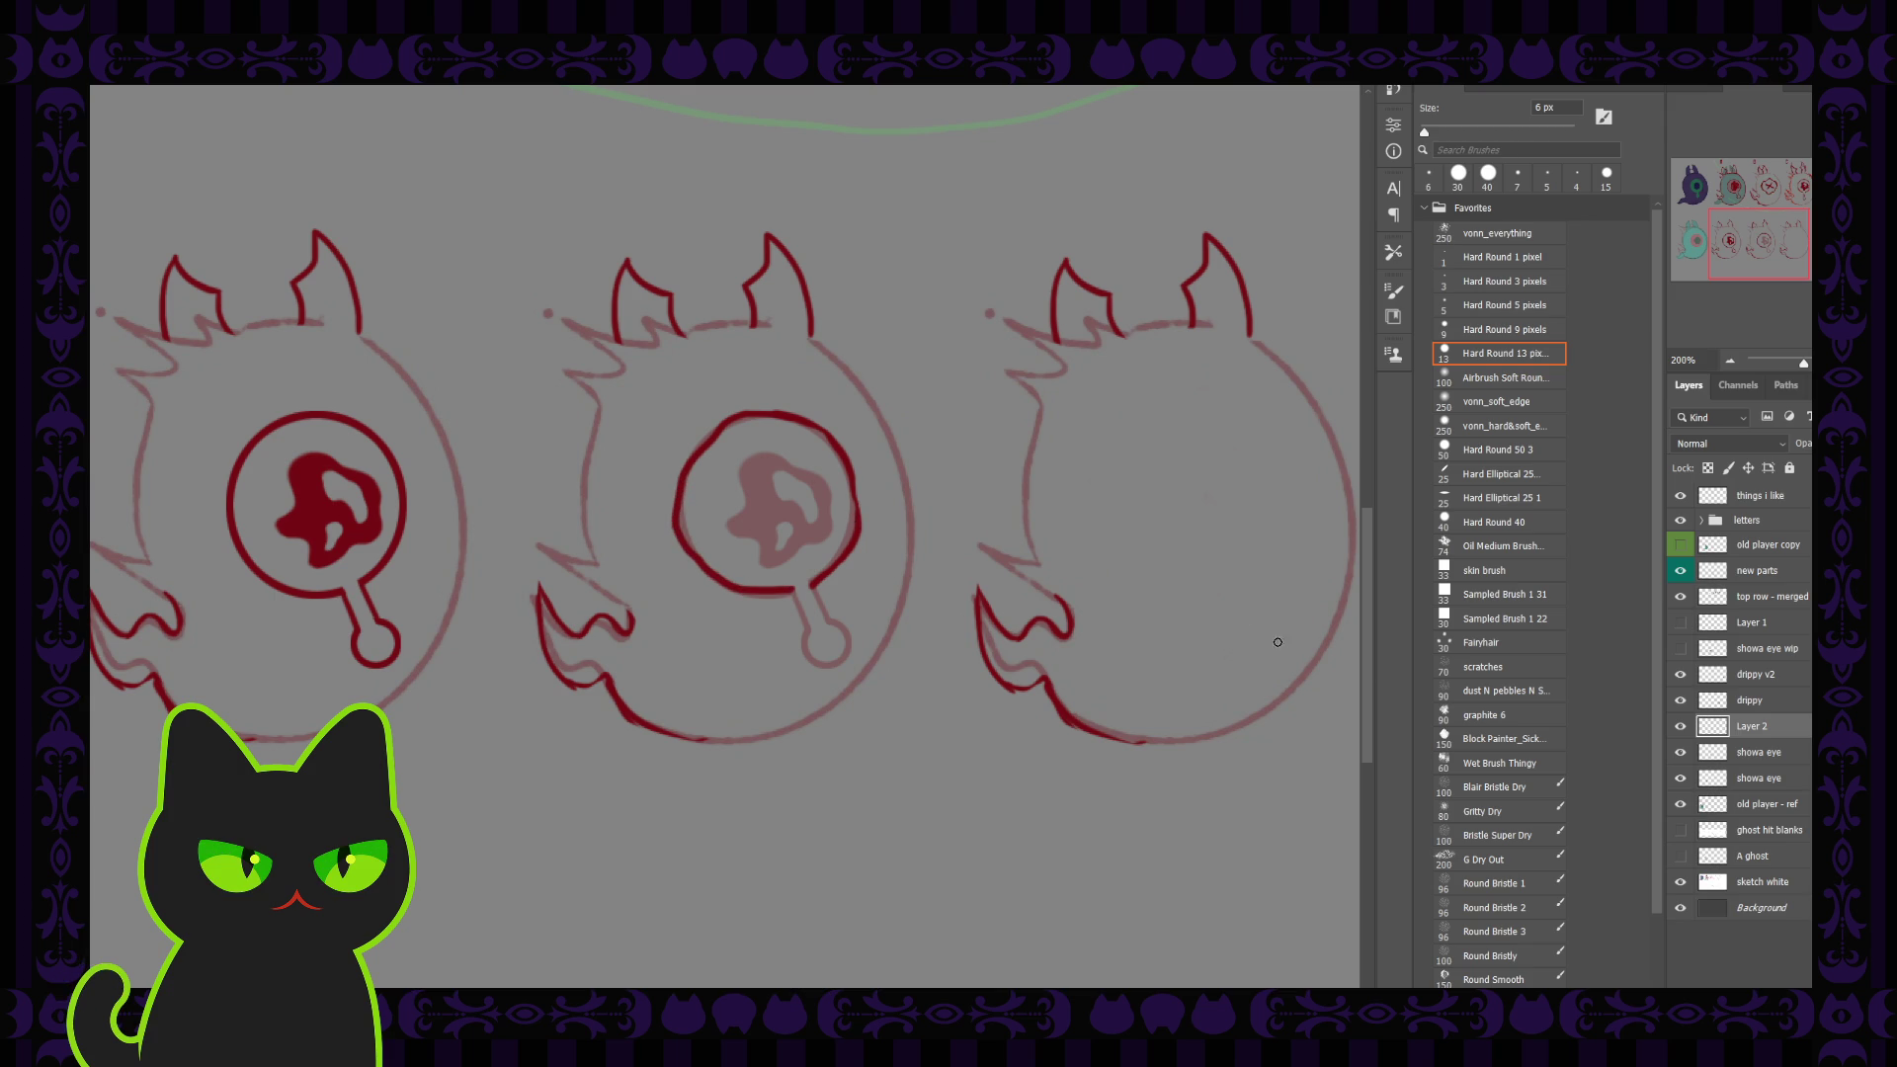
Step: Duplicate the showa eye layer with Ctrl+J and hide the original
click(1790, 756)
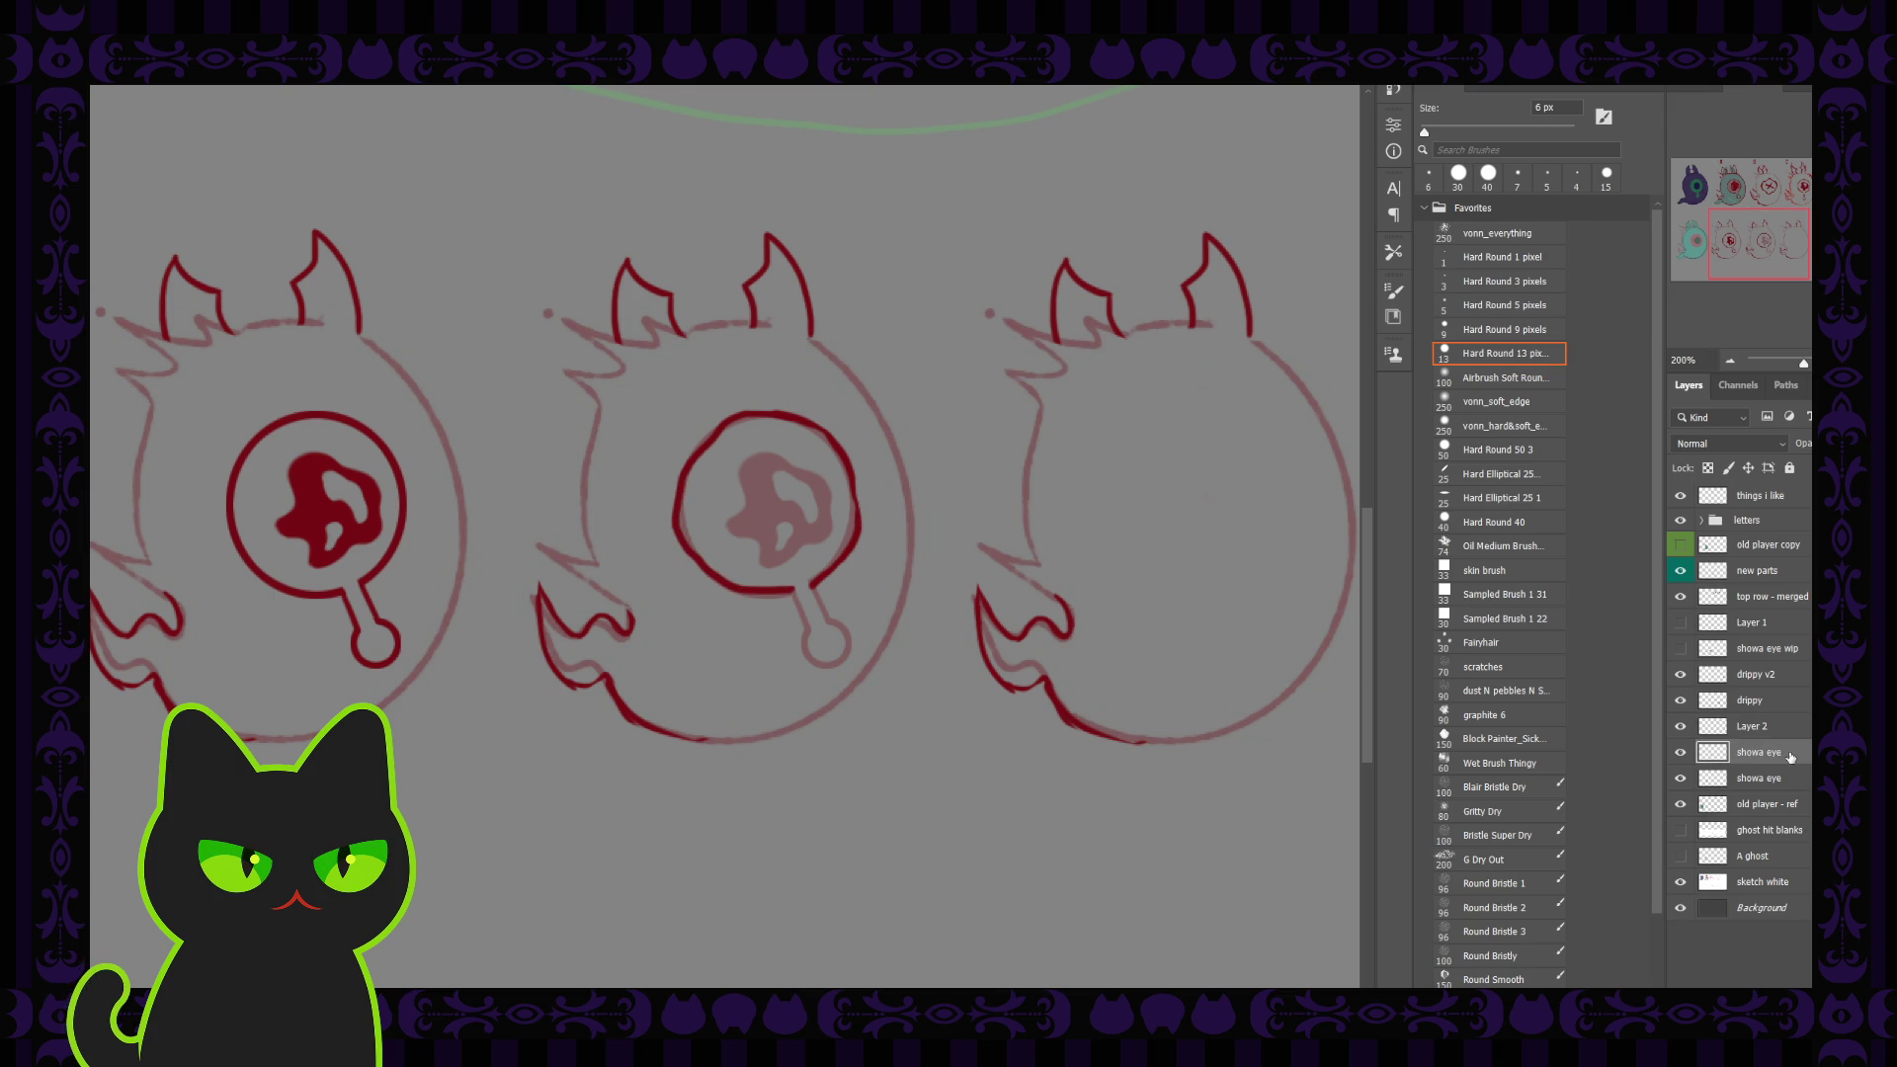
click(1679, 754)
click(1679, 753)
key(ctrl+j)
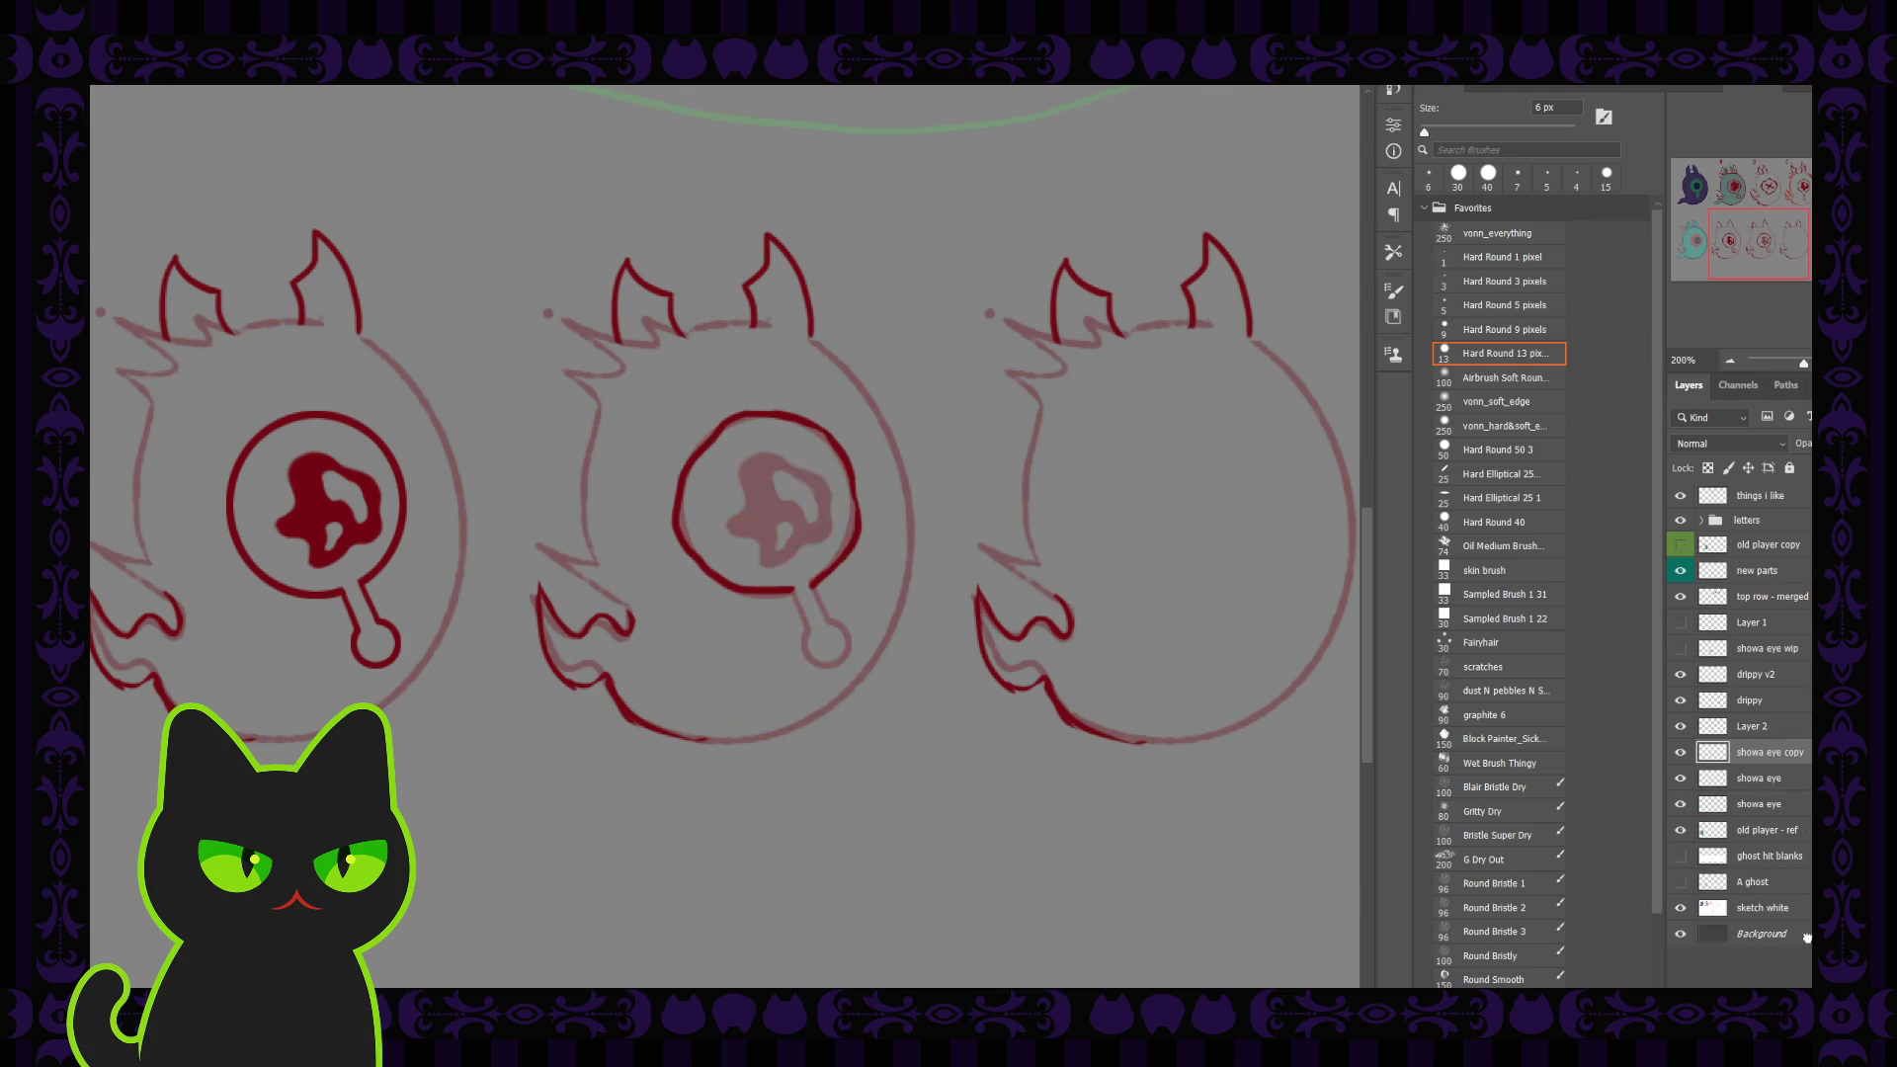
click(1679, 777)
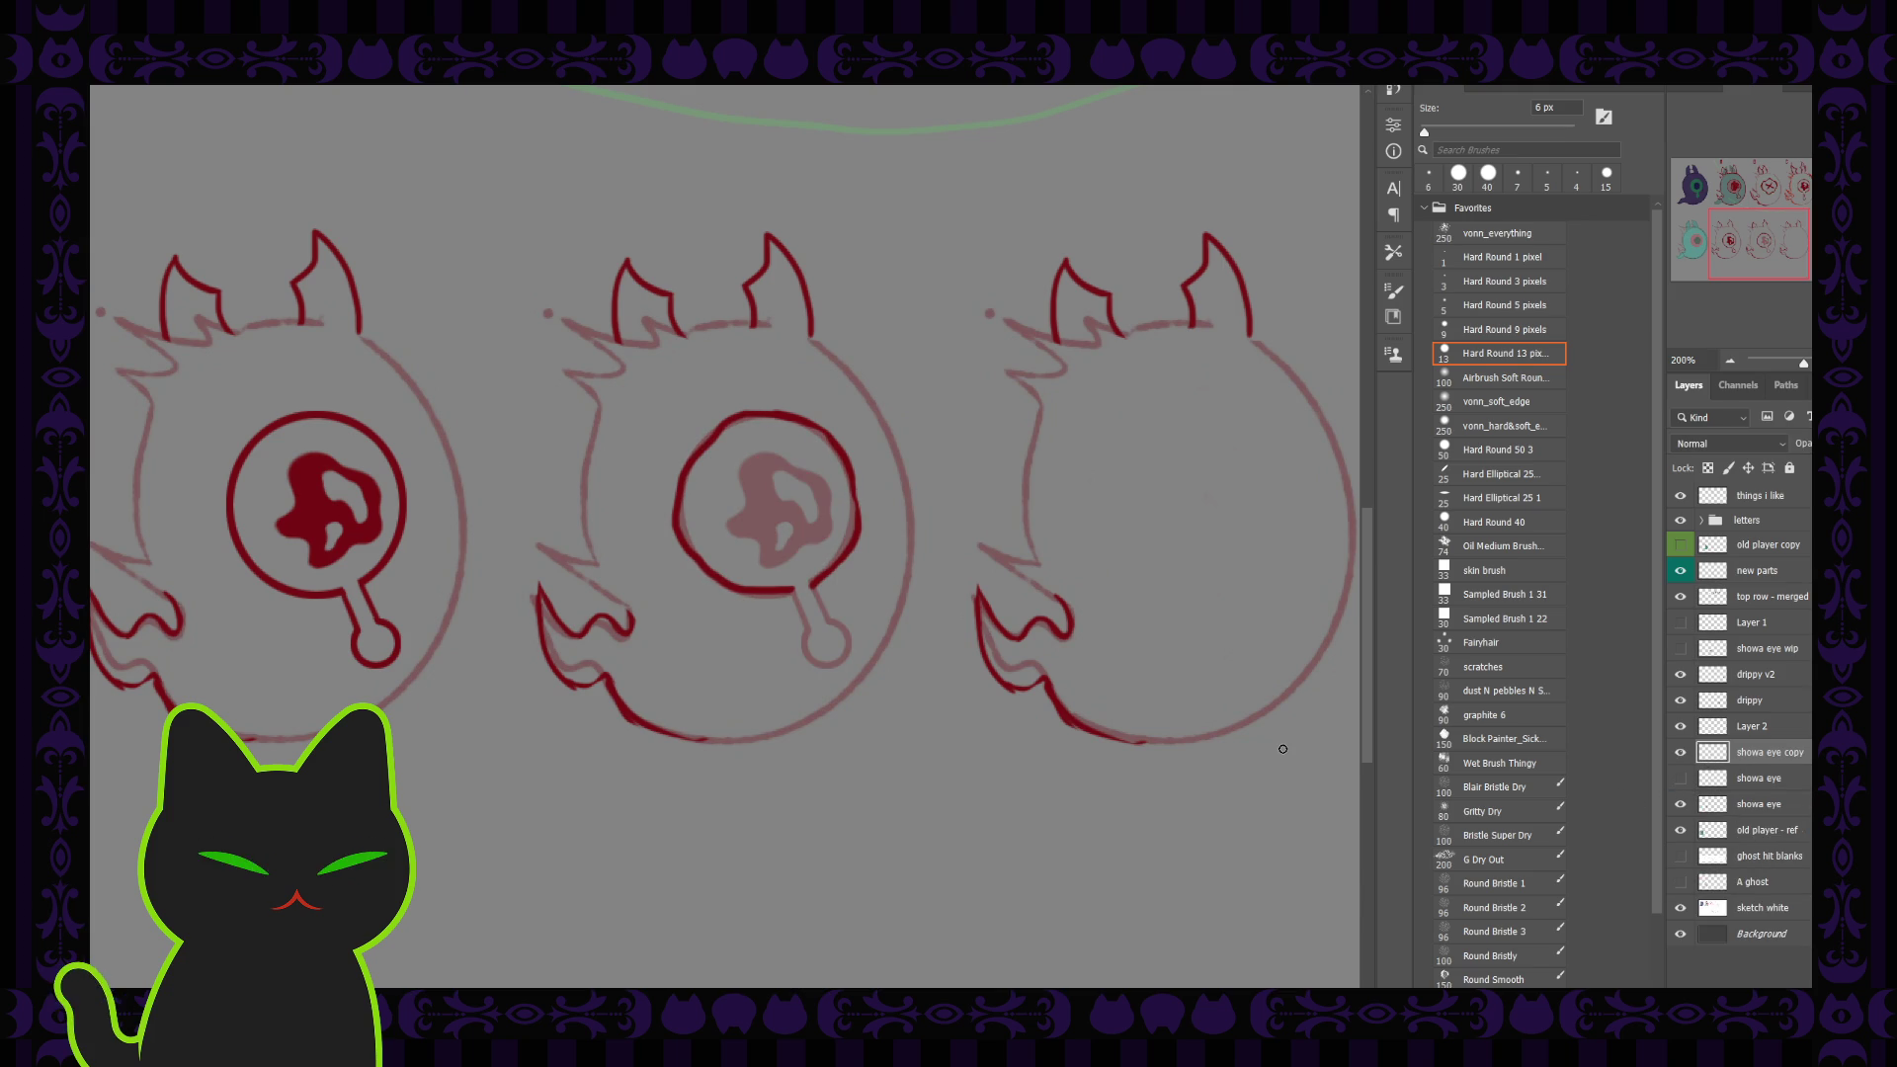
Step: On Layer 2, erase the old eye ring and ink its left side with a 7 px brush
click(1743, 728)
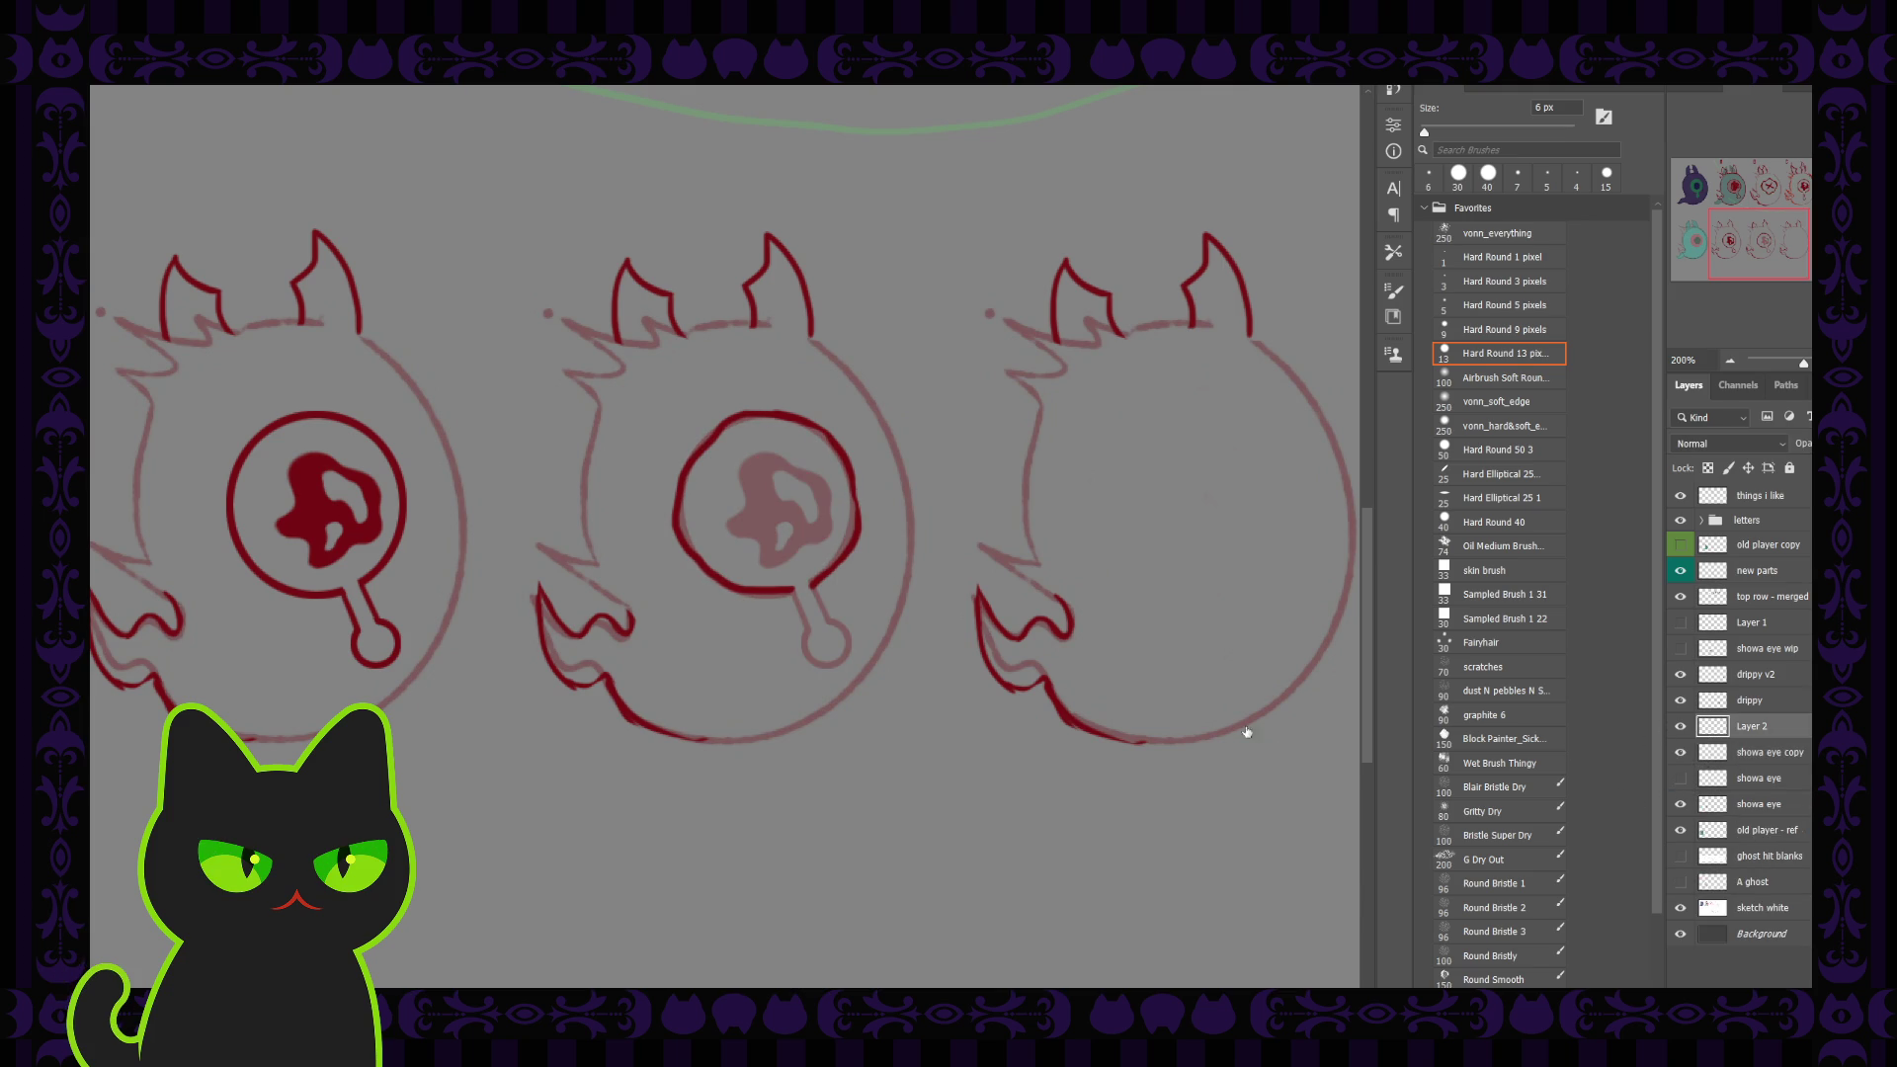
key(comma)
drag(728, 581, 829, 425)
key(period)
key(bracketright)
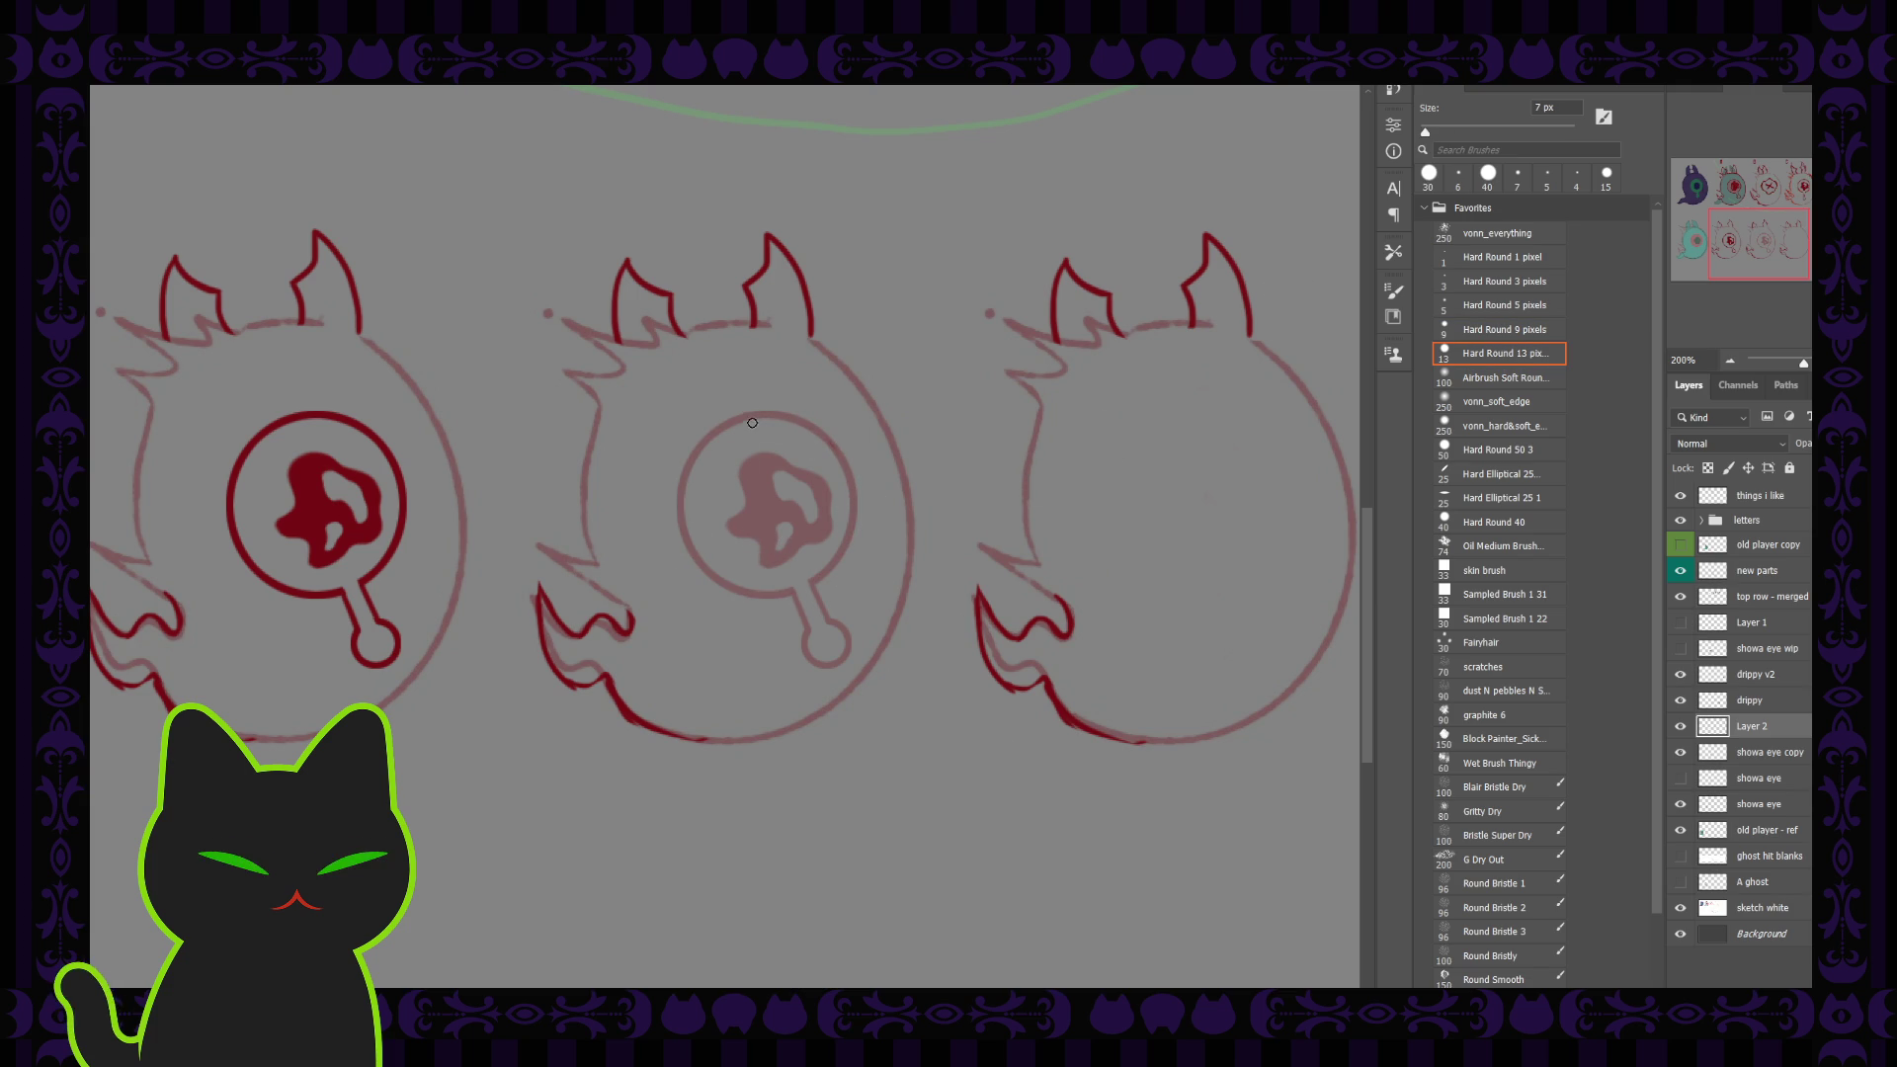
mouse_move(753, 410)
mouse_down()
mouse_move(819, 427)
mouse_move(812, 588)
mouse_move(695, 441)
mouse_move(742, 411)
mouse_up()
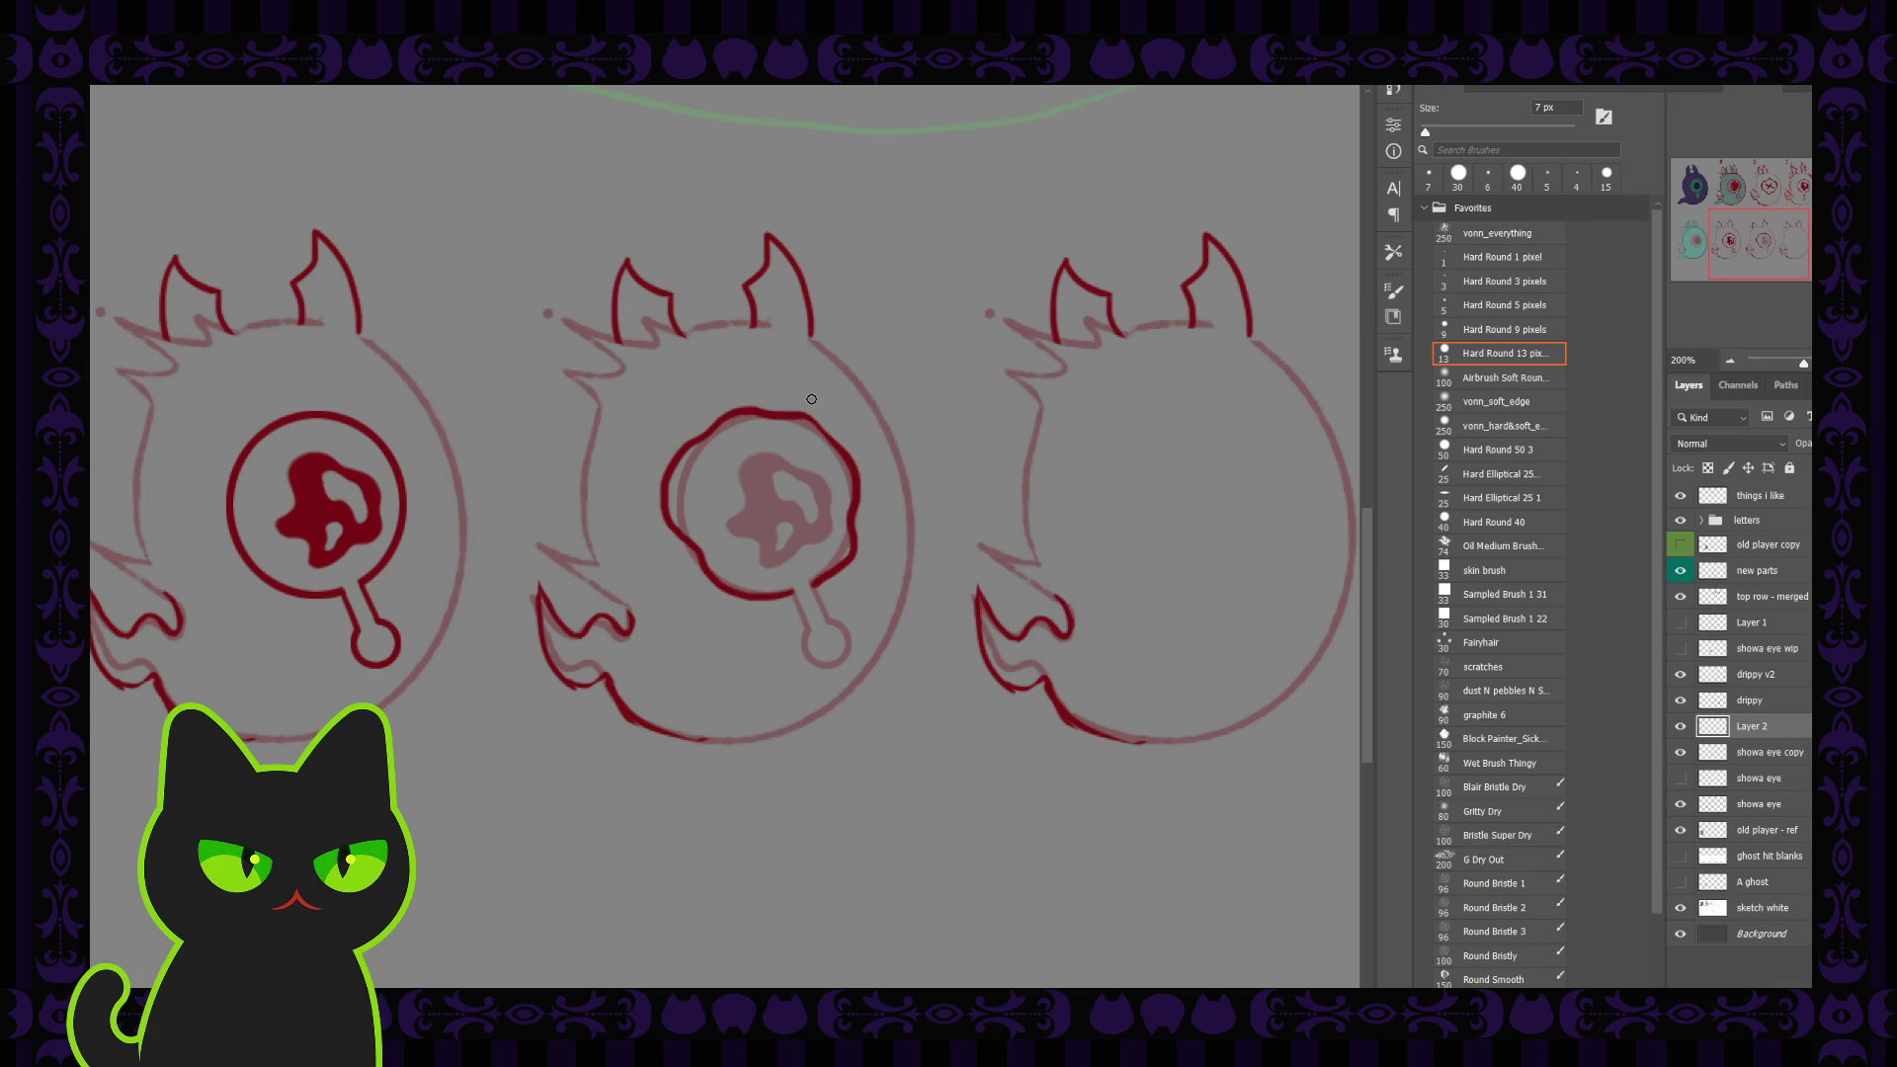
key(ctrl+z)
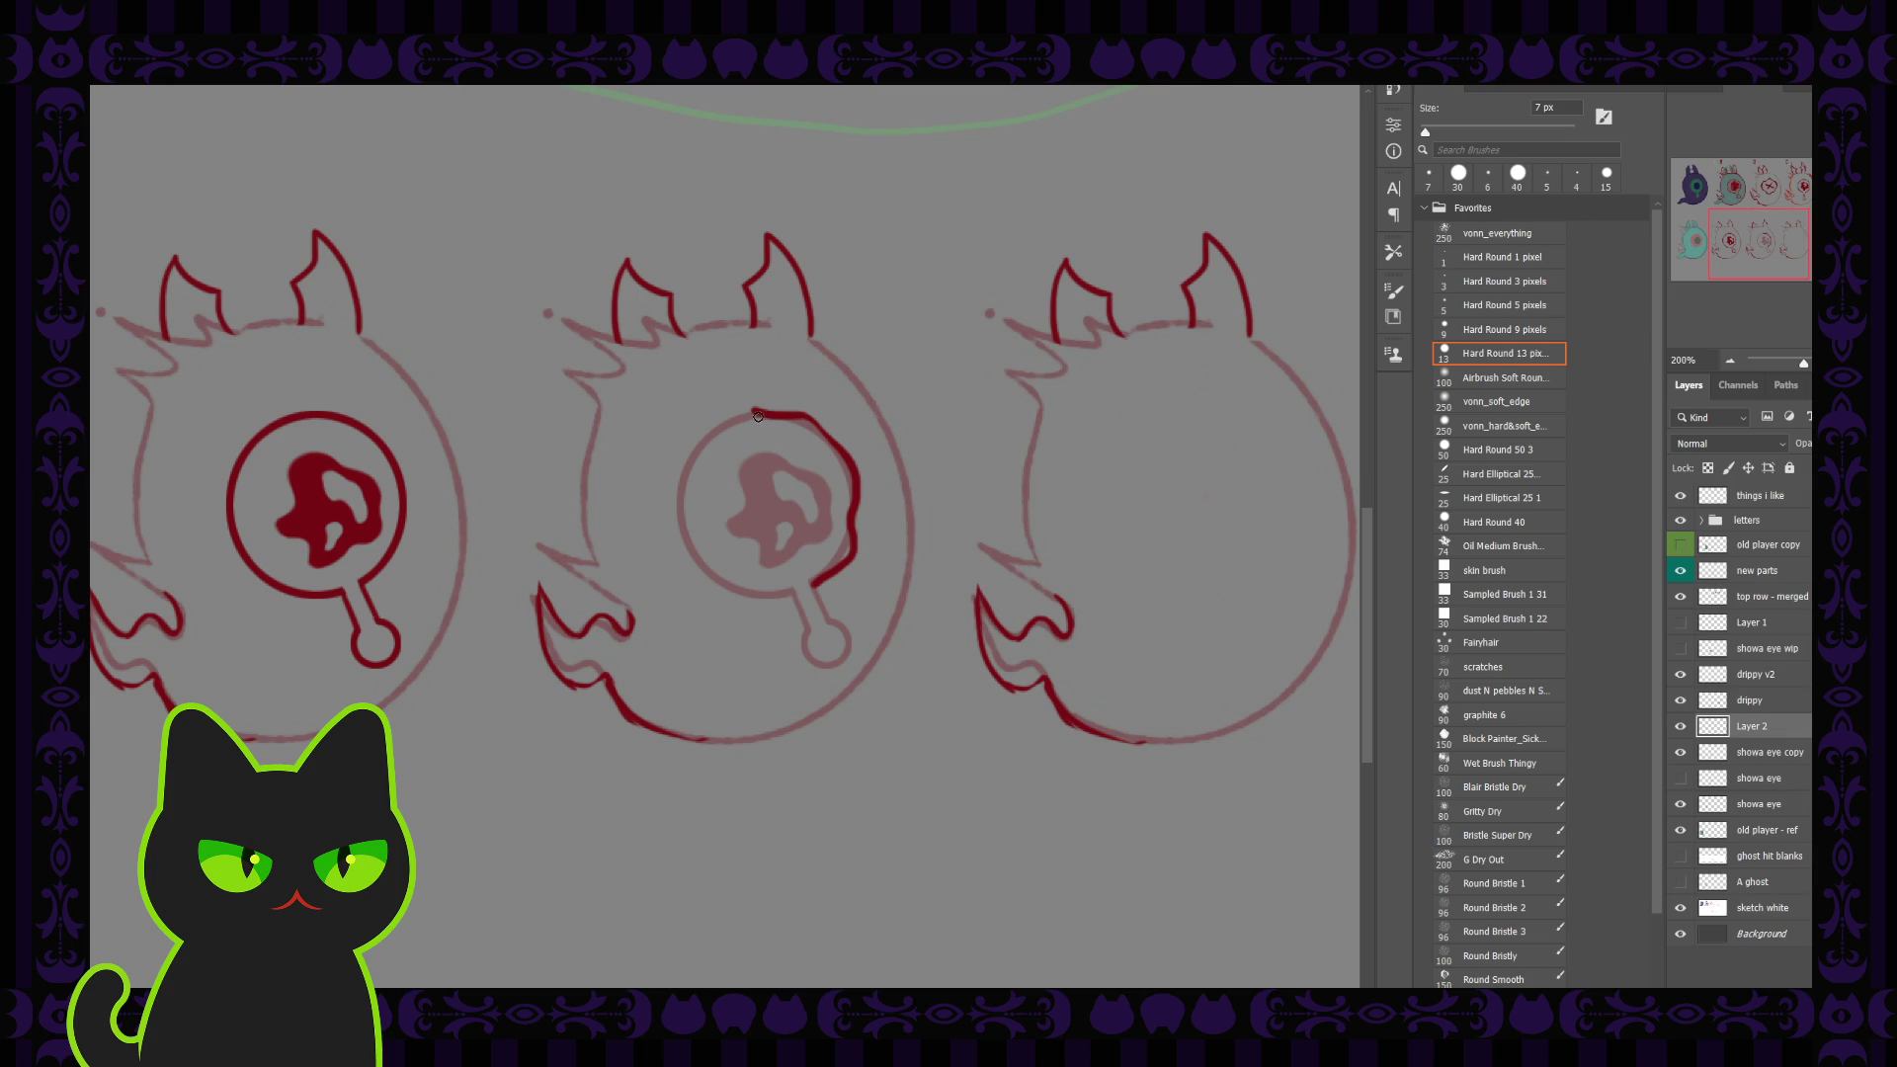
mouse_move(764, 415)
mouse_down()
mouse_move(678, 525)
mouse_move(807, 590)
mouse_move(847, 558)
mouse_up()
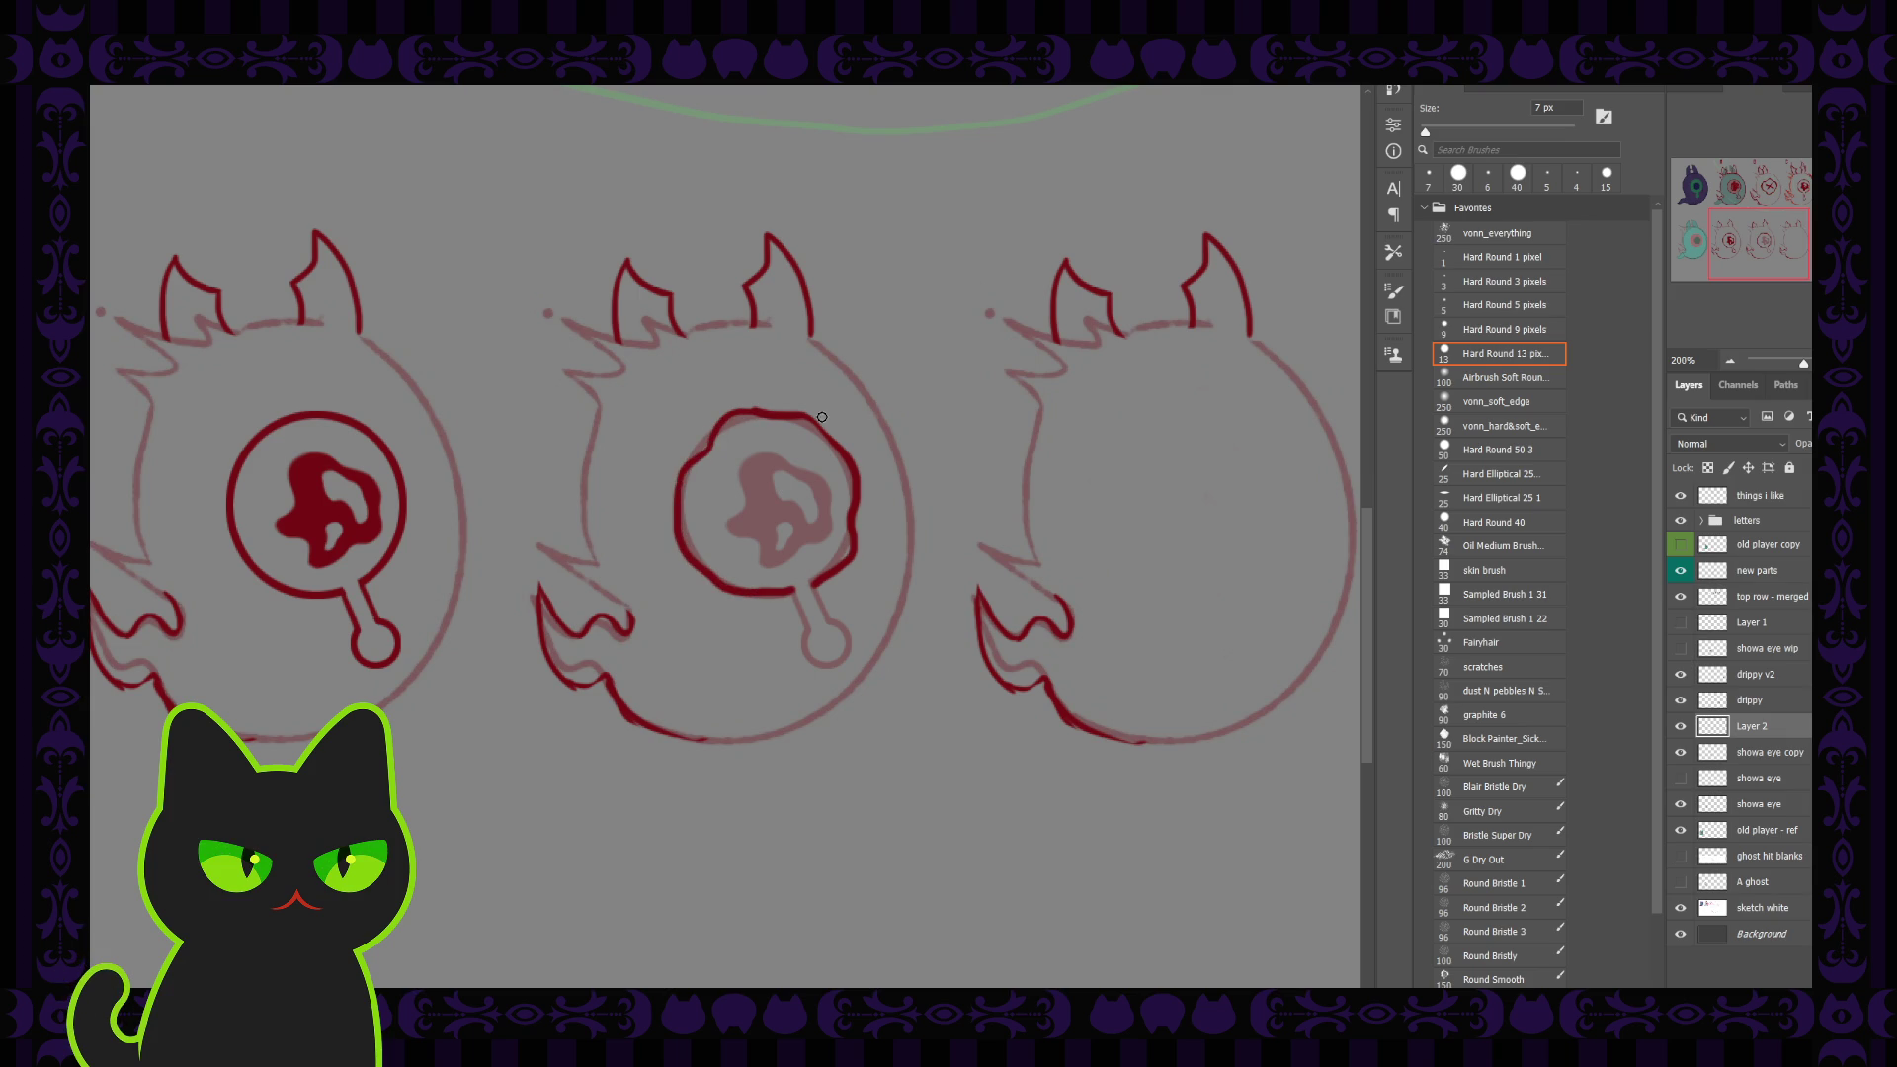
Step: Ink and thicken the ring's top-right and upper-left, then hide the pupil sketch to check
key(comma)
key(bracketright)
key(bracketleft)
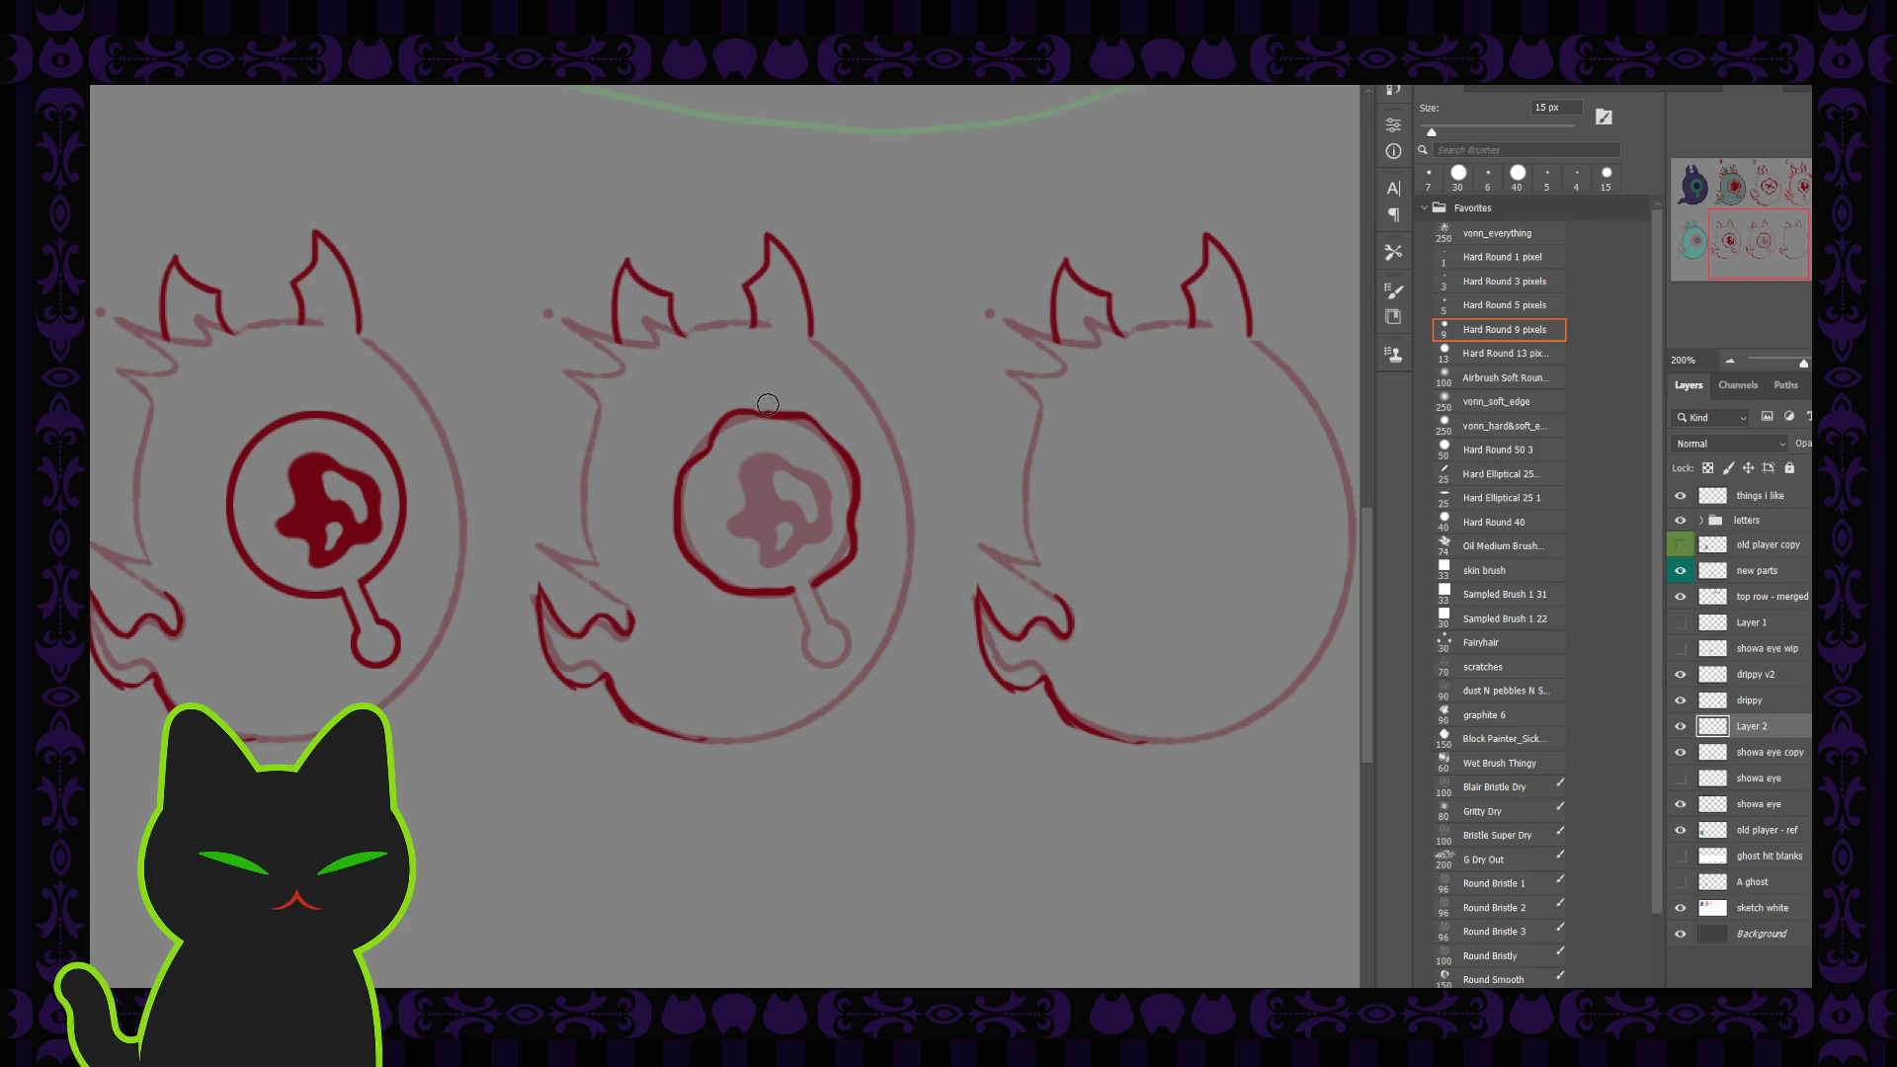
key(period)
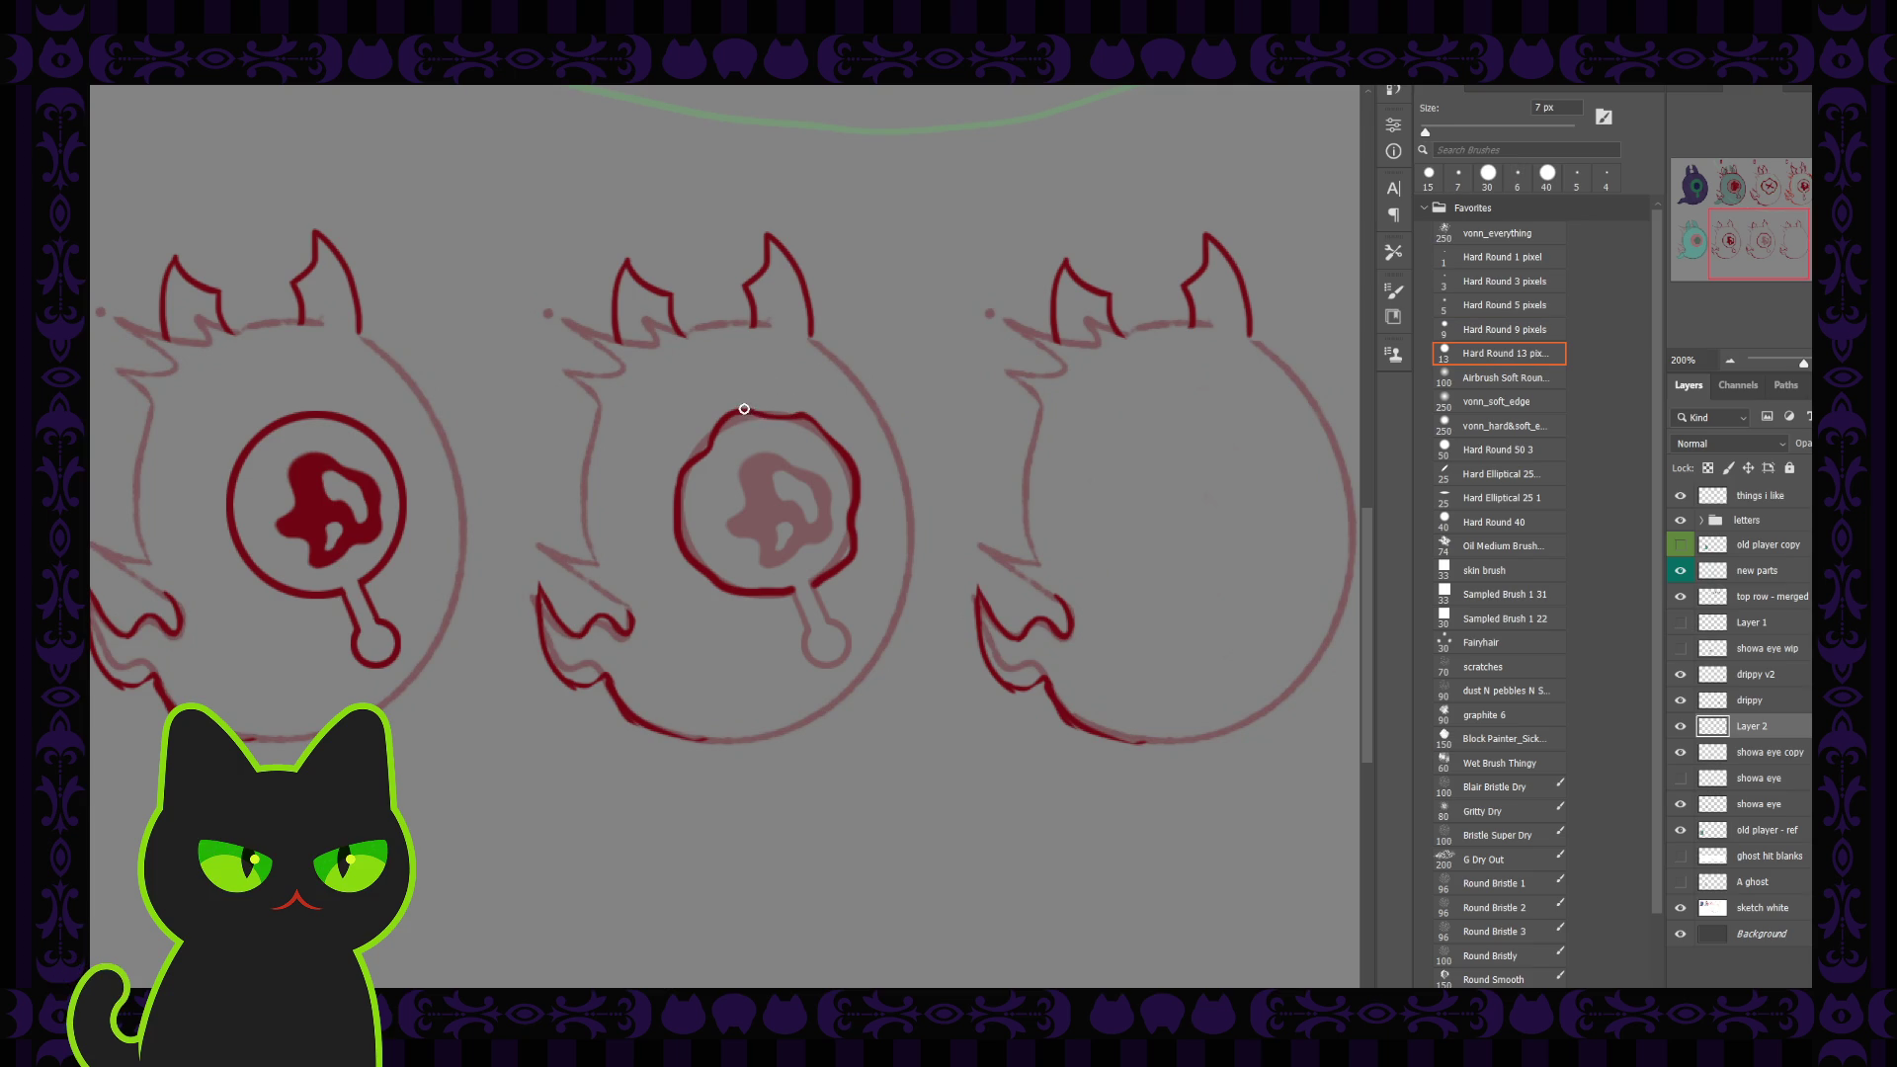
drag(743, 408, 846, 466)
drag(733, 409, 684, 505)
drag(823, 427, 843, 452)
key(comma)
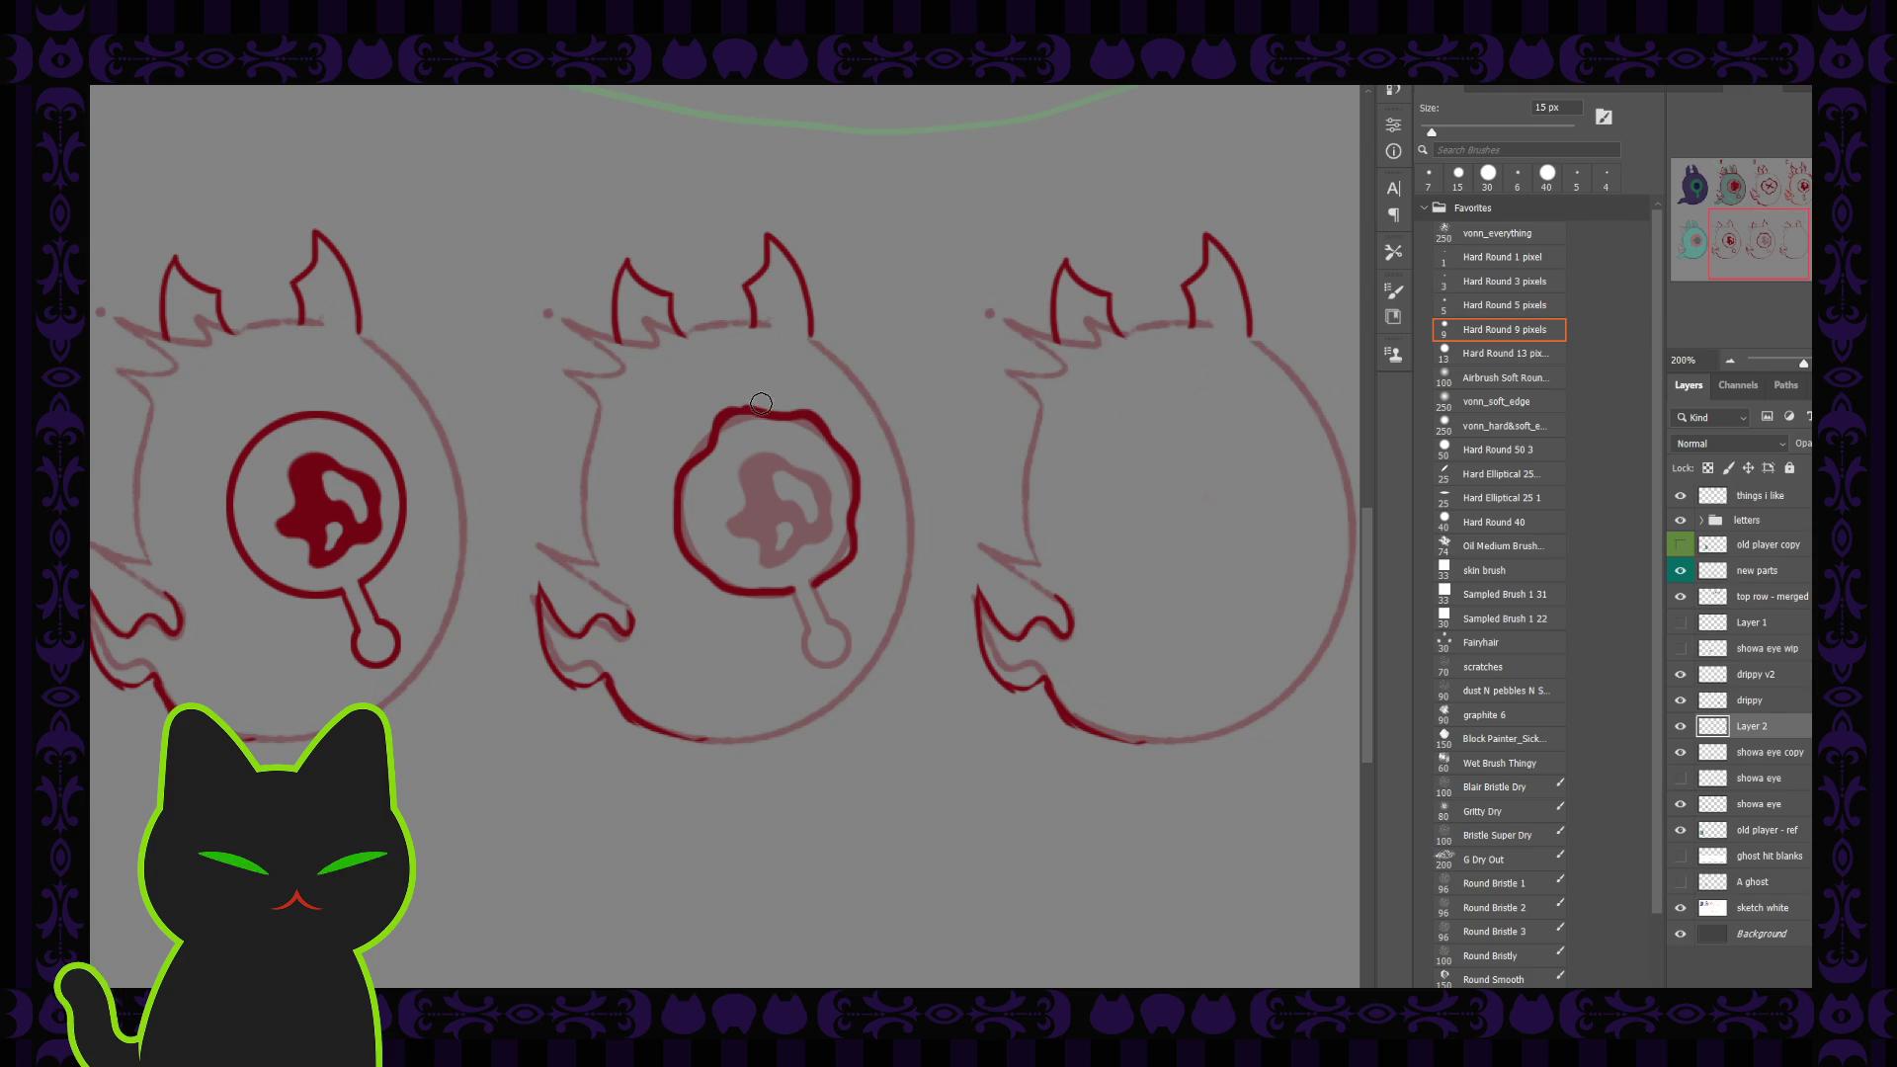
key(bracketleft)
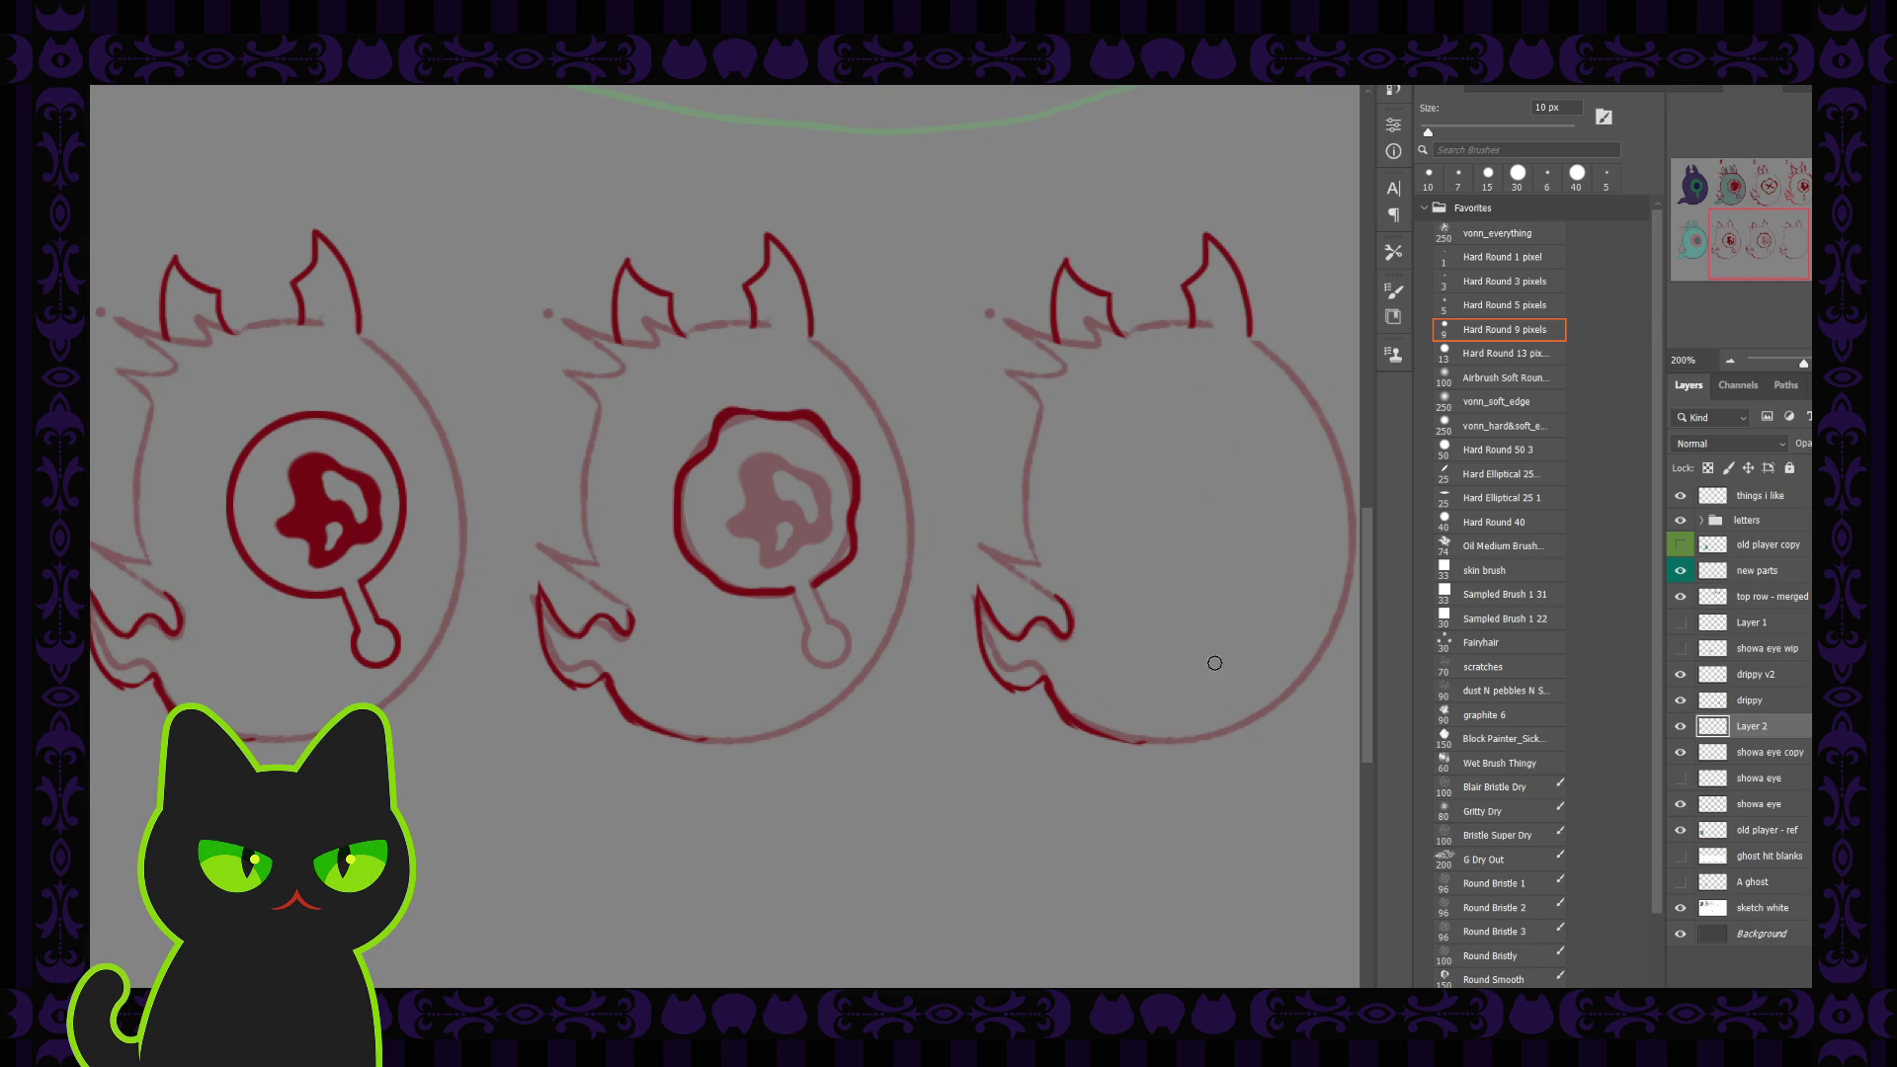
click(1680, 753)
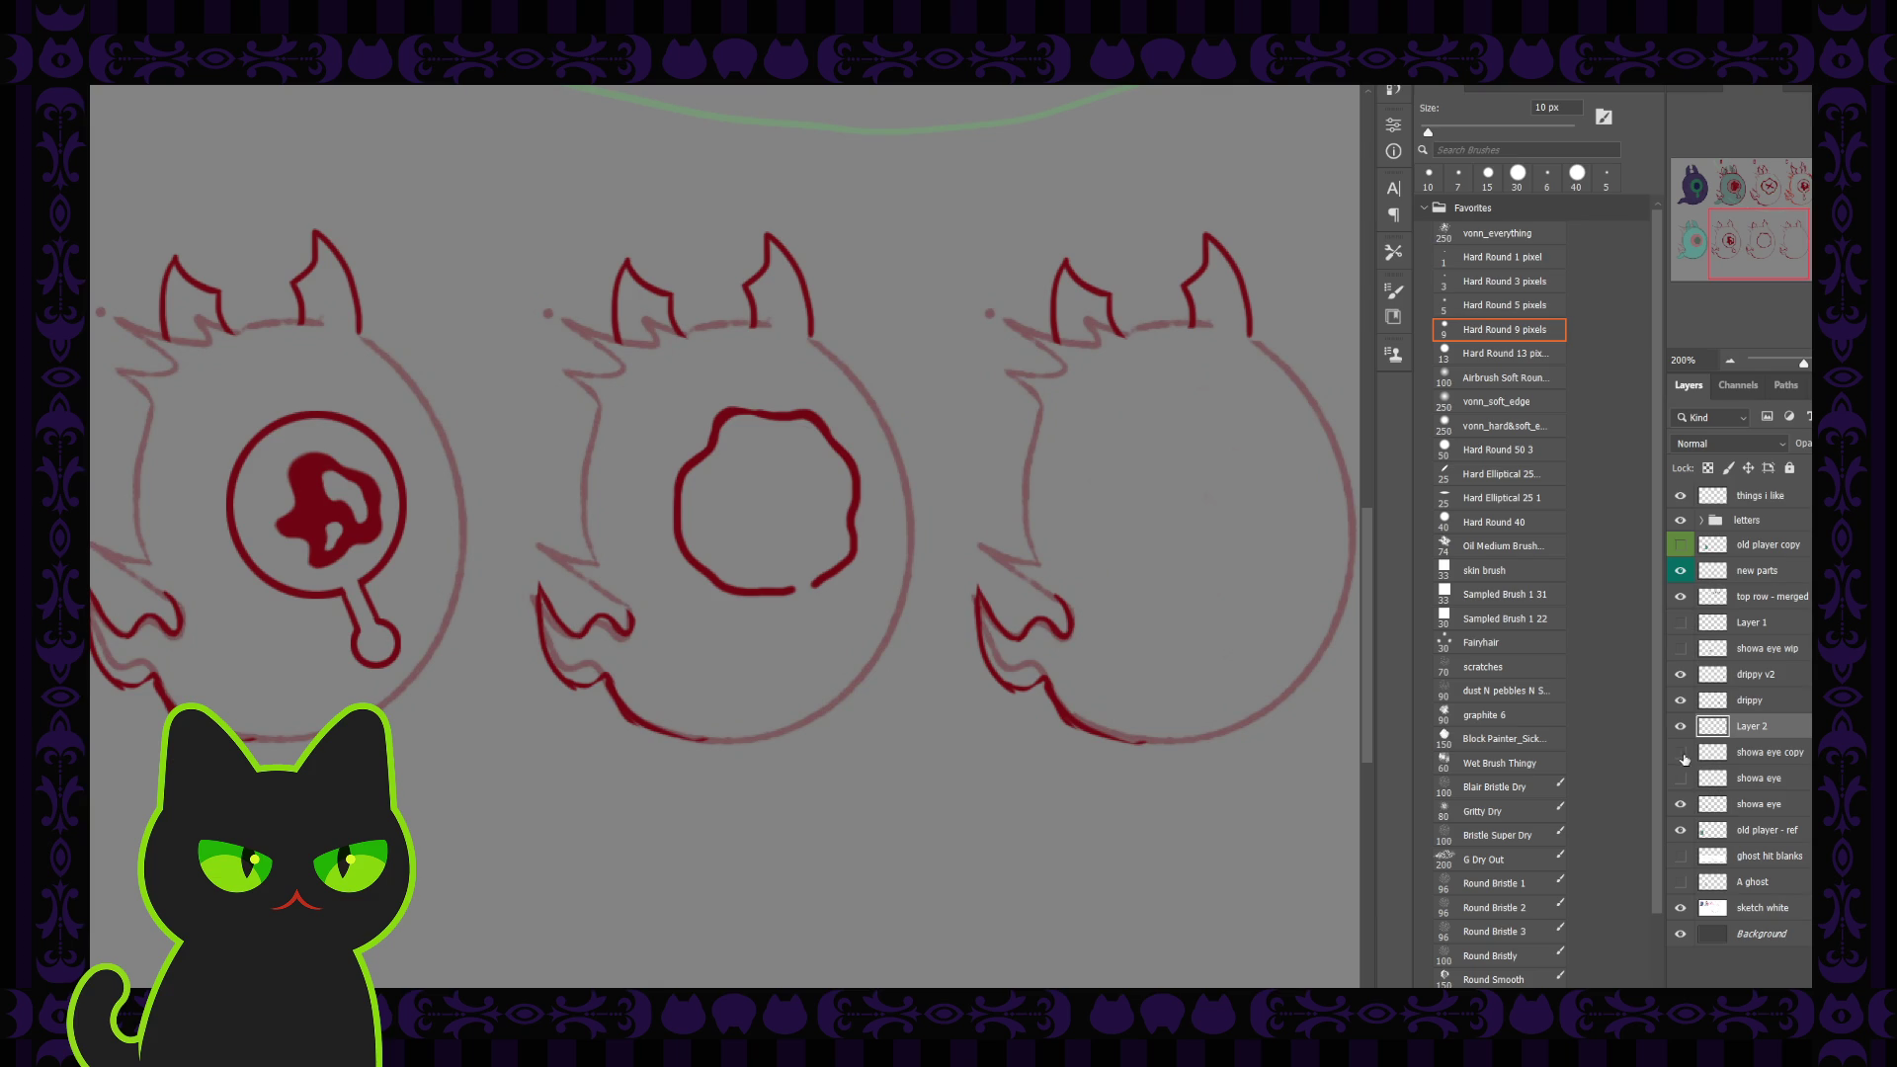
Step: On the showa eye copy layer, clean up and repaint the pupil and drip with a 20–30 px brush
click(1680, 755)
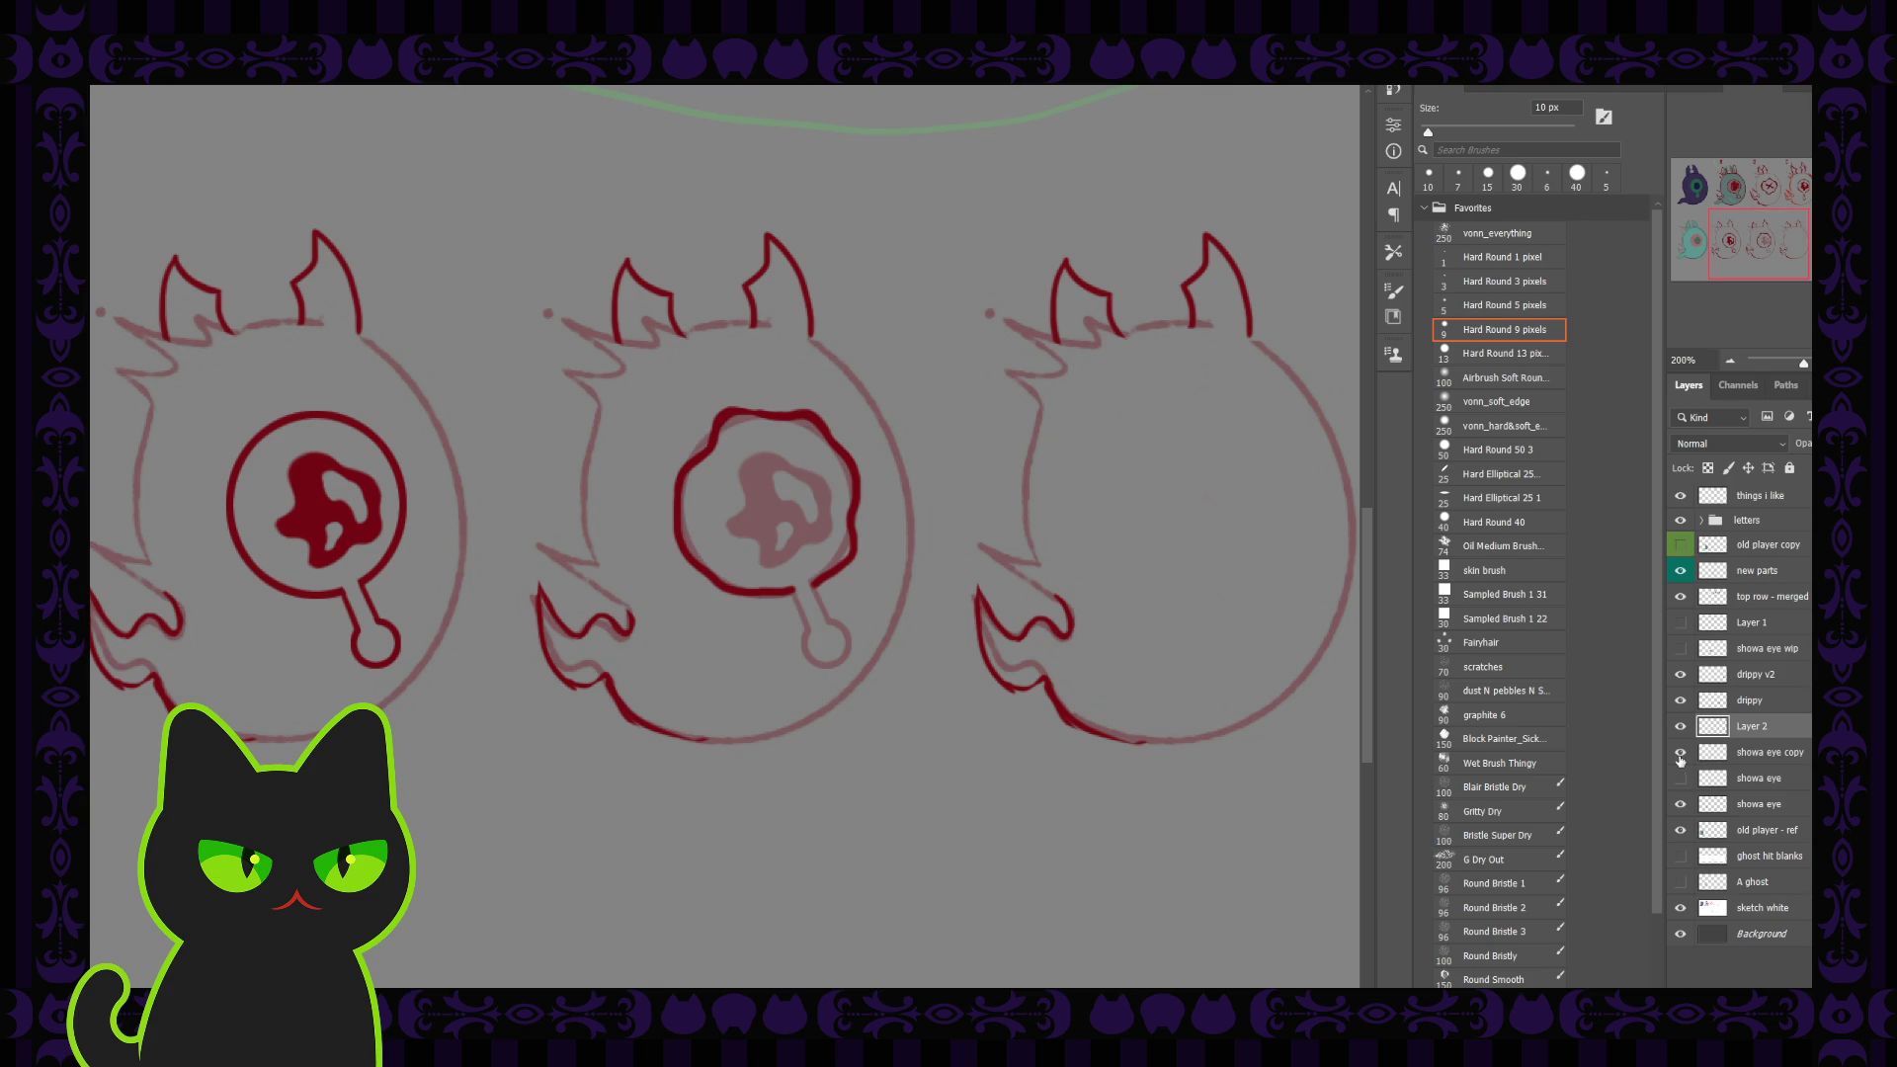
click(1747, 755)
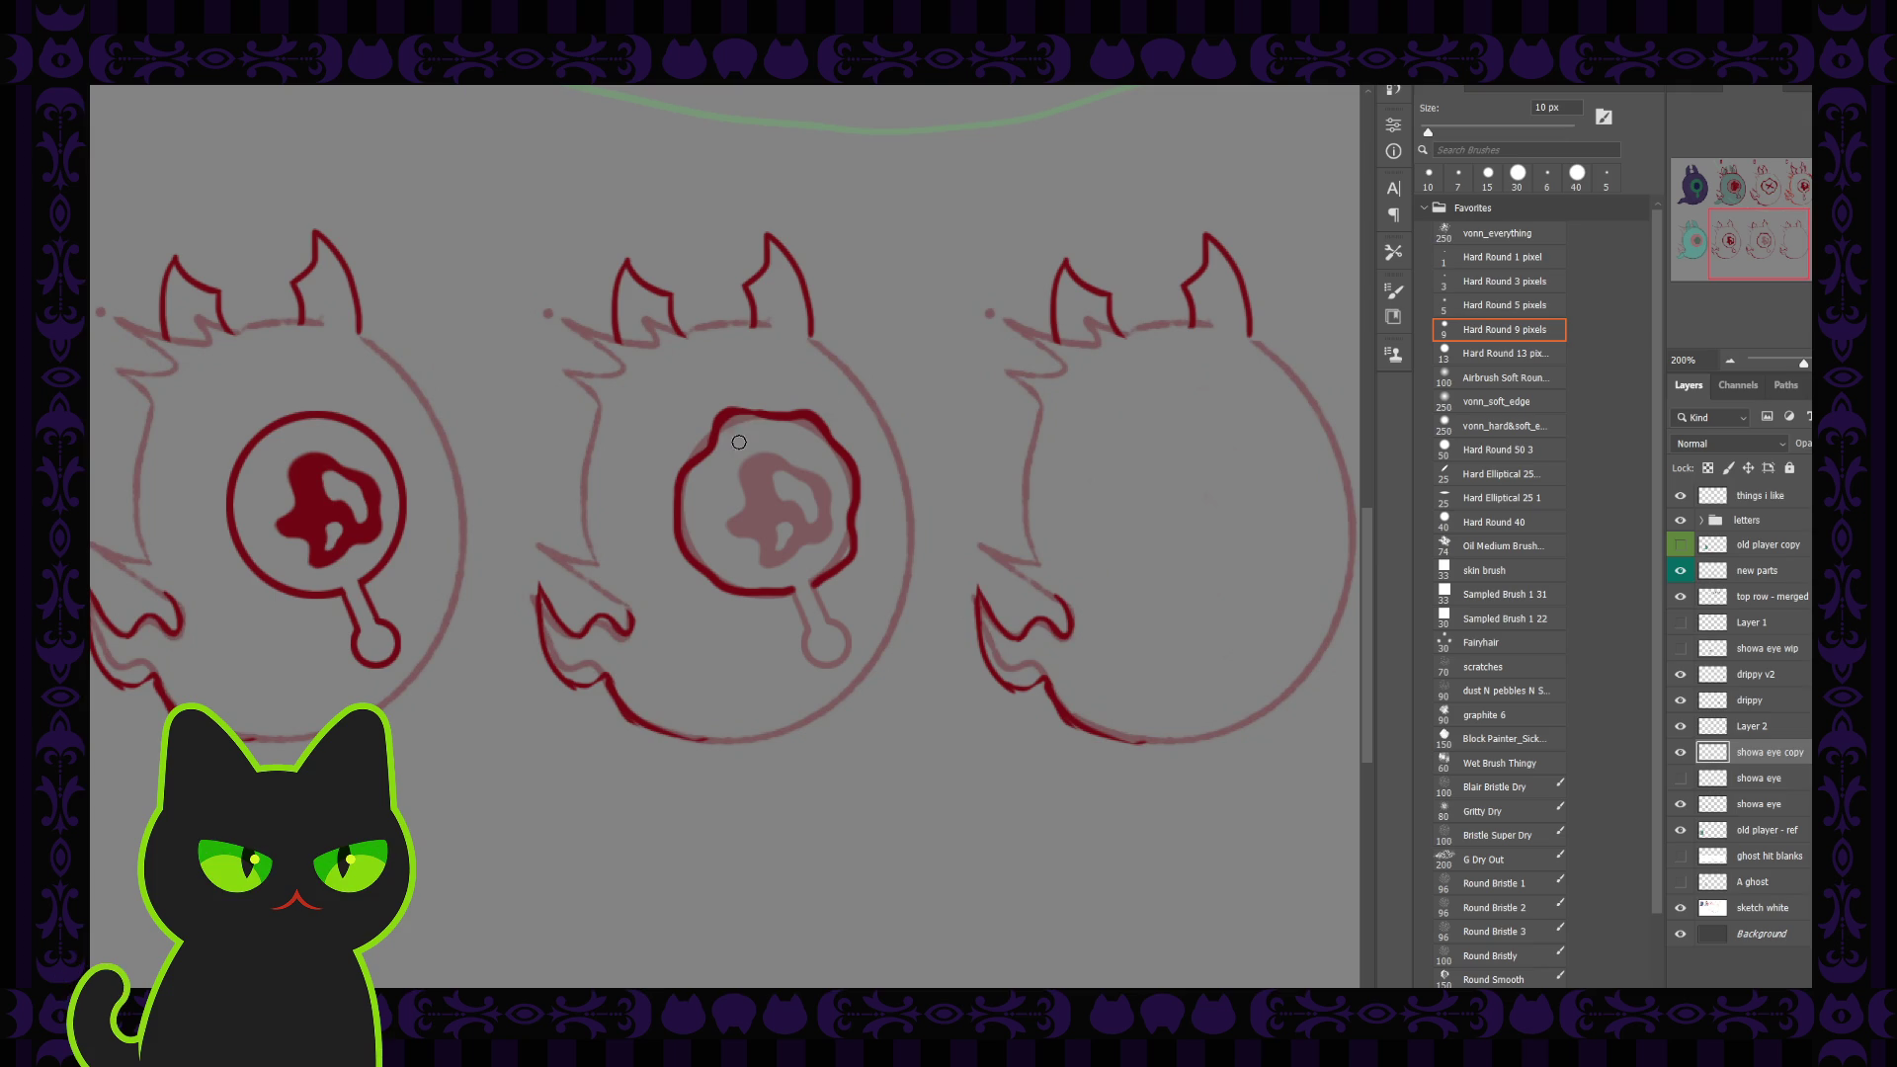
key(bracketright)
key(bracketright)
key(bracketright)
key(bracketright)
key(bracketright)
key(bracketright)
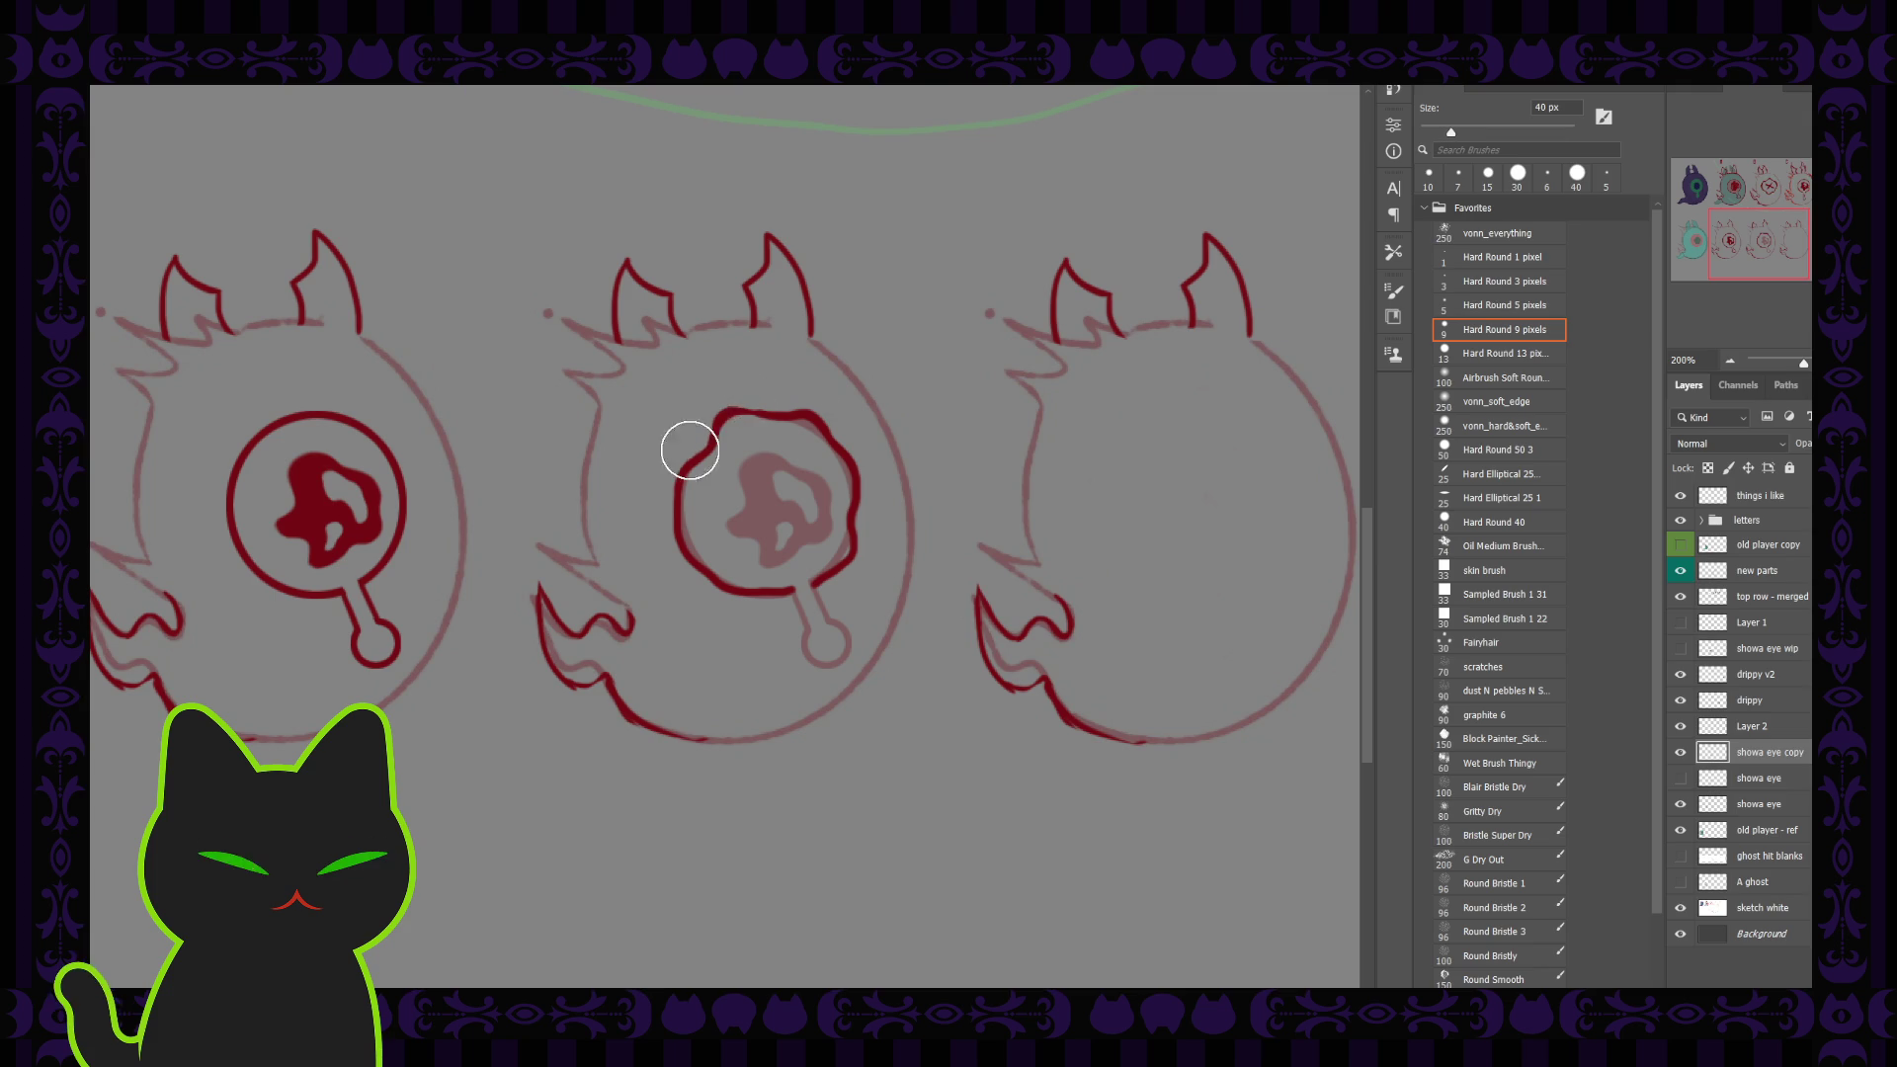
key(bracketleft)
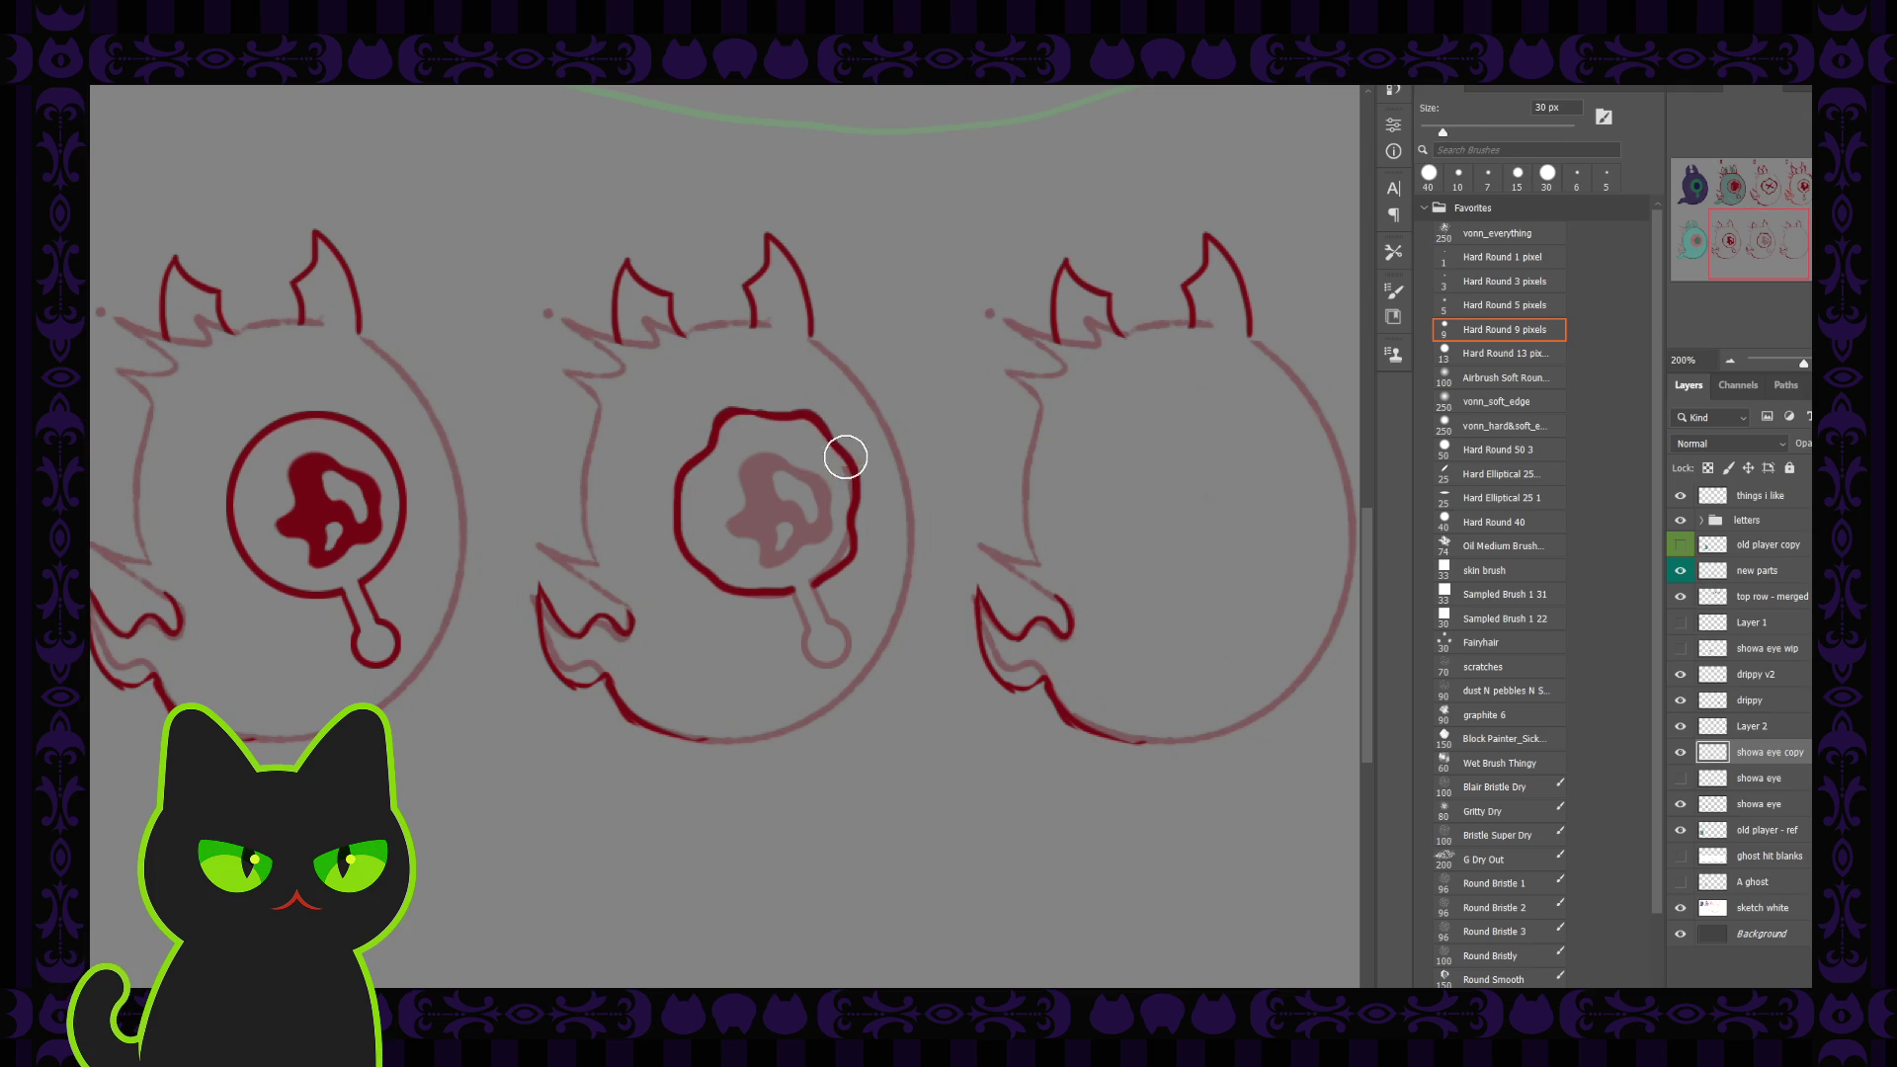
mouse_move(808, 564)
mouse_down()
mouse_move(768, 467)
mouse_move(825, 435)
mouse_up()
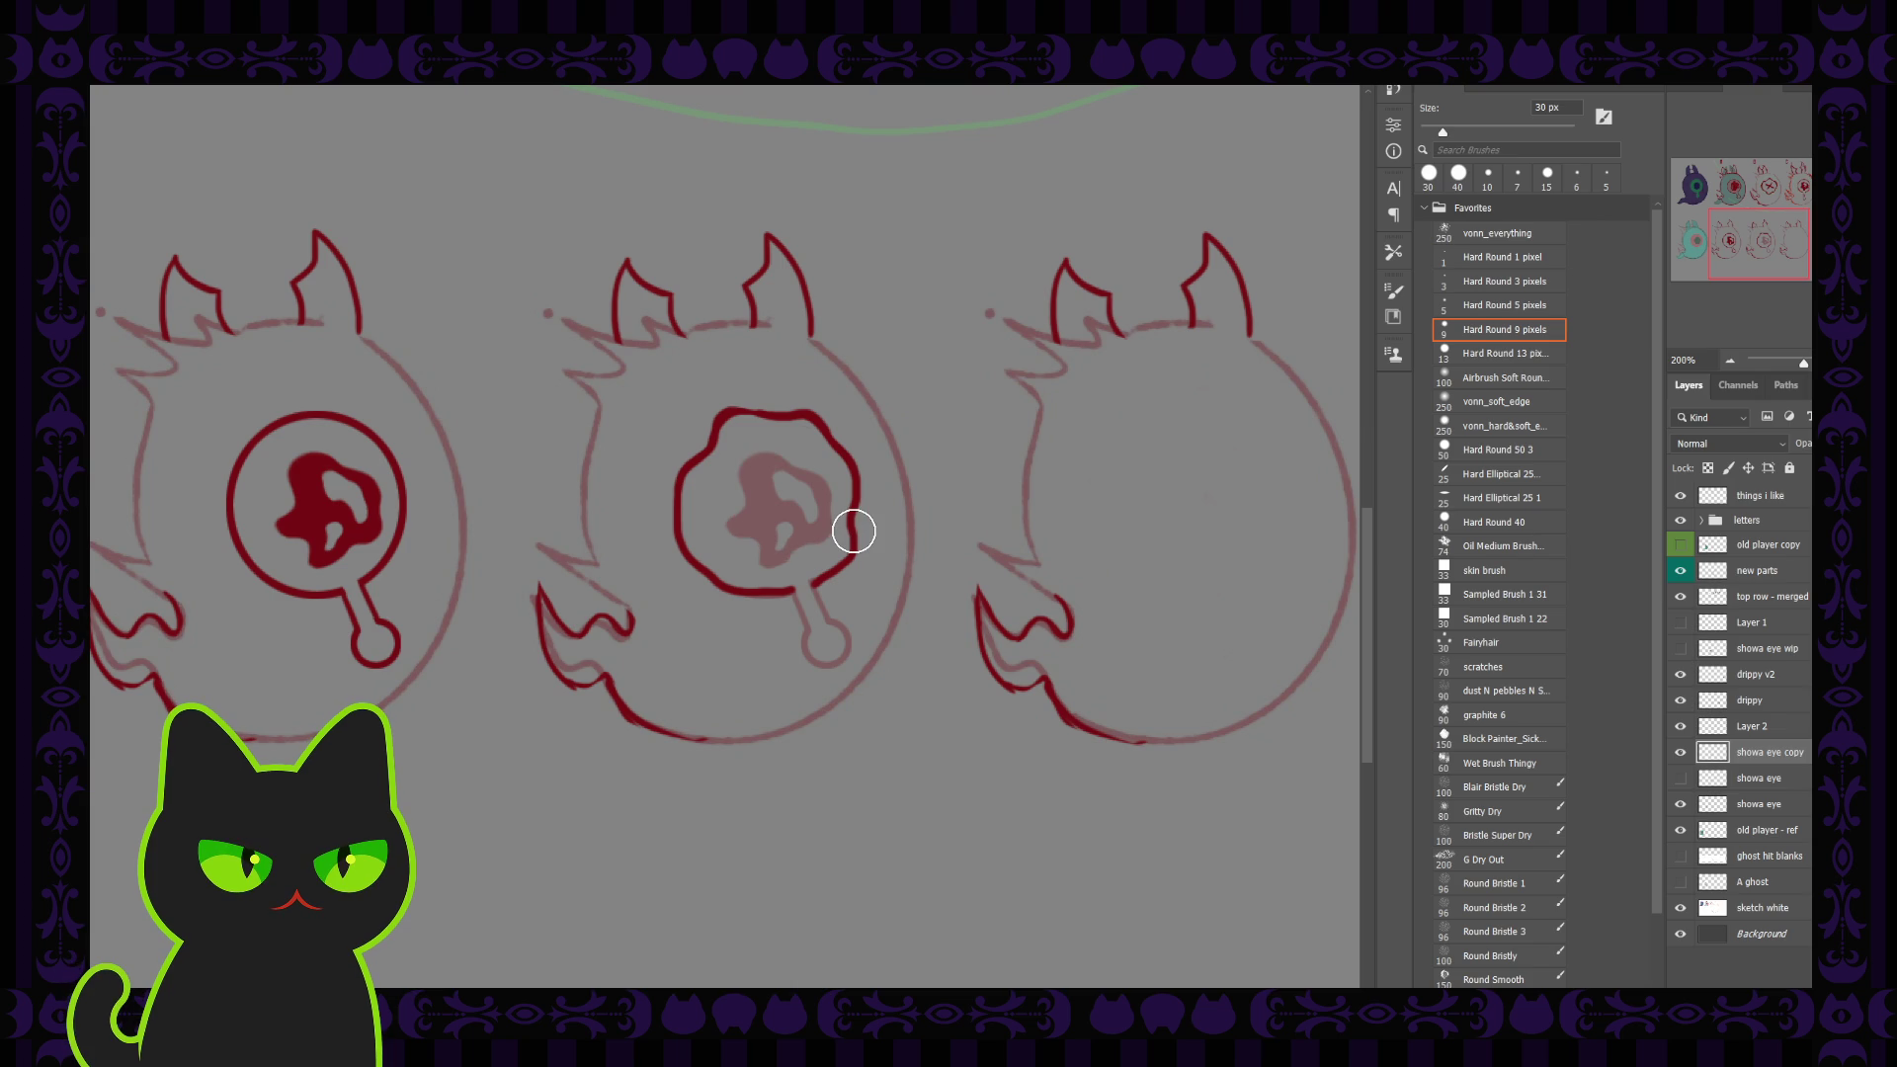
key(bracketleft)
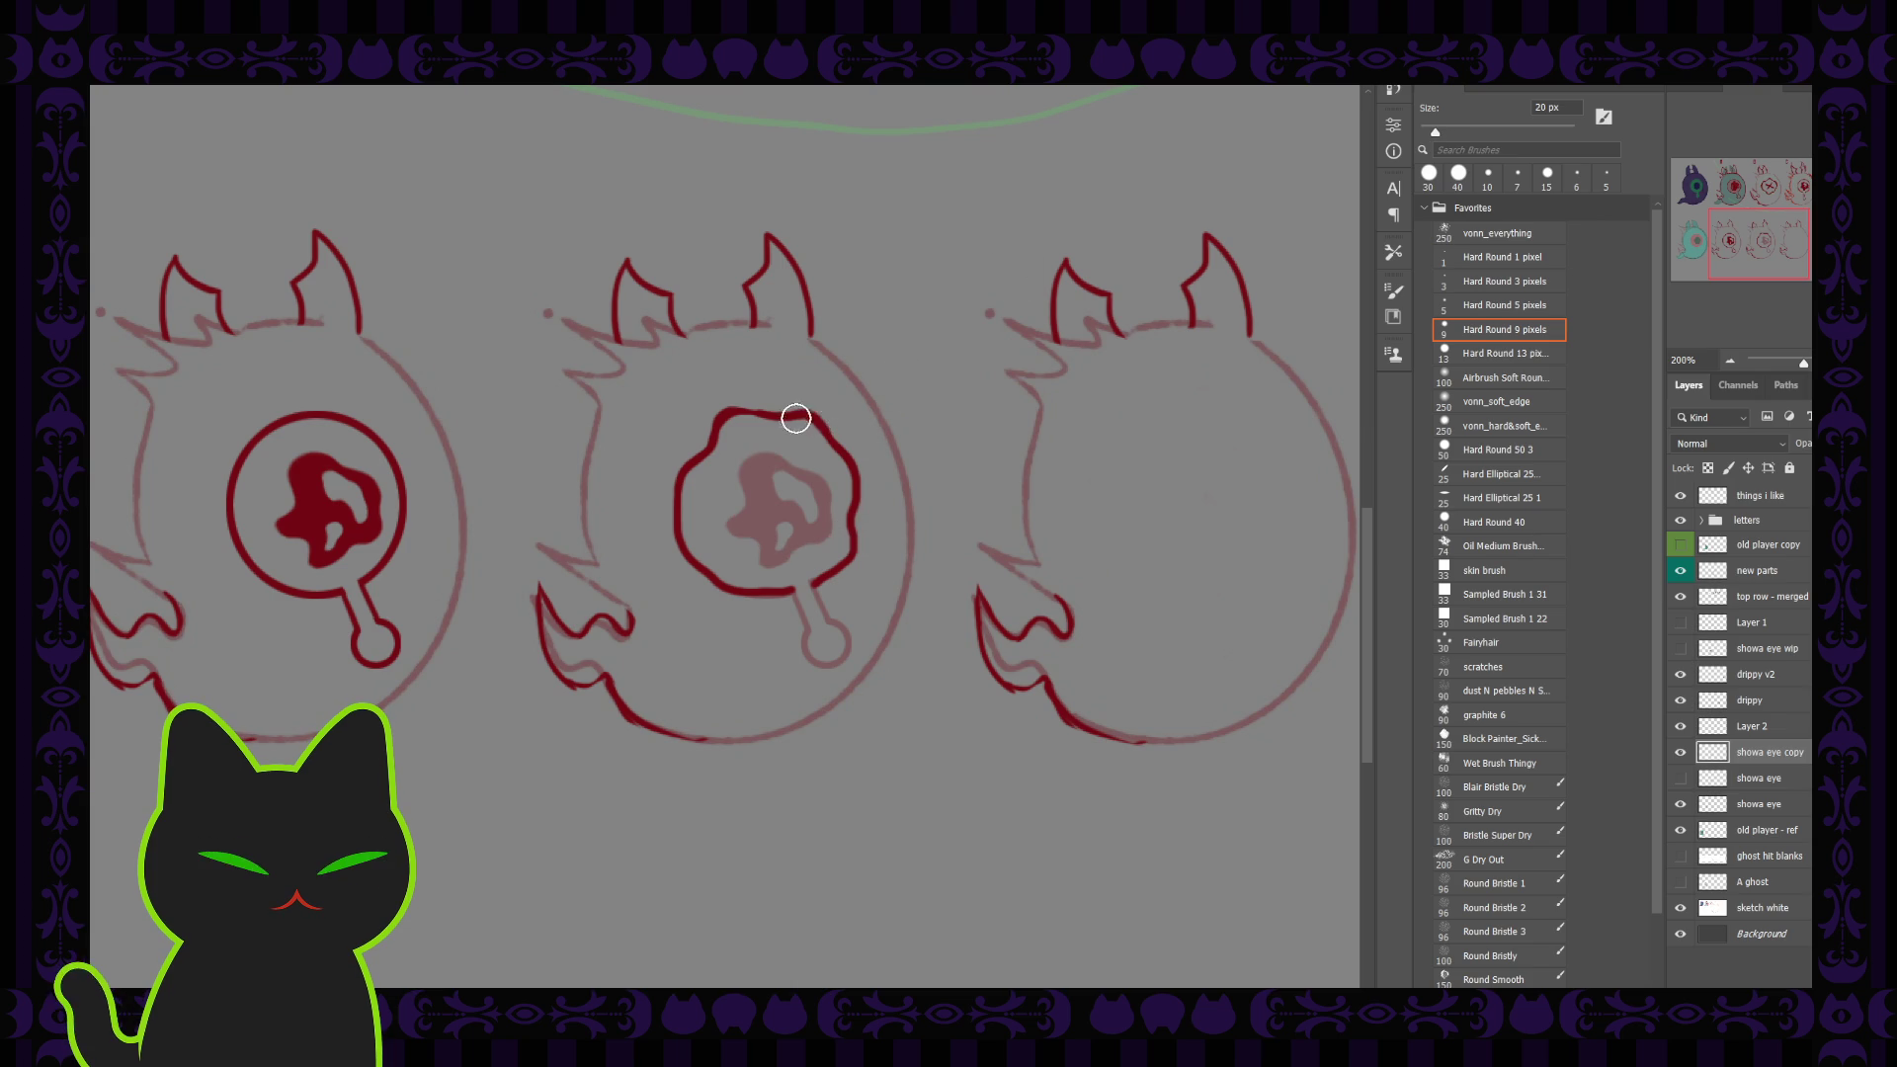
drag(759, 419, 777, 588)
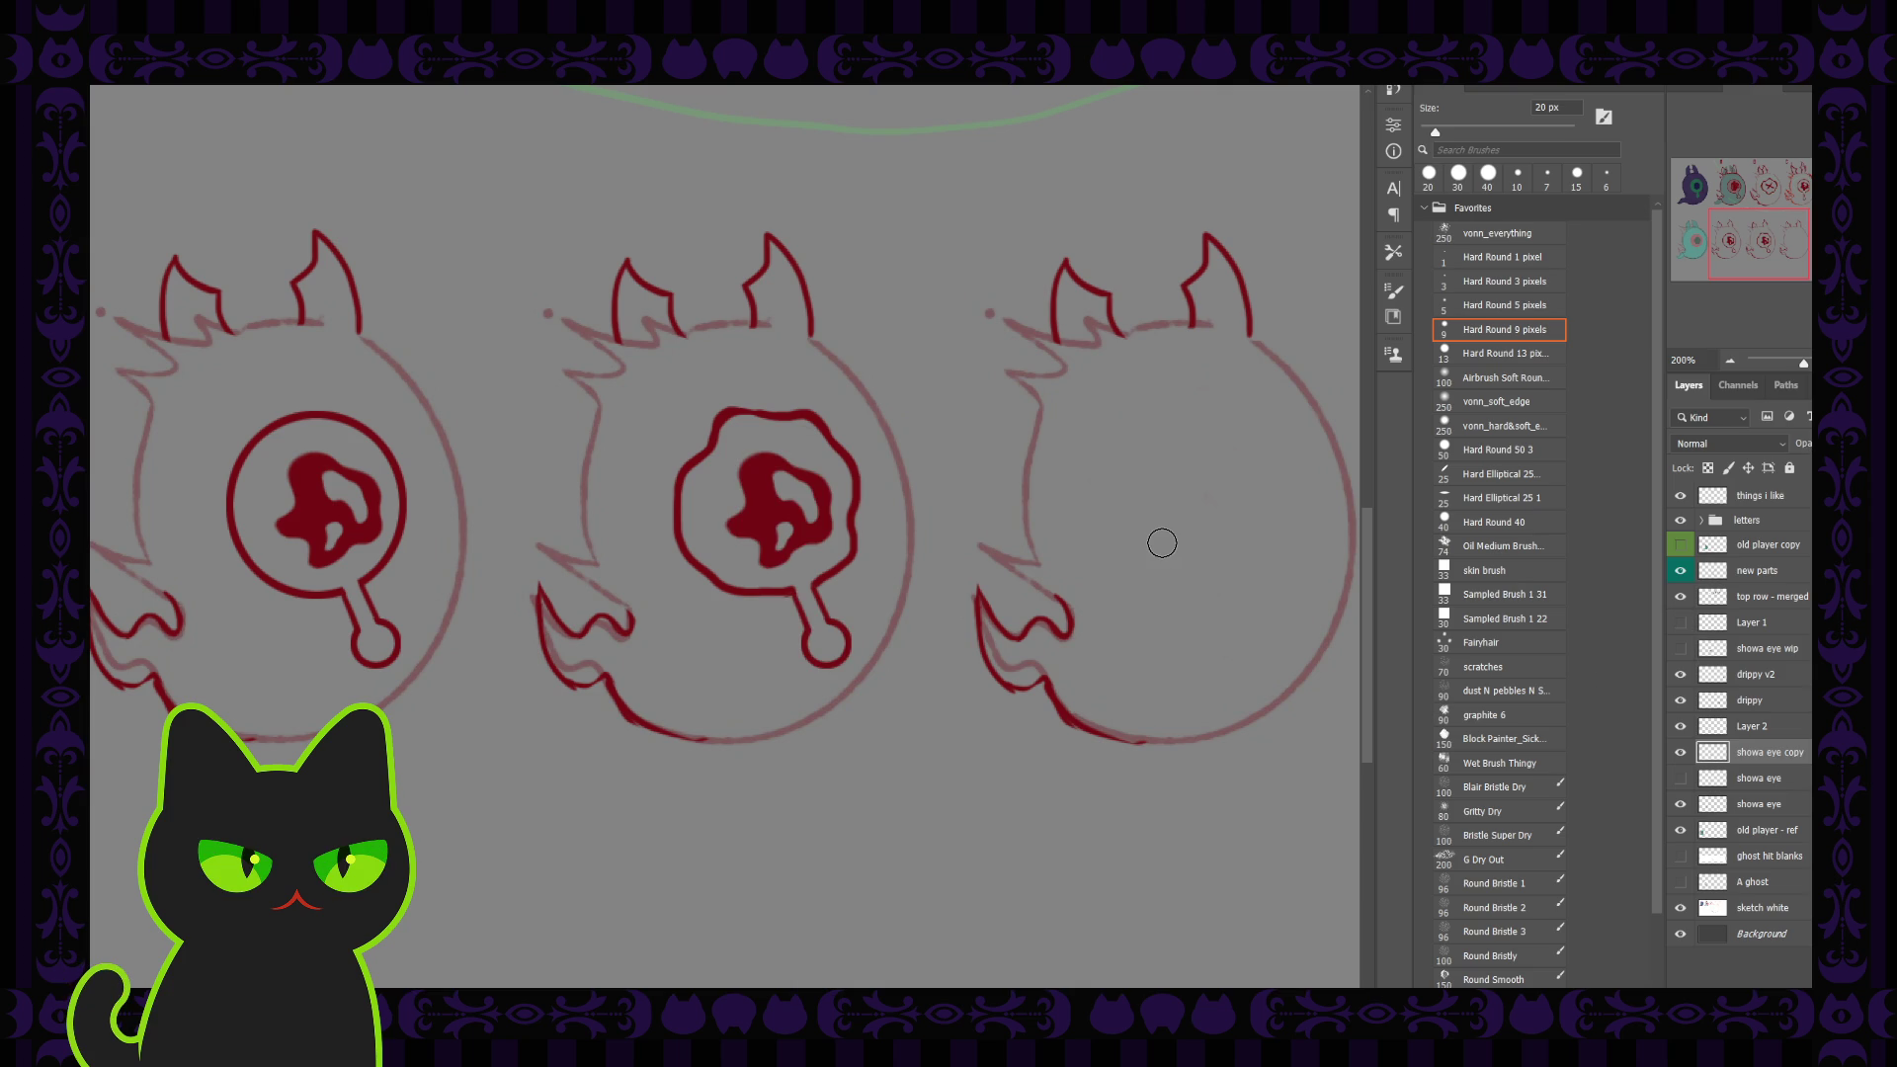
scroll(1160, 543, down, 3)
Step: On Layer 2, erase the rough top of the eye ring and redraw it with the 7 px brush
scroll(1162, 542, up, 3)
key(alt+bracketright)
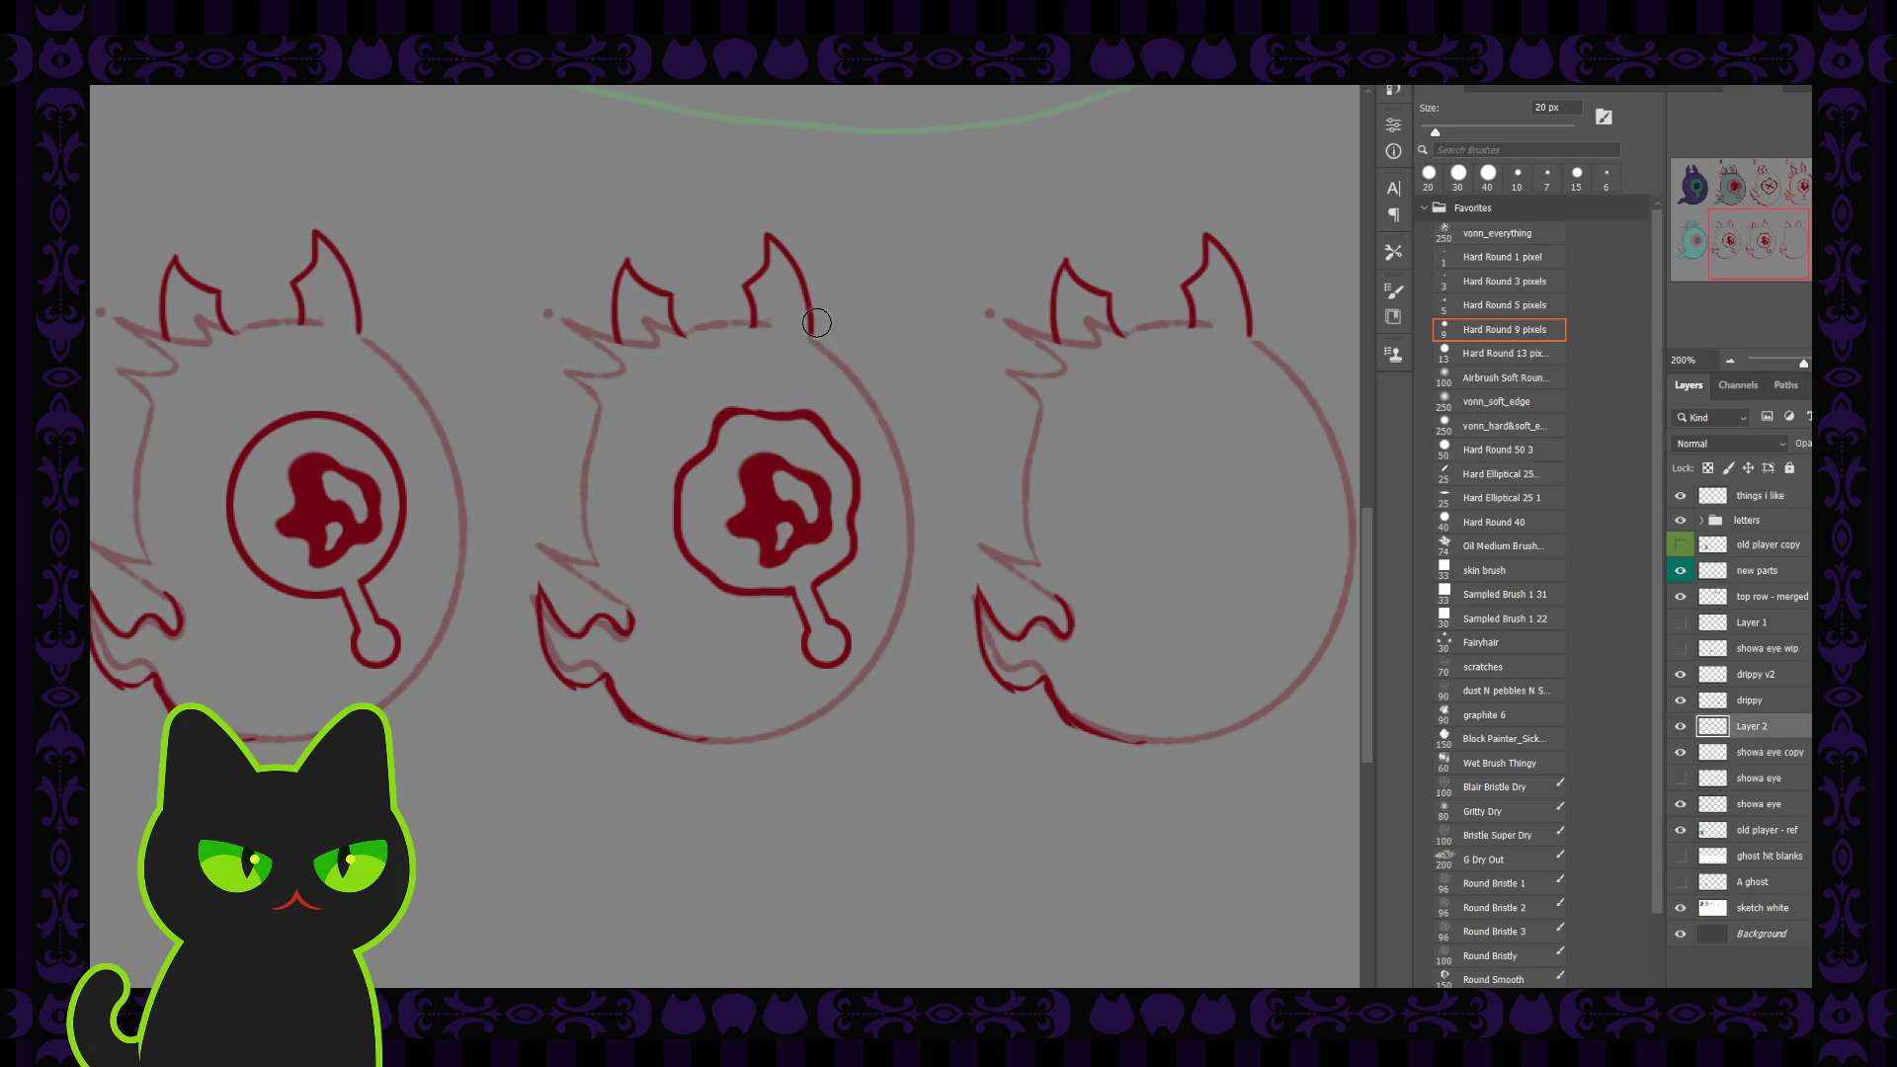
drag(781, 407, 729, 423)
key(b)
mouse_move(830, 442)
mouse_down()
mouse_move(713, 427)
mouse_move(791, 423)
mouse_up()
key(ctrl+z)
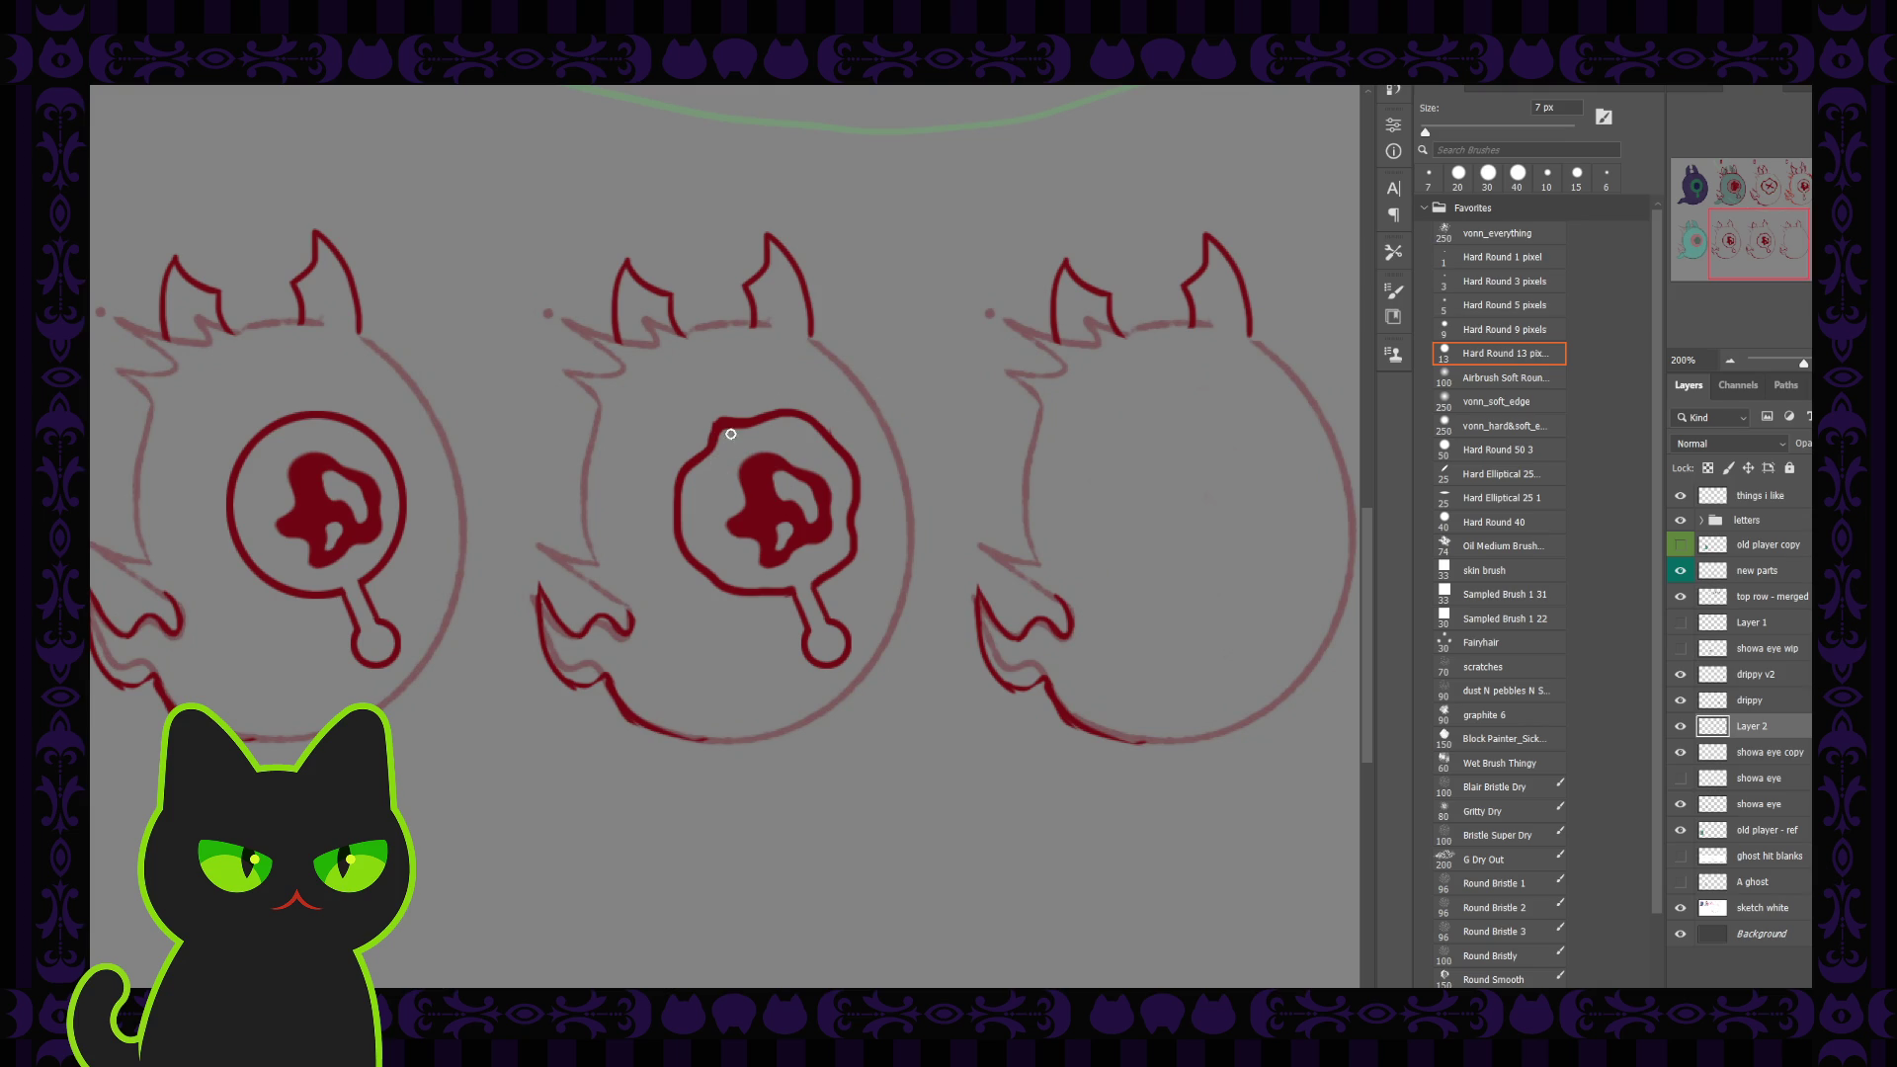
key(comma)
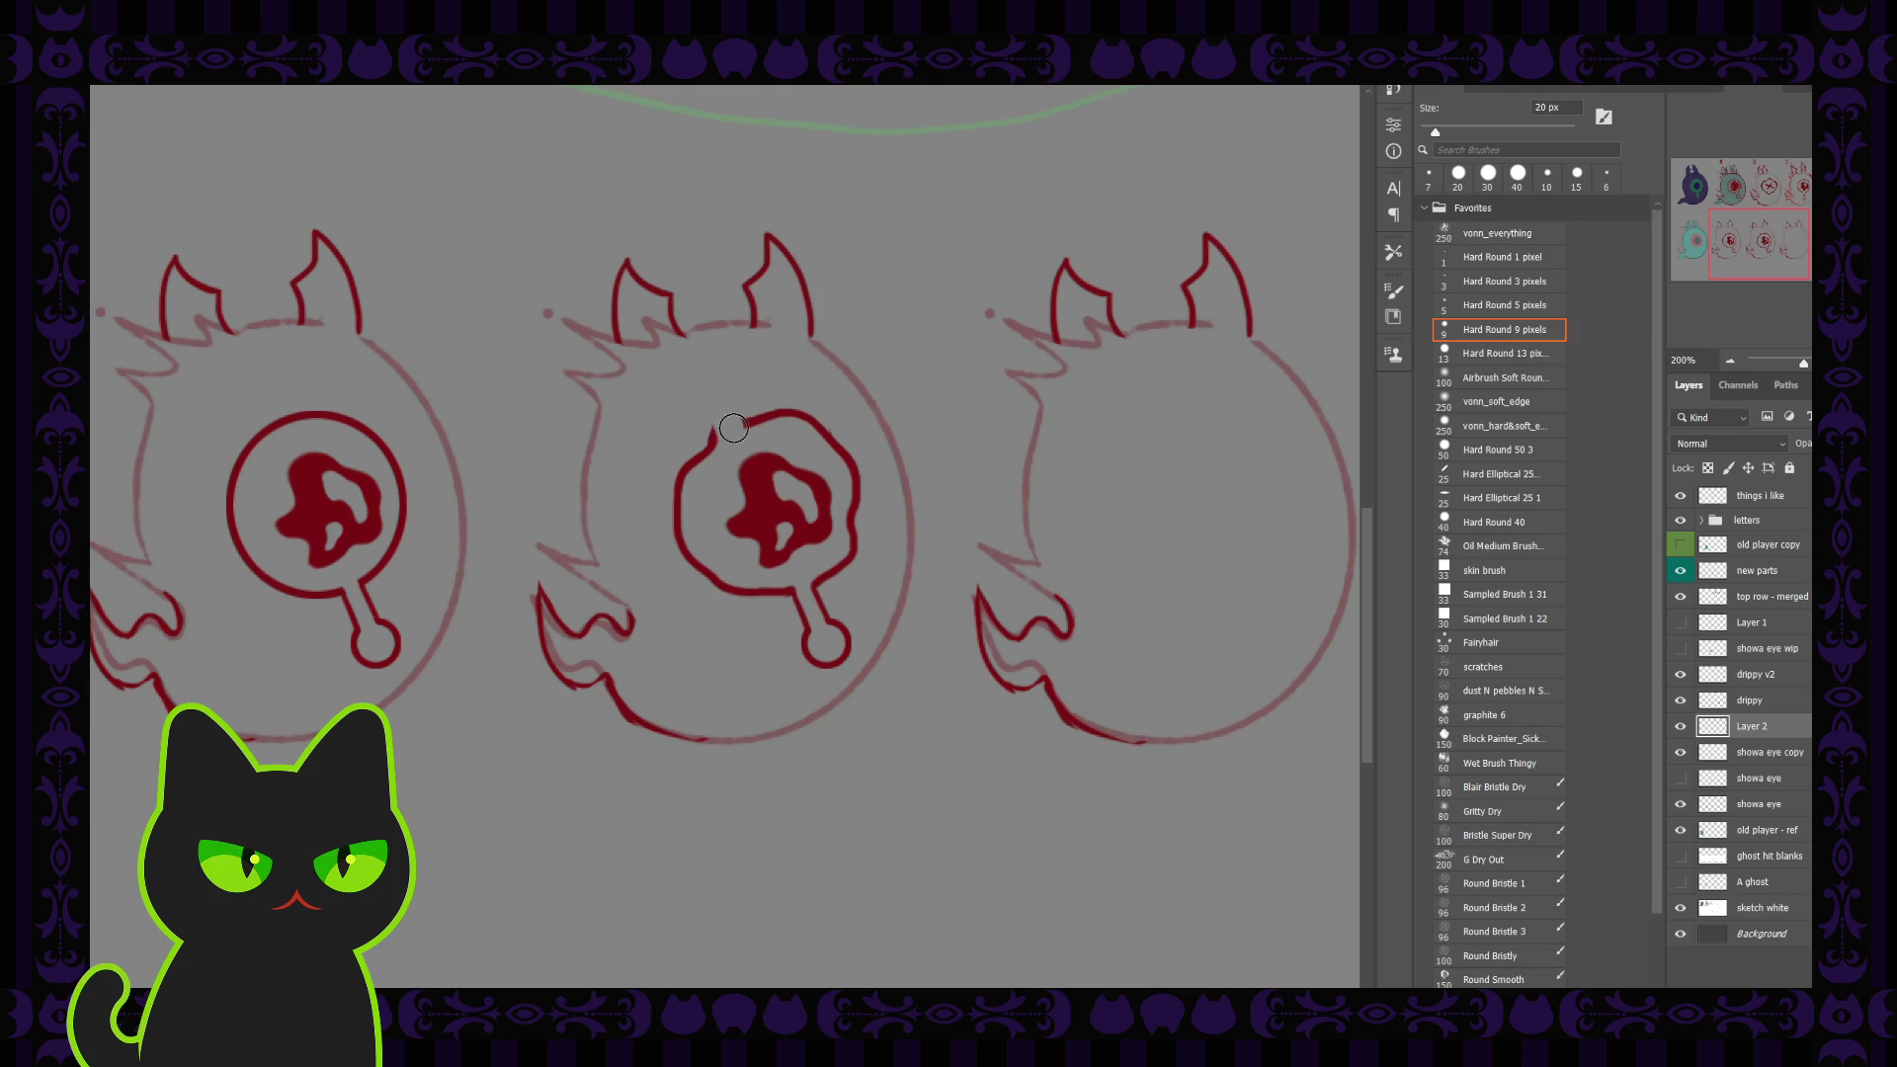
mouse_move(729, 419)
mouse_down()
mouse_move(711, 441)
mouse_move(743, 419)
mouse_up()
key(period)
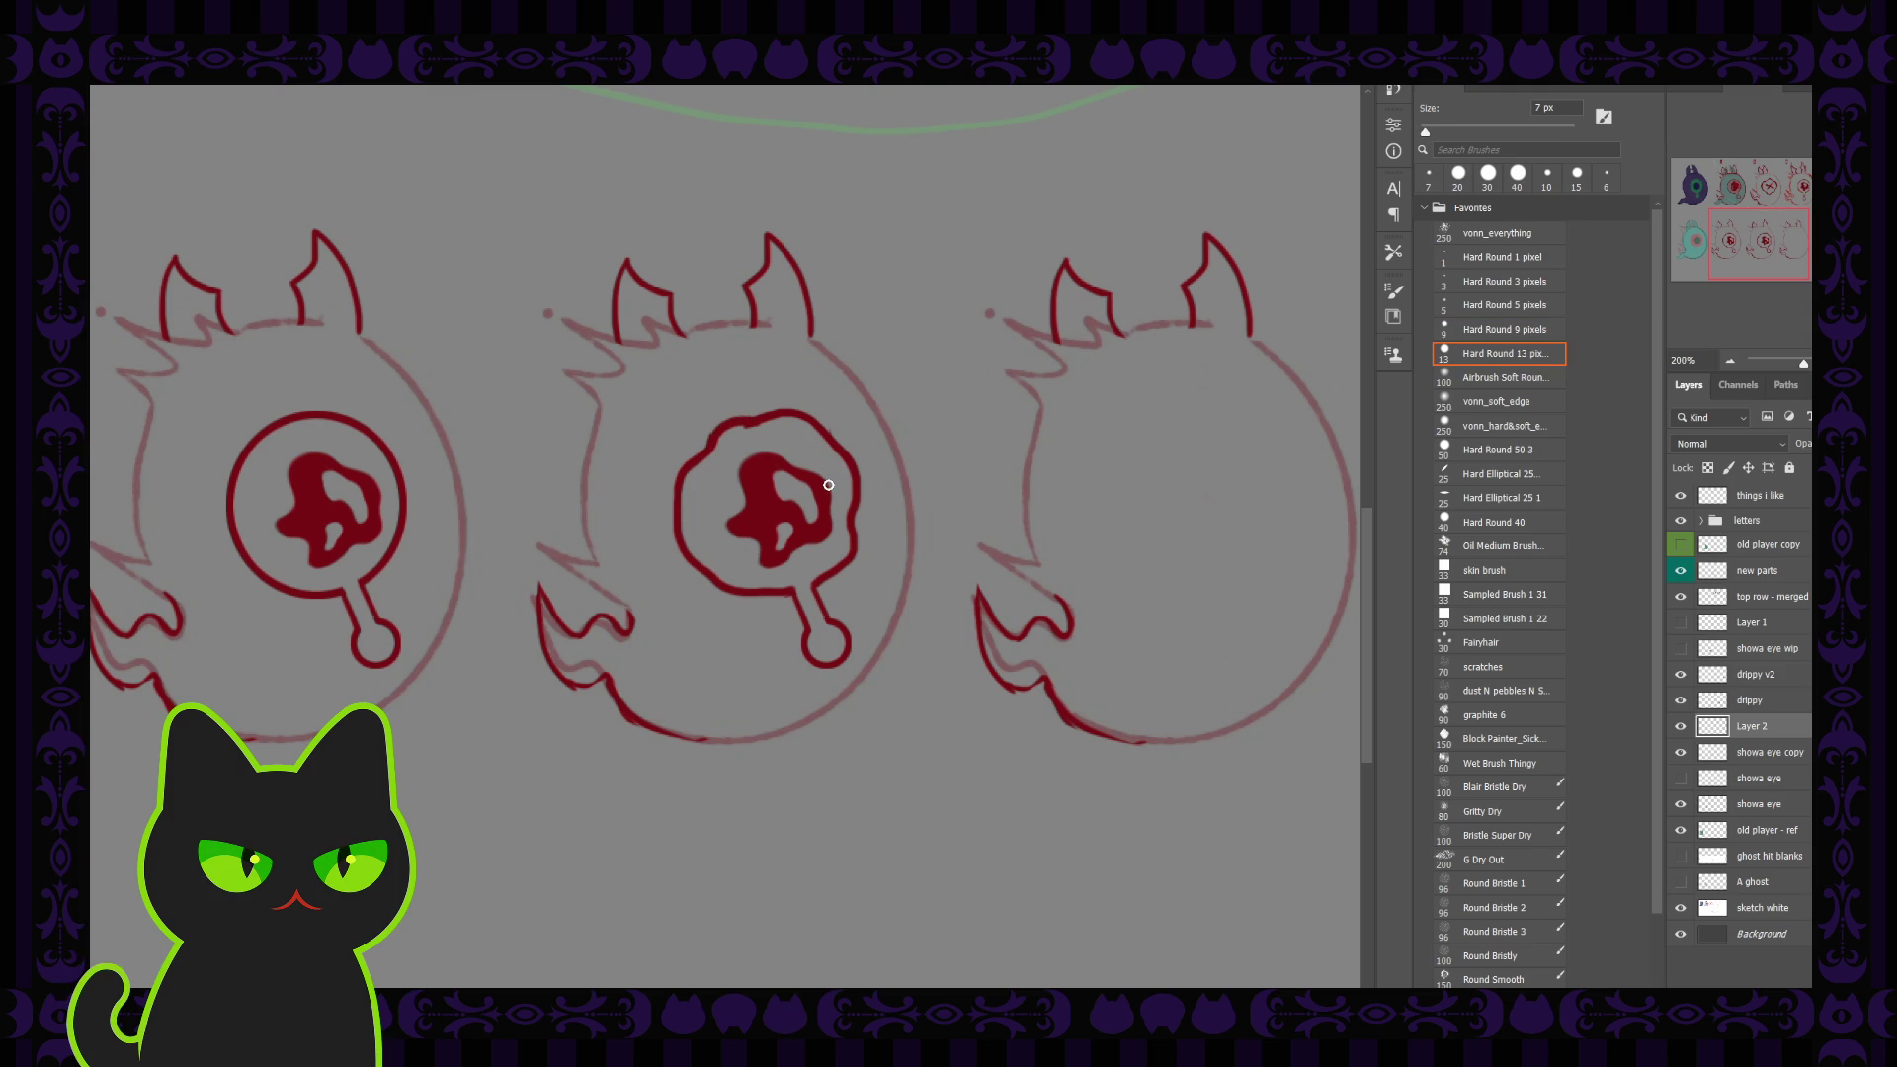
key(ctrl+minus)
key(ctrl+minus)
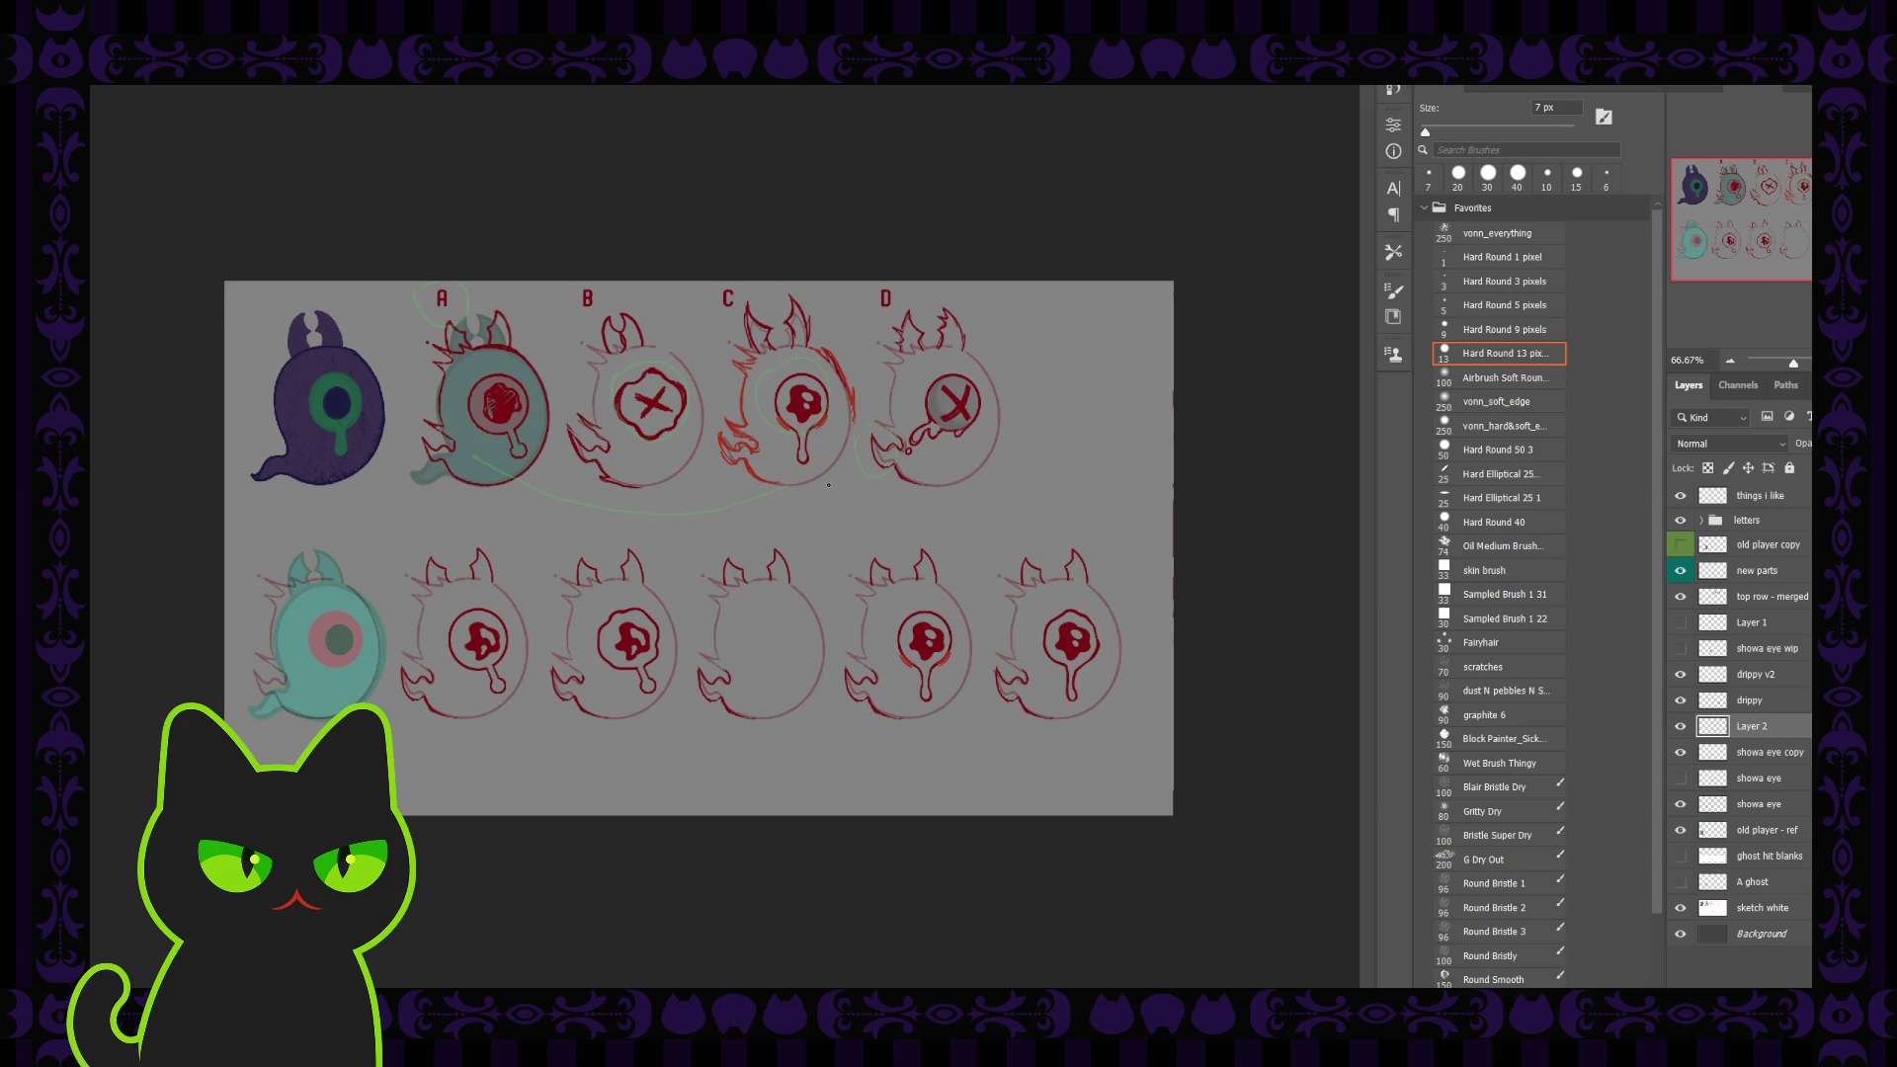
key(ctrl+plus)
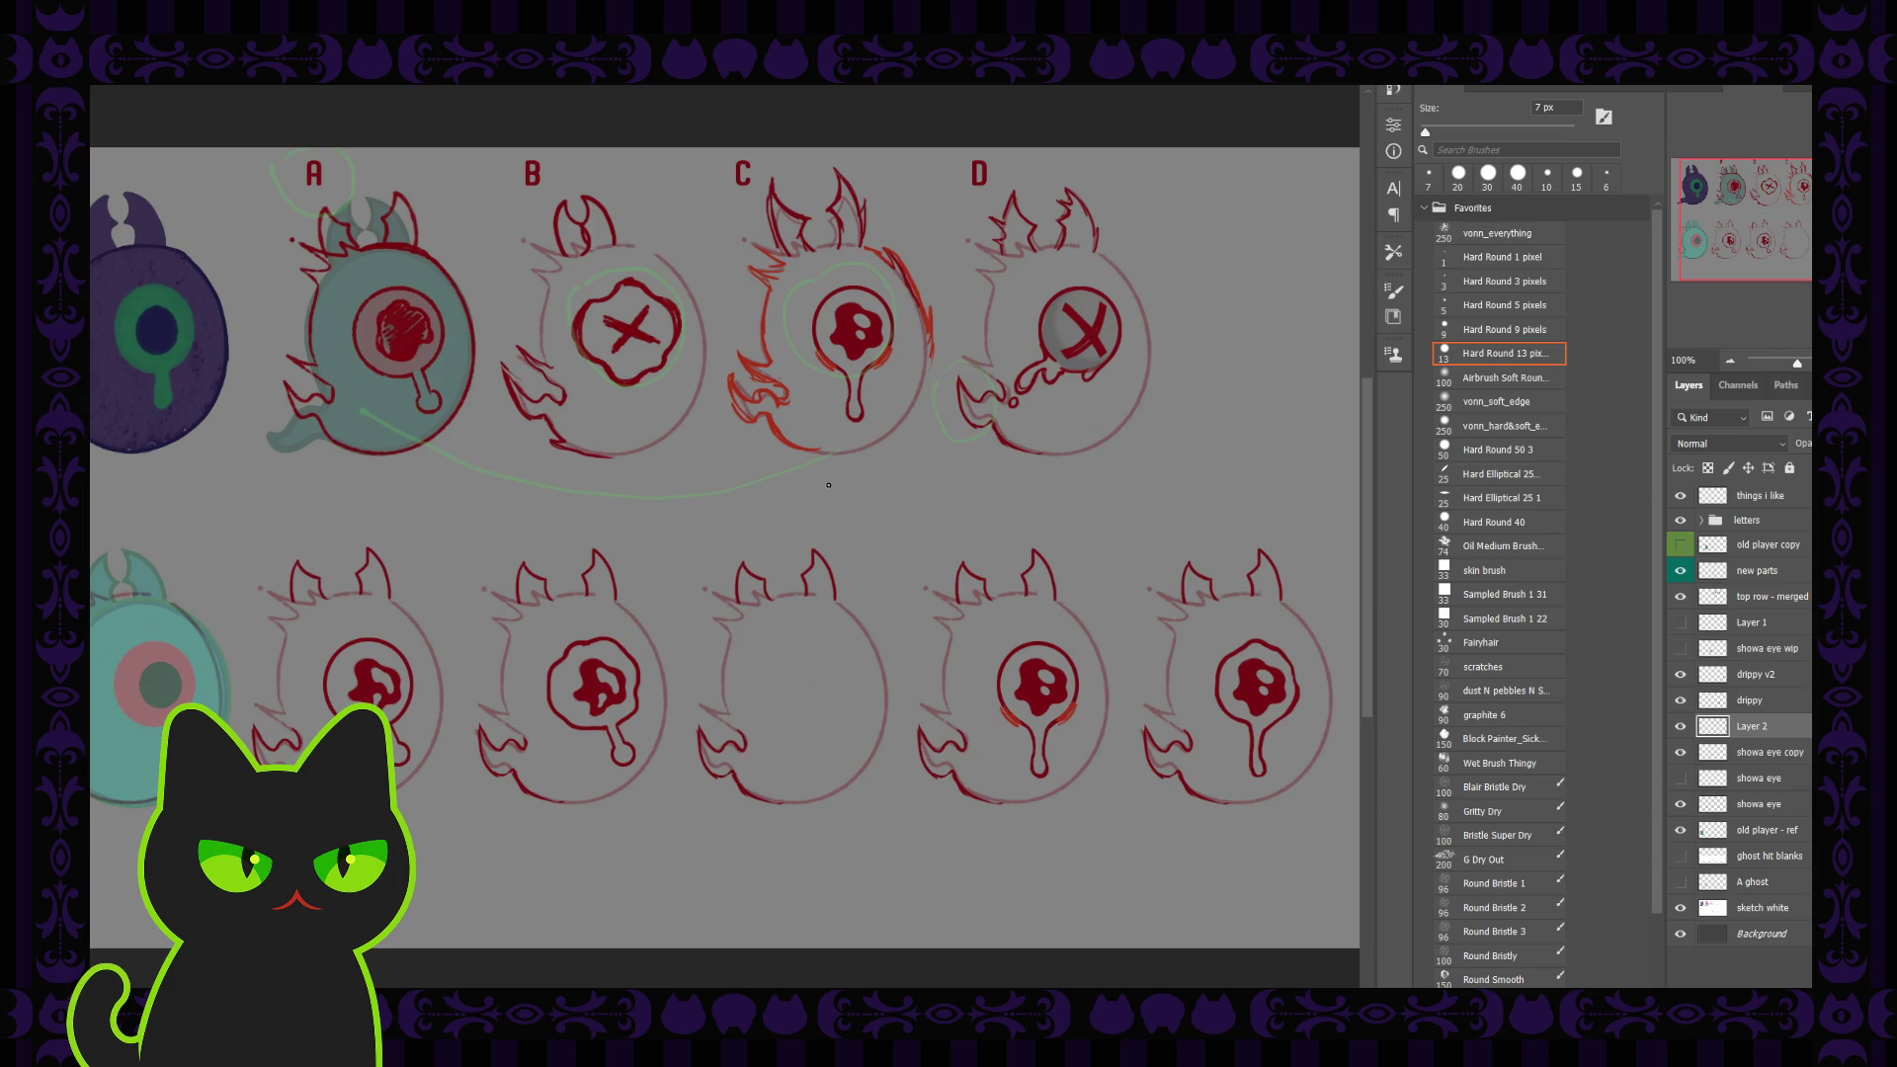
drag(599, 721, 672, 646)
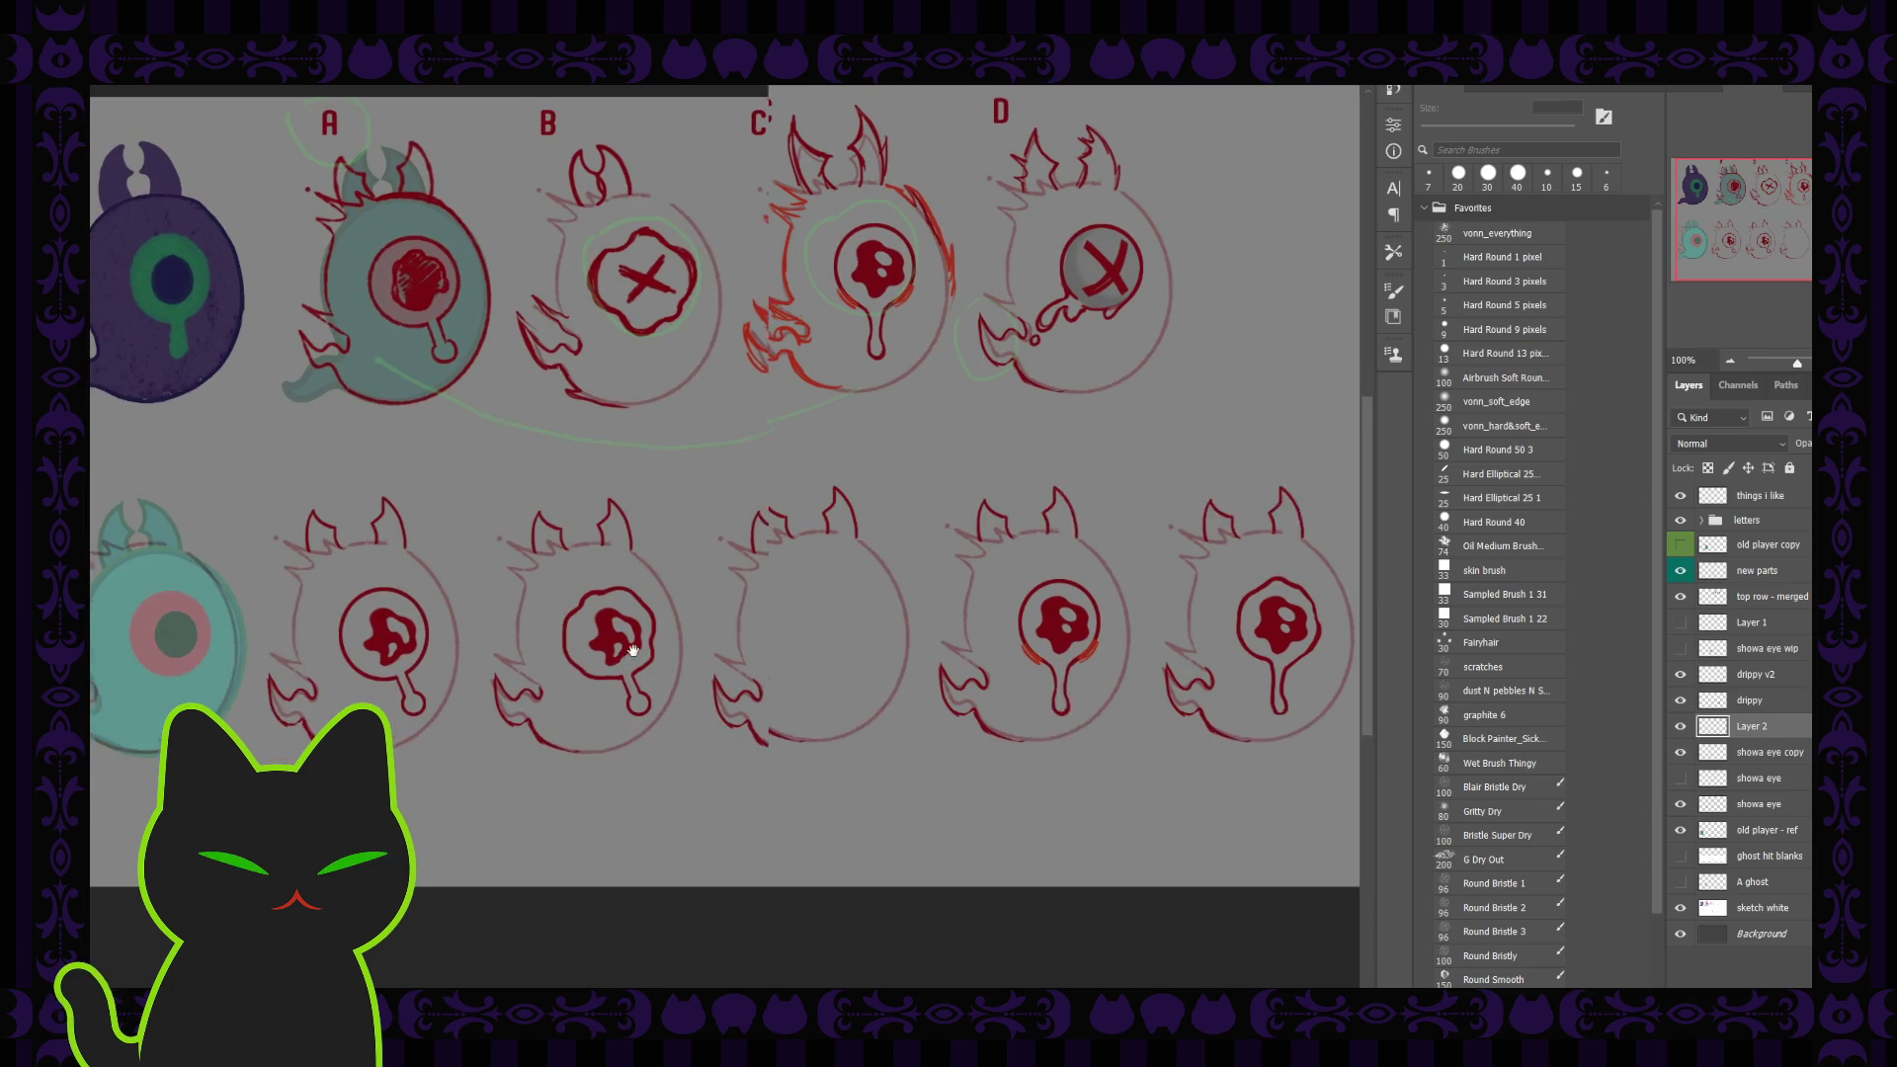
ctrl+click(672, 646)
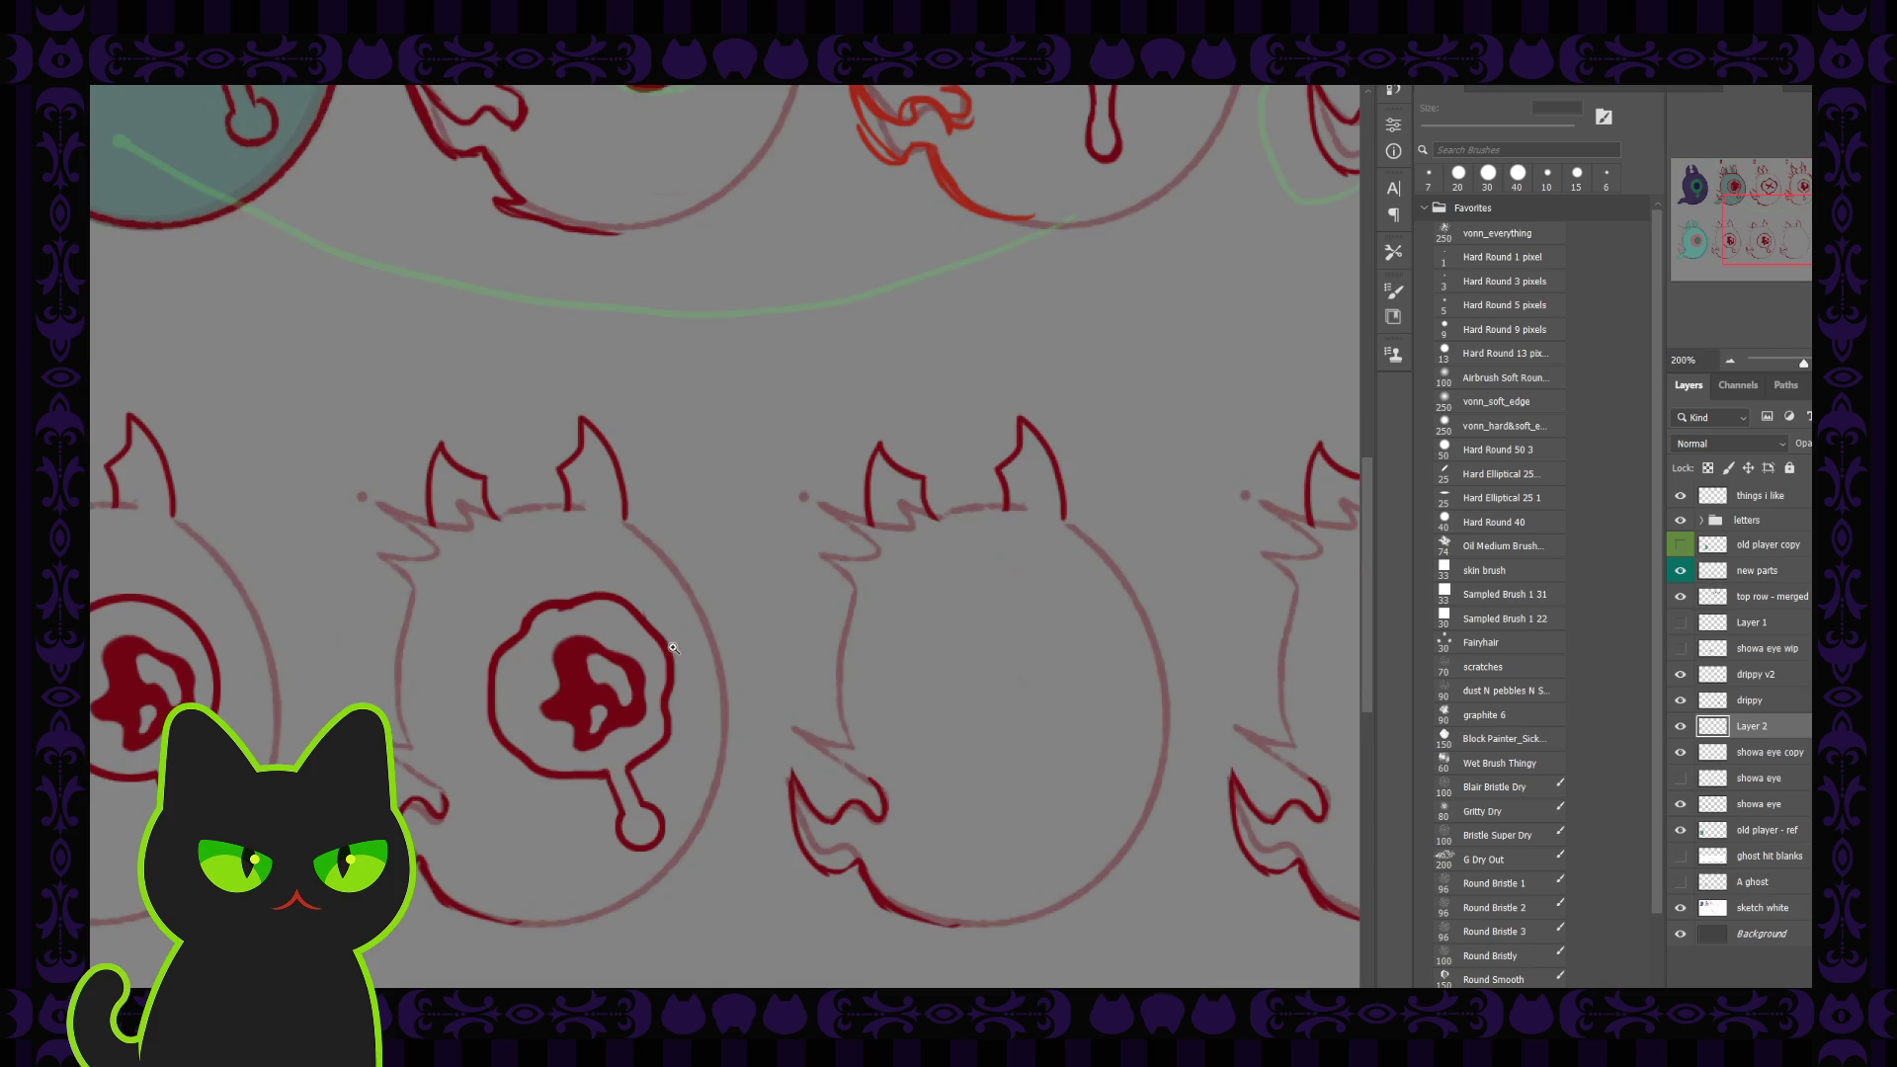
Step: Ink an arc across the top of the eye circle and touch up the drip stem
drag(672, 646, 736, 567)
key(ctrl+z)
key(b)
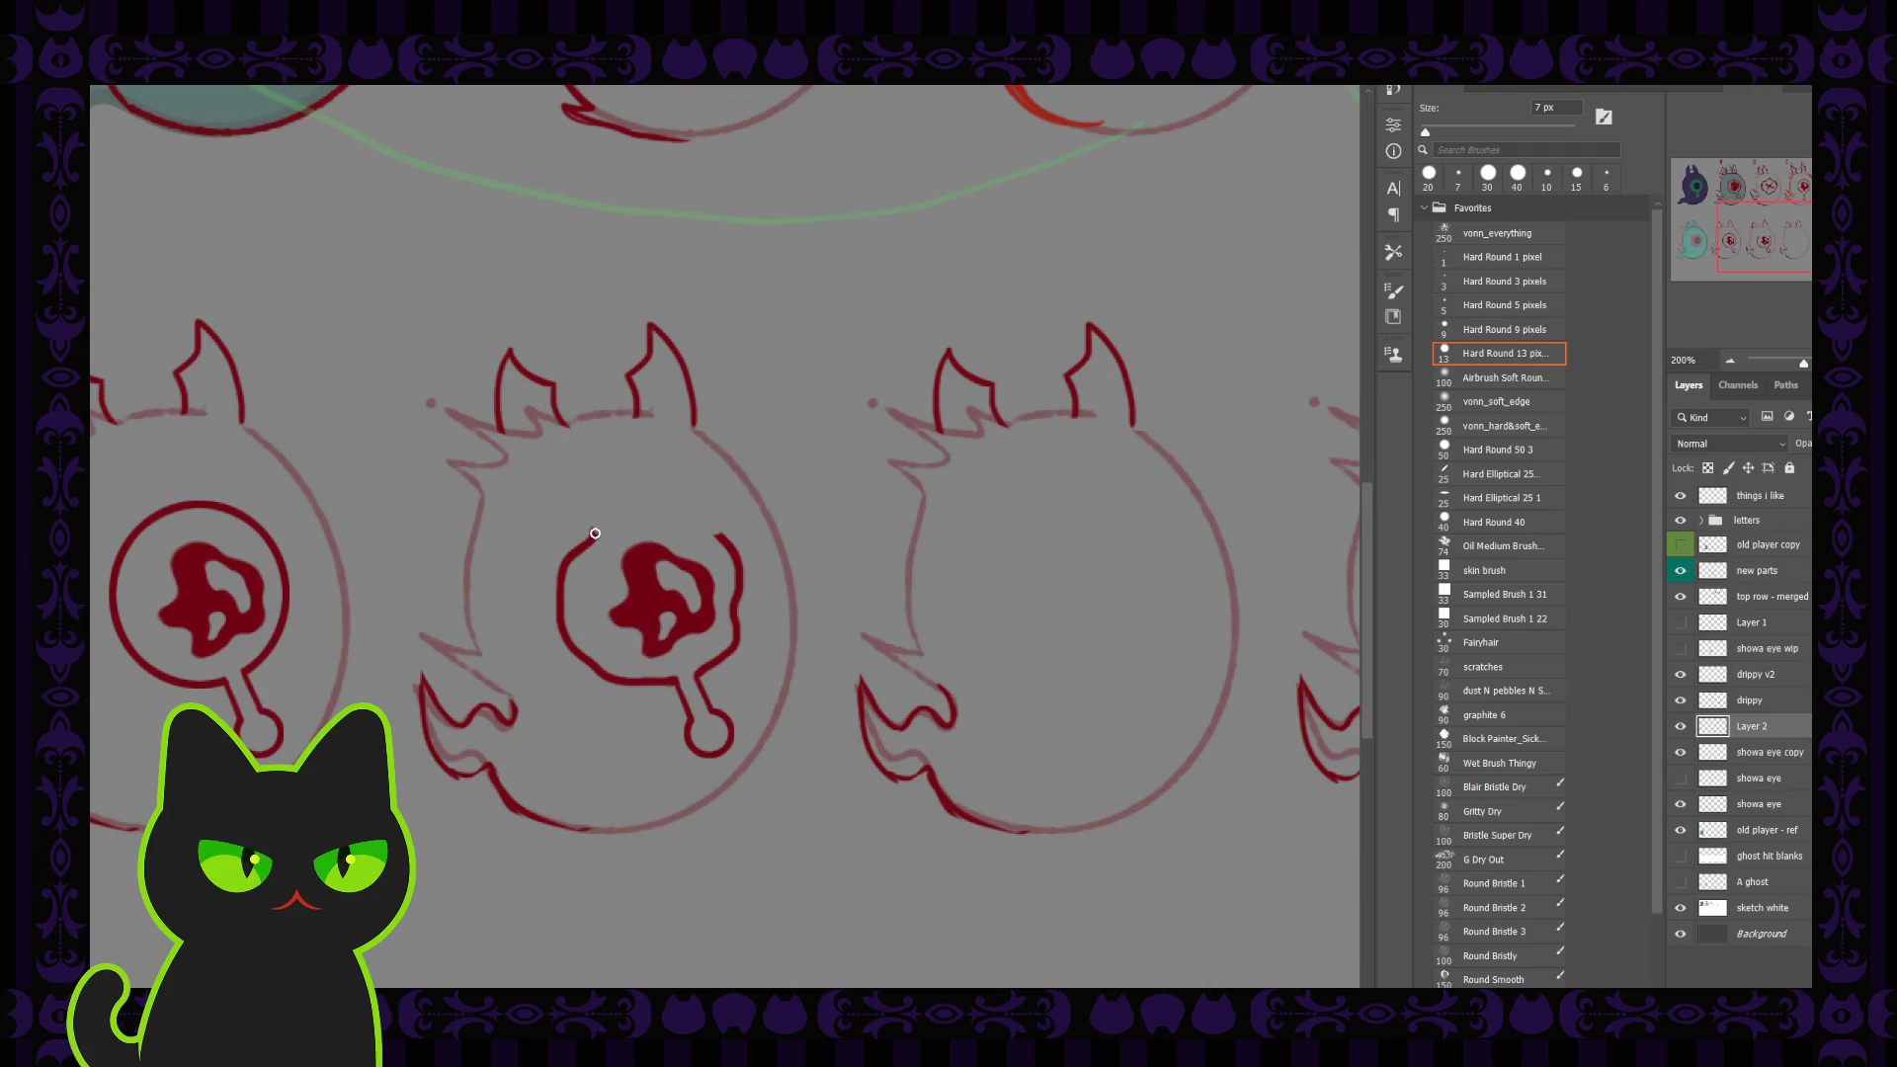
mouse_move(588, 538)
mouse_down()
mouse_move(683, 518)
mouse_move(739, 565)
mouse_up()
key(bracketright)
key(bracketright)
key(bracketright)
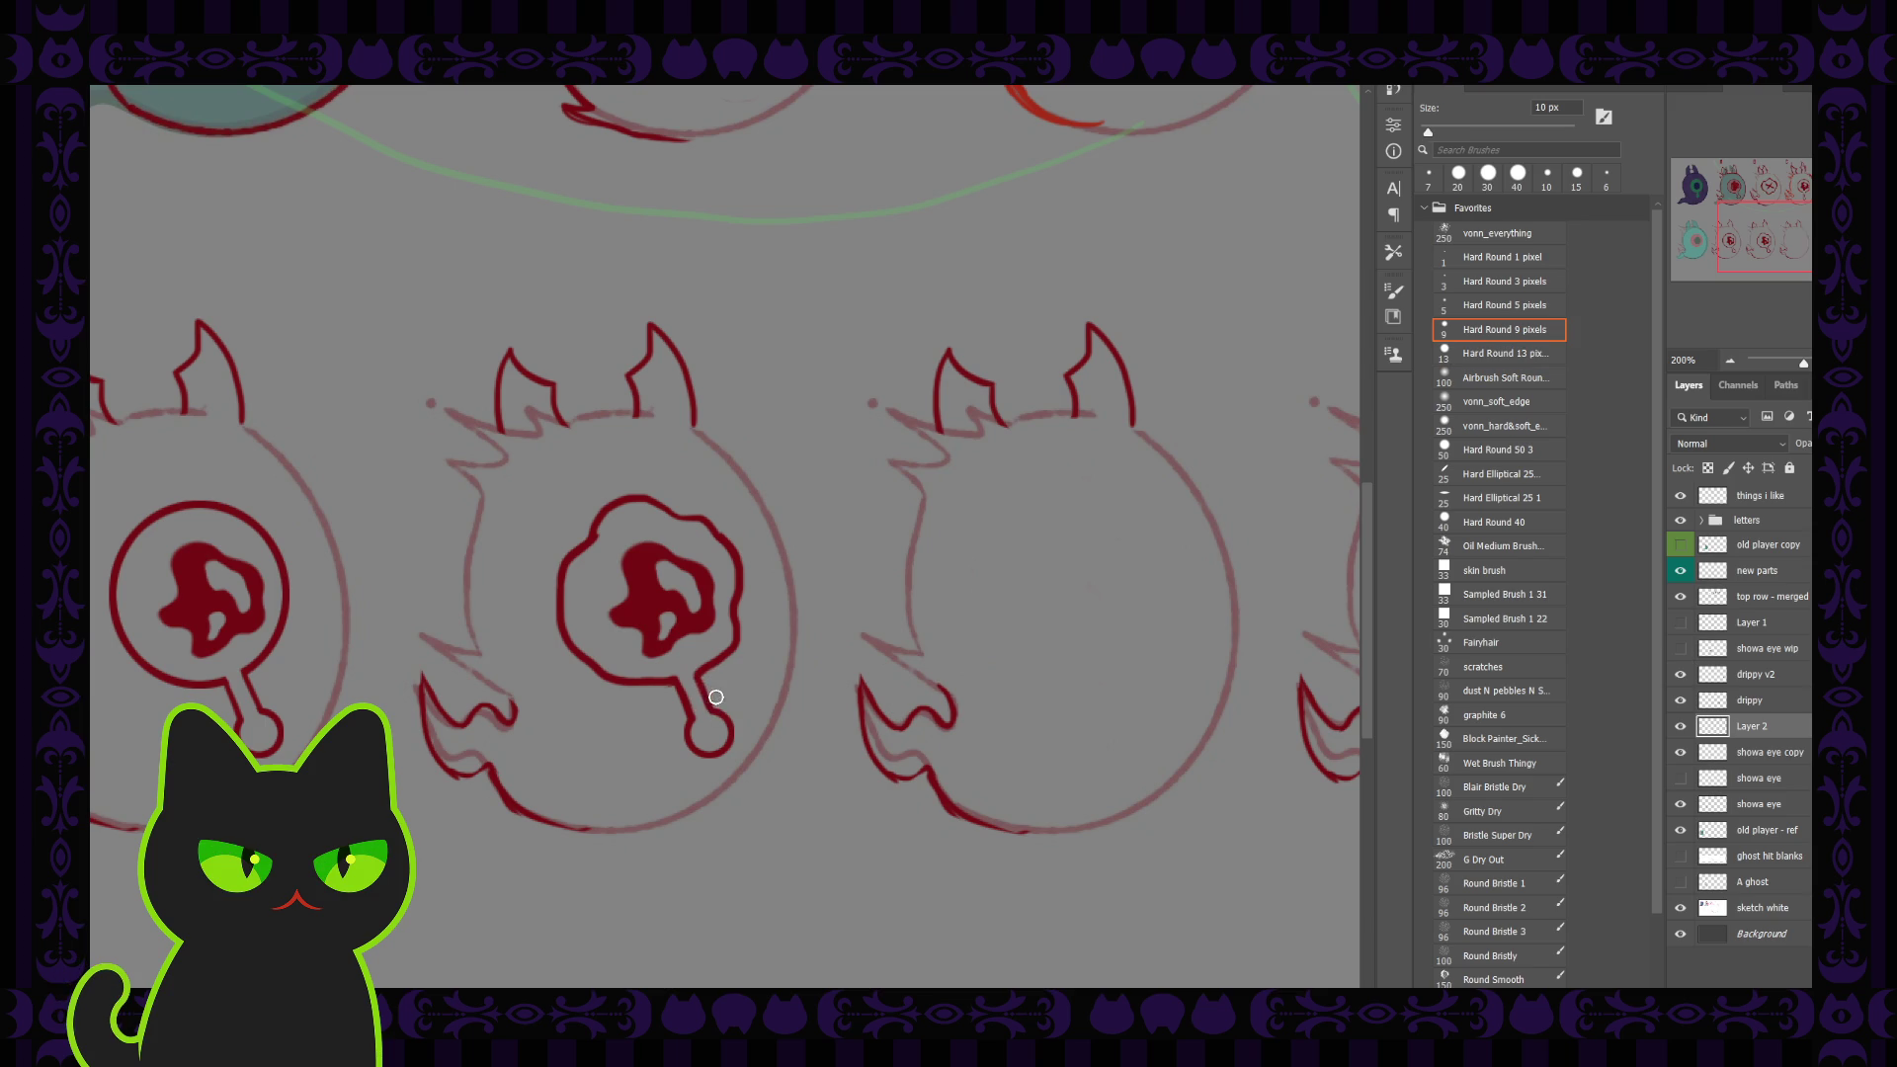
click(714, 699)
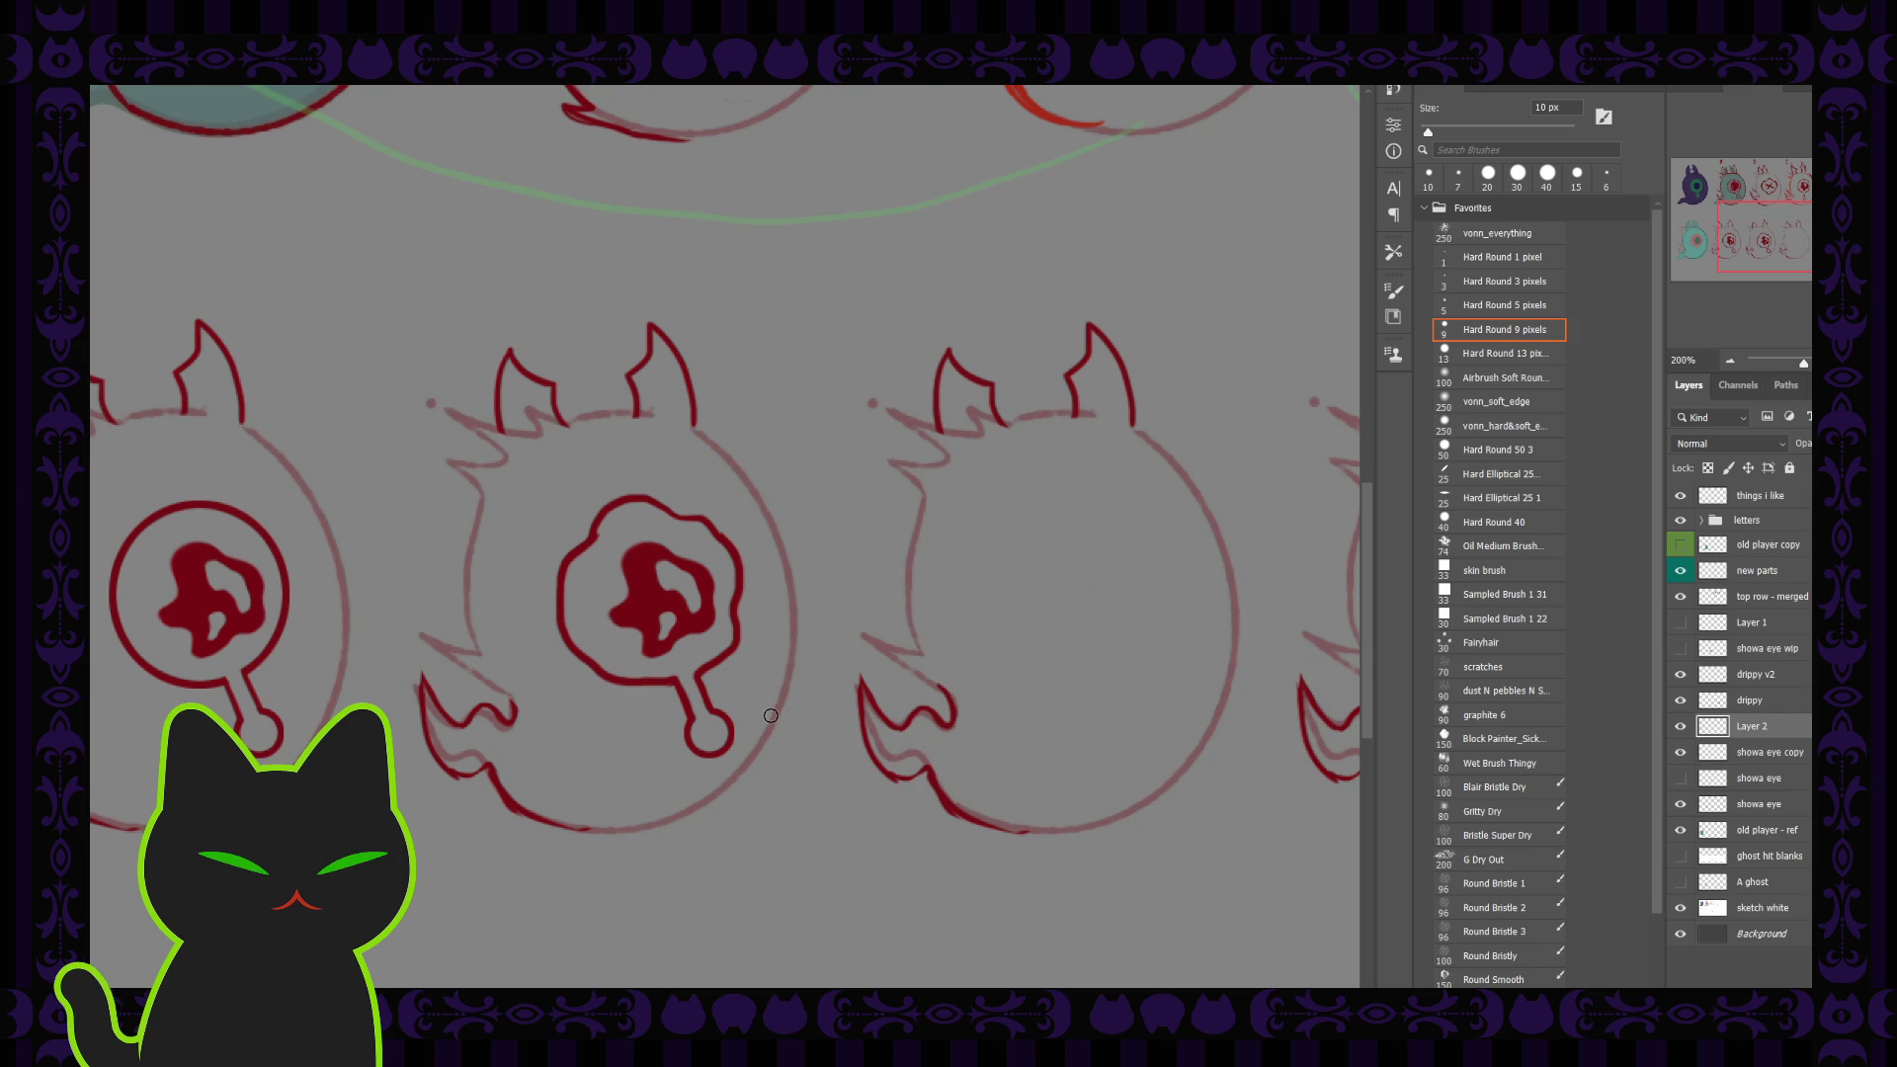
key(ctrl+minus)
key(ctrl+plus)
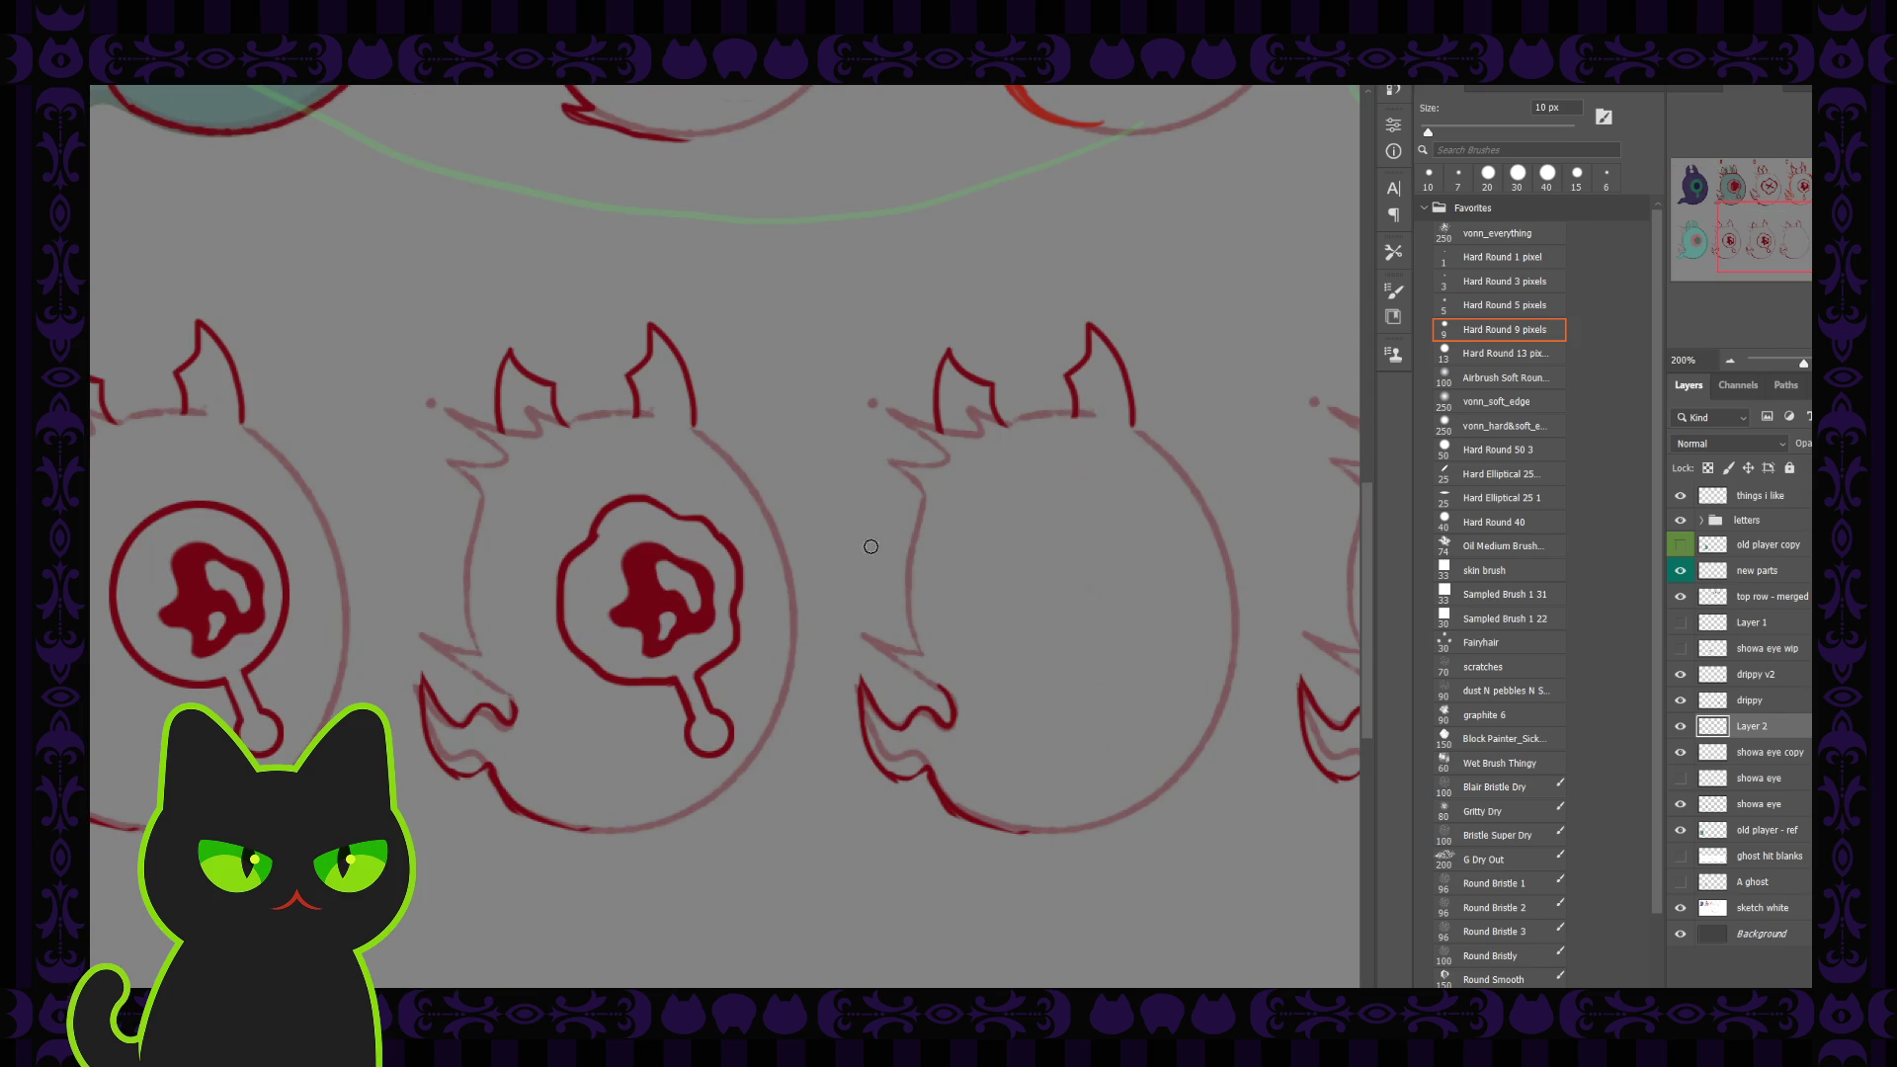
Step: Merge the showa eye copy layer into Layer 2 with Ctrl+E
key(period)
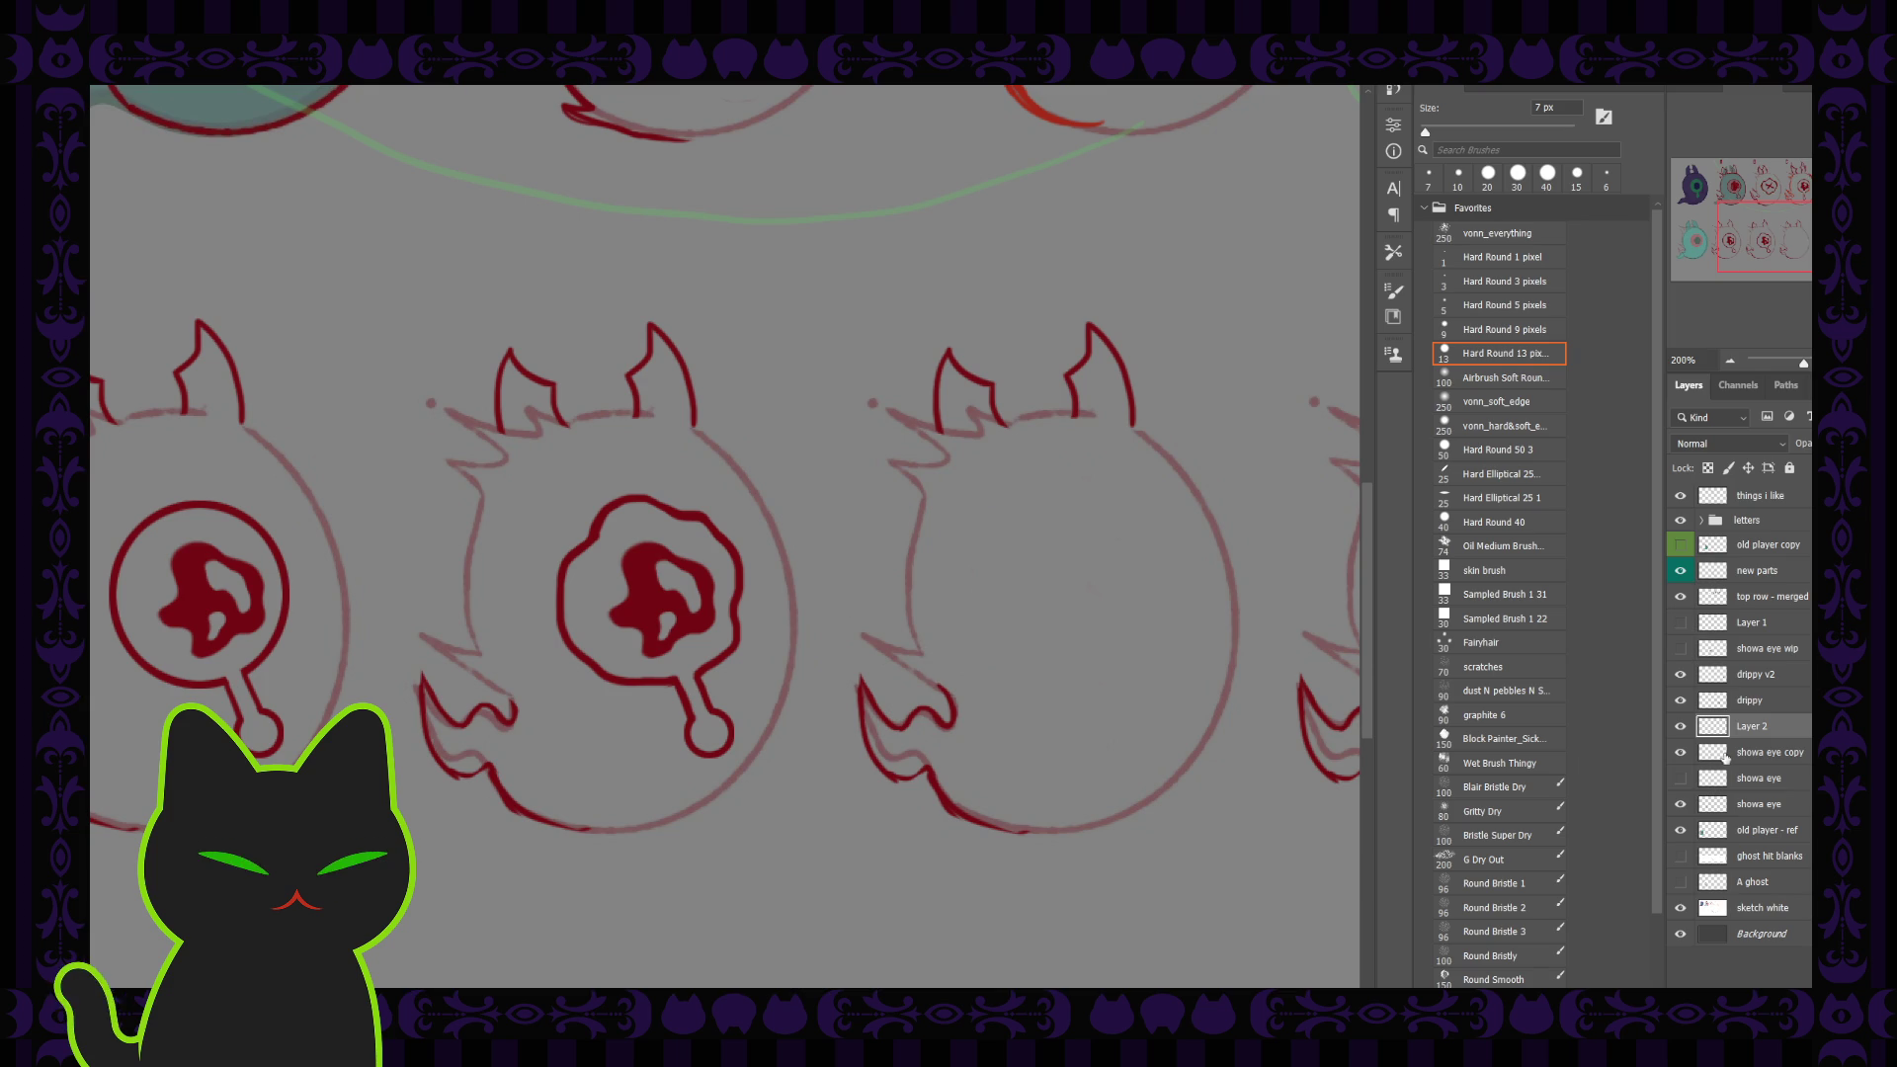
shift+click(1765, 752)
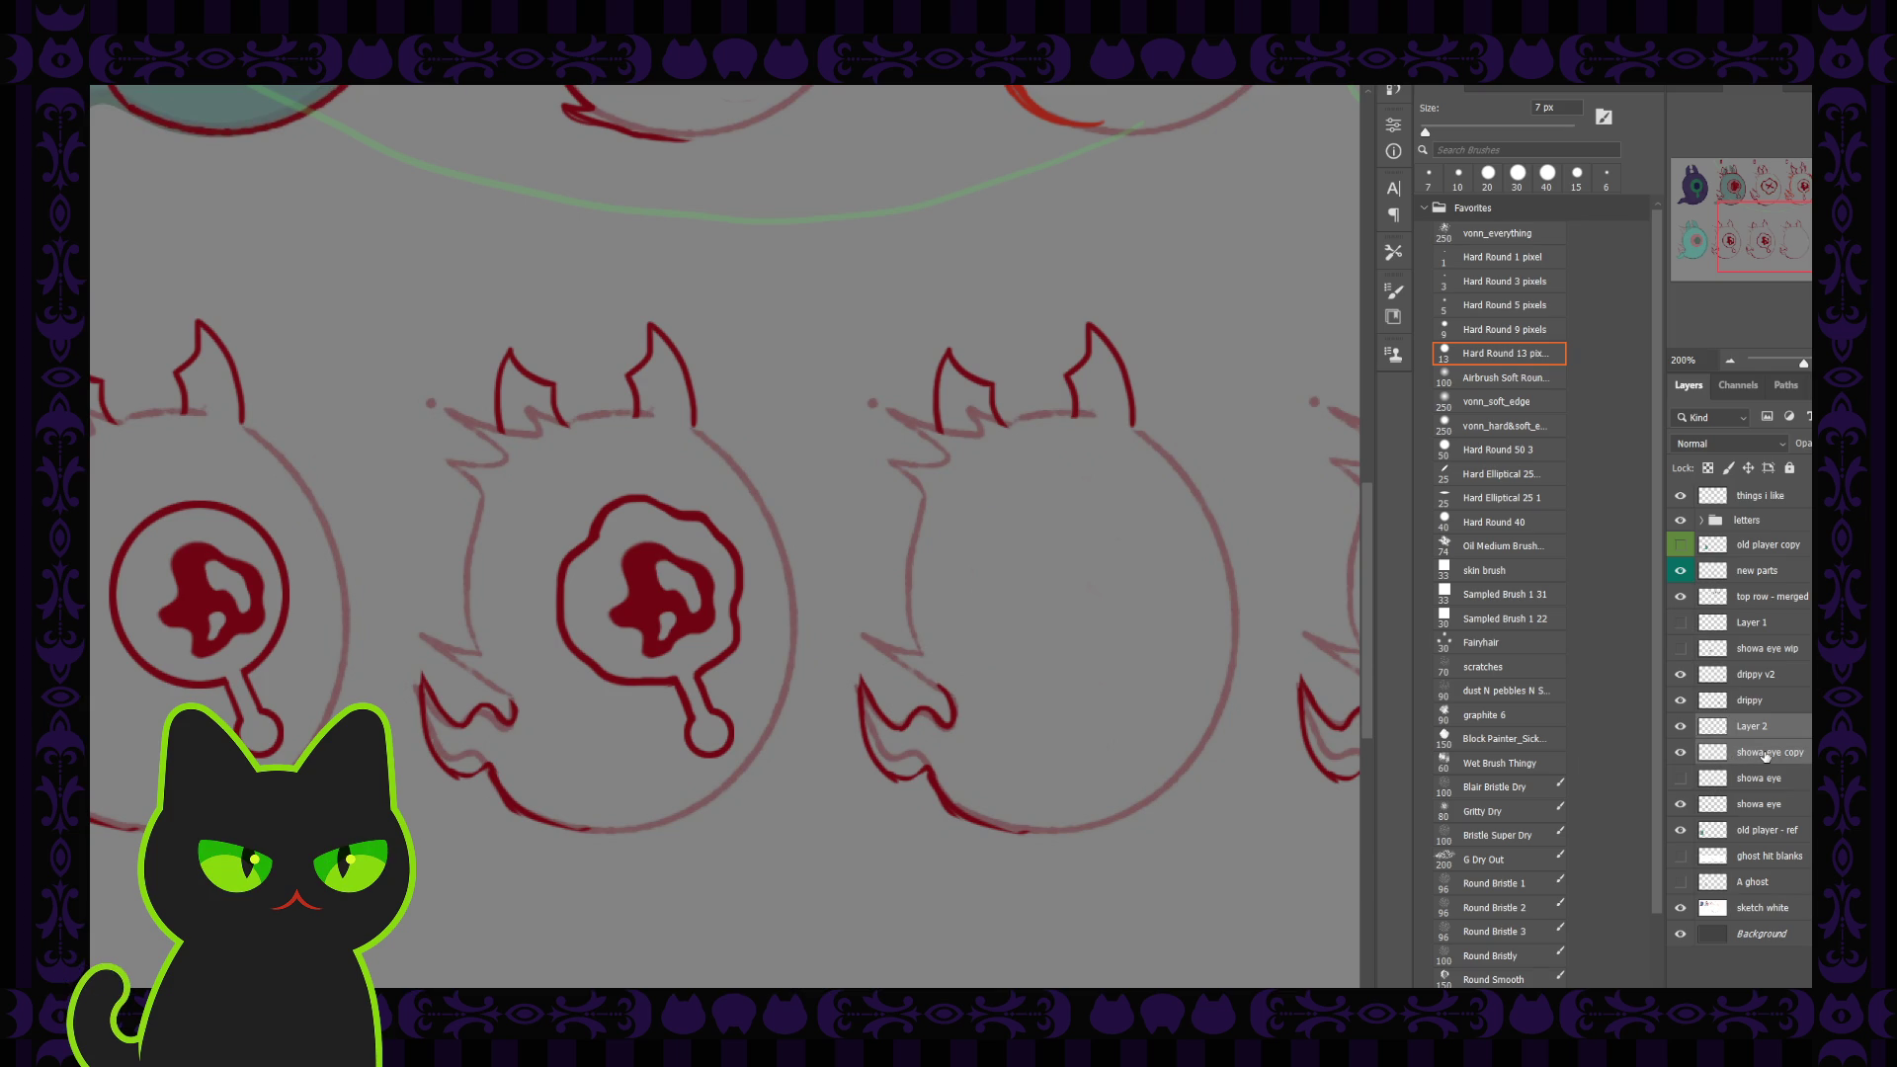
key(ctrl+e)
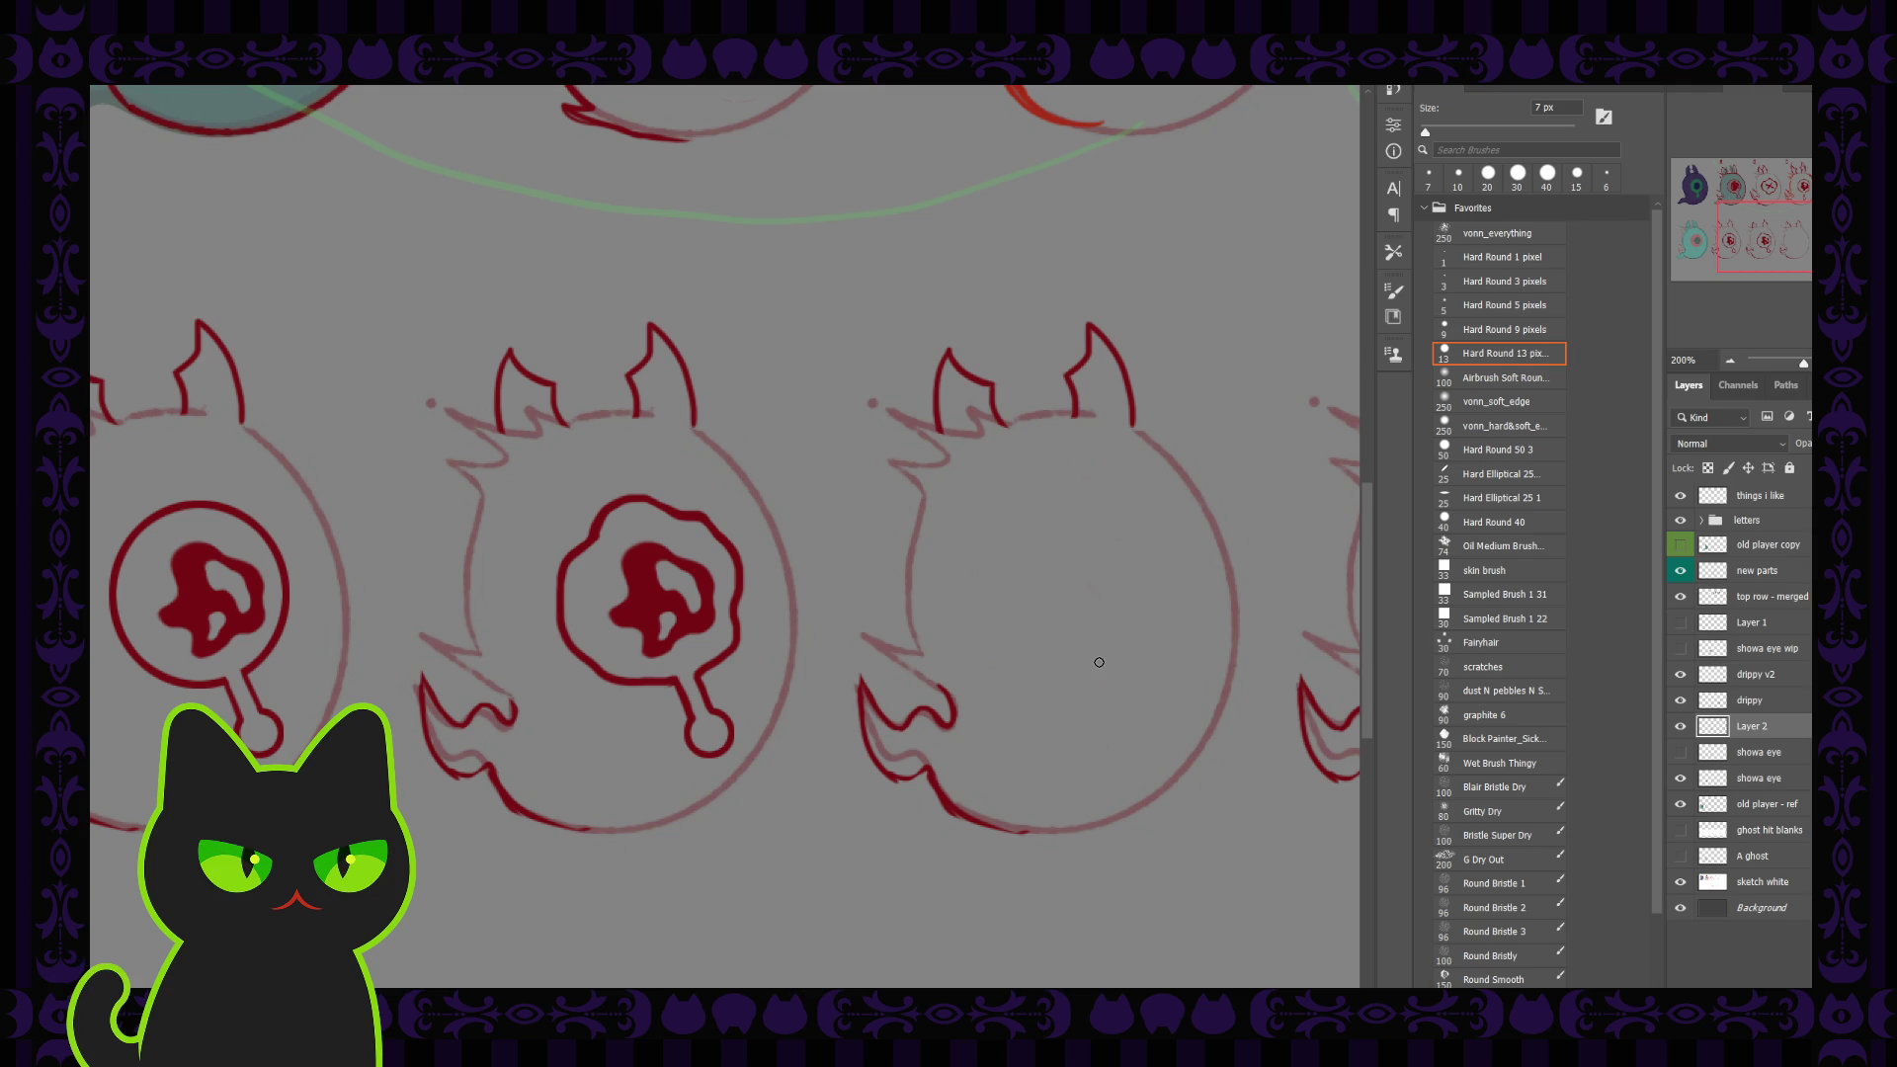
key(ctrl+minus)
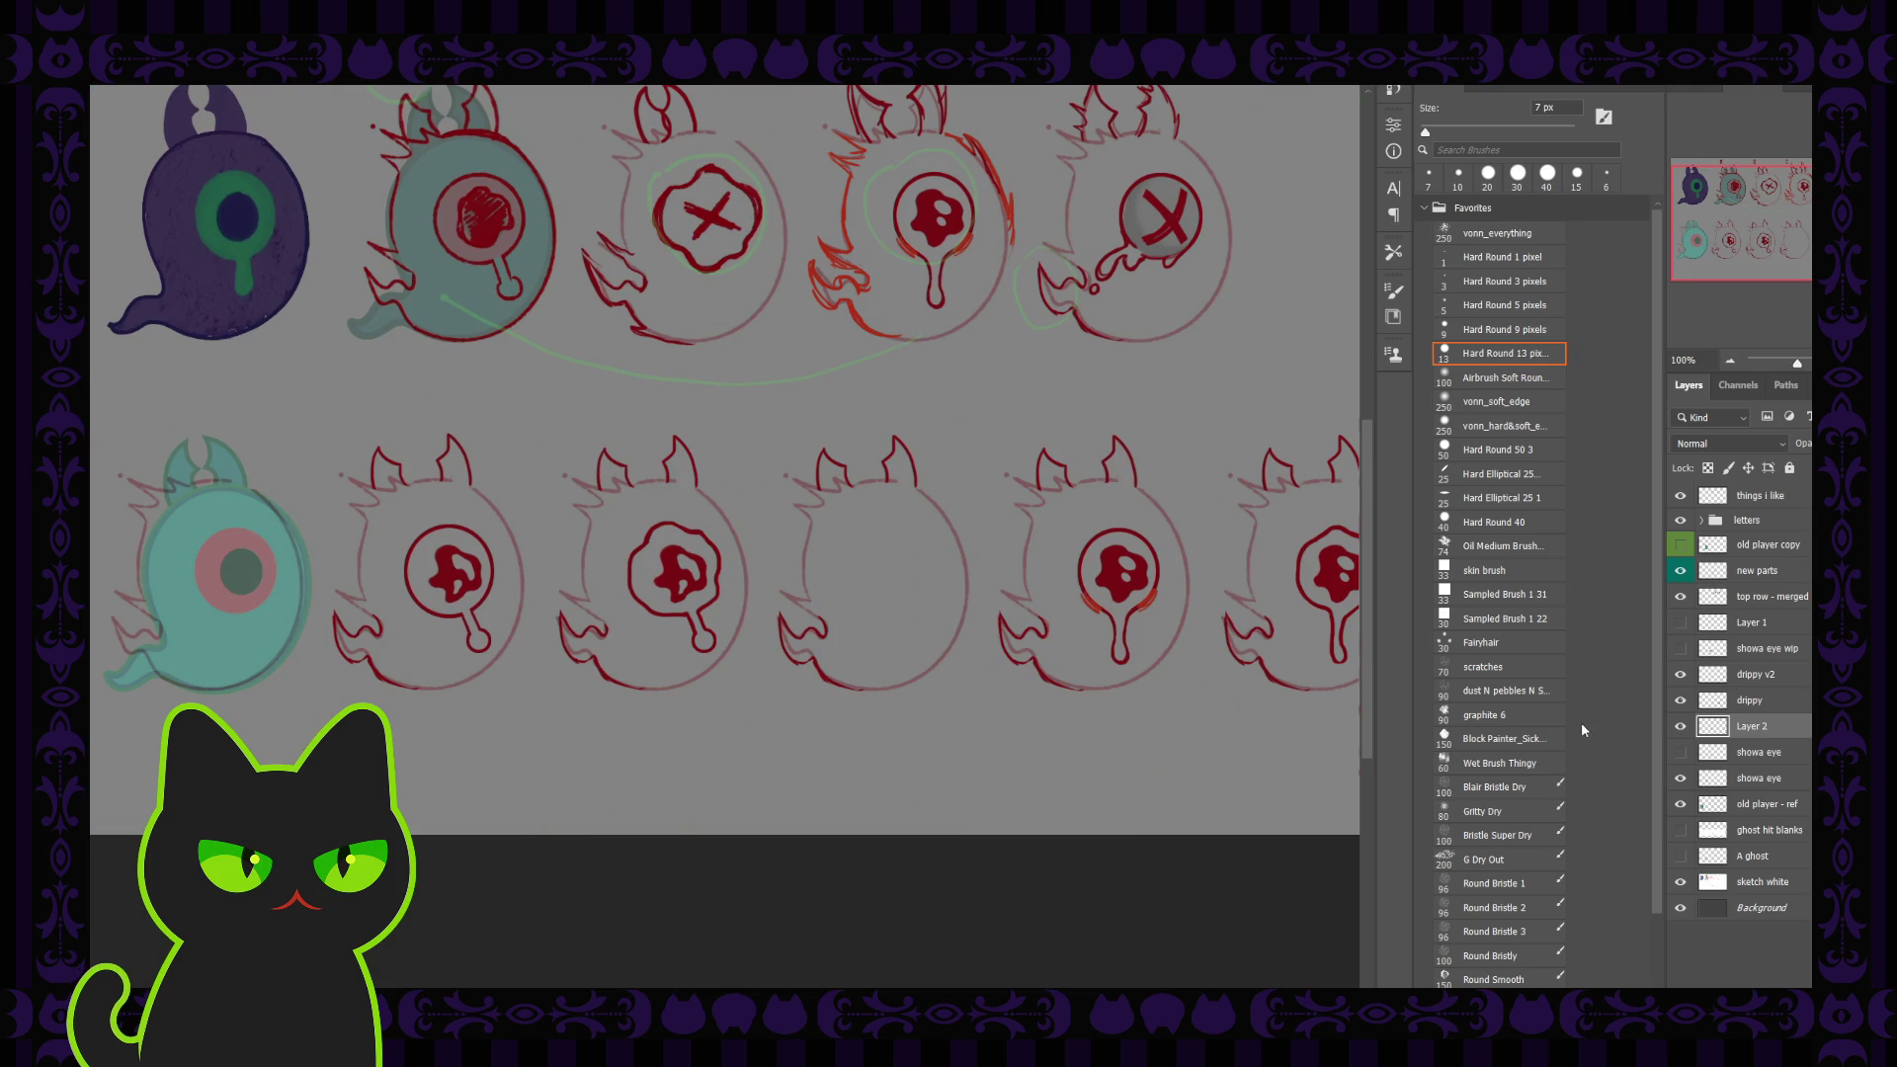
Step: Show the upper showa eye layer, select it, and set its opacity to 100%
click(1680, 752)
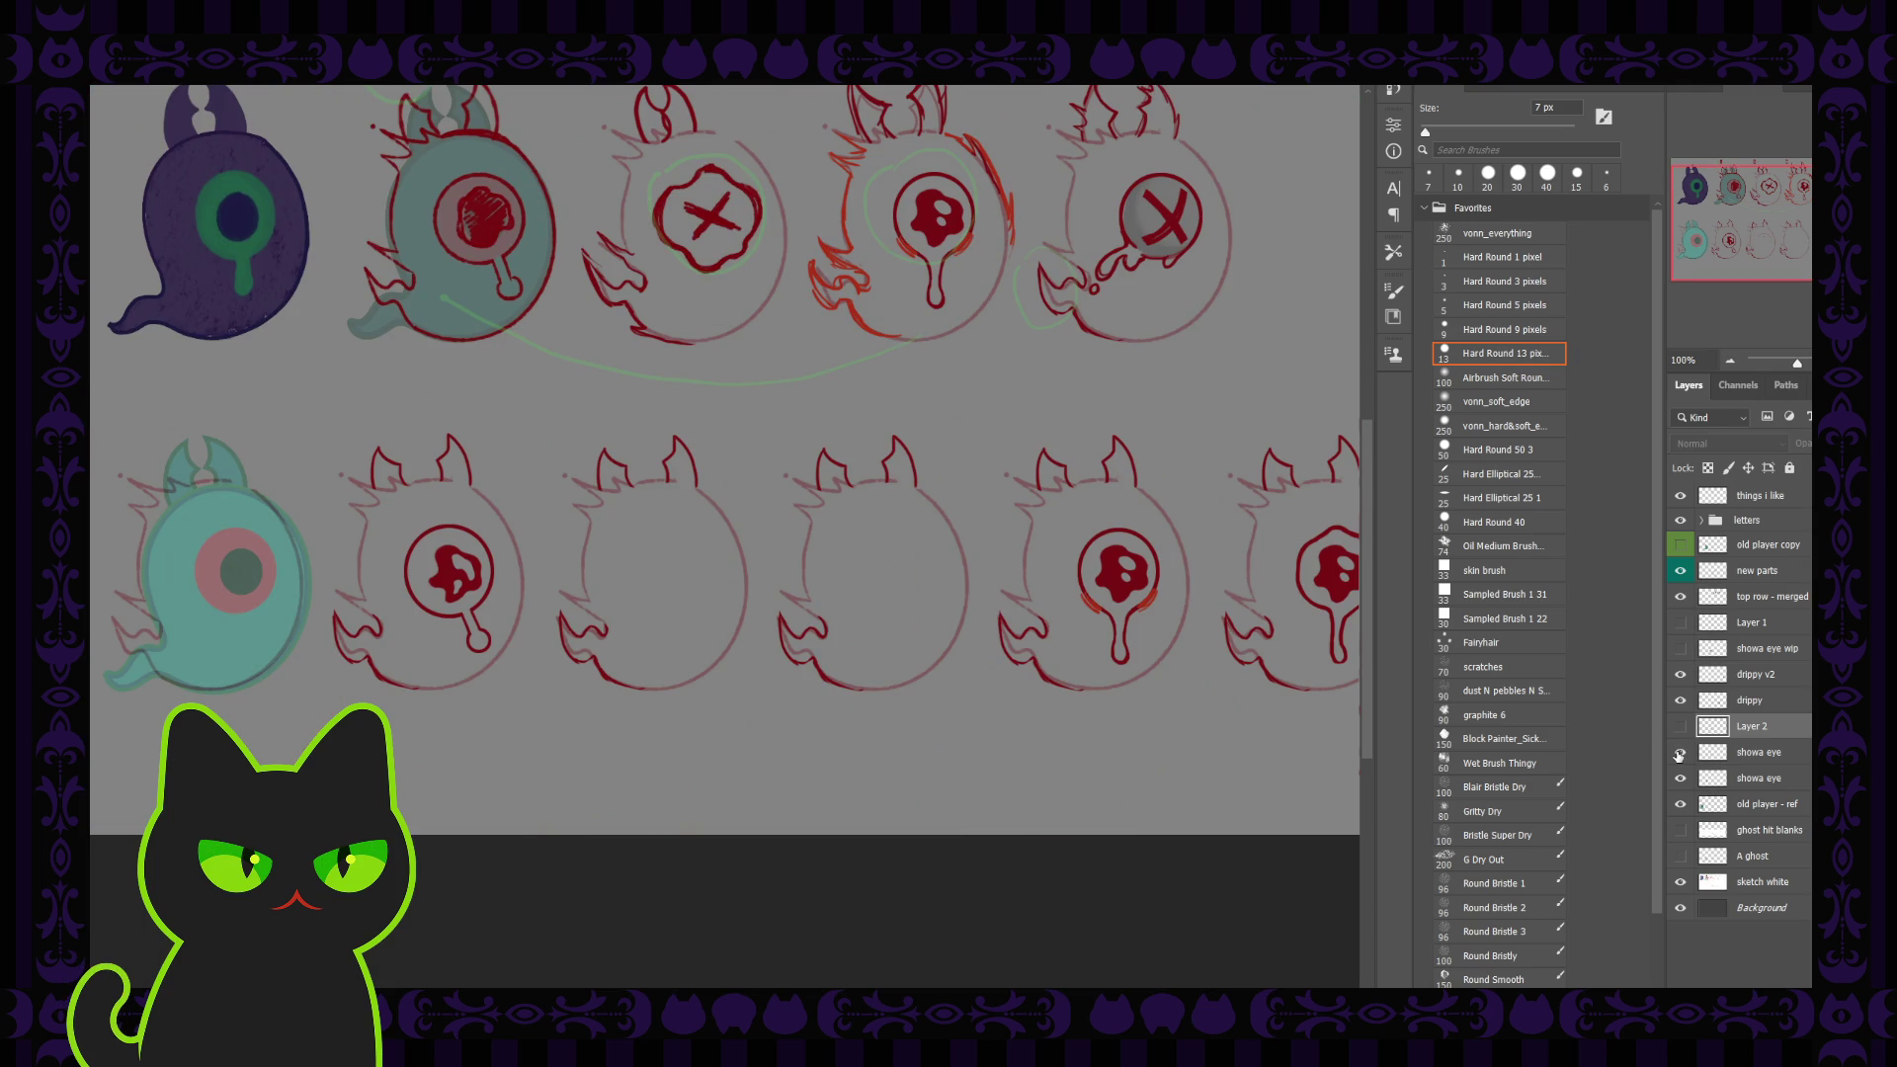
click(1741, 753)
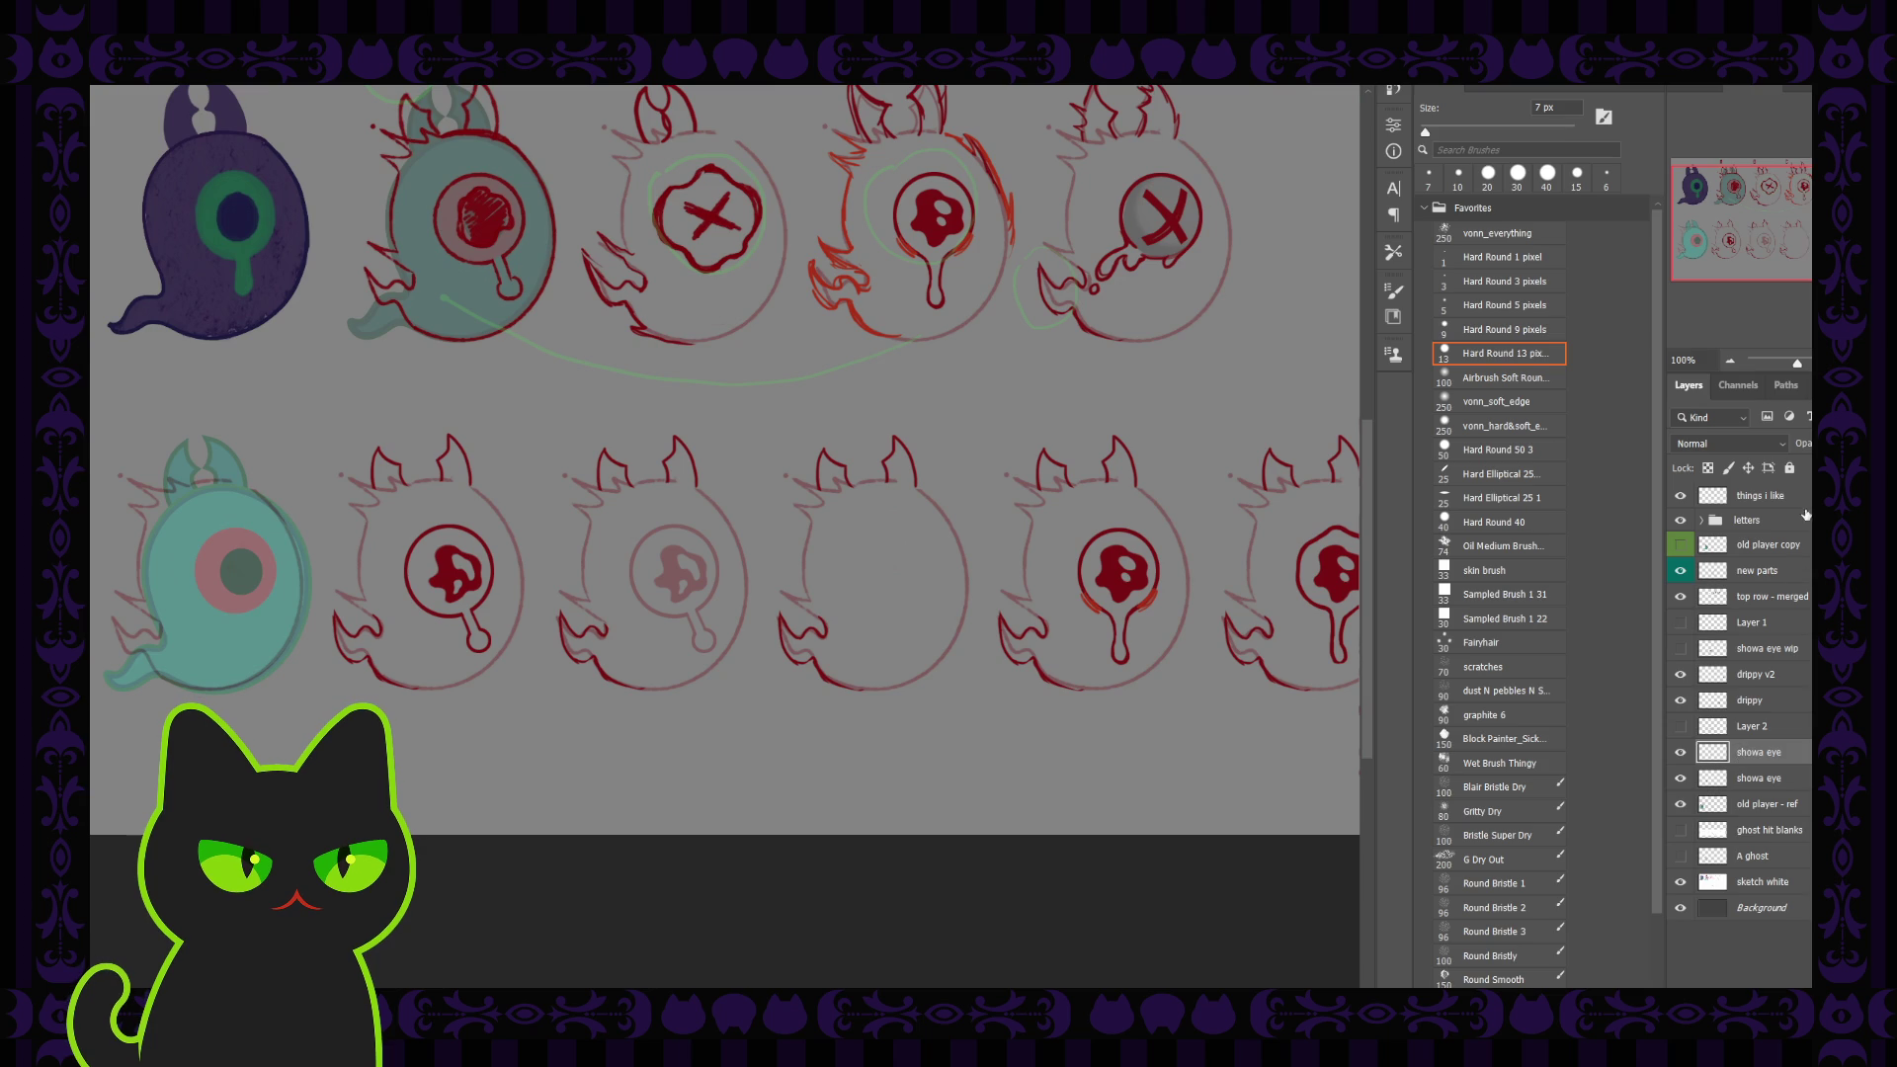
key(0)
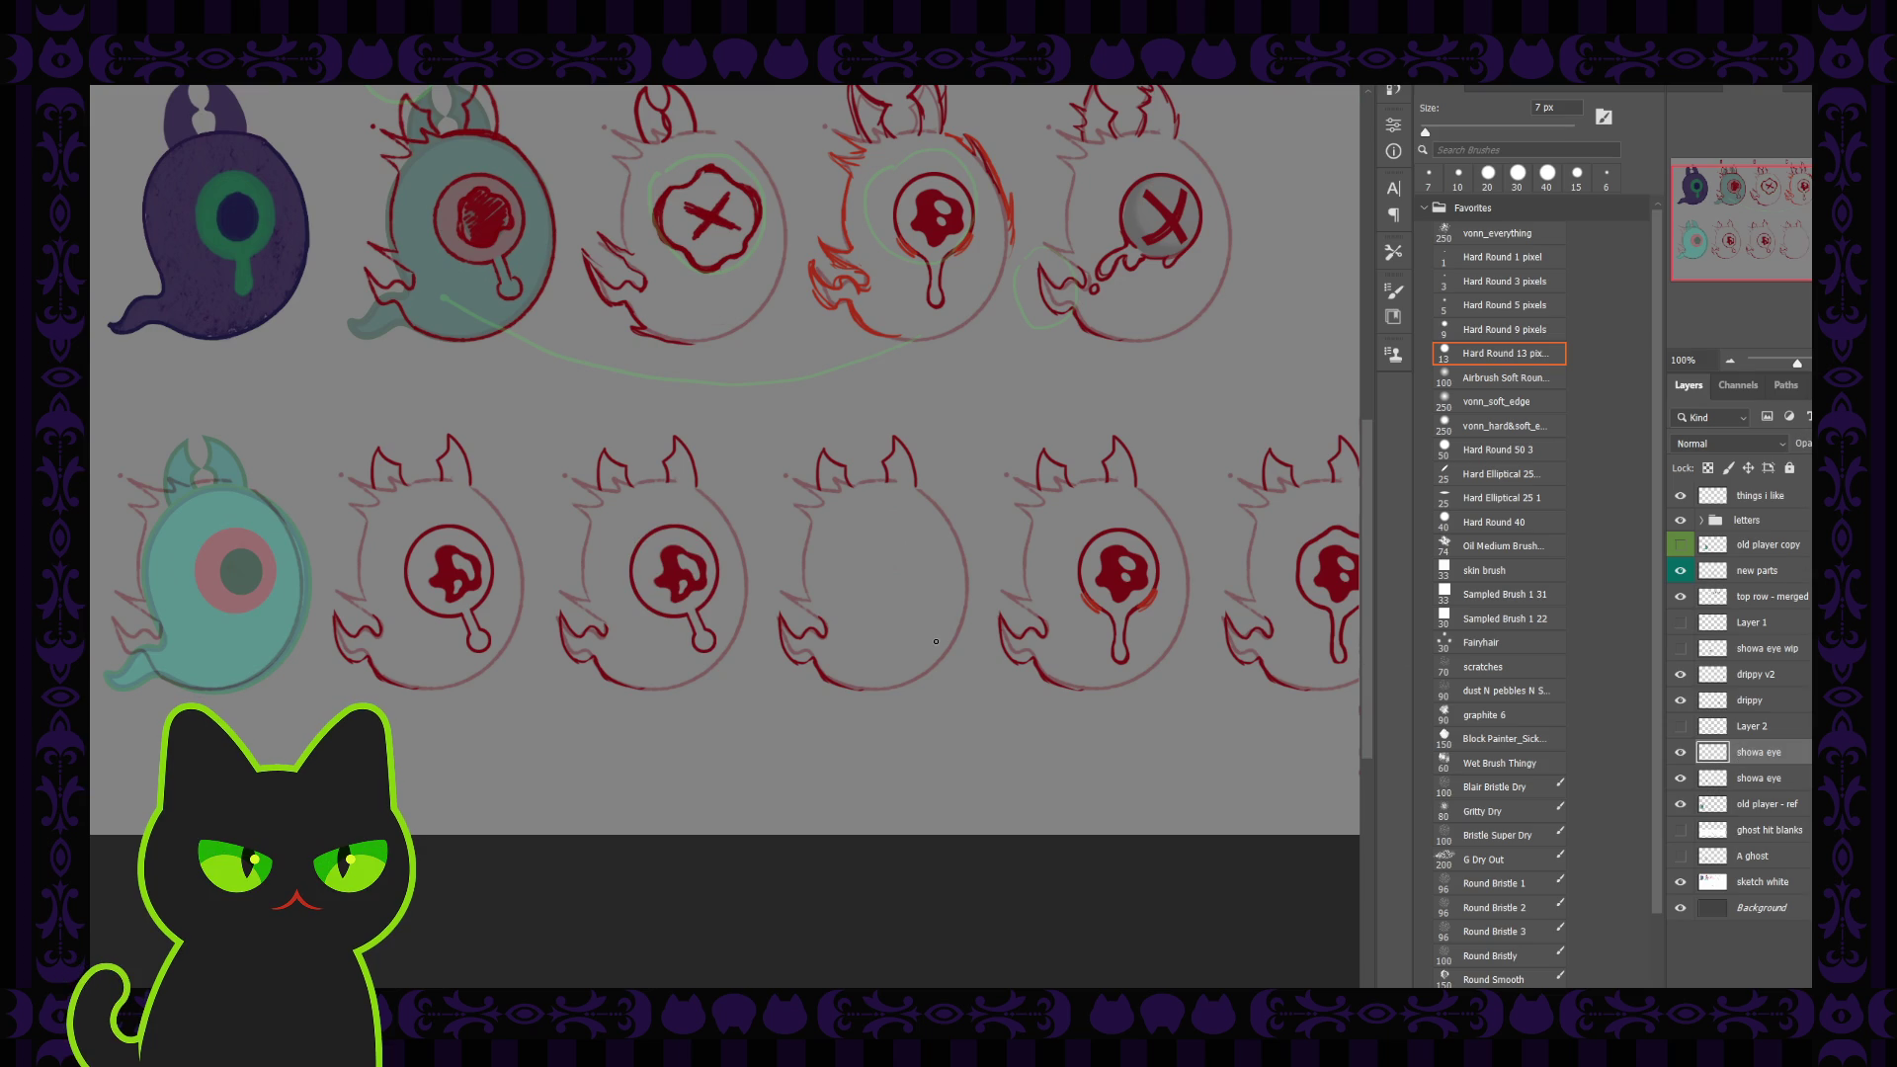
scroll(670, 598, up, 1)
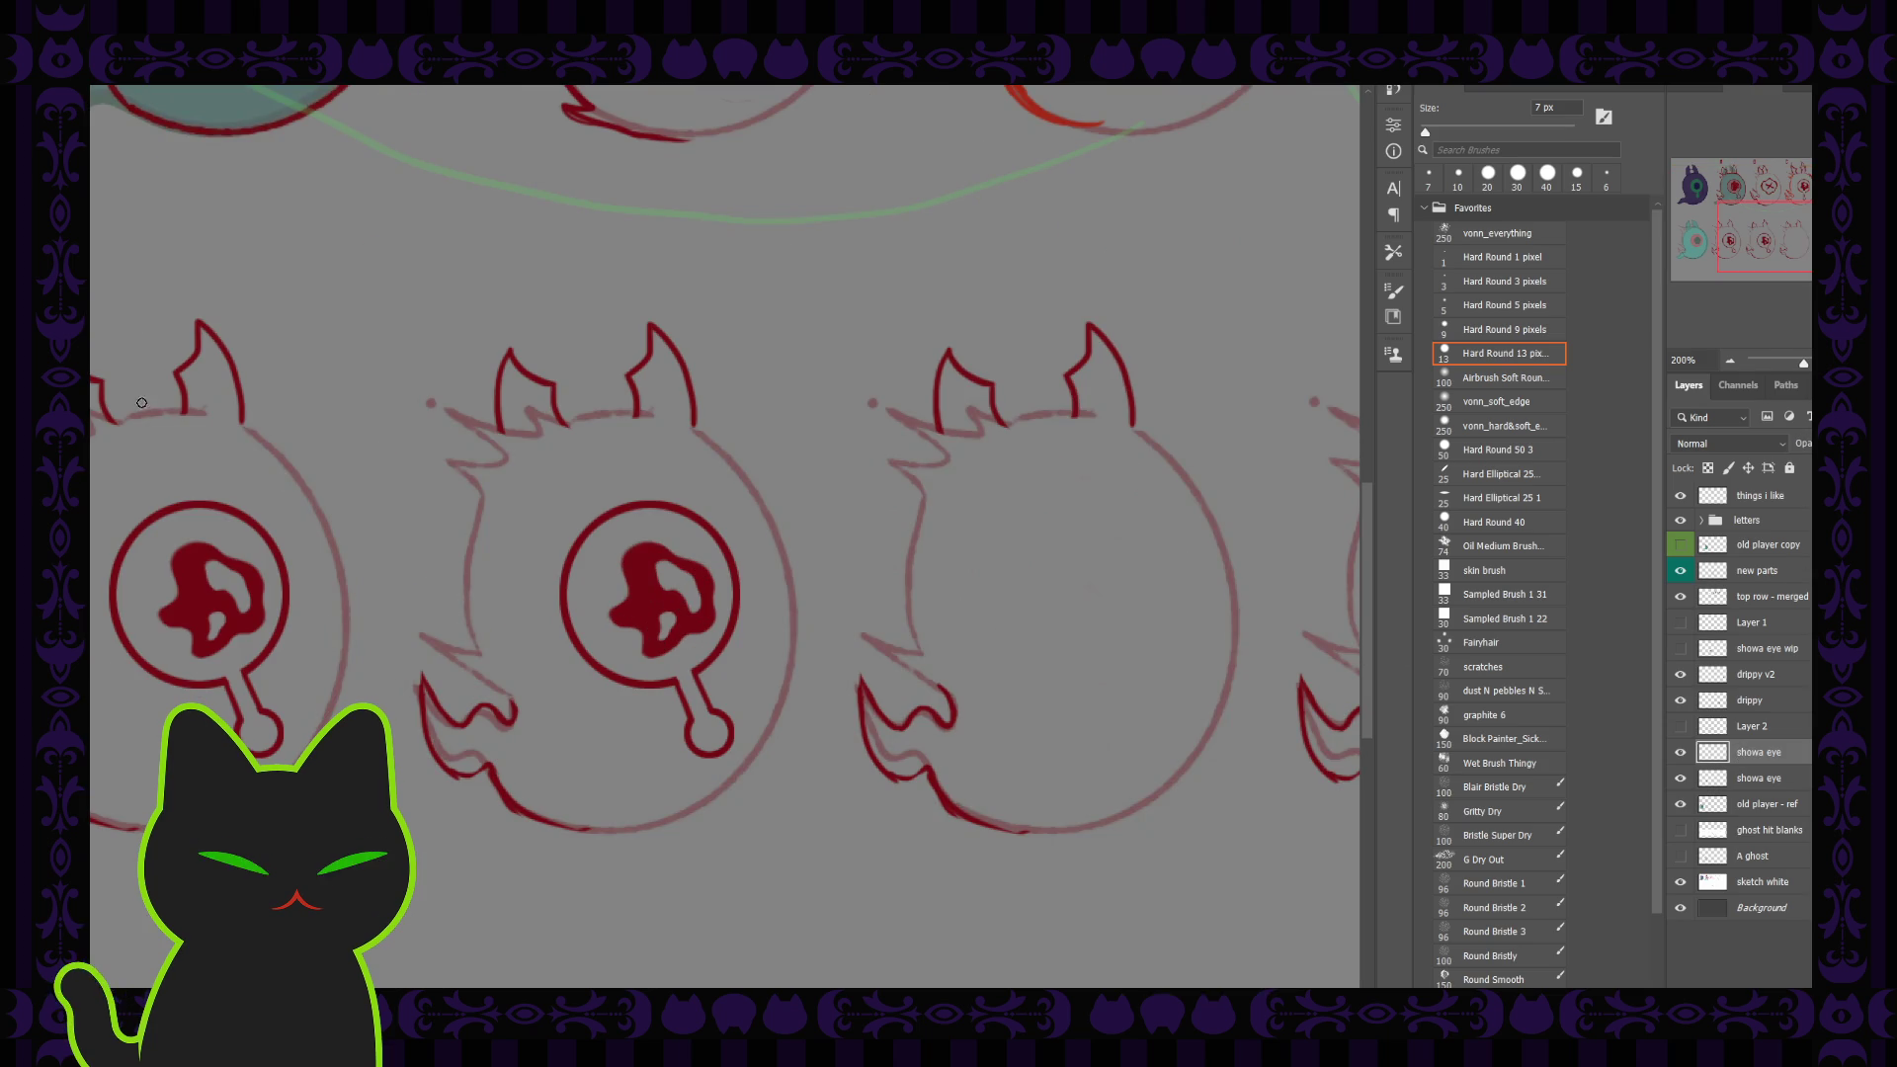
Step: Try a soft red dab beside the eye, undo it, and switch to a 30–40 px eraser
key(period)
key(period)
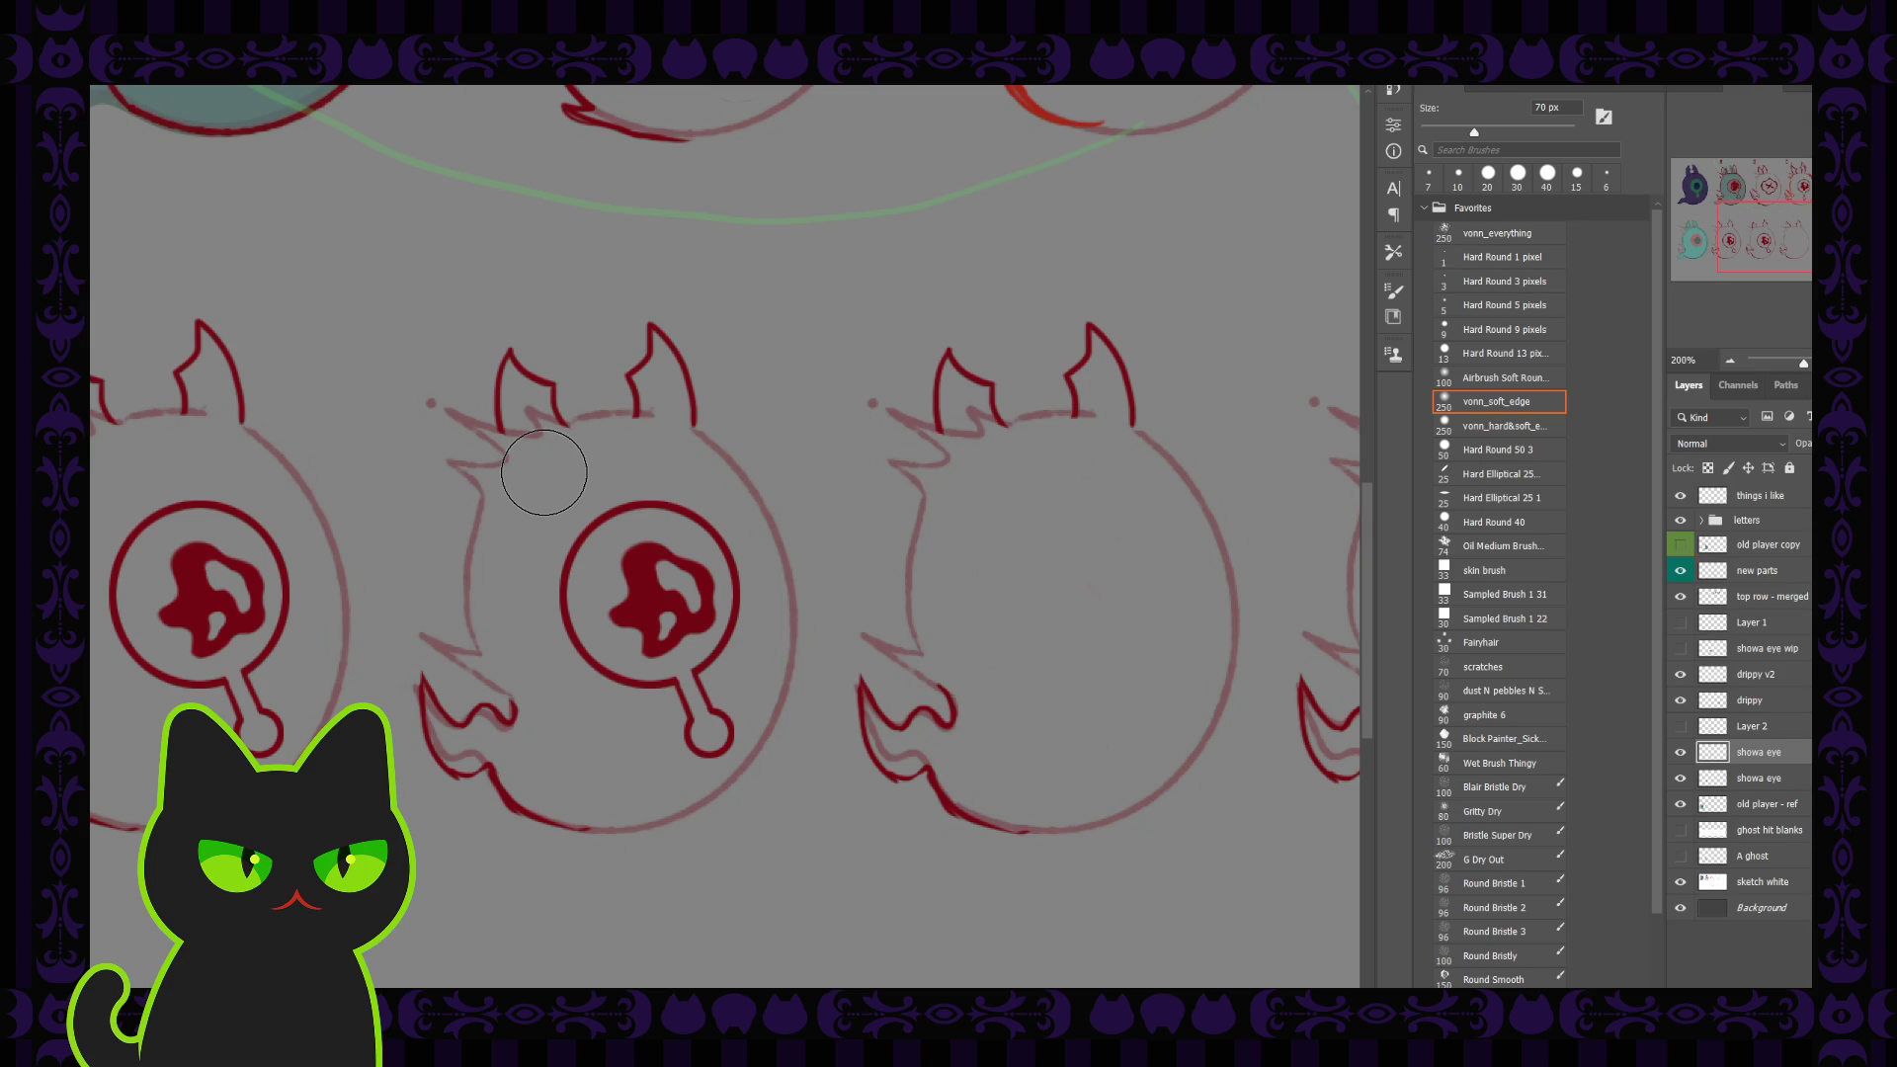
key(bracketleft)
key(bracketleft)
key(bracketleft)
drag(578, 531, 559, 550)
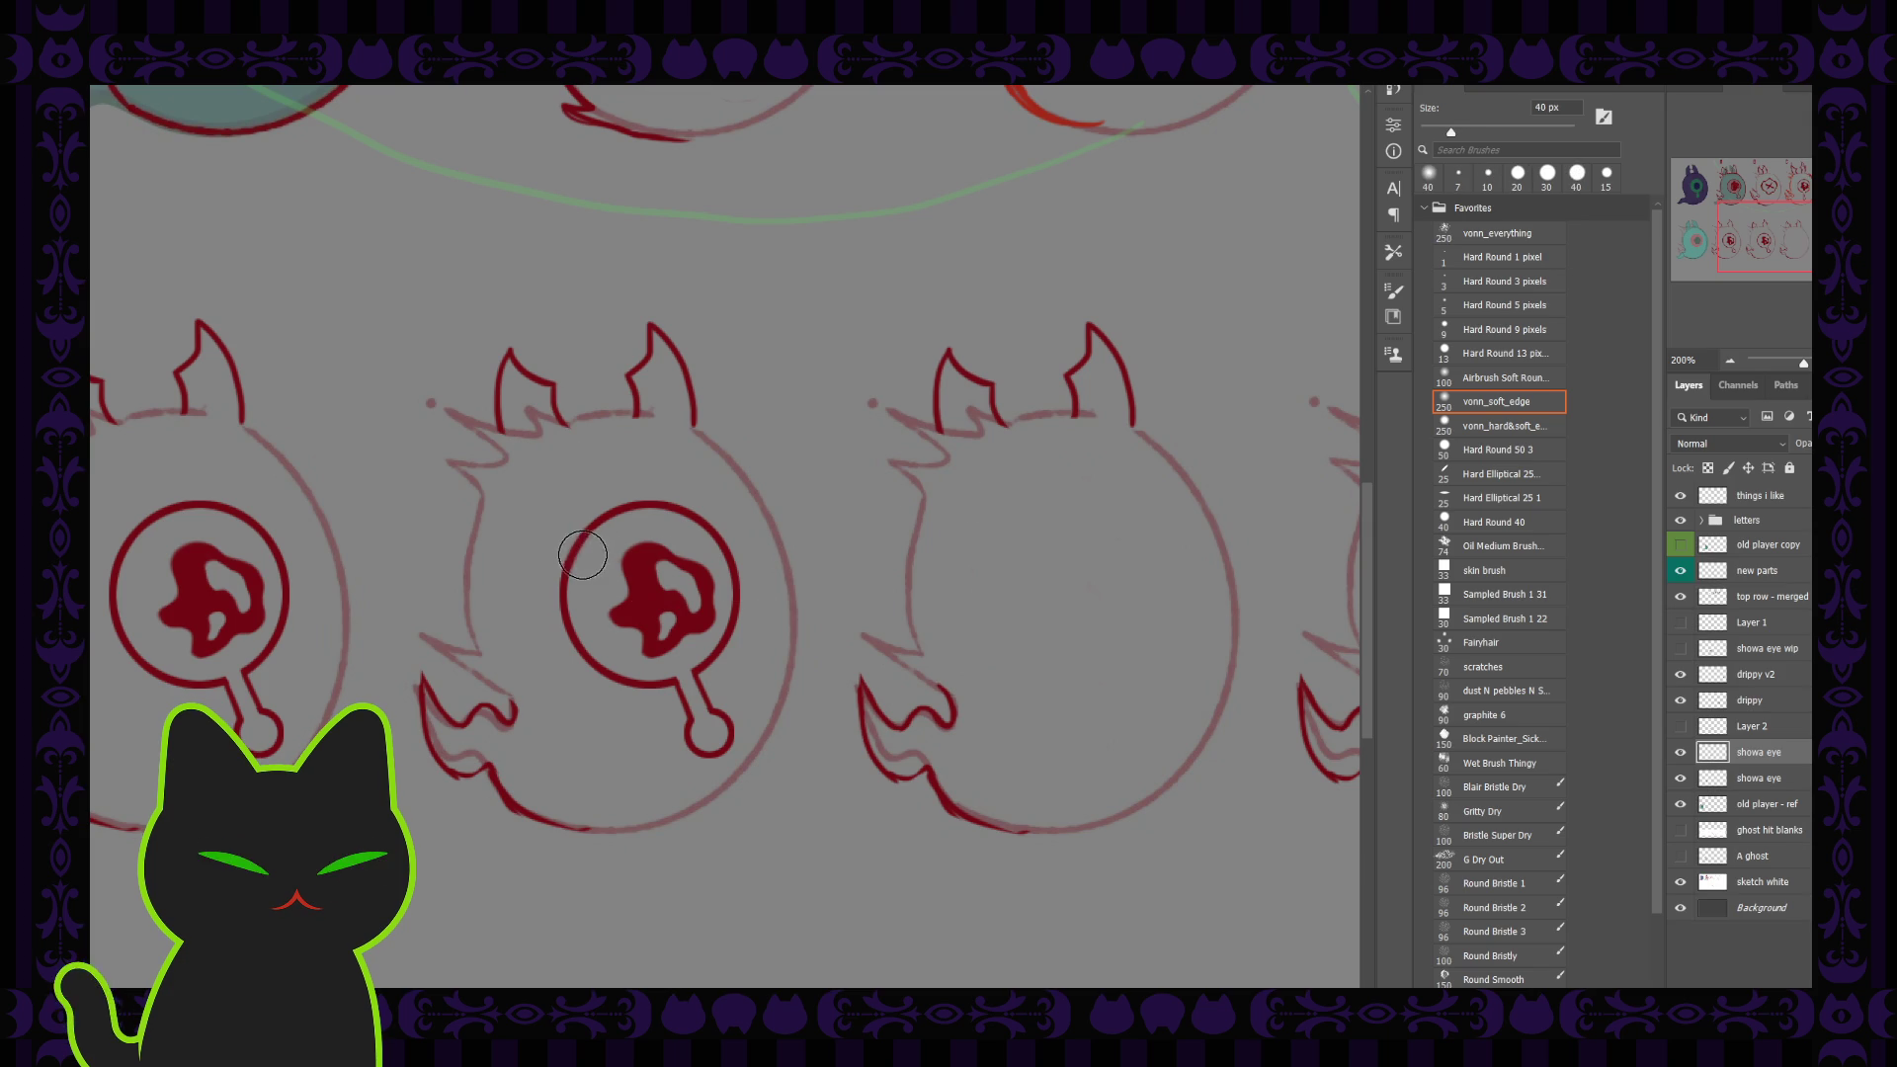
key(ctrl+z)
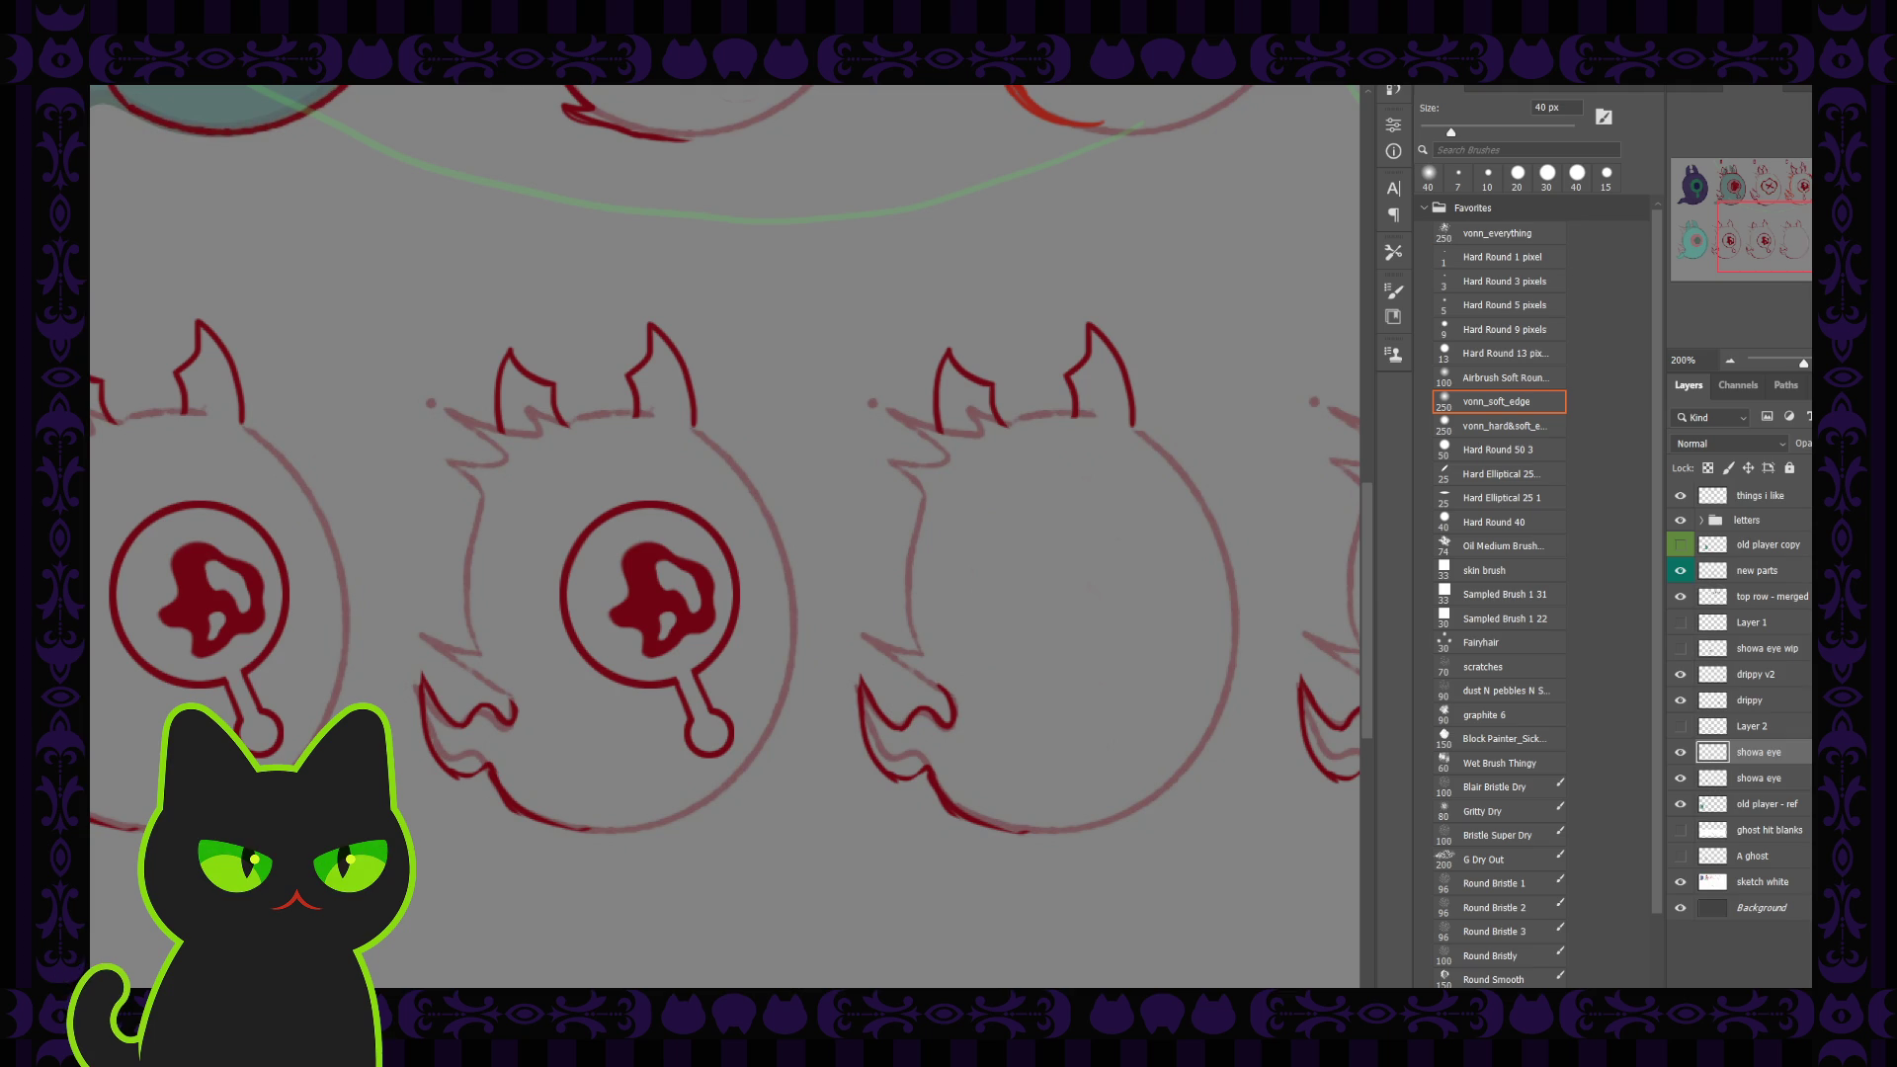
key(e)
key(bracketright)
key(bracketright)
click(583, 549)
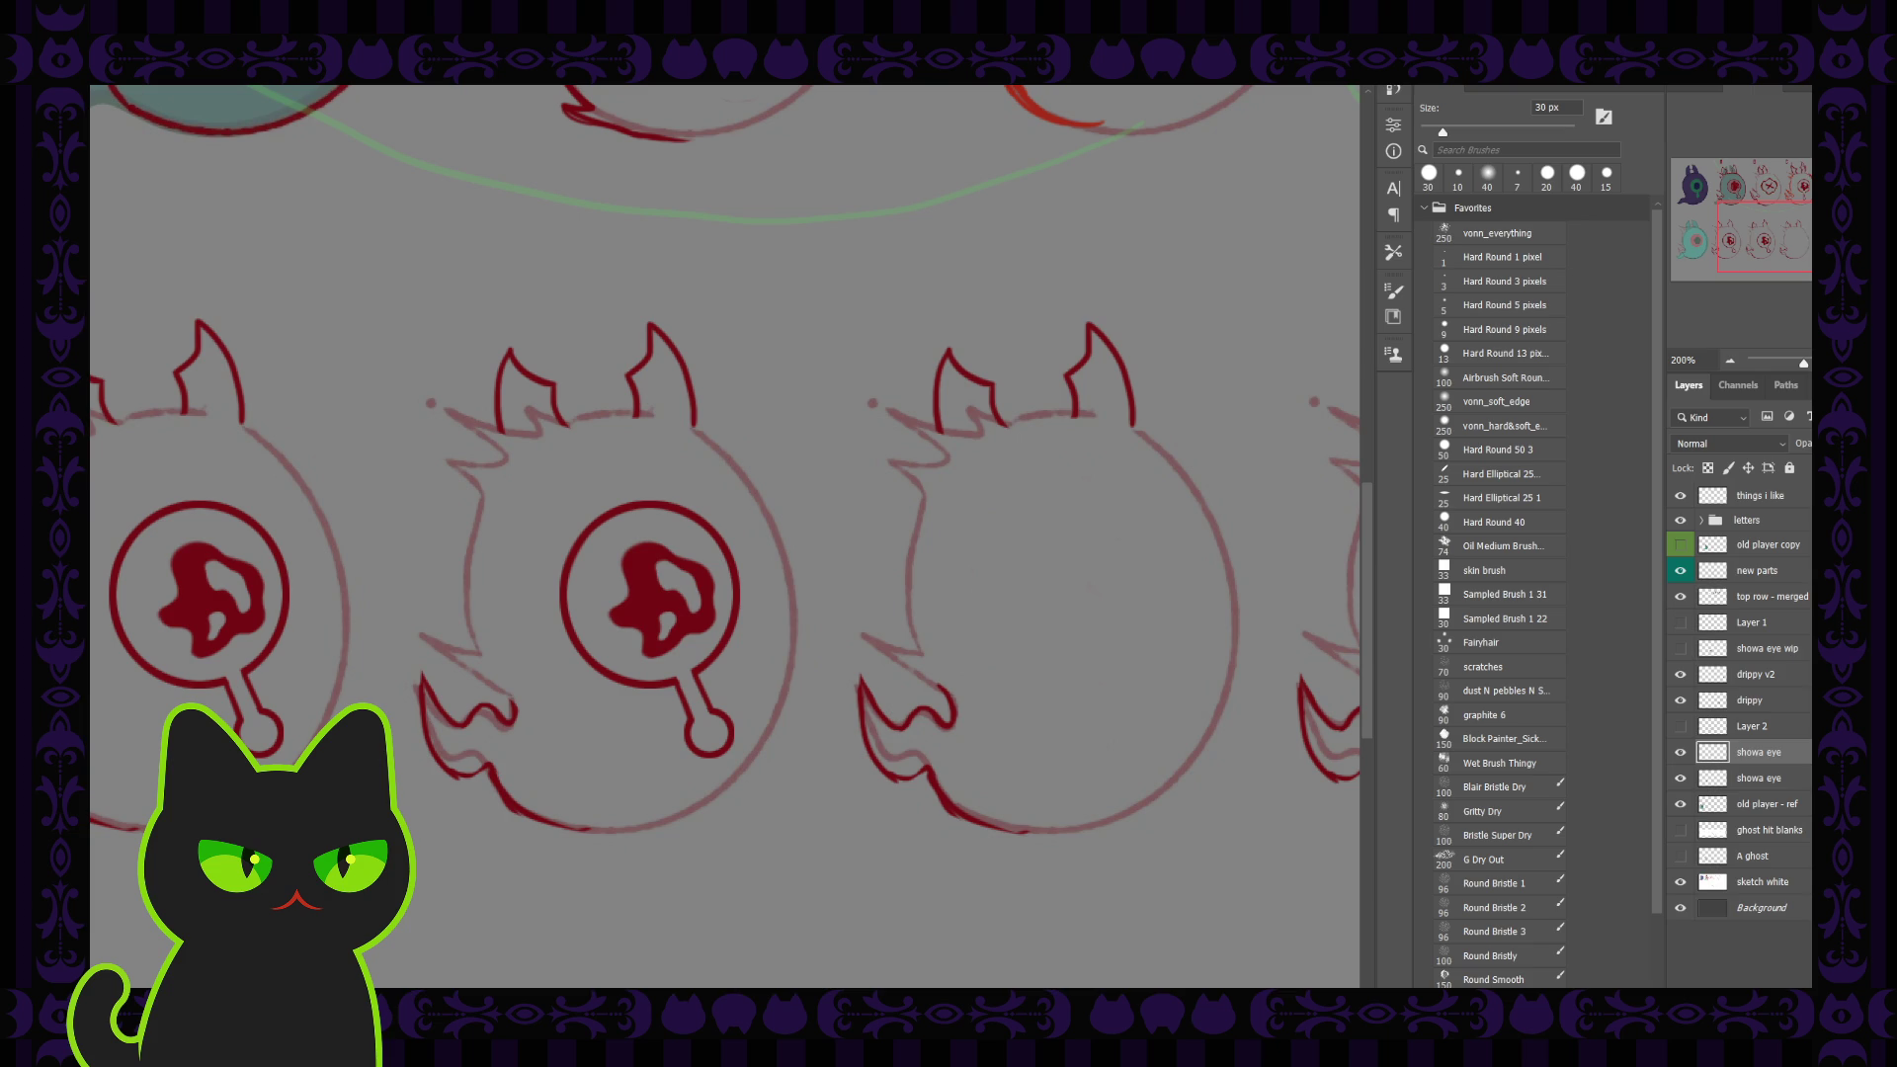
key(bracketright)
Step: Compare layer visibility, delete Layer 2, and test the showa eye layer's opacity
click(1681, 753)
click(1680, 727)
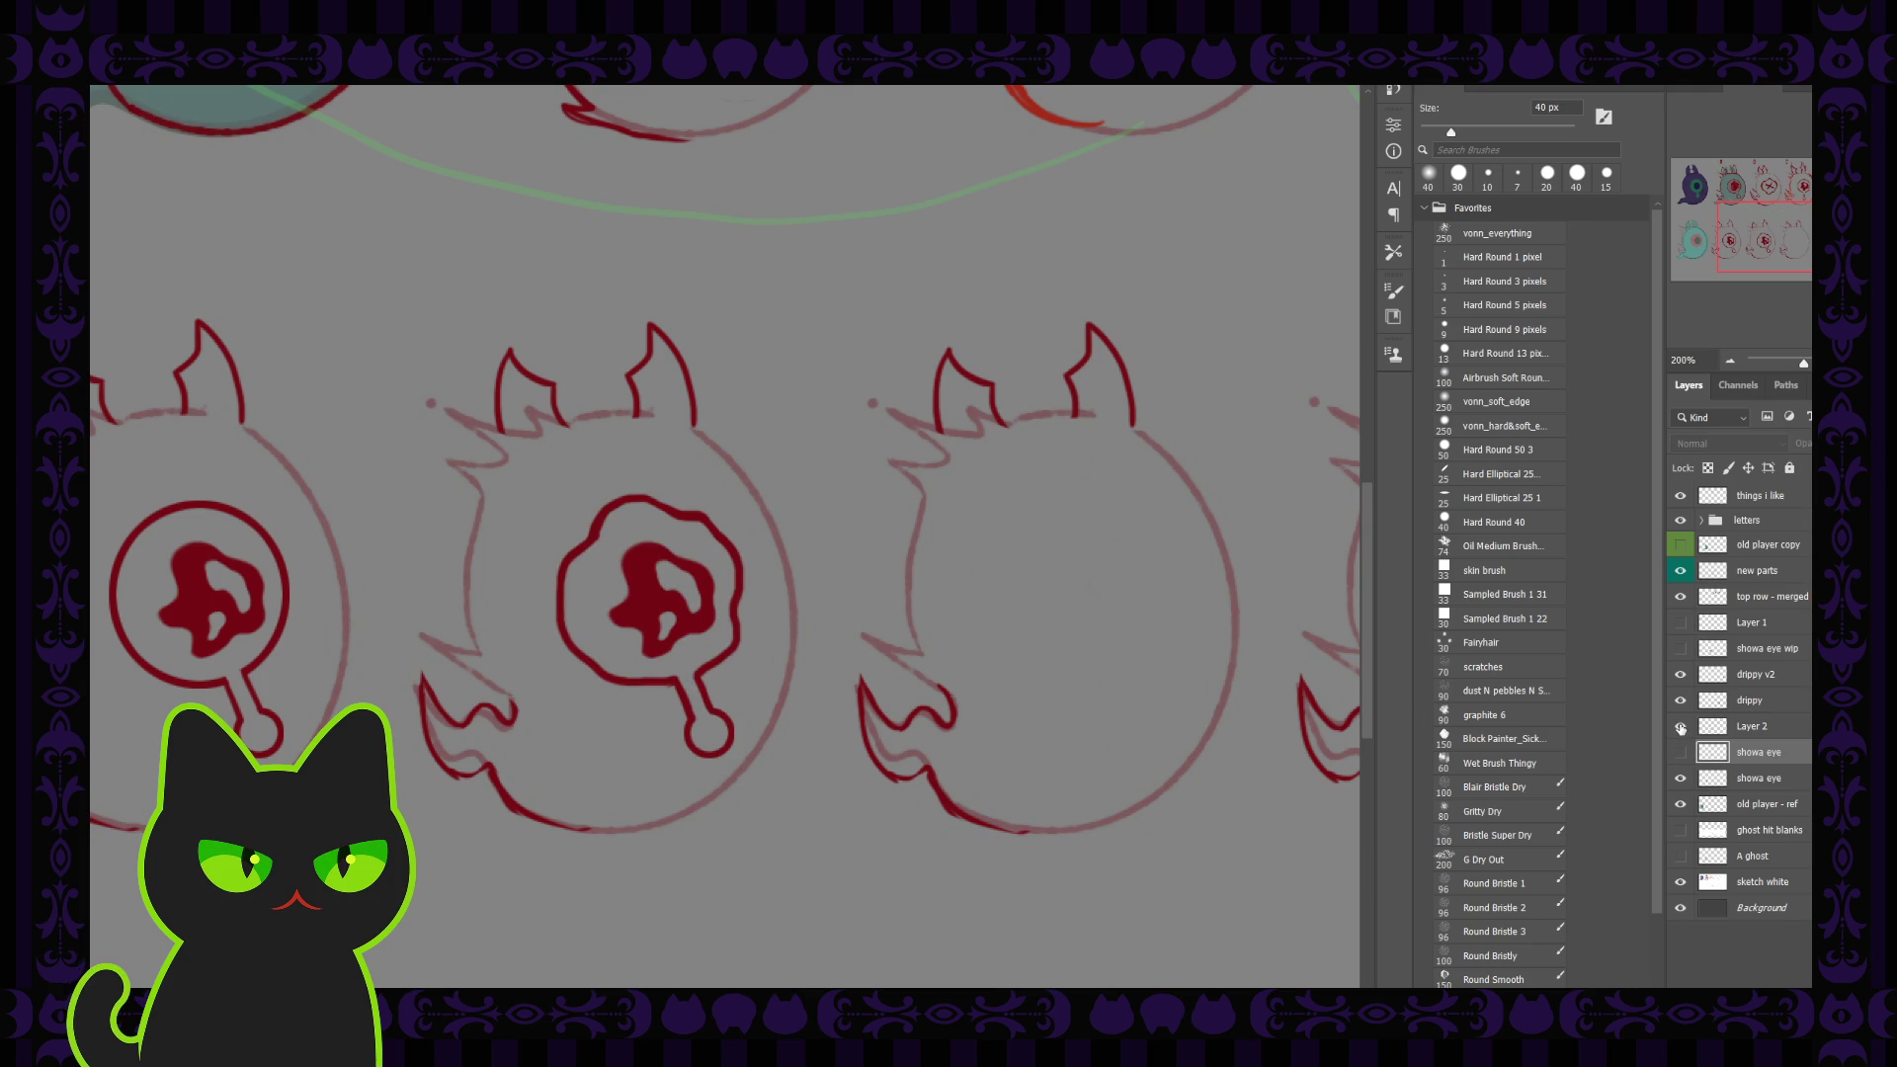
click(1680, 728)
click(1748, 729)
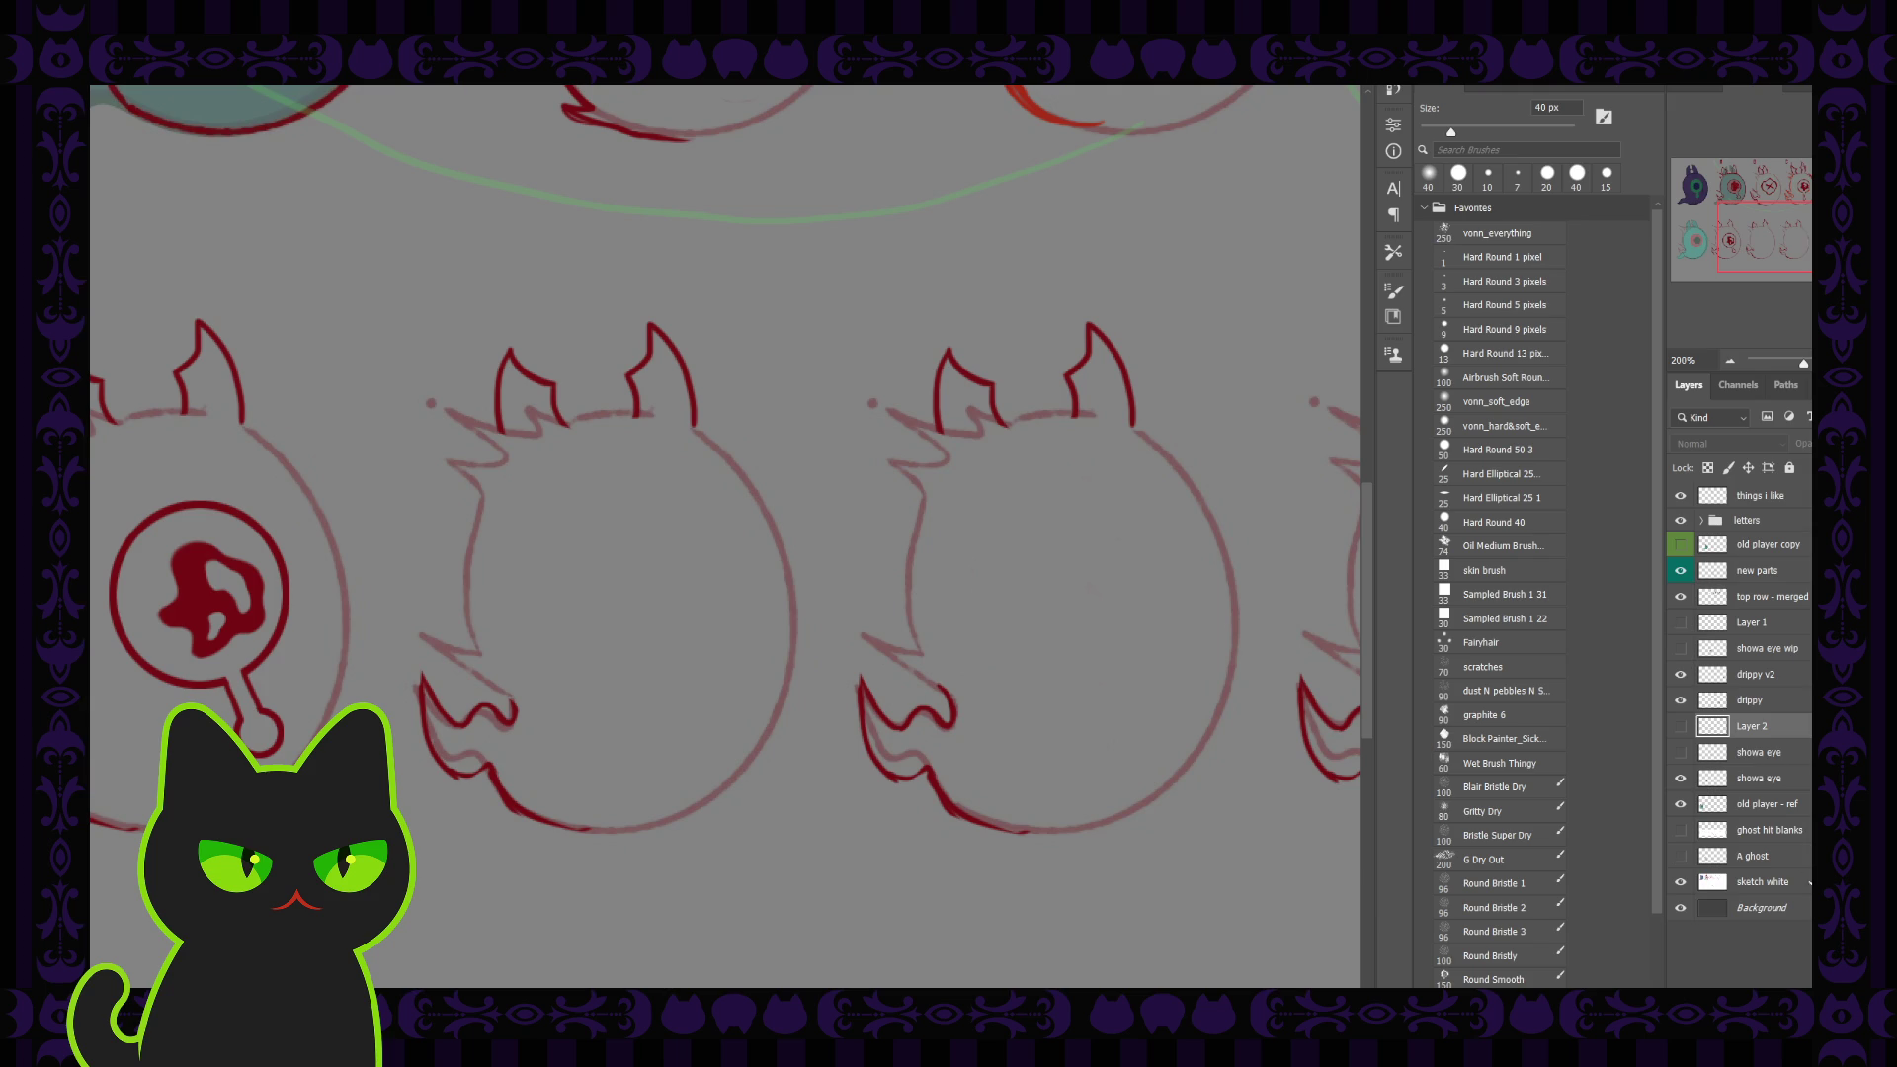
key(Delete)
click(1680, 726)
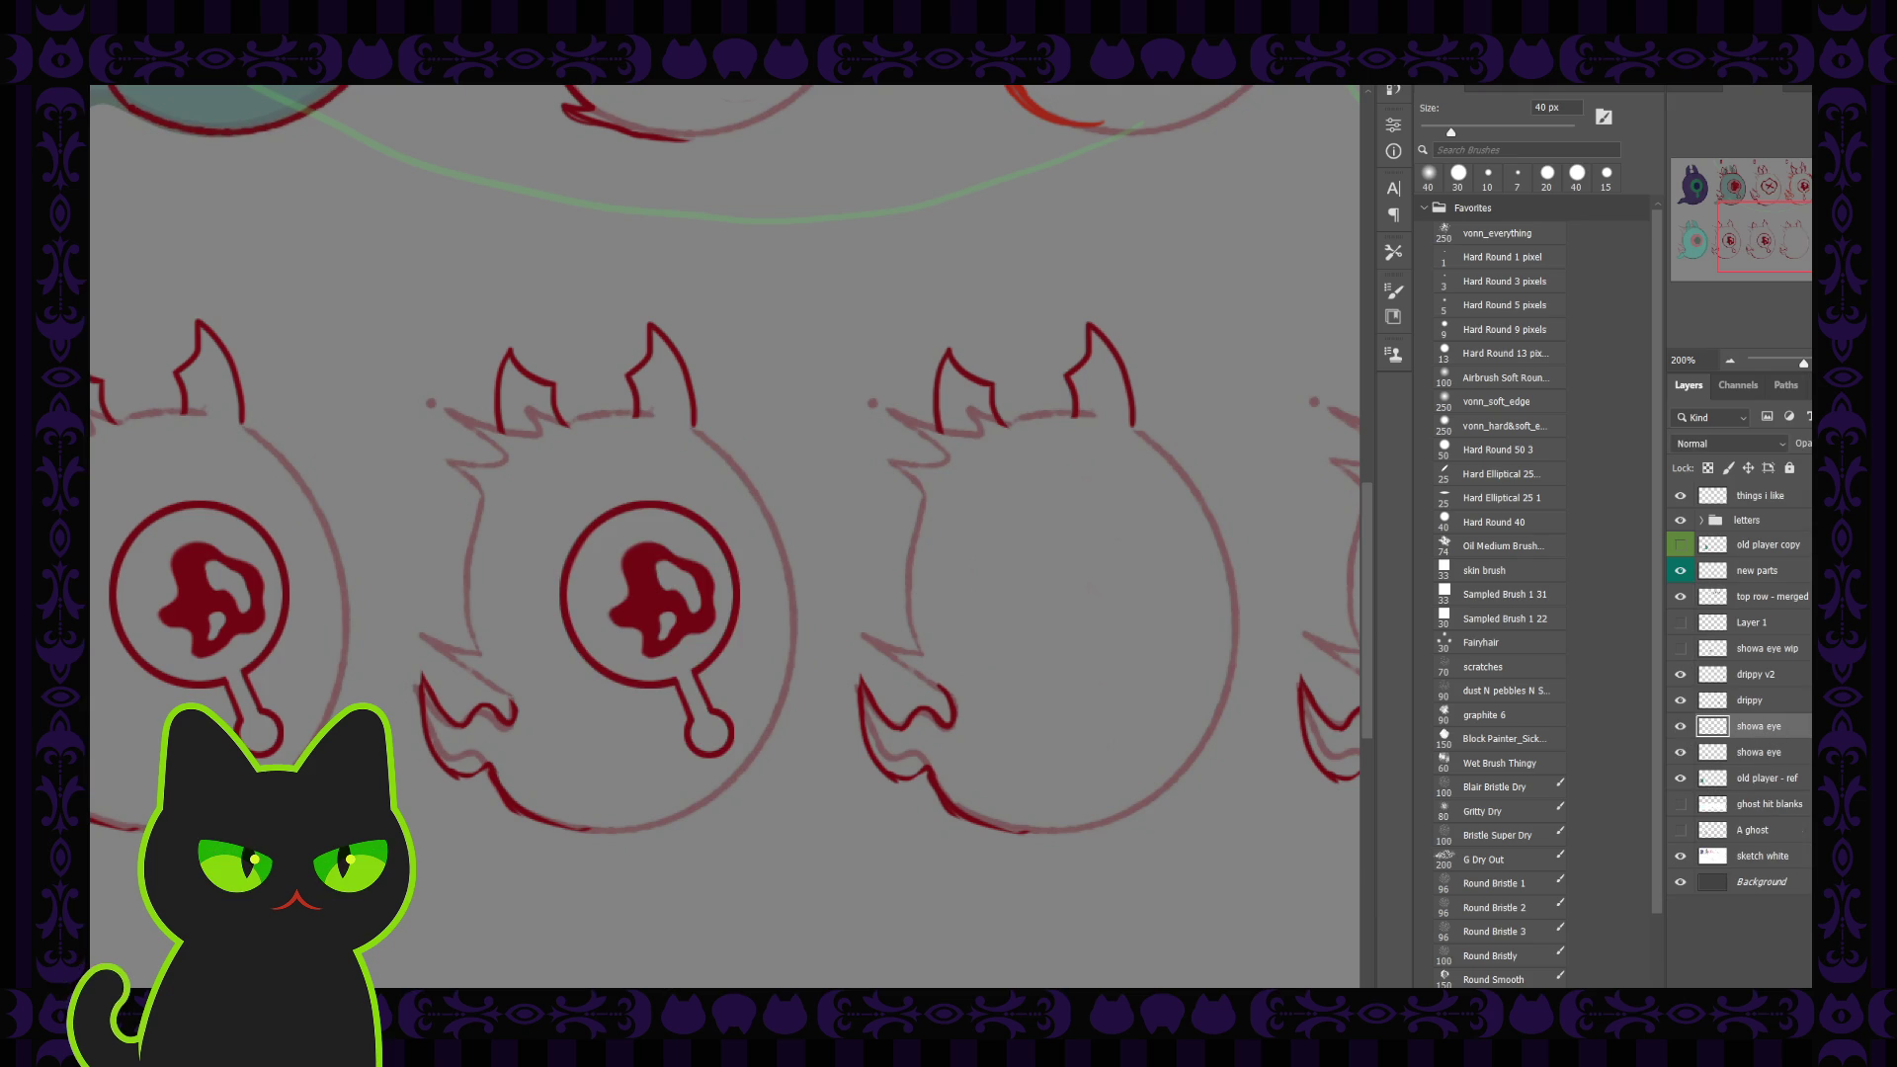
drag(1802, 447, 1793, 450)
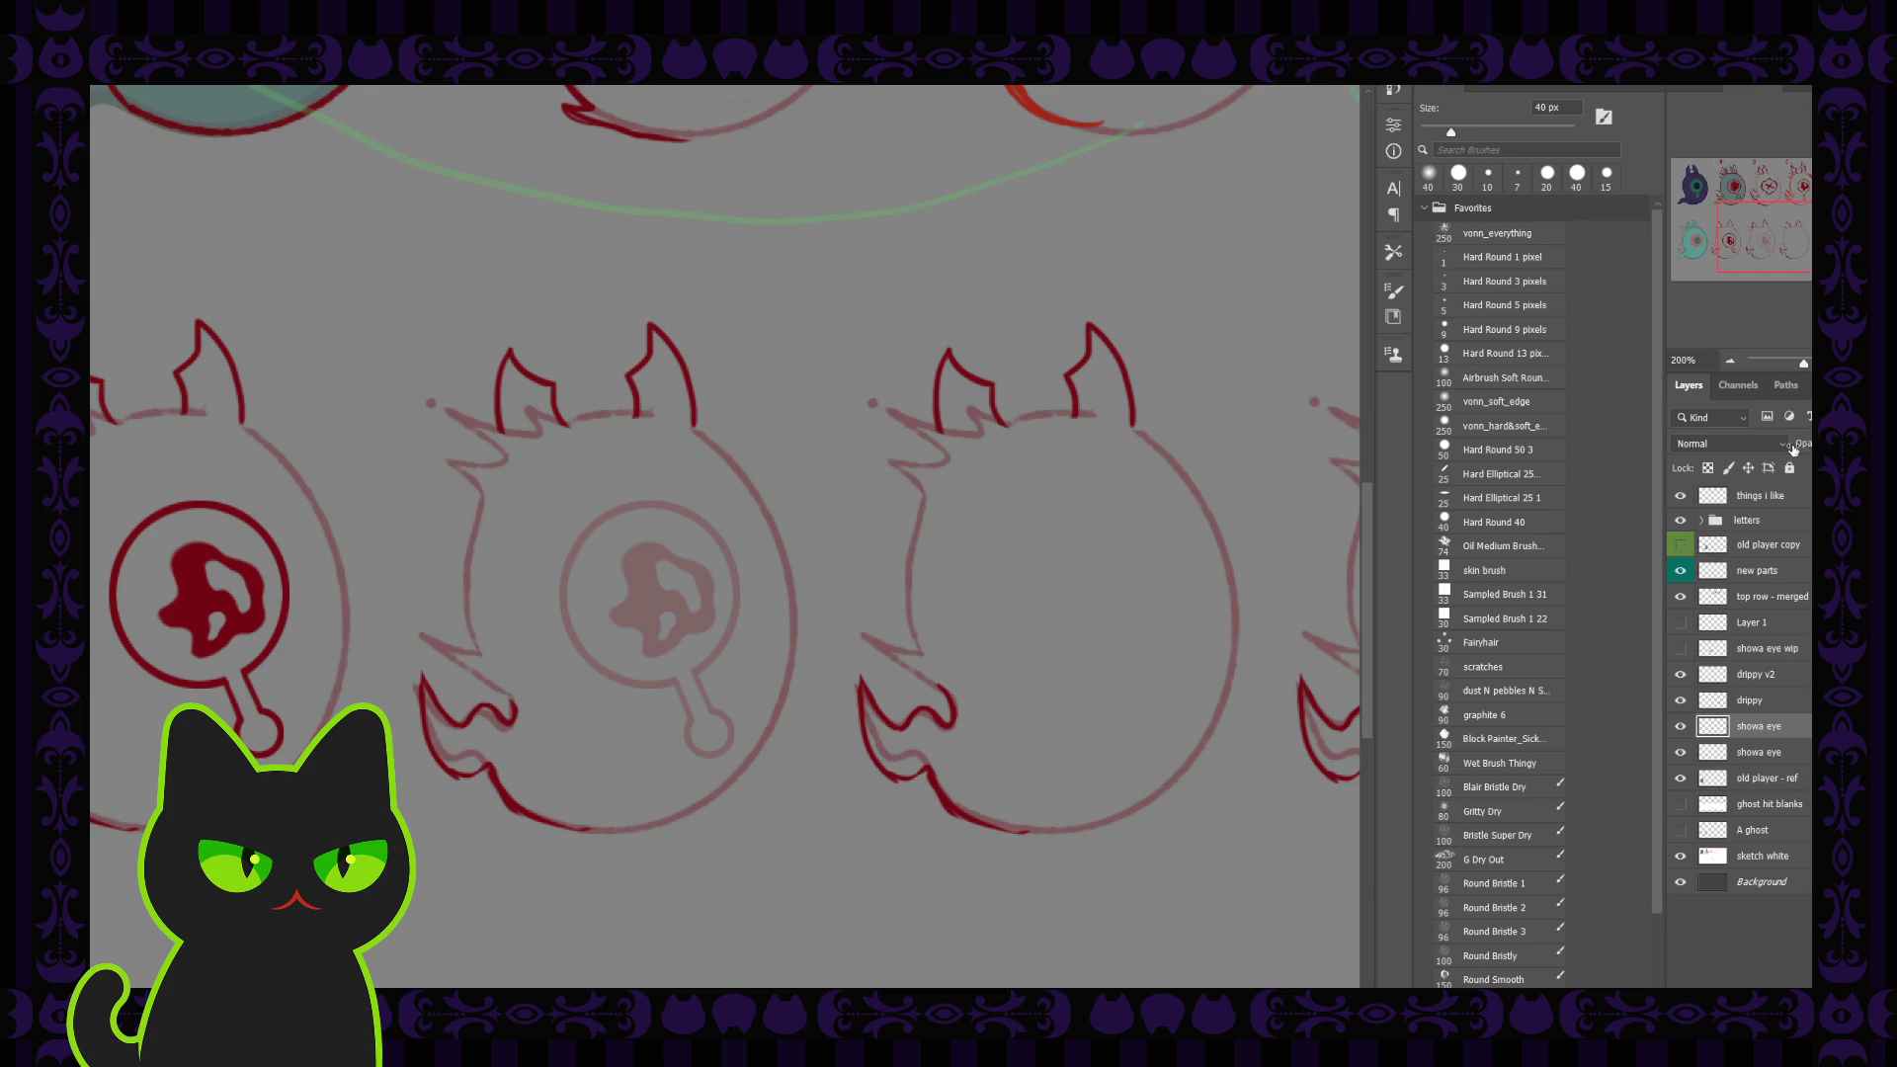
key(ctrl+z)
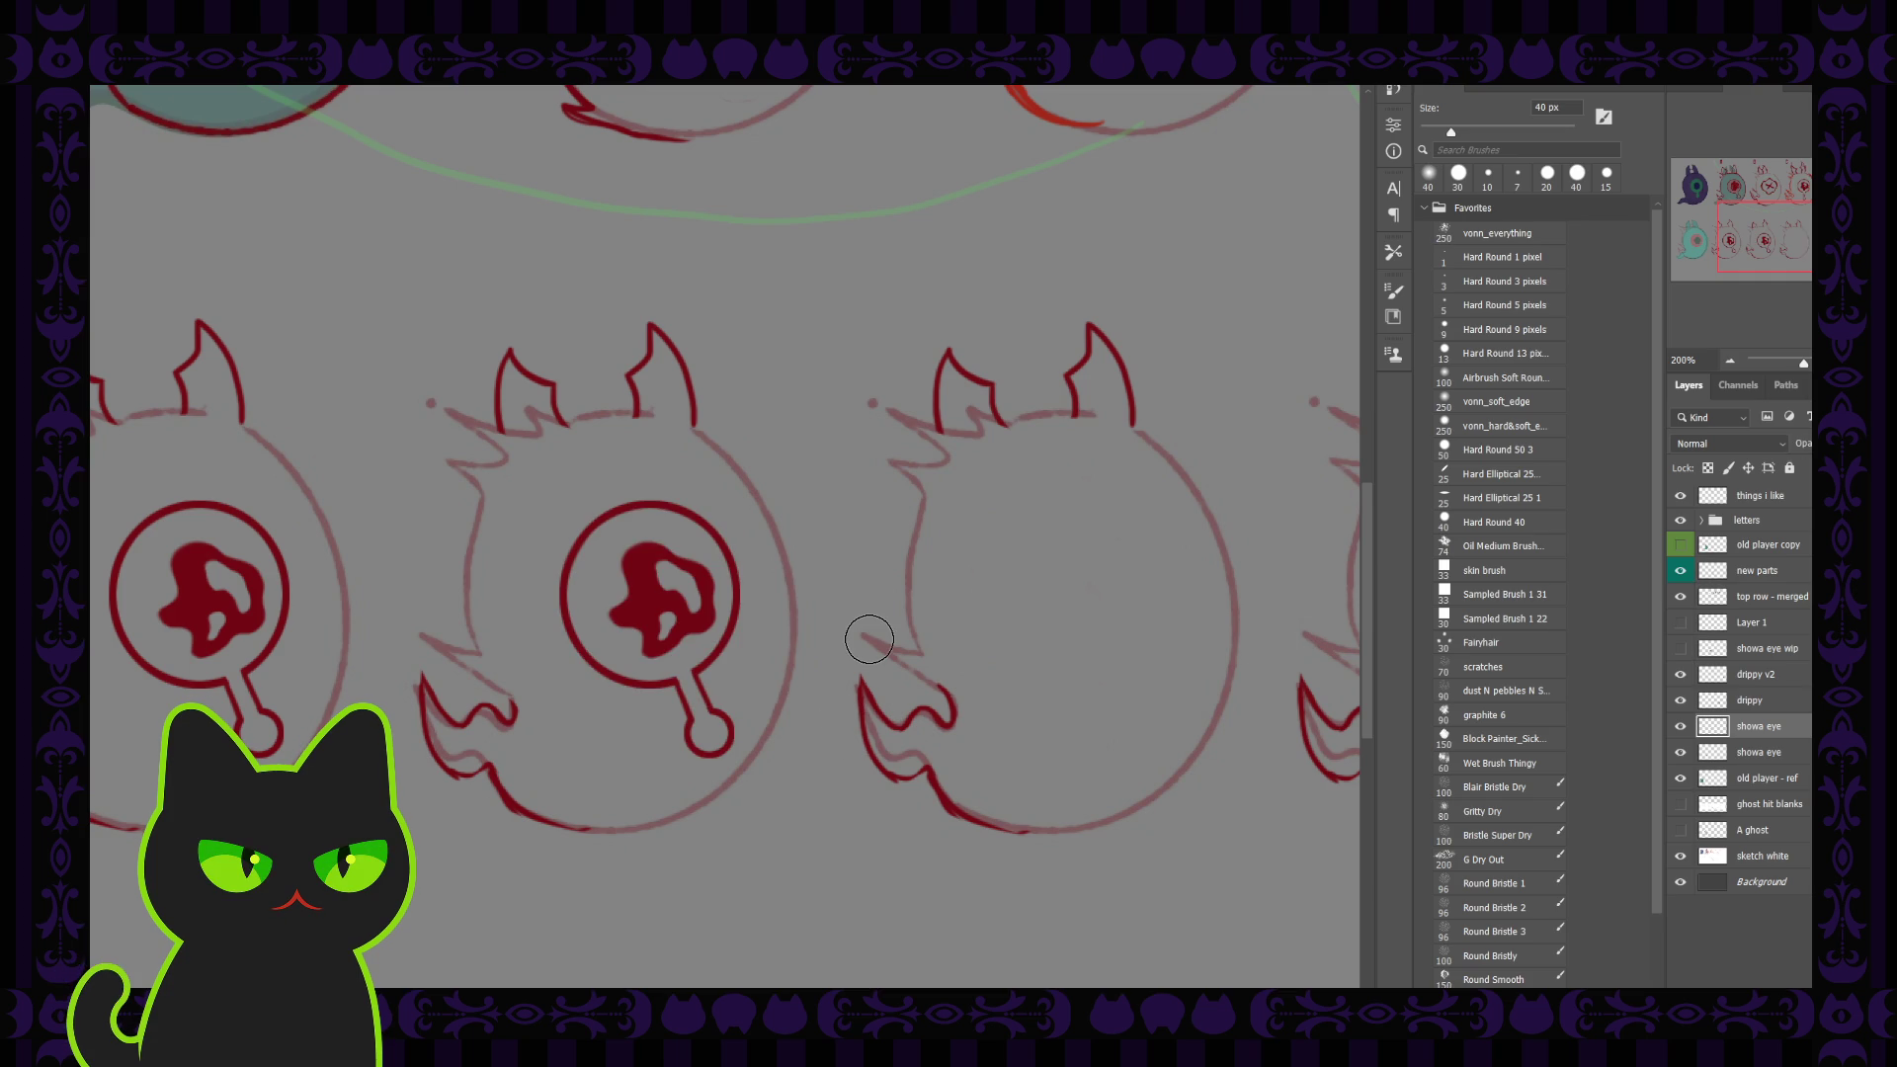
Step: Lasso the red pupil blob and delete it from the eye circle
key(l)
mouse_move(609, 594)
mouse_down()
mouse_move(701, 554)
mouse_move(700, 653)
mouse_up()
drag(701, 653, 604, 593)
key(Delete)
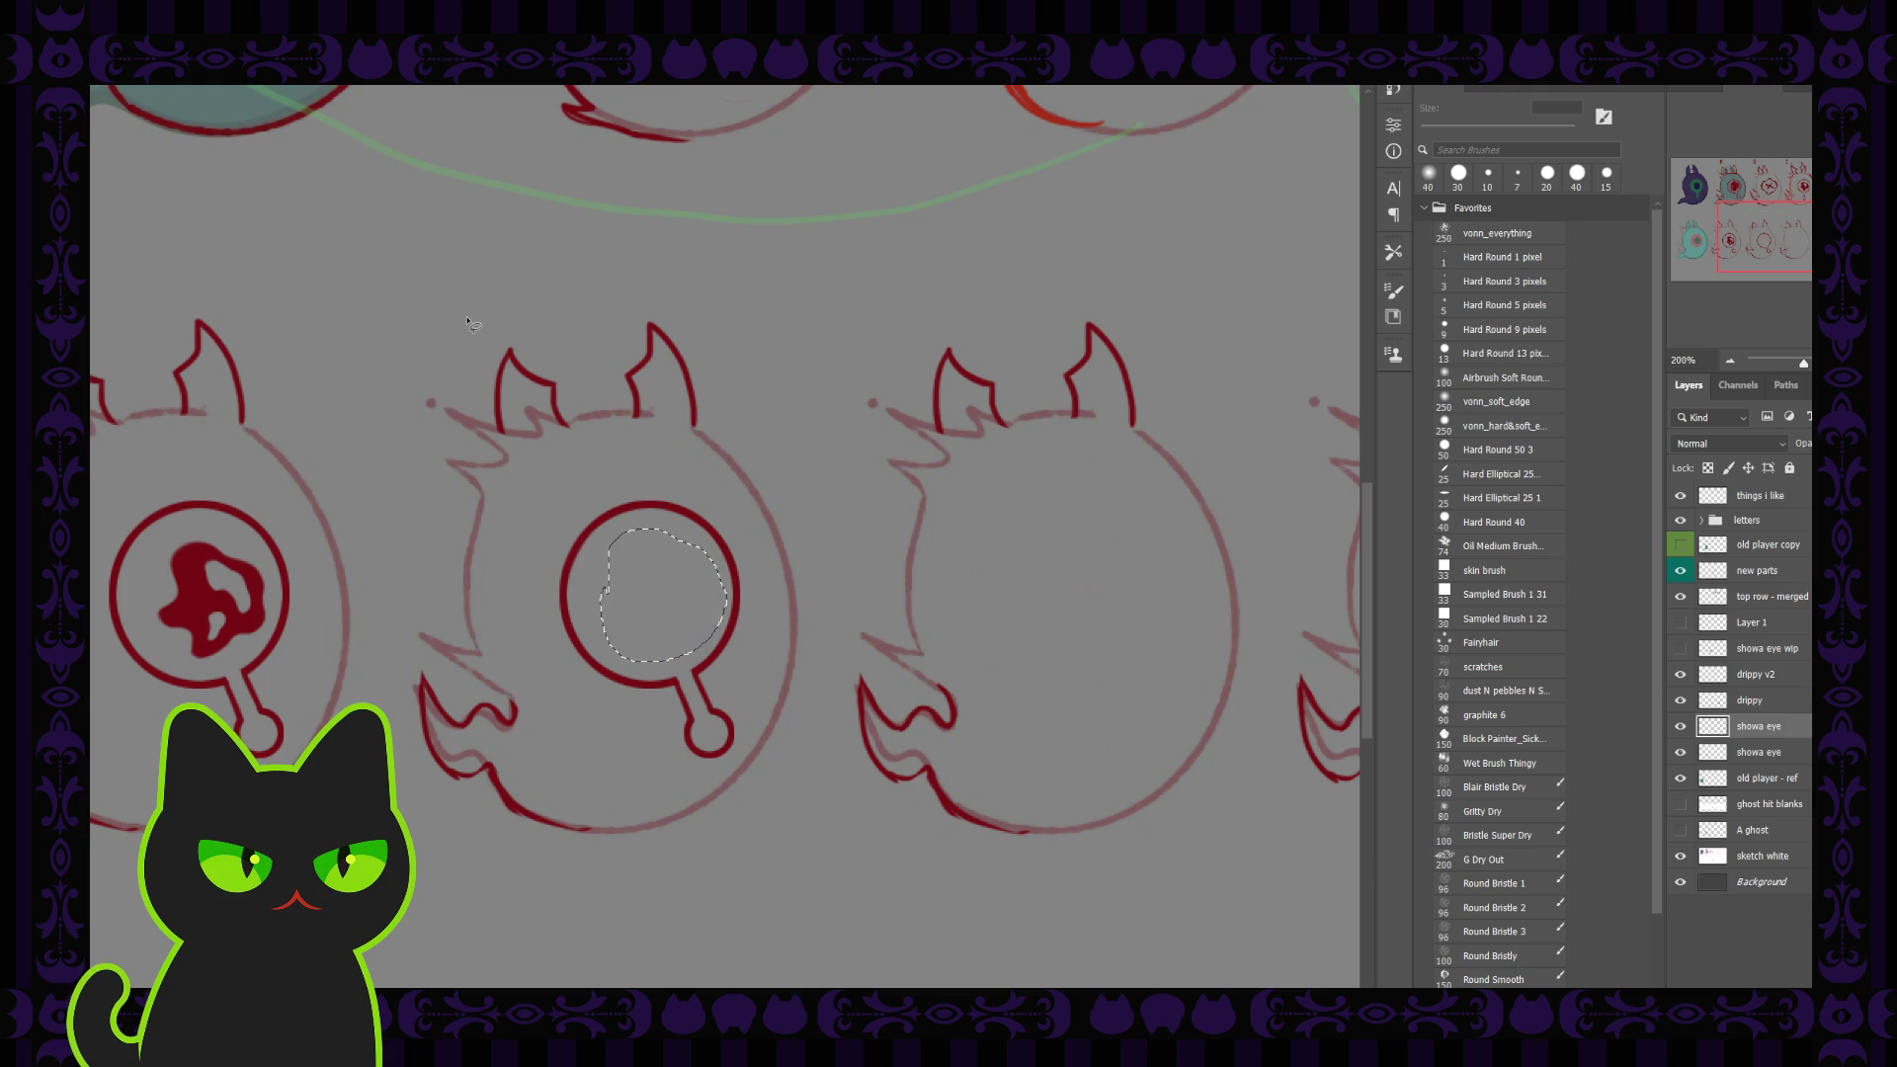
Step: Paste the cut pupil blob onto a new Layer 2 and reselect the showa eye layer
key(ctrl+v)
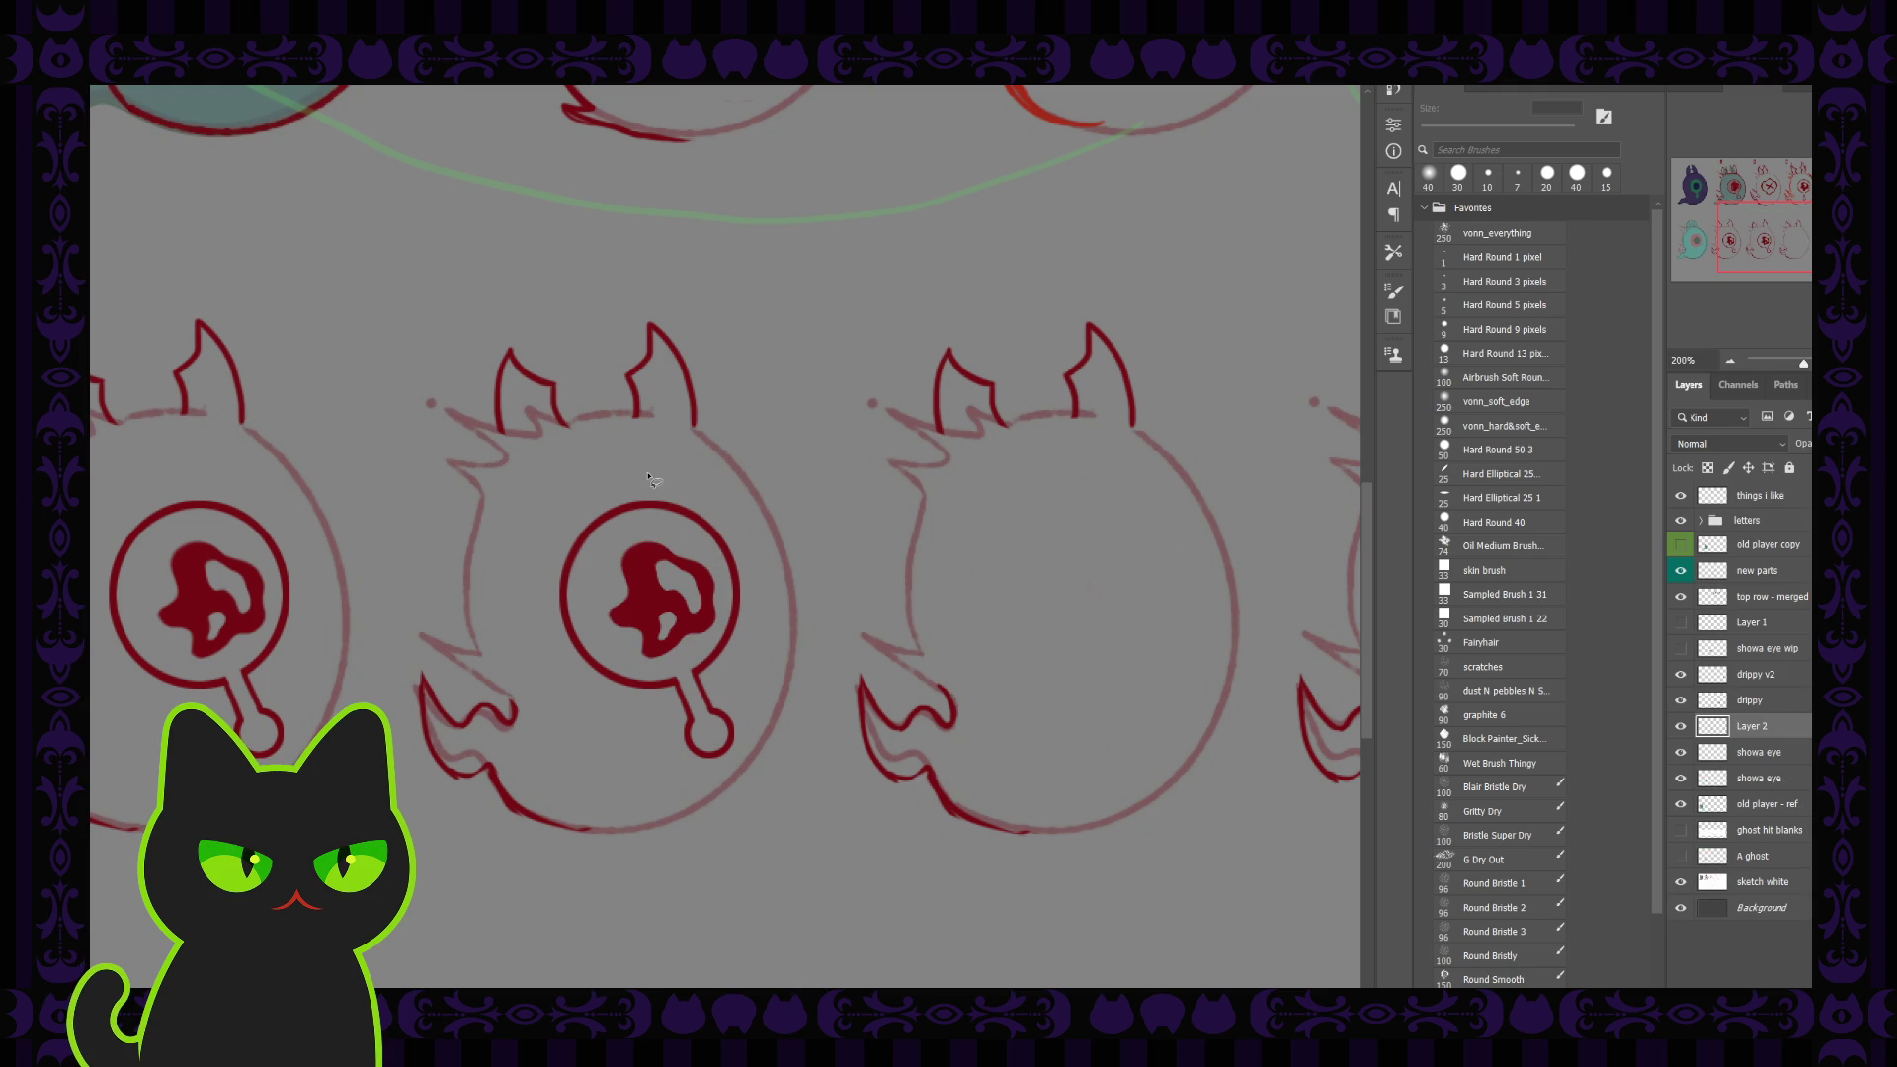
click(1756, 754)
click(1679, 752)
click(1679, 751)
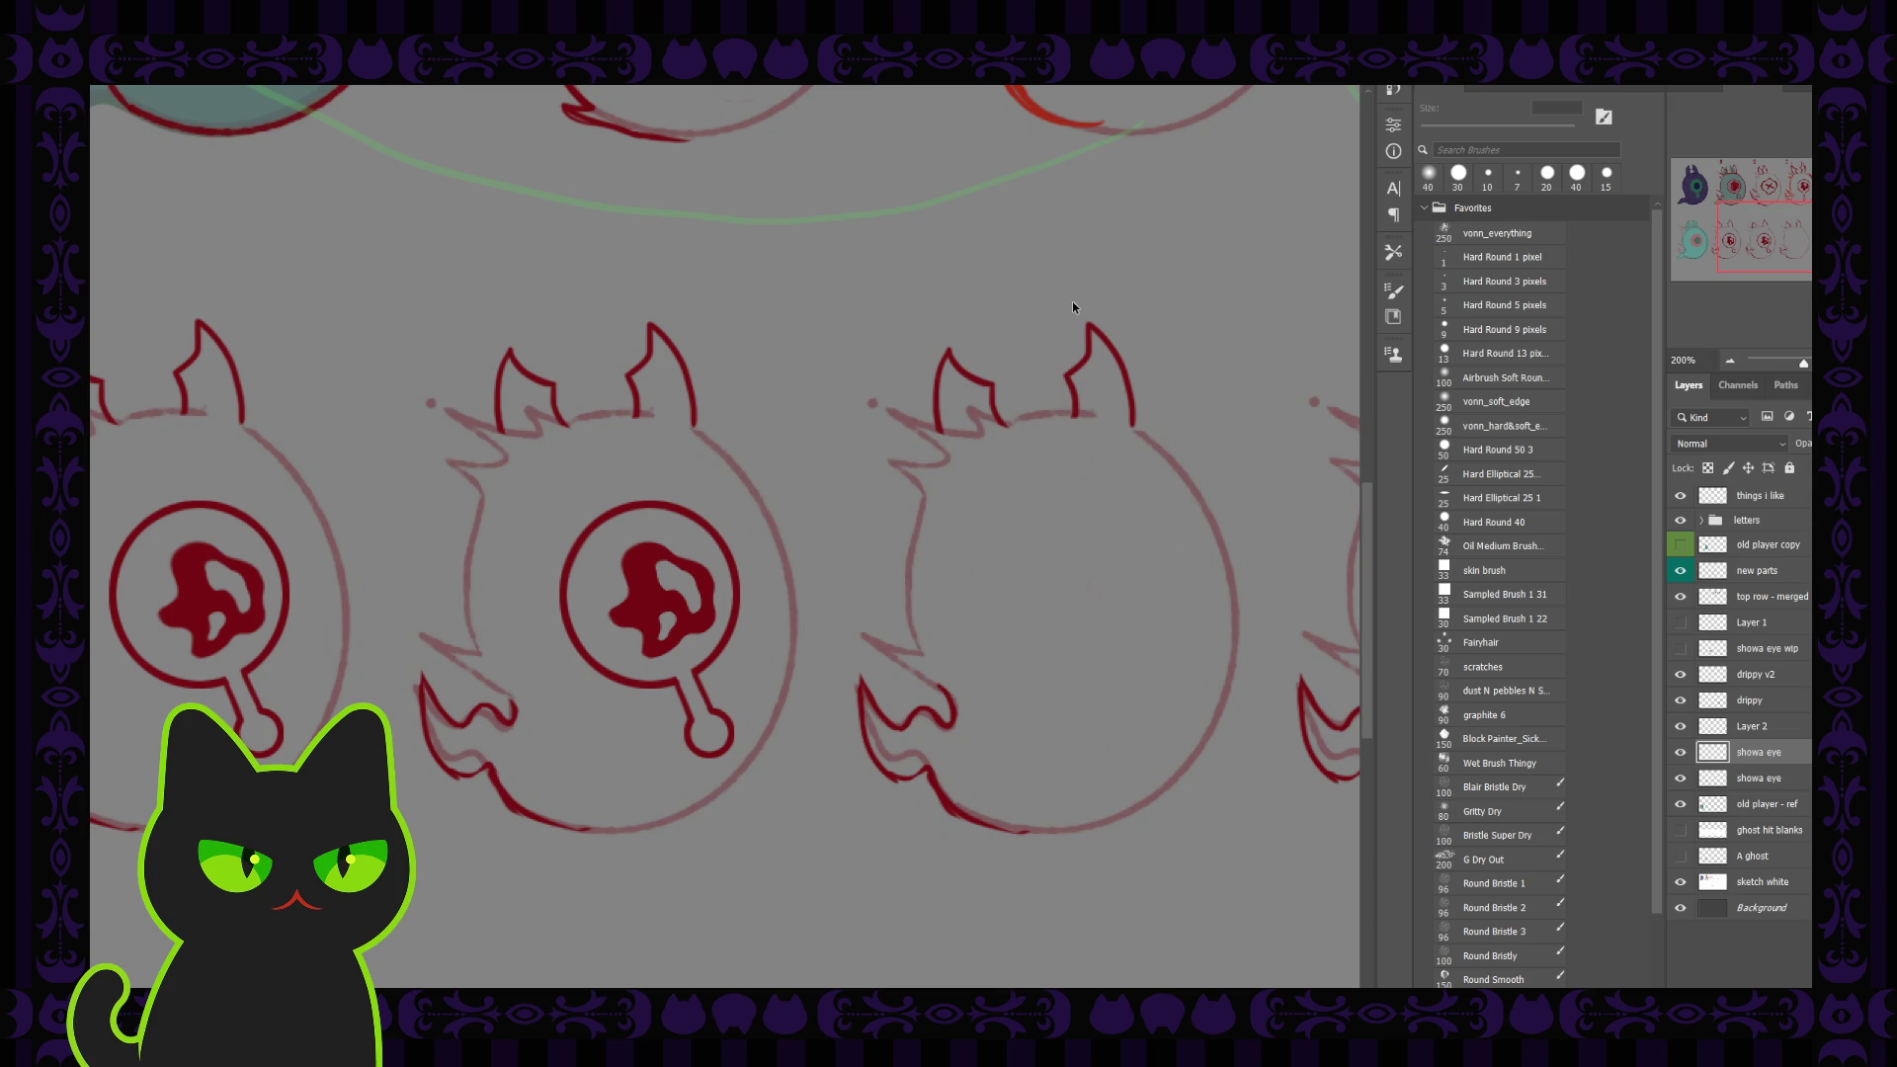
key(ctrl+z)
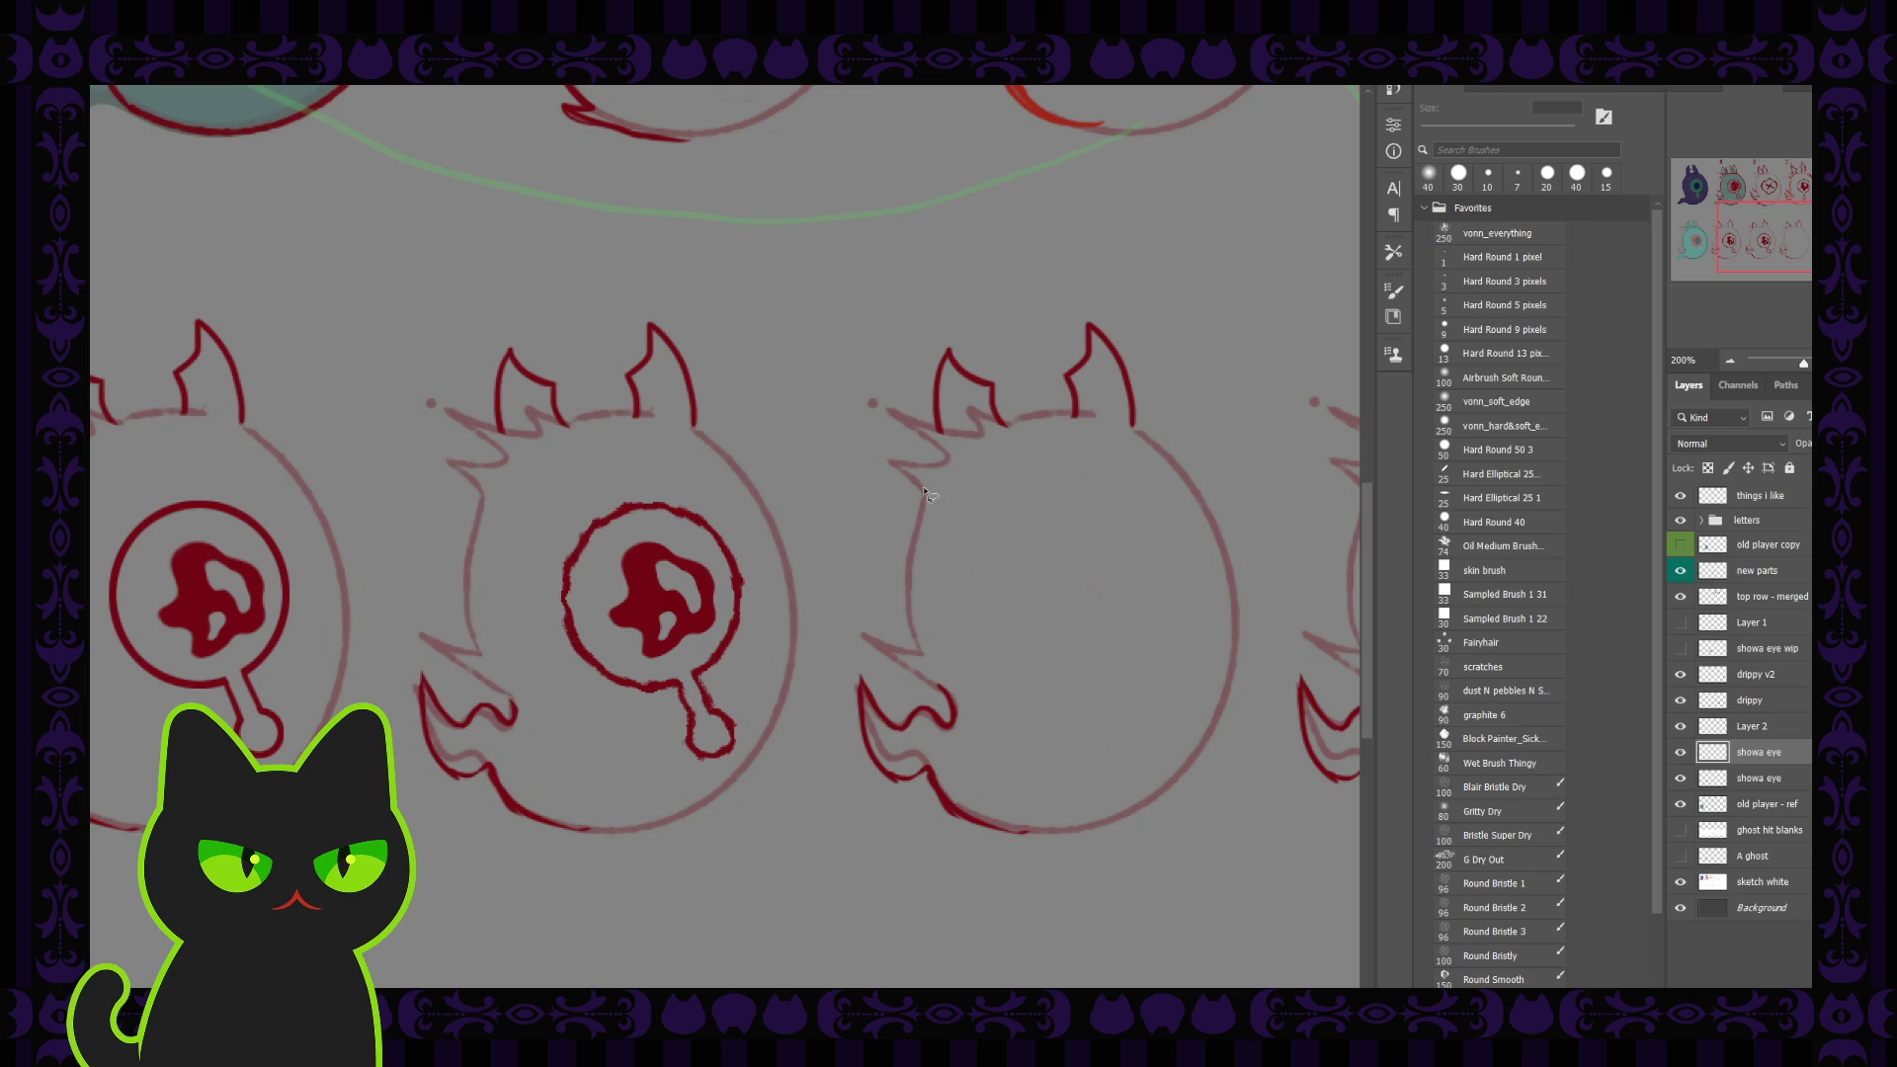
key(ctrl+minus)
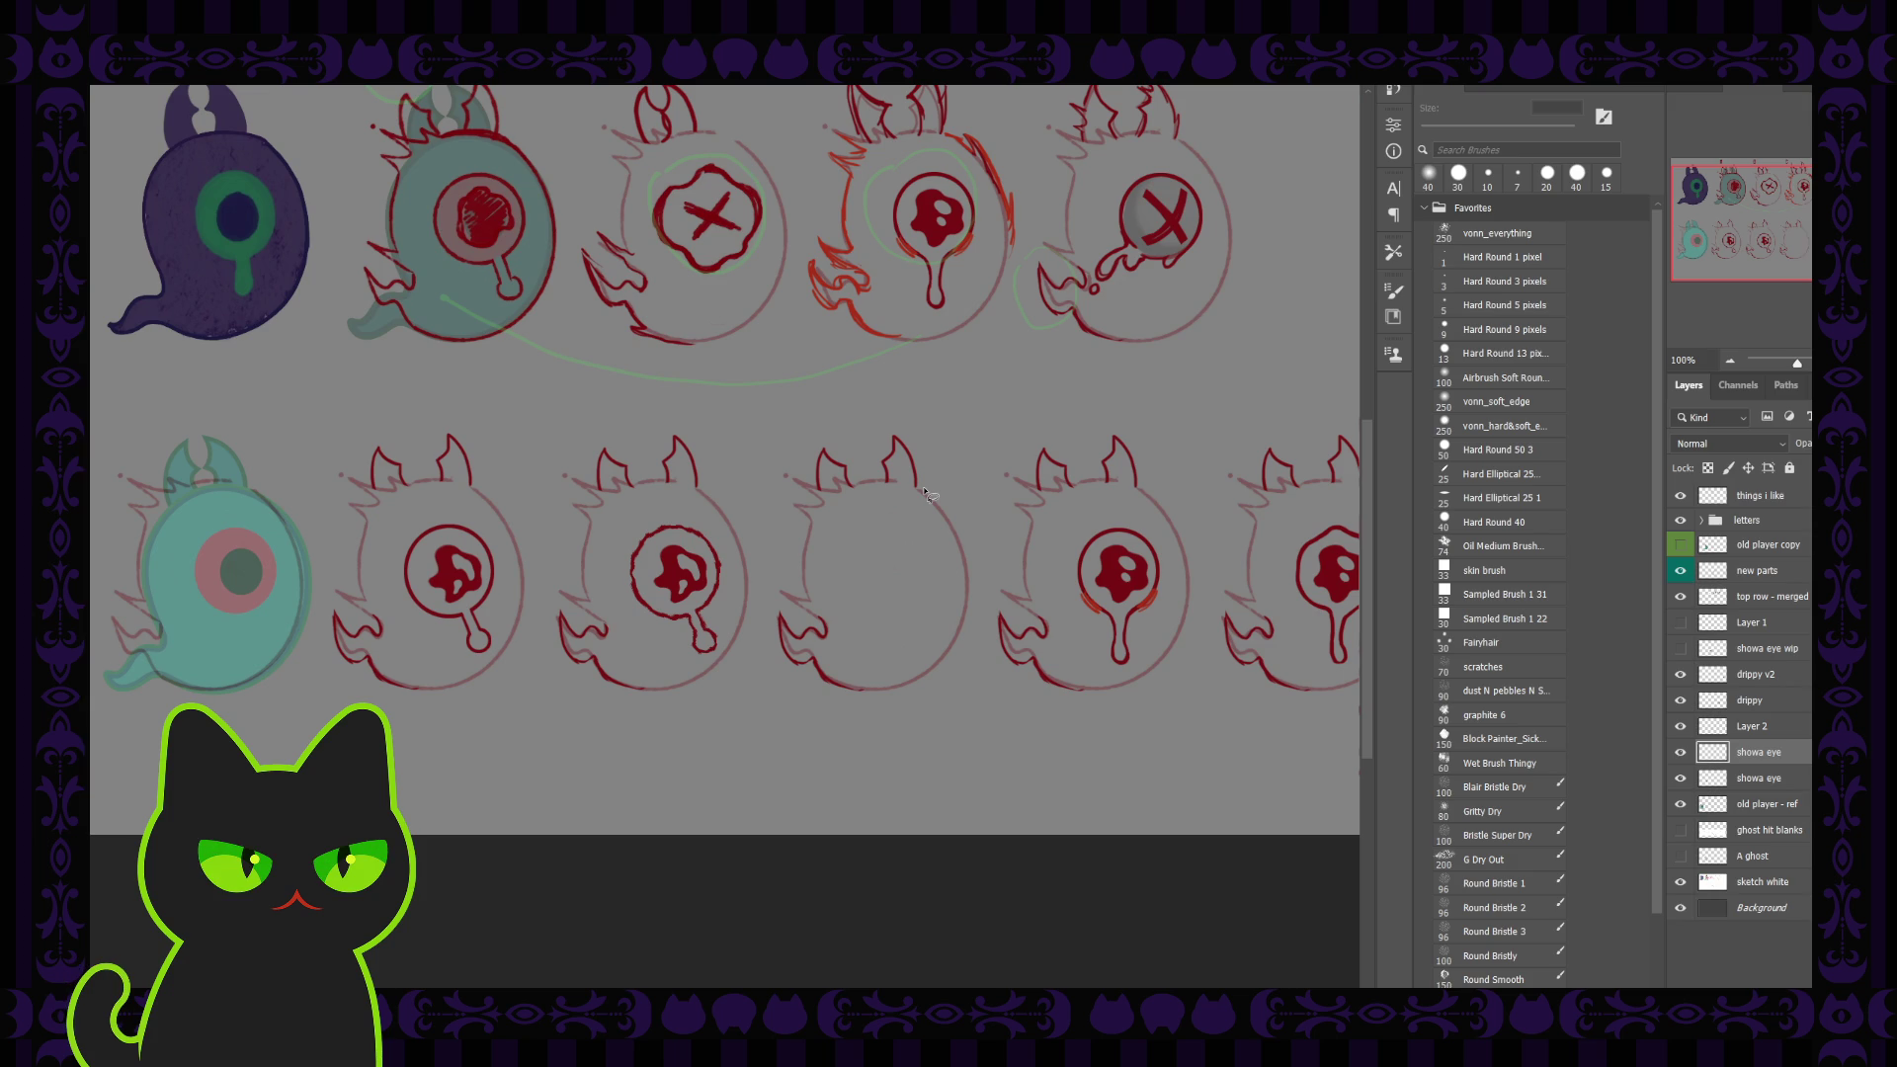
key(ctrl+plus)
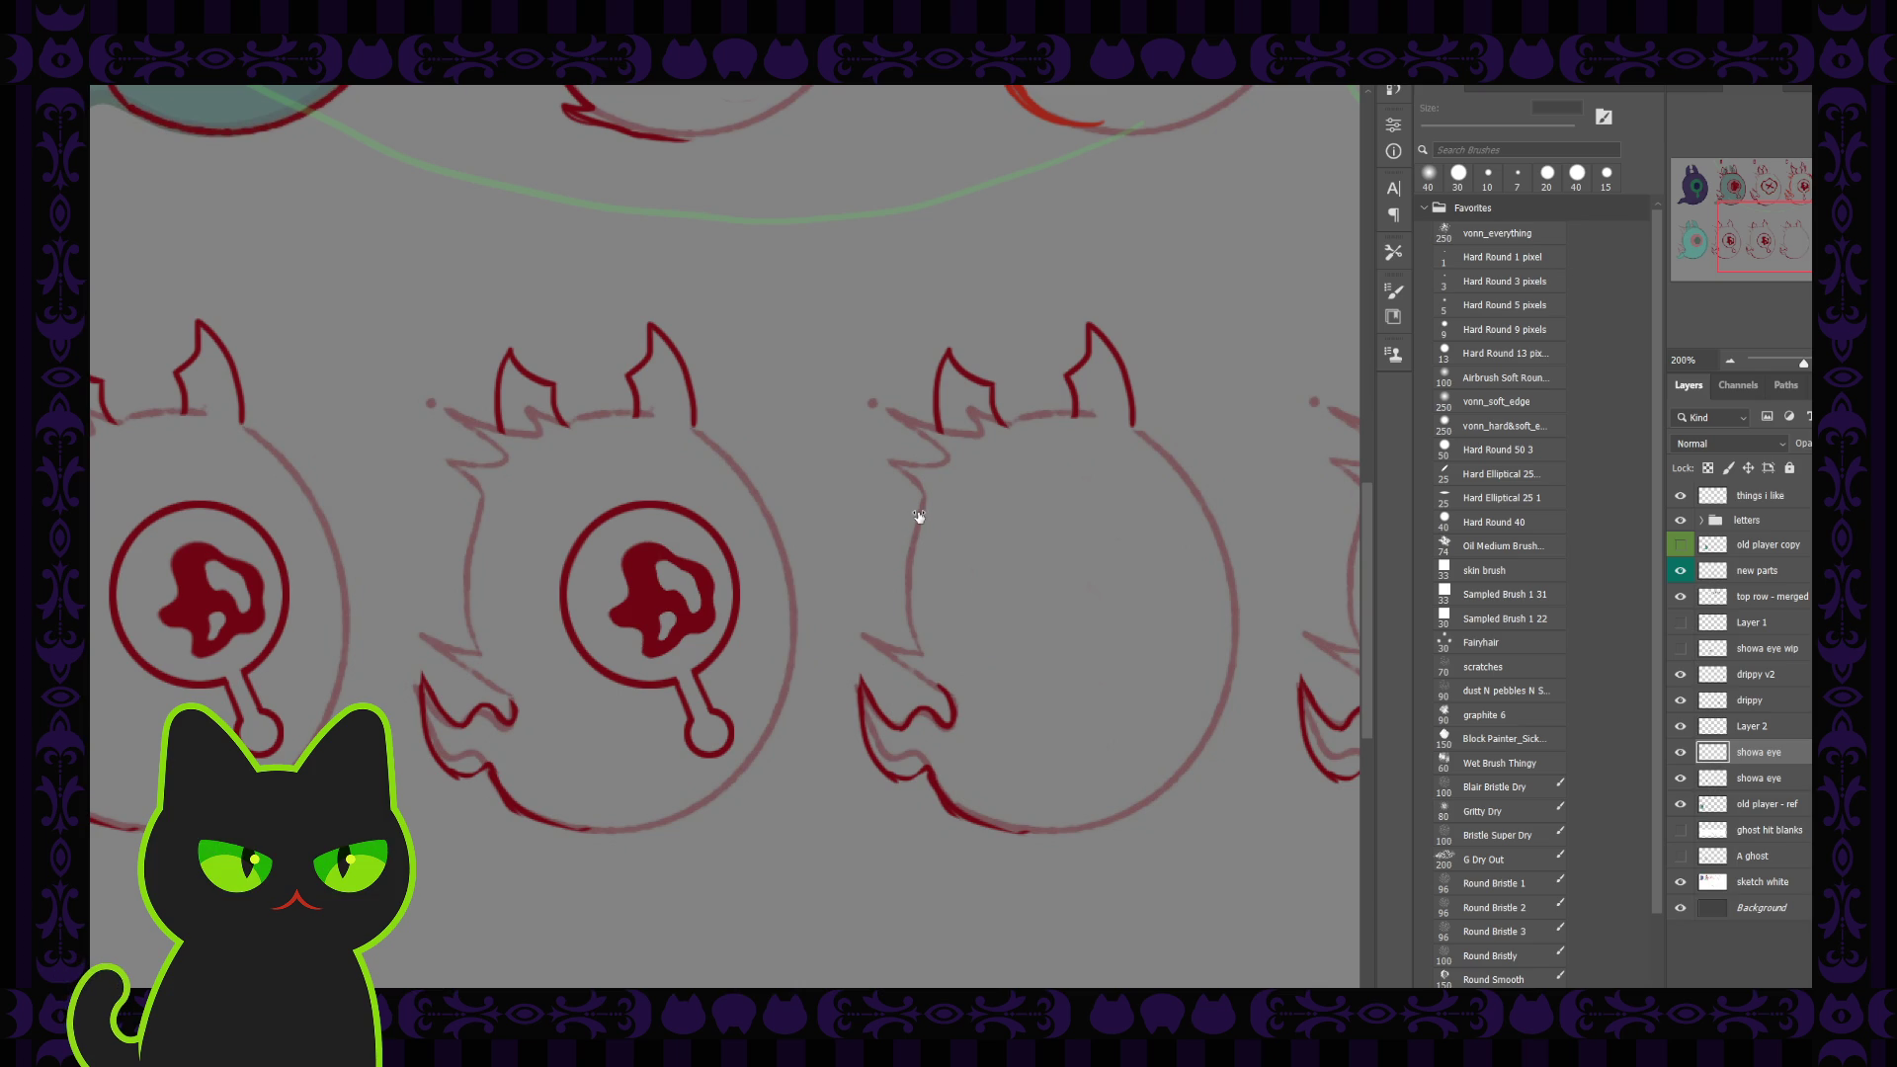
key(ctrl+alt+f)
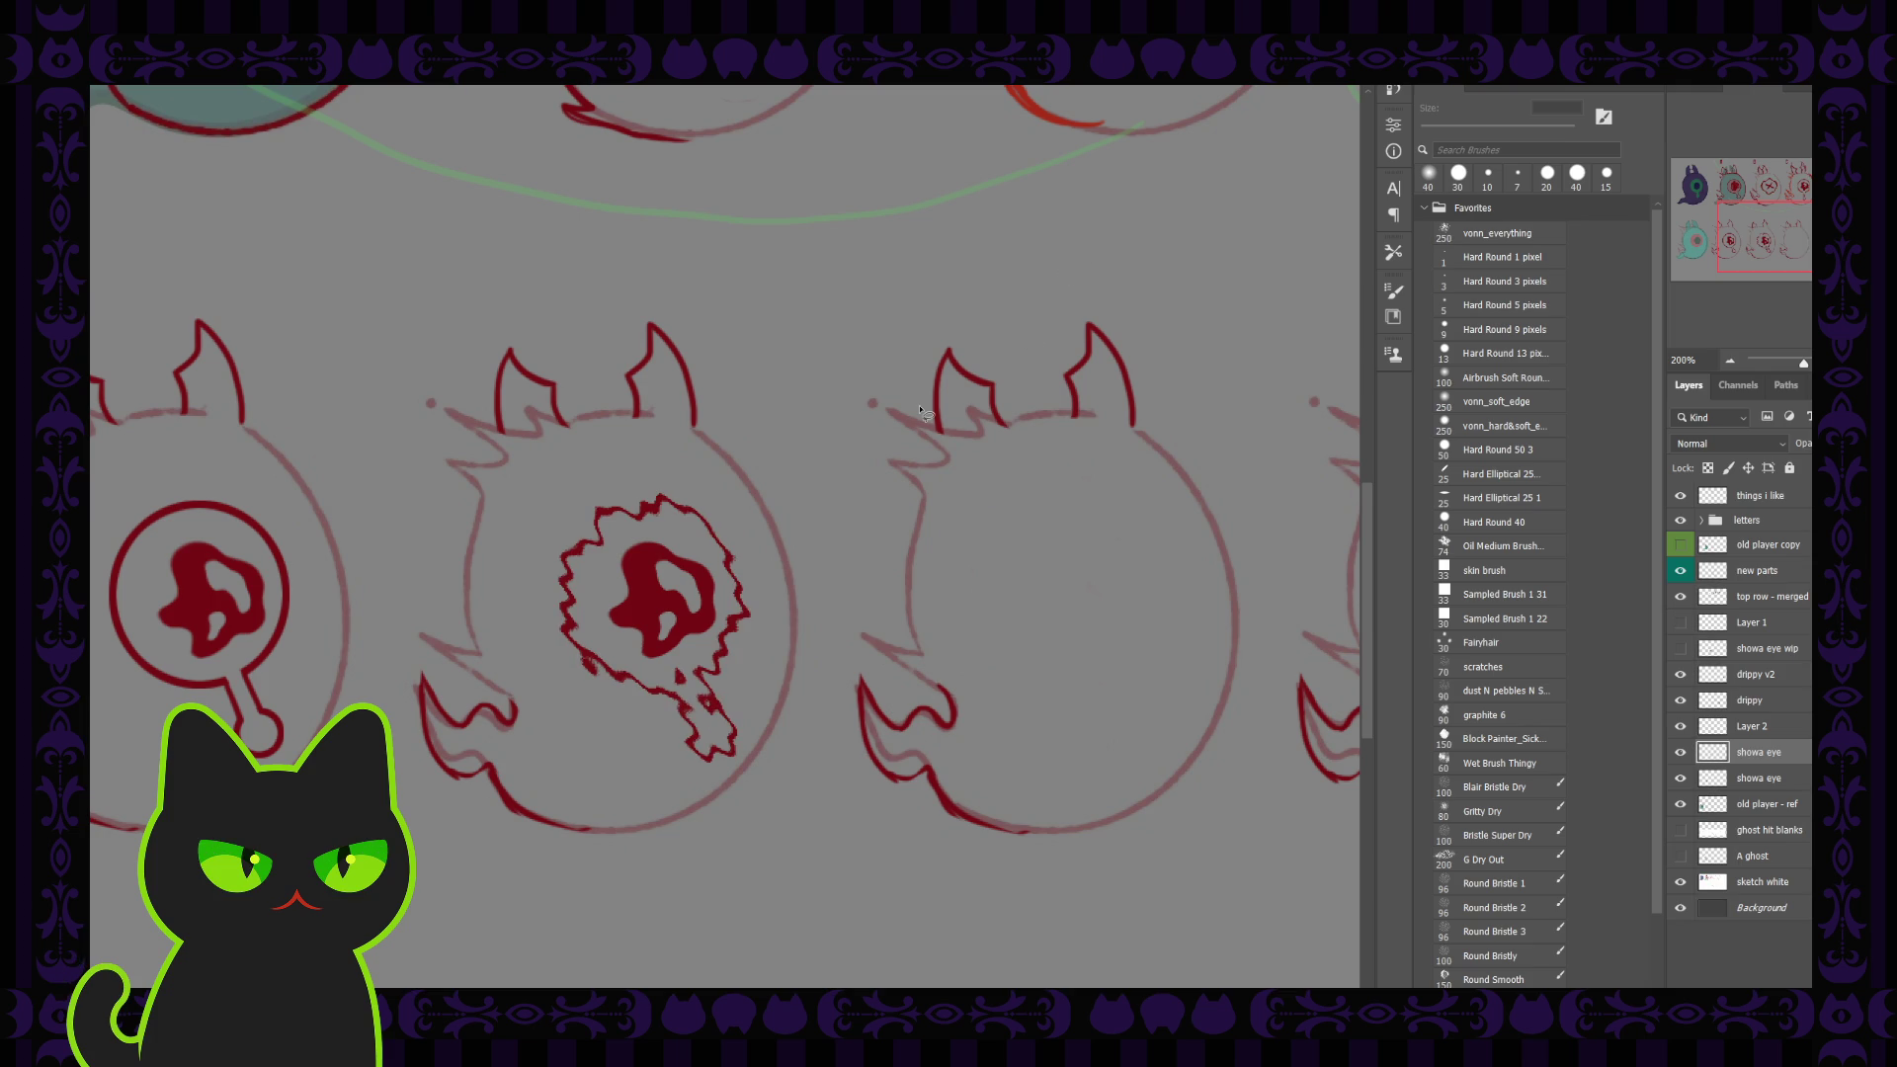
key(ctrl+z)
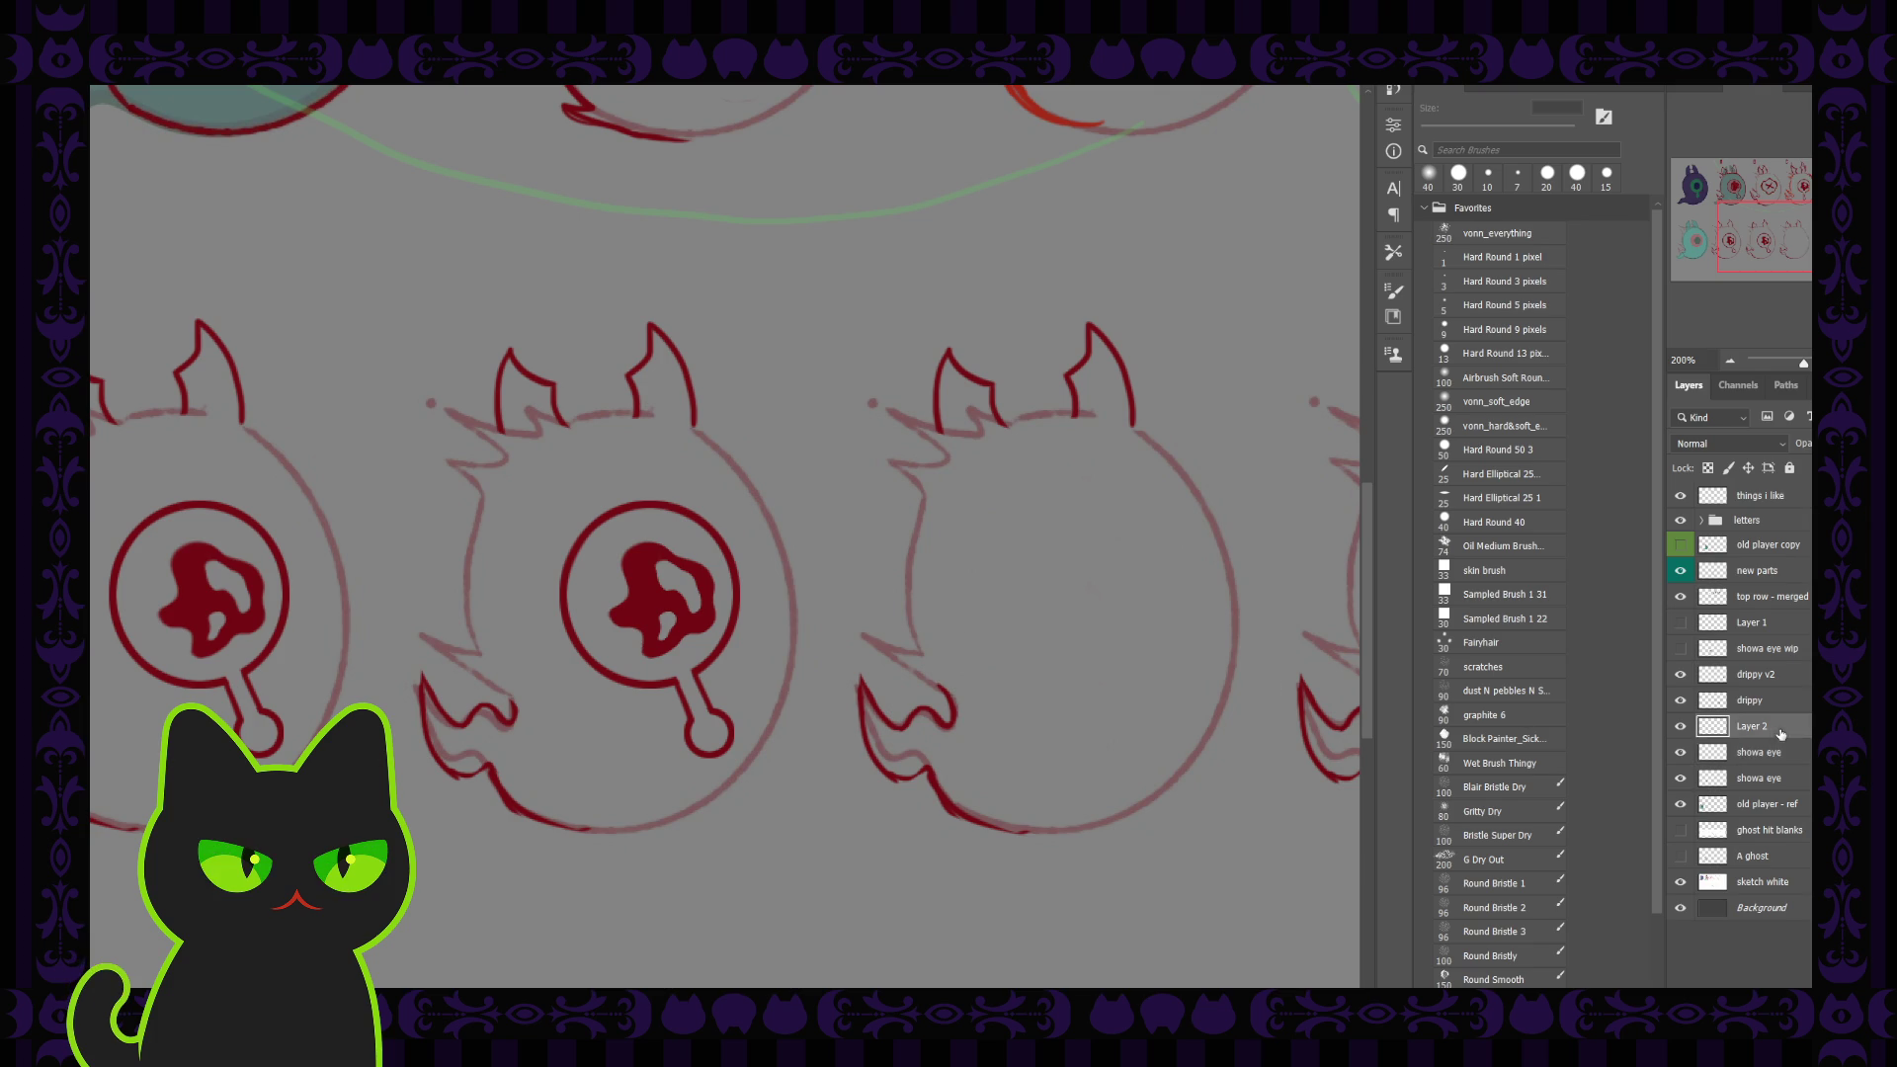
Step: Free-transform the blood-splat eye, tilt it slightly clockwise, apply, and zoom out
click(1680, 728)
click(1681, 728)
key(ctrl+t)
mouse_move(821, 688)
mouse_down()
mouse_move(853, 620)
mouse_move(851, 644)
mouse_up()
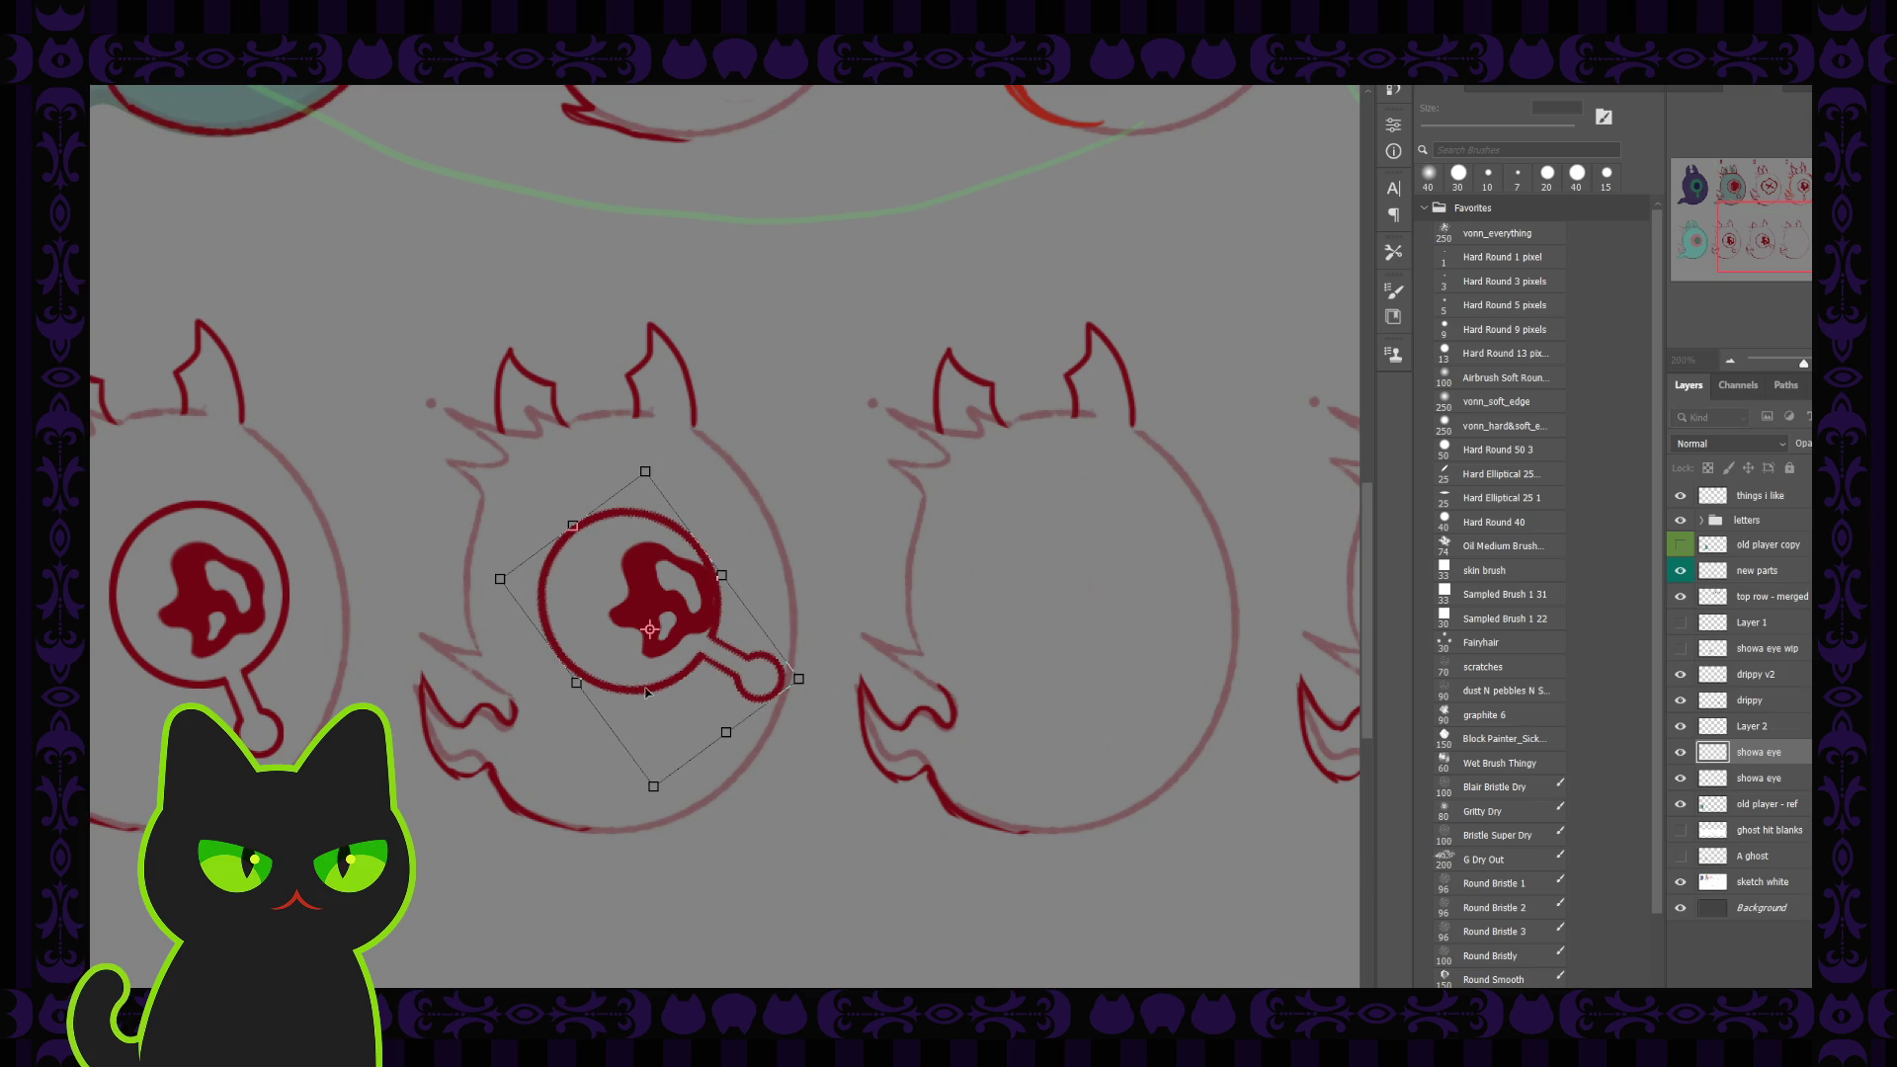
drag(649, 693, 689, 688)
key(shift+Left)
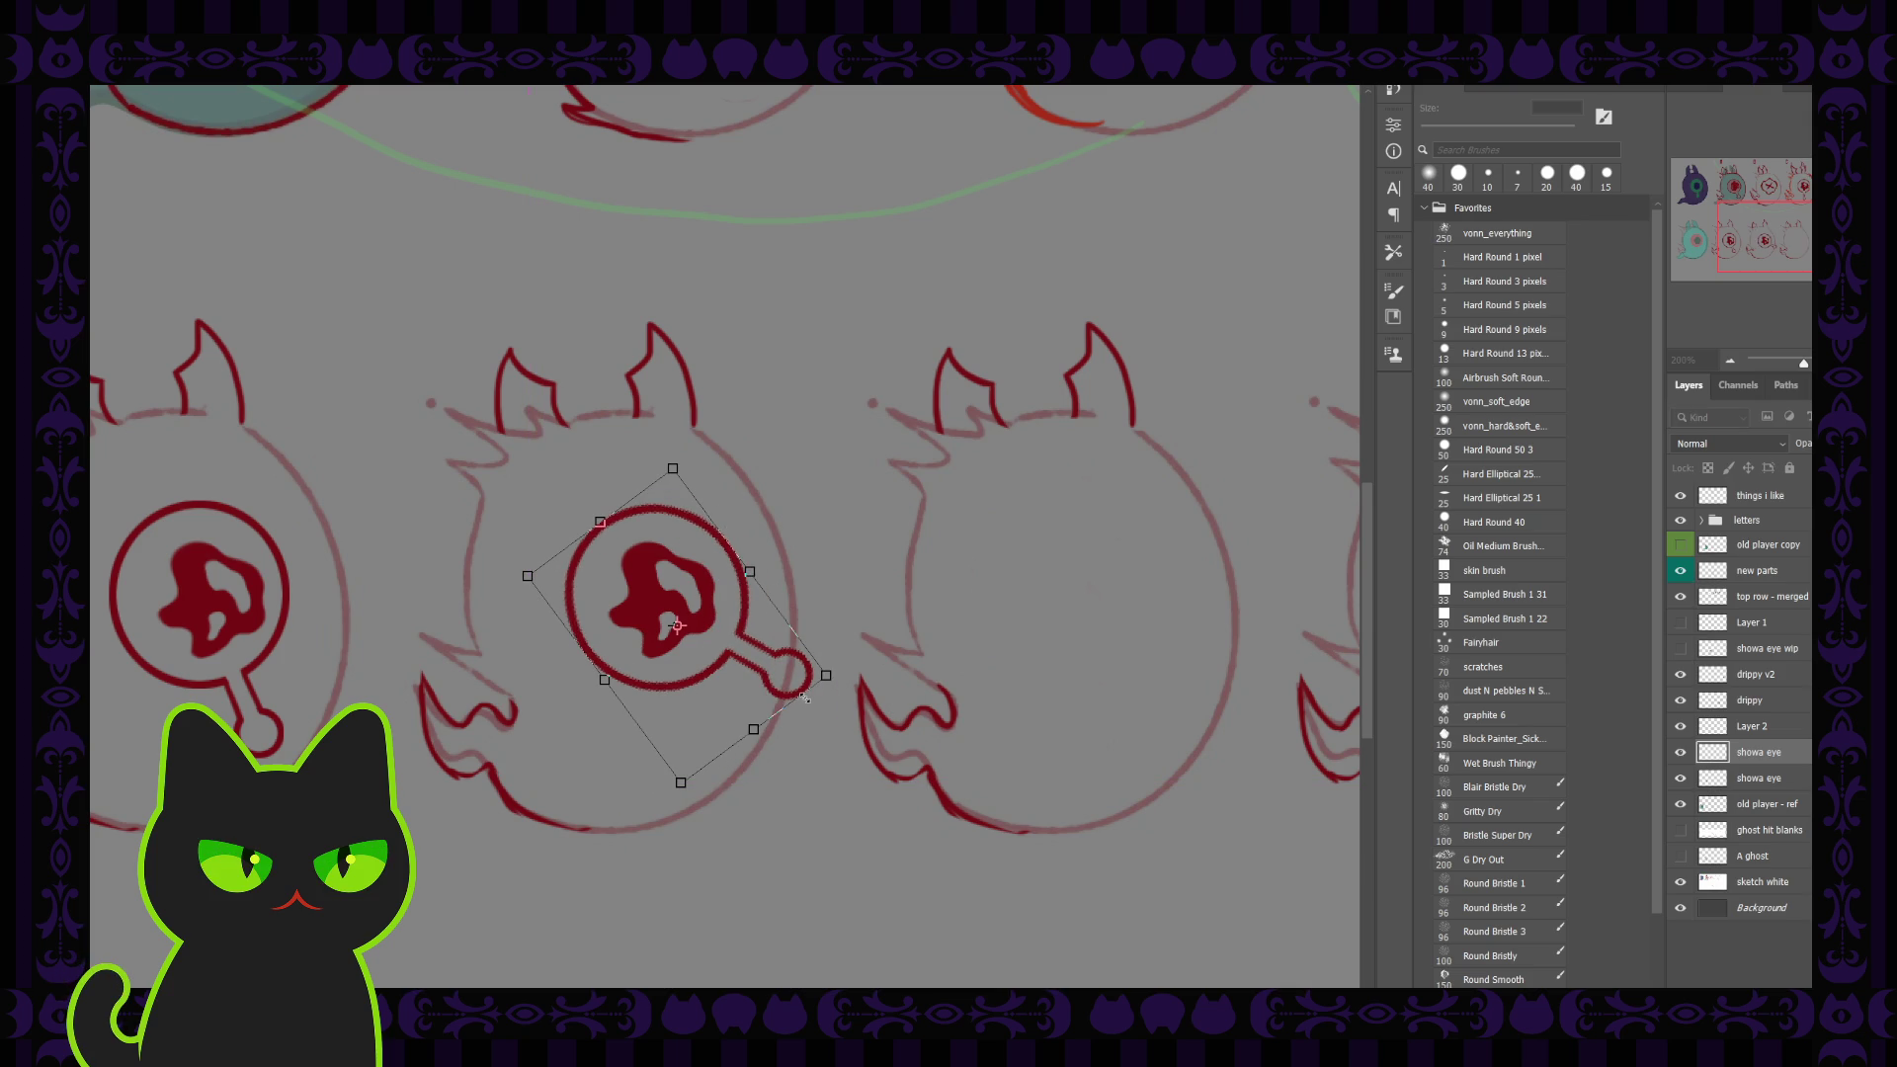
drag(847, 675, 846, 680)
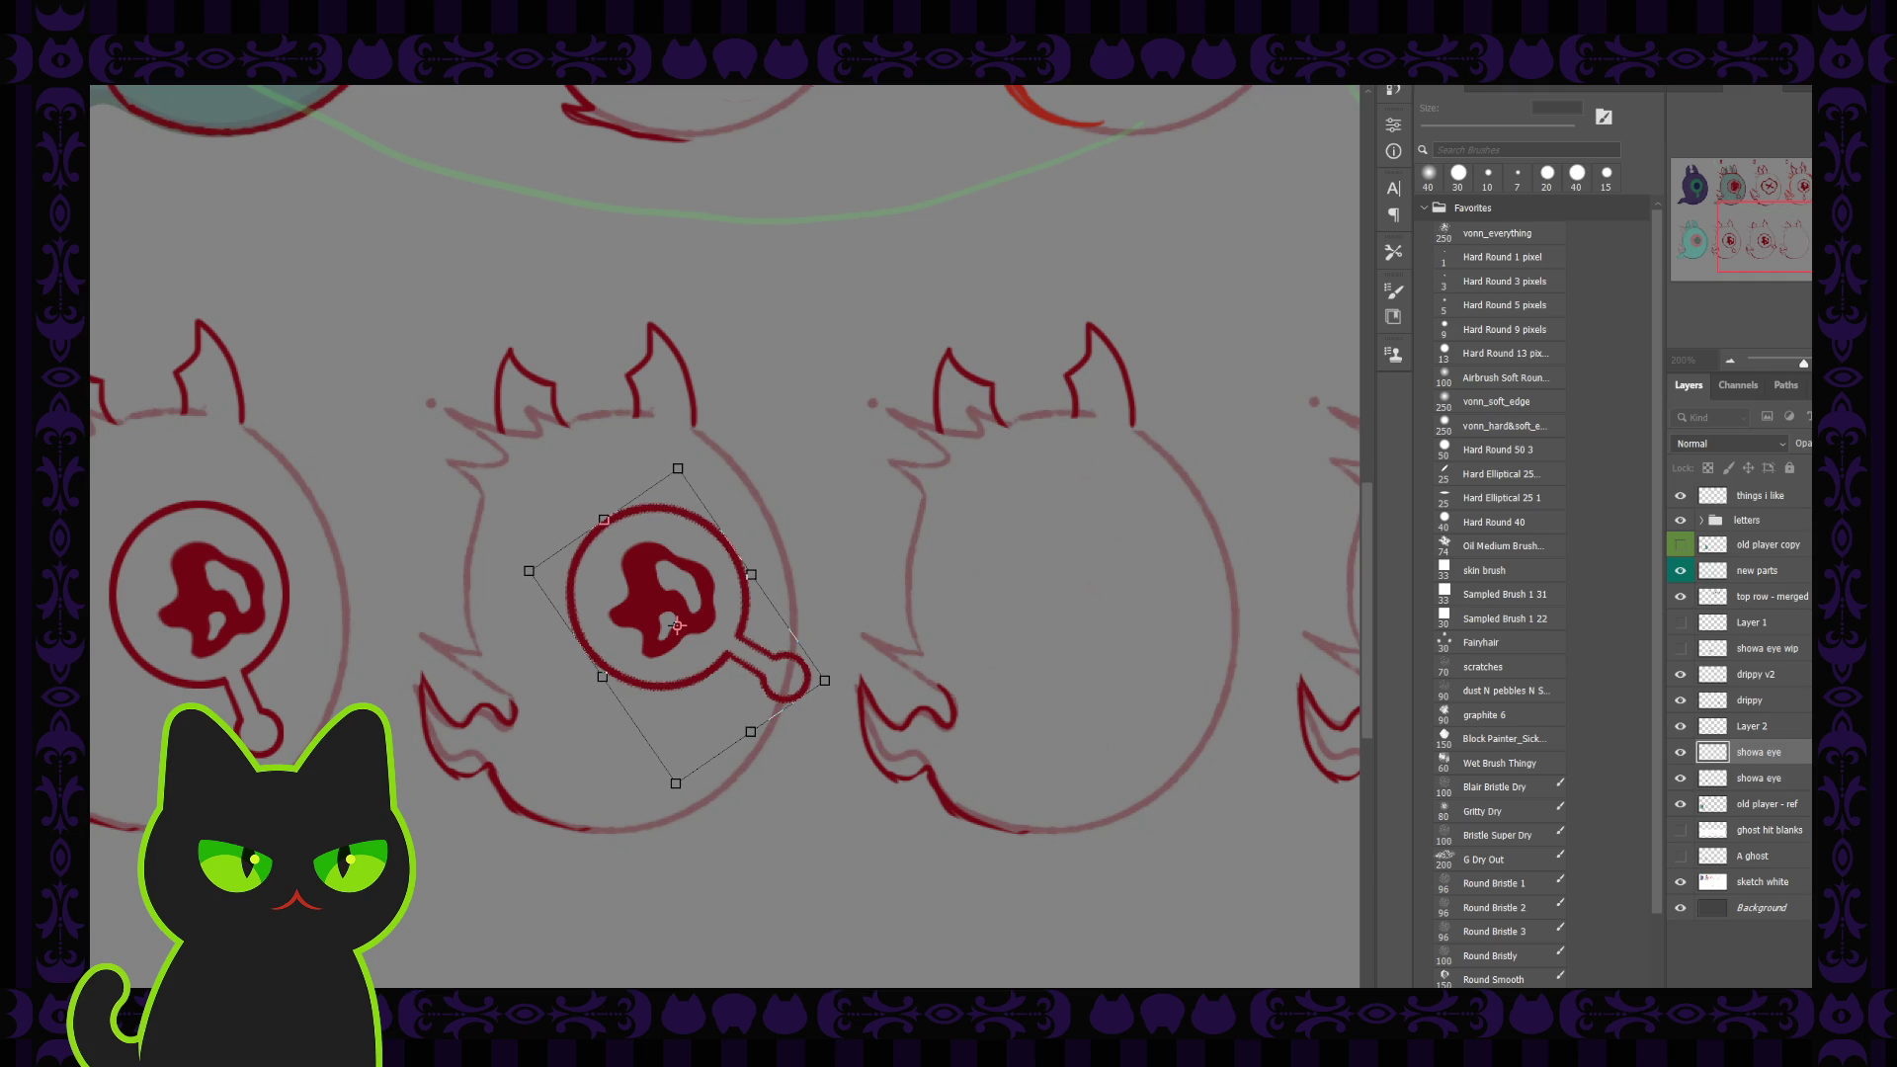
key(Return)
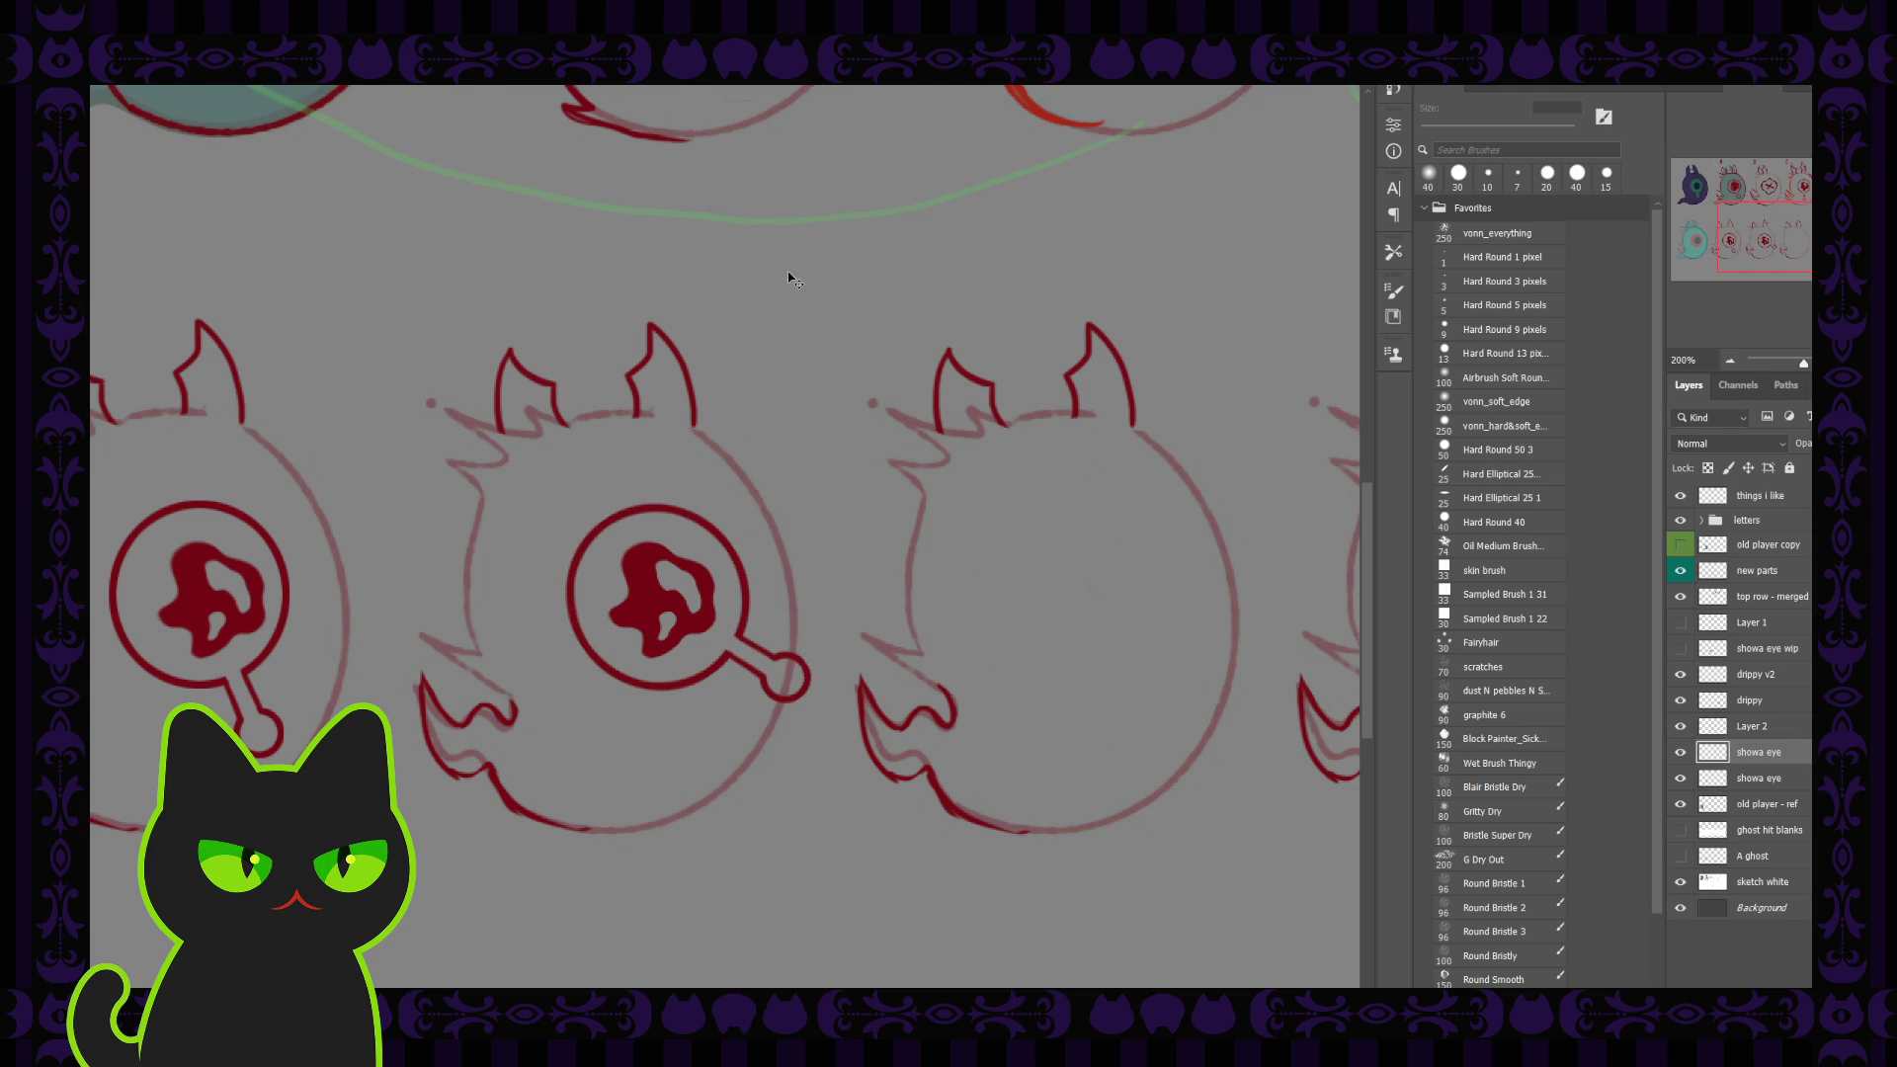
key(ctrl+minus)
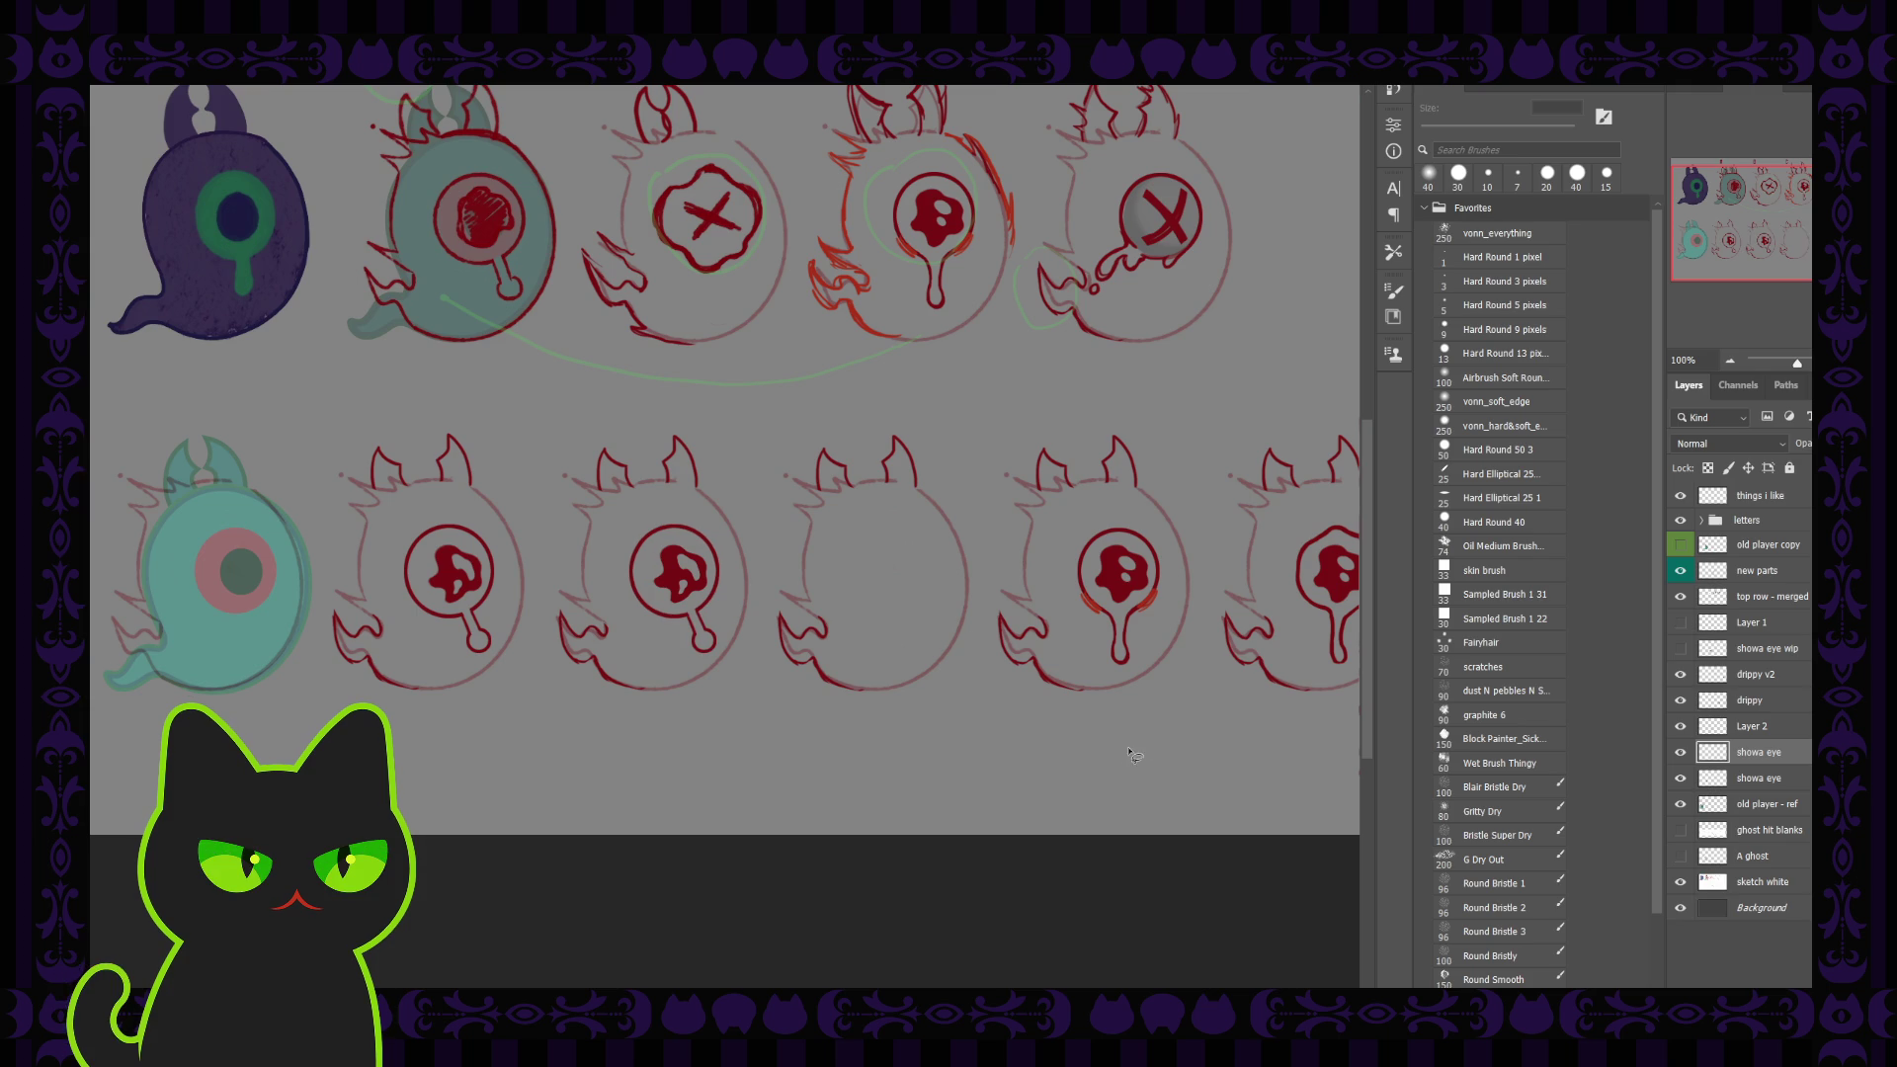
Step: Delete the copied eye and the leftover eye layer from the bottom-row ghost
key(Delete)
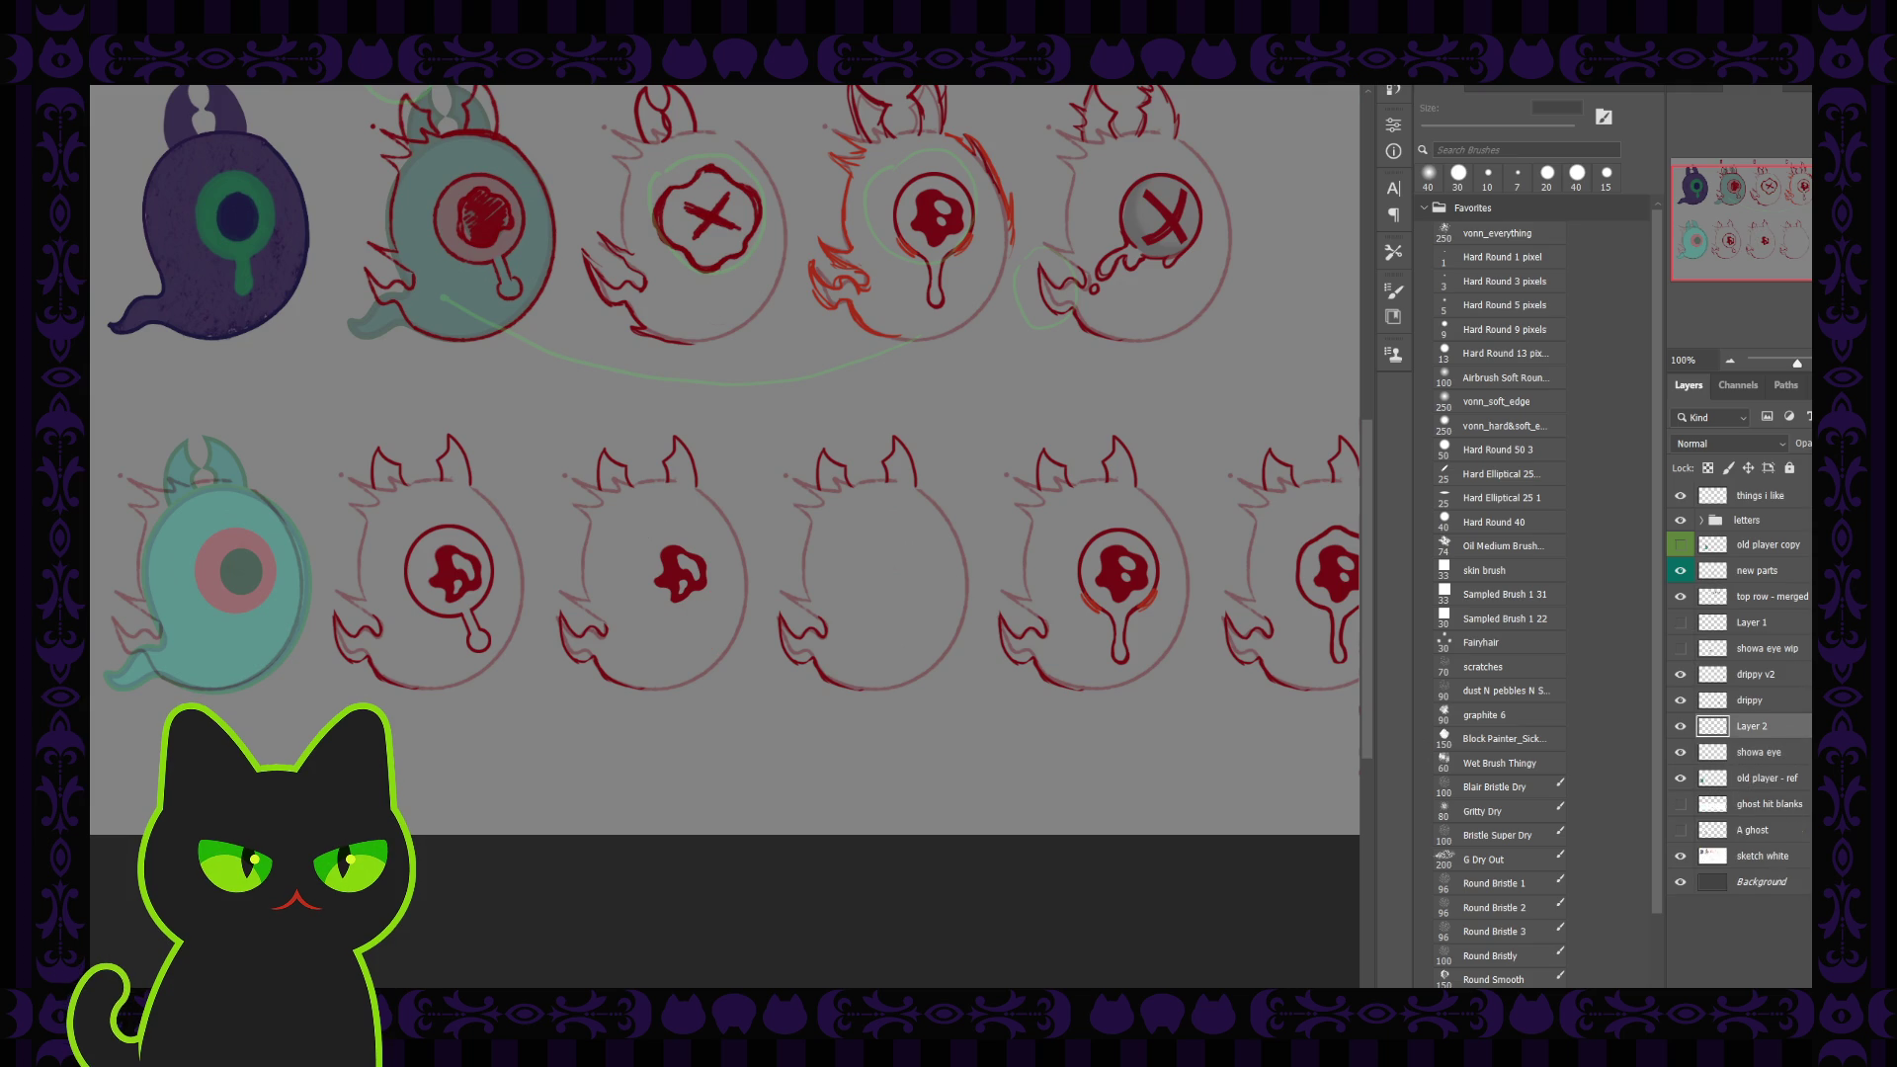
key(Delete)
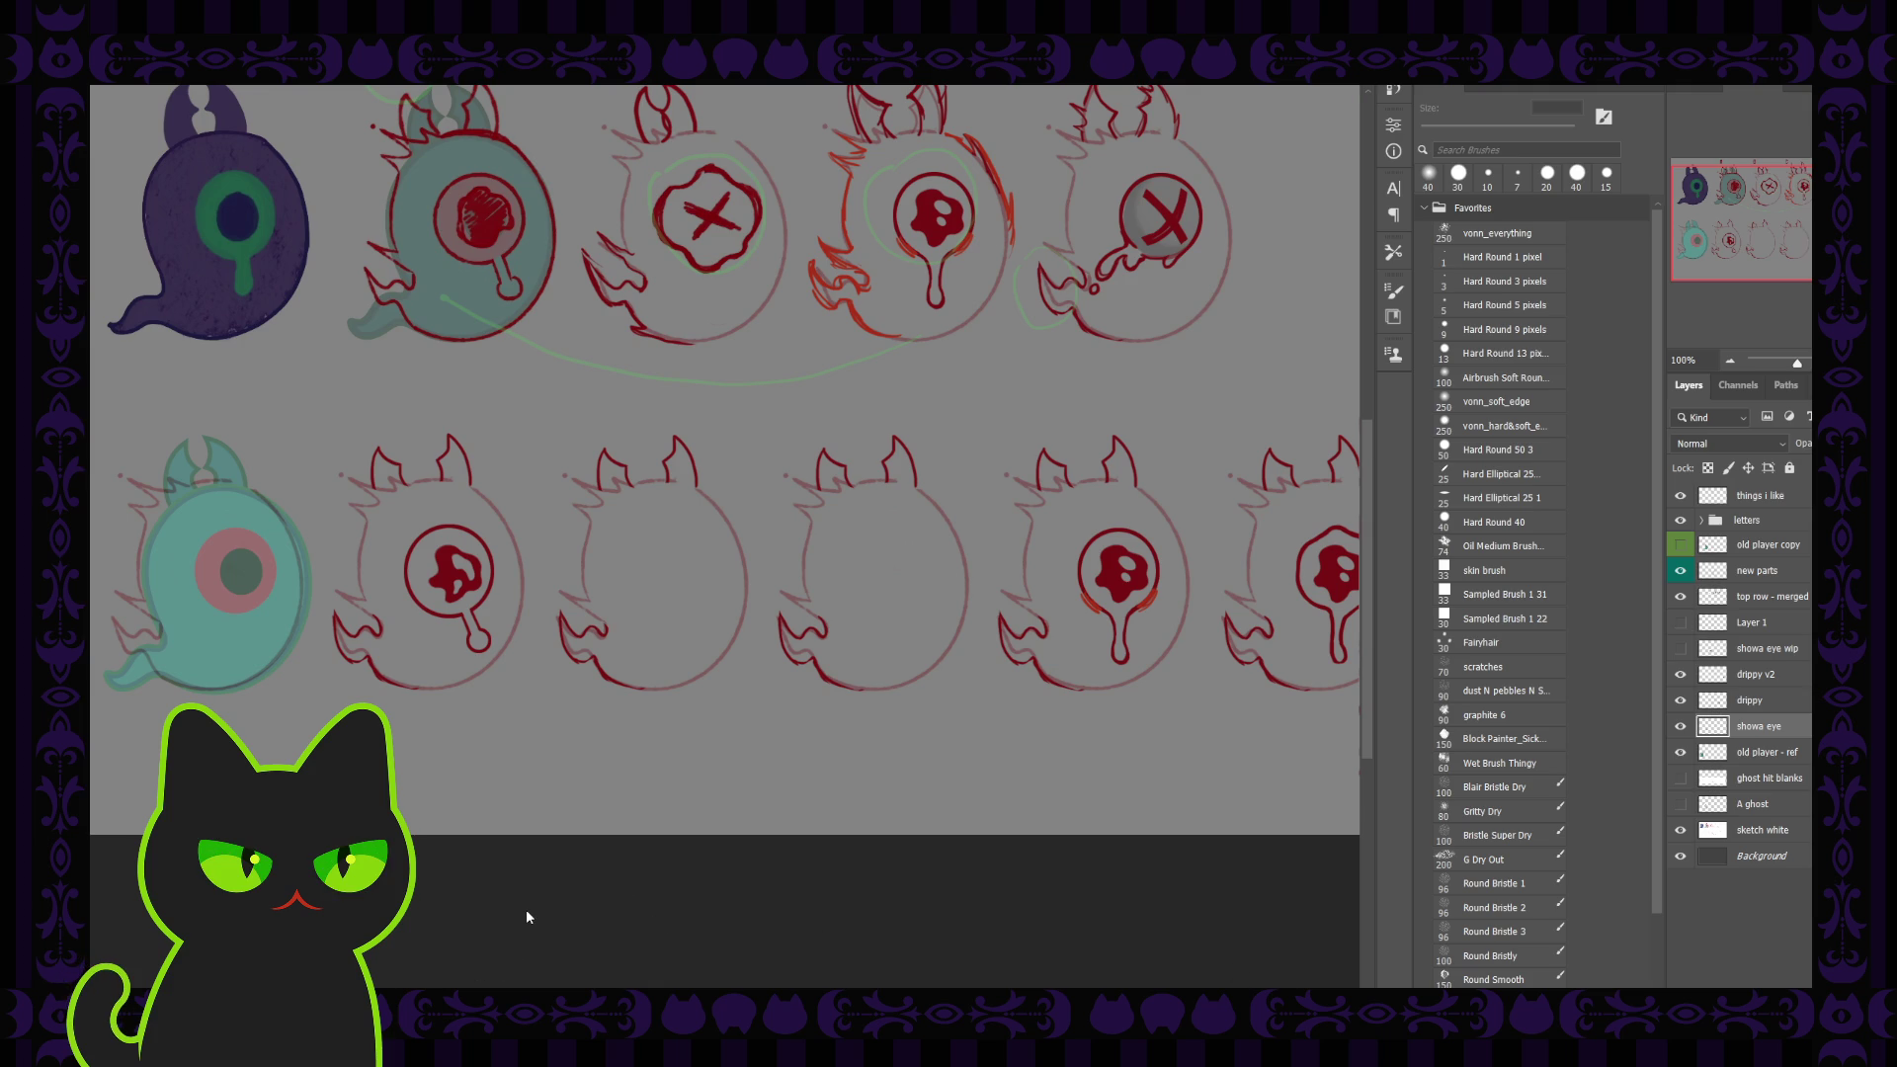
click(766, 893)
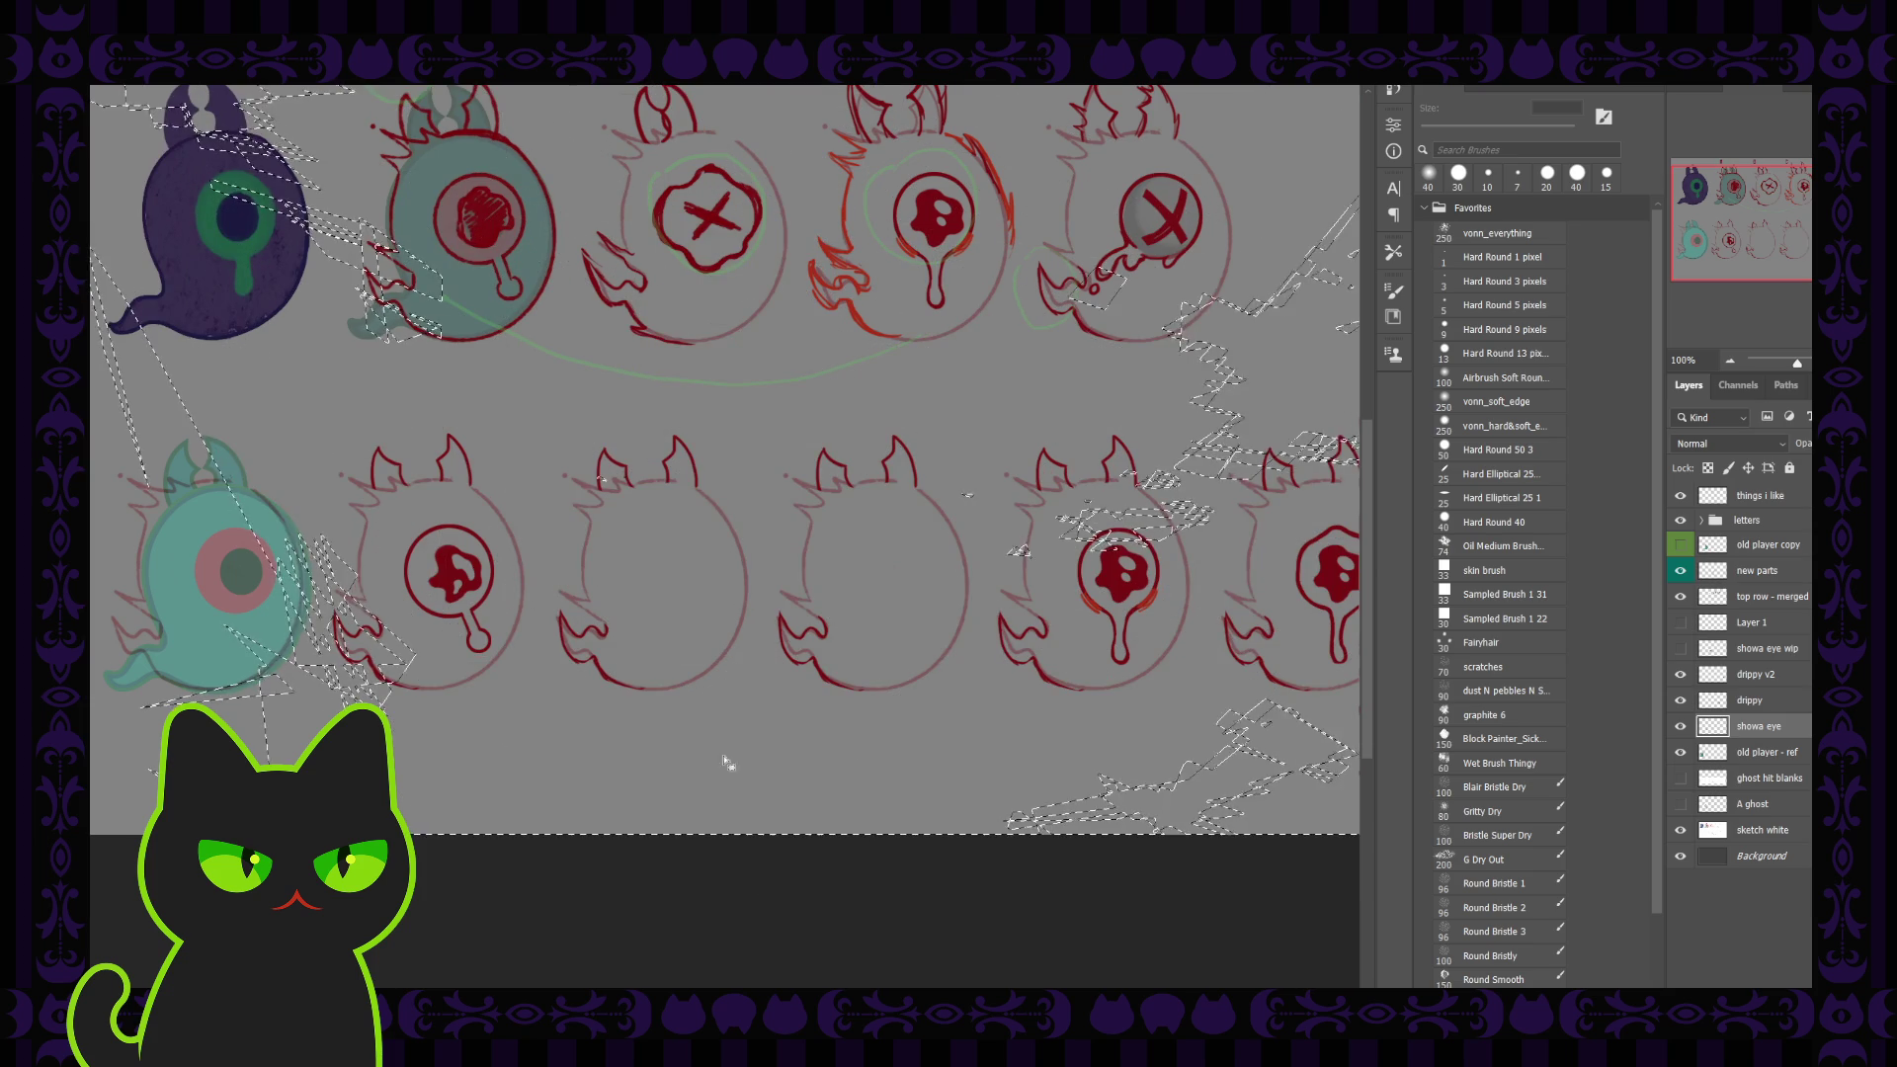
Step: On 'top row - merged', lasso sketch D's X eye and drip and copy it to a new layer
key(ctrl+d)
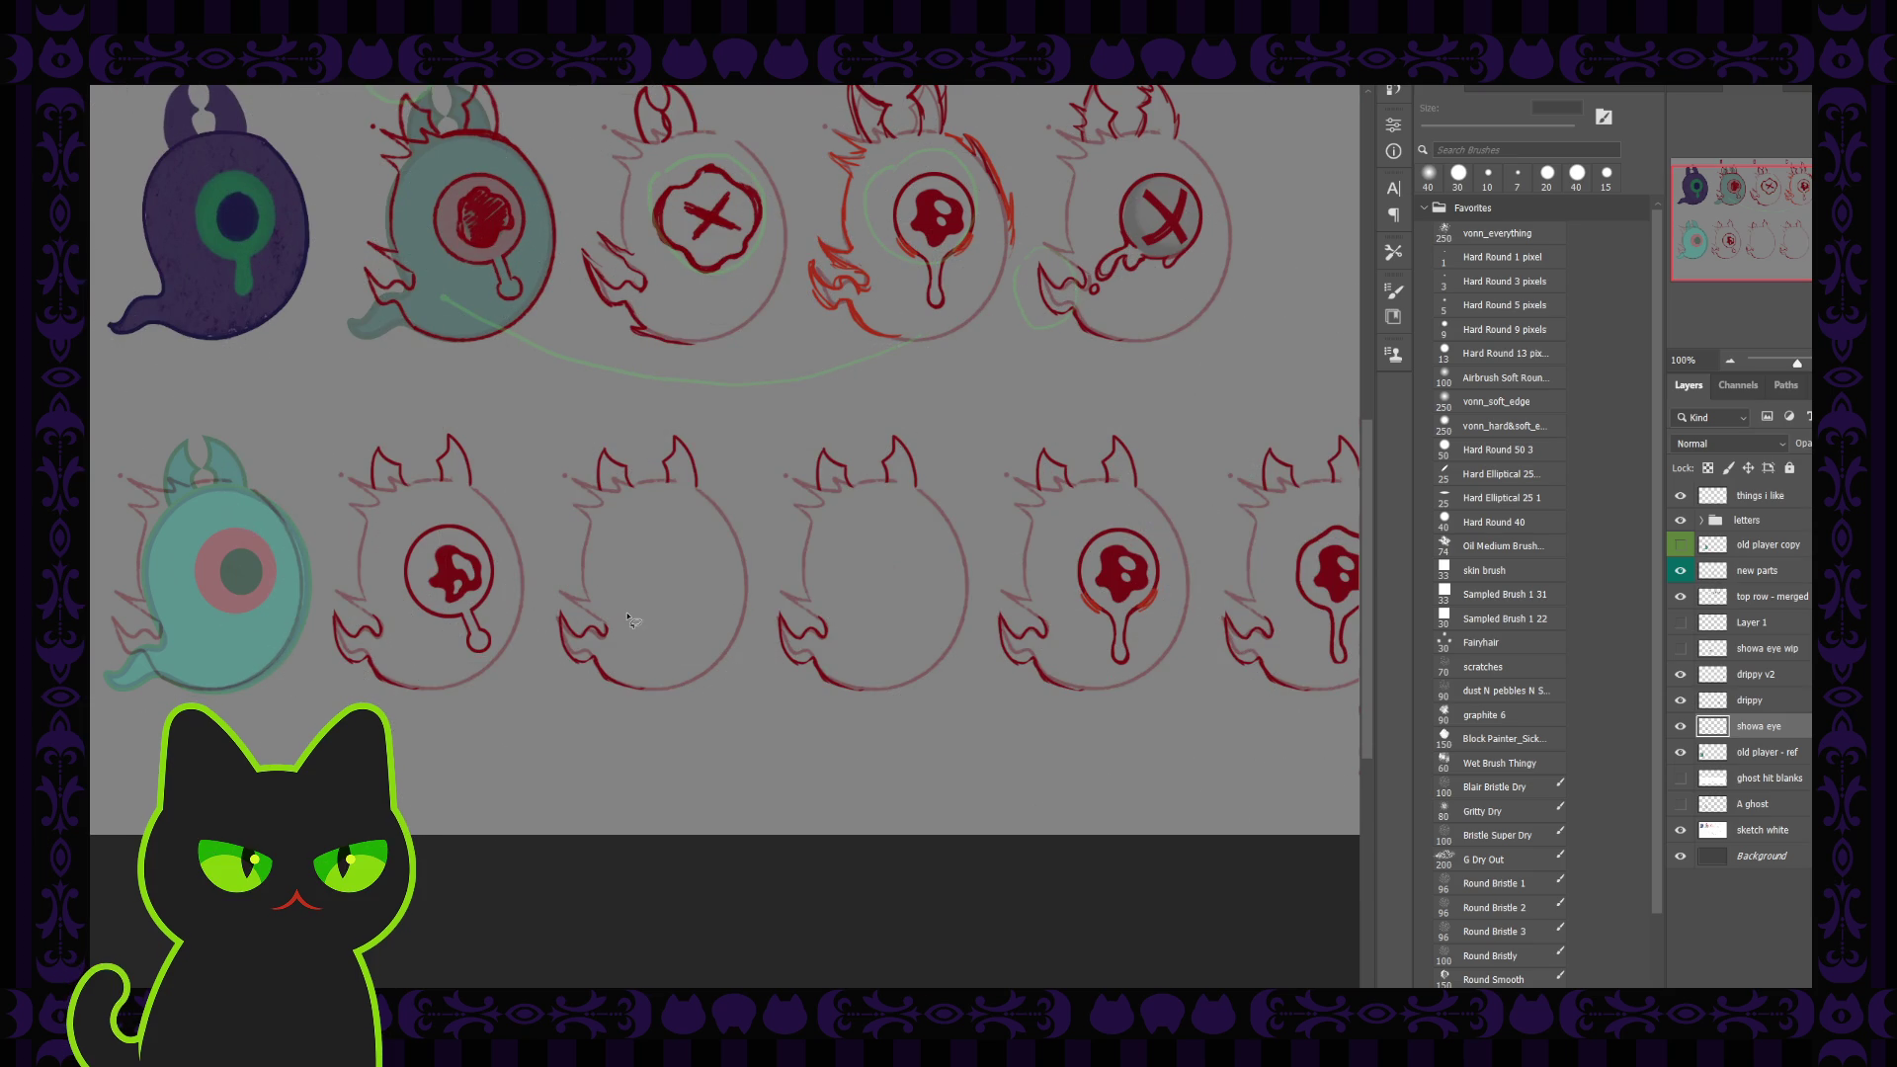
mouse_move(770, 454)
mouse_down()
mouse_move(769, 557)
mouse_move(801, 554)
mouse_up()
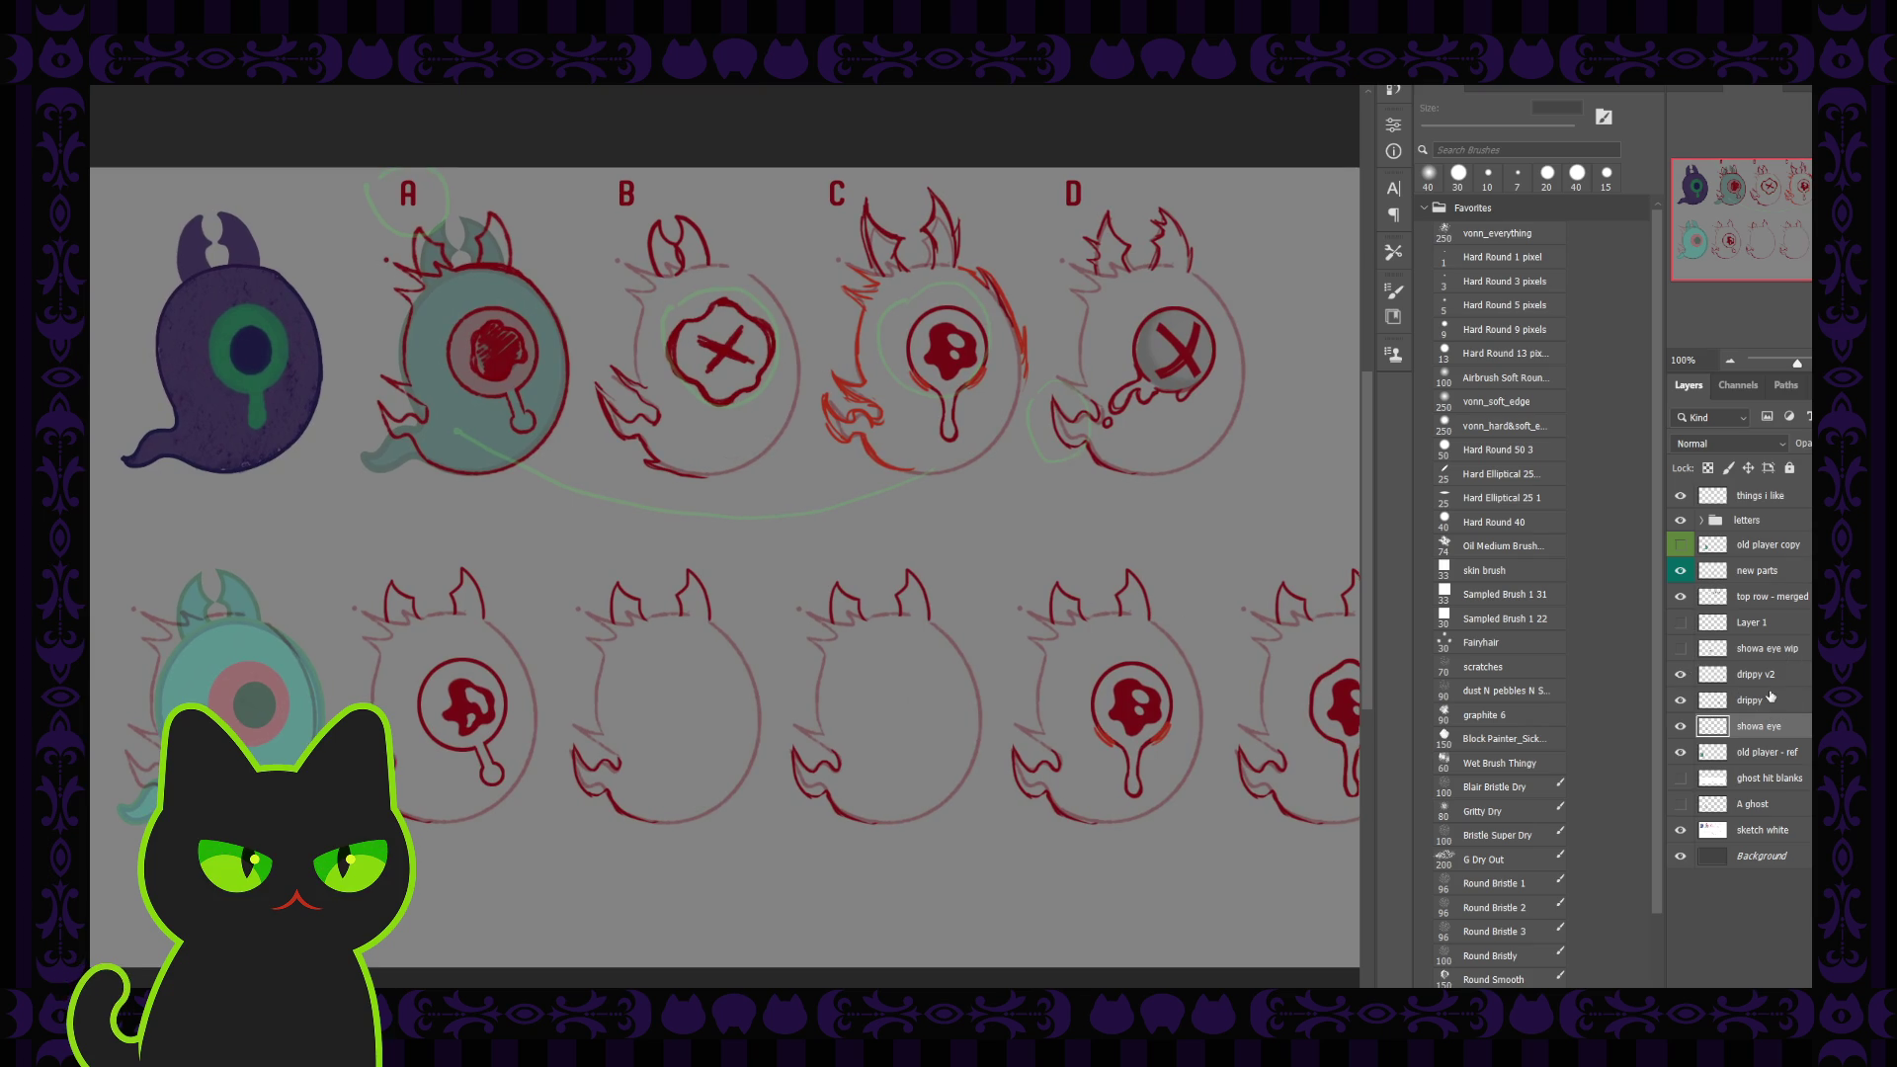
click(1734, 598)
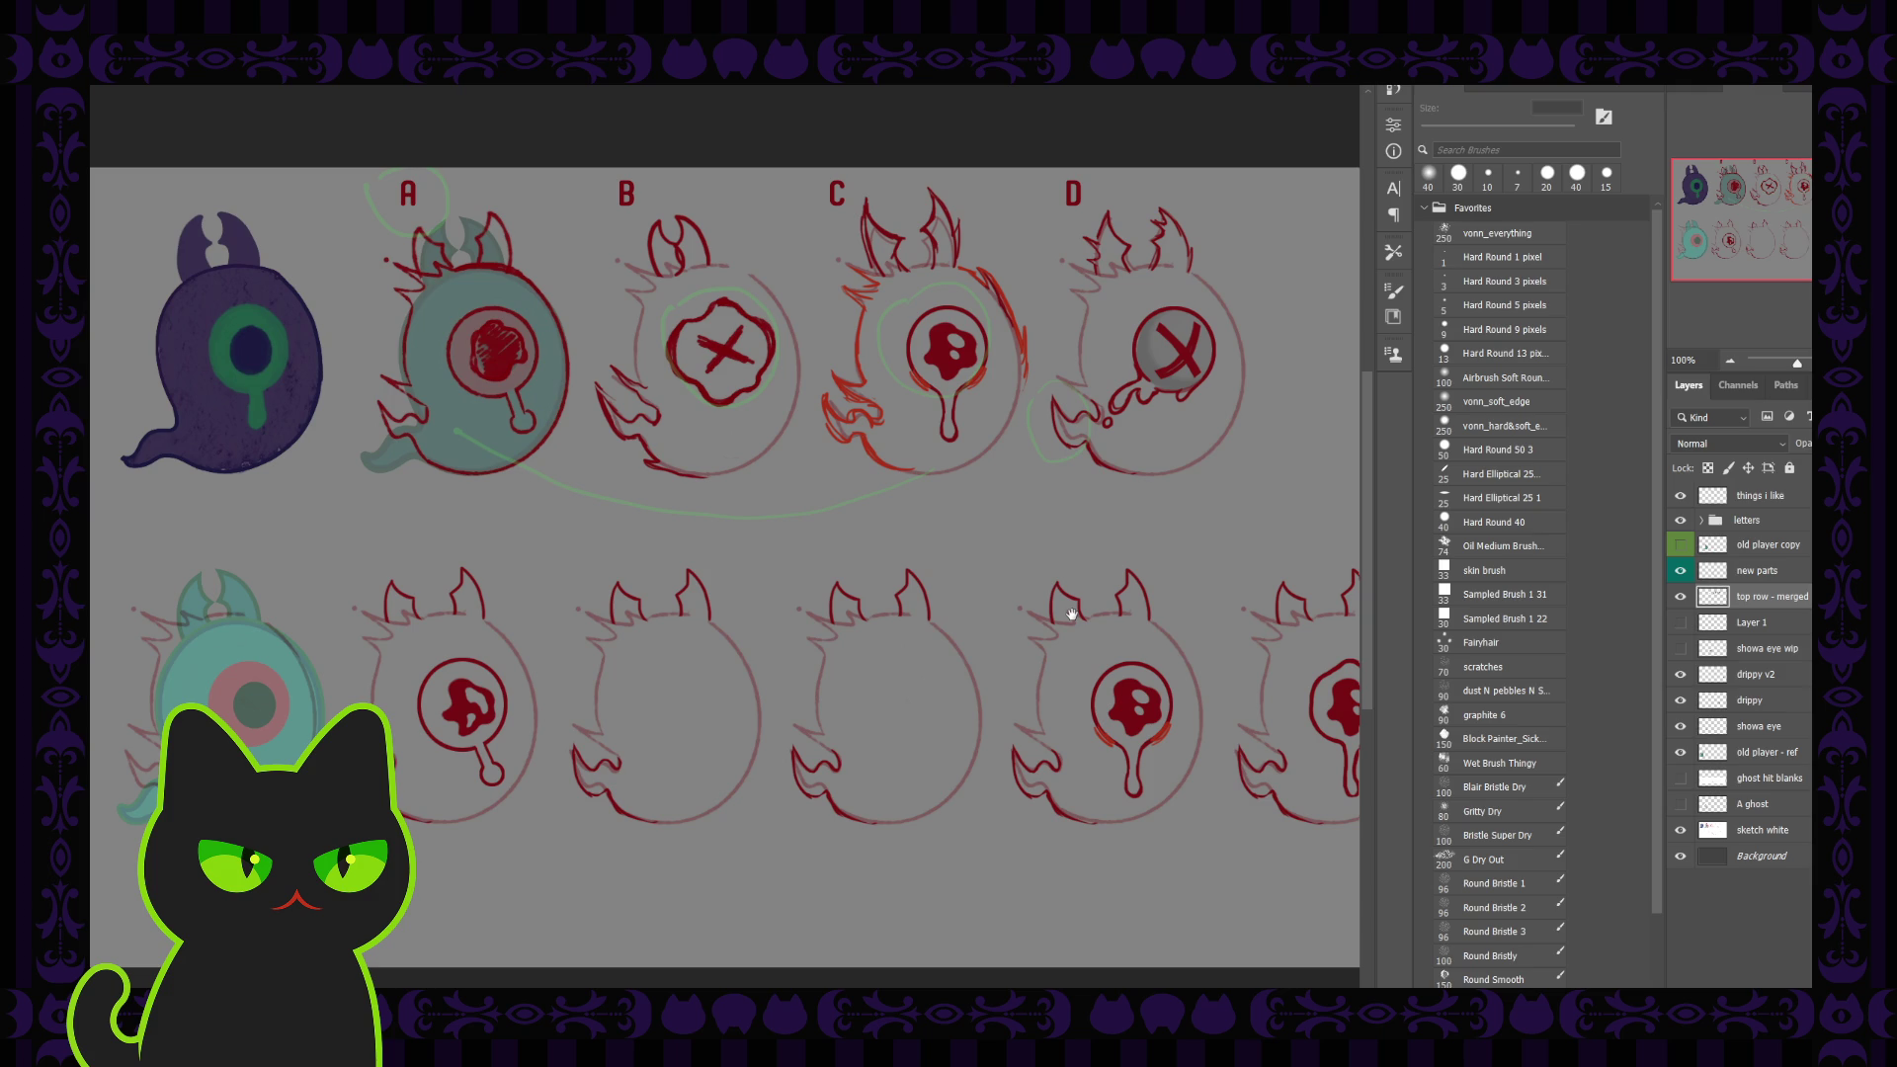
drag(1003, 520, 901, 529)
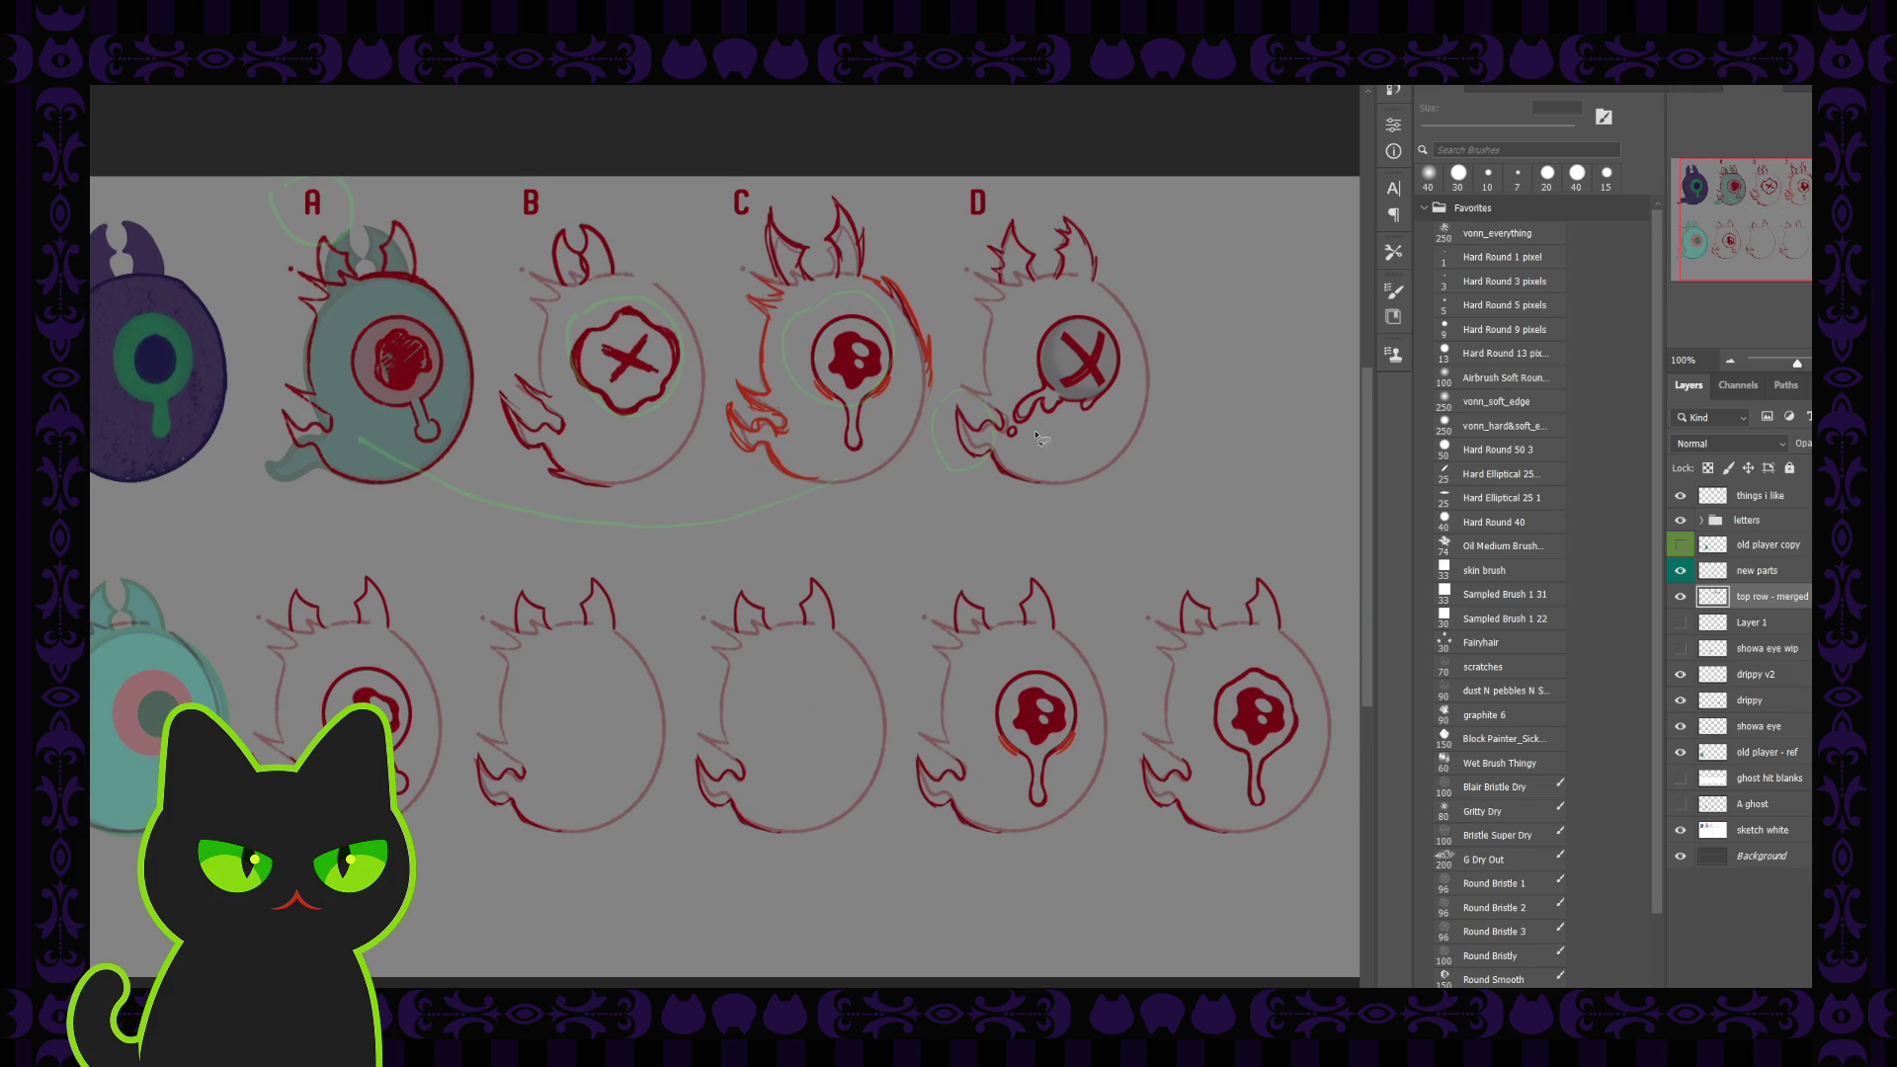
mouse_move(1039, 440)
mouse_down()
mouse_move(1020, 376)
mouse_move(1133, 378)
mouse_move(1042, 440)
mouse_up()
key(ctrl+j)
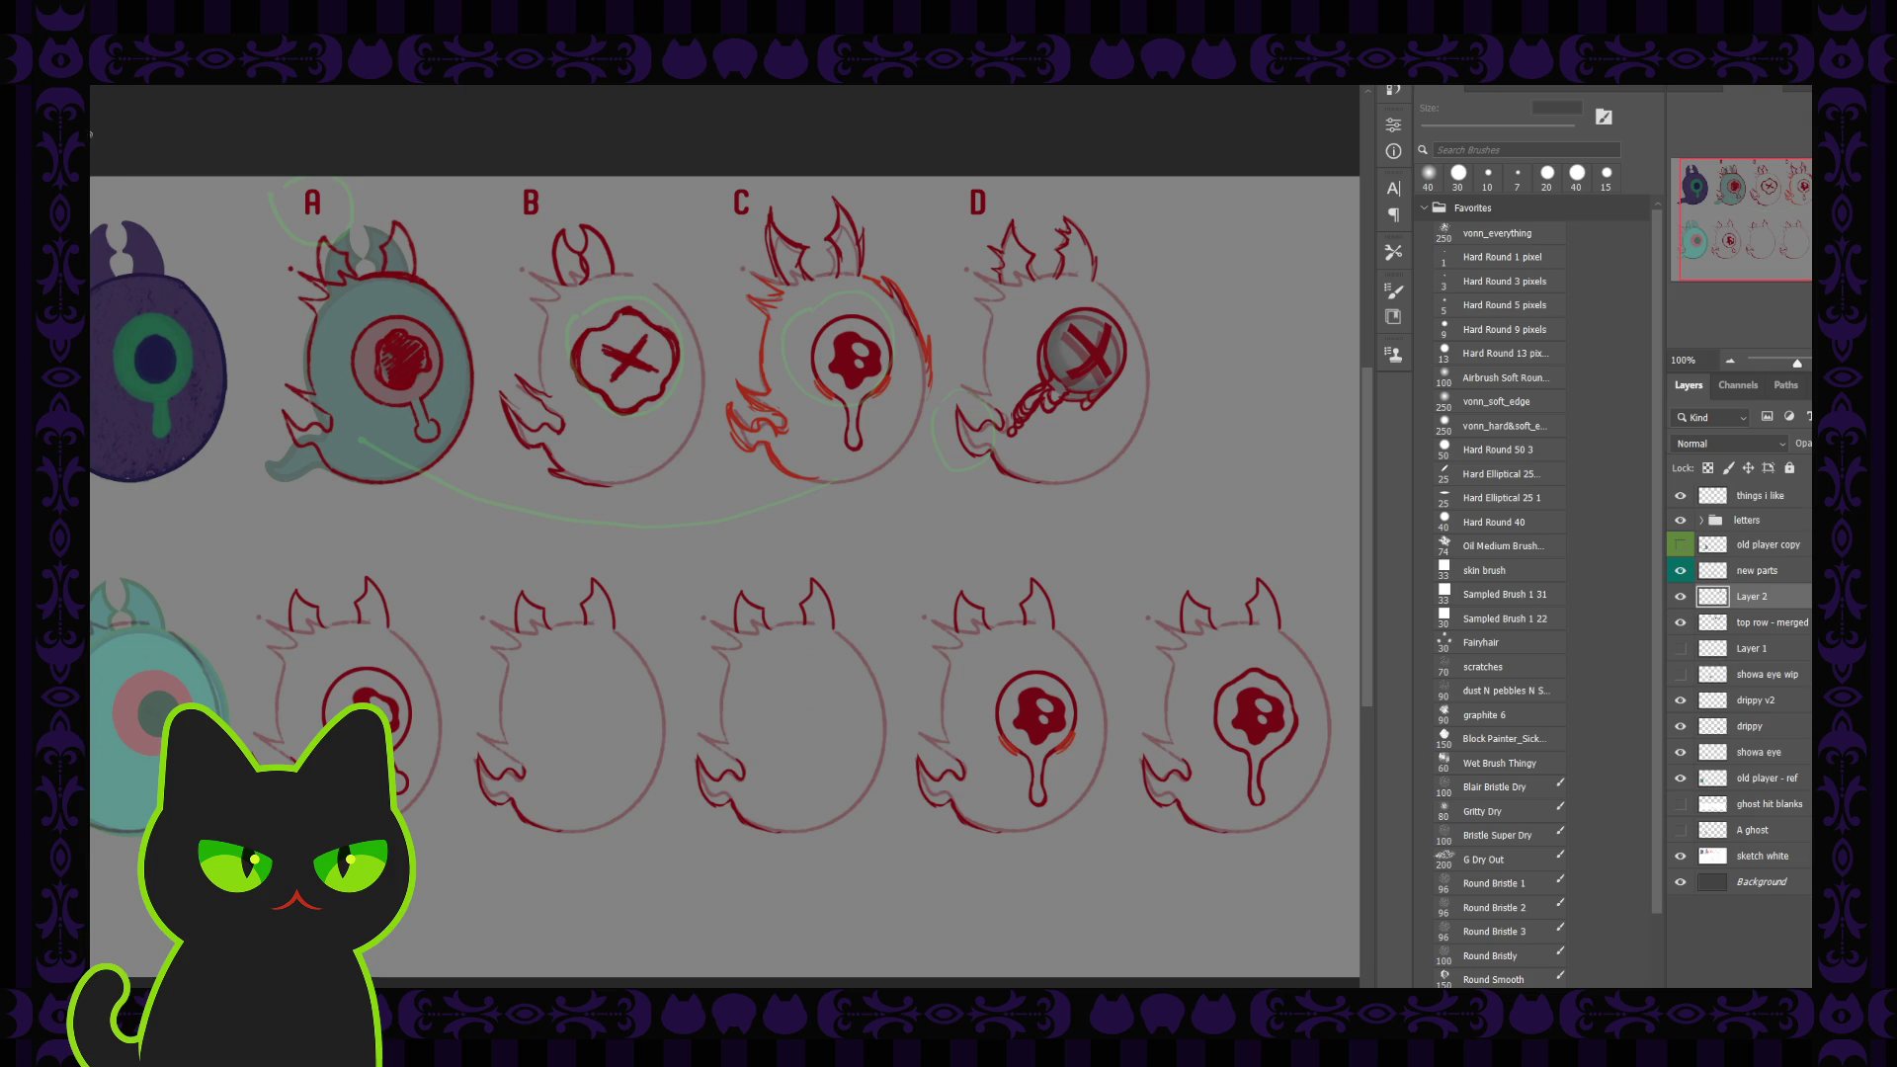
Step: Place the copy of column D's X eye and its drip on the blank bottom-row ghost under B
drag(1091, 358, 602, 710)
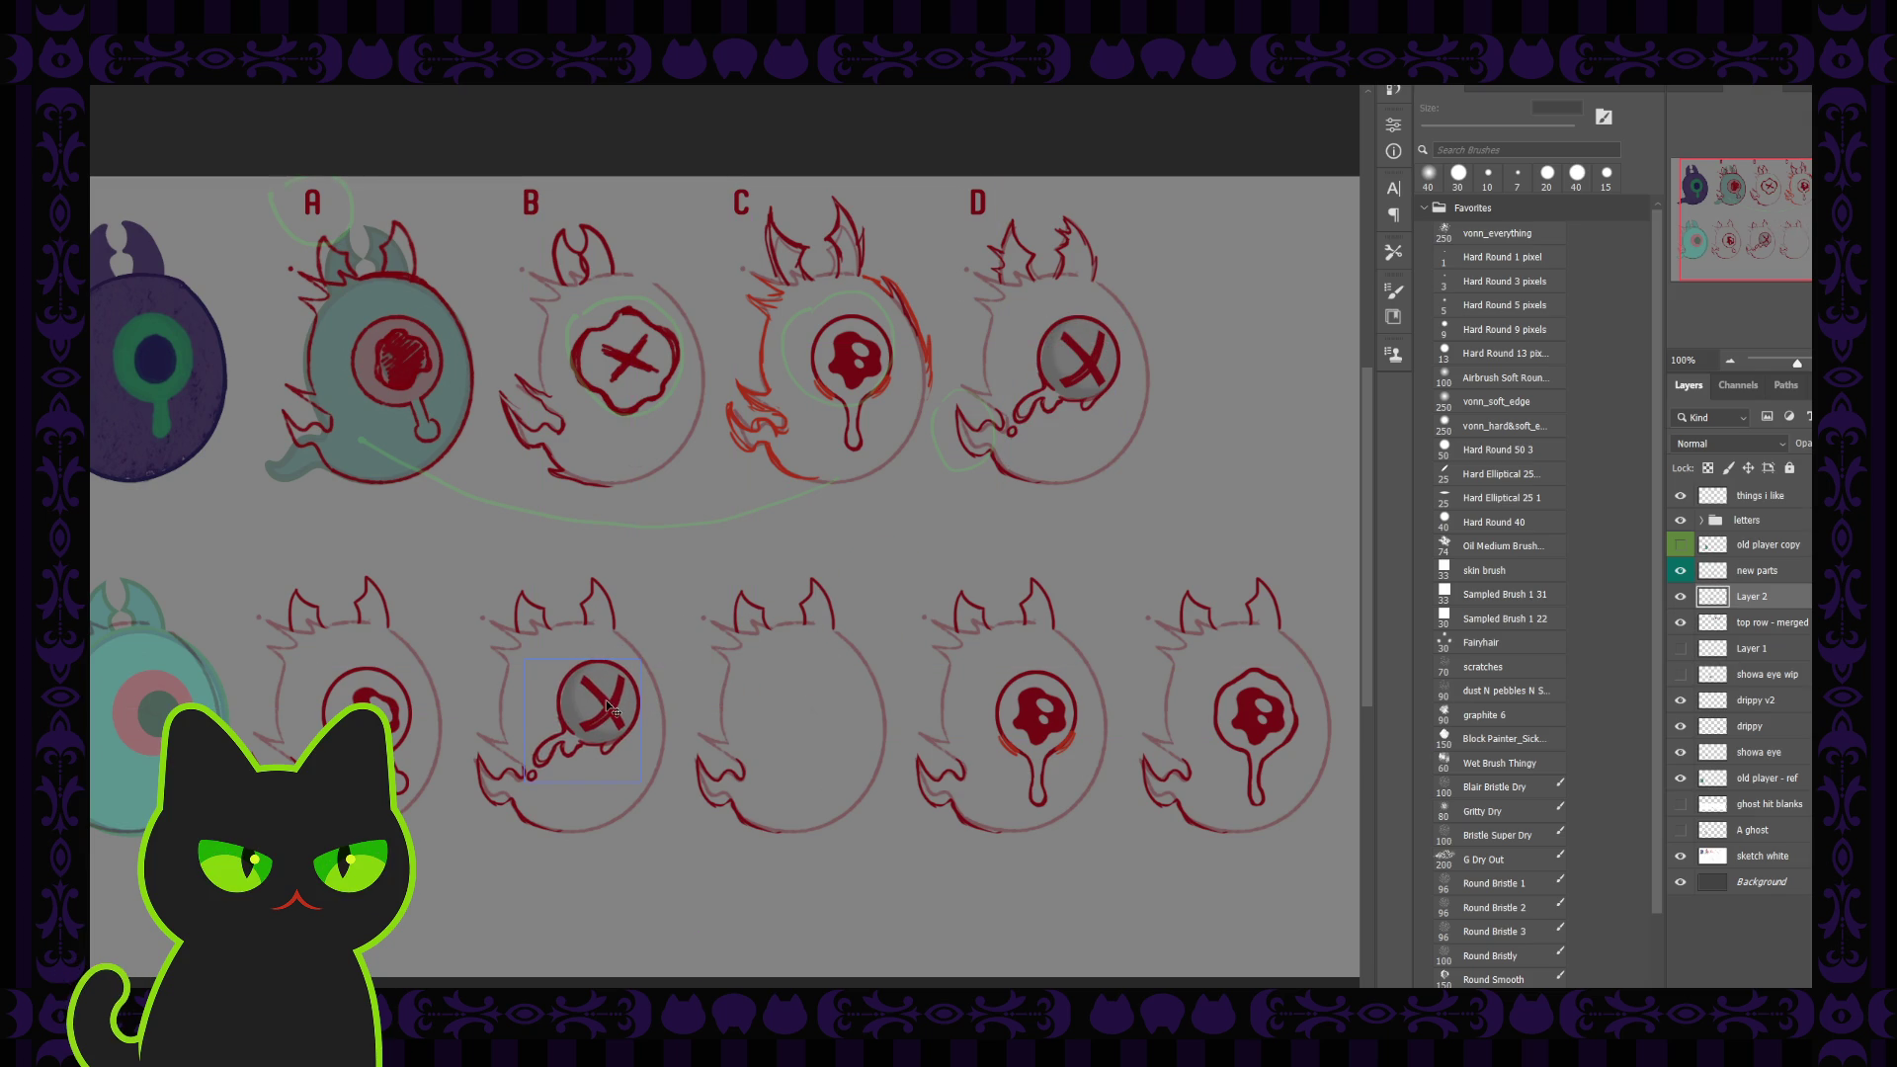
drag(601, 709, 598, 718)
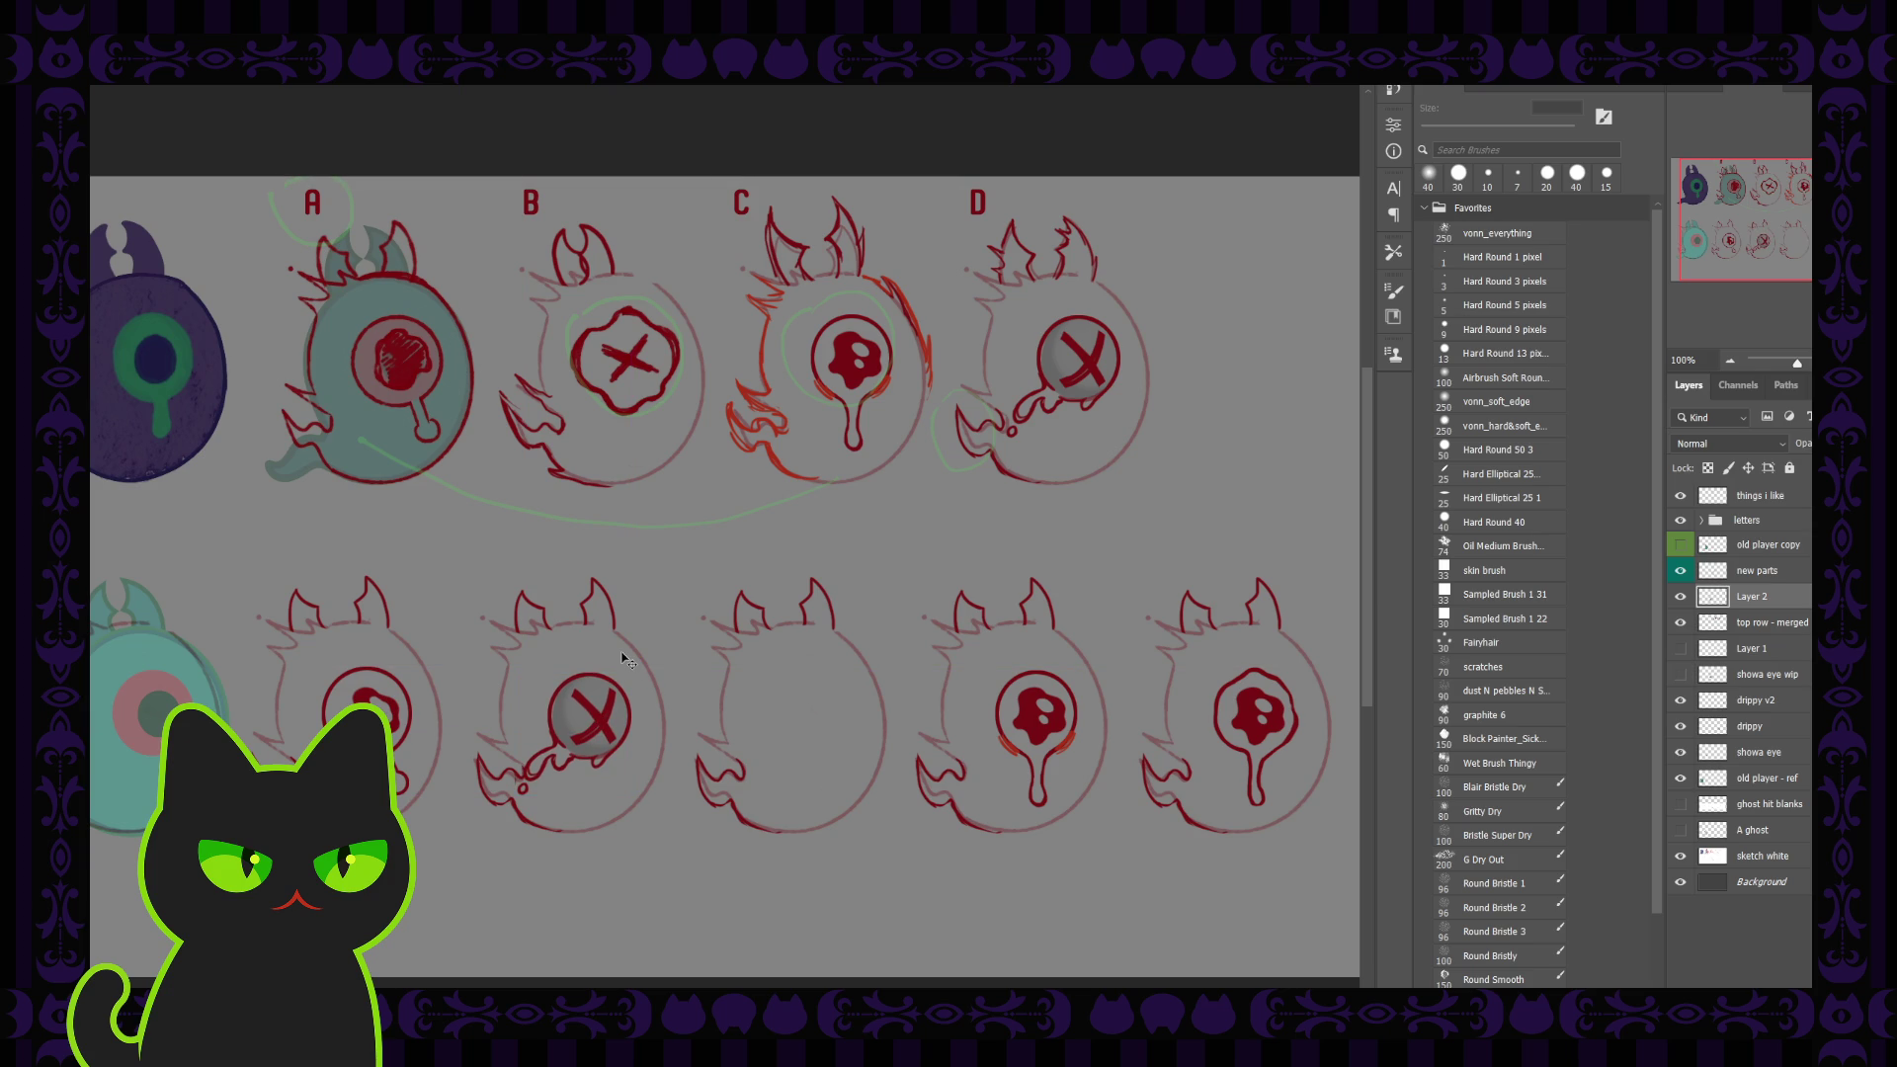
key(ctrl+plus)
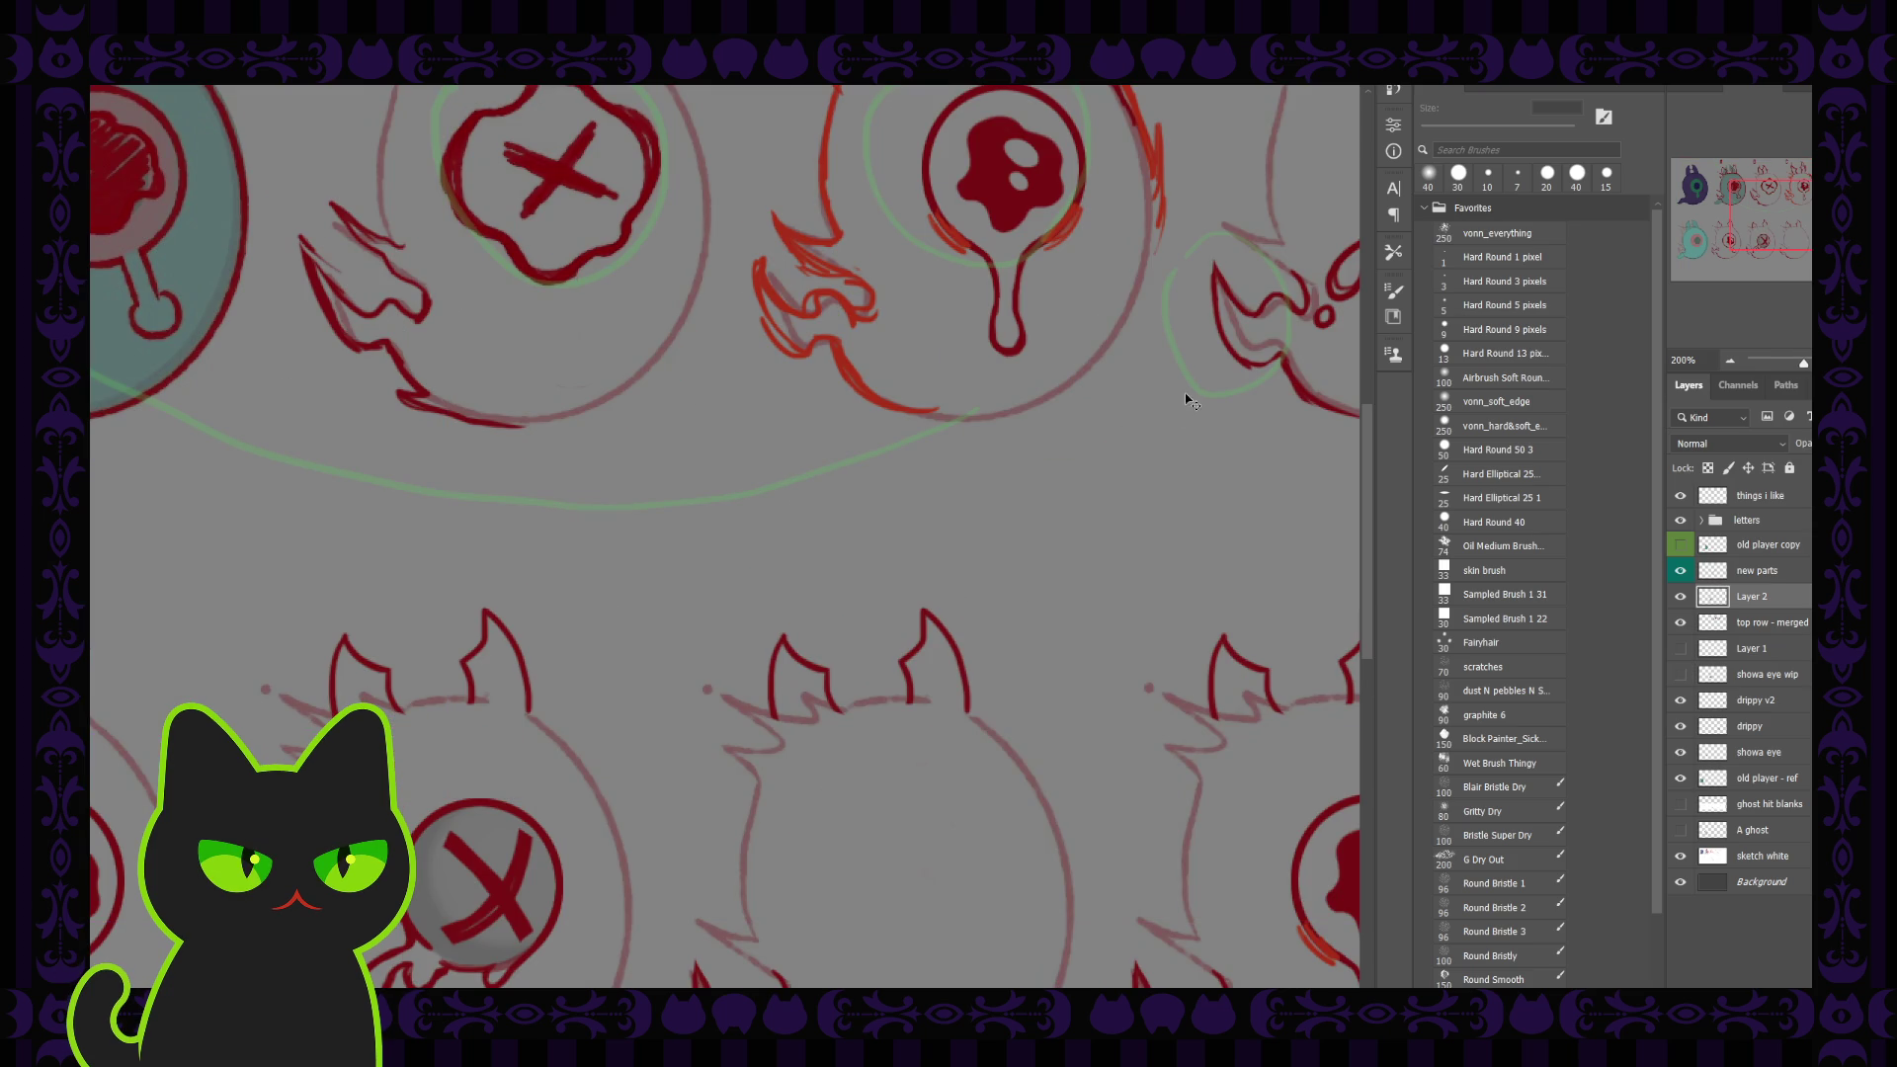
Step: Nudge the copied X eye slightly right and down inside the bottom-row ghost under B
mouse_move(645, 866)
mouse_down()
mouse_move(925, 623)
mouse_move(924, 580)
mouse_move(881, 580)
mouse_up()
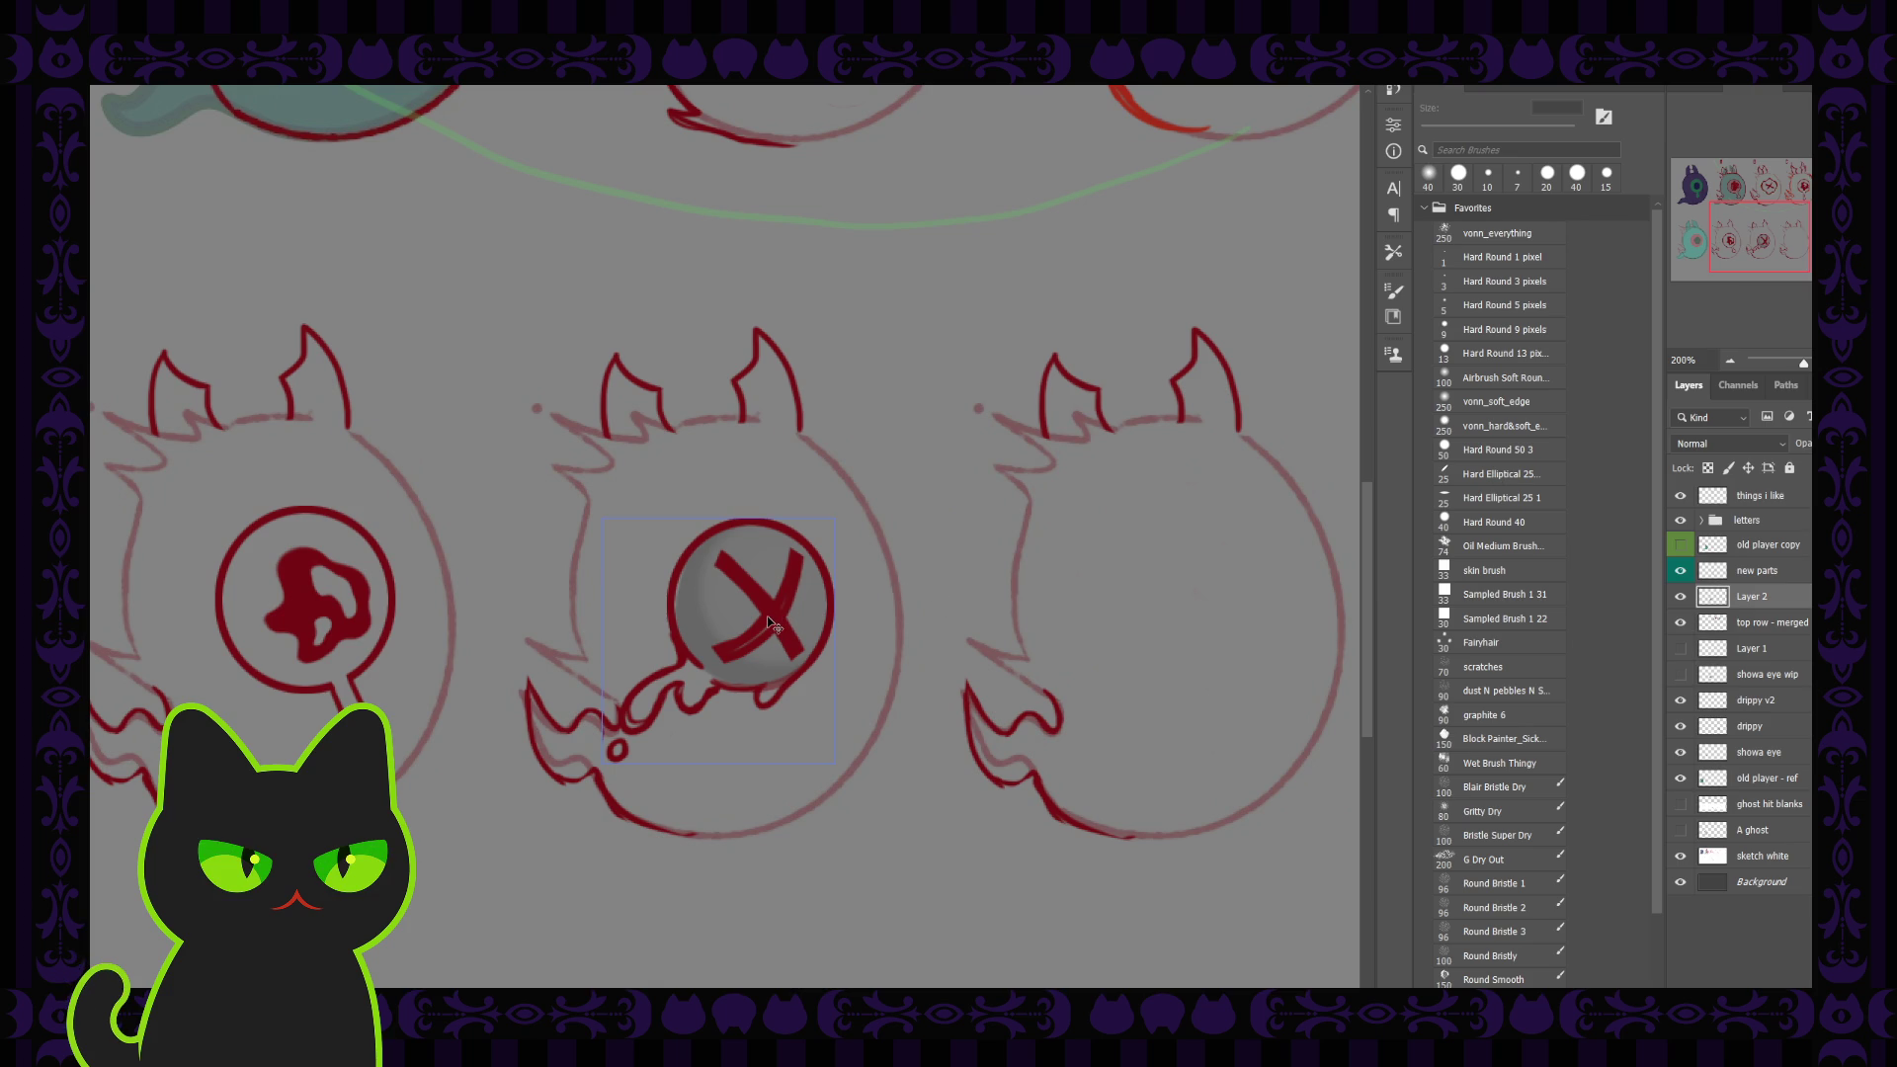
drag(768, 620, 785, 624)
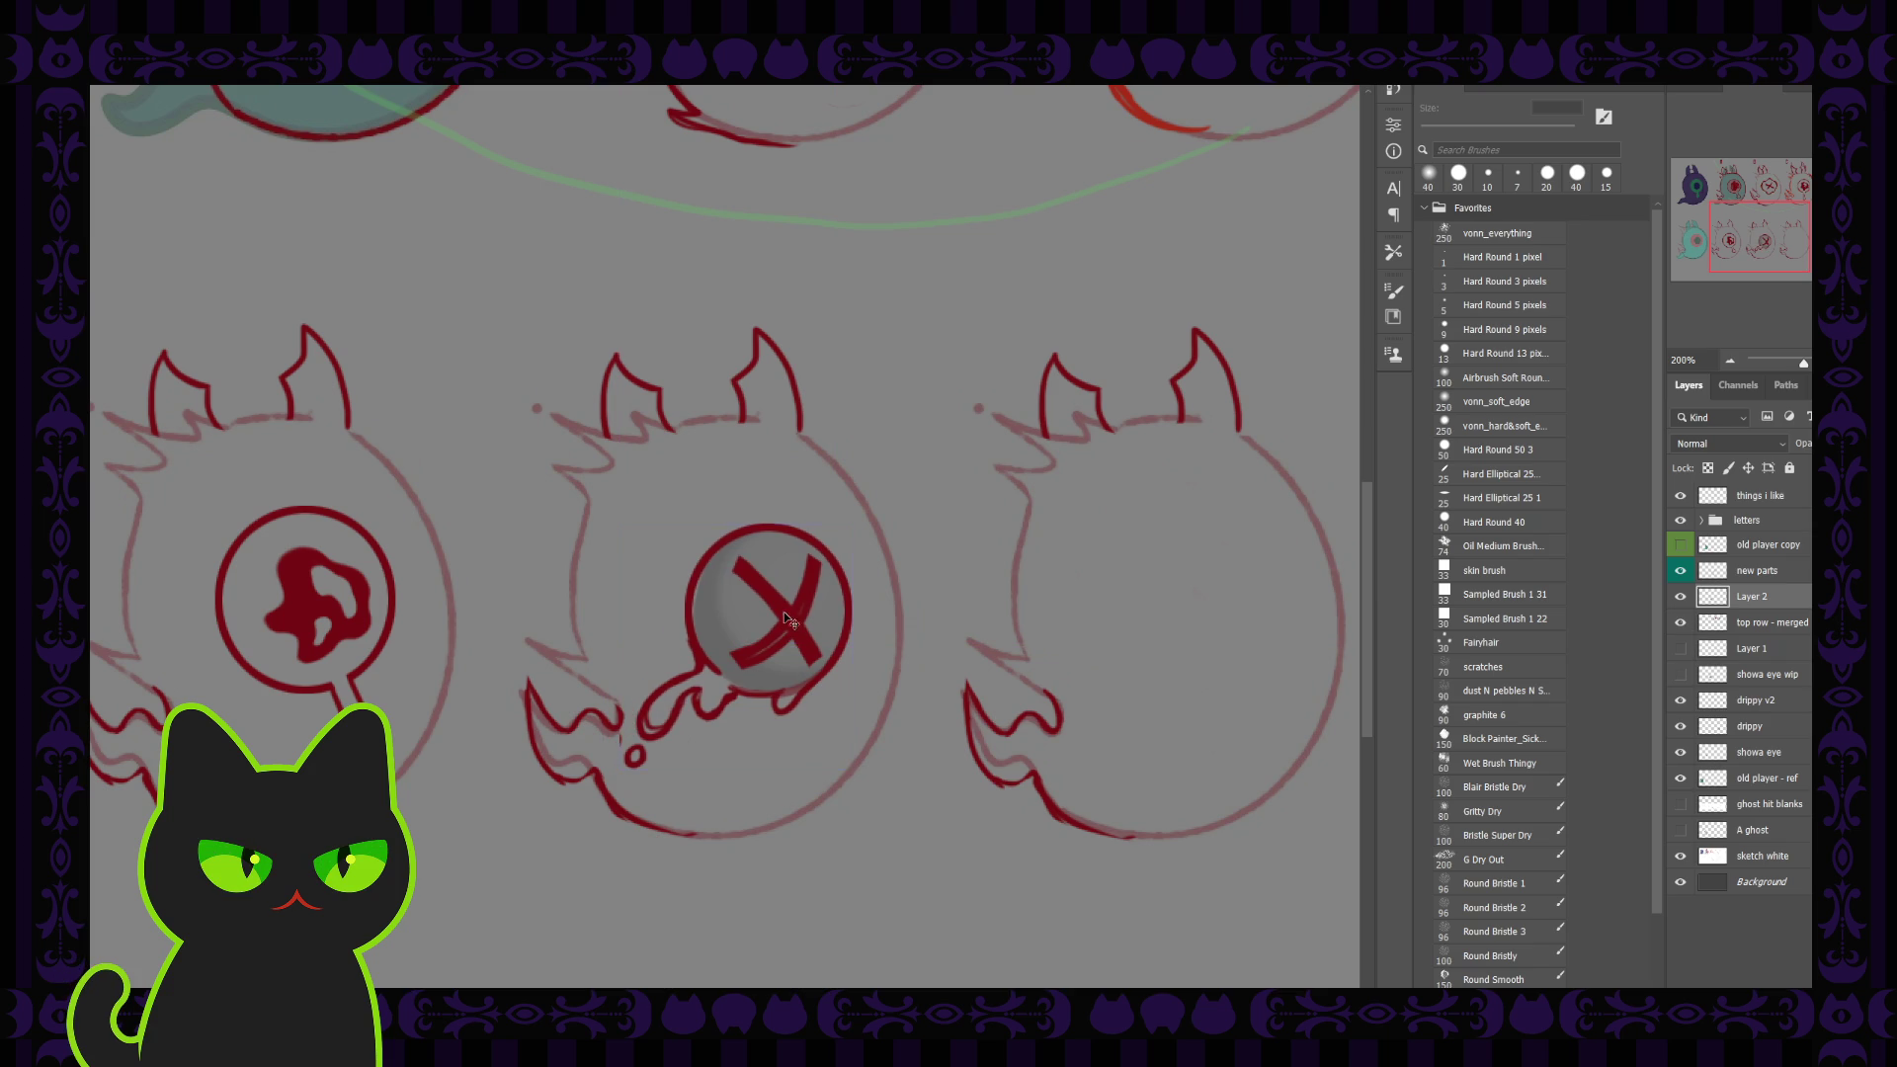
key(ctrl+minus)
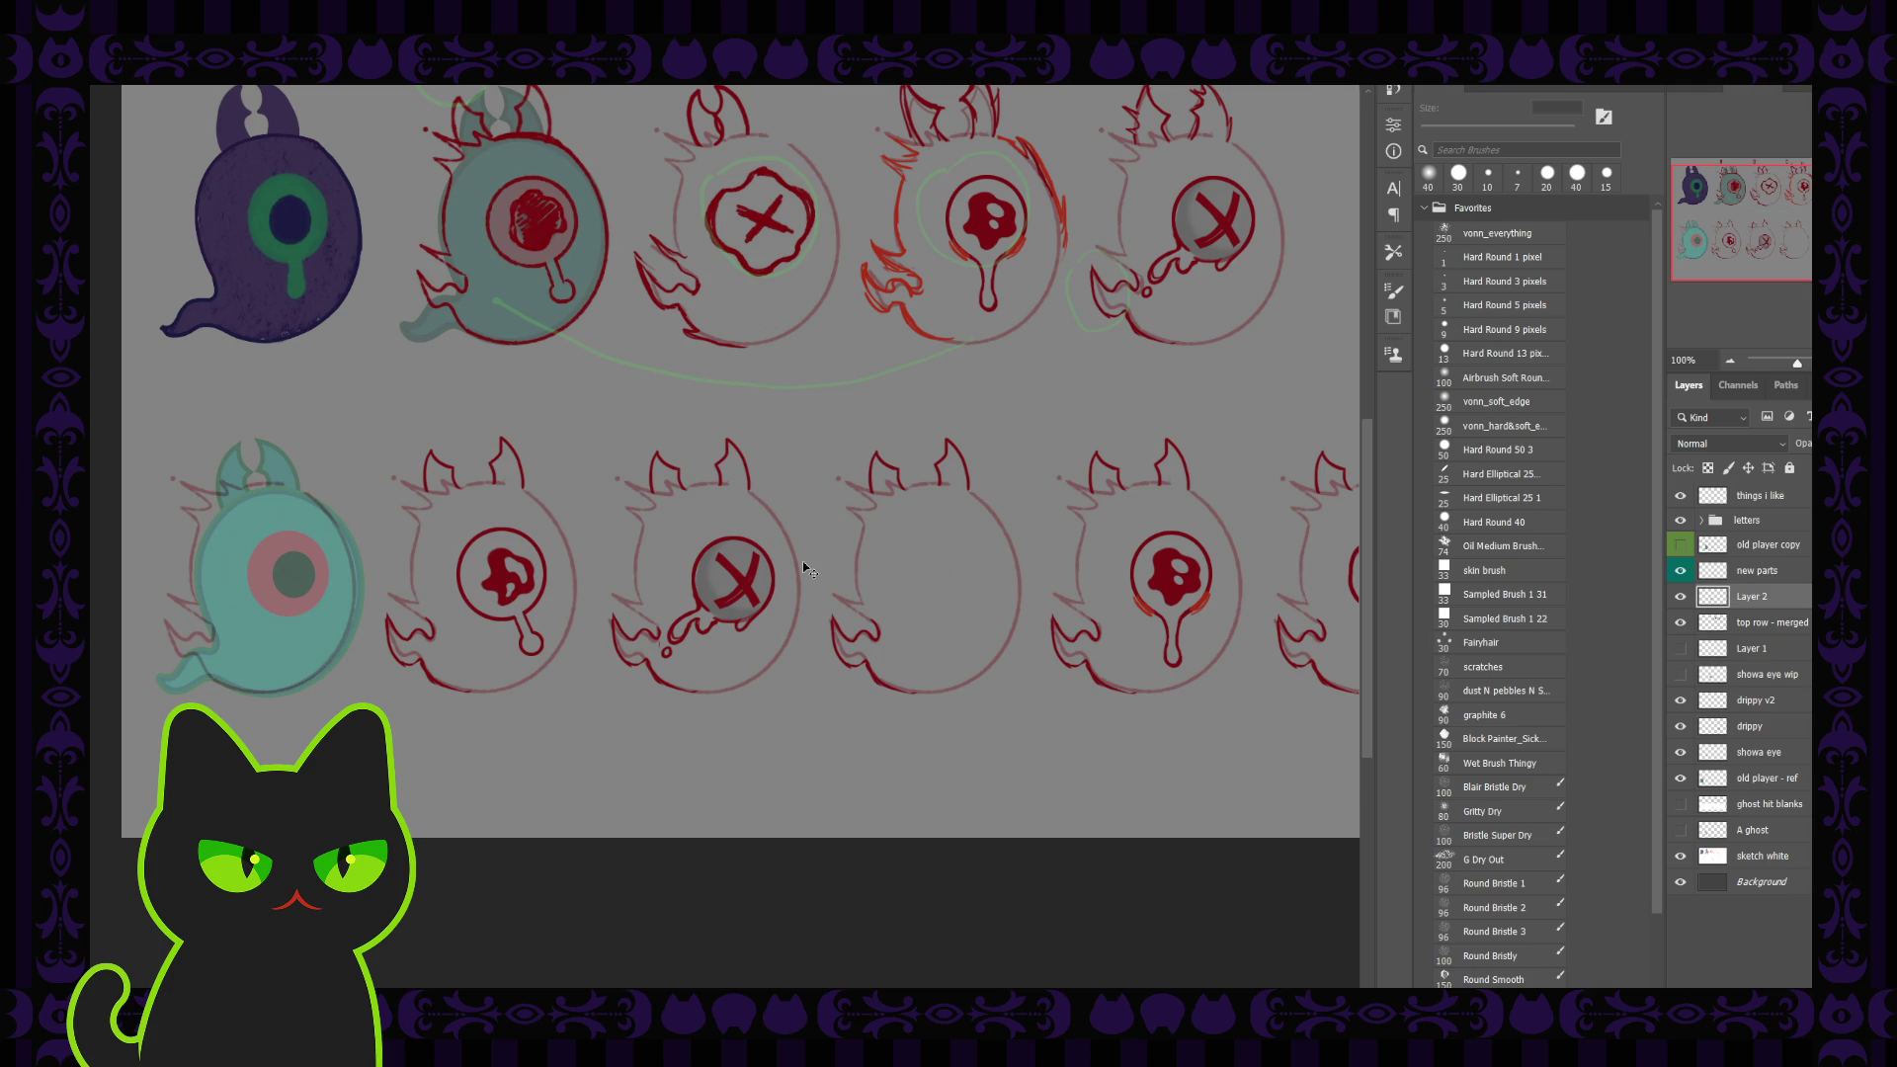
Step: Shift the X eye on the ghost under B slightly up and to the left
drag(741, 593, 732, 583)
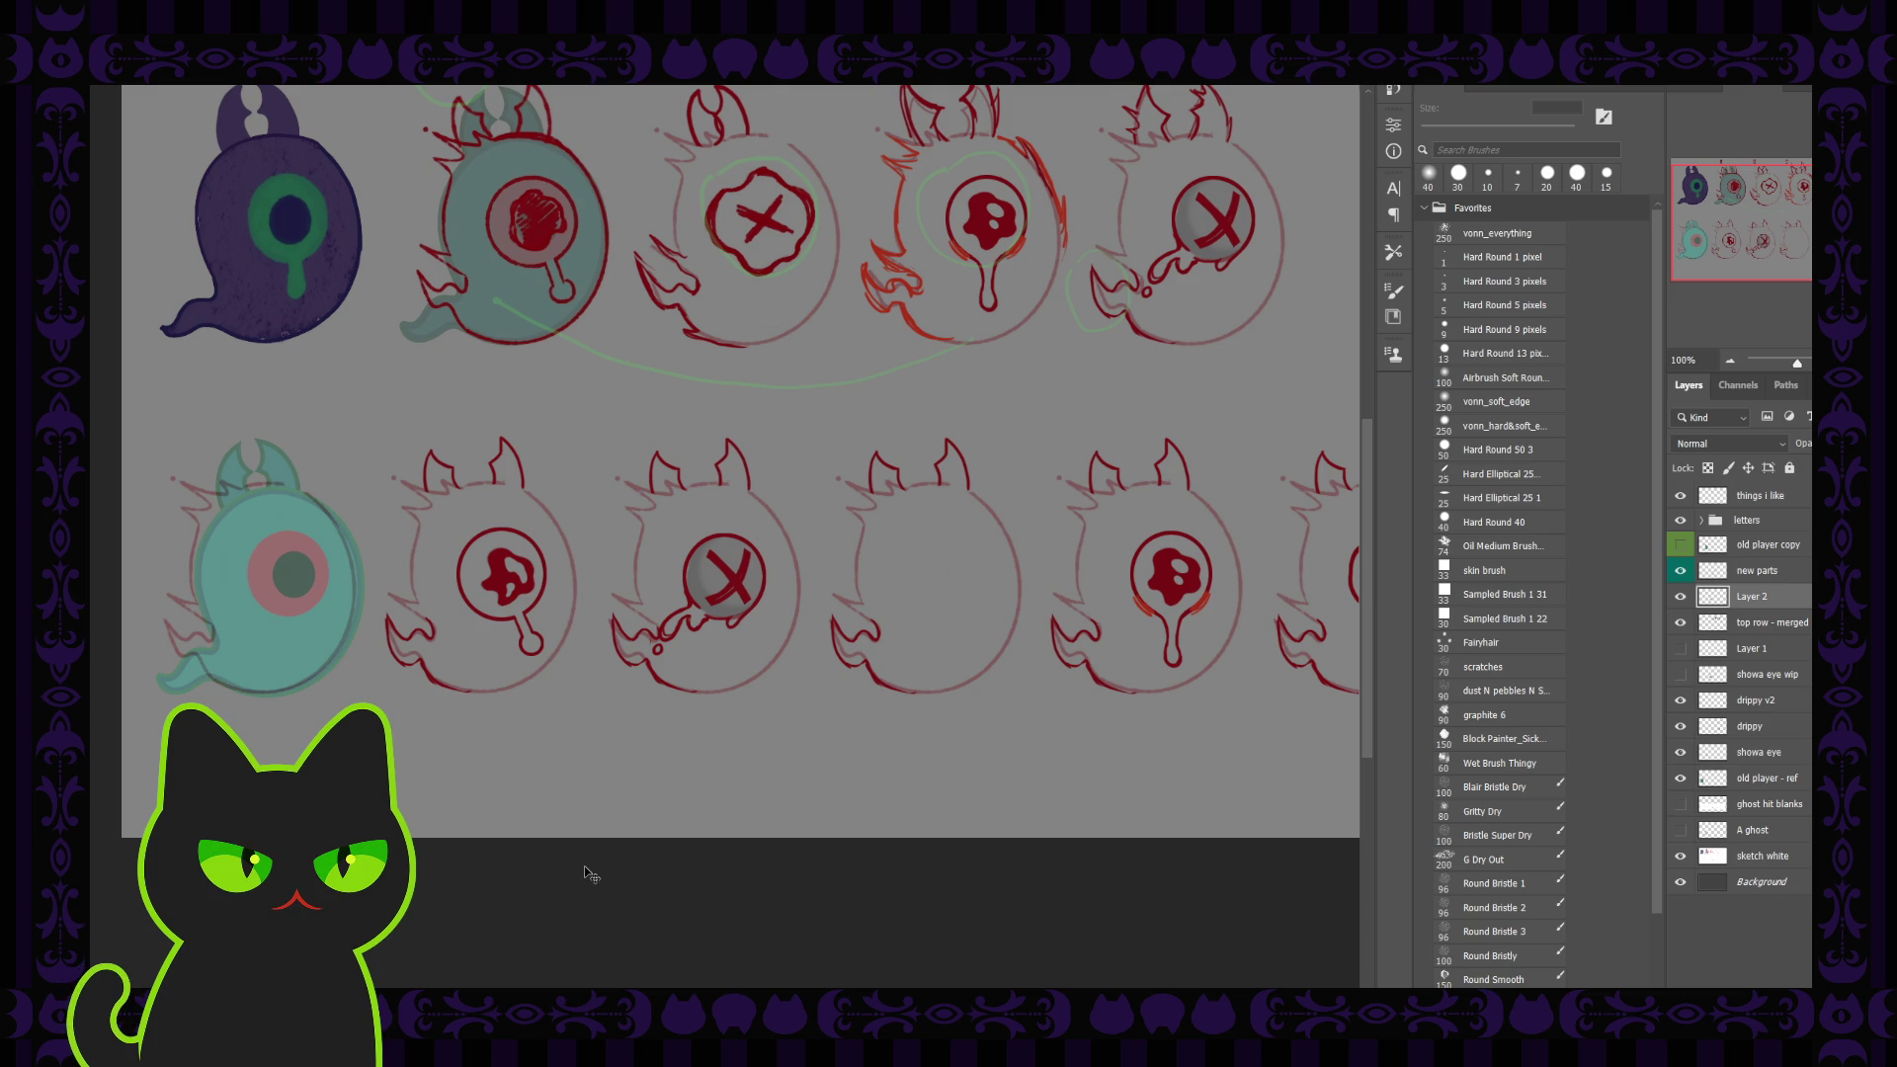
Step: At 200% zoom, shift the X eye and drip slightly right, then show rulers at 100%
key(ctrl+plus)
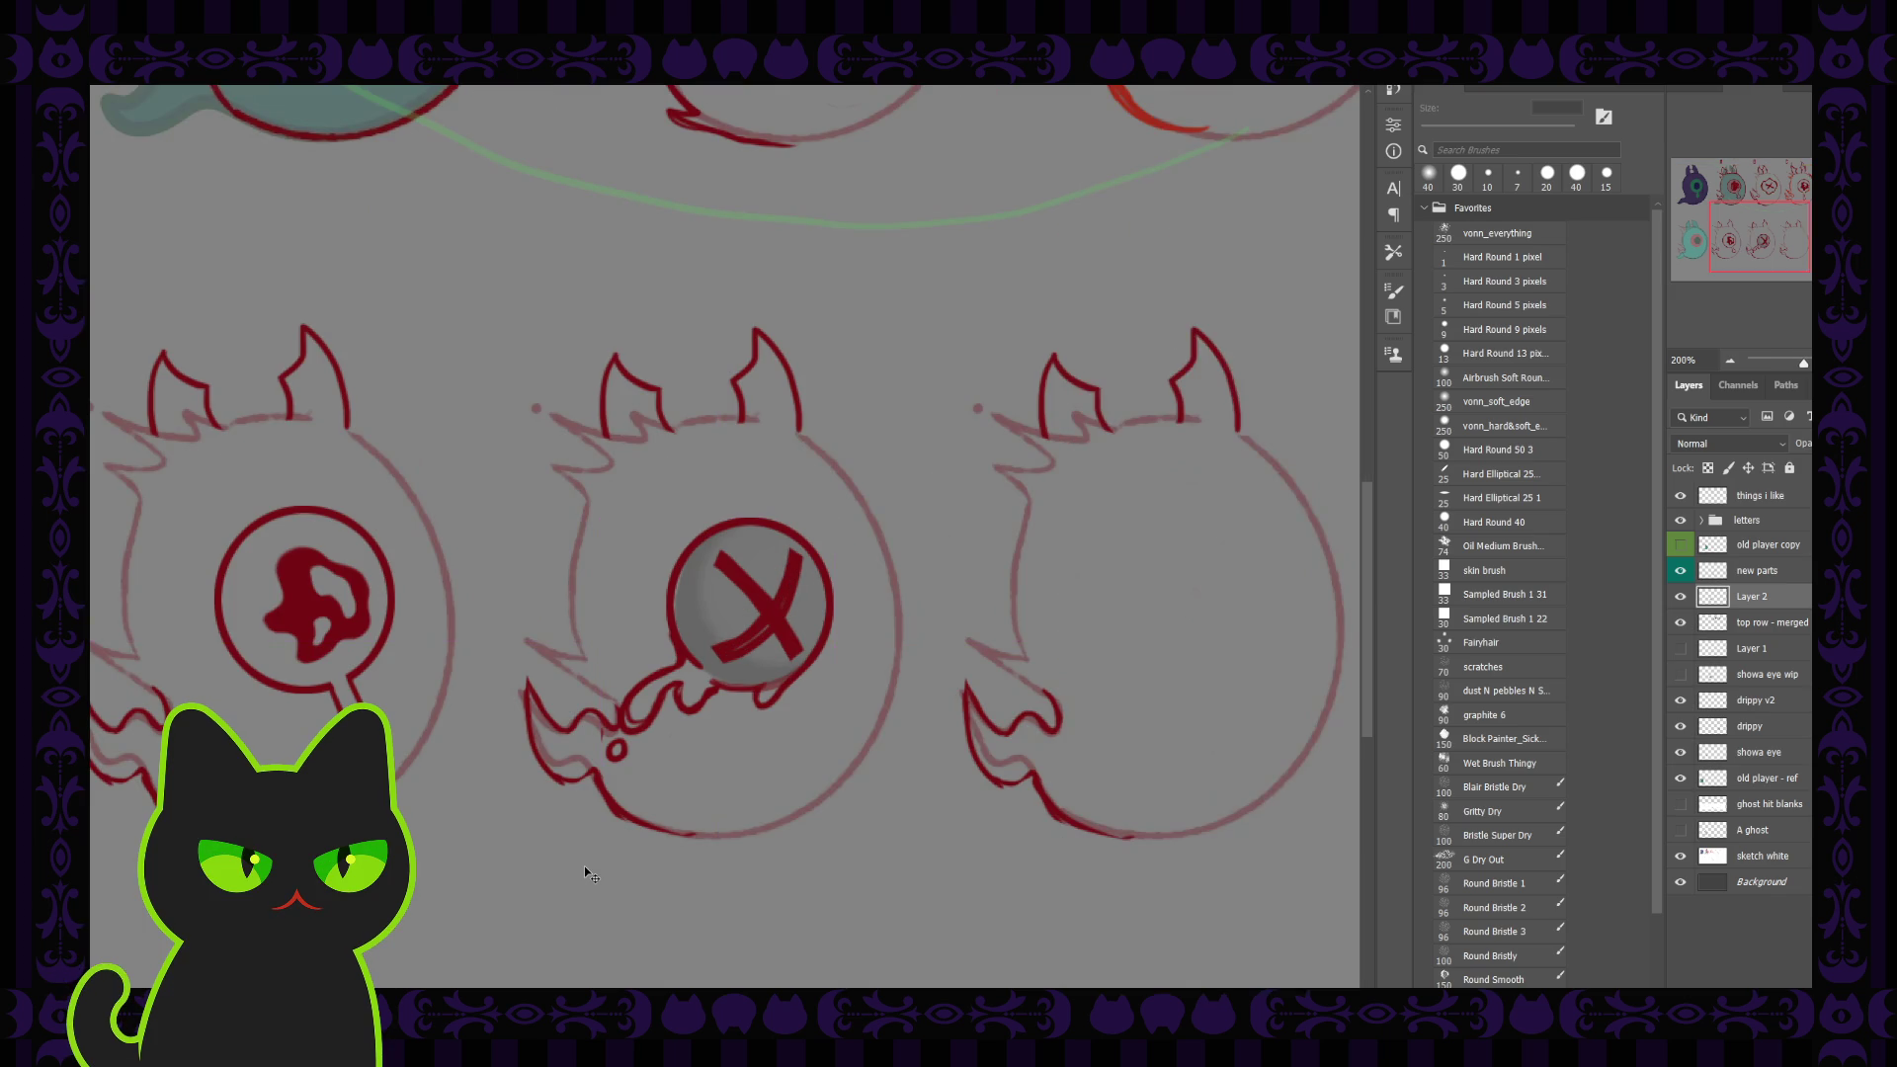
drag(775, 612, 790, 610)
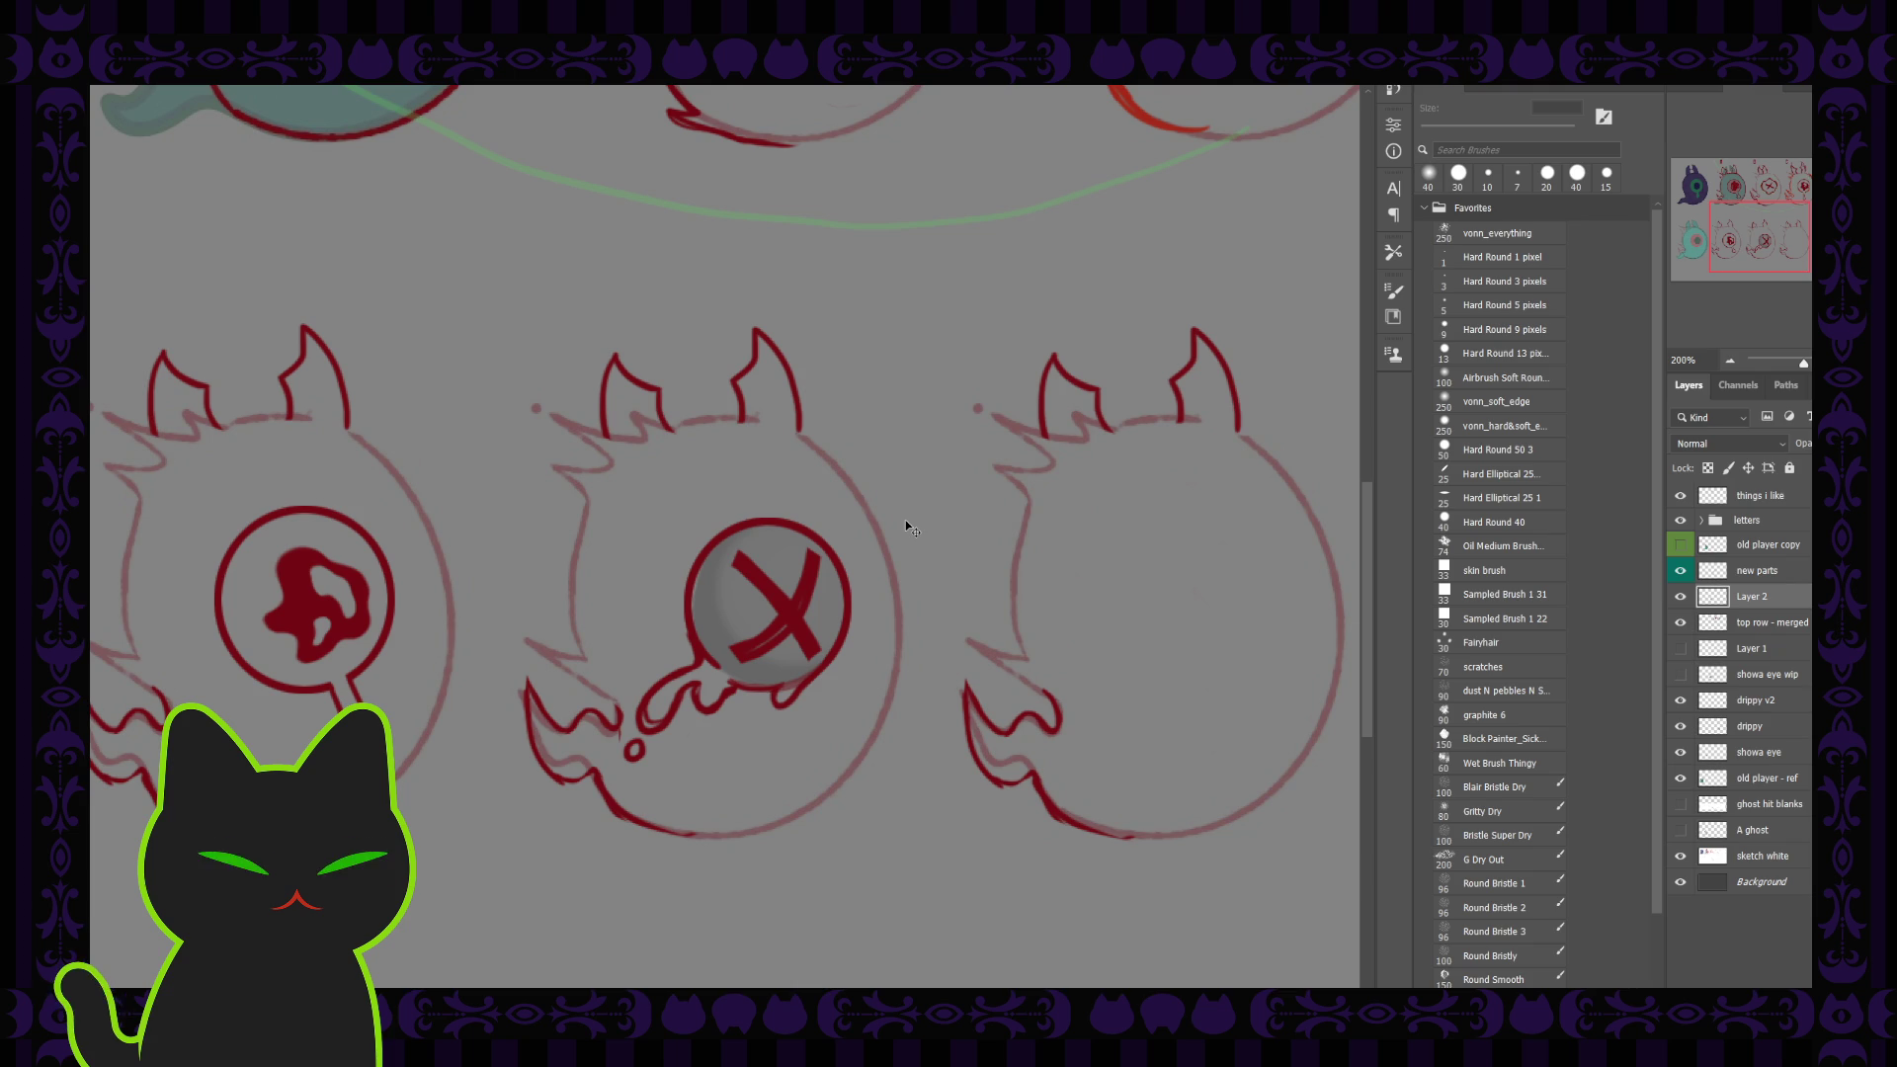
key(ctrl+minus)
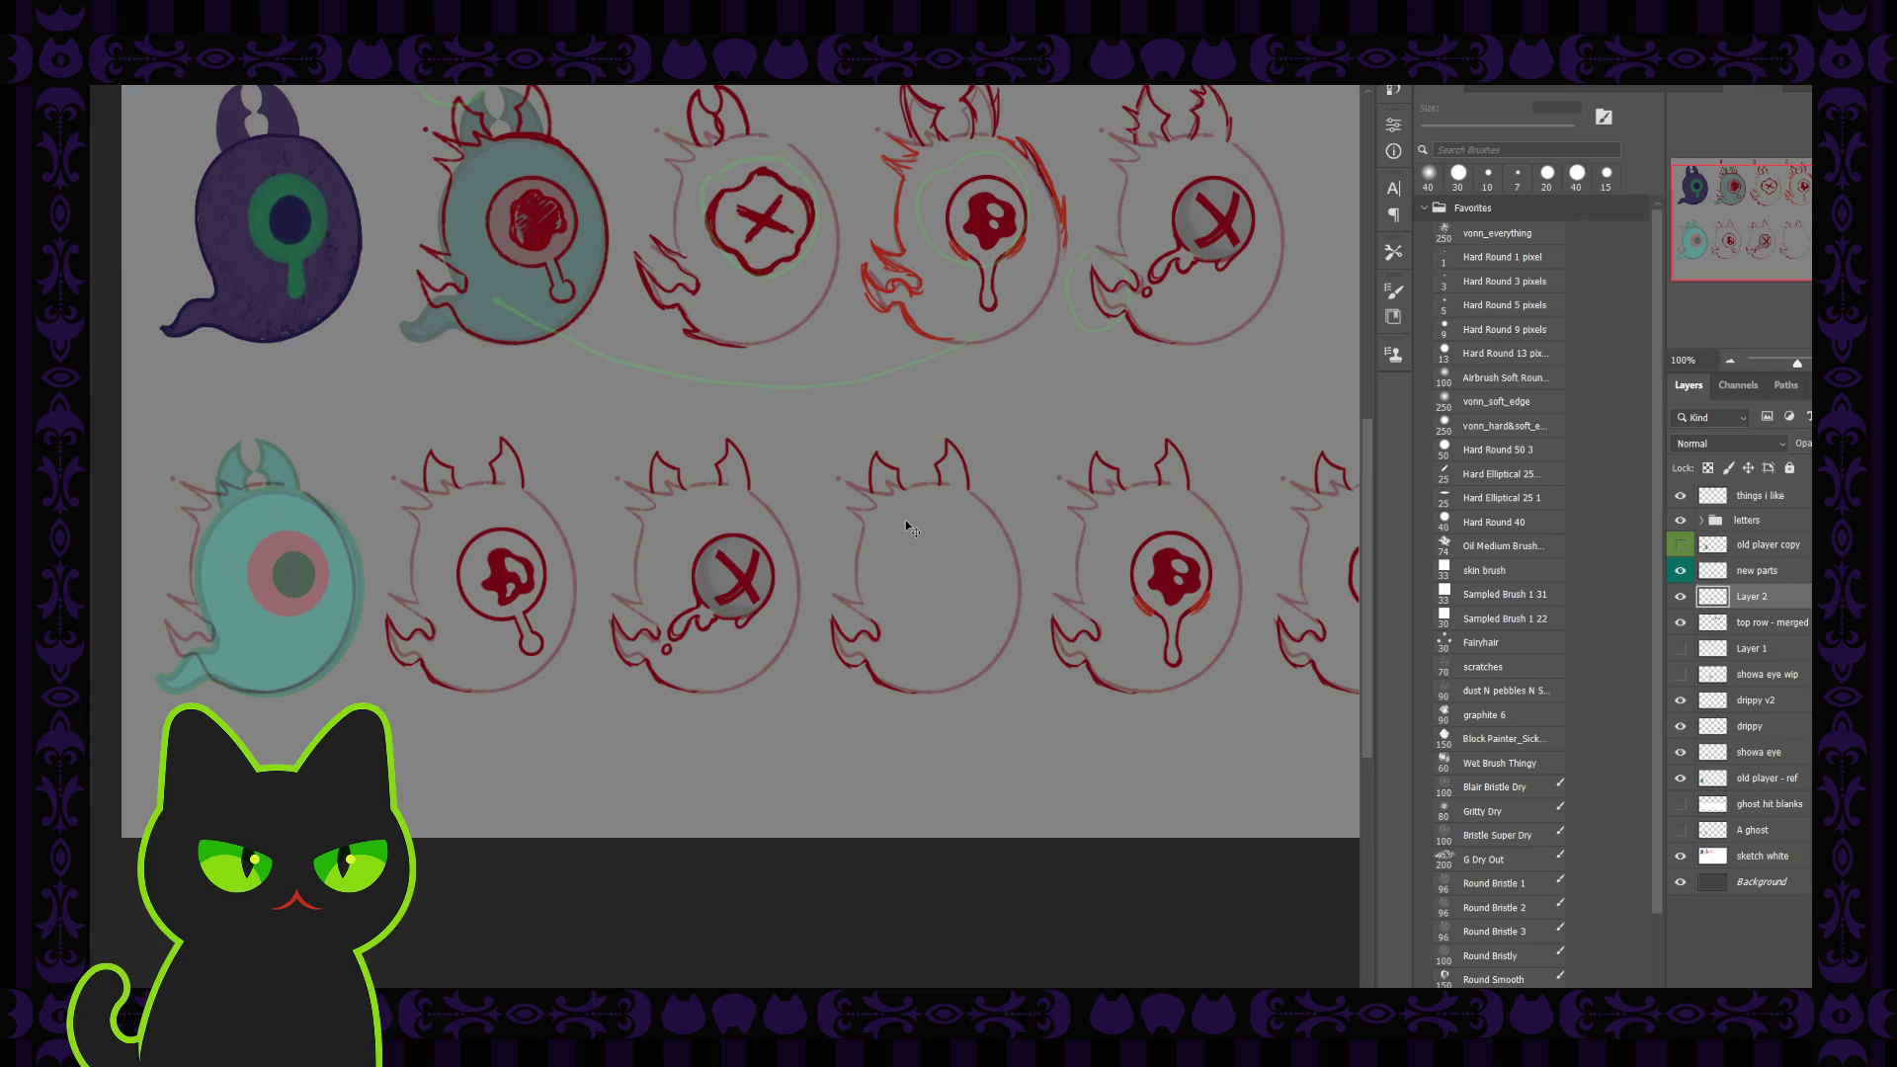
key(ctrl+r)
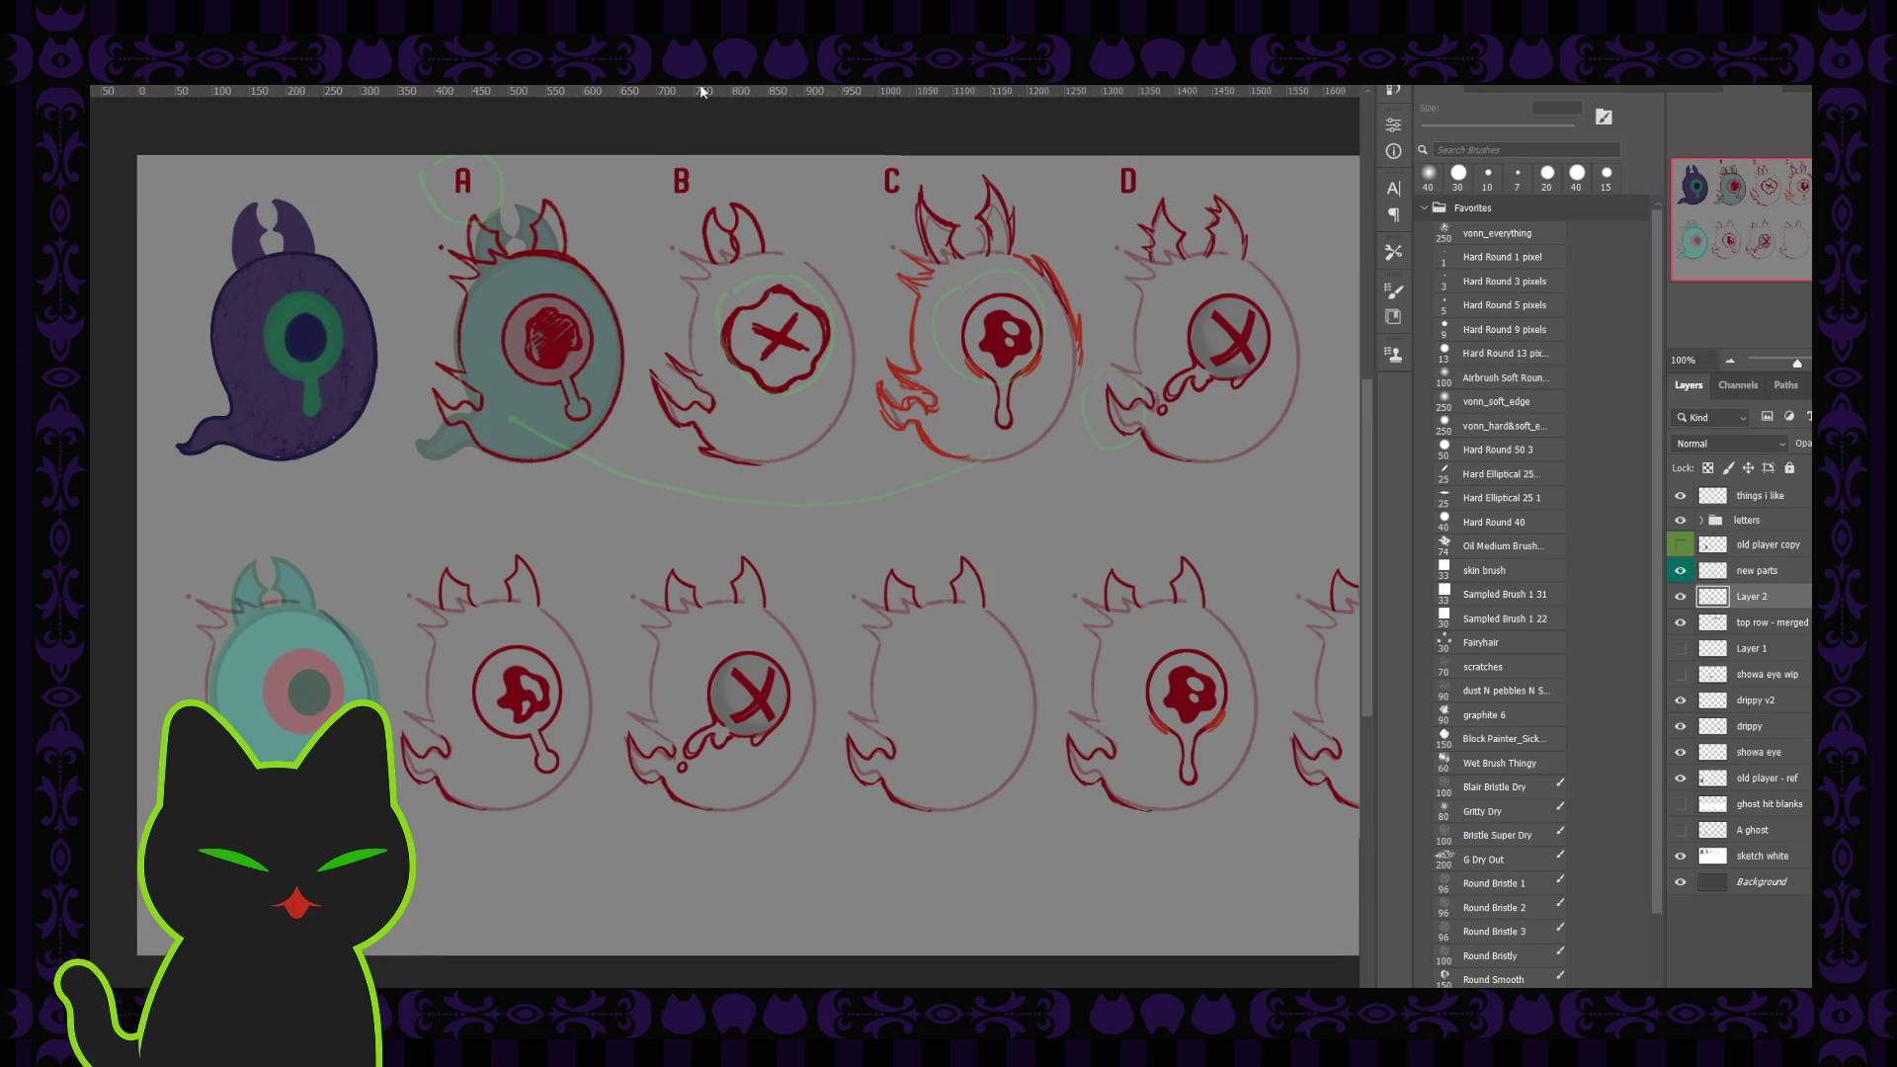
Step: Add a horizontal guide through the second-row eyes and raise the X eye to line up with it
mouse_move(715, 90)
mouse_down()
mouse_move(711, 660)
mouse_move(713, 642)
mouse_up()
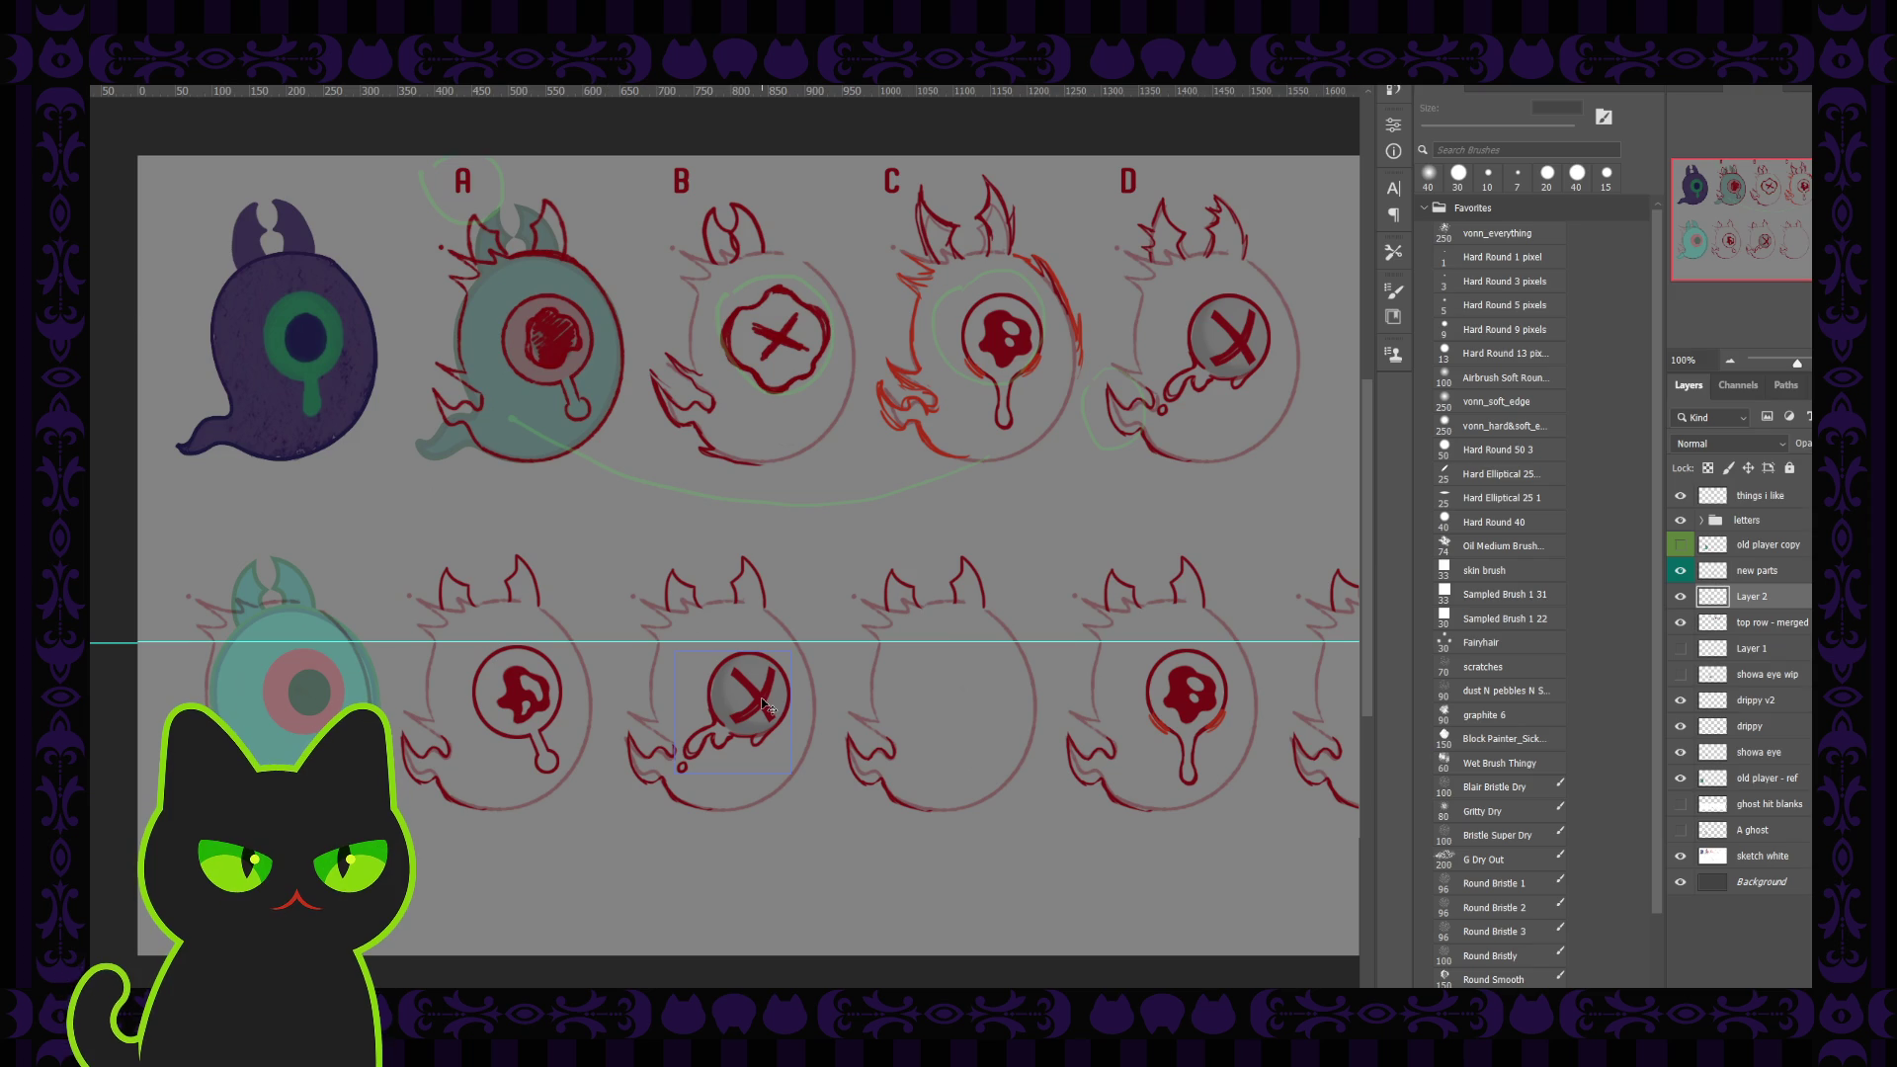
drag(761, 700, 762, 694)
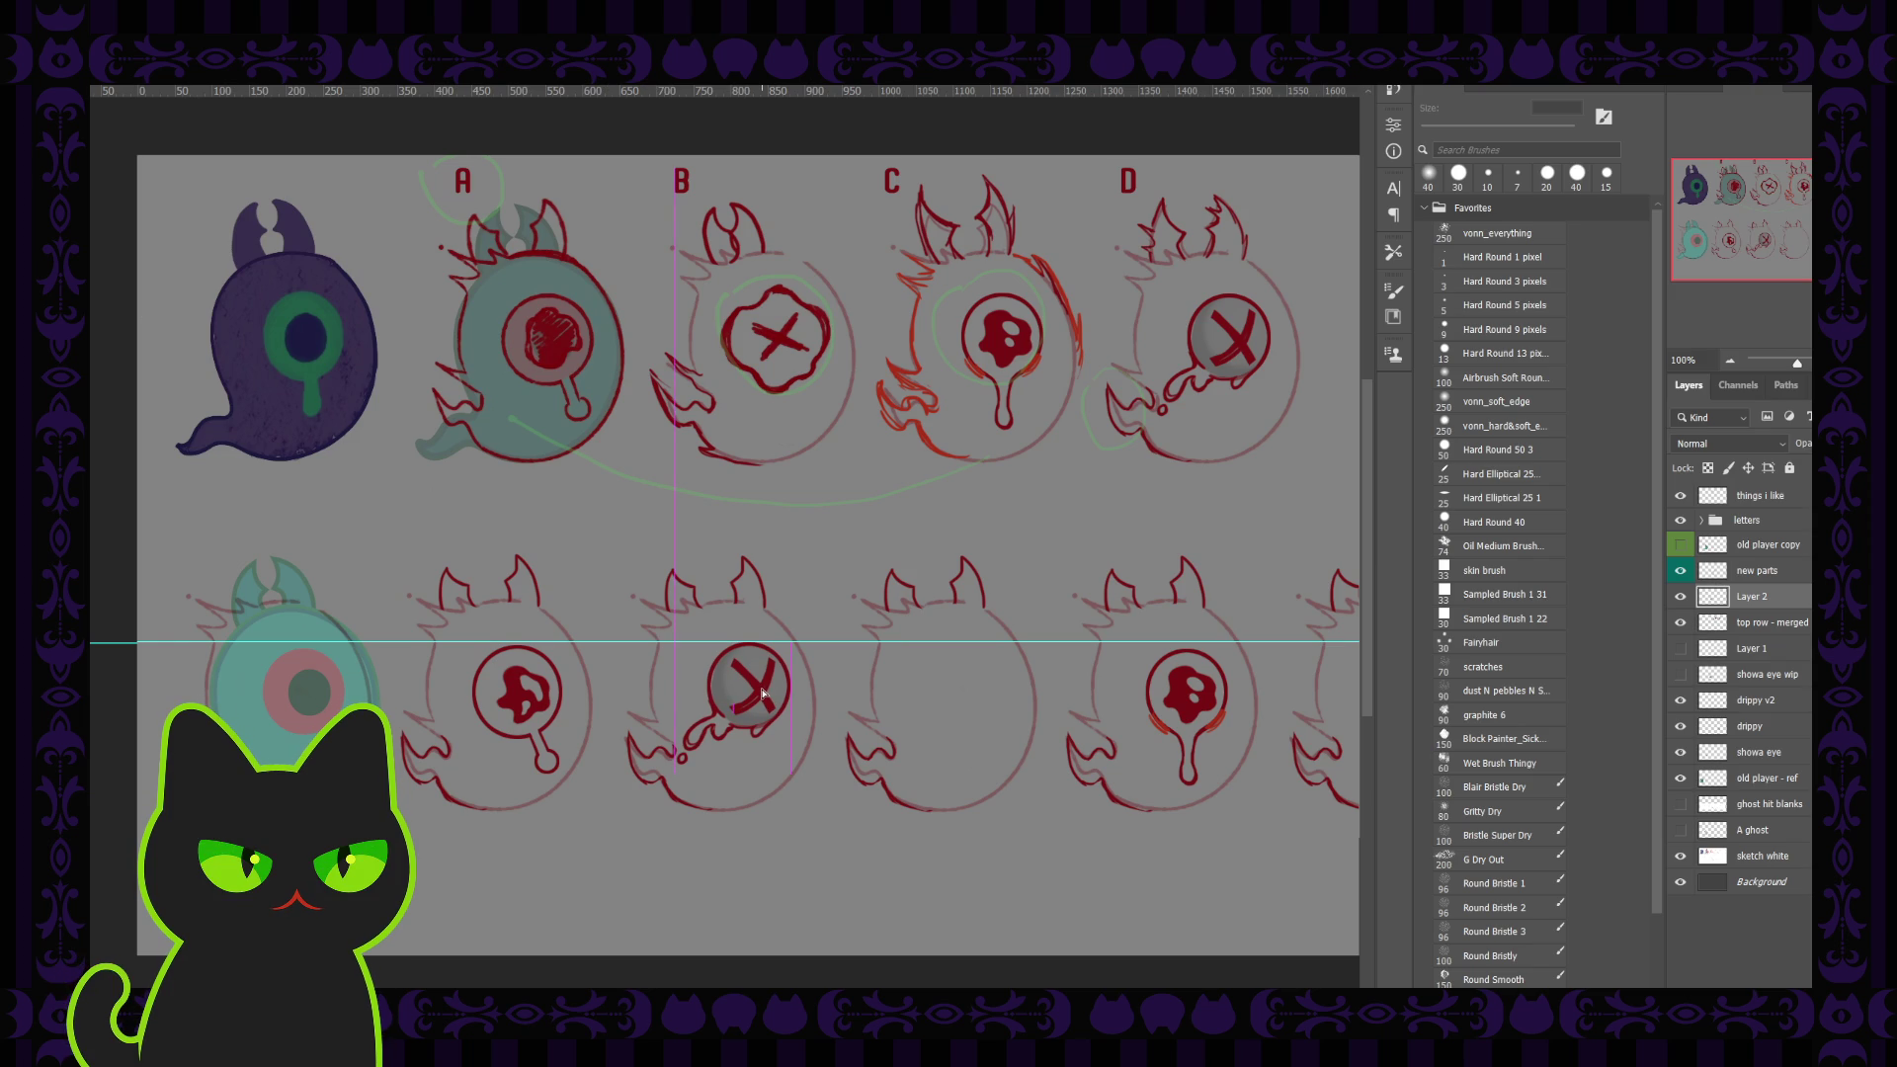
drag(762, 694, 761, 692)
drag(603, 643, 603, 651)
Step: Select the splotch-eye, X-eye and drippy layers in turn, and pan right along the second row
ctrl+click(524, 689)
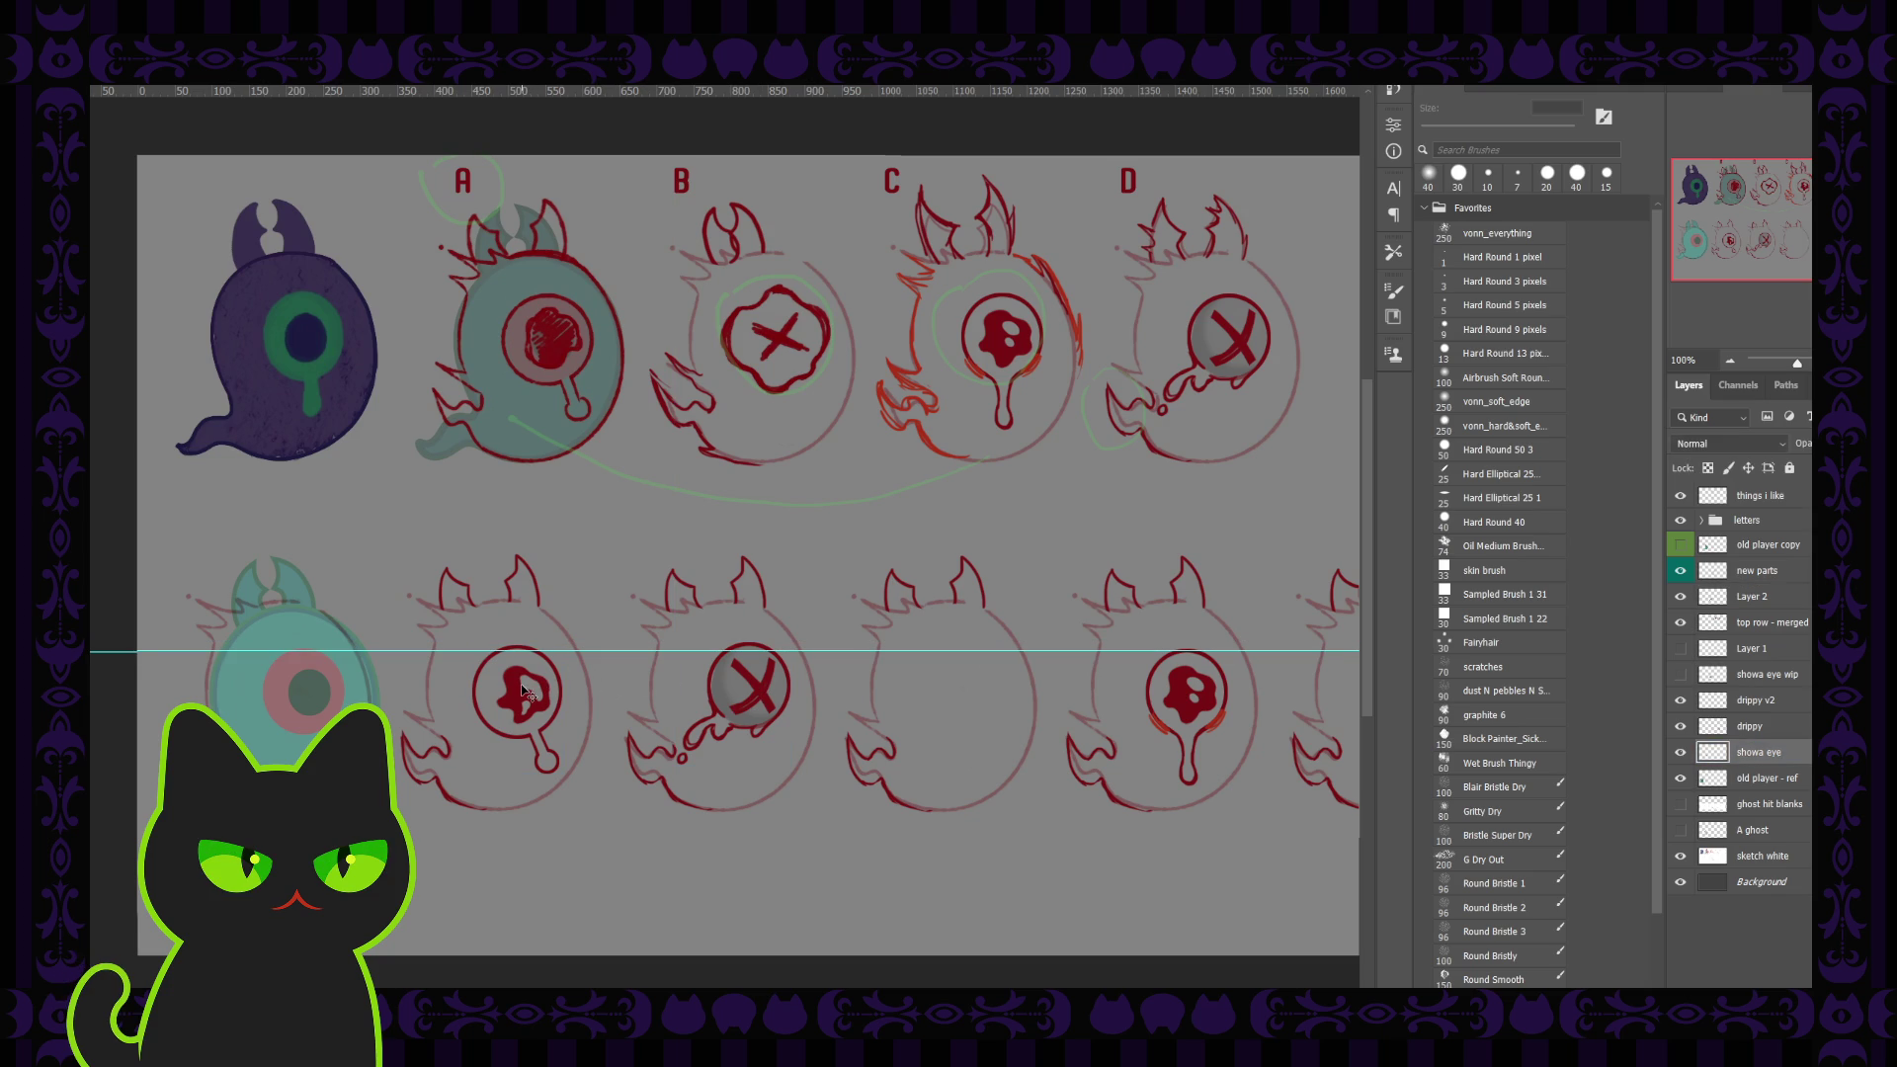
ctrl+click(530, 689)
ctrl+click(528, 689)
ctrl+click(525, 688)
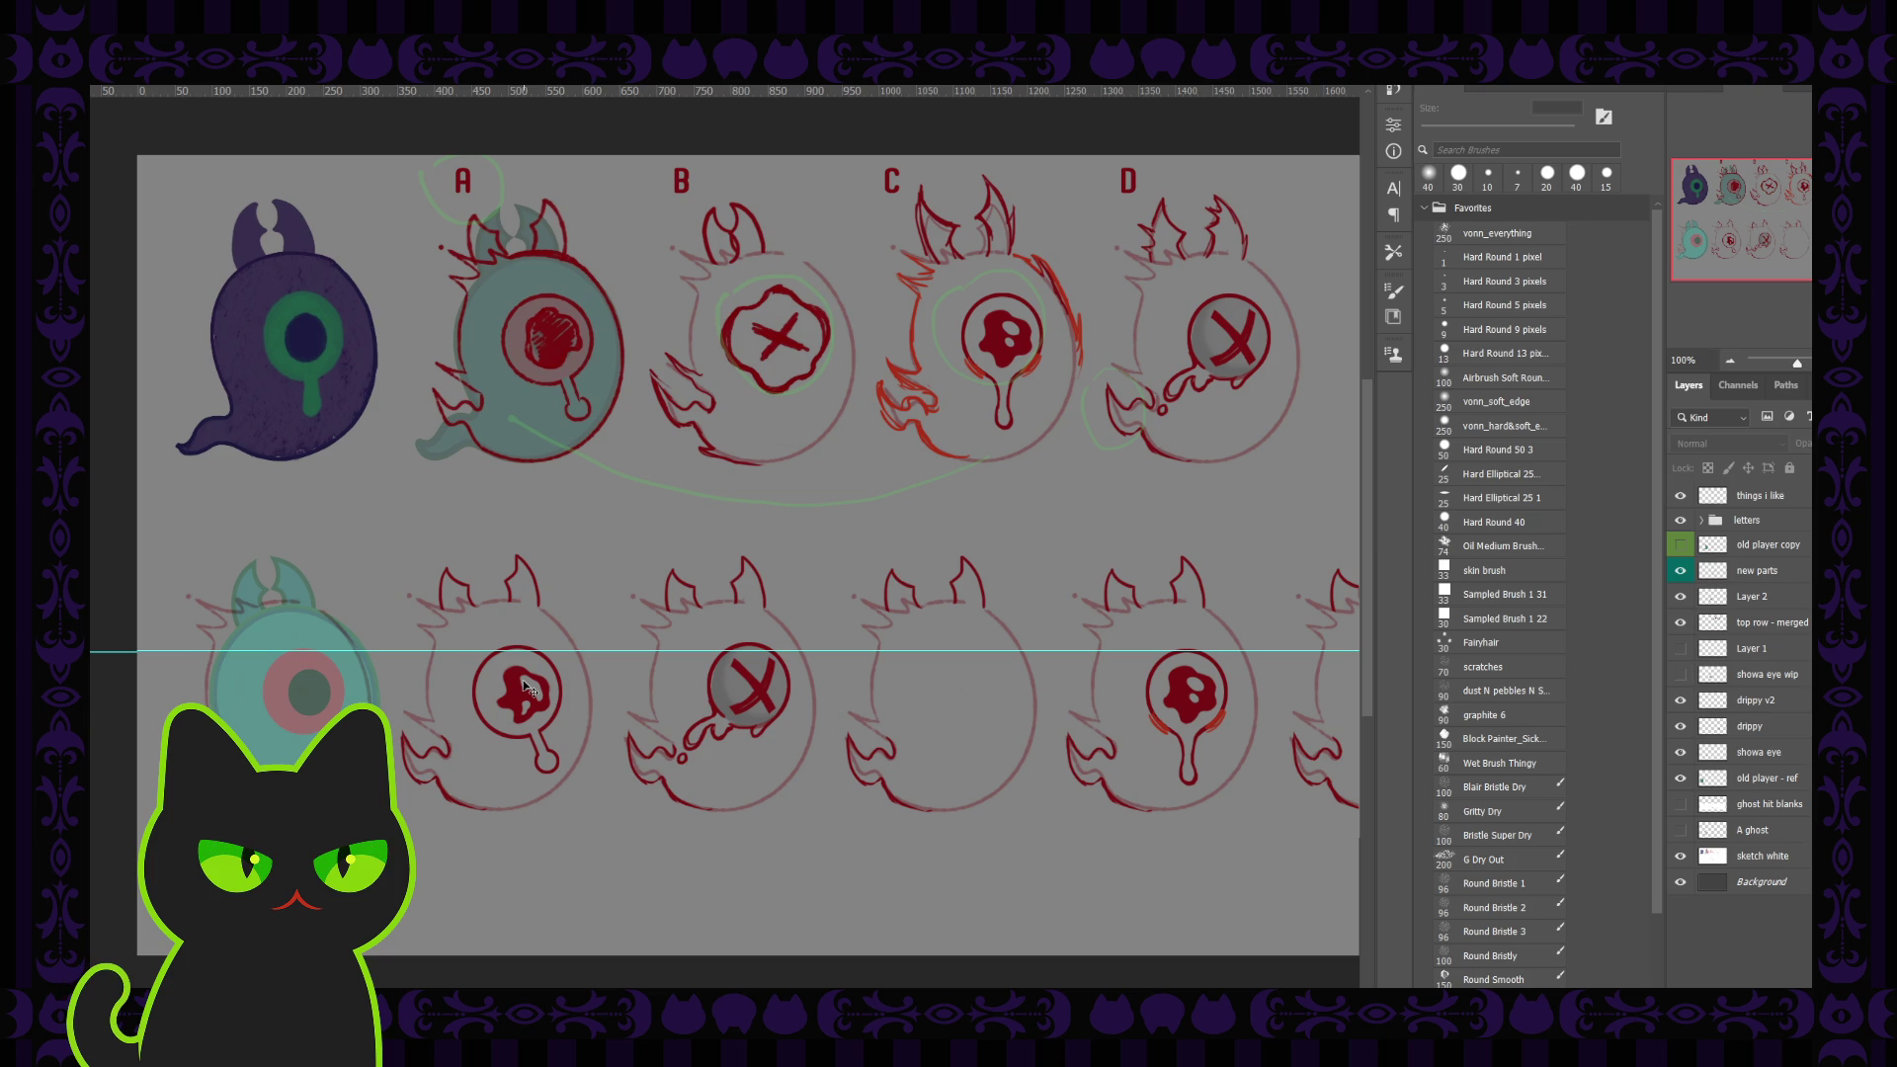
ctrl+click(522, 688)
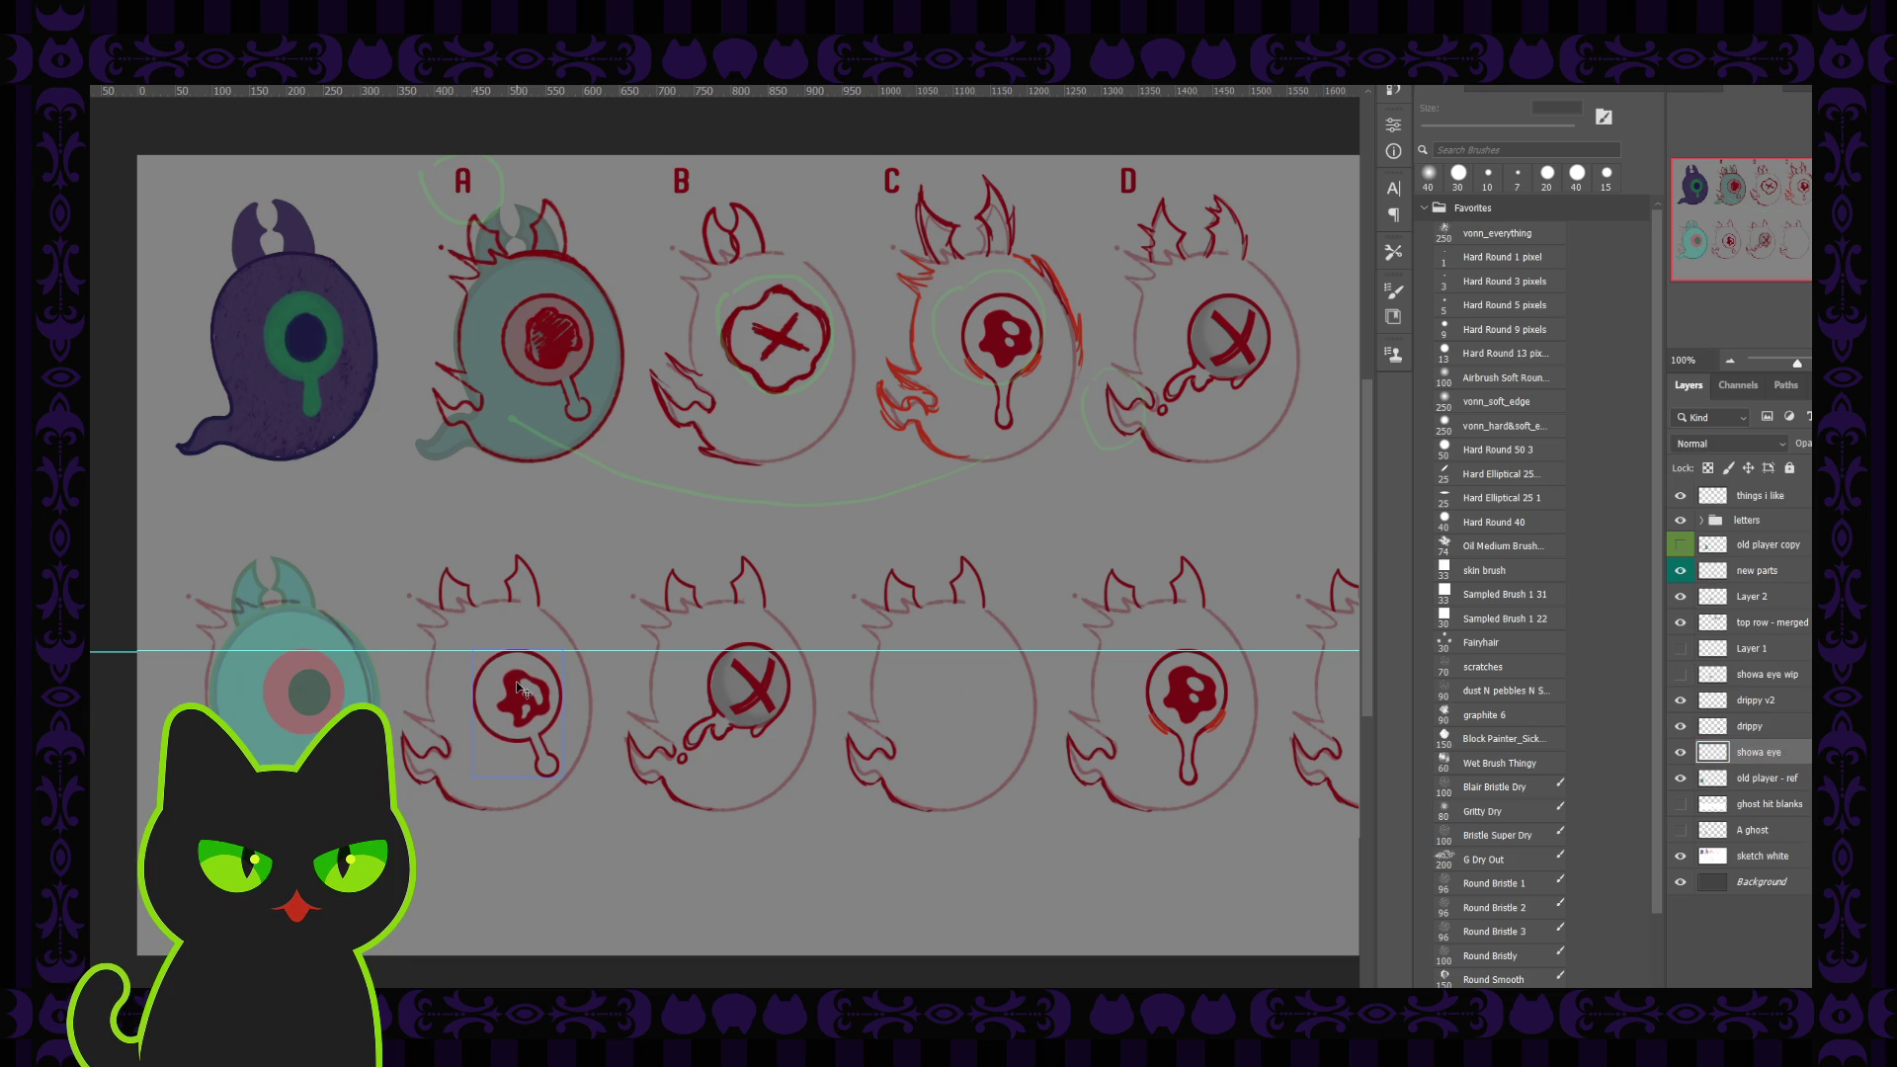
ctrl+click(753, 681)
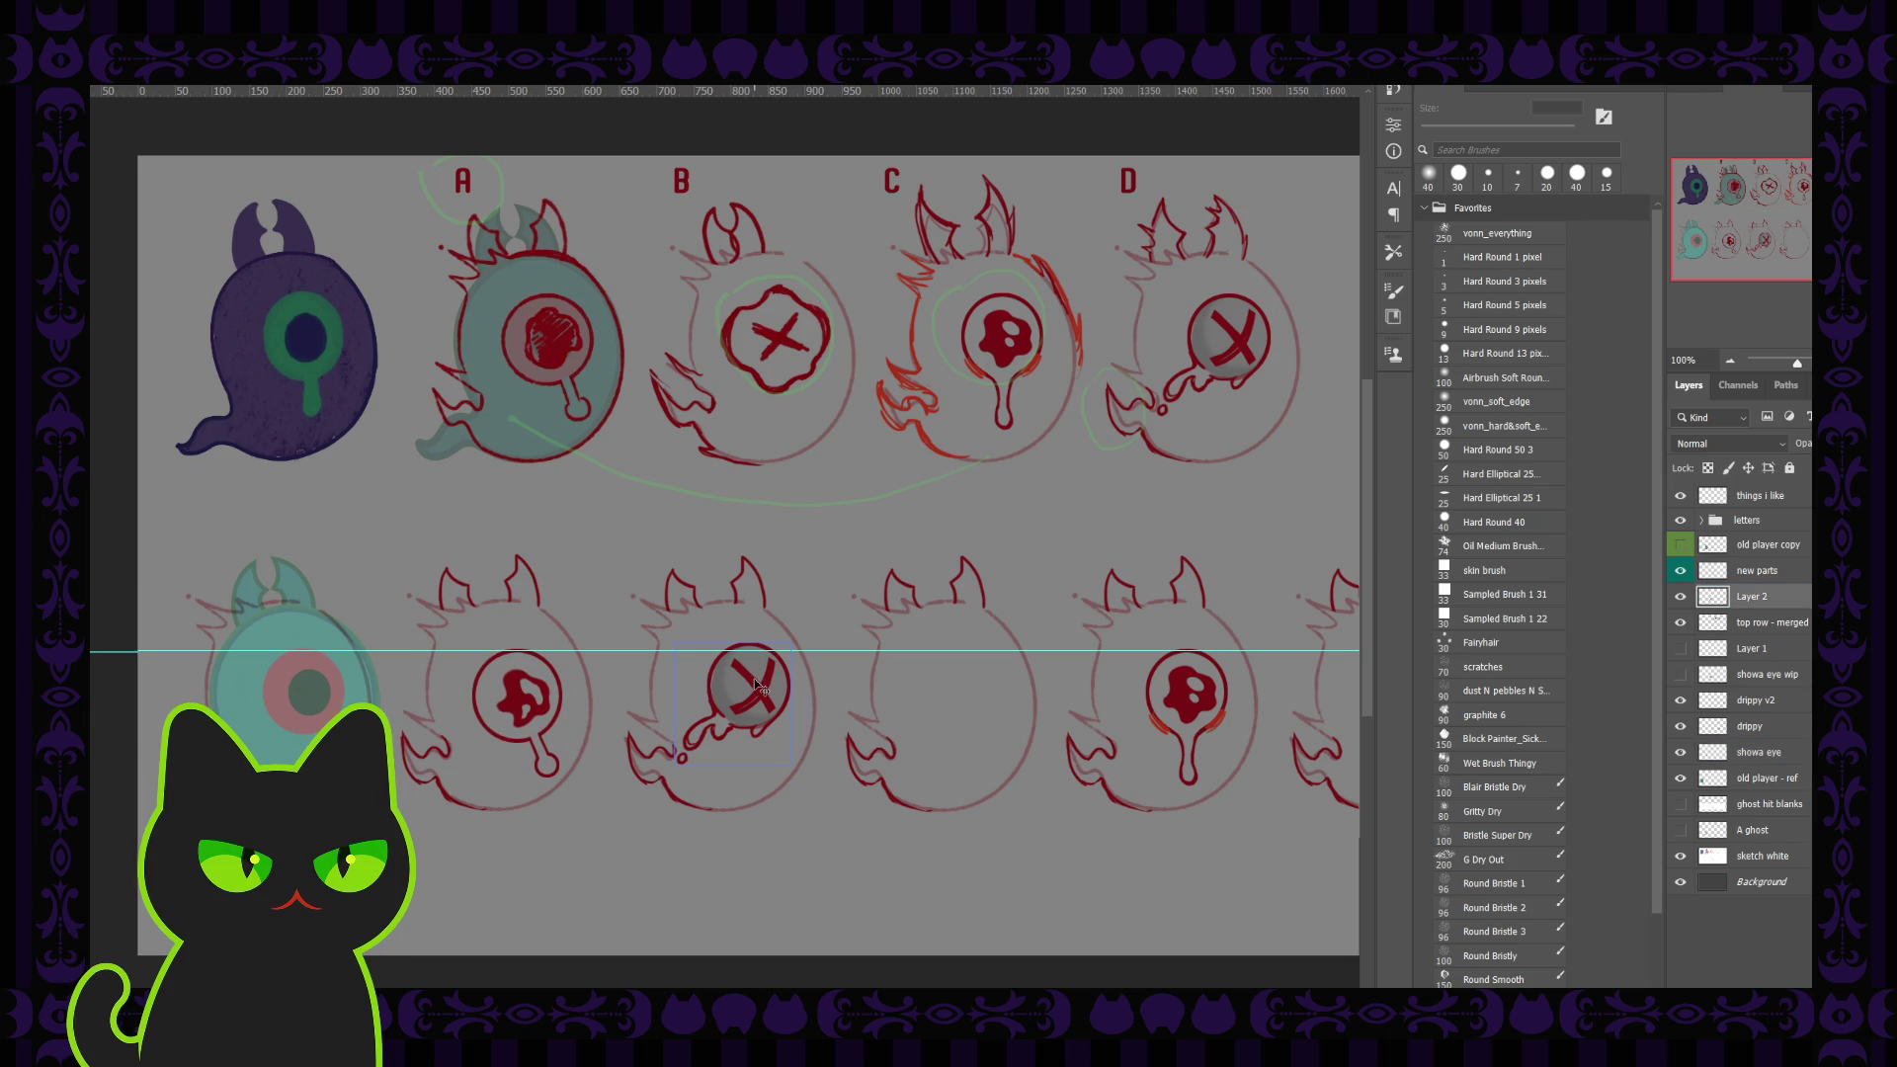
ctrl+click(1179, 695)
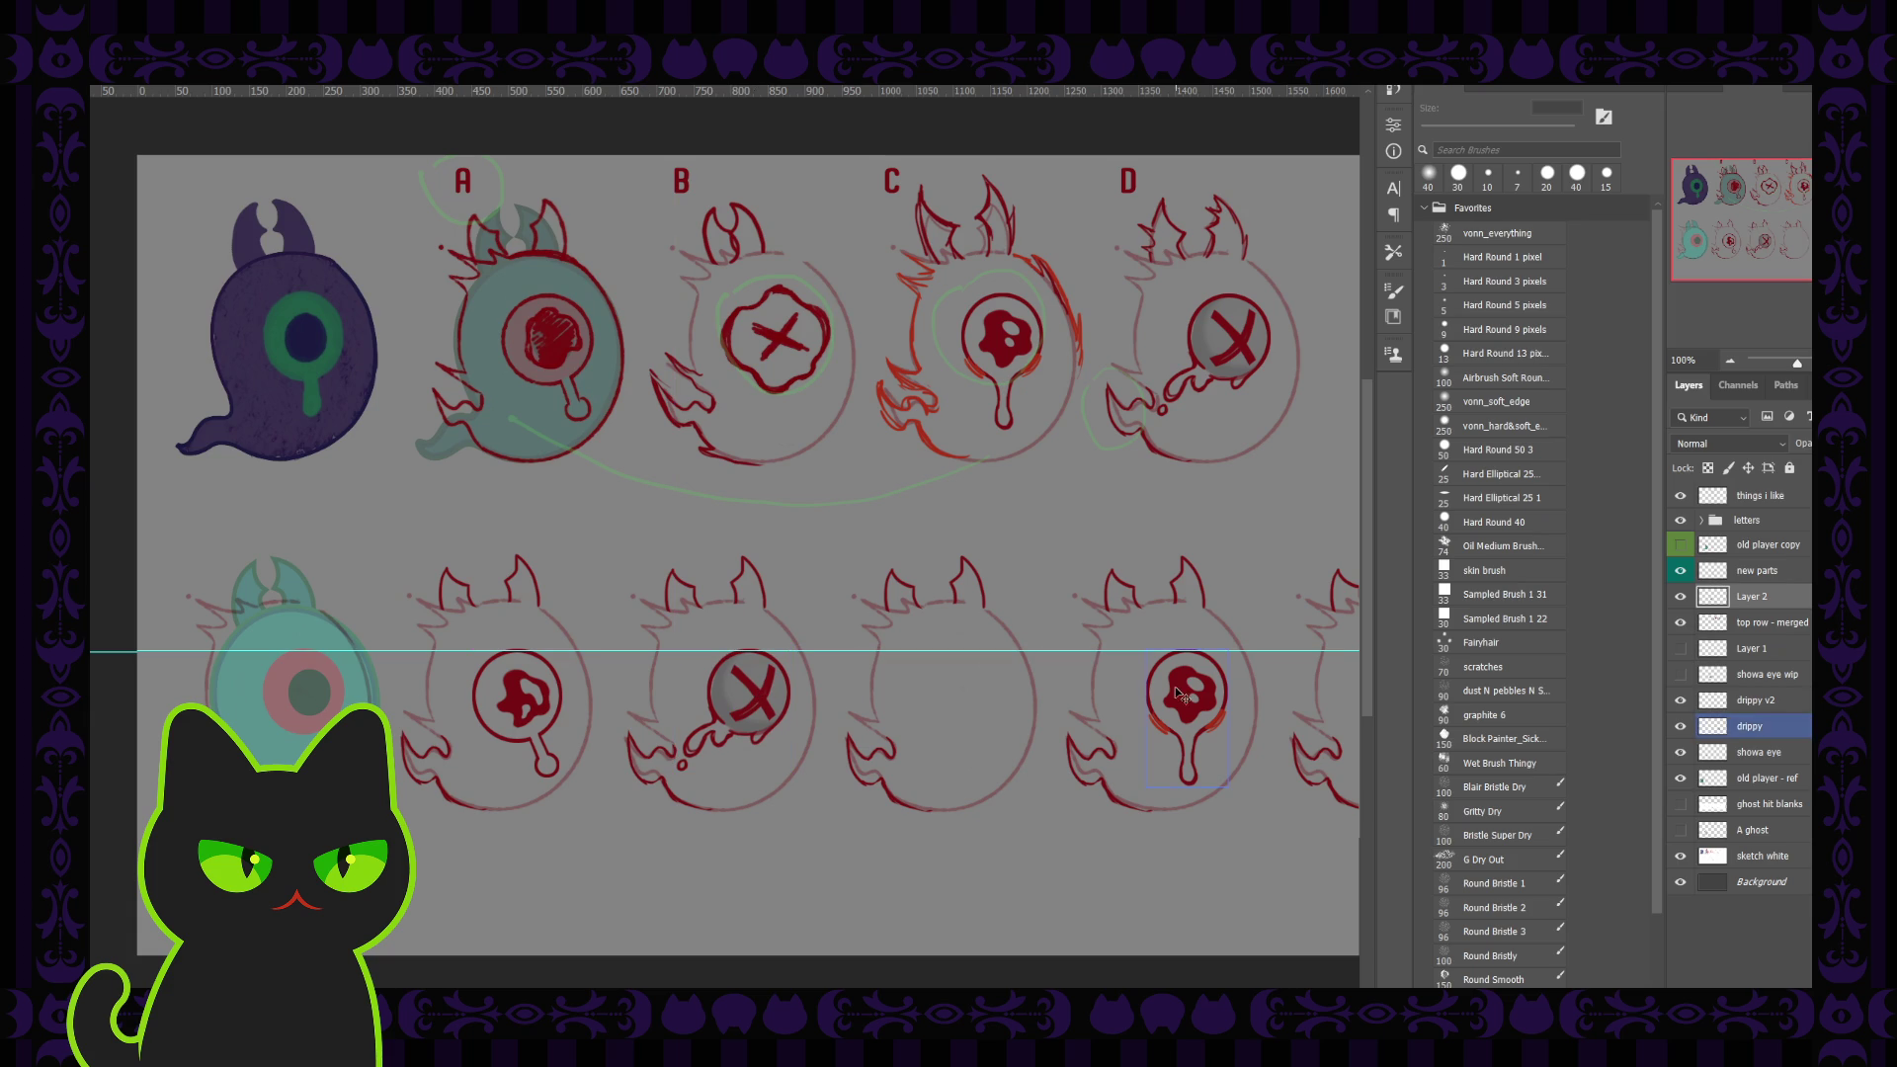
mouse_move(1759, 260)
mouse_down()
mouse_move(1776, 260)
mouse_move(1760, 257)
mouse_up()
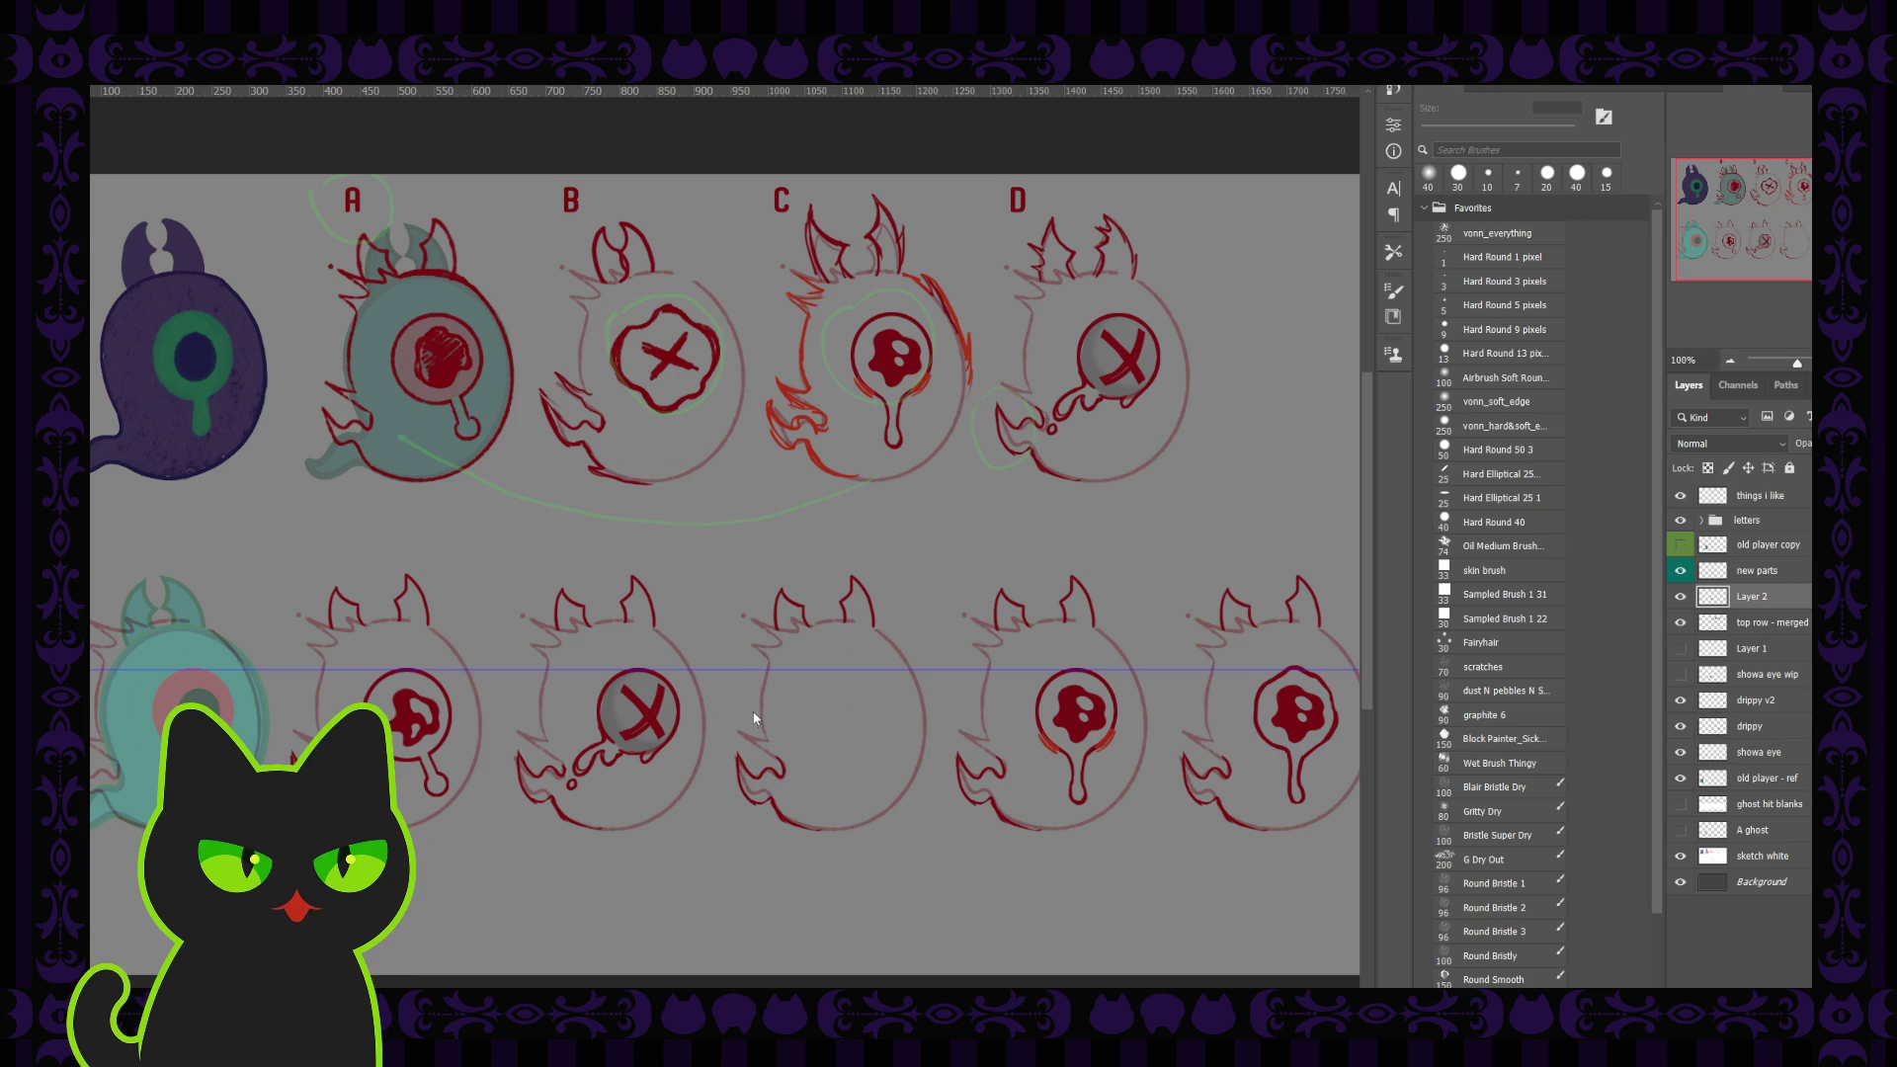
Step: Clear the horizontal guide and move Layer 2 down the stack to sit just above drippy v2
key(ctrl+semicolon)
drag(676, 678, 706, 652)
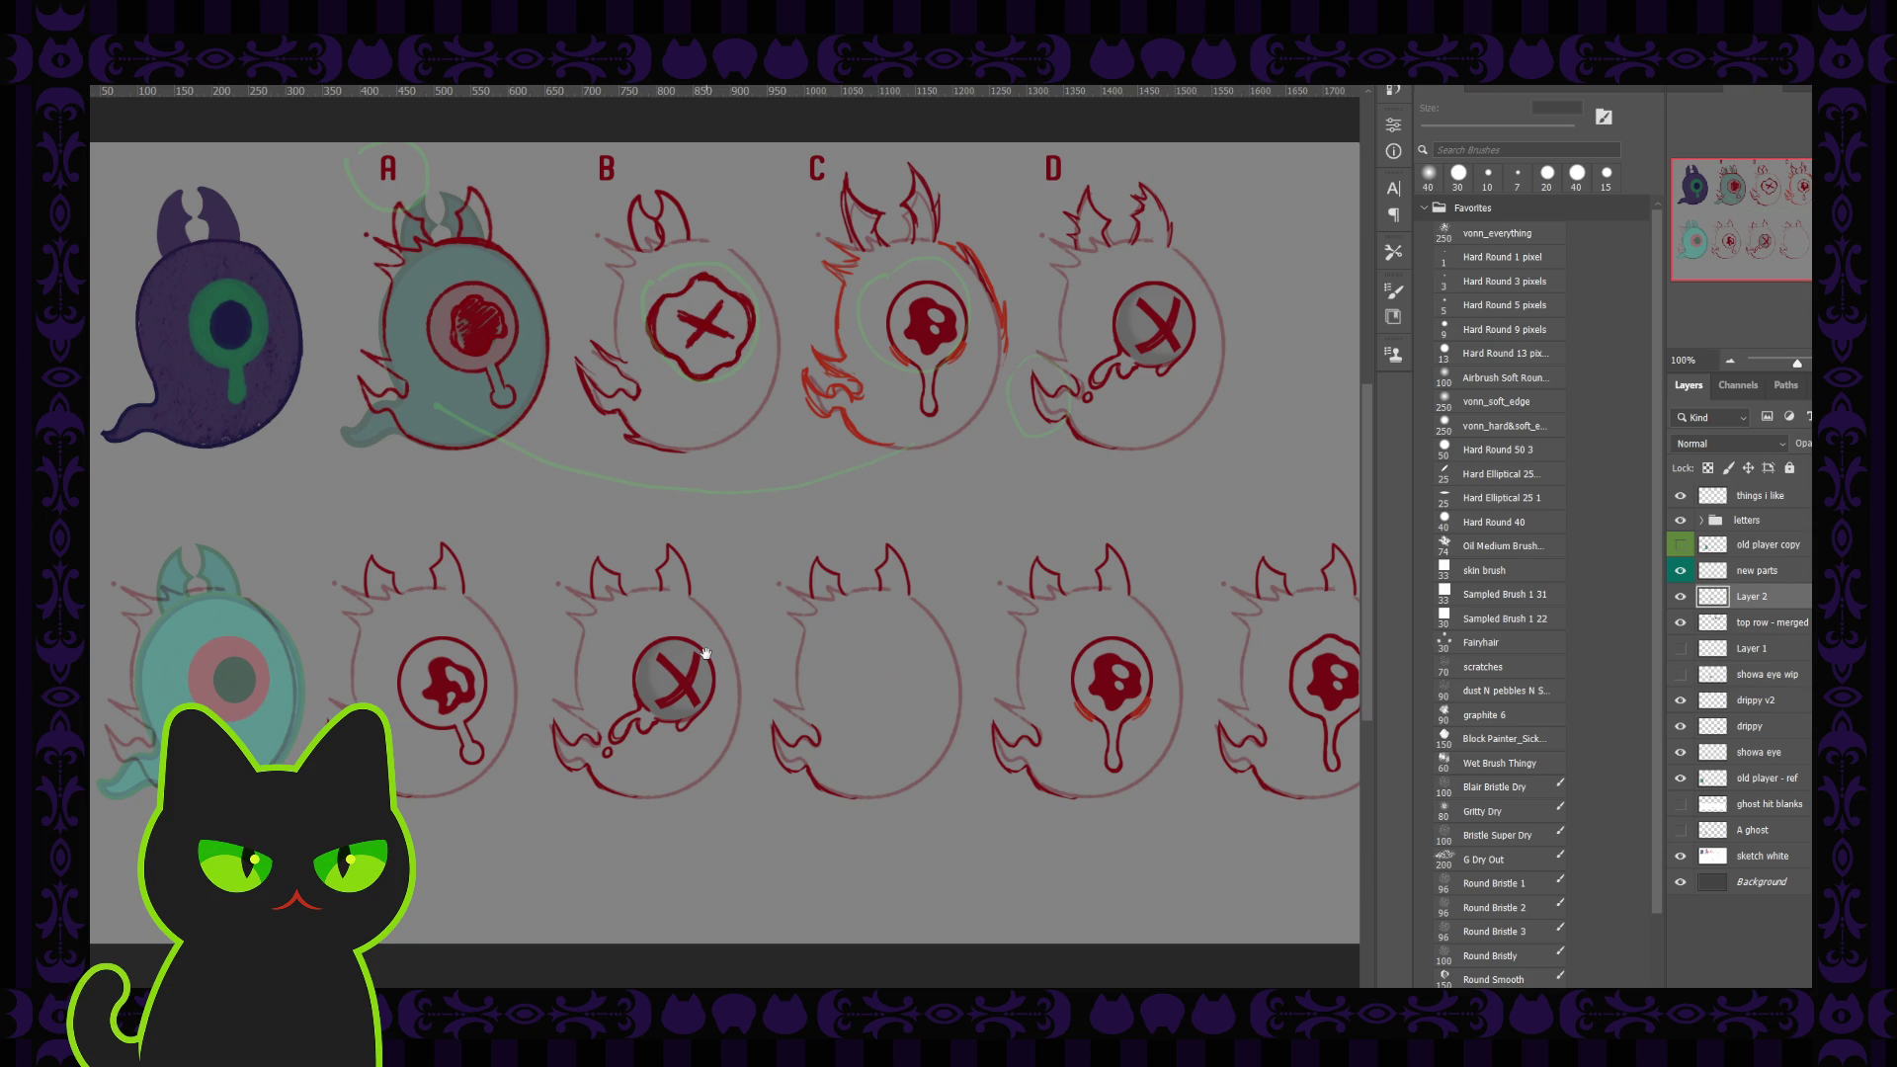
mouse_move(1759, 597)
mouse_down()
mouse_move(1785, 752)
mouse_move(1767, 698)
mouse_up()
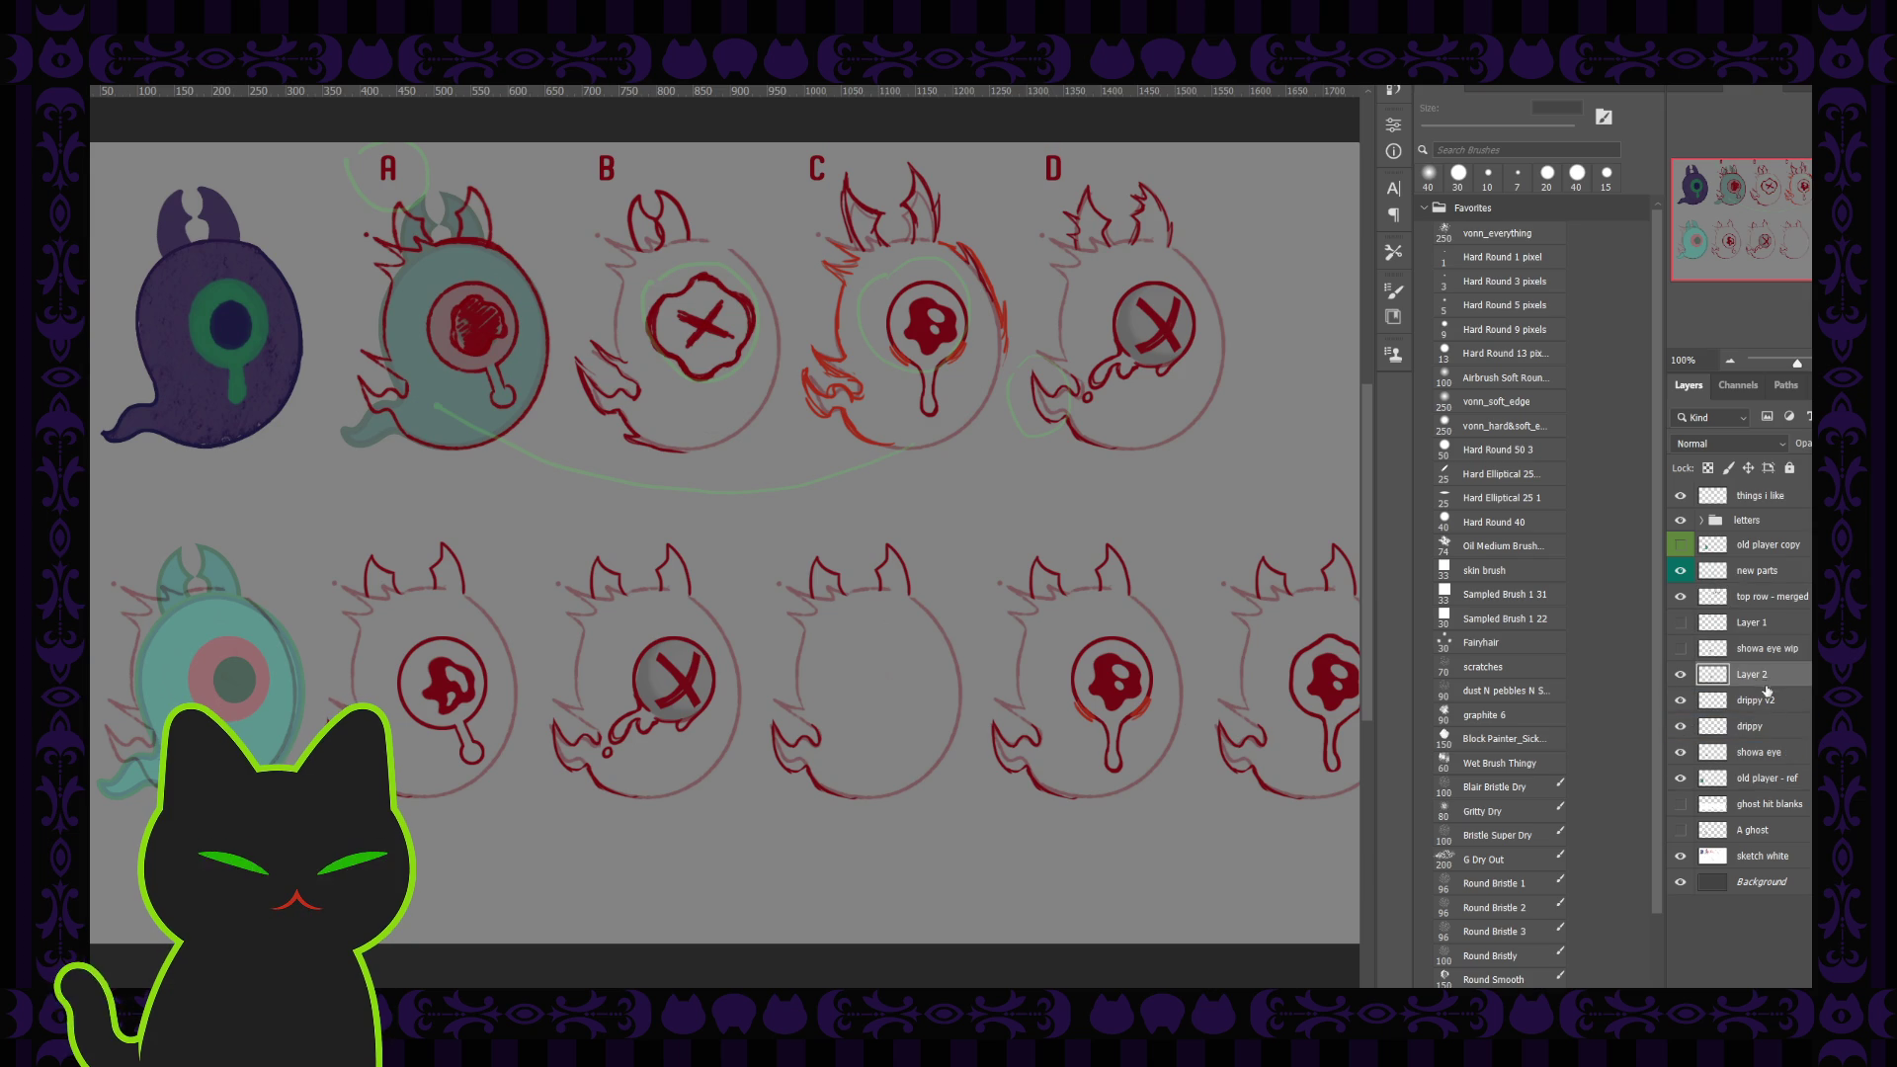
click(1679, 654)
click(1679, 654)
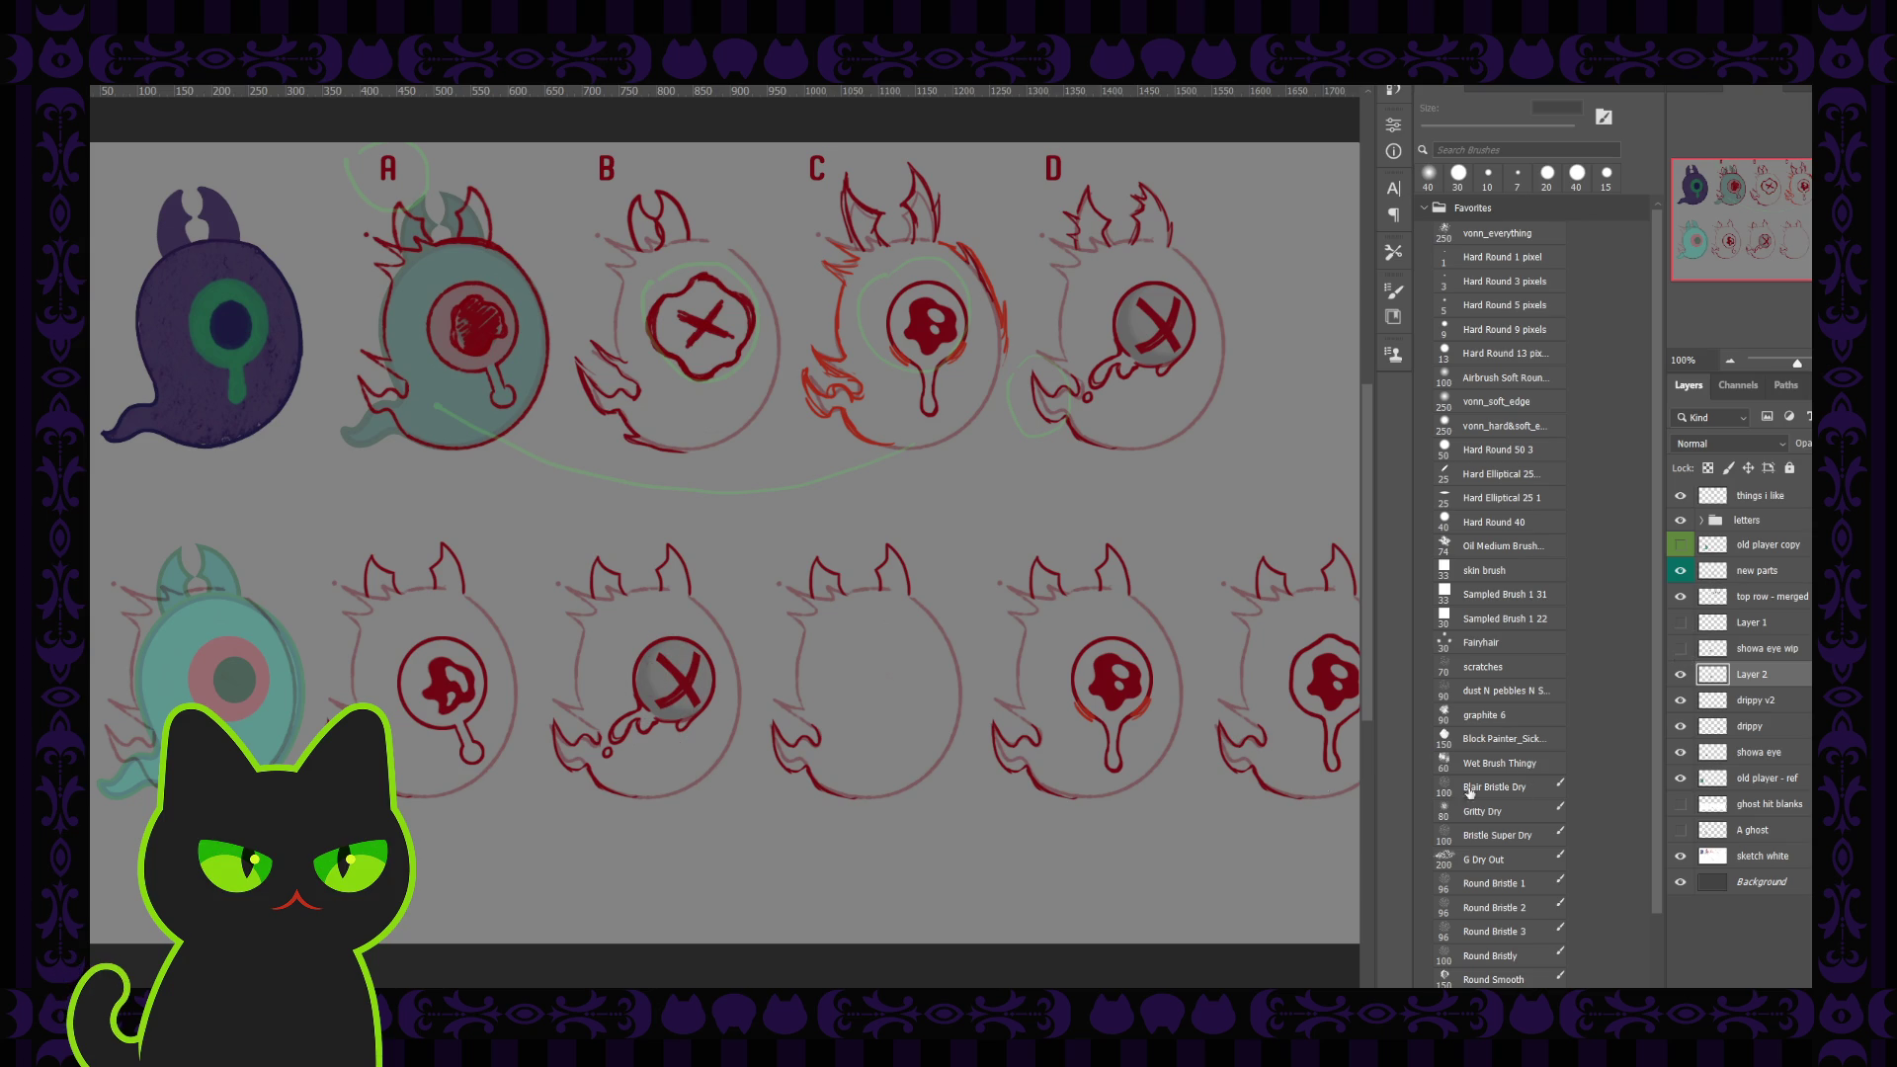
key(ctrl+plus)
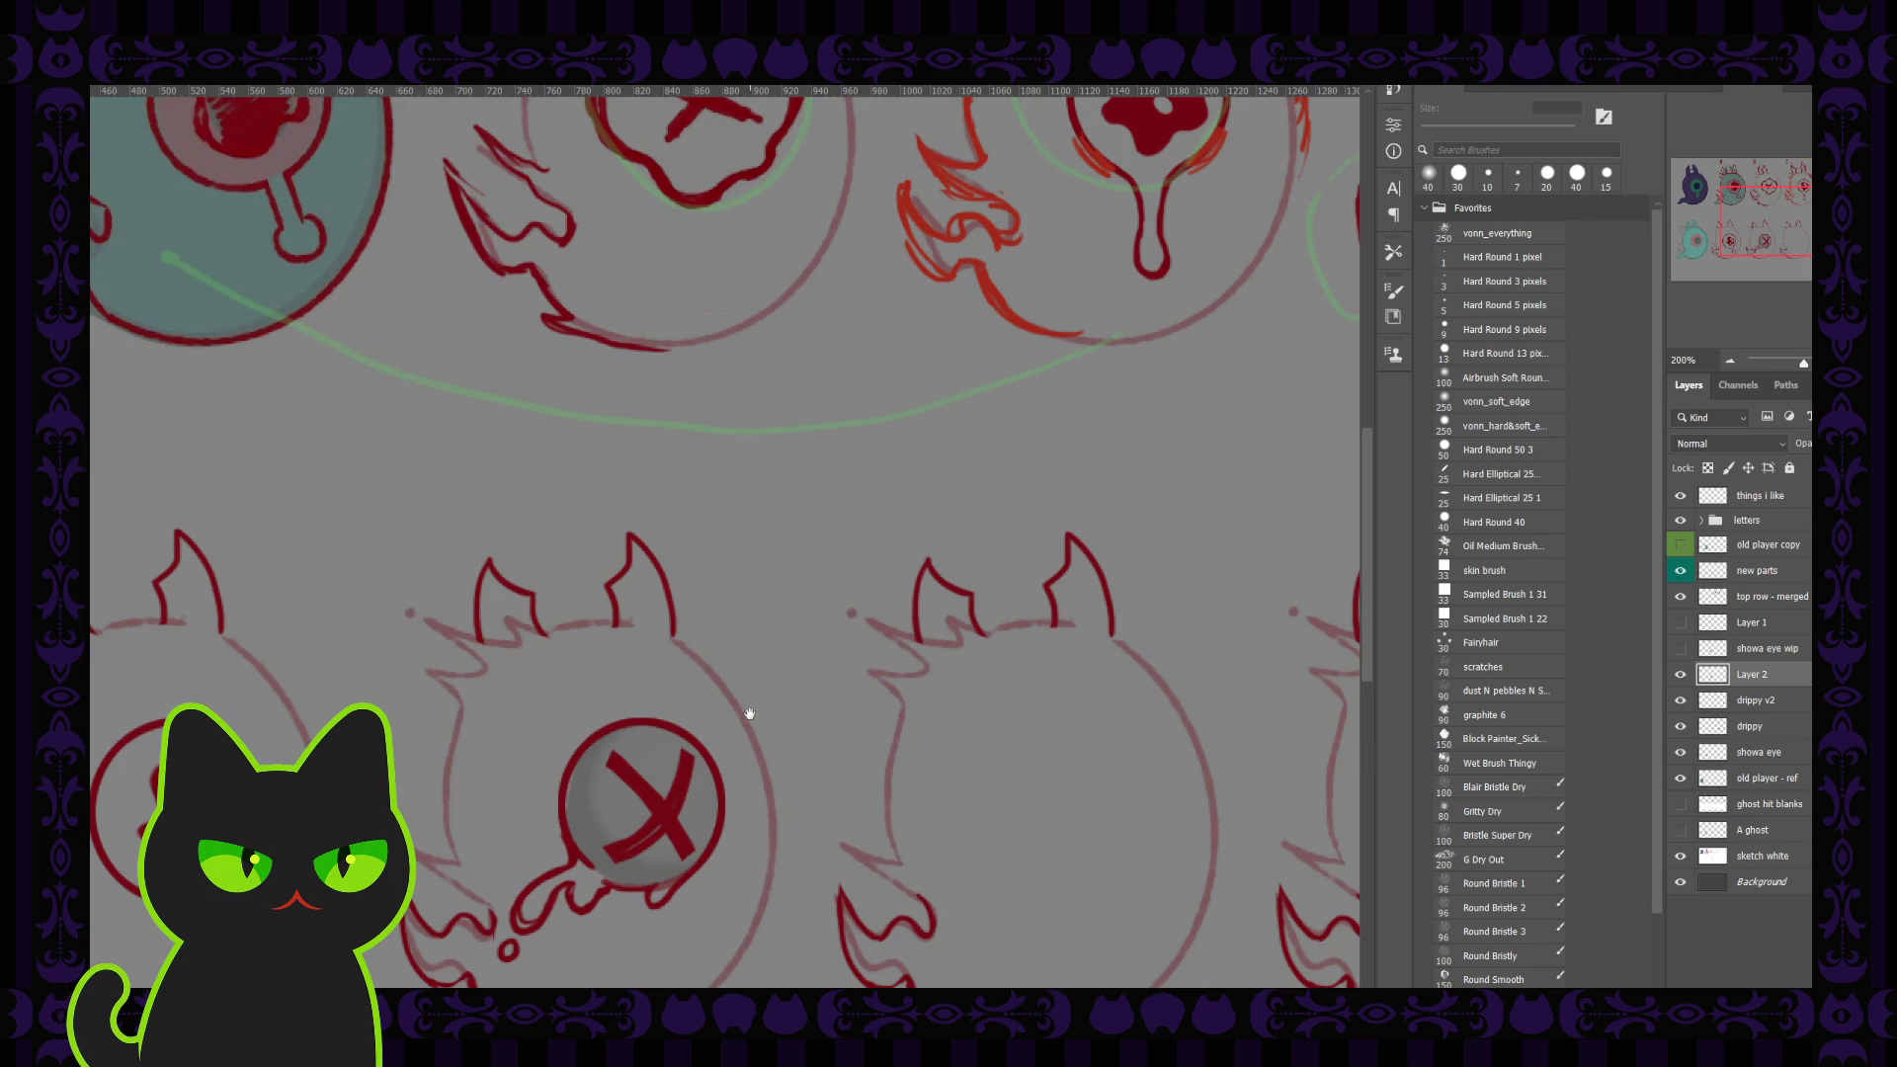
Step: Rename Layer 2 to 'X eye'
scroll(750, 713, down, 2)
mouse_move(741, 706)
mouse_down()
mouse_move(720, 684)
mouse_move(736, 679)
mouse_up()
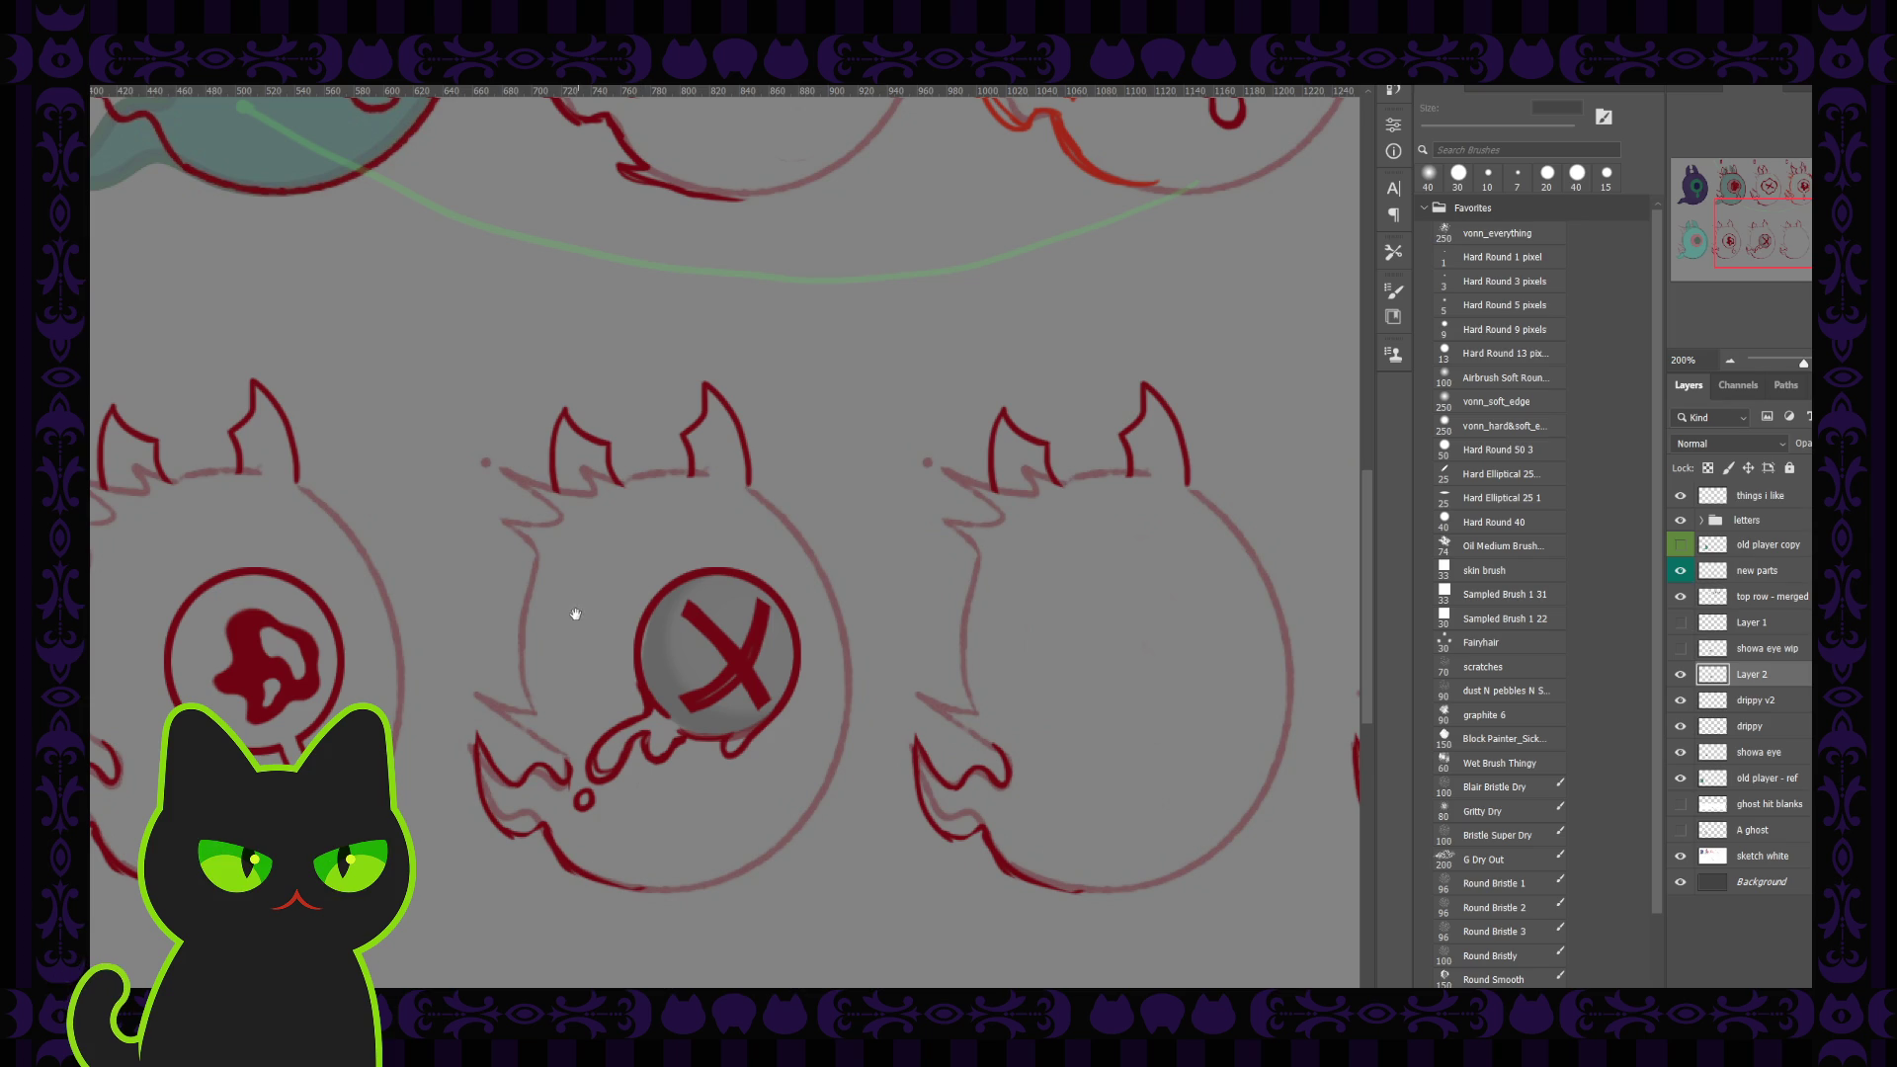
drag(575, 613, 581, 596)
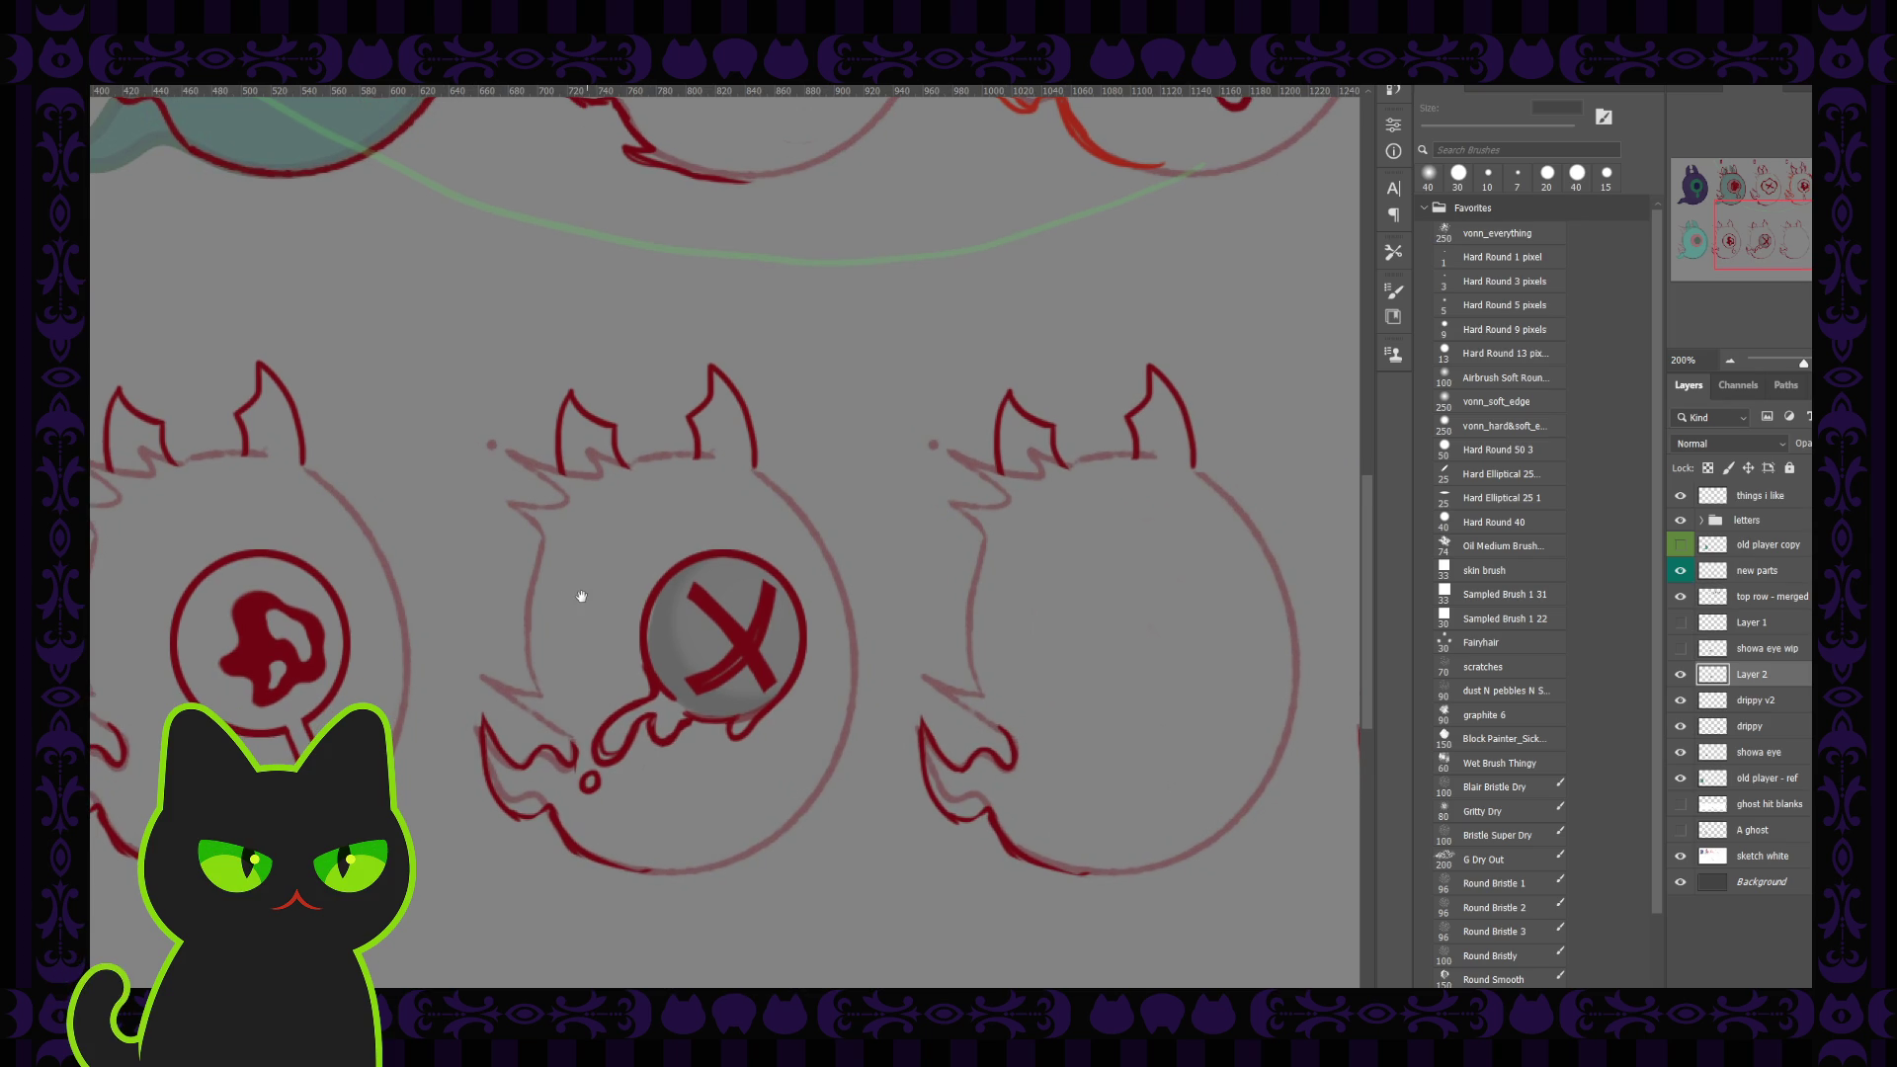
double_click(1747, 675)
text(X eye)
key(Return)
Step: Hide Layer 1 and the X eye layer so the faded showa eye wip sketch shows instead
click(1754, 624)
click(1680, 623)
click(1680, 628)
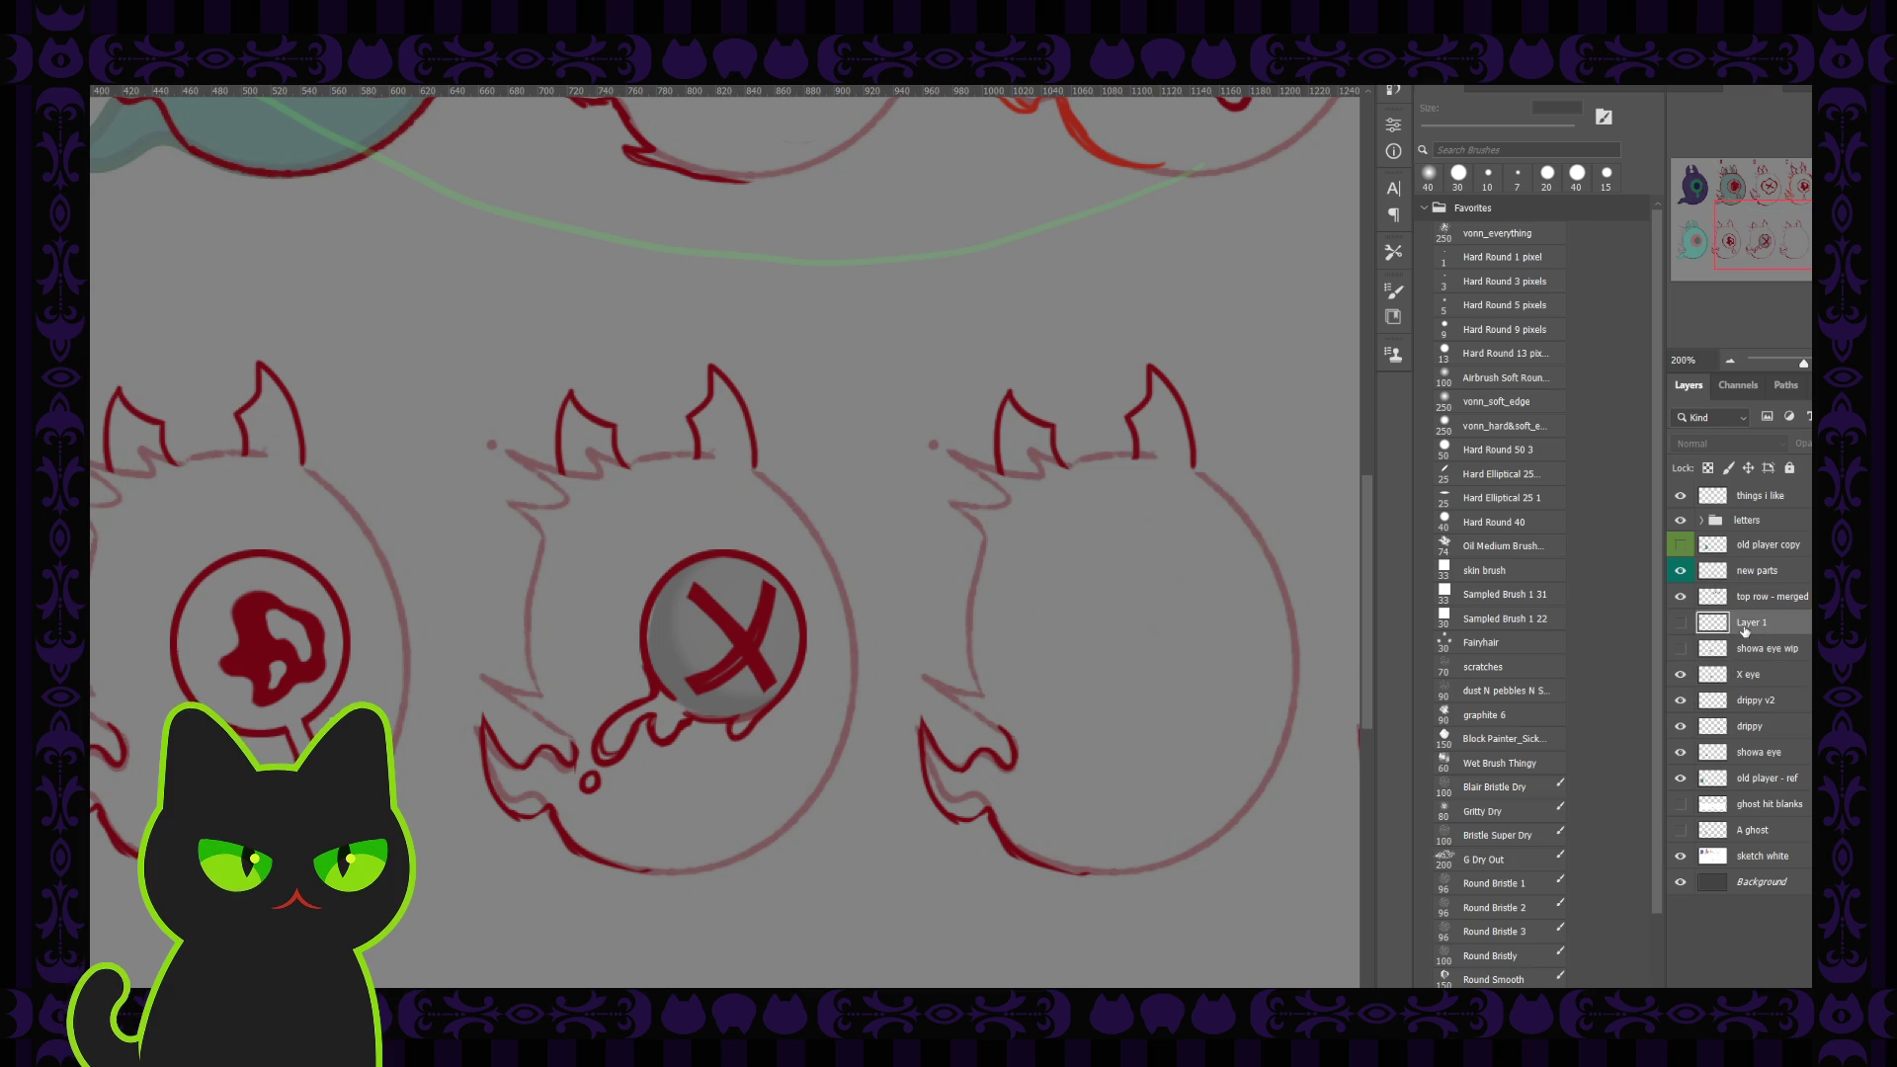
click(1681, 674)
click(1680, 648)
click(1680, 623)
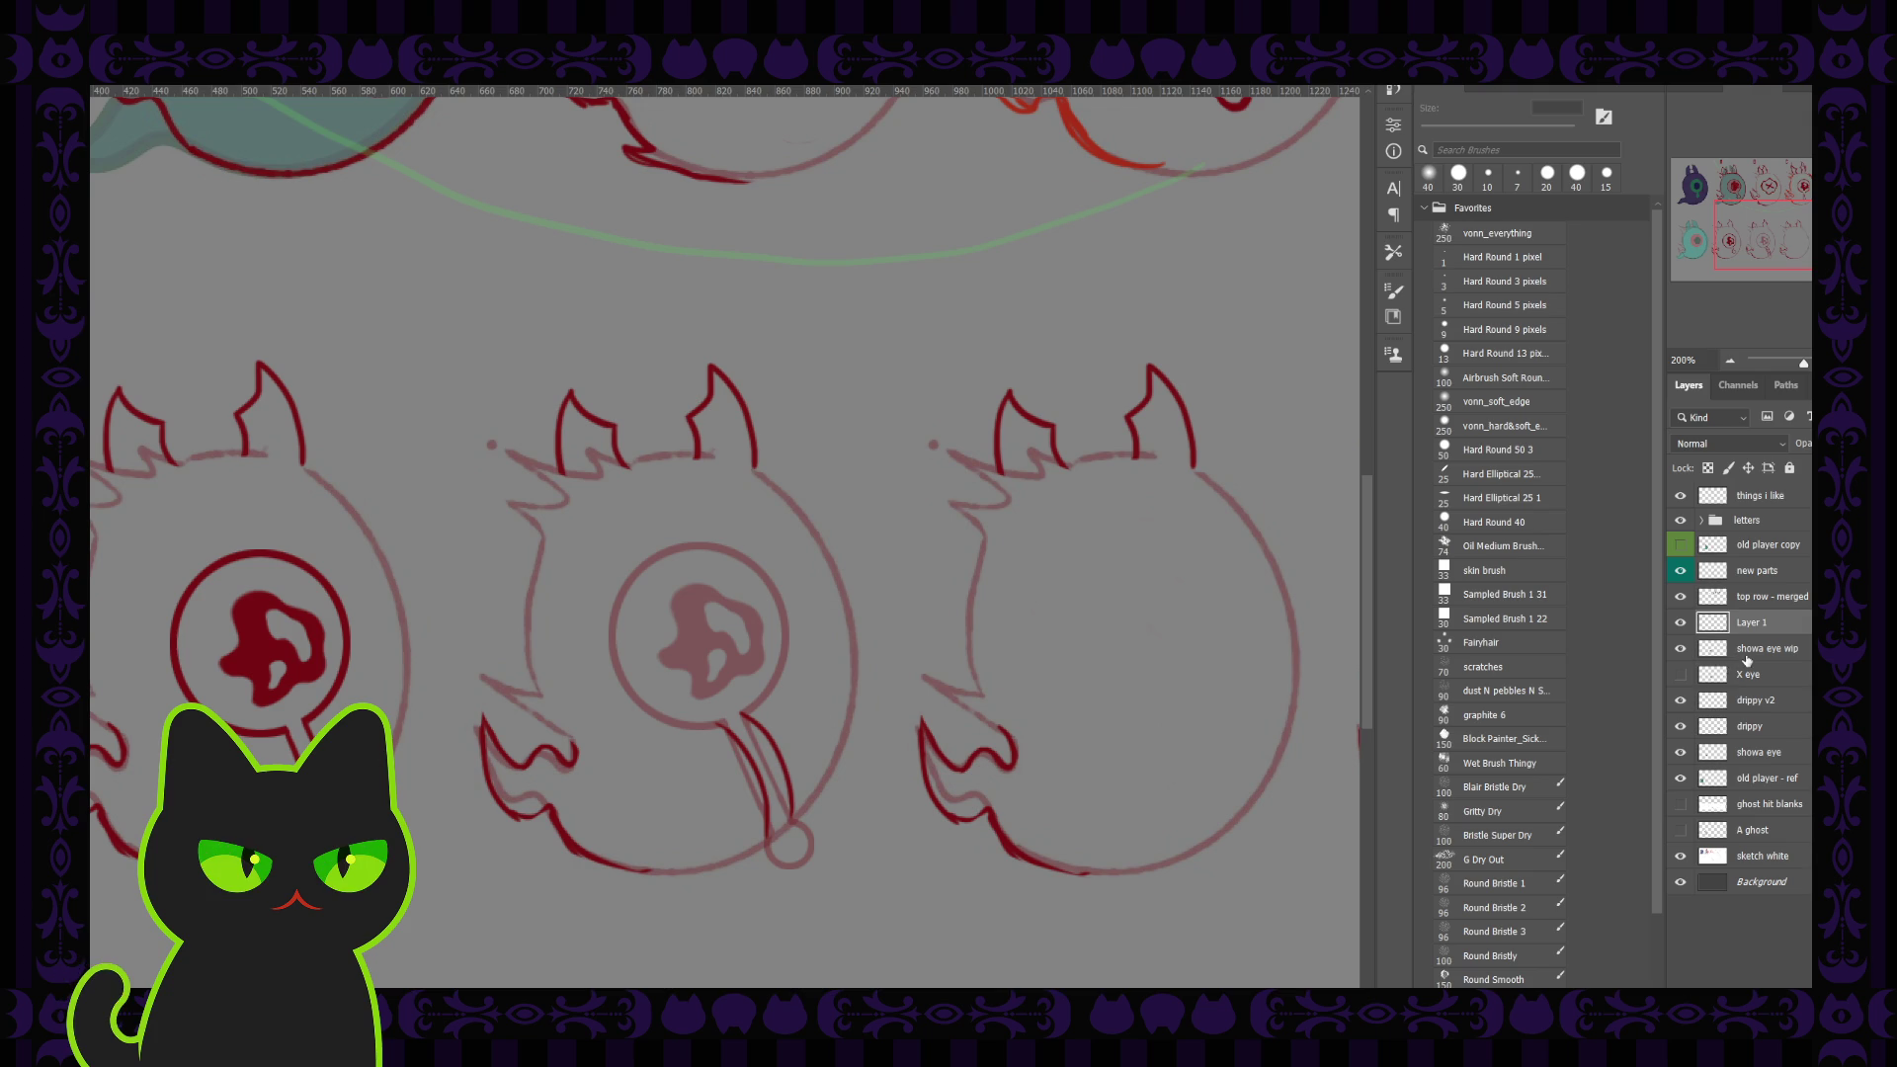
Step: Show the X eye layer again and move it onto the empty third ghost in the bottom row
click(1680, 675)
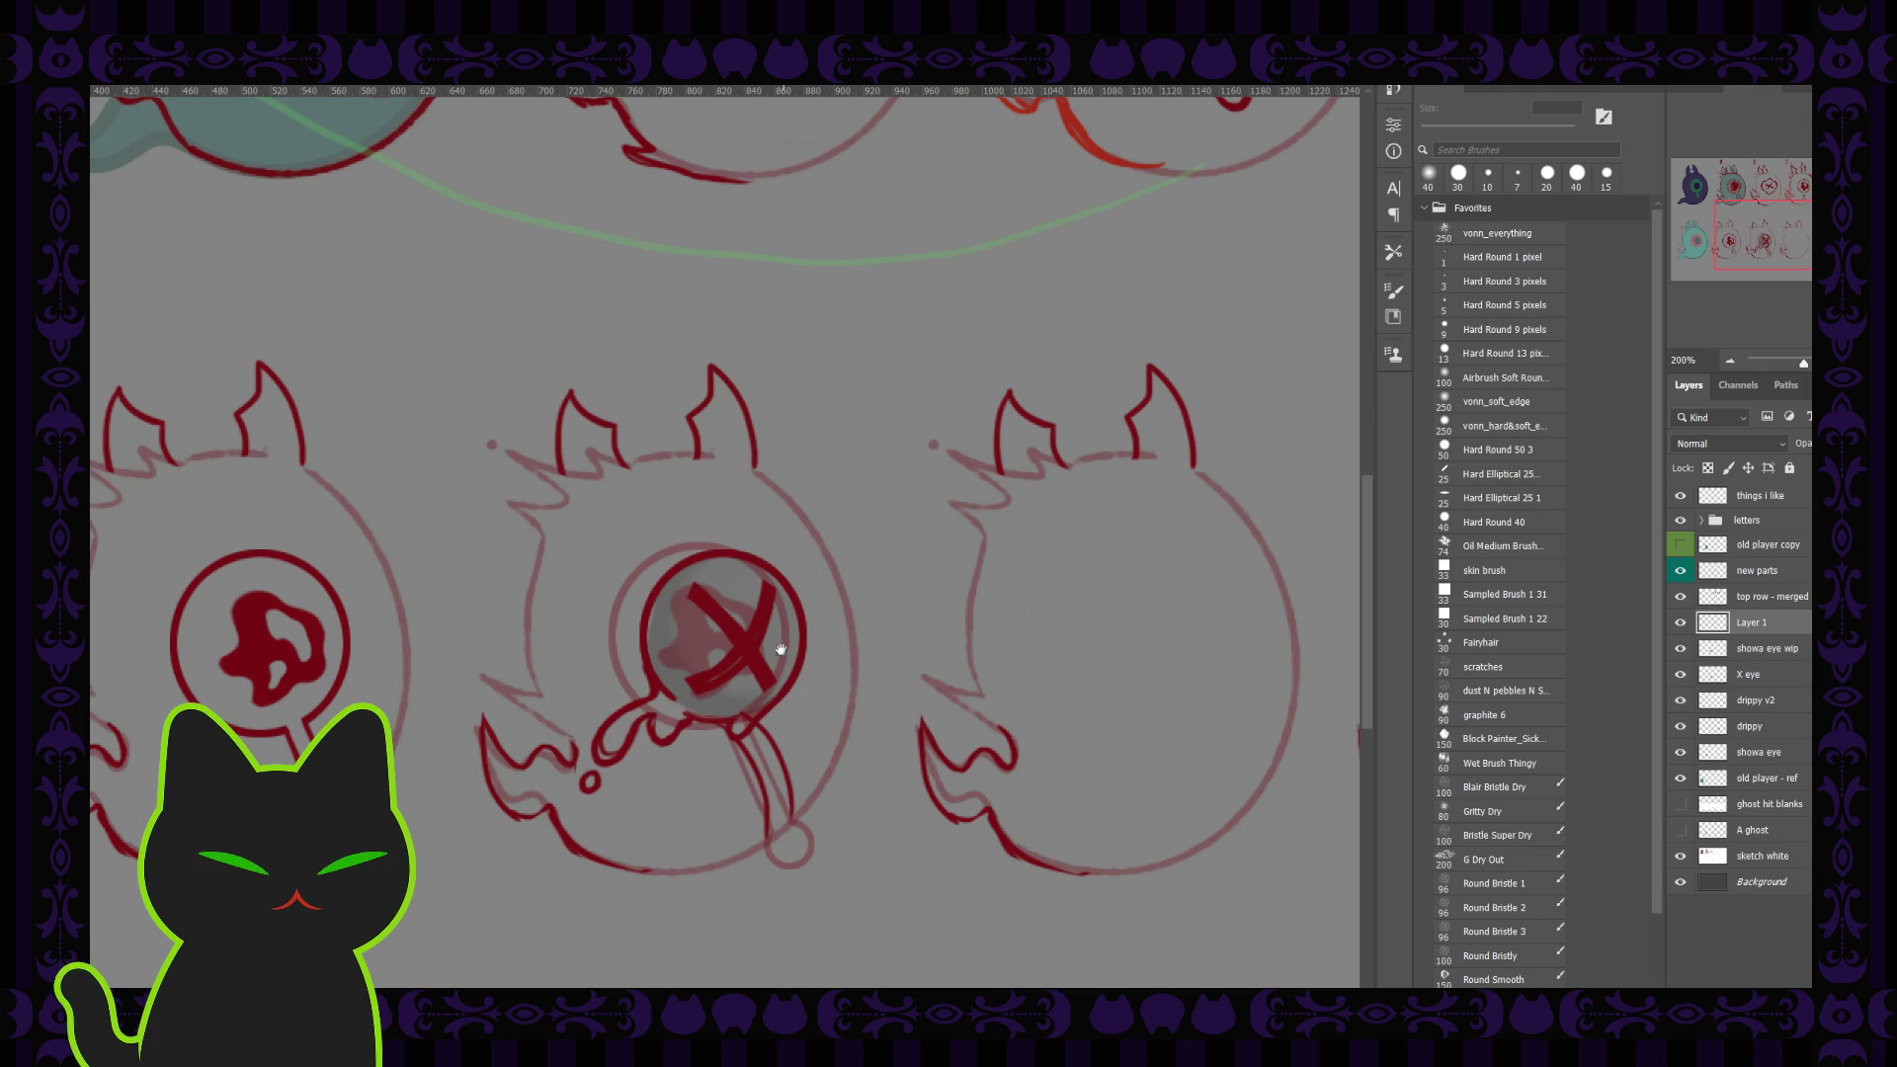
drag(754, 647, 1174, 643)
drag(1786, 252, 1812, 255)
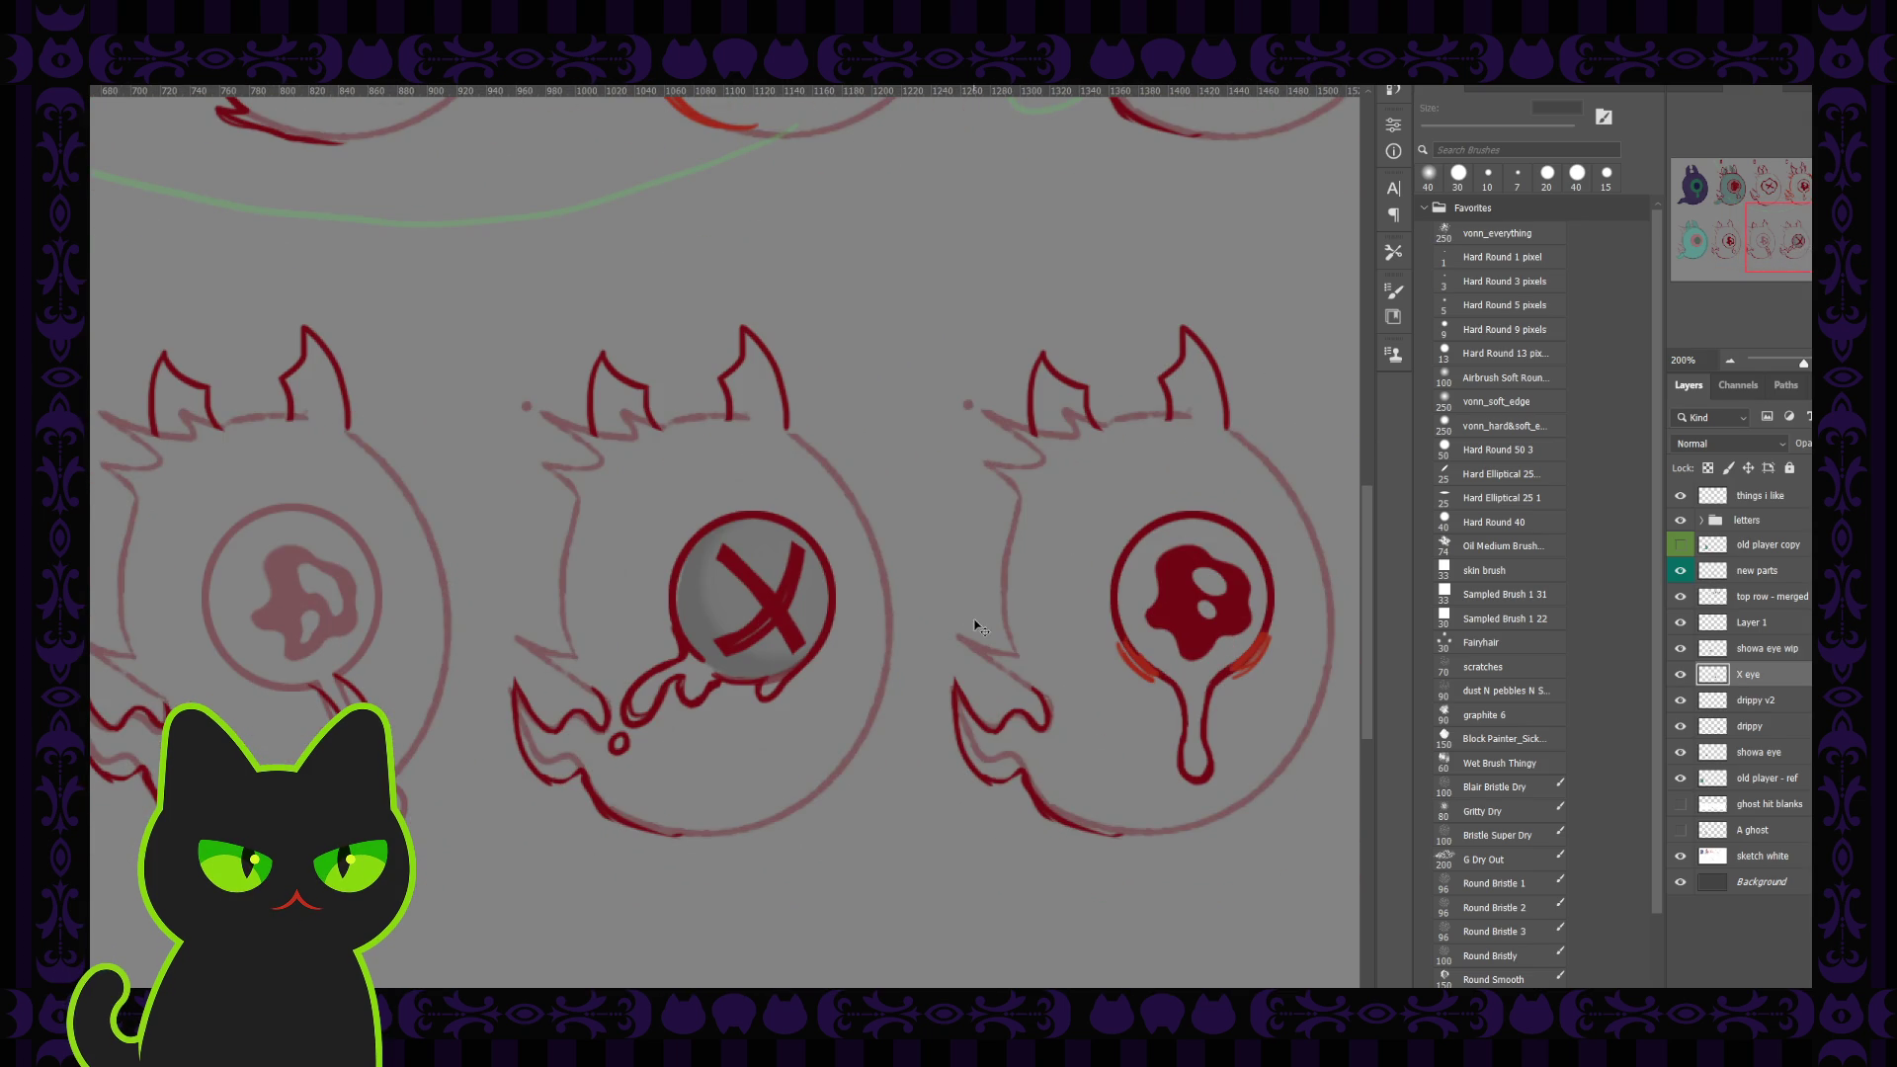
Step: Switch to a 7 px brush, lower the X eye layer's opacity, and add a new layer above it
click(1778, 649)
key(b)
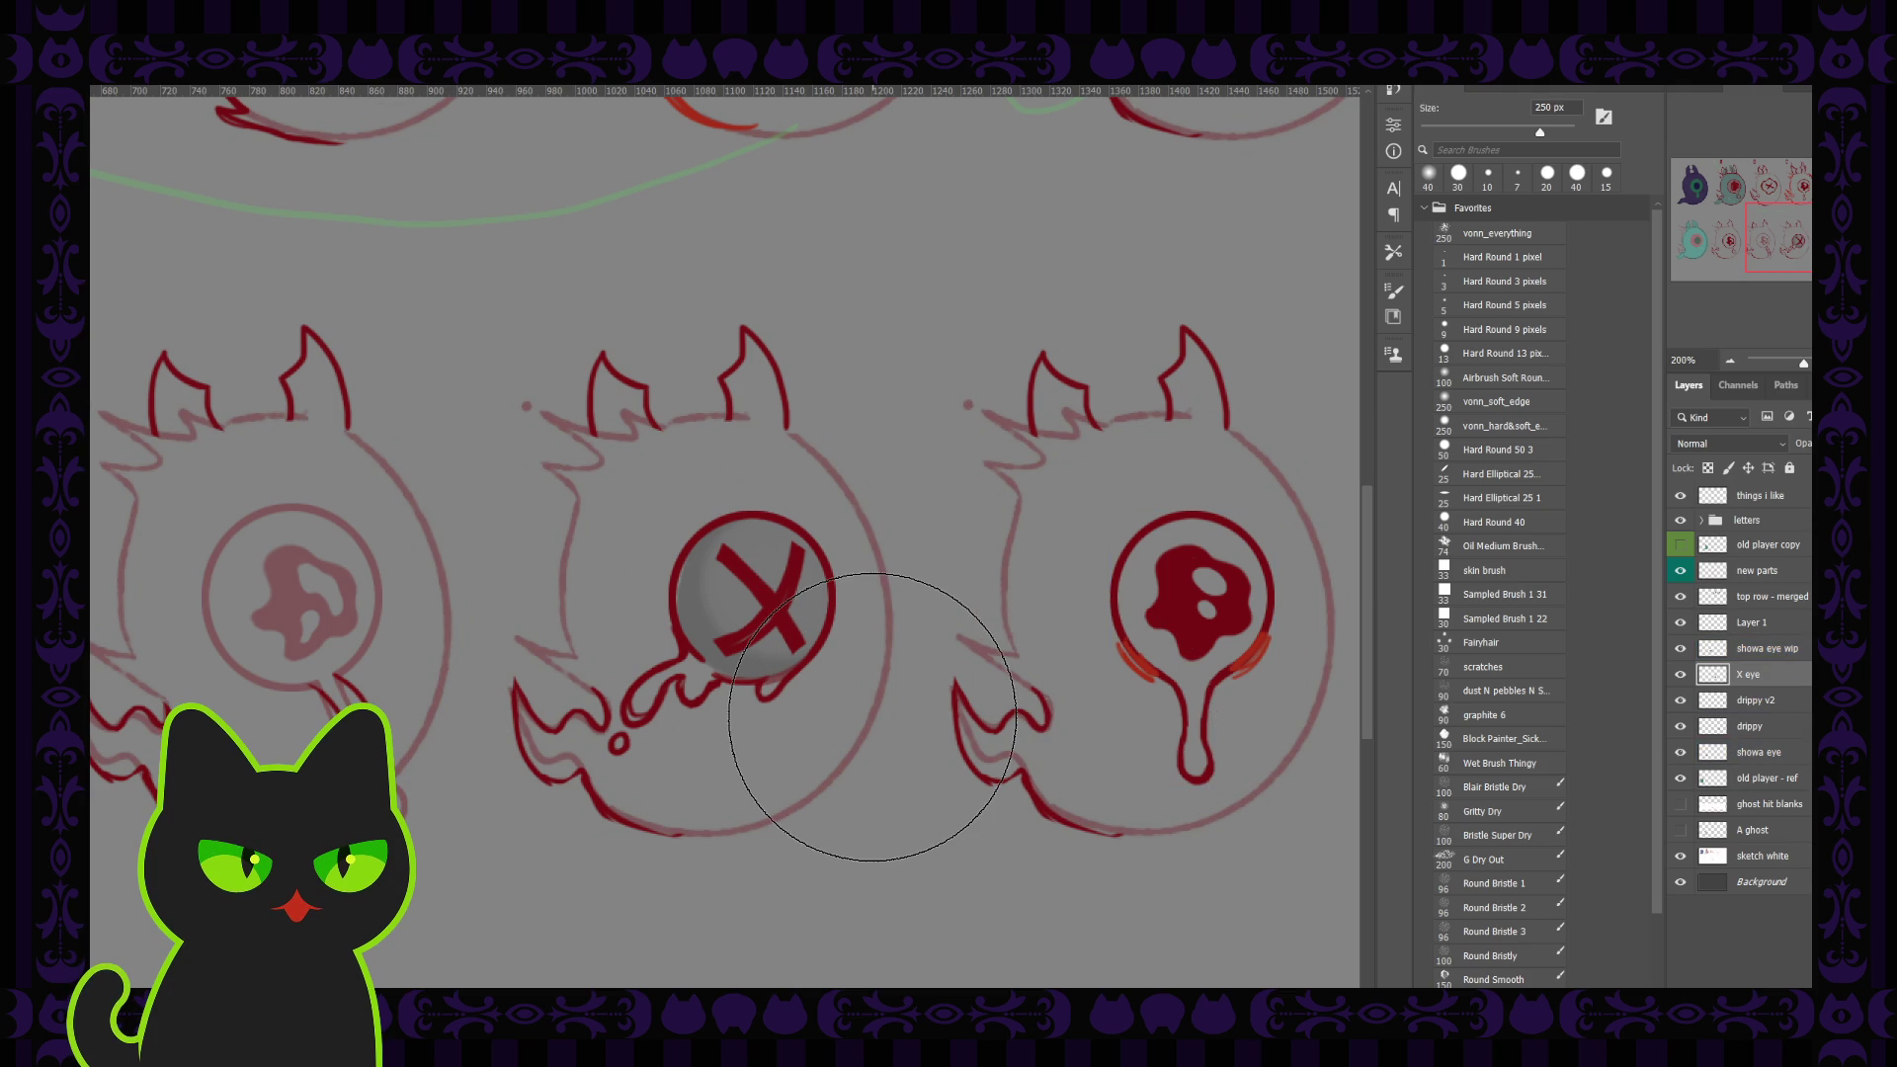
key(period)
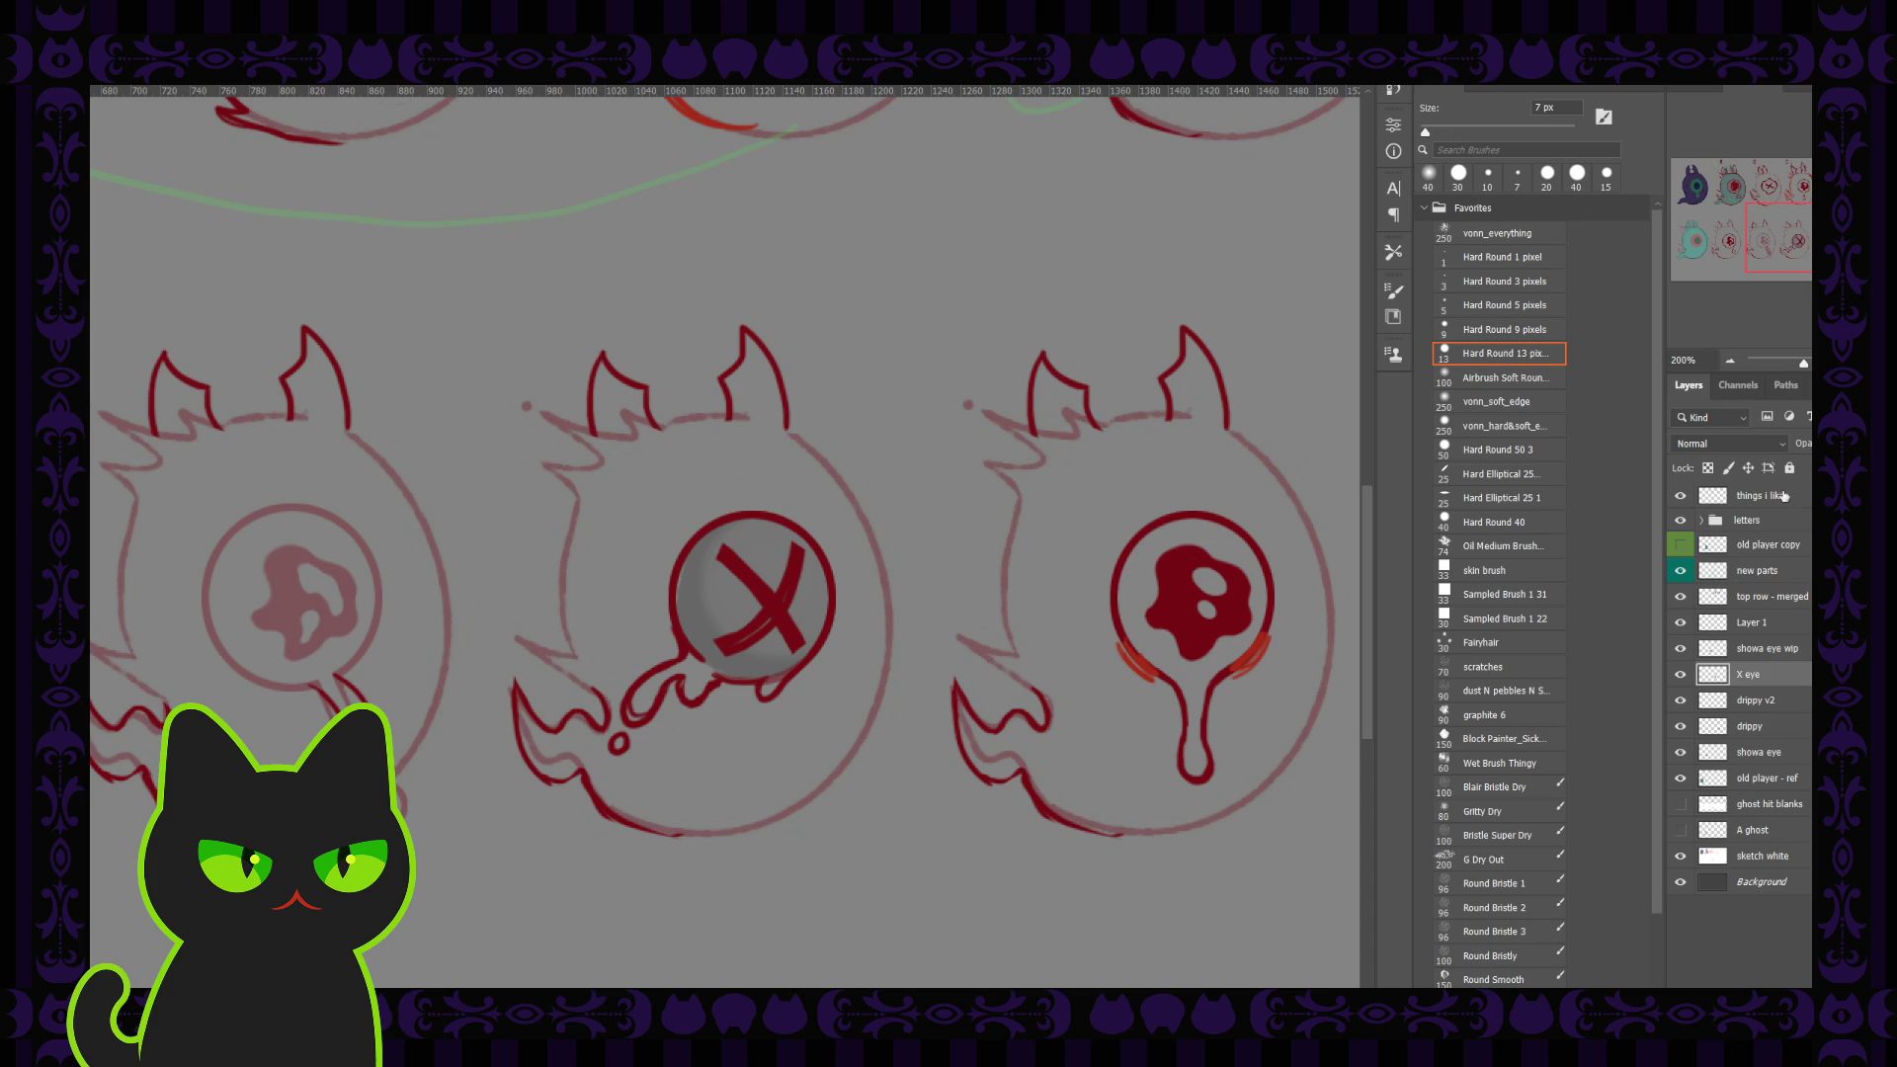
drag(1803, 447, 1771, 450)
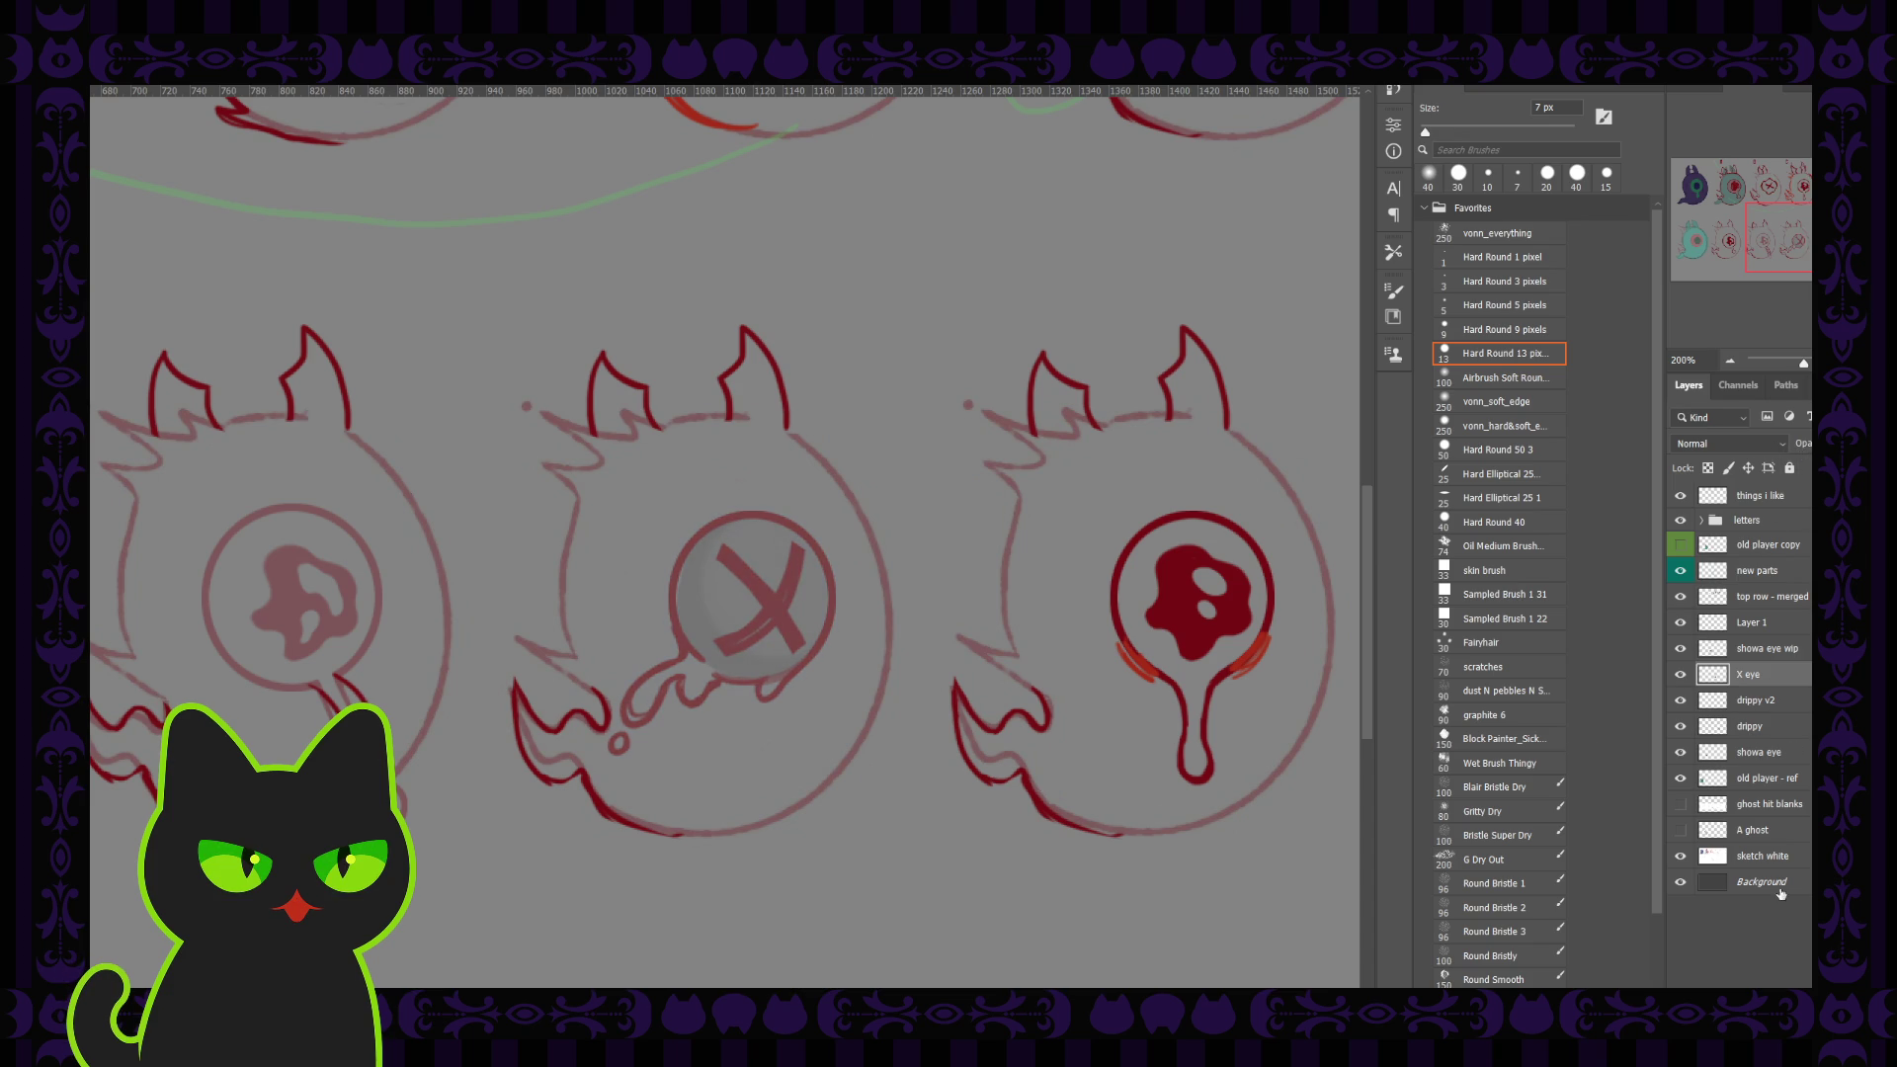
key(ctrl+shift+alt+n)
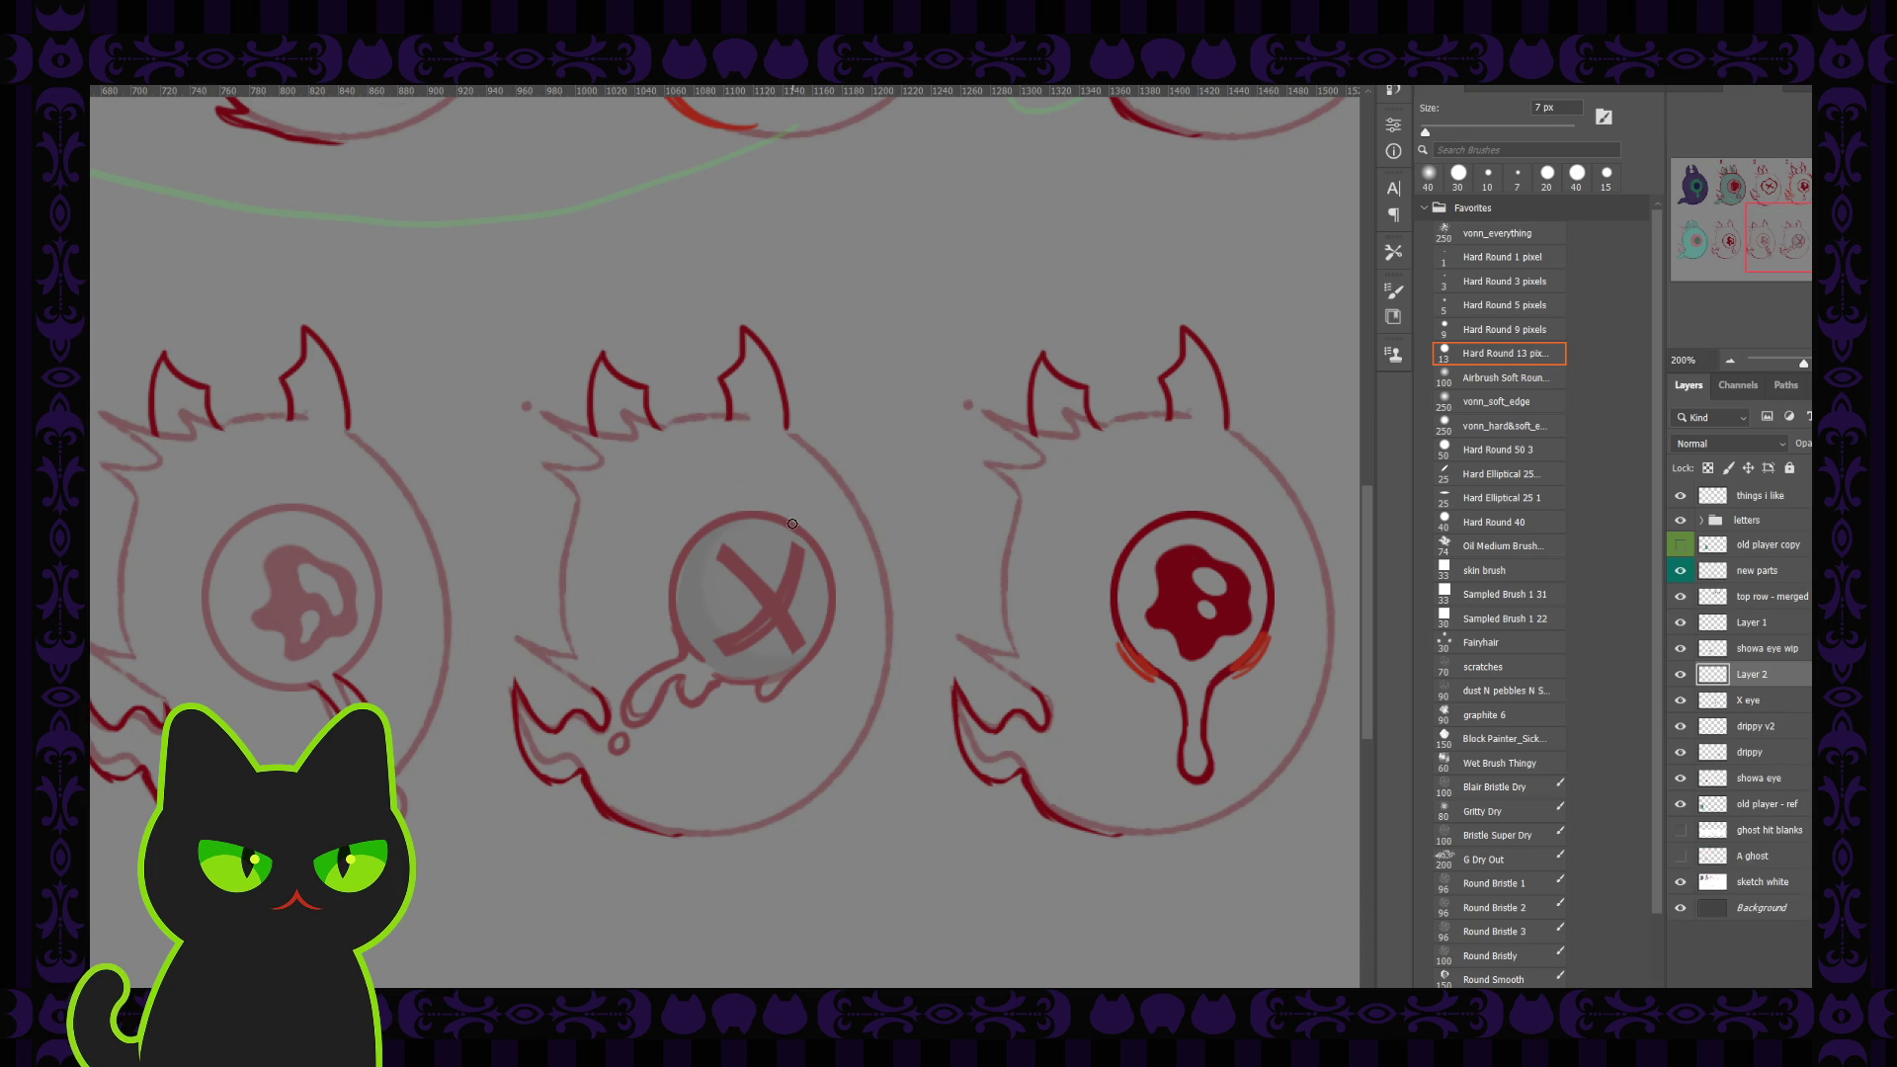
Step: Try inking strokes along the X eye's rim, fading the X eye layer further, then undo them
drag(815, 542, 838, 565)
click(1774, 698)
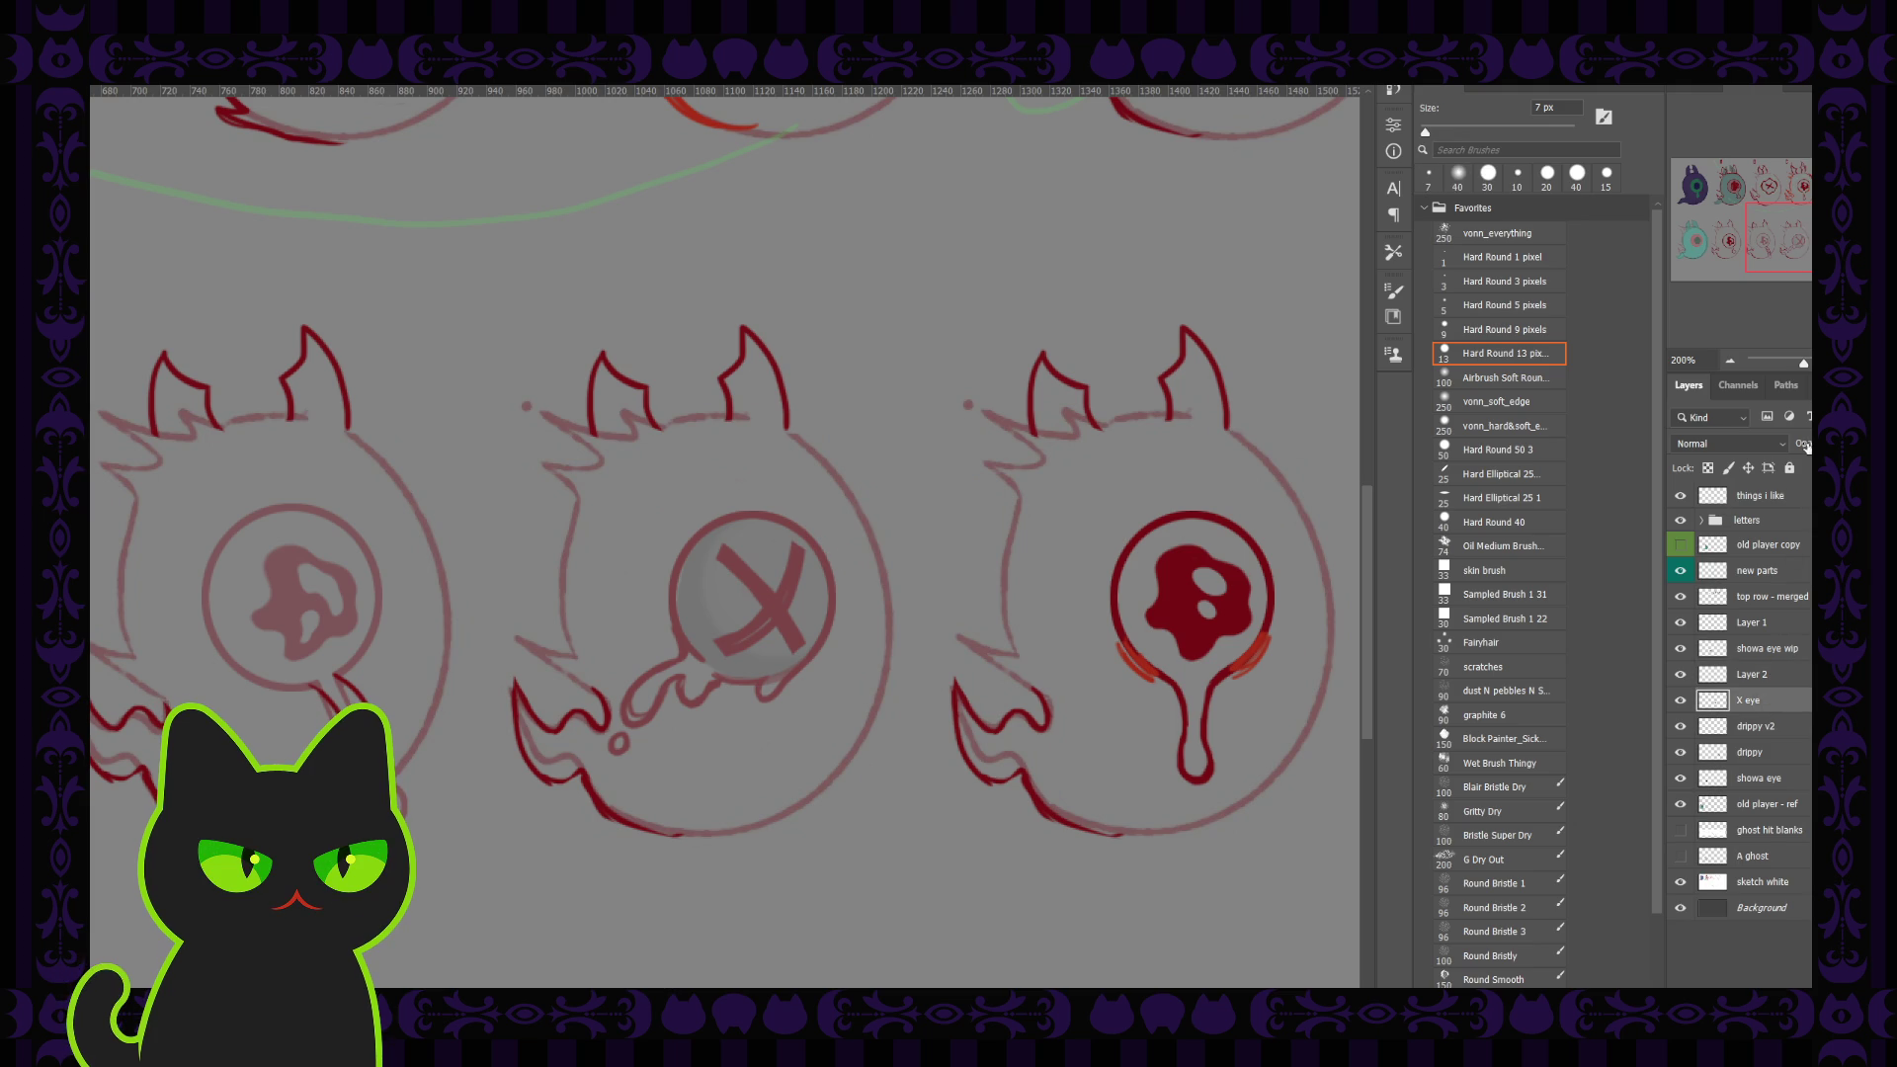
drag(1804, 447, 1798, 446)
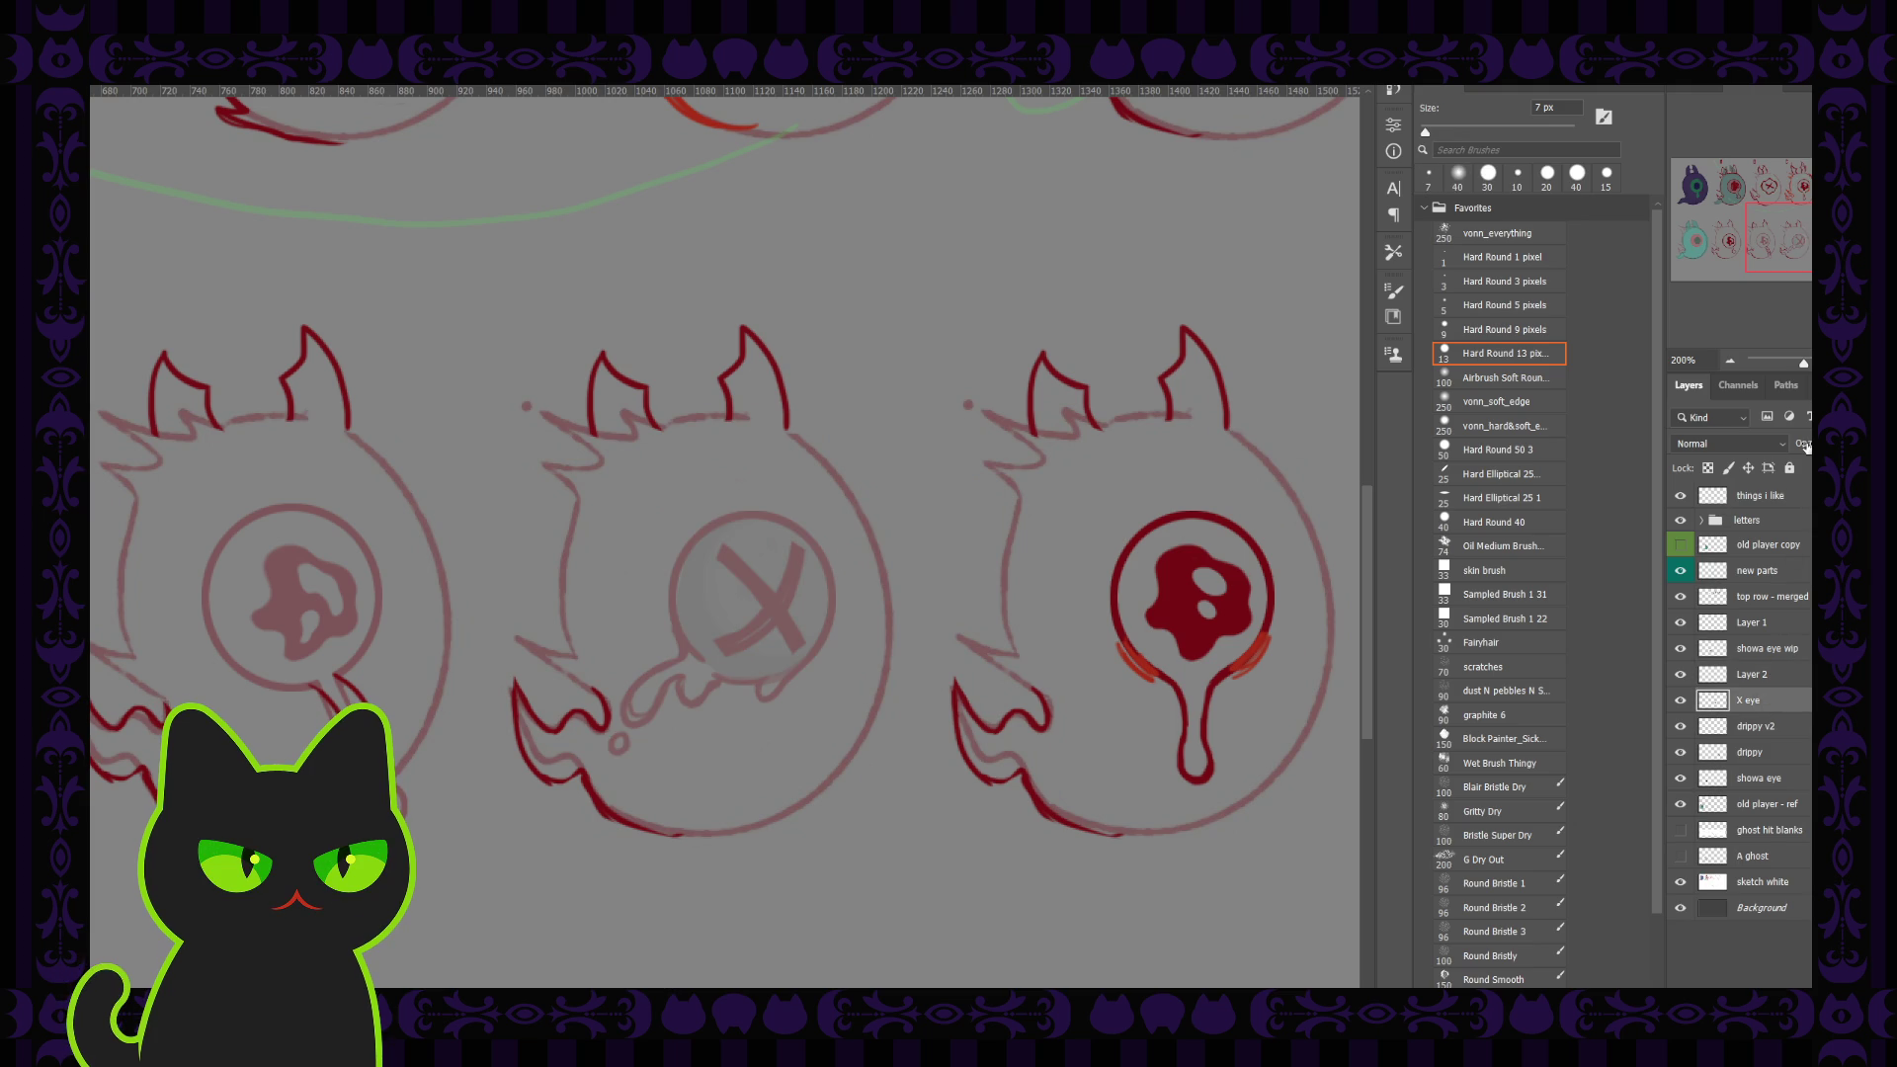
click(1777, 678)
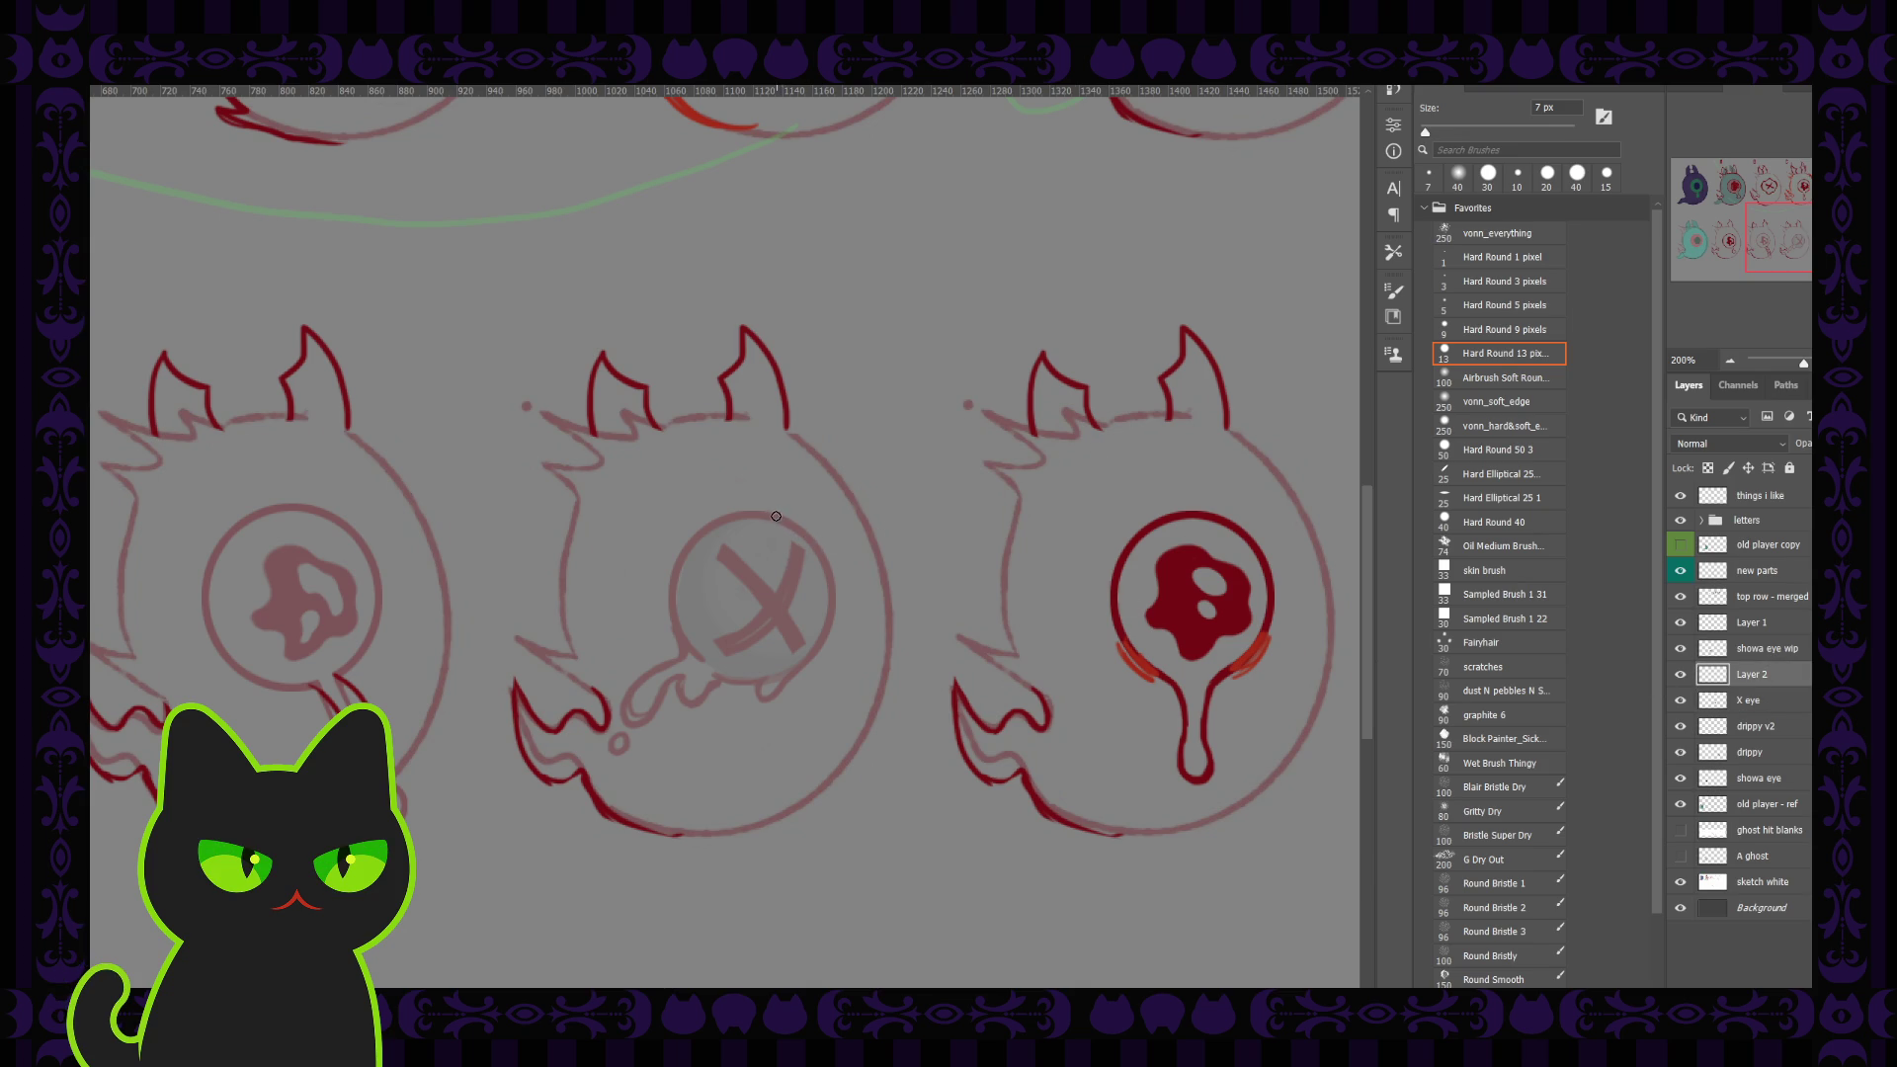
mouse_move(774, 510)
mouse_down()
mouse_move(828, 560)
mouse_move(827, 640)
mouse_up()
key(ctrl+z)
drag(679, 643, 716, 521)
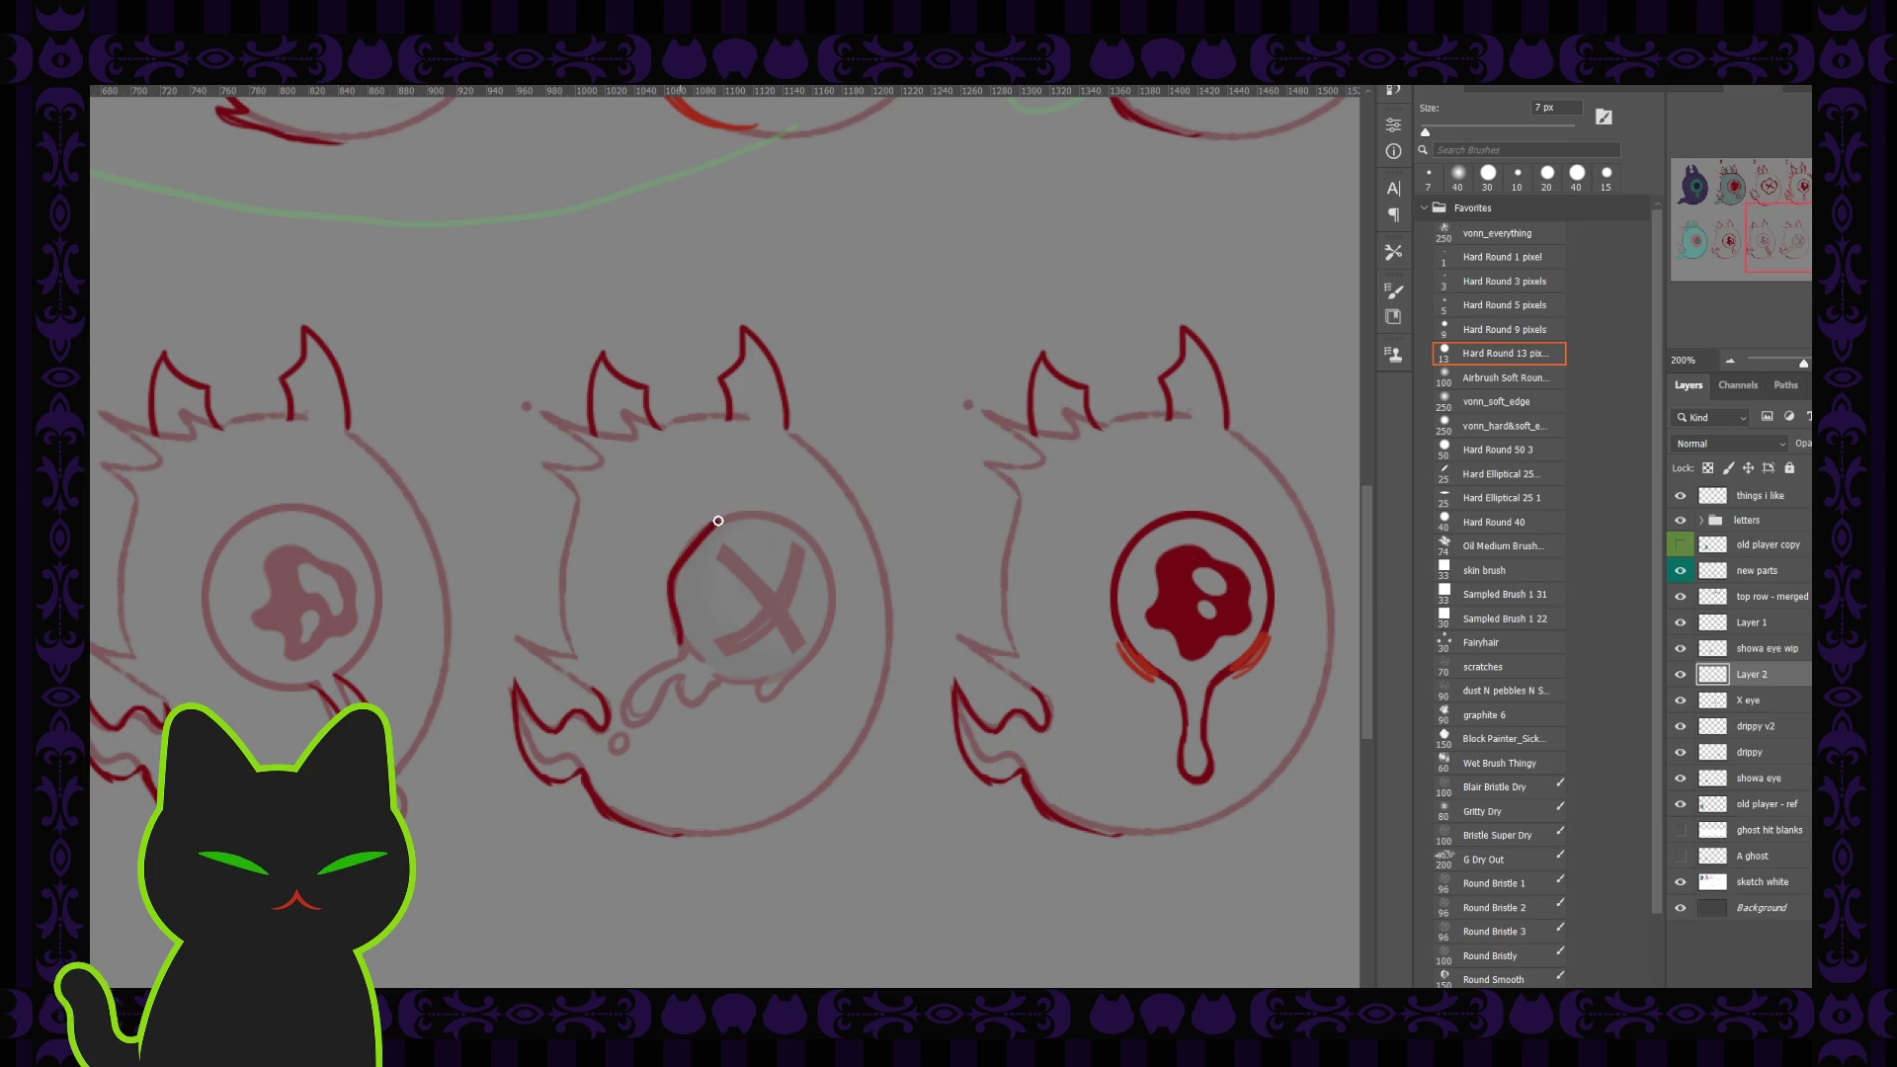
key(ctrl+z)
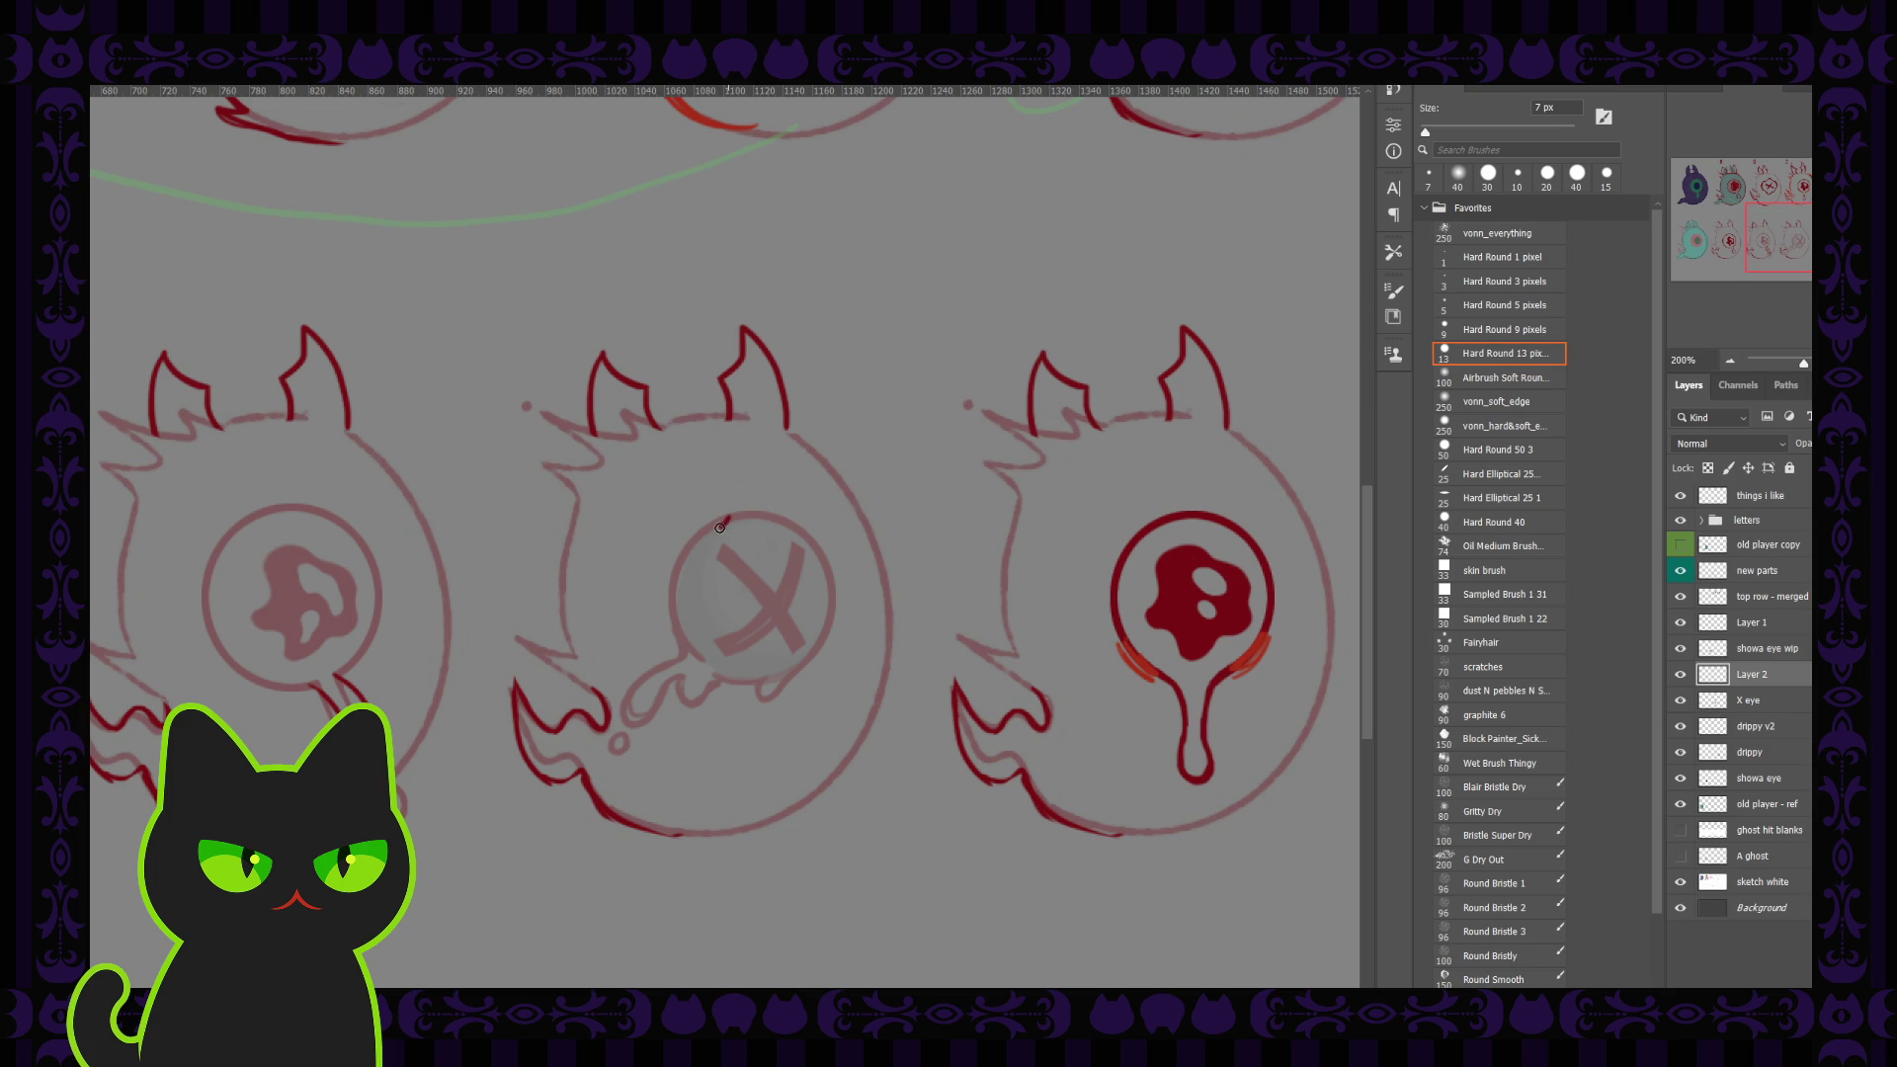
key(ctrl+z)
drag(790, 515, 708, 525)
key(ctrl+z)
Step: Draw a dark-red looping stroke across the X eye's top, redrawing it until it ends higher
drag(828, 494, 681, 529)
key(ctrl+z)
drag(806, 483, 658, 504)
key(ctrl+z)
drag(823, 479, 670, 498)
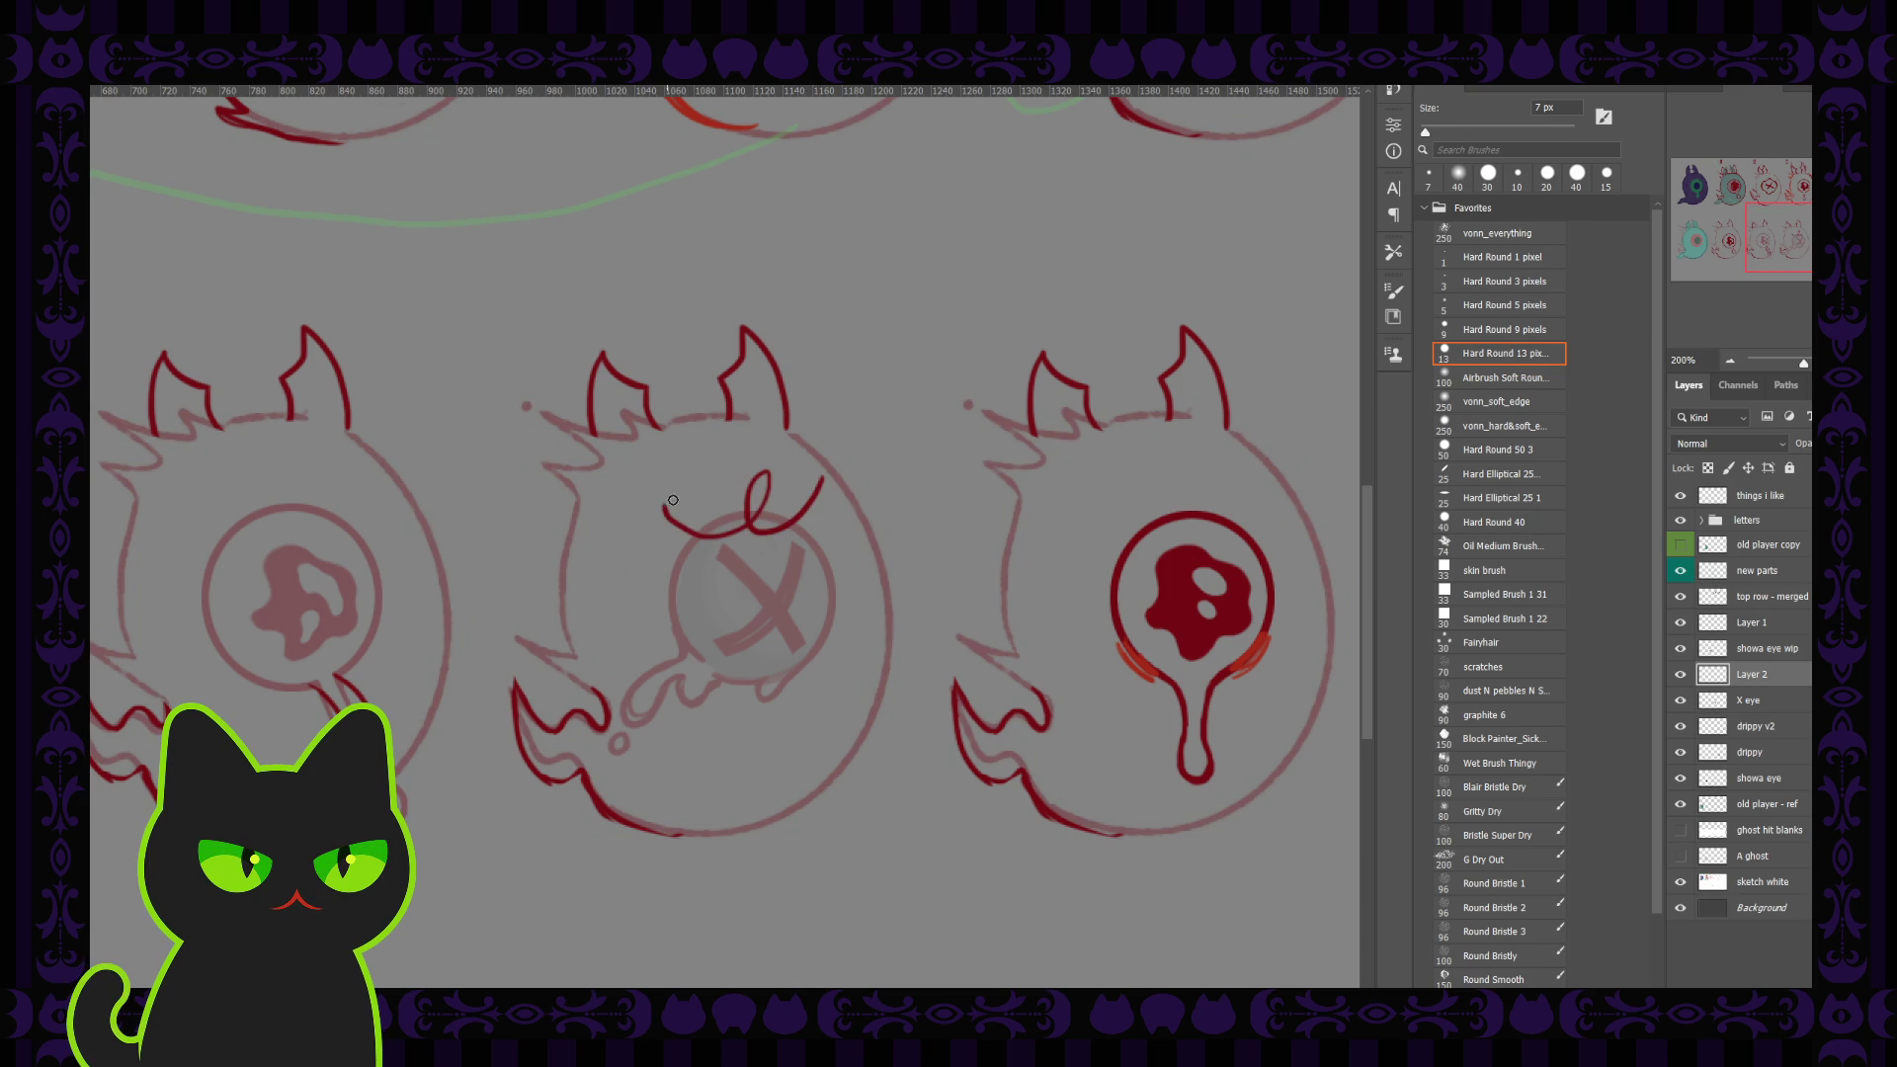
key(ctrl+z)
drag(818, 481, 659, 504)
key(ctrl+z)
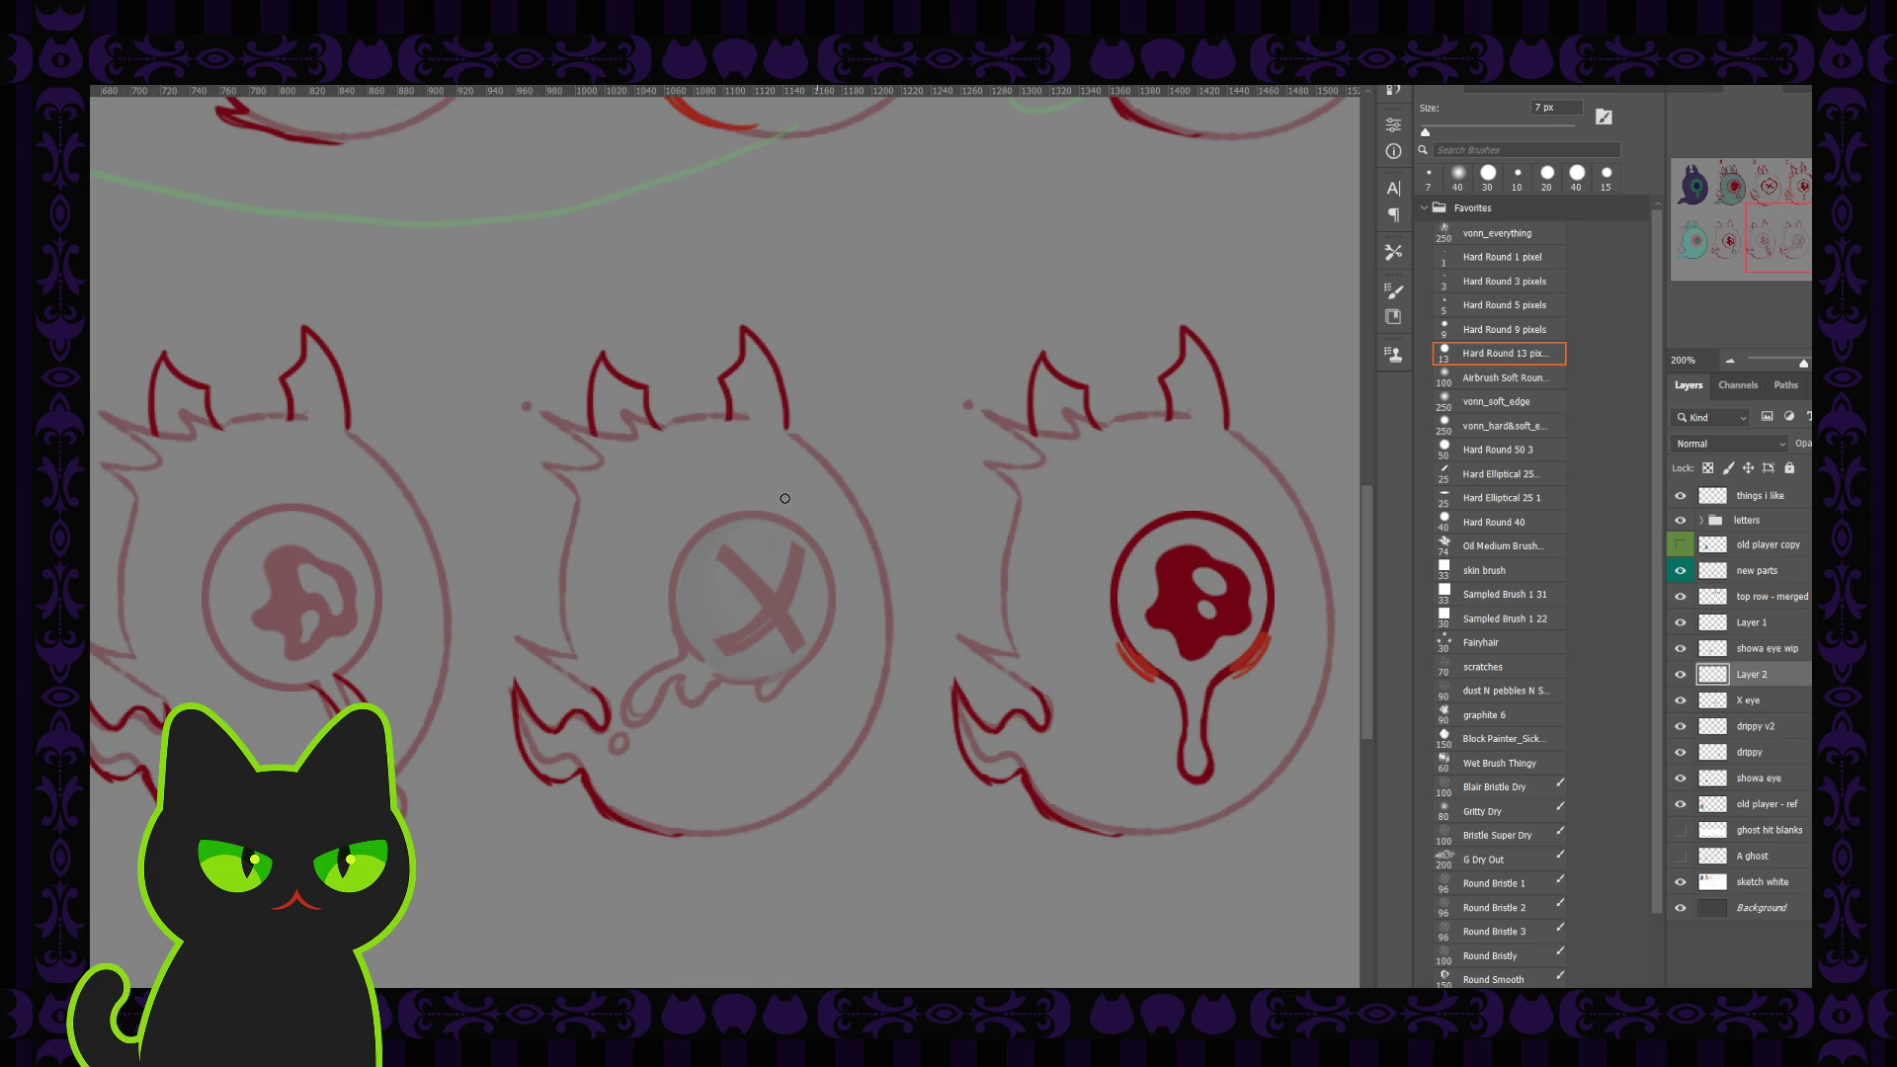
drag(808, 476, 648, 506)
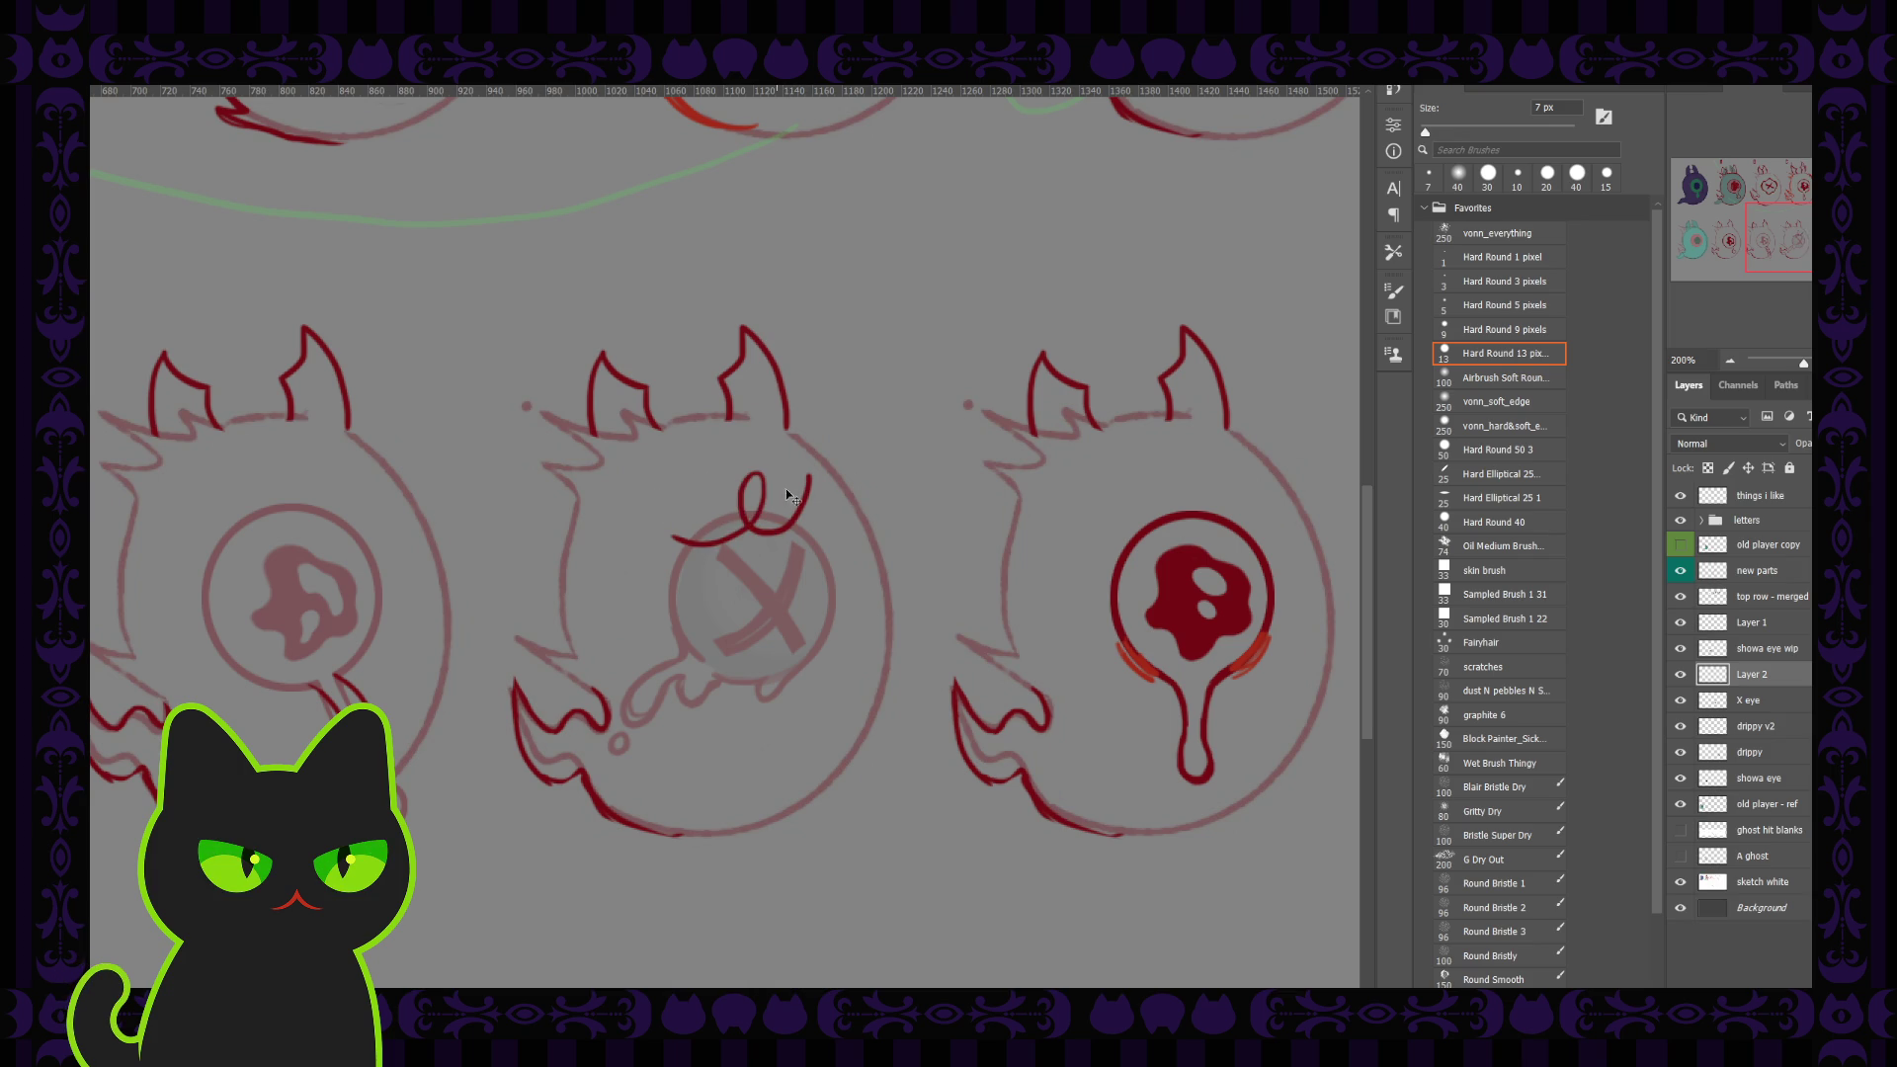
key(ctrl+z)
drag(808, 476, 667, 516)
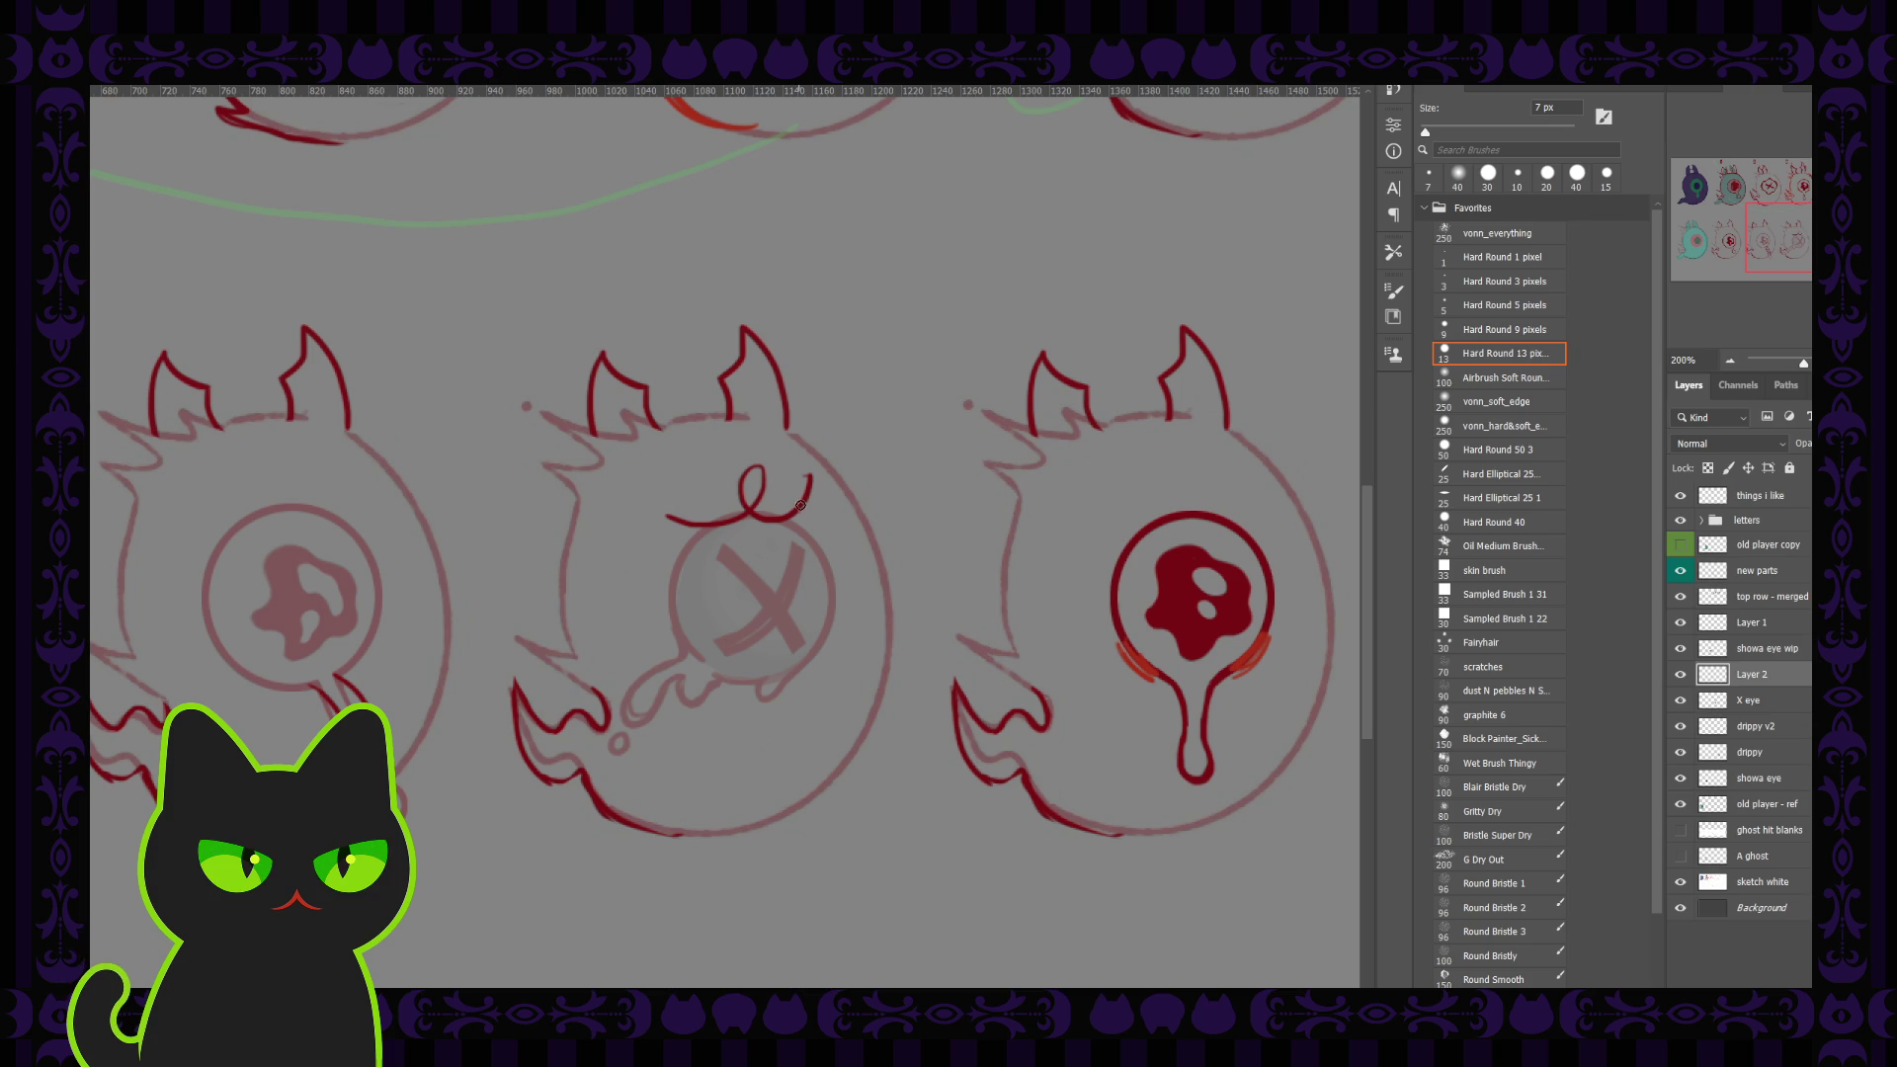
key(comma)
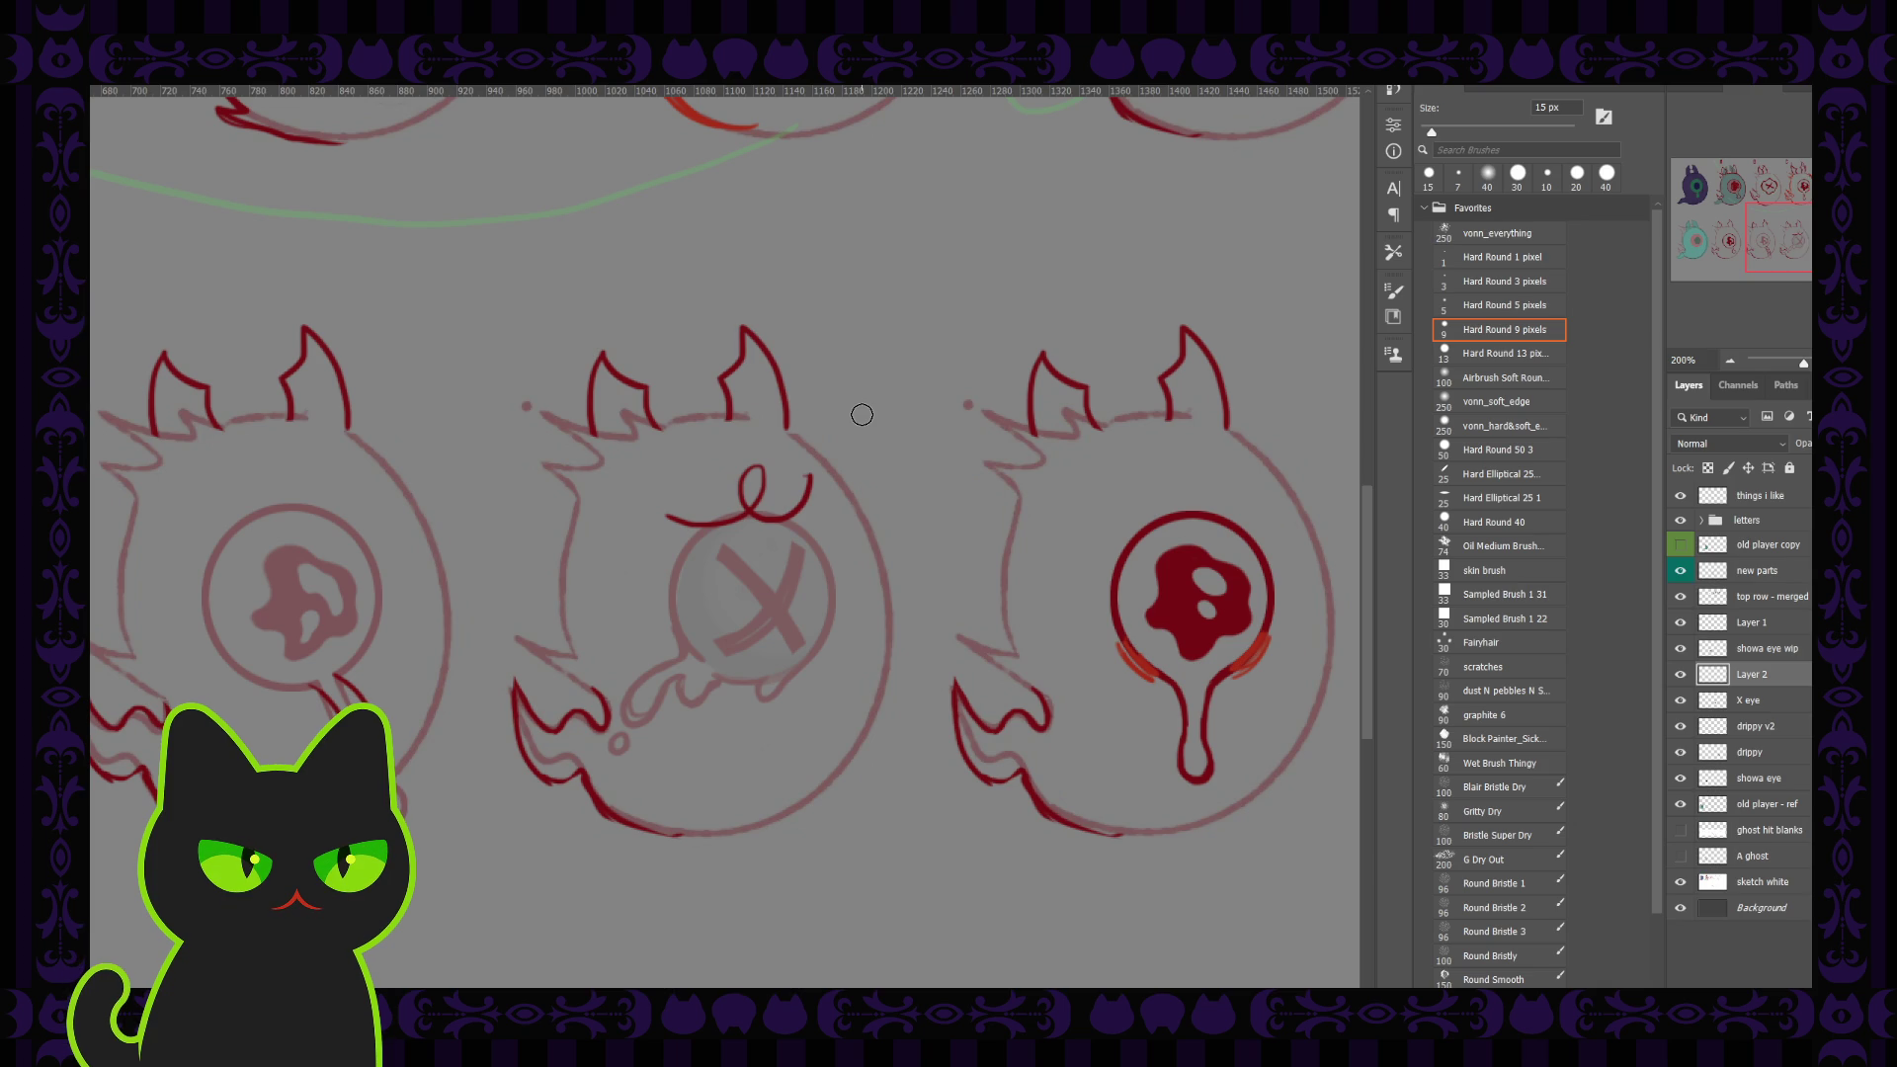
Step: With the 7 px brush, ink dark red around the X eye's top-right rim and left side
key(ctrl+z)
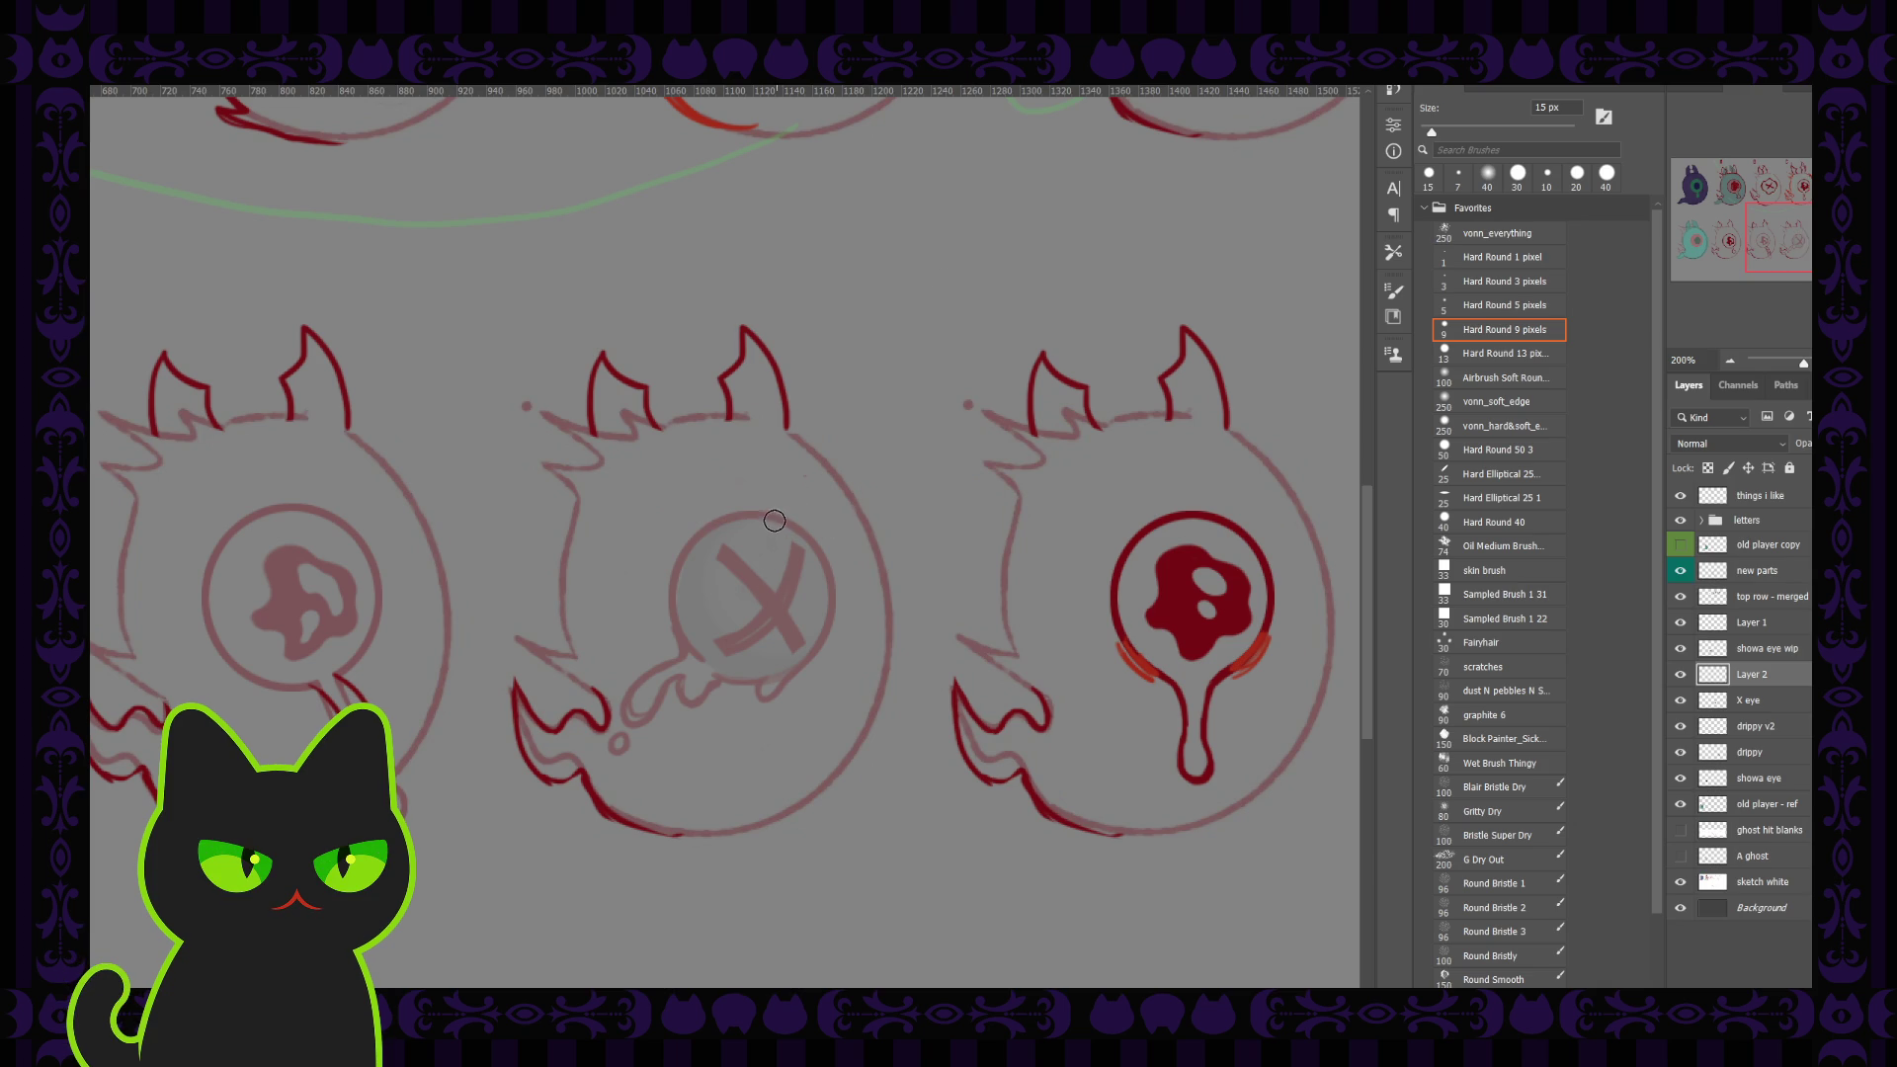
key(period)
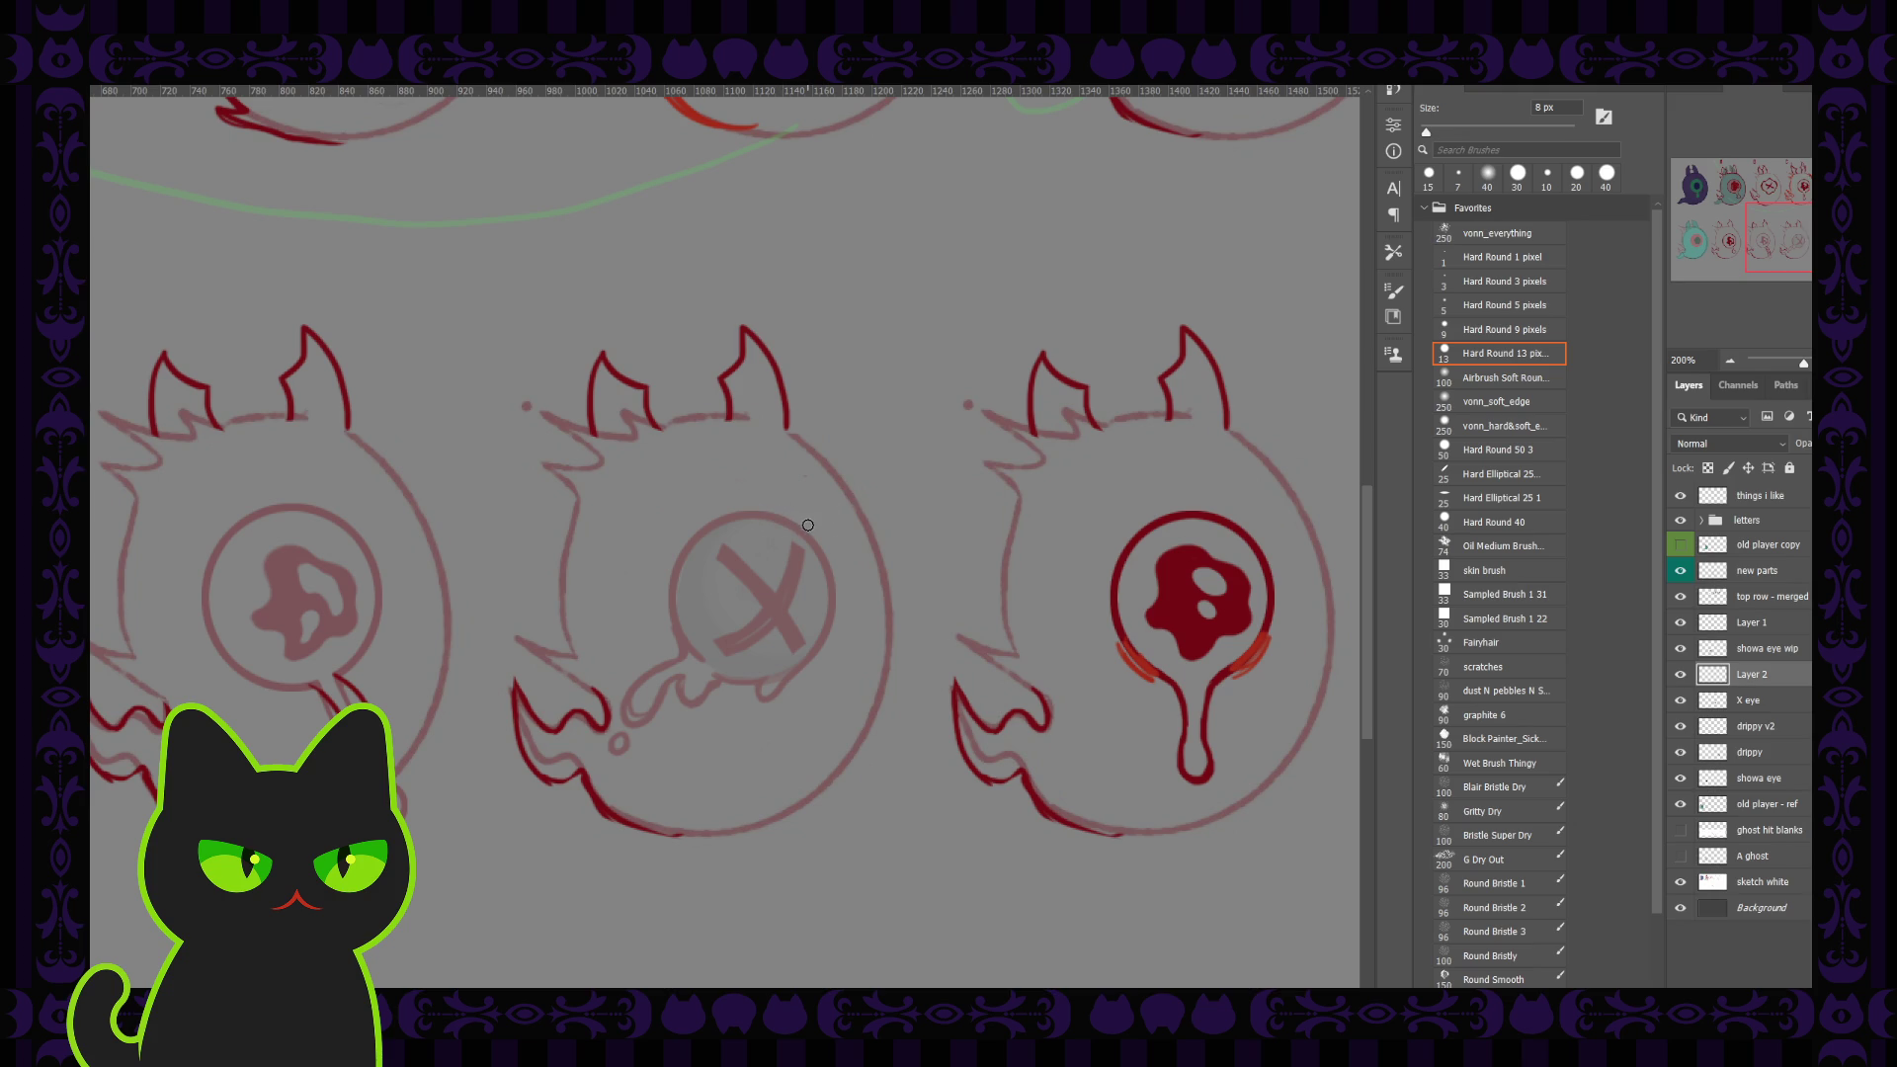
drag(808, 526, 694, 535)
key(ctrl+z)
mouse_move(719, 520)
mouse_down()
mouse_move(834, 571)
mouse_move(784, 683)
mouse_up()
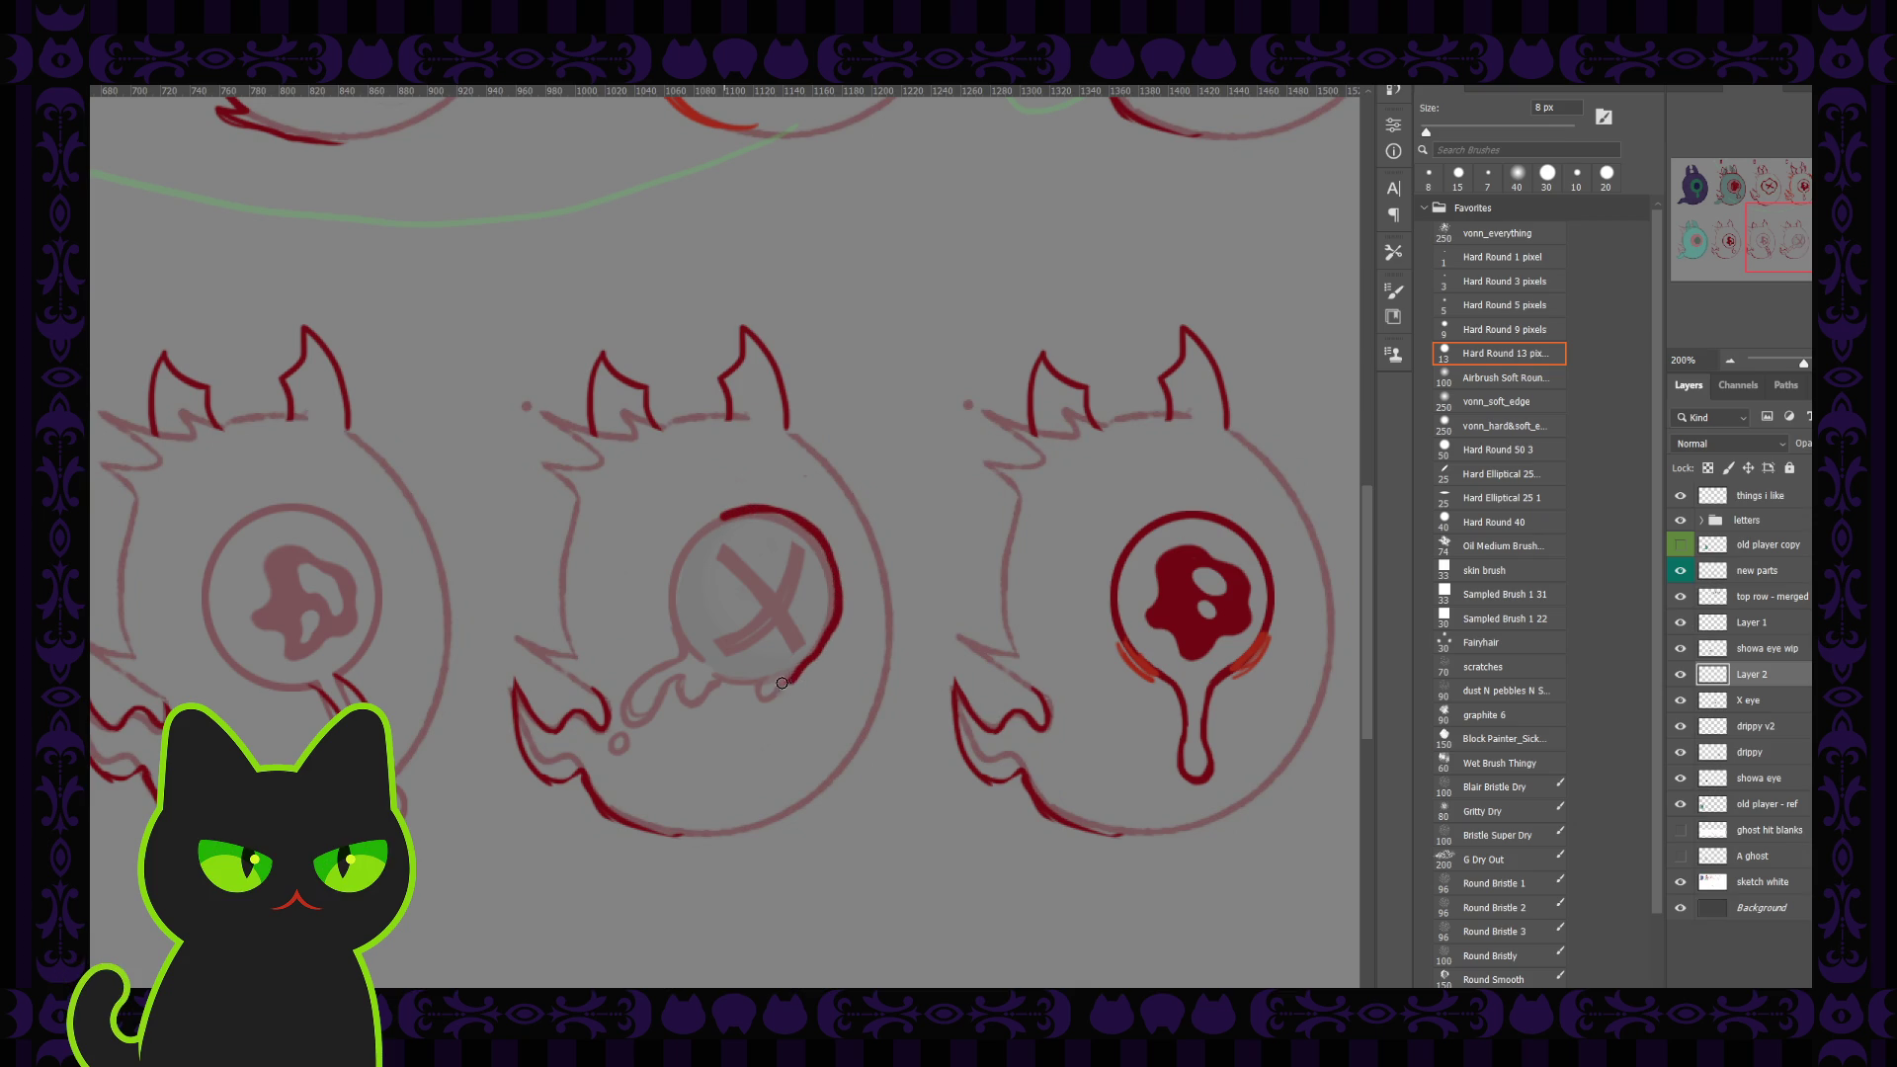
drag(719, 519, 690, 649)
key(ctrl+minus)
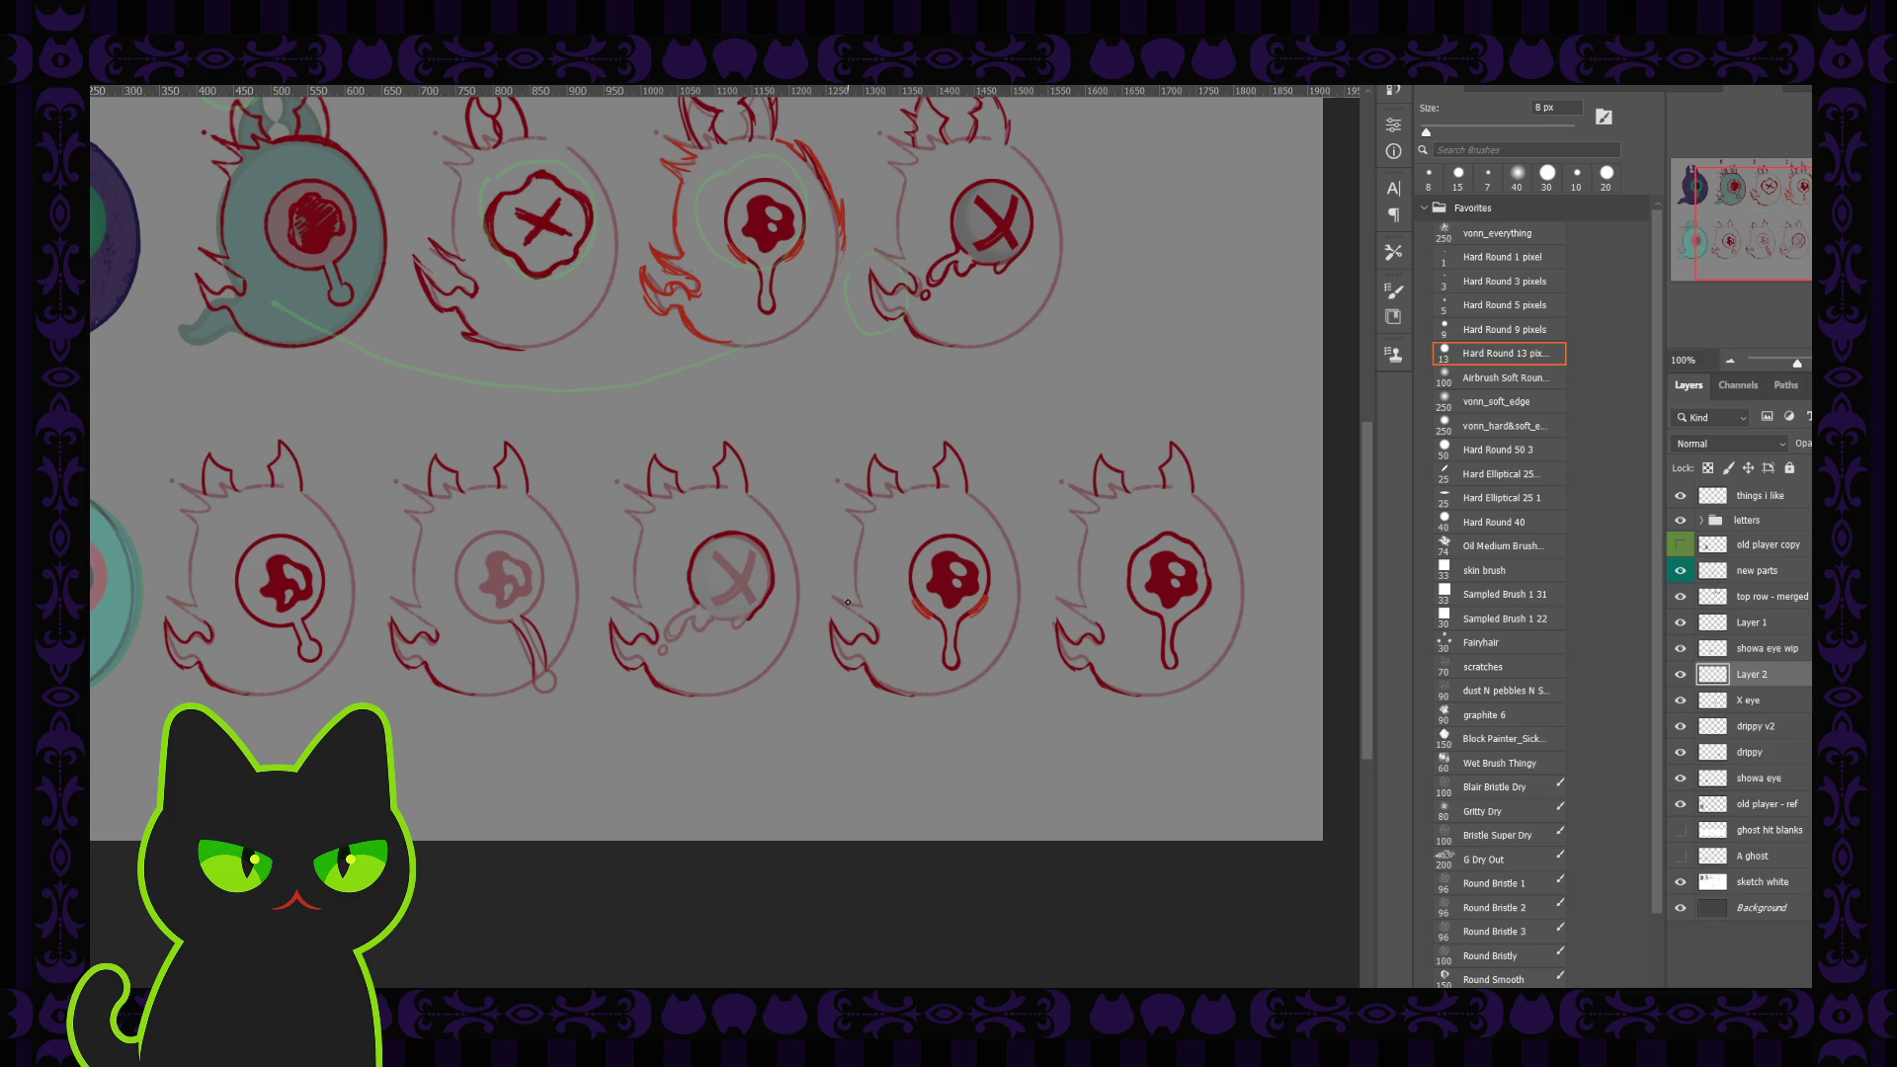
Step: Zoom in on the X-eyed ghost and erase the red arc around its eye
key(ctrl+plus)
key(ctrl+plus)
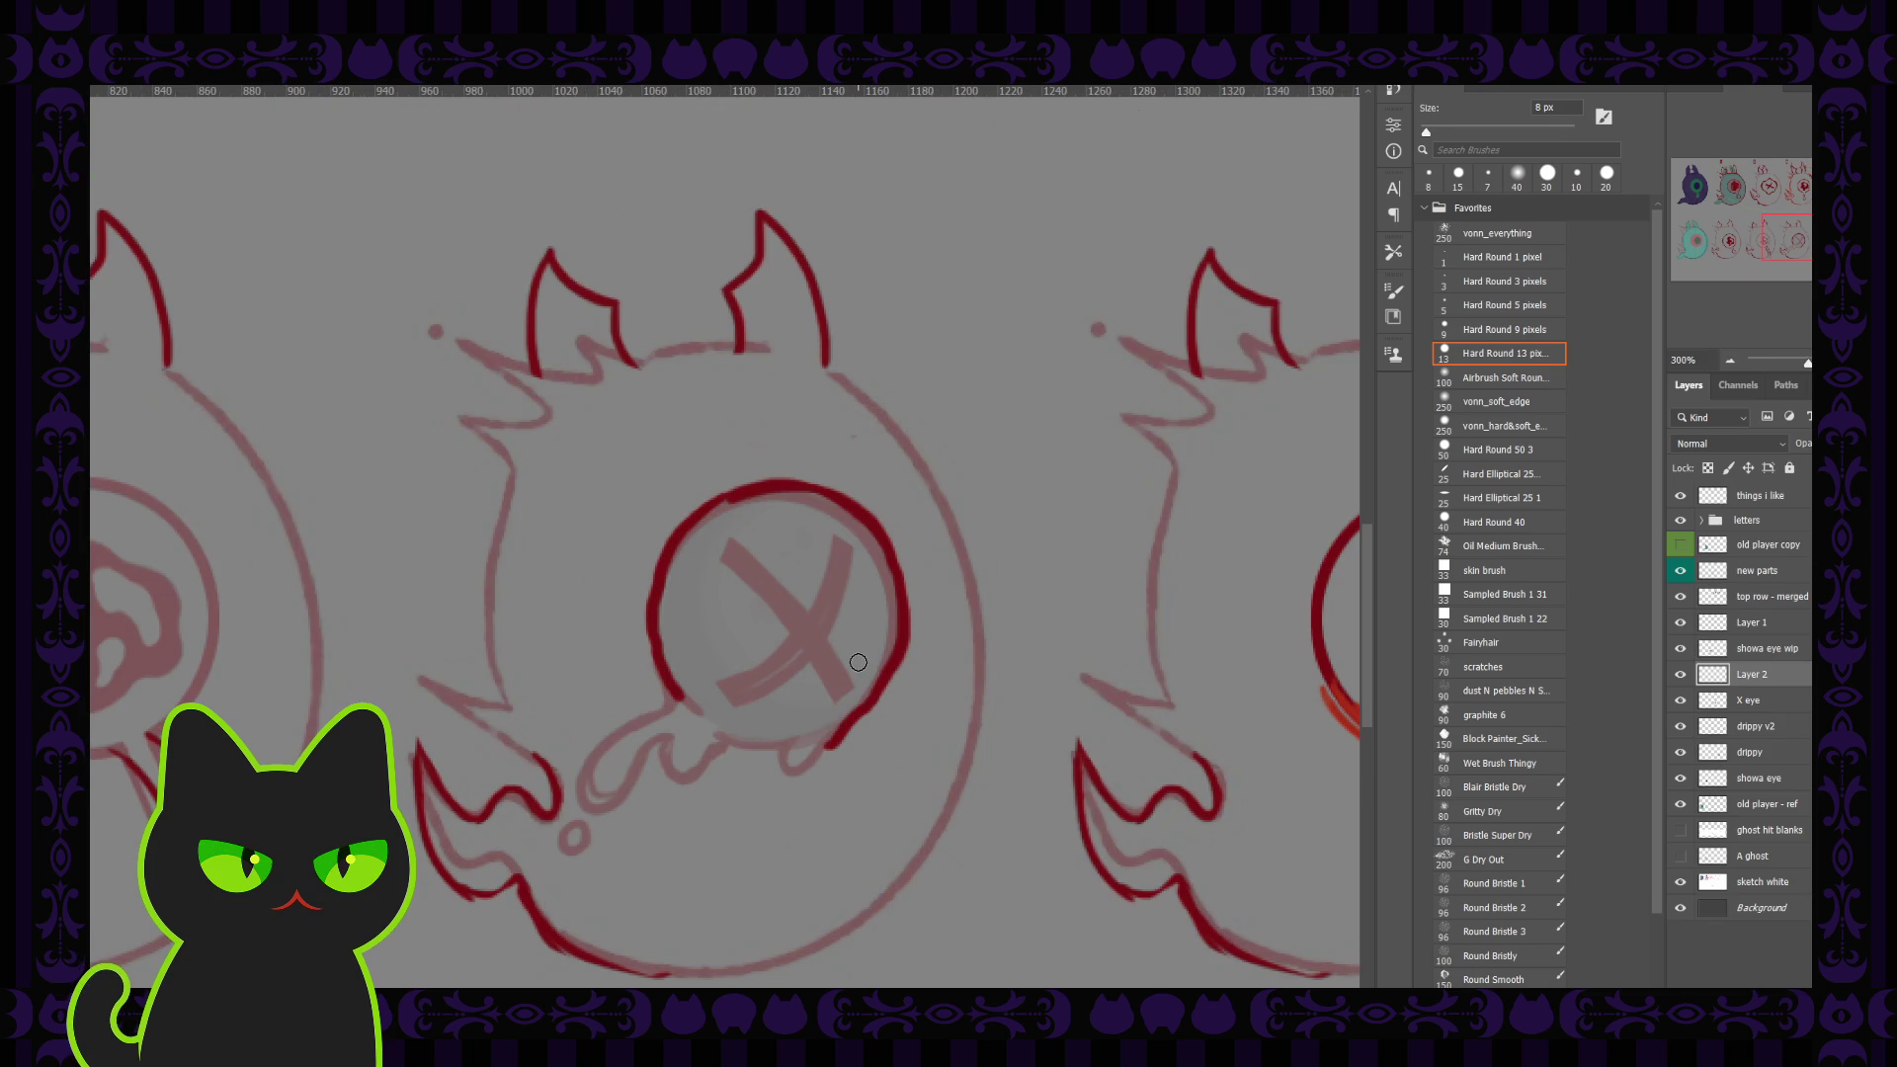
key(comma)
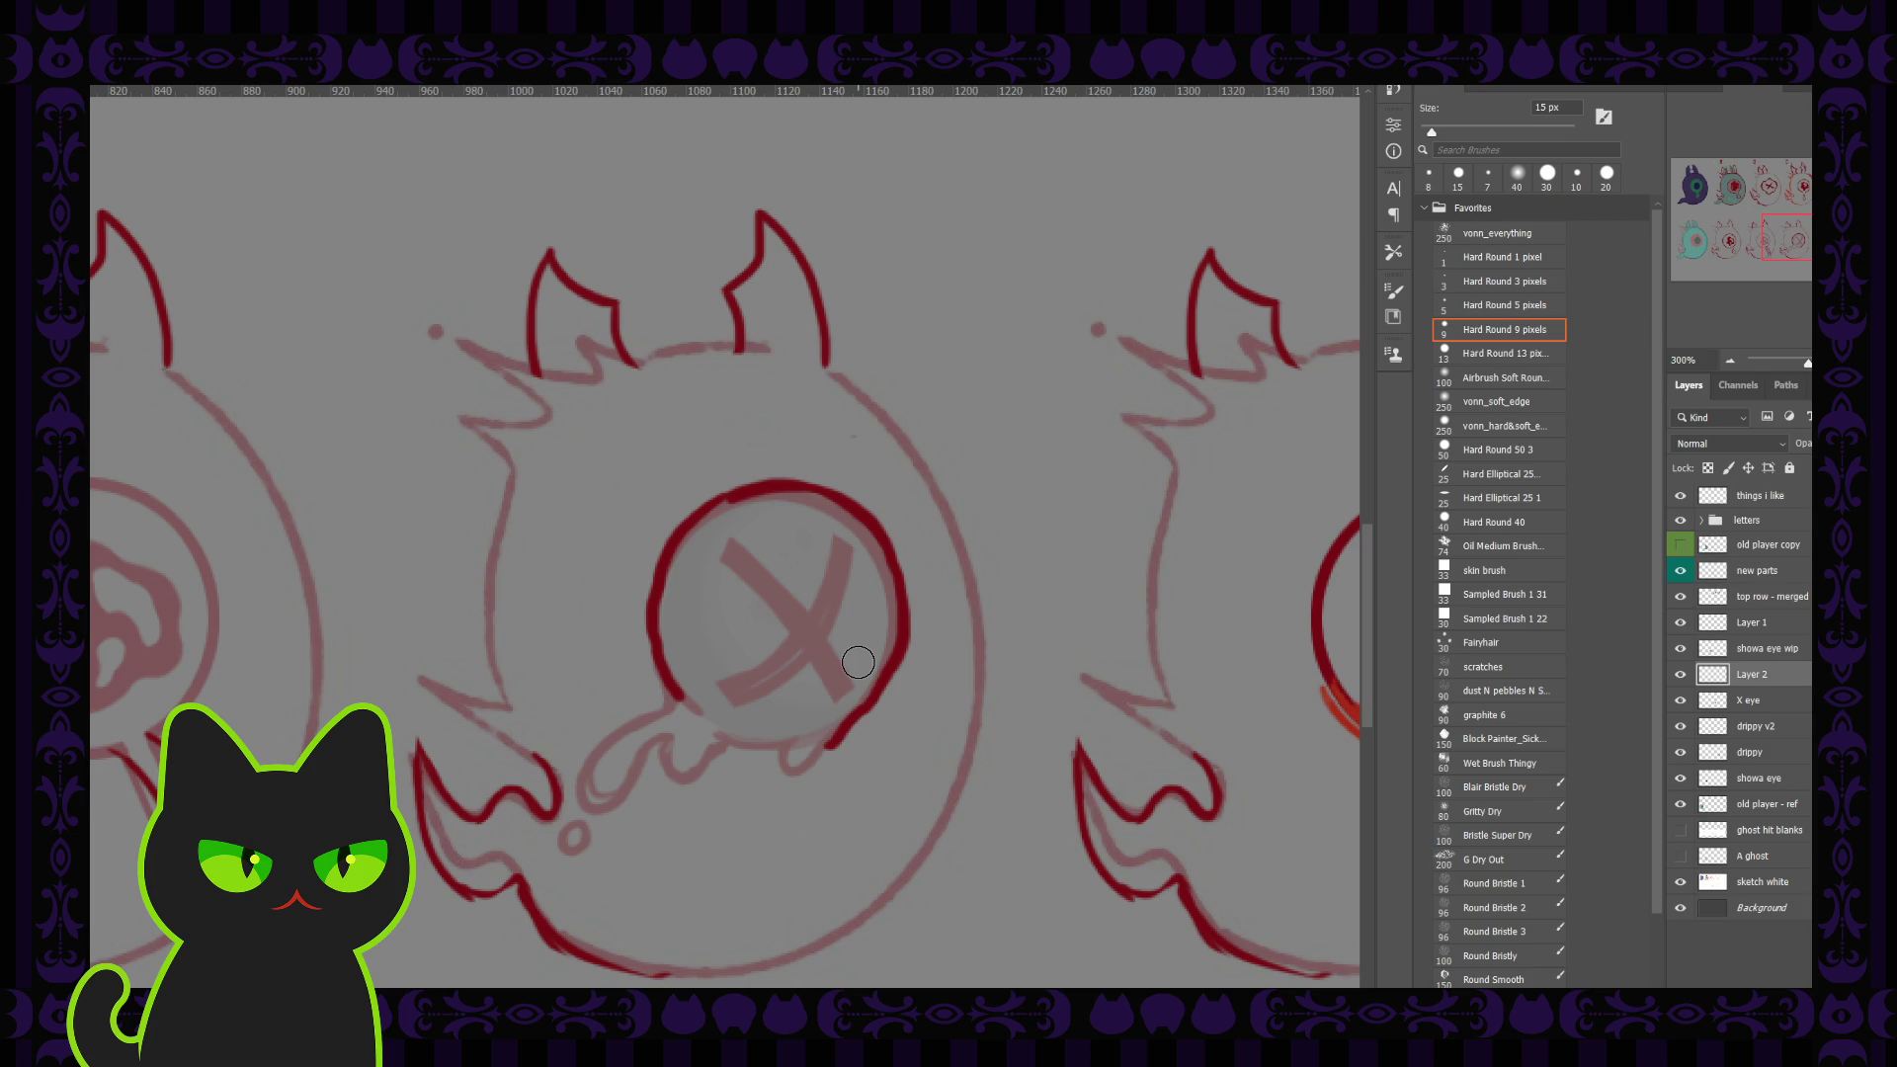
key(ctrl+z)
mouse_move(675, 620)
mouse_down()
mouse_move(863, 511)
mouse_move(823, 744)
mouse_up()
Step: Ink a bold dark red X across the eye with an 8 px brush
key(b)
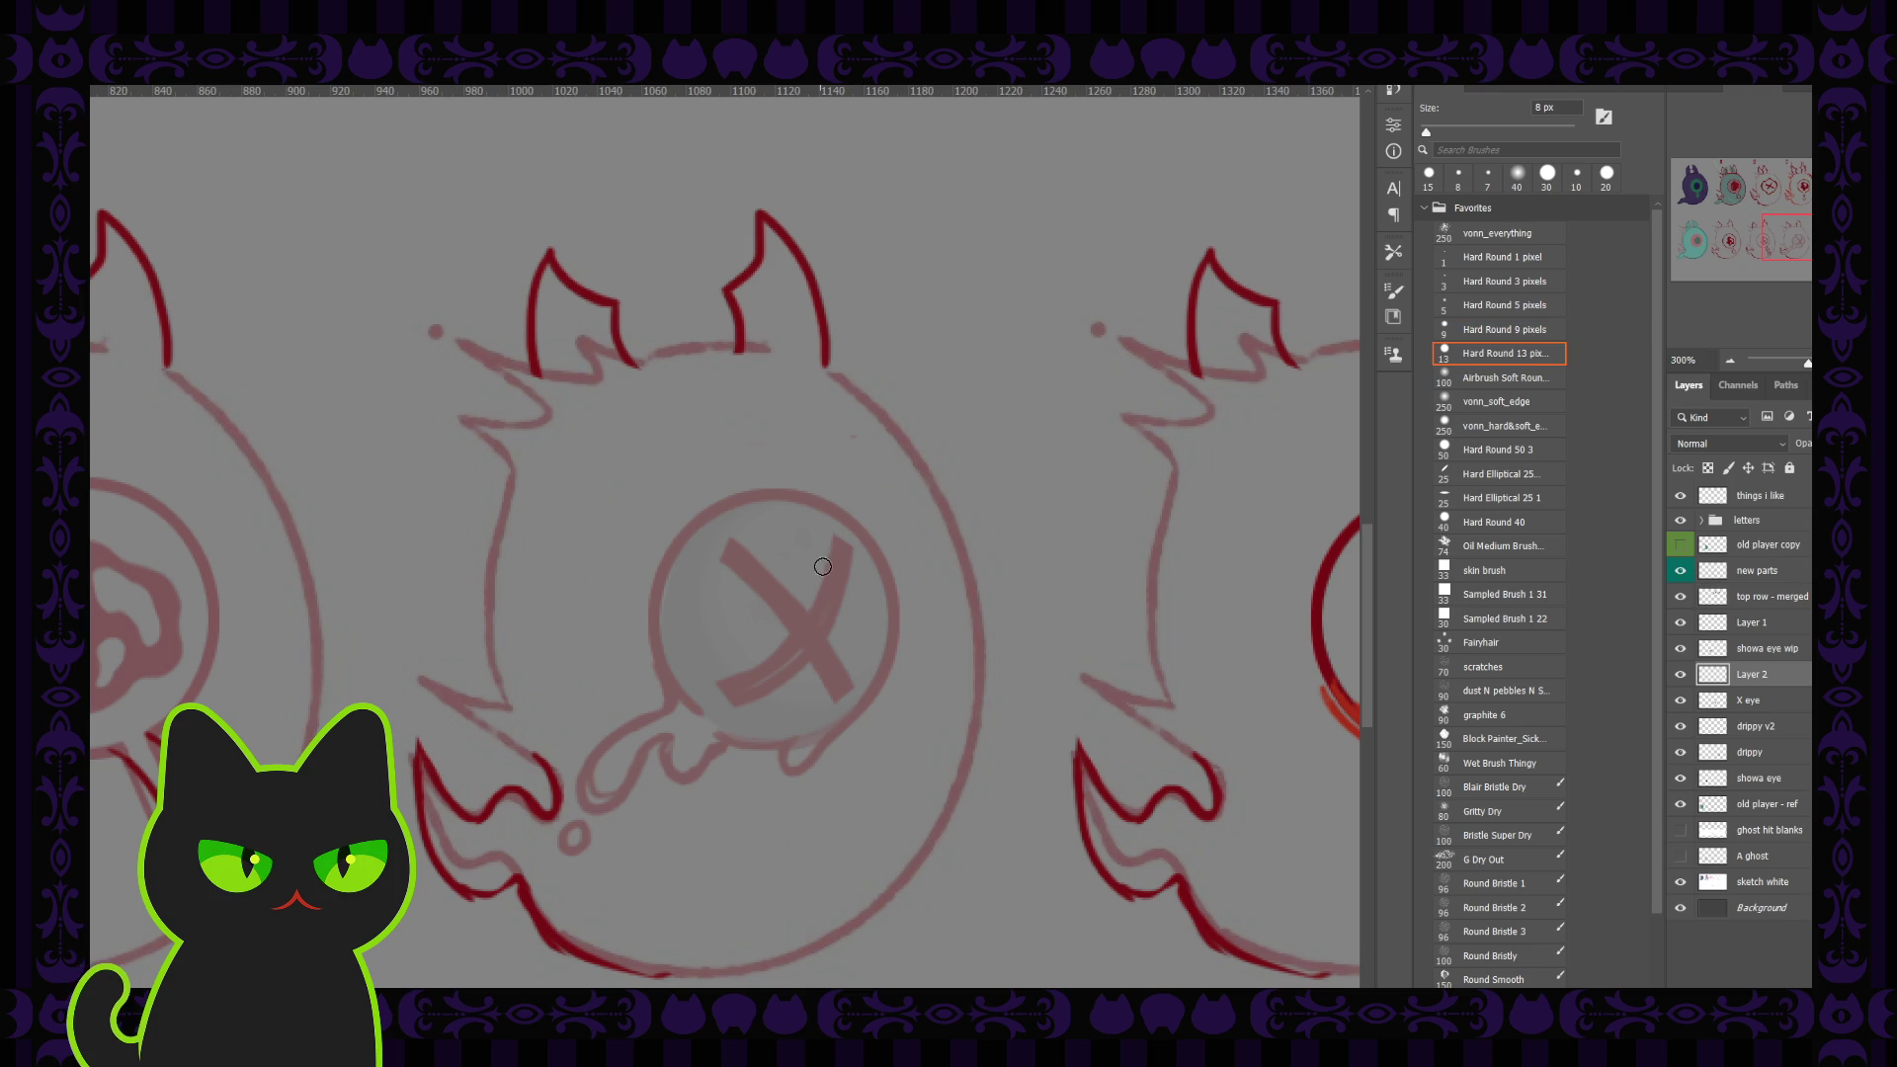
drag(834, 536, 744, 679)
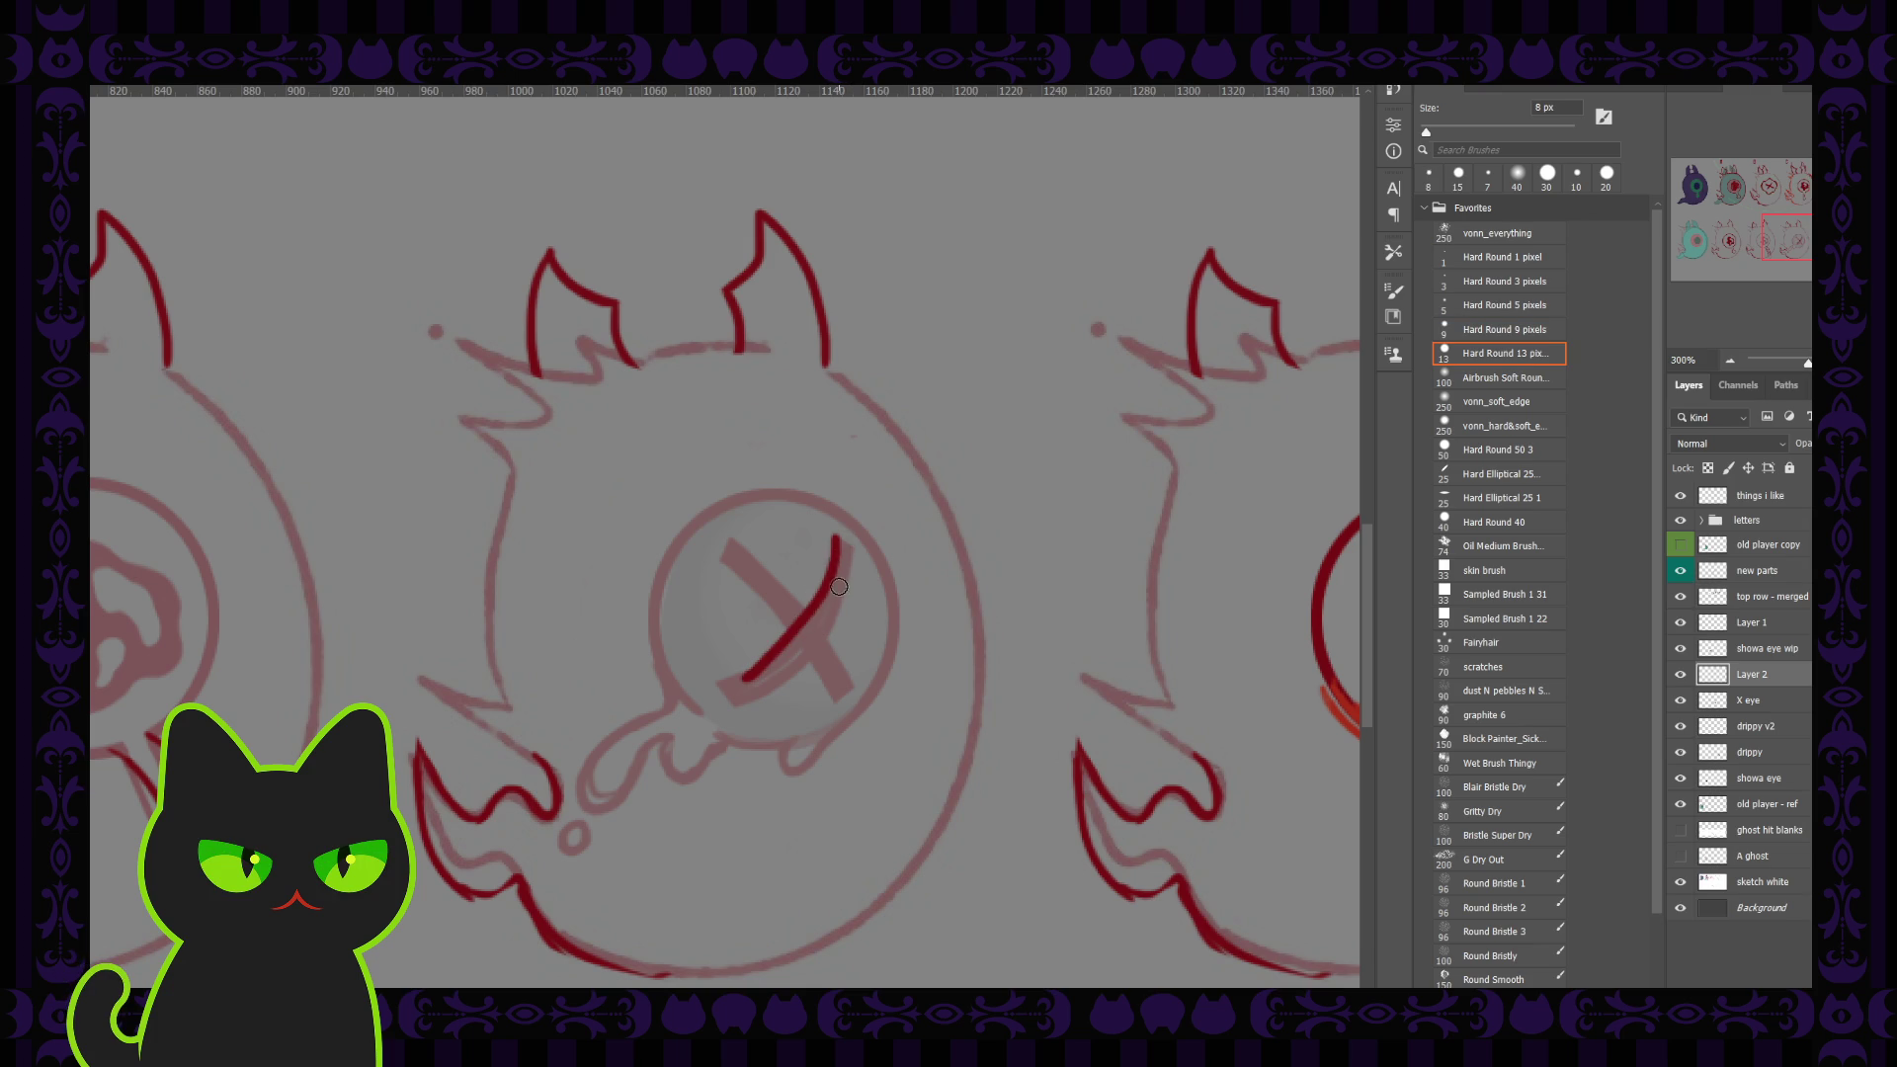
key(ctrl+z)
drag(836, 534, 751, 671)
key(ctrl+z)
mouse_move(840, 537)
mouse_down()
mouse_move(718, 681)
mouse_move(739, 654)
mouse_up()
drag(727, 545, 839, 682)
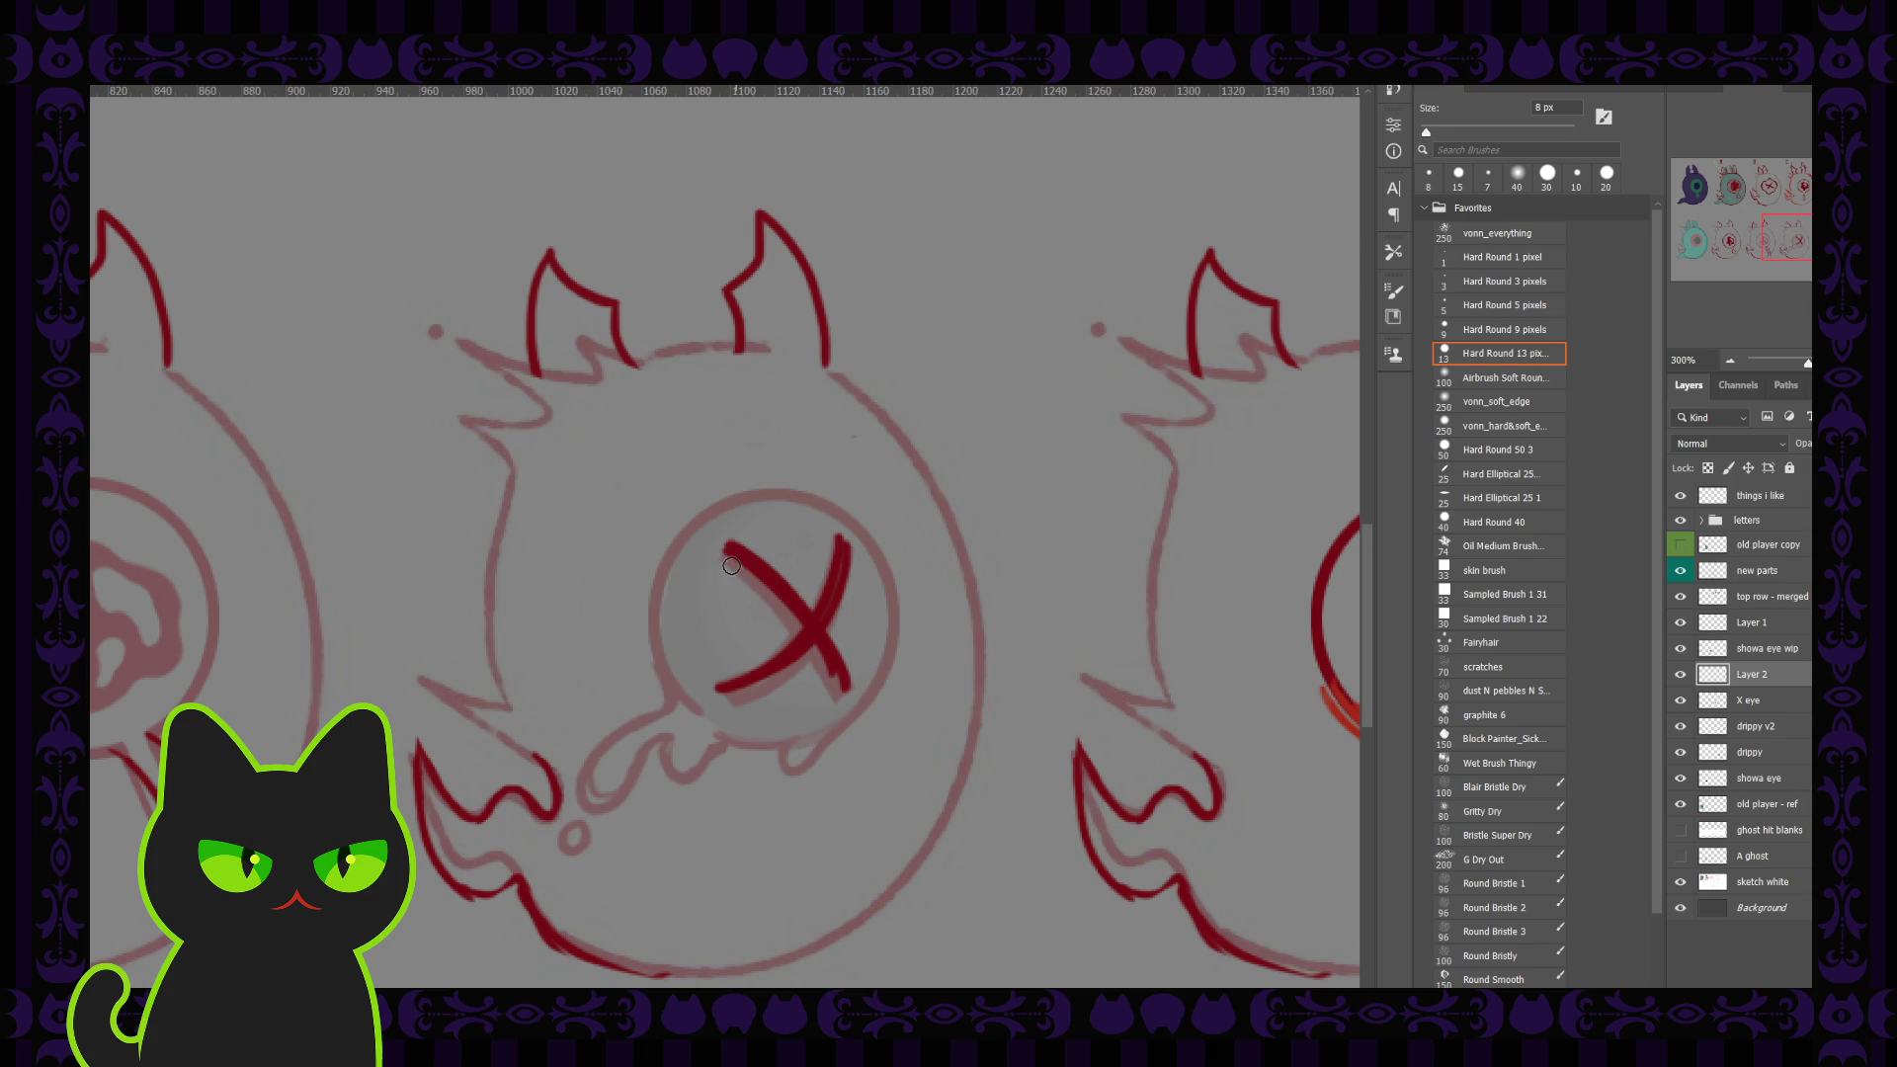
Step: Add four thin accent strokes around the X's arms, then select the X eye layer
drag(729, 565, 798, 635)
drag(721, 563, 779, 621)
drag(861, 570, 852, 606)
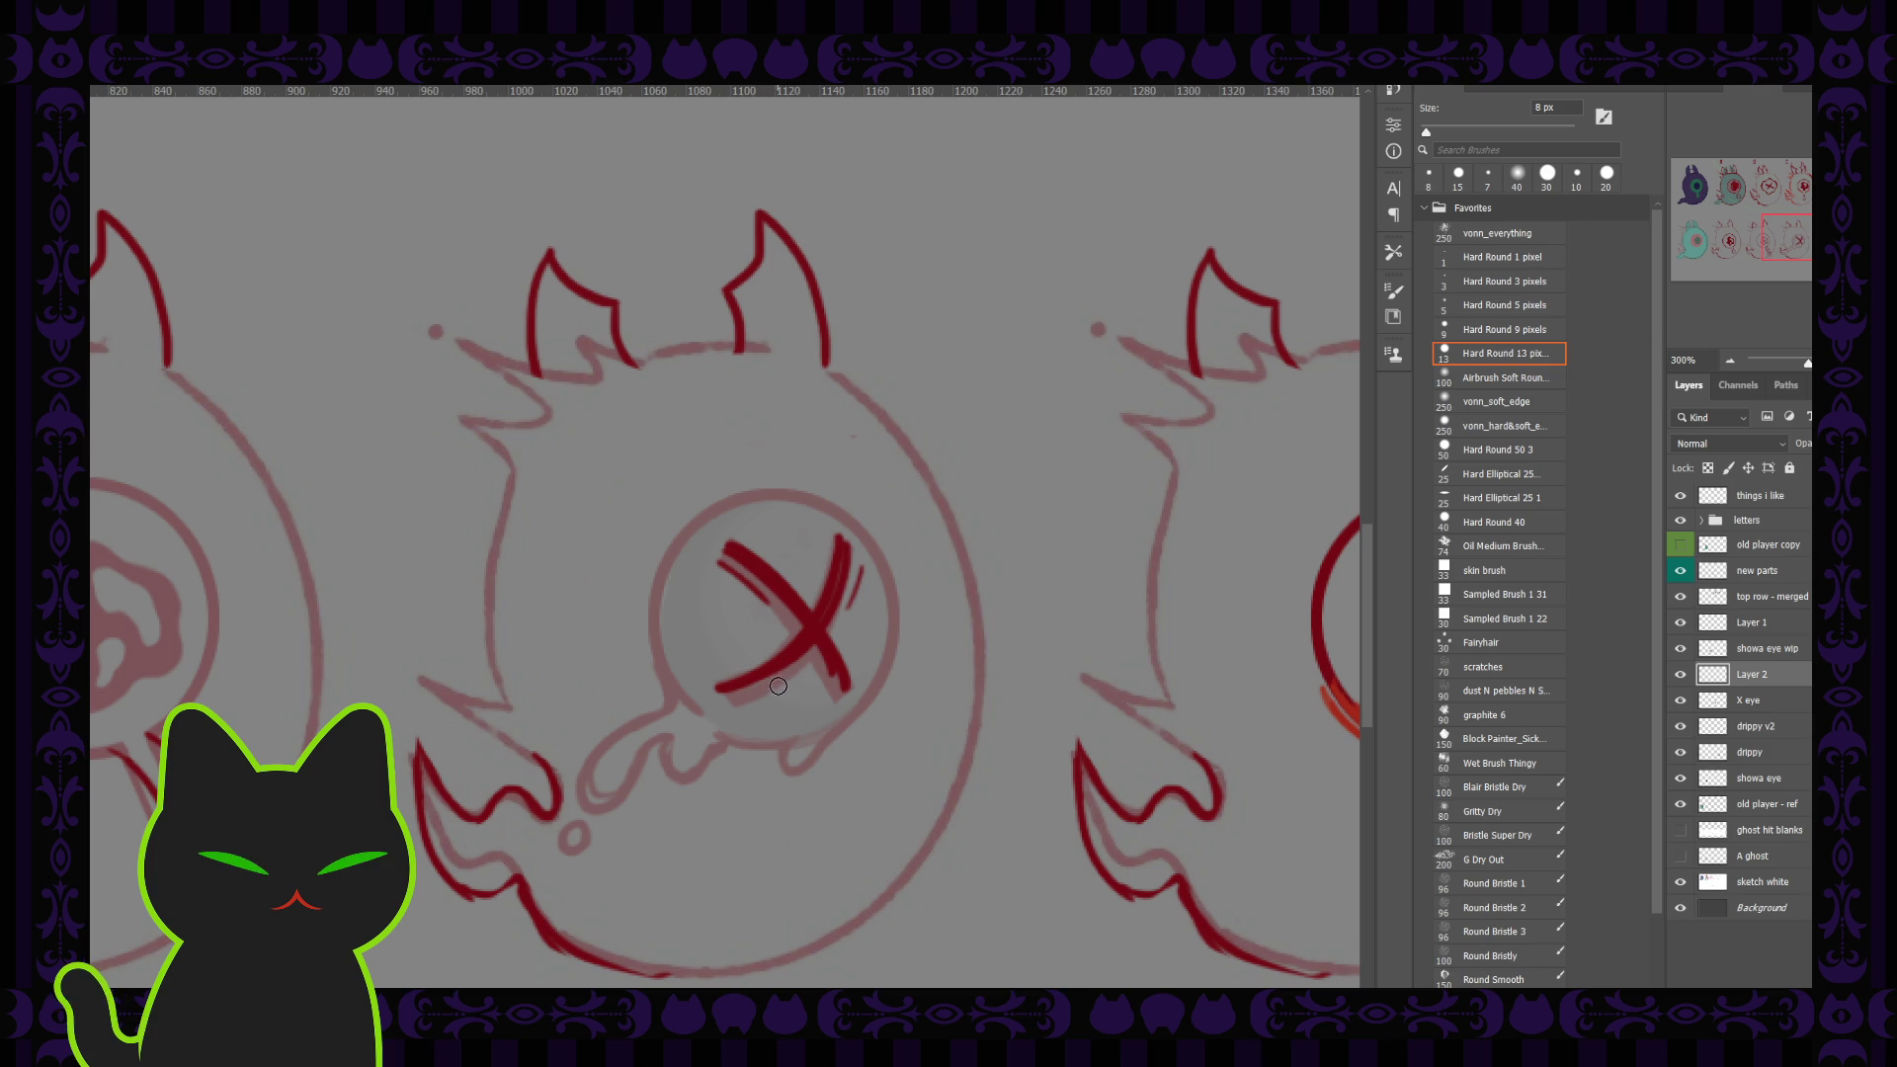
mouse_move(788, 680)
mouse_down()
mouse_move(750, 701)
mouse_move(753, 656)
mouse_up()
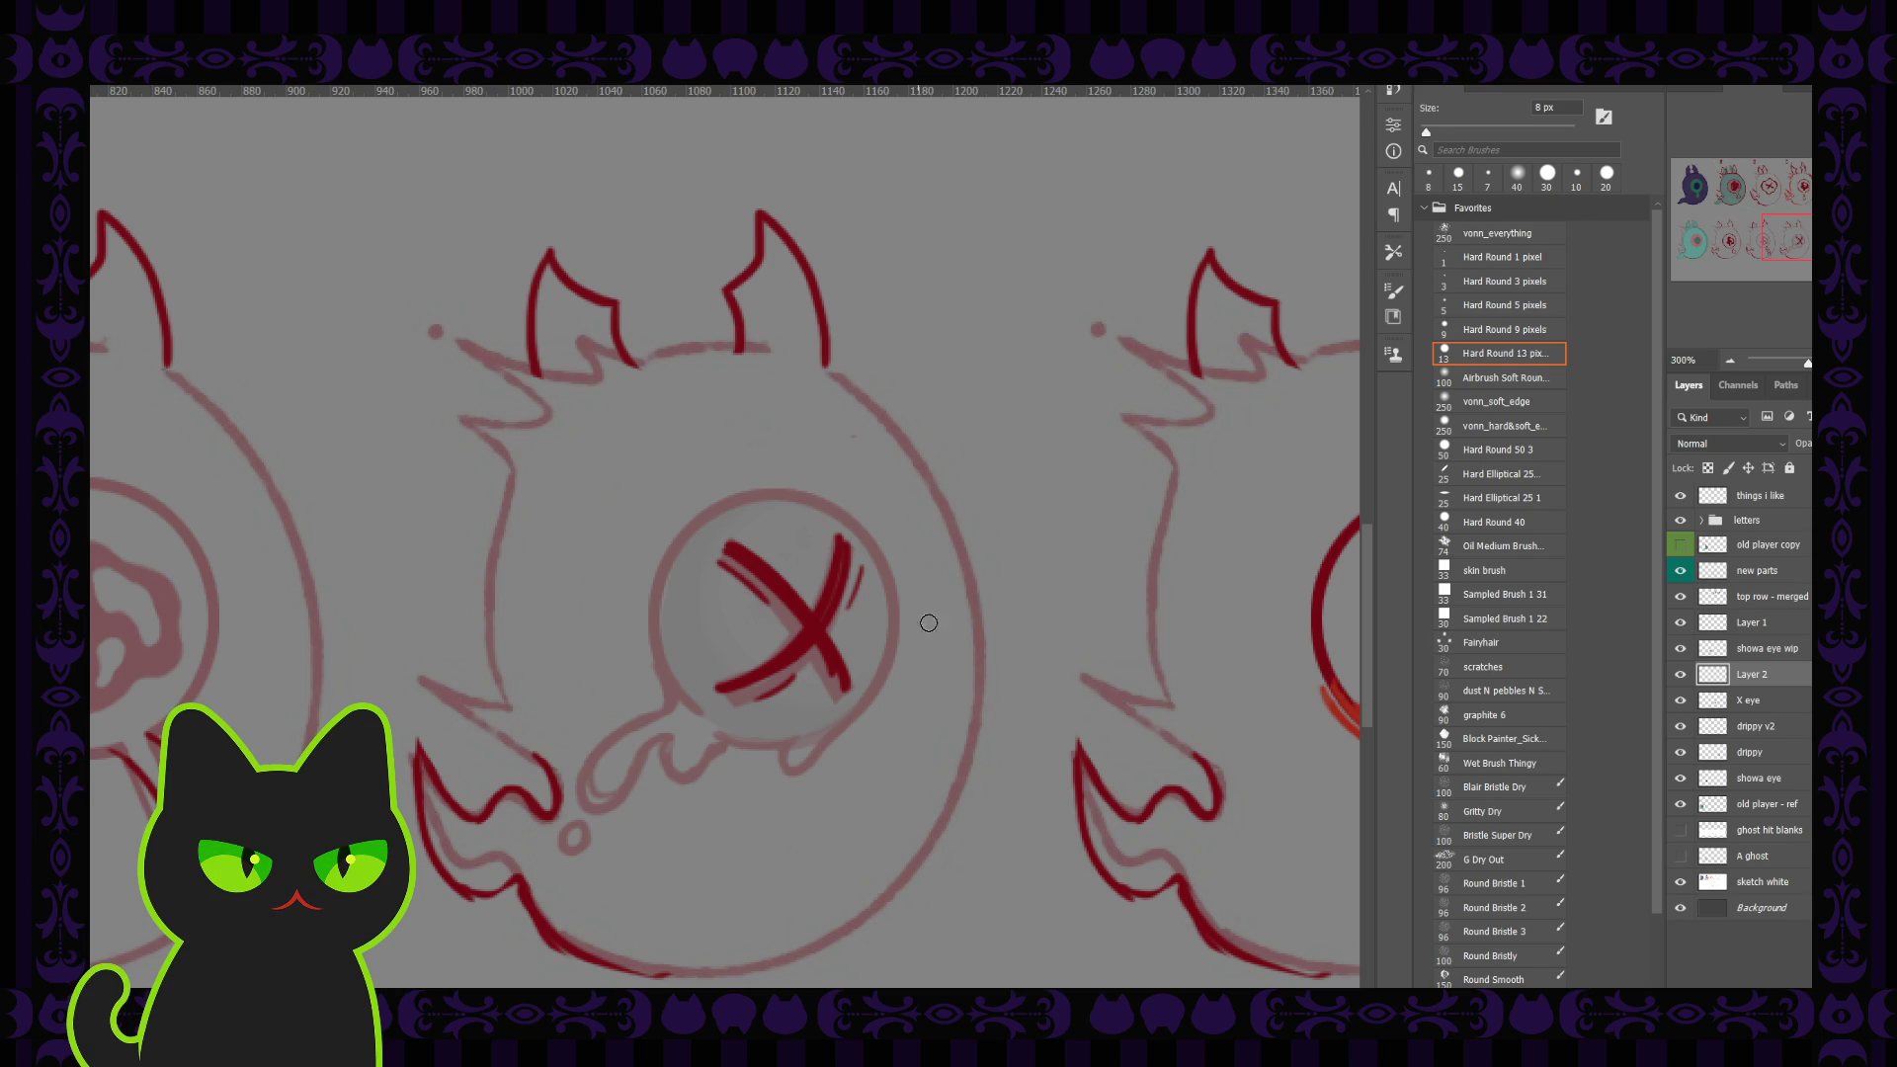
click(1751, 699)
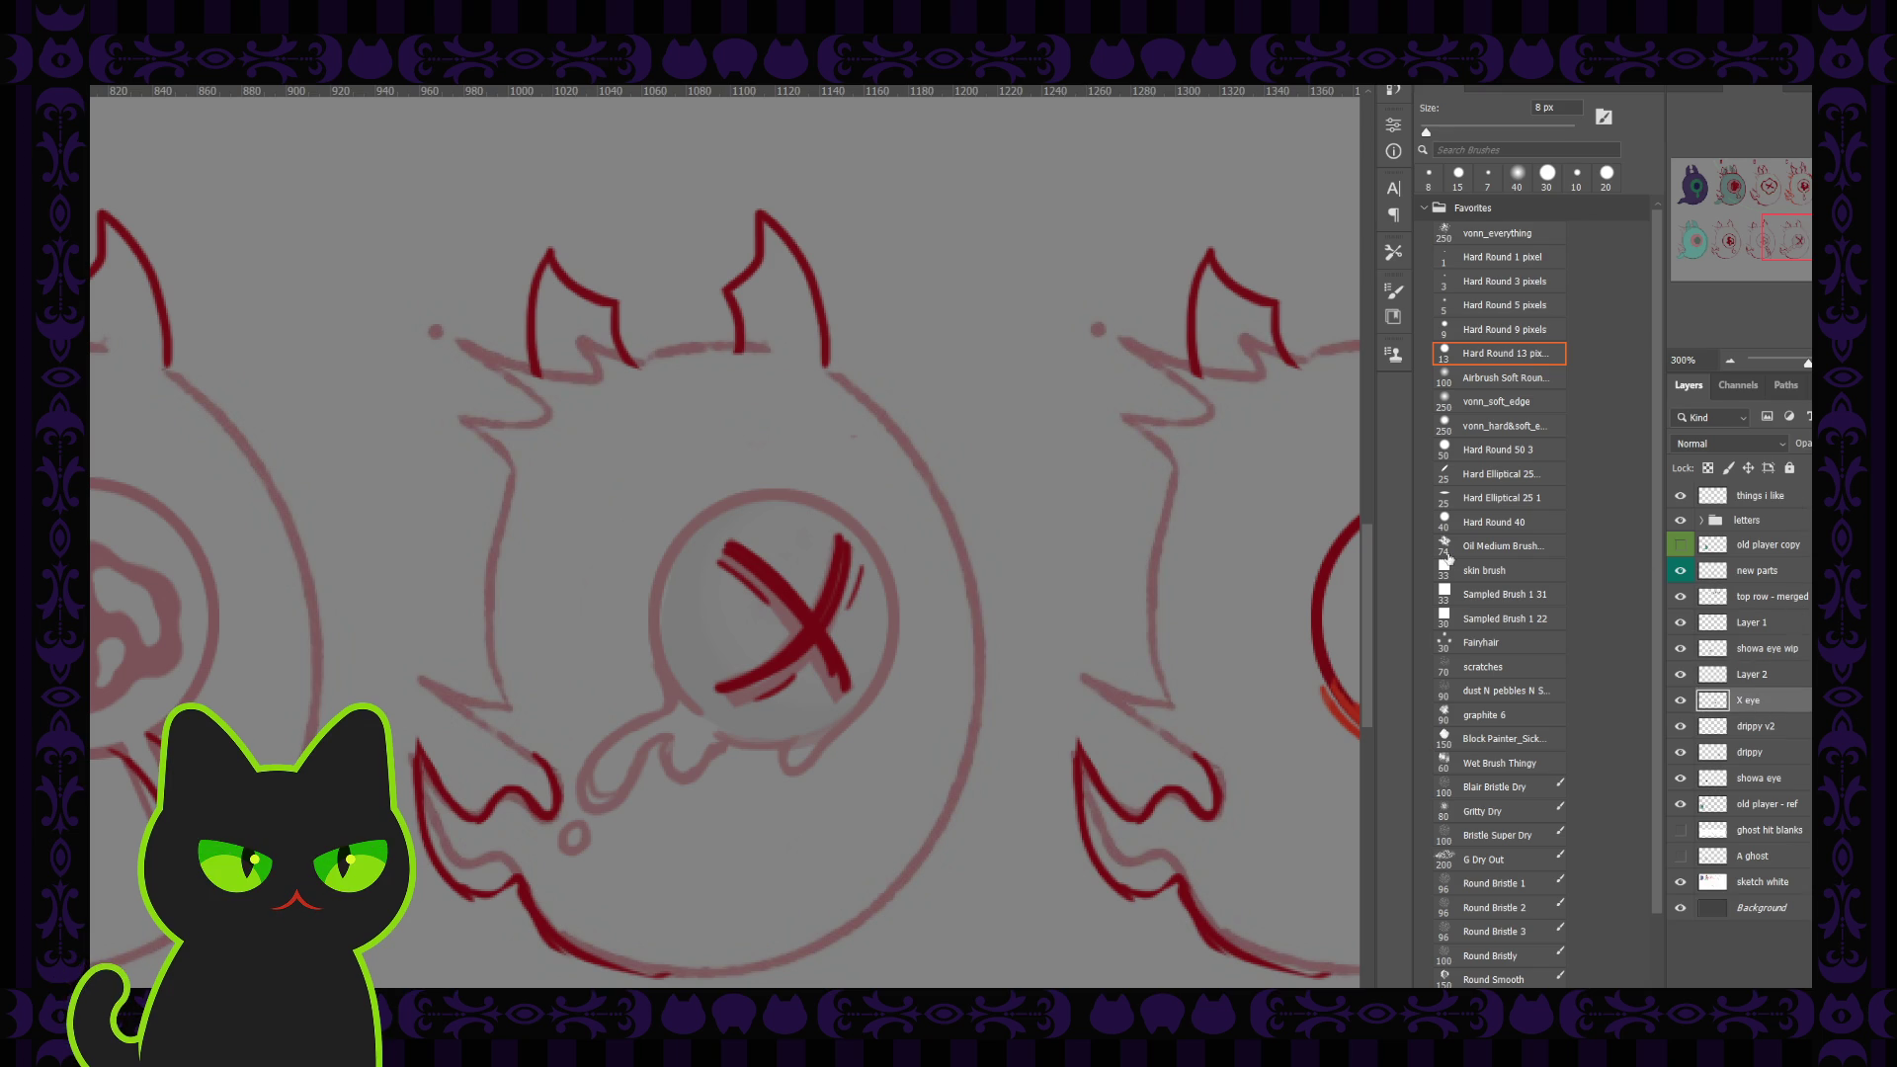
Step: Raise the X eye layer's opacity and erase the grey shading behind the X with a 25 px eraser
mouse_move(1800, 444)
mouse_down()
mouse_move(1828, 444)
mouse_move(1810, 443)
mouse_up()
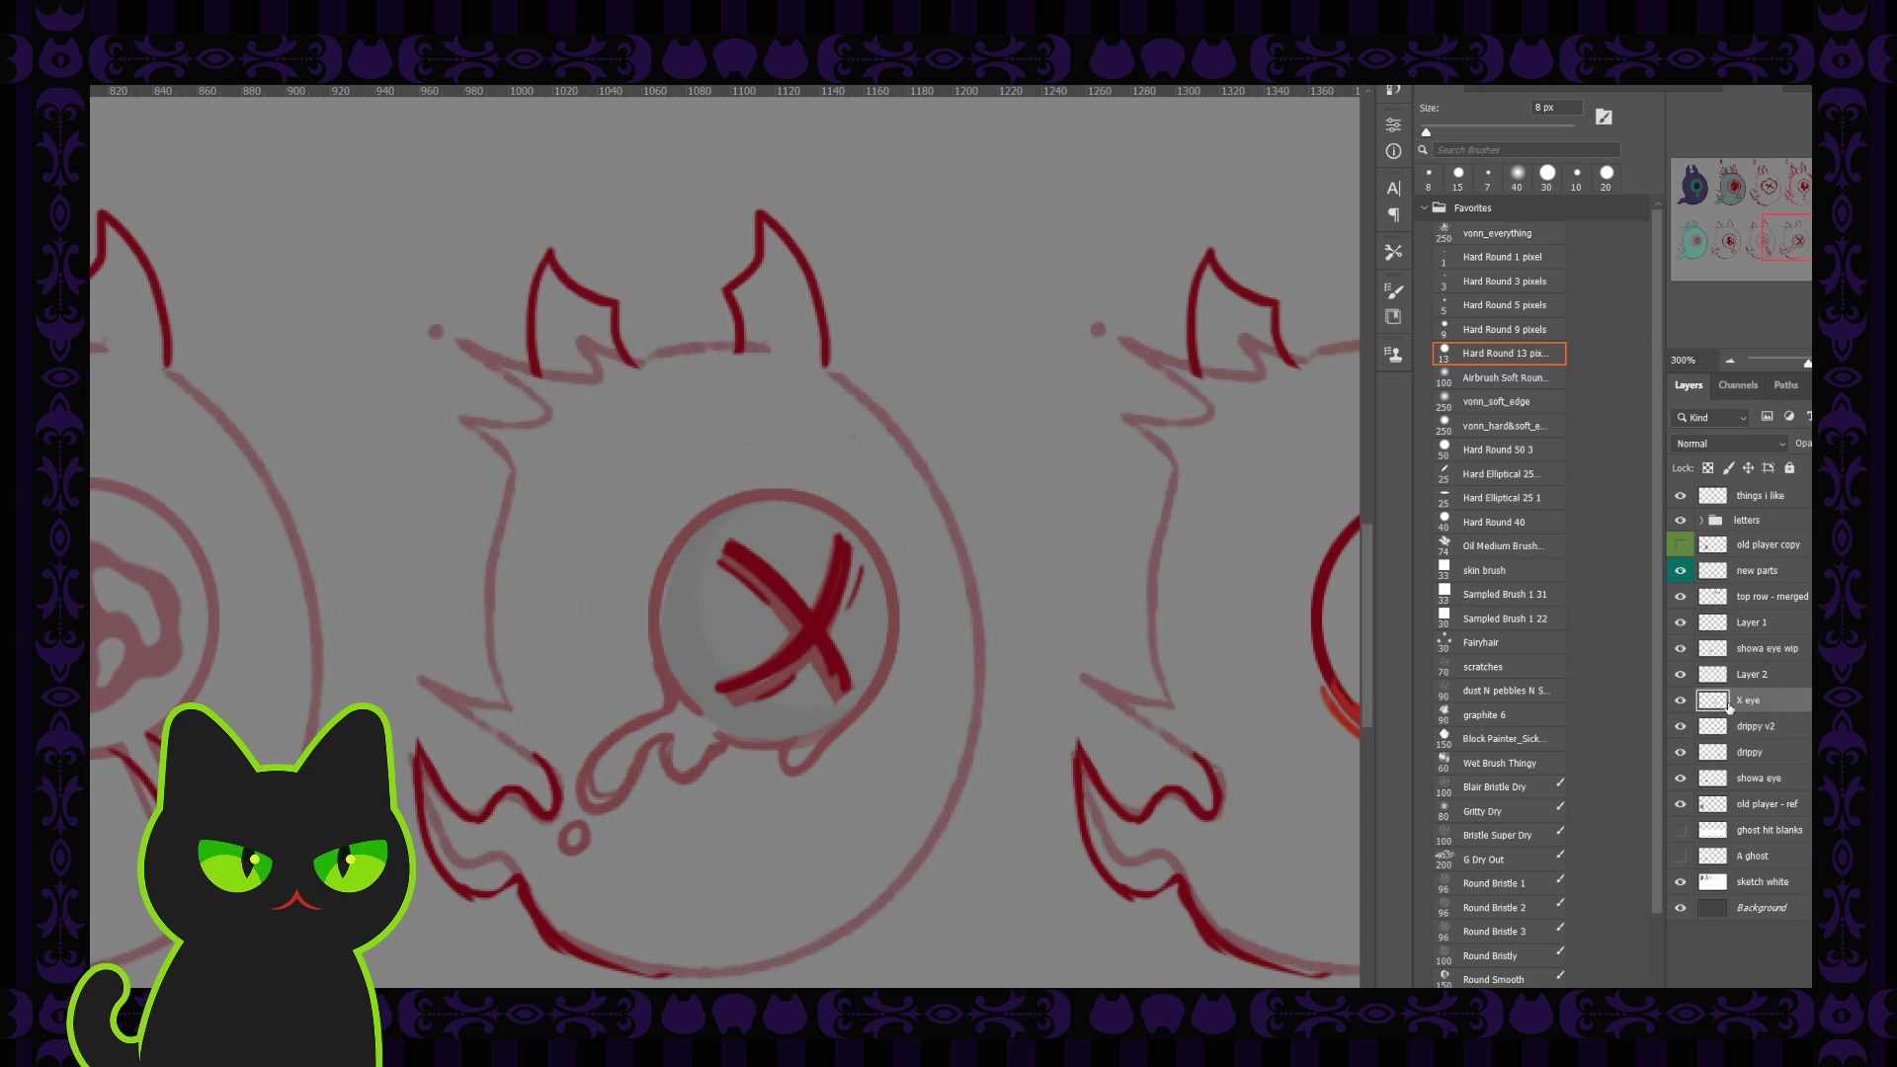
click(1680, 700)
click(1680, 700)
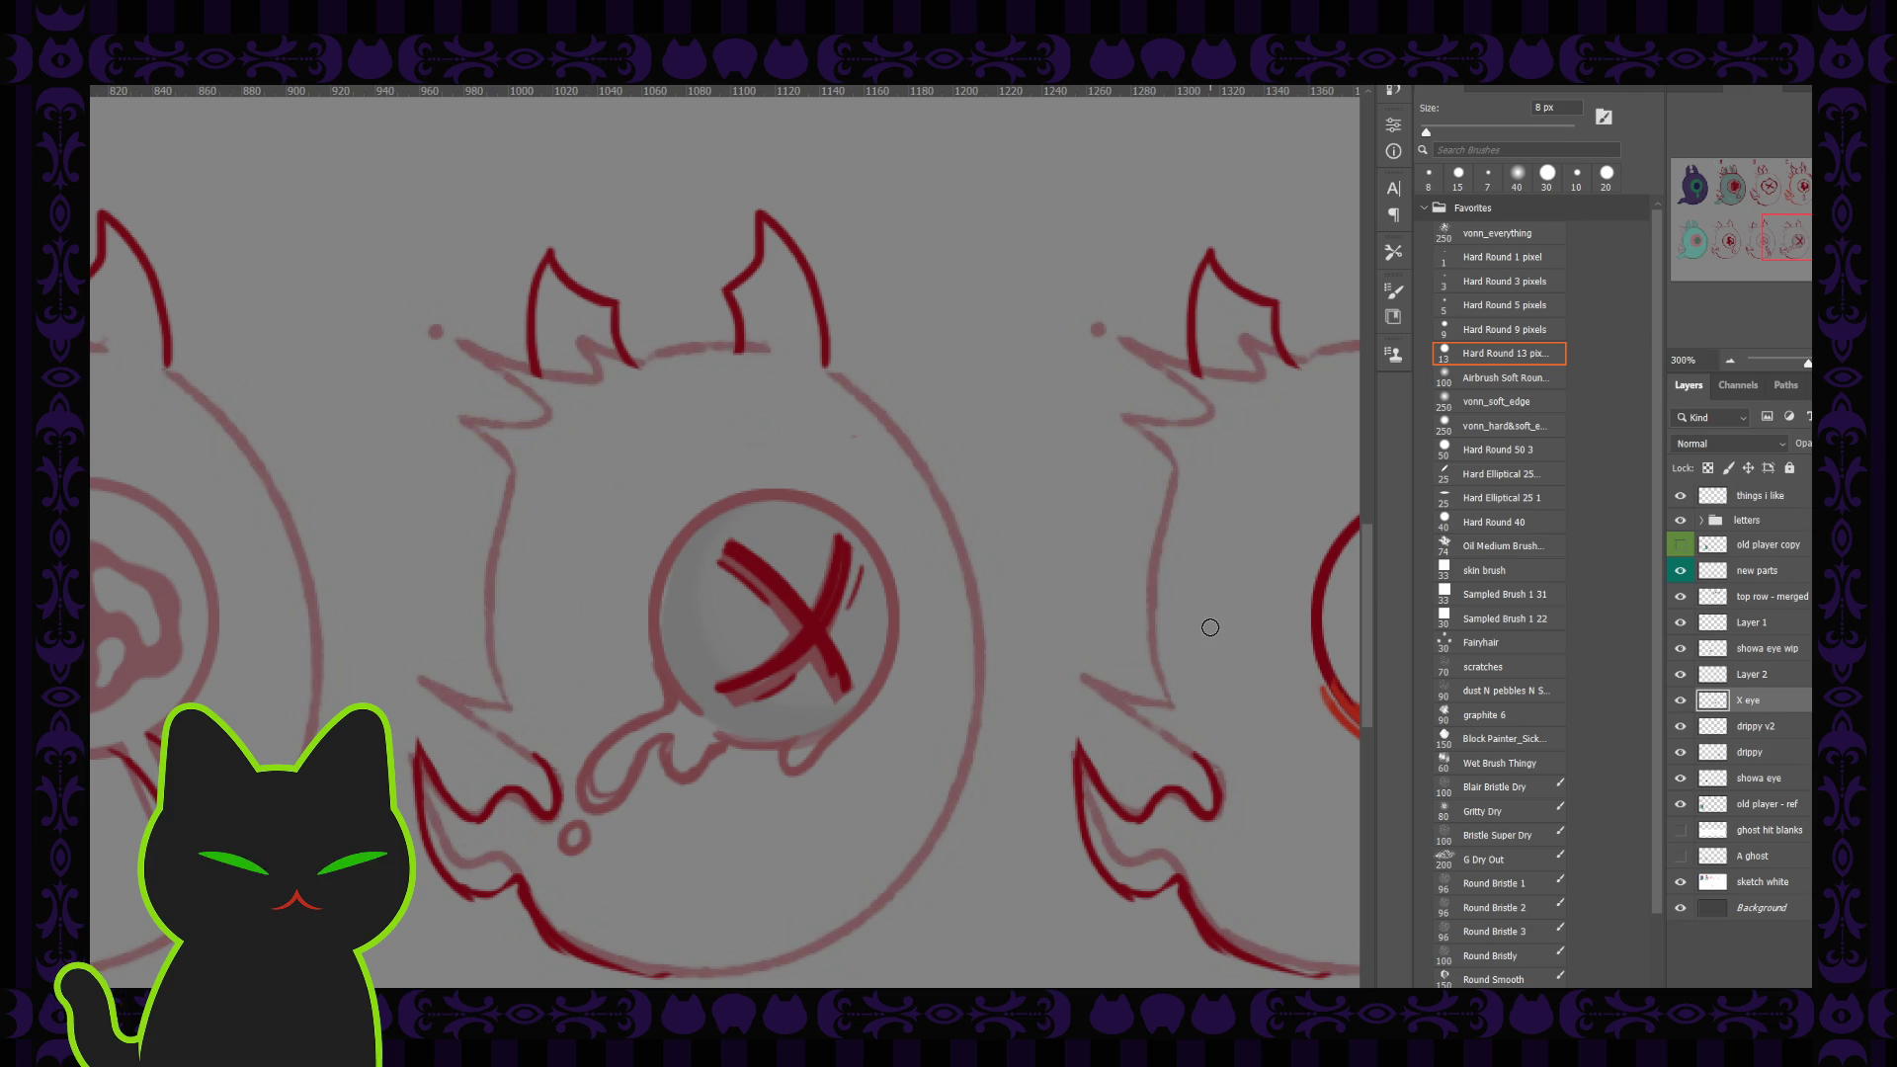
key(bracketright)
key(bracketright)
key(bracketright)
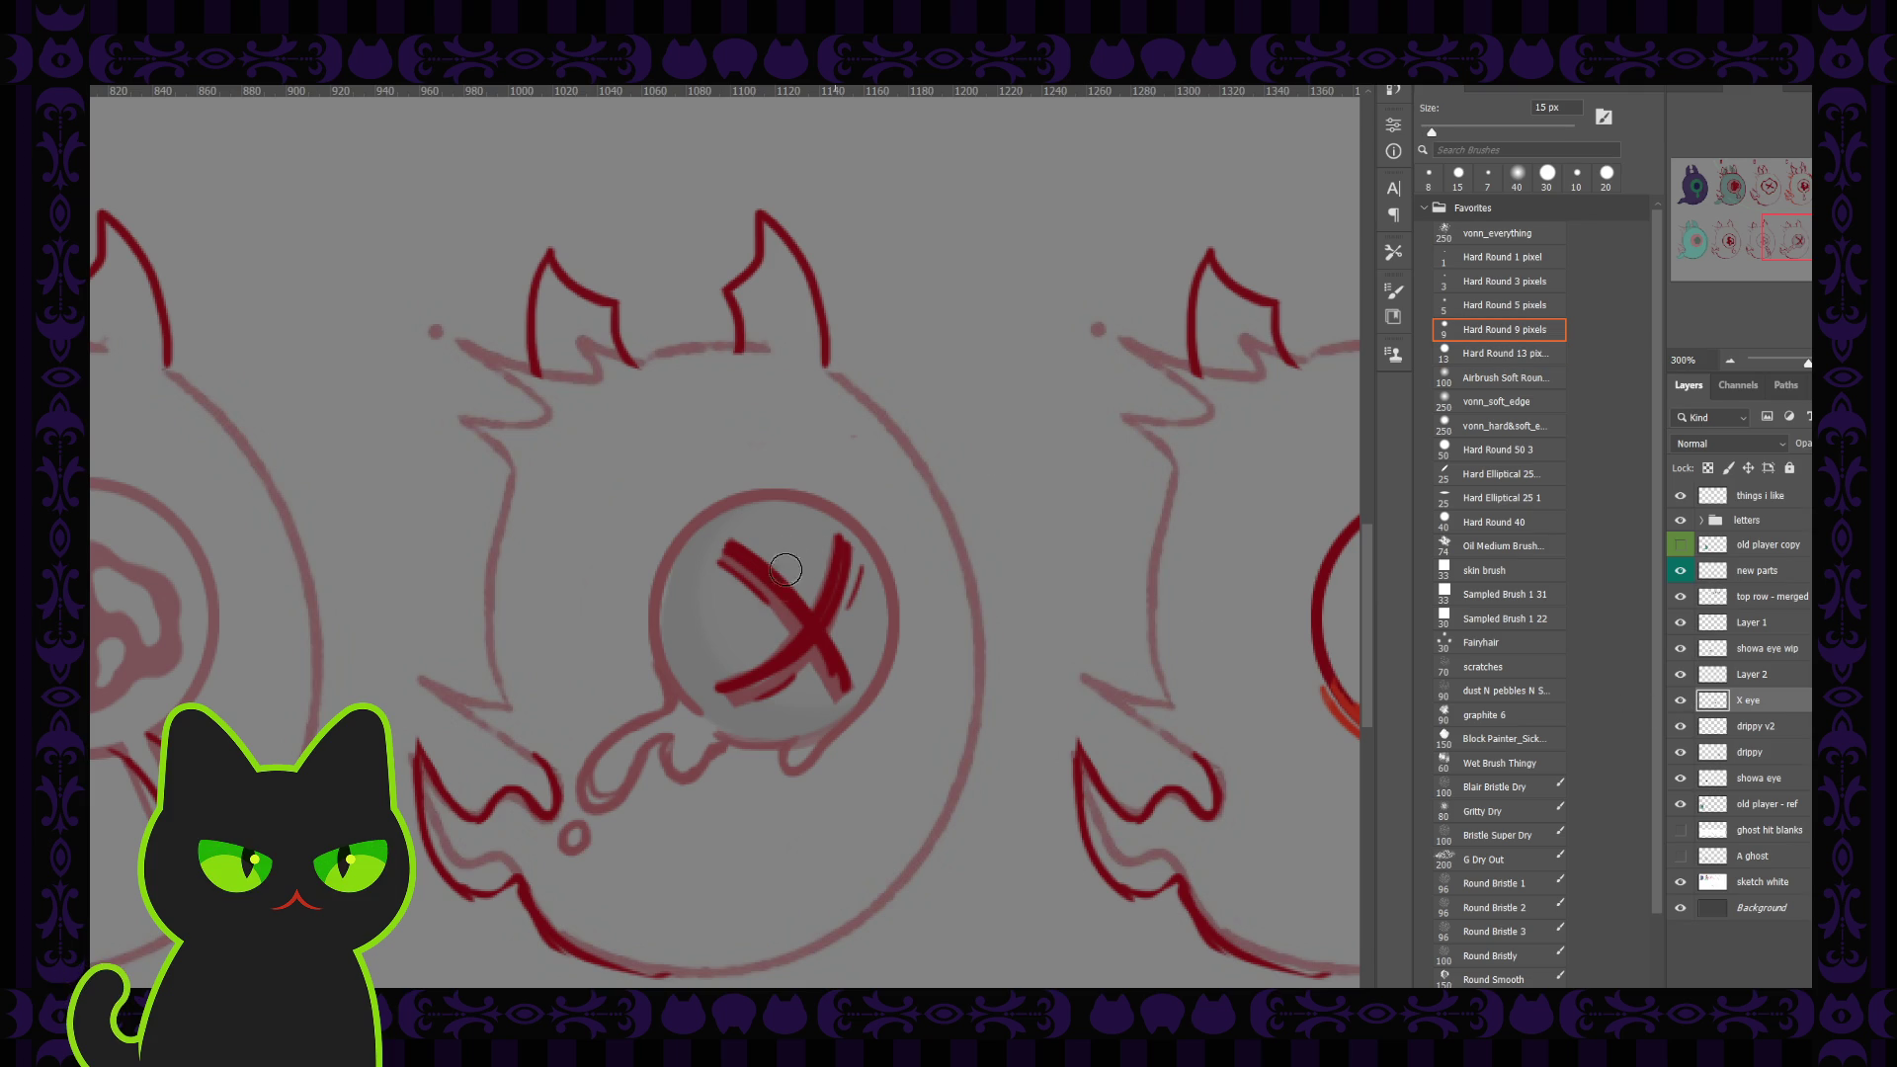
key(bracketright)
key(bracketright)
mouse_move(787, 592)
mouse_down()
mouse_move(808, 665)
mouse_move(787, 597)
mouse_move(712, 580)
mouse_move(720, 619)
mouse_move(716, 554)
mouse_move(808, 624)
mouse_up()
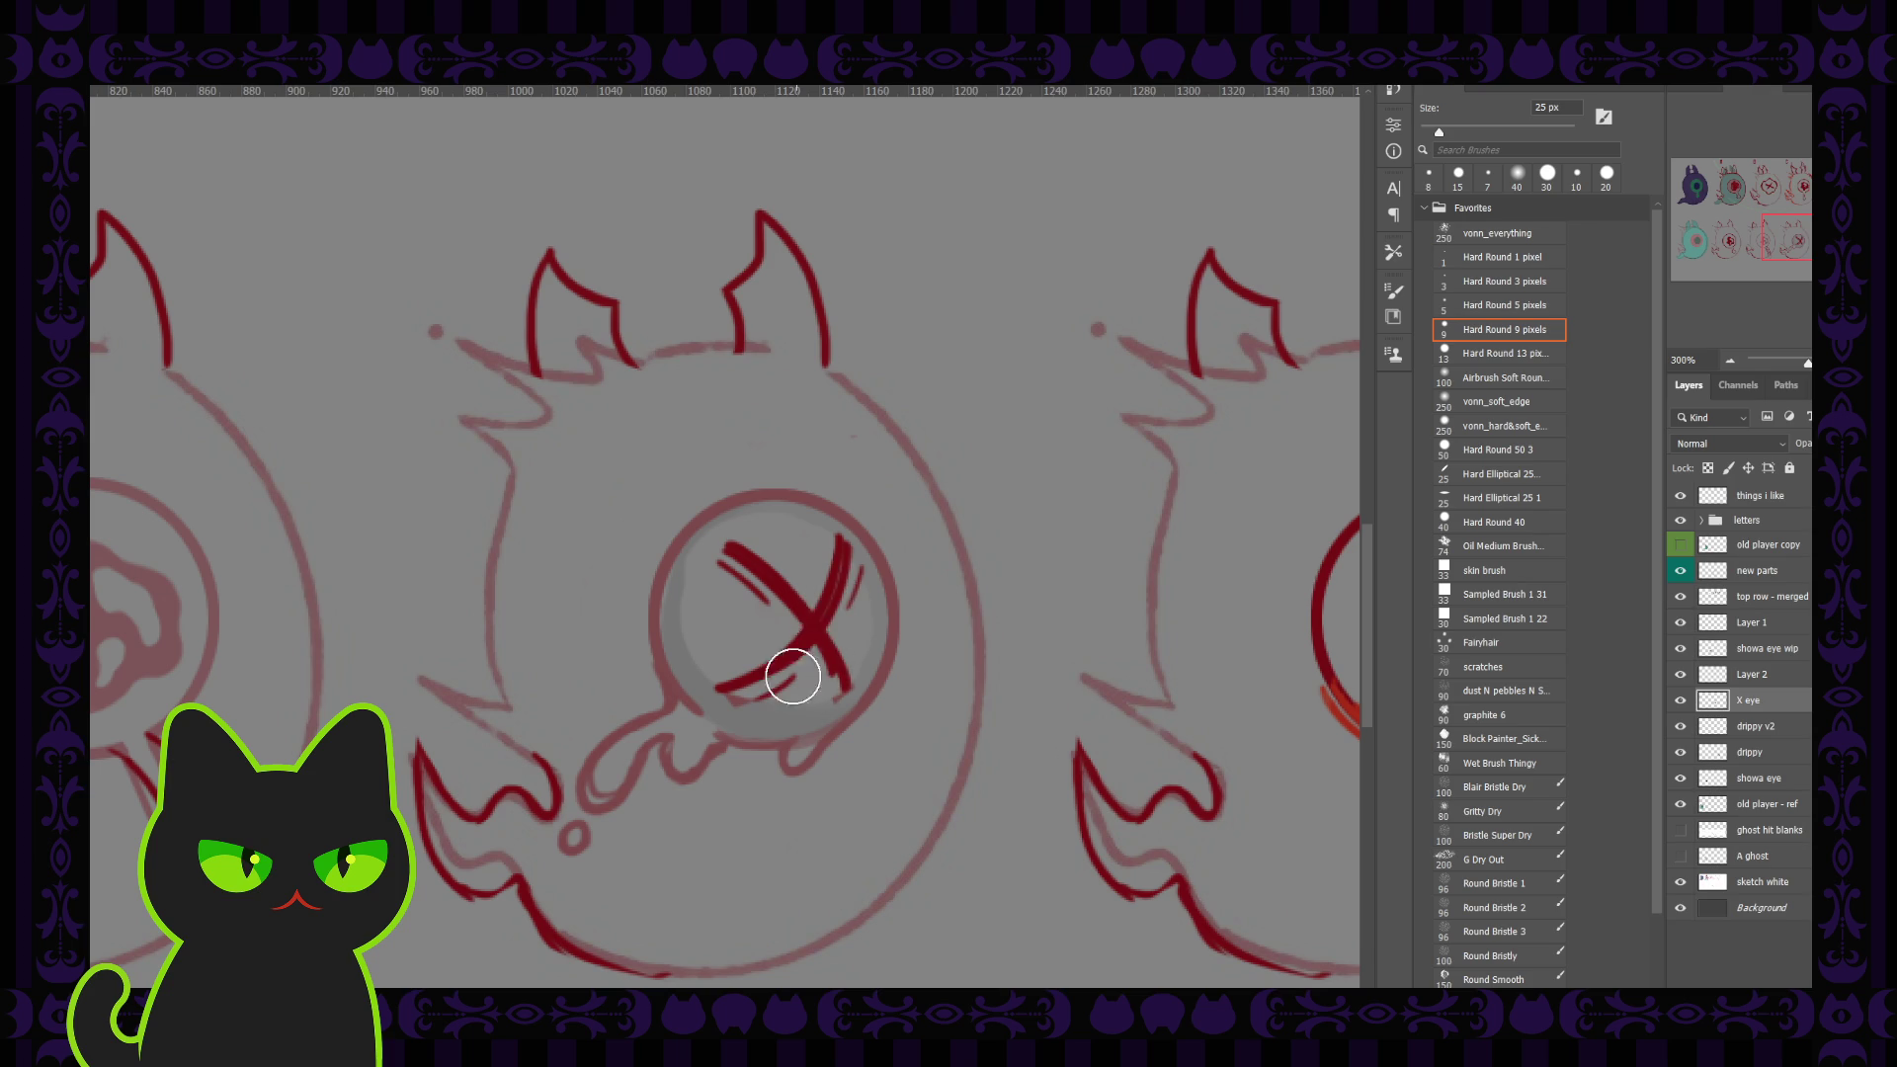
Step: Thicken and extend the X's upper-left arm with a 15 px brush, and set the layer to full opacity
mouse_move(706, 590)
mouse_down()
mouse_move(707, 572)
mouse_move(694, 627)
mouse_move(729, 686)
mouse_move(825, 614)
mouse_up()
key(bracketleft)
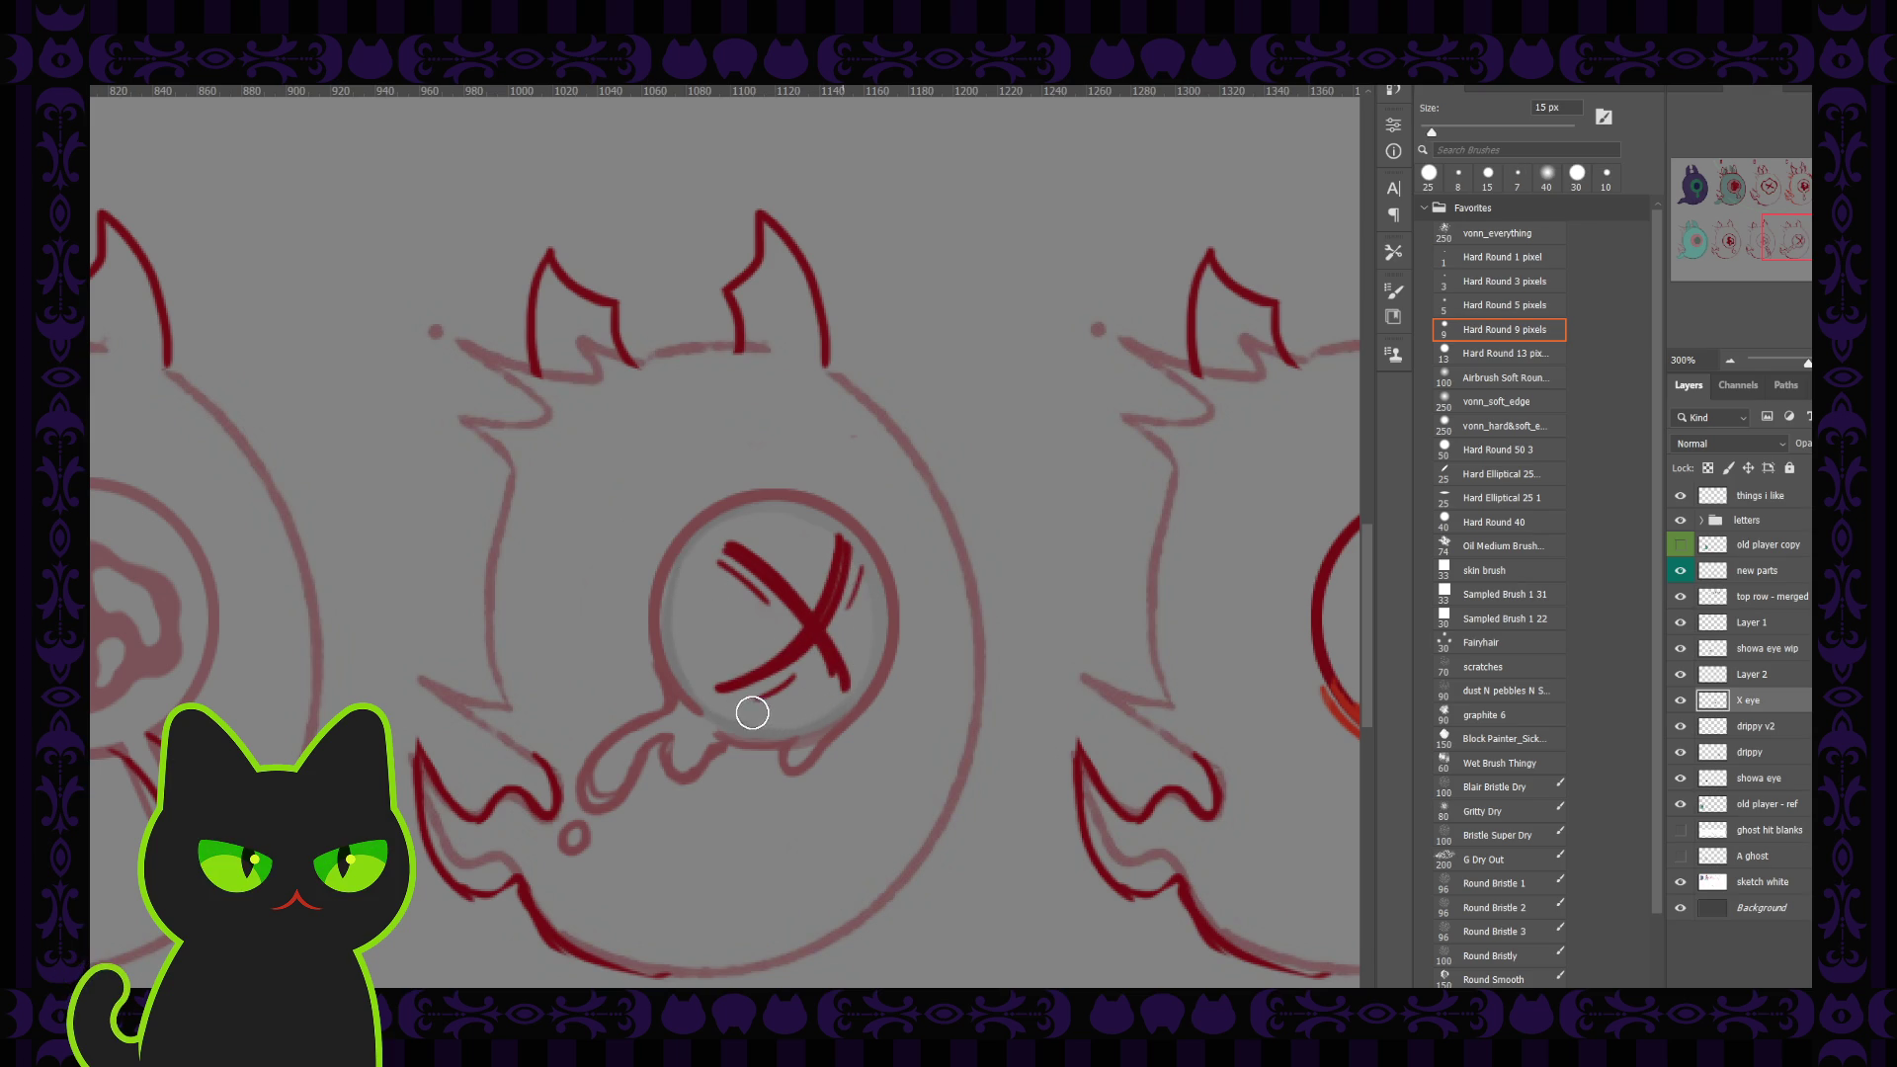
drag(717, 553, 755, 578)
drag(1804, 449, 1857, 450)
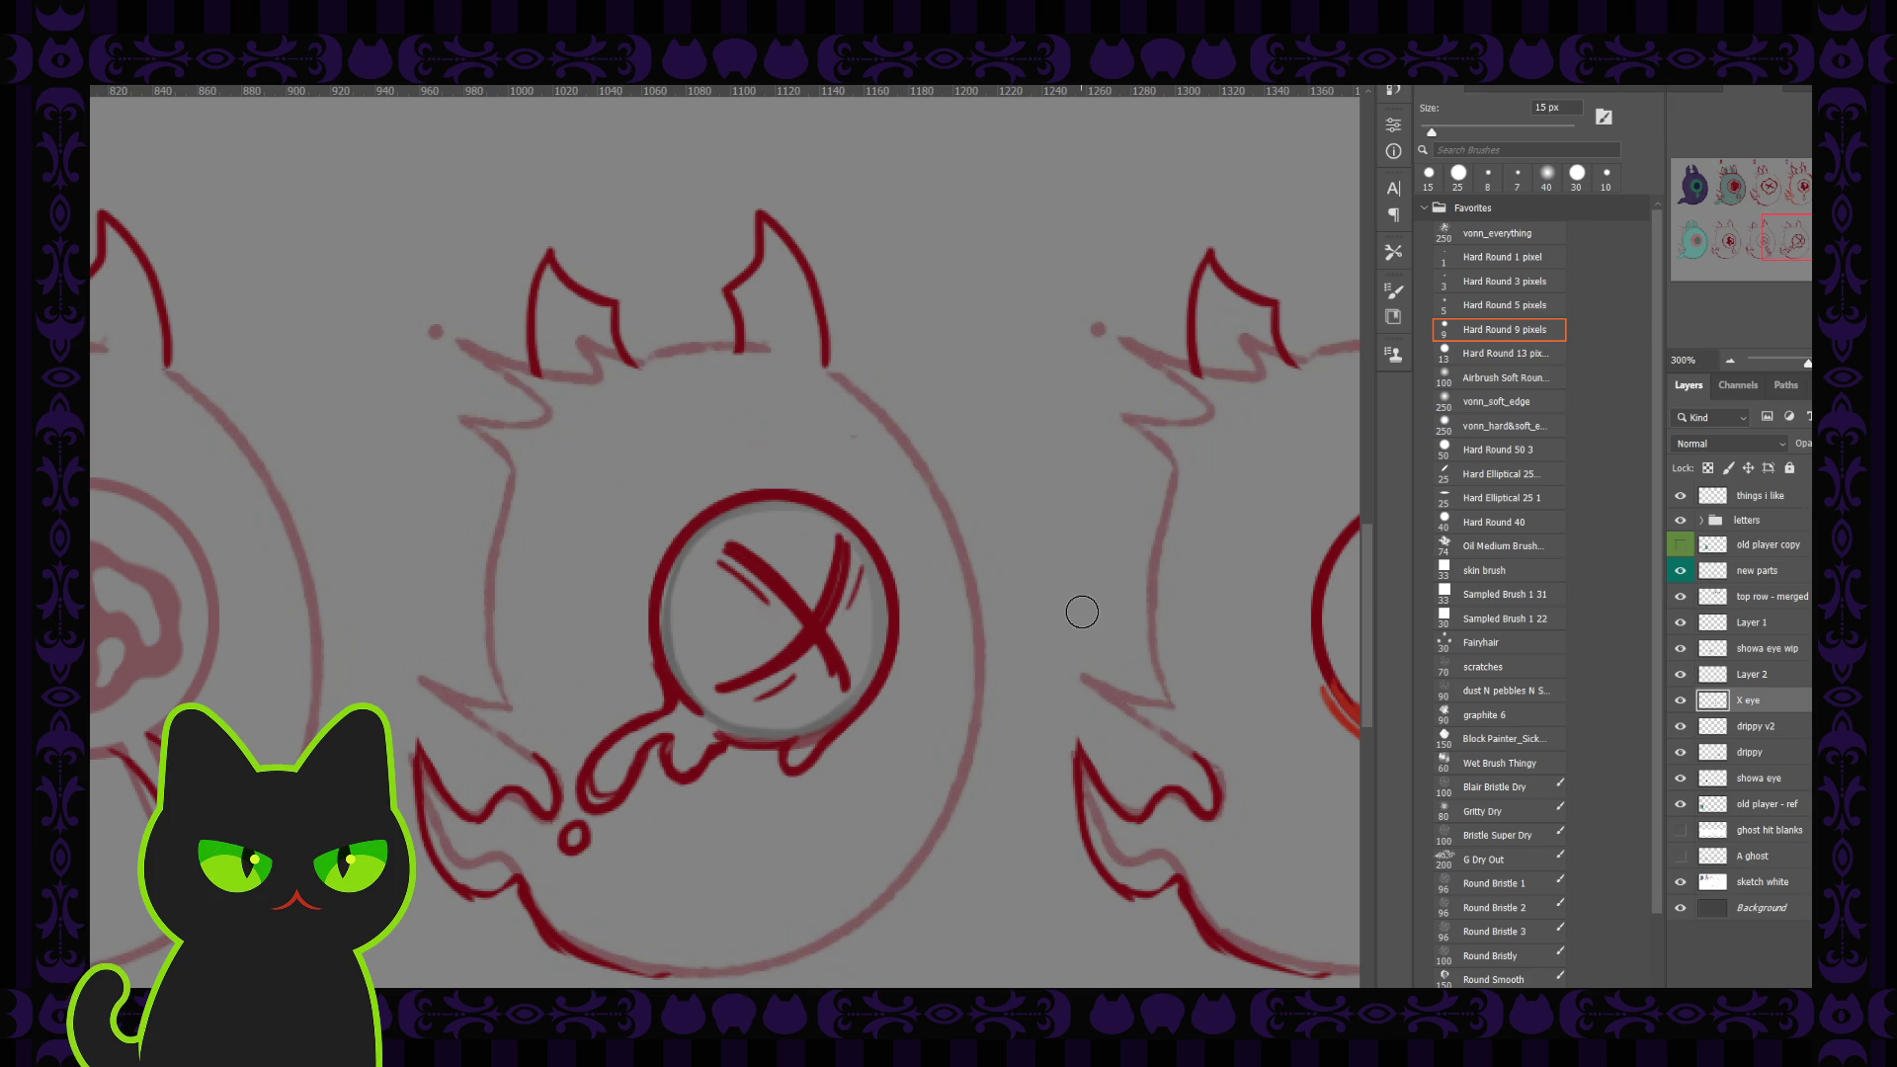
key(ctrl+minus)
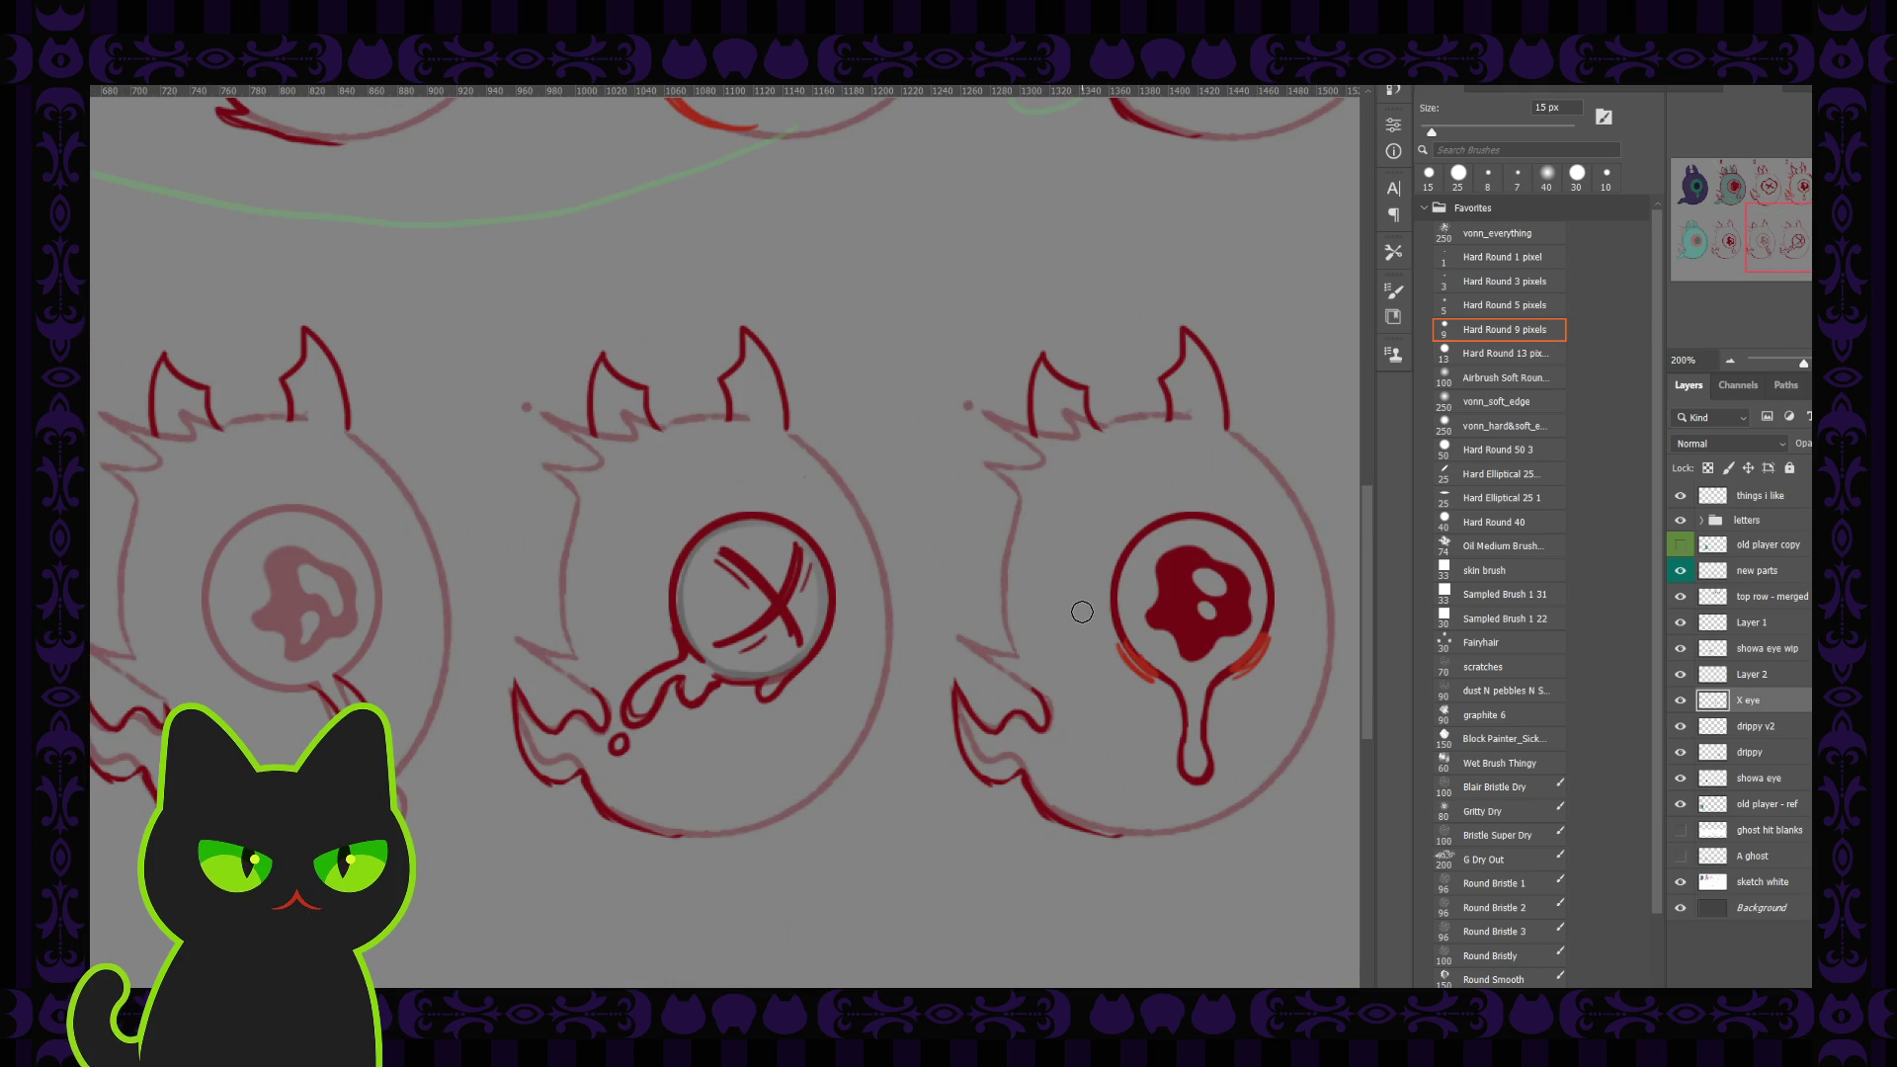
Step: Select Layer 2, shrink the brush to 9 px, and view the whole sprite sheet at 100%
key(ctrl+plus)
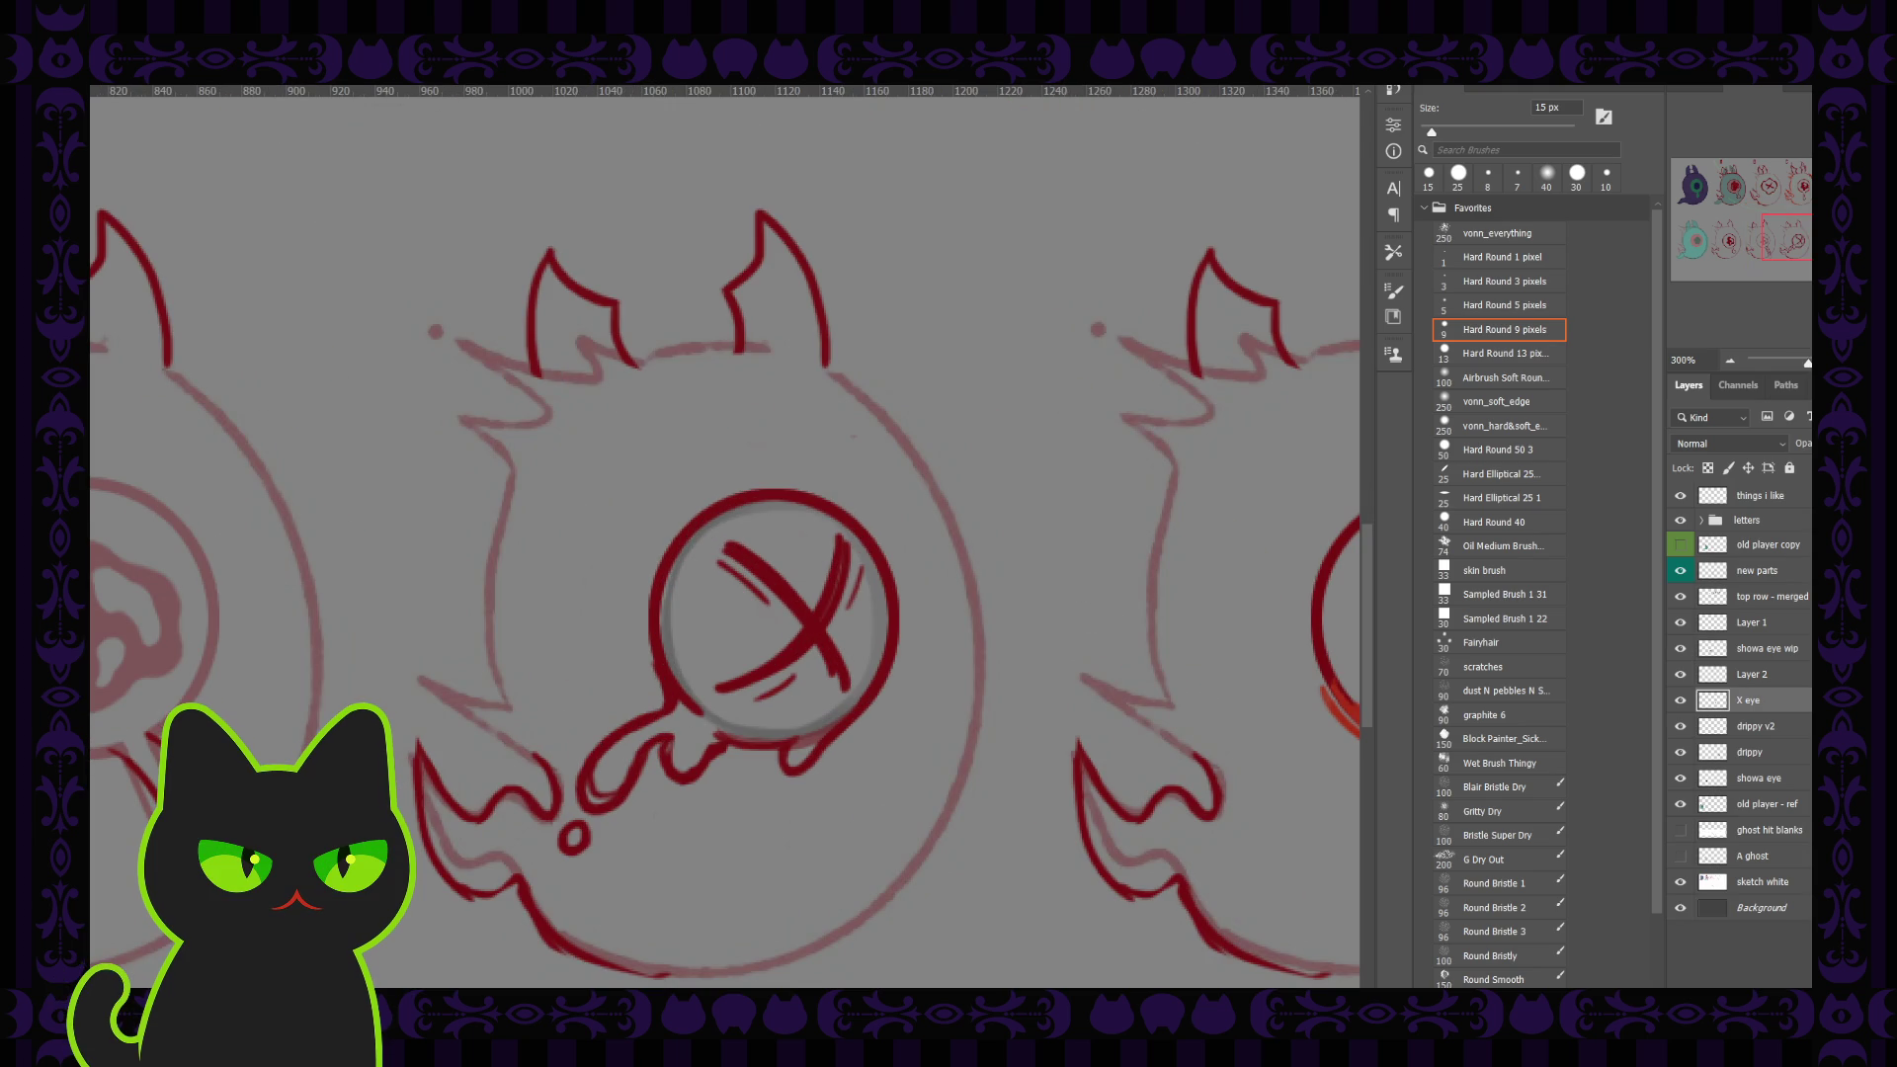
click(1784, 676)
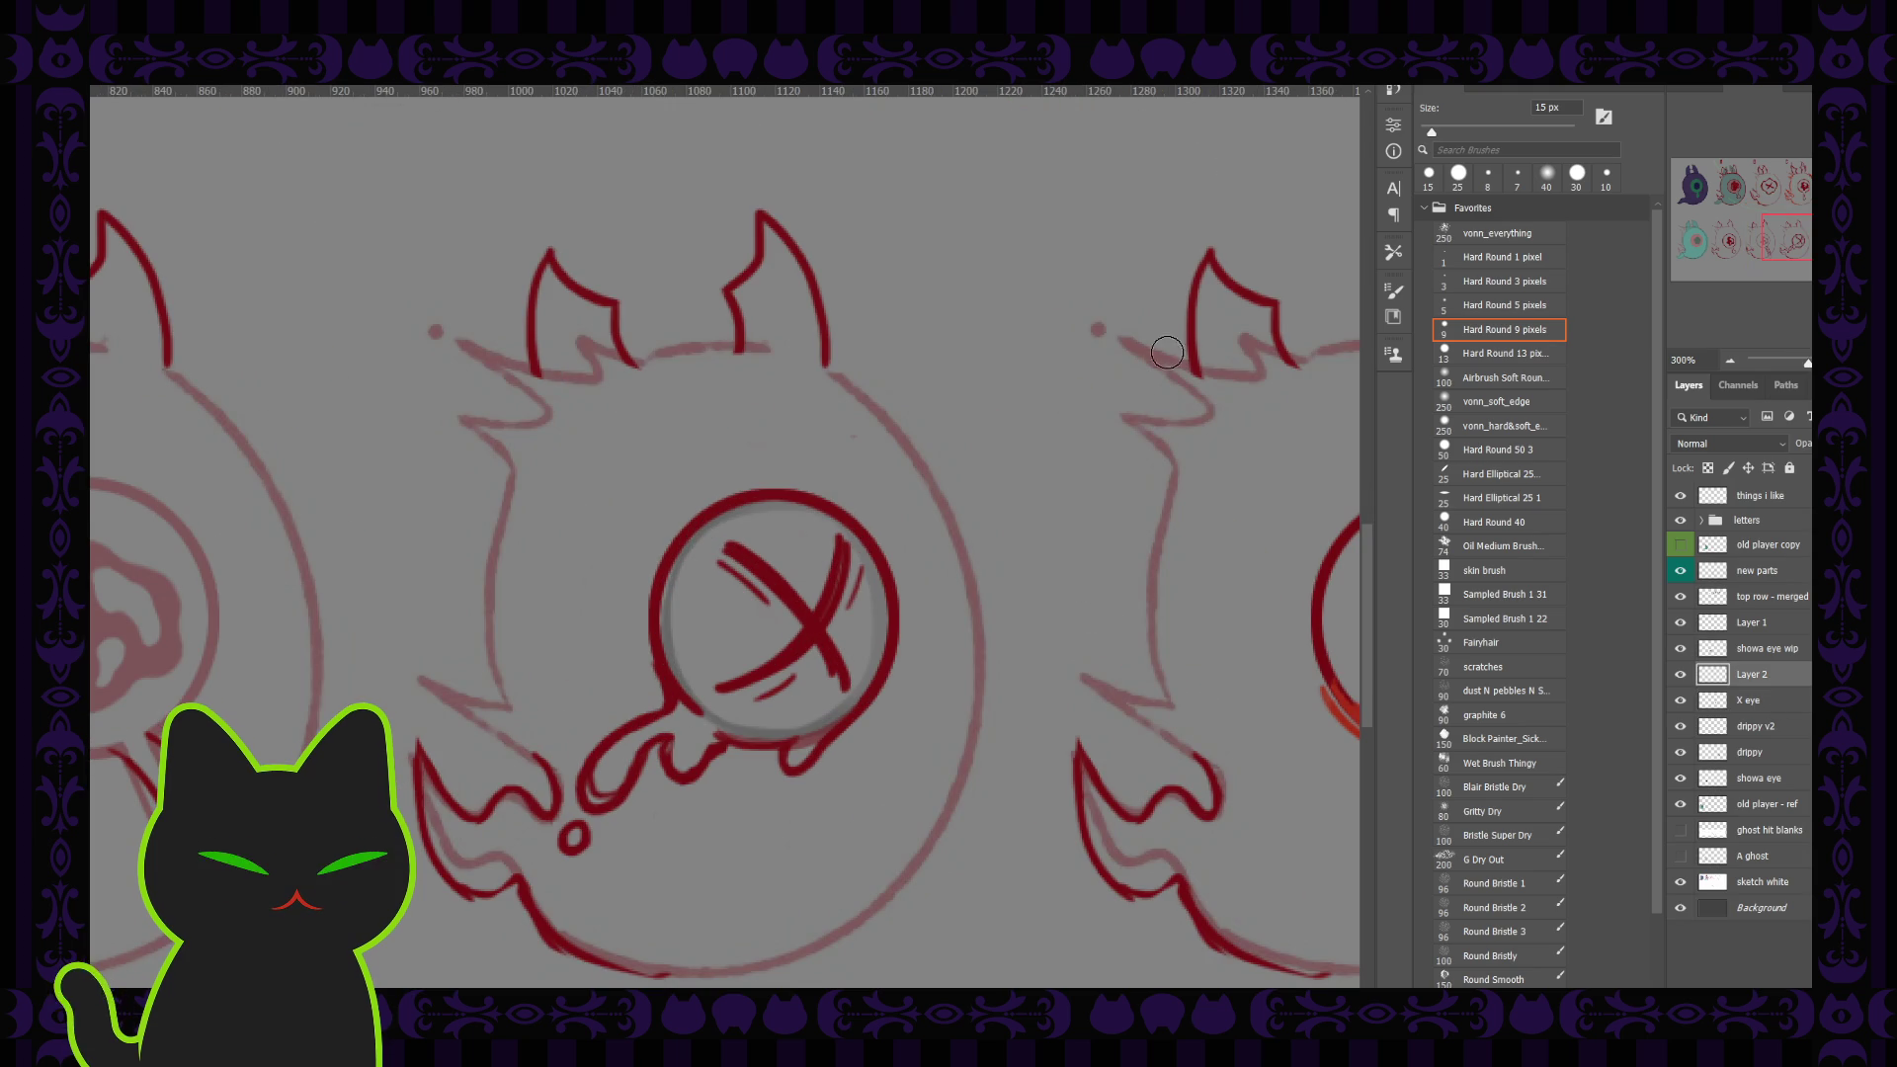
key(bracketleft)
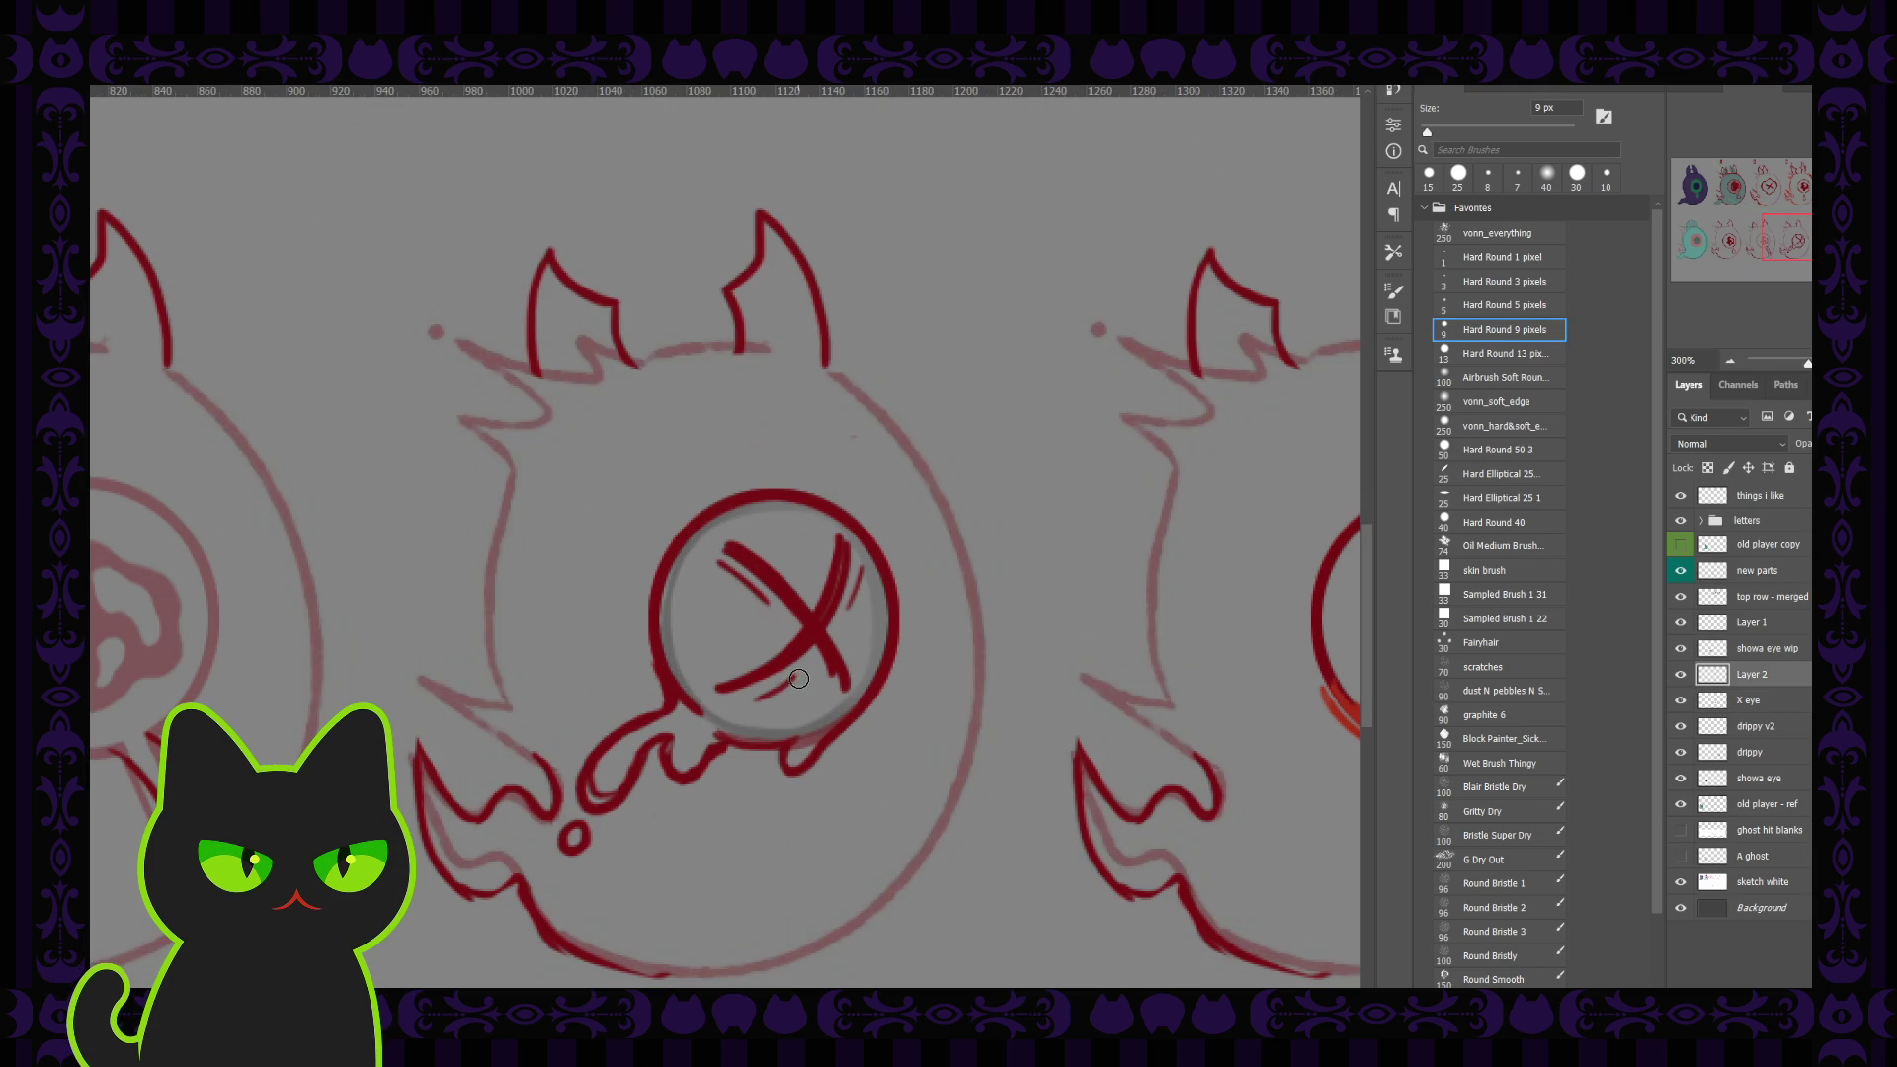
key(bracketleft)
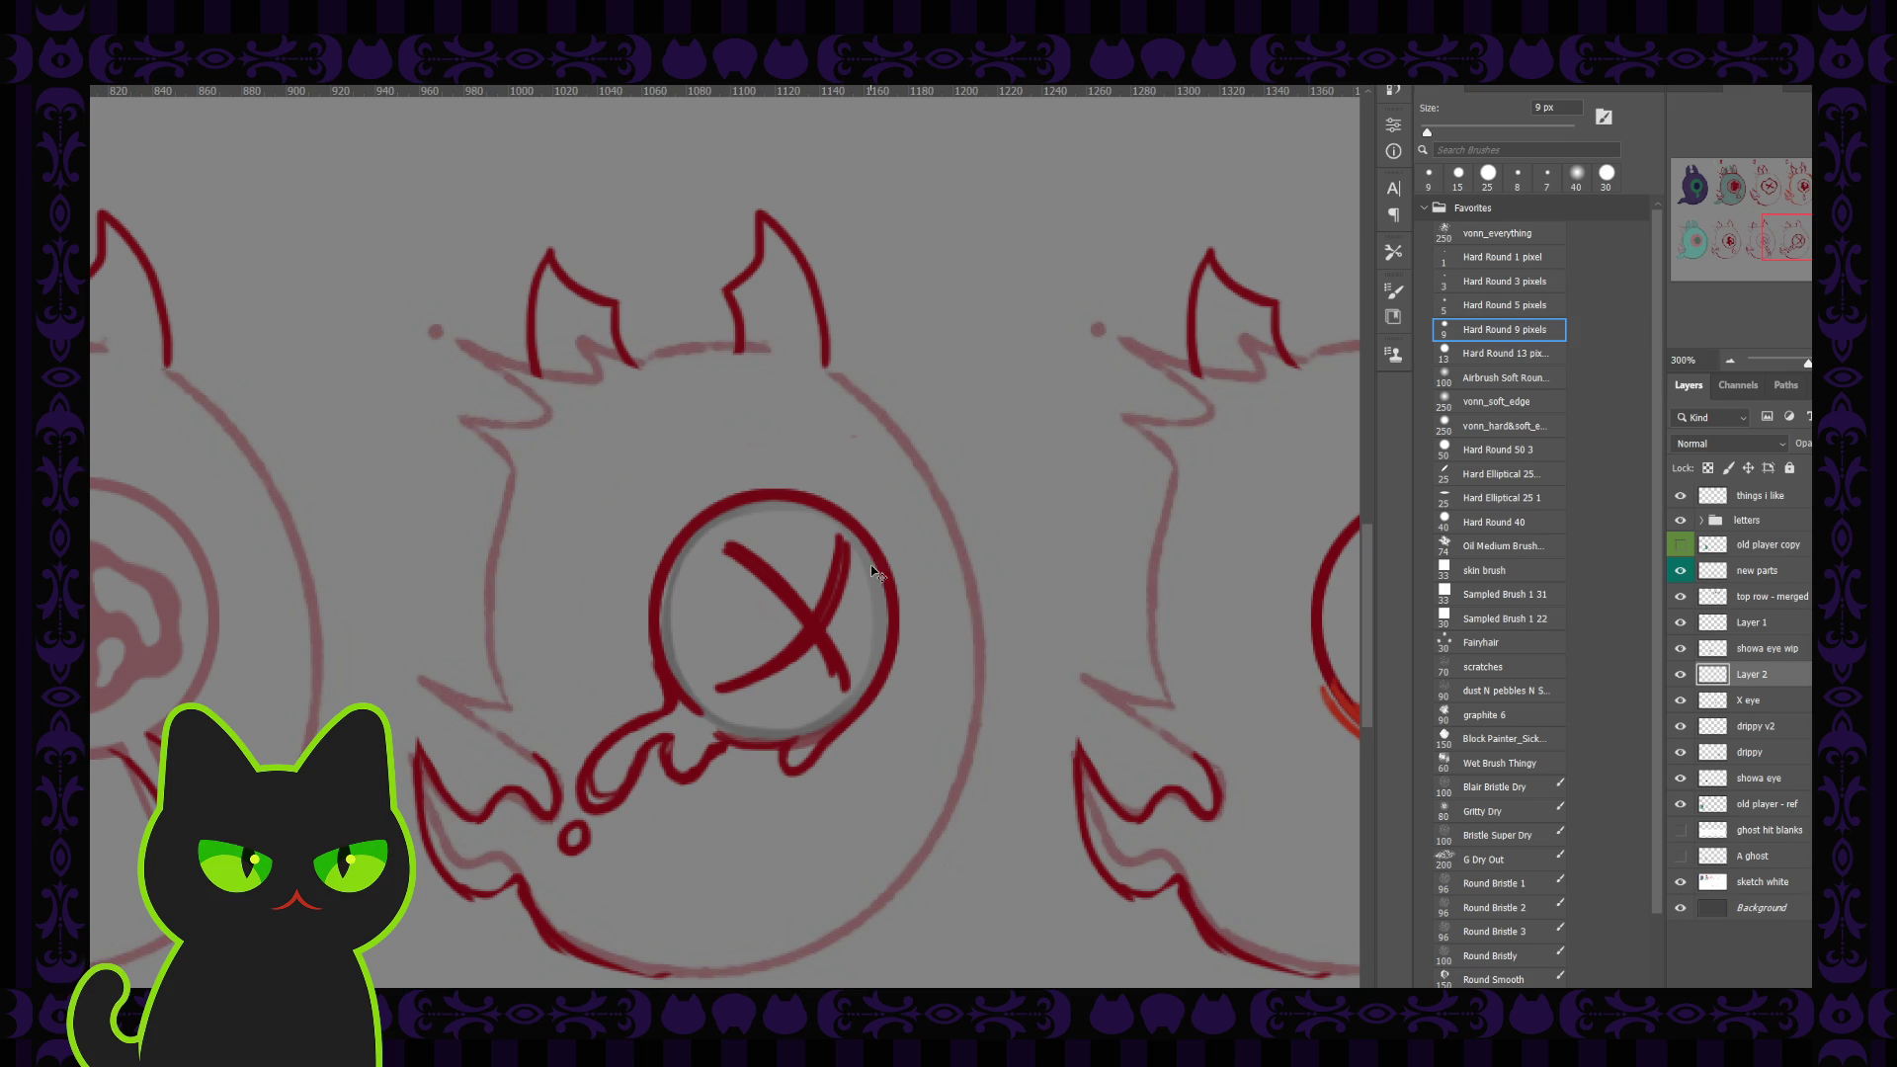
key(ctrl+1)
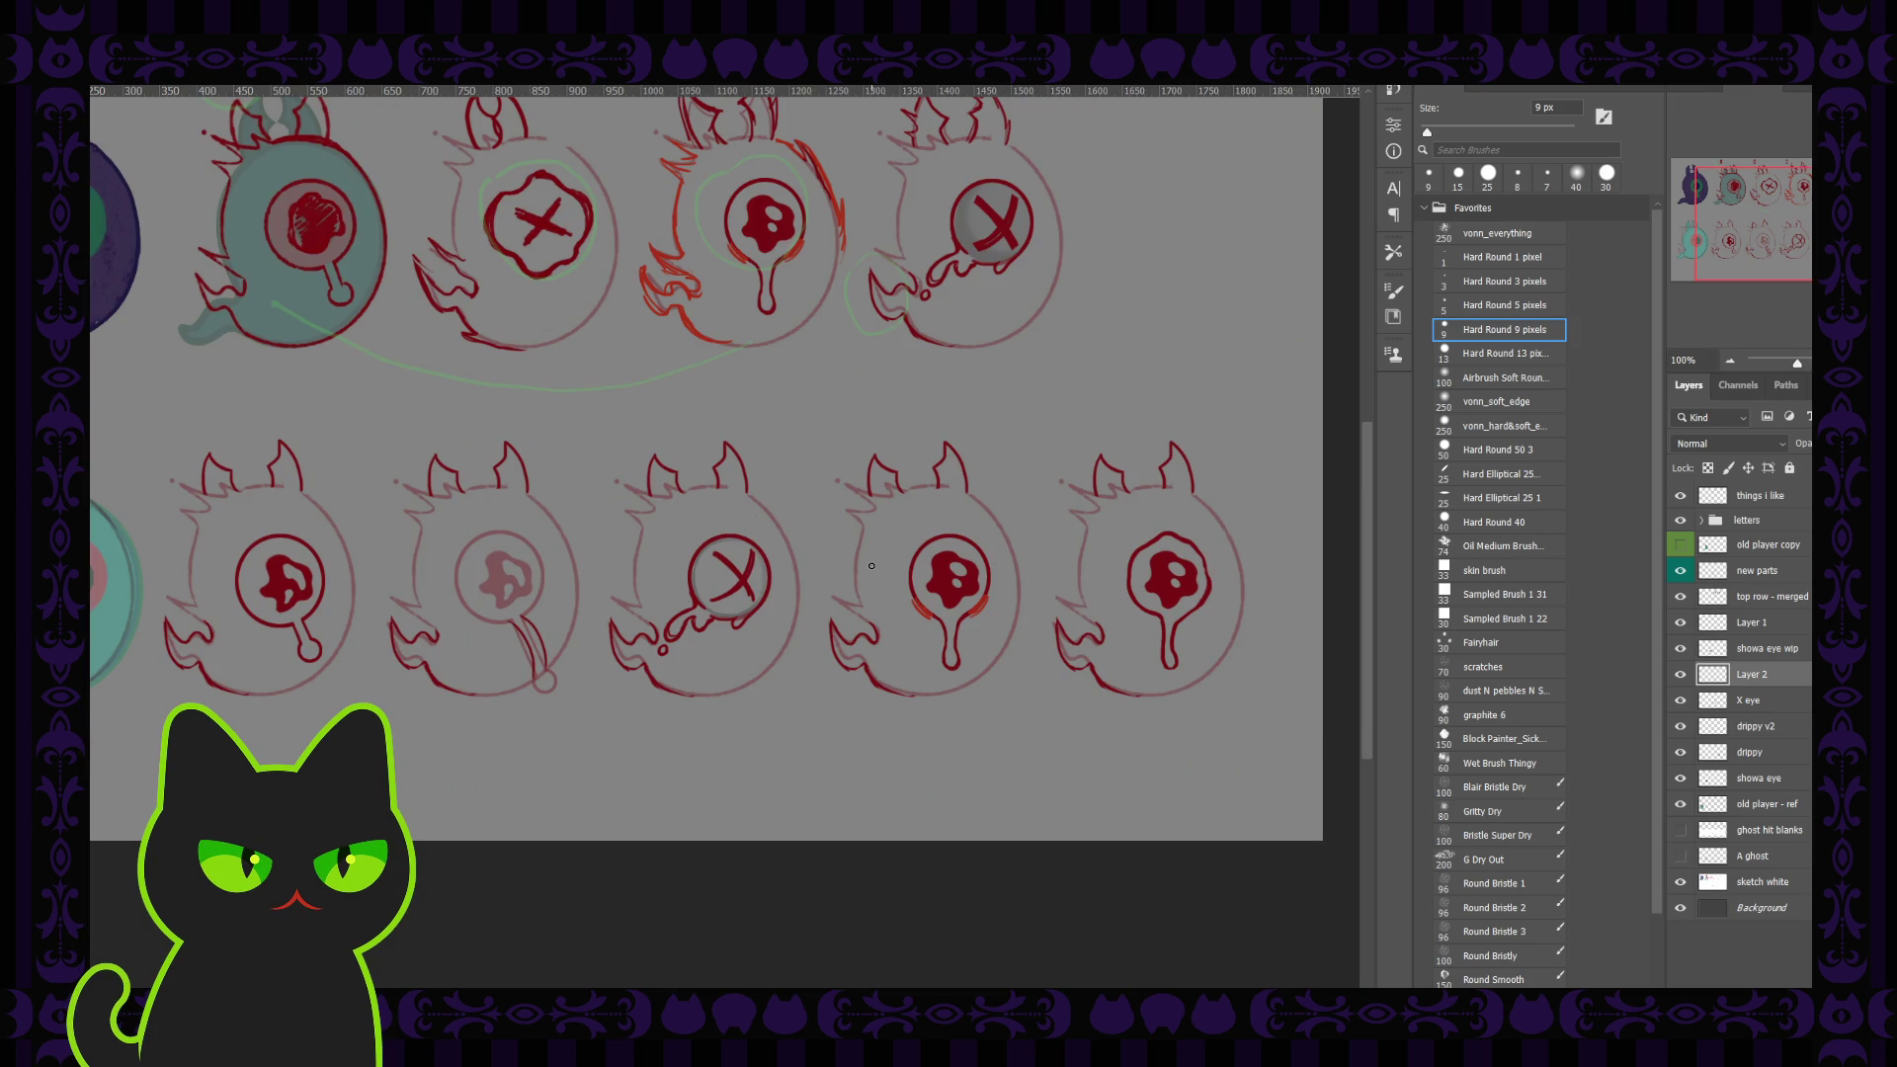
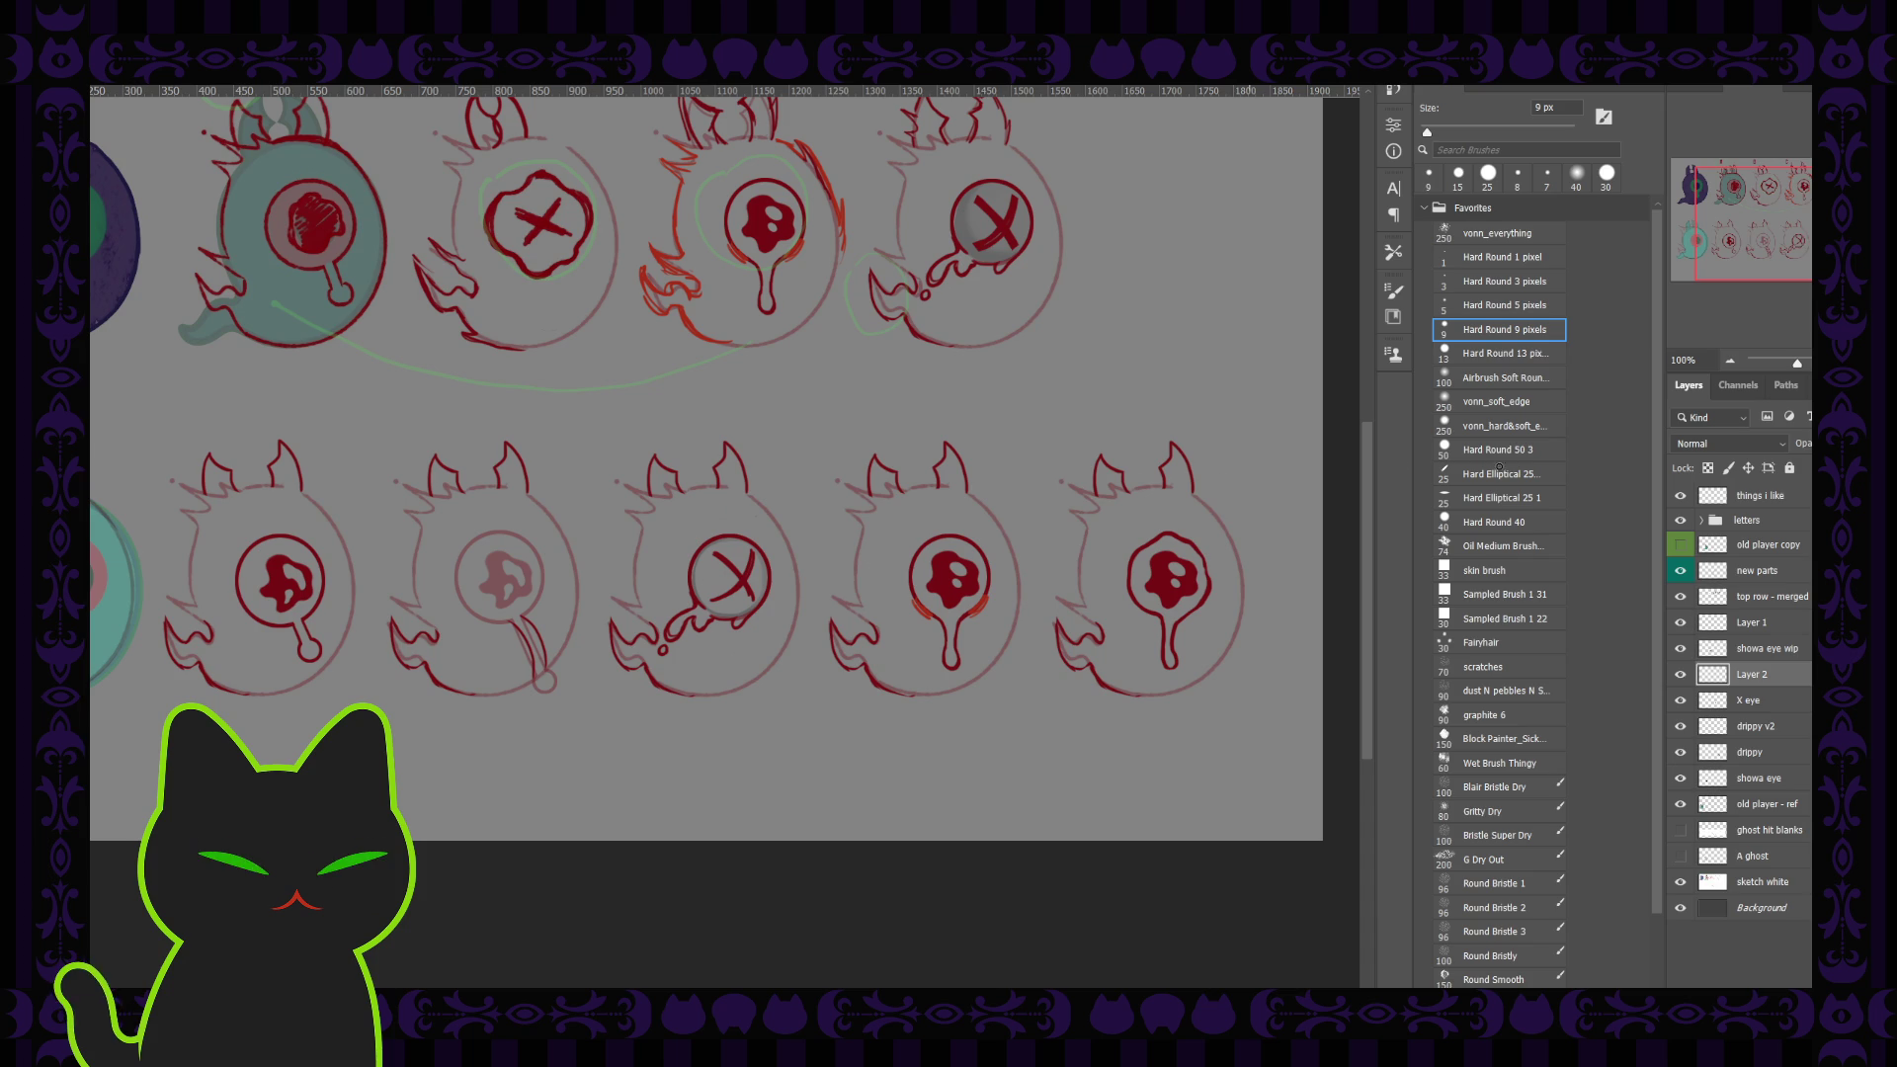
Step: Hide the green 'things i like' notes and pan to the A–D labelled row
click(1680, 499)
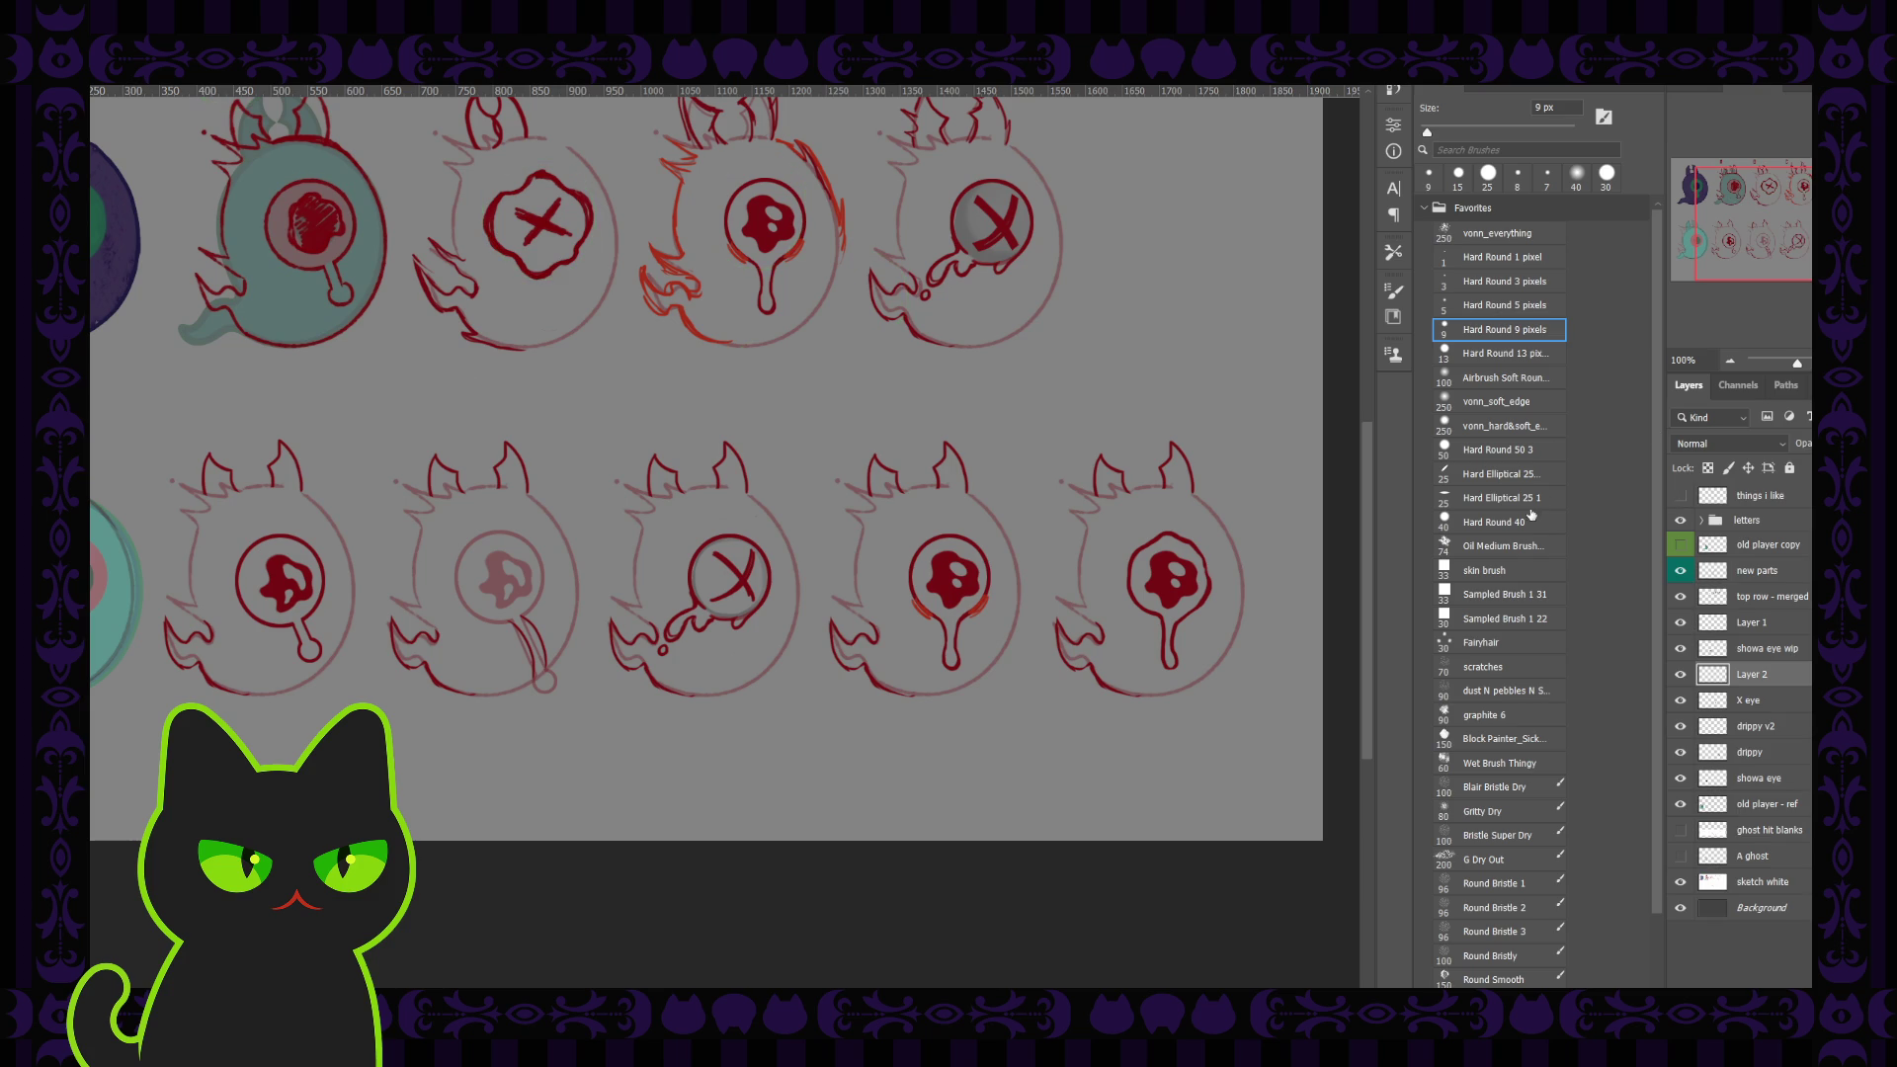
mouse_move(1739, 262)
mouse_down()
mouse_move(1713, 260)
mouse_move(1798, 254)
mouse_up()
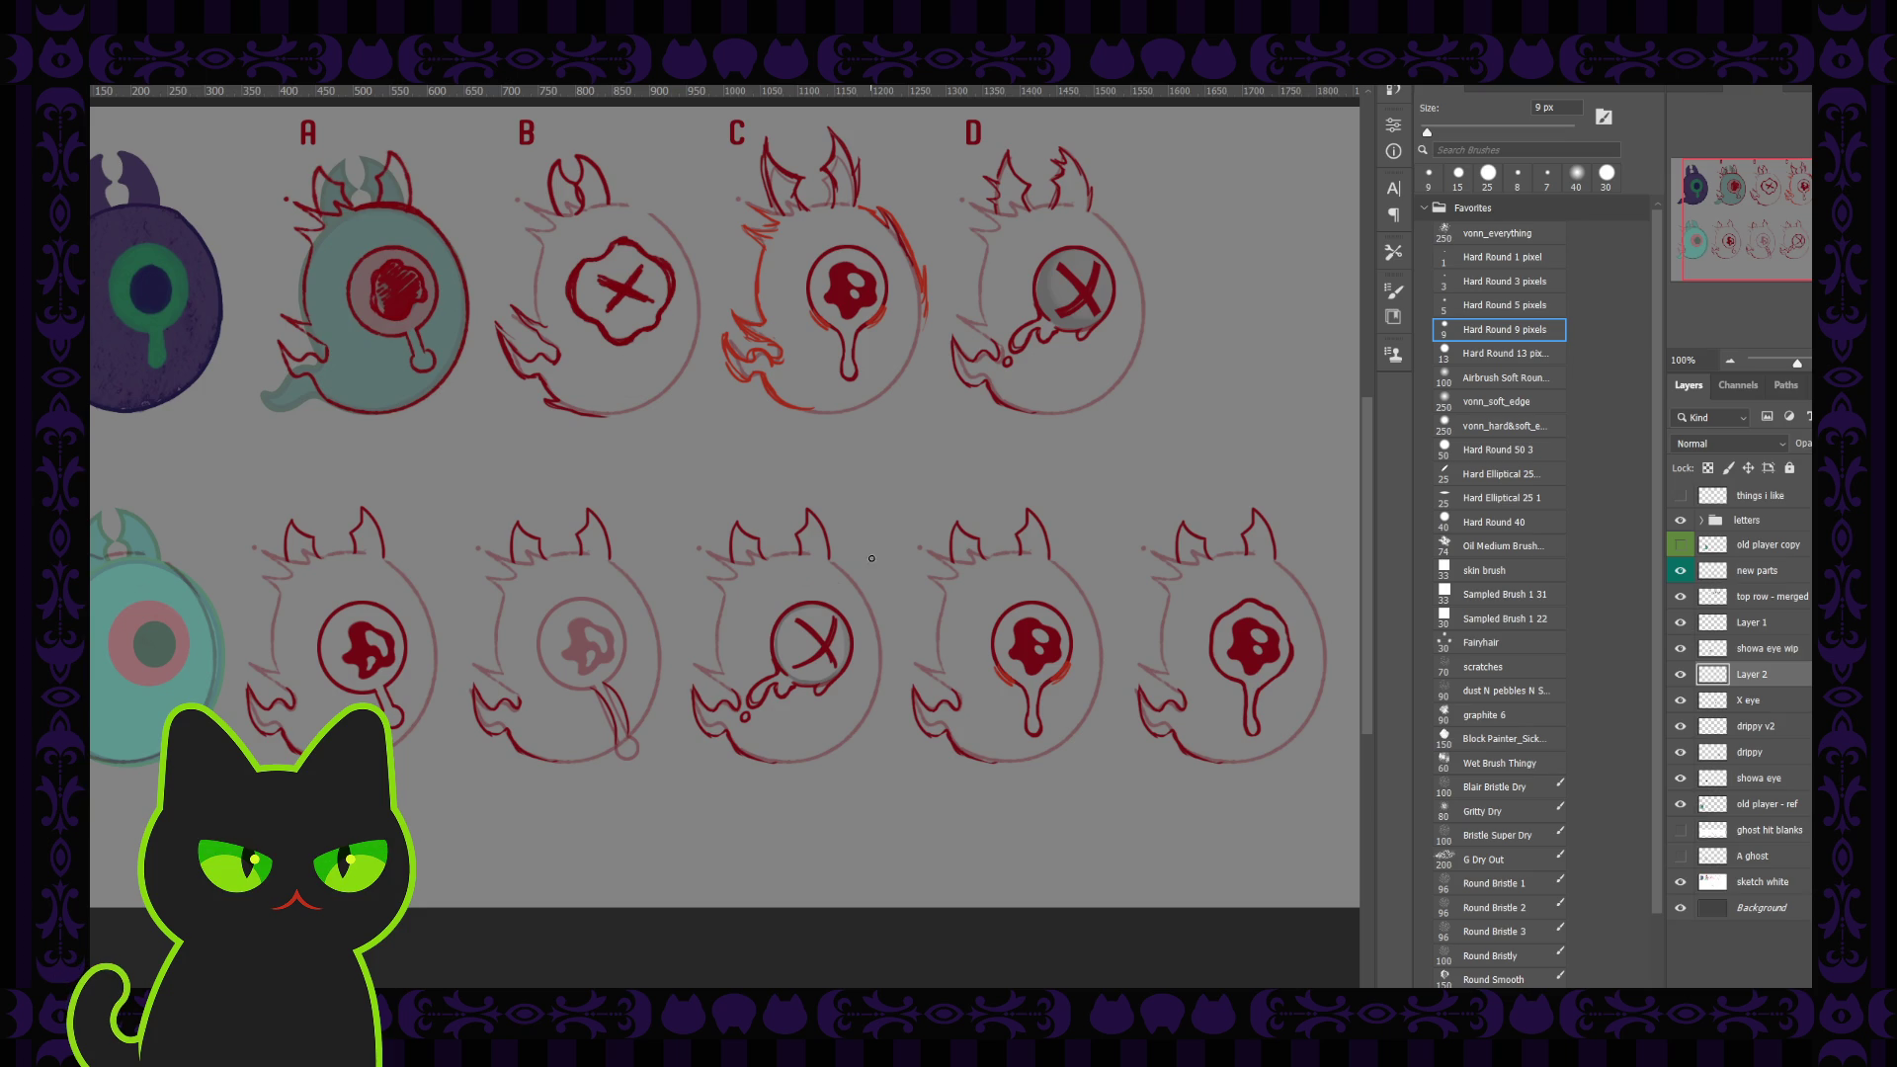
Step: Rename Layer 1 to 'bend'
click(1752, 729)
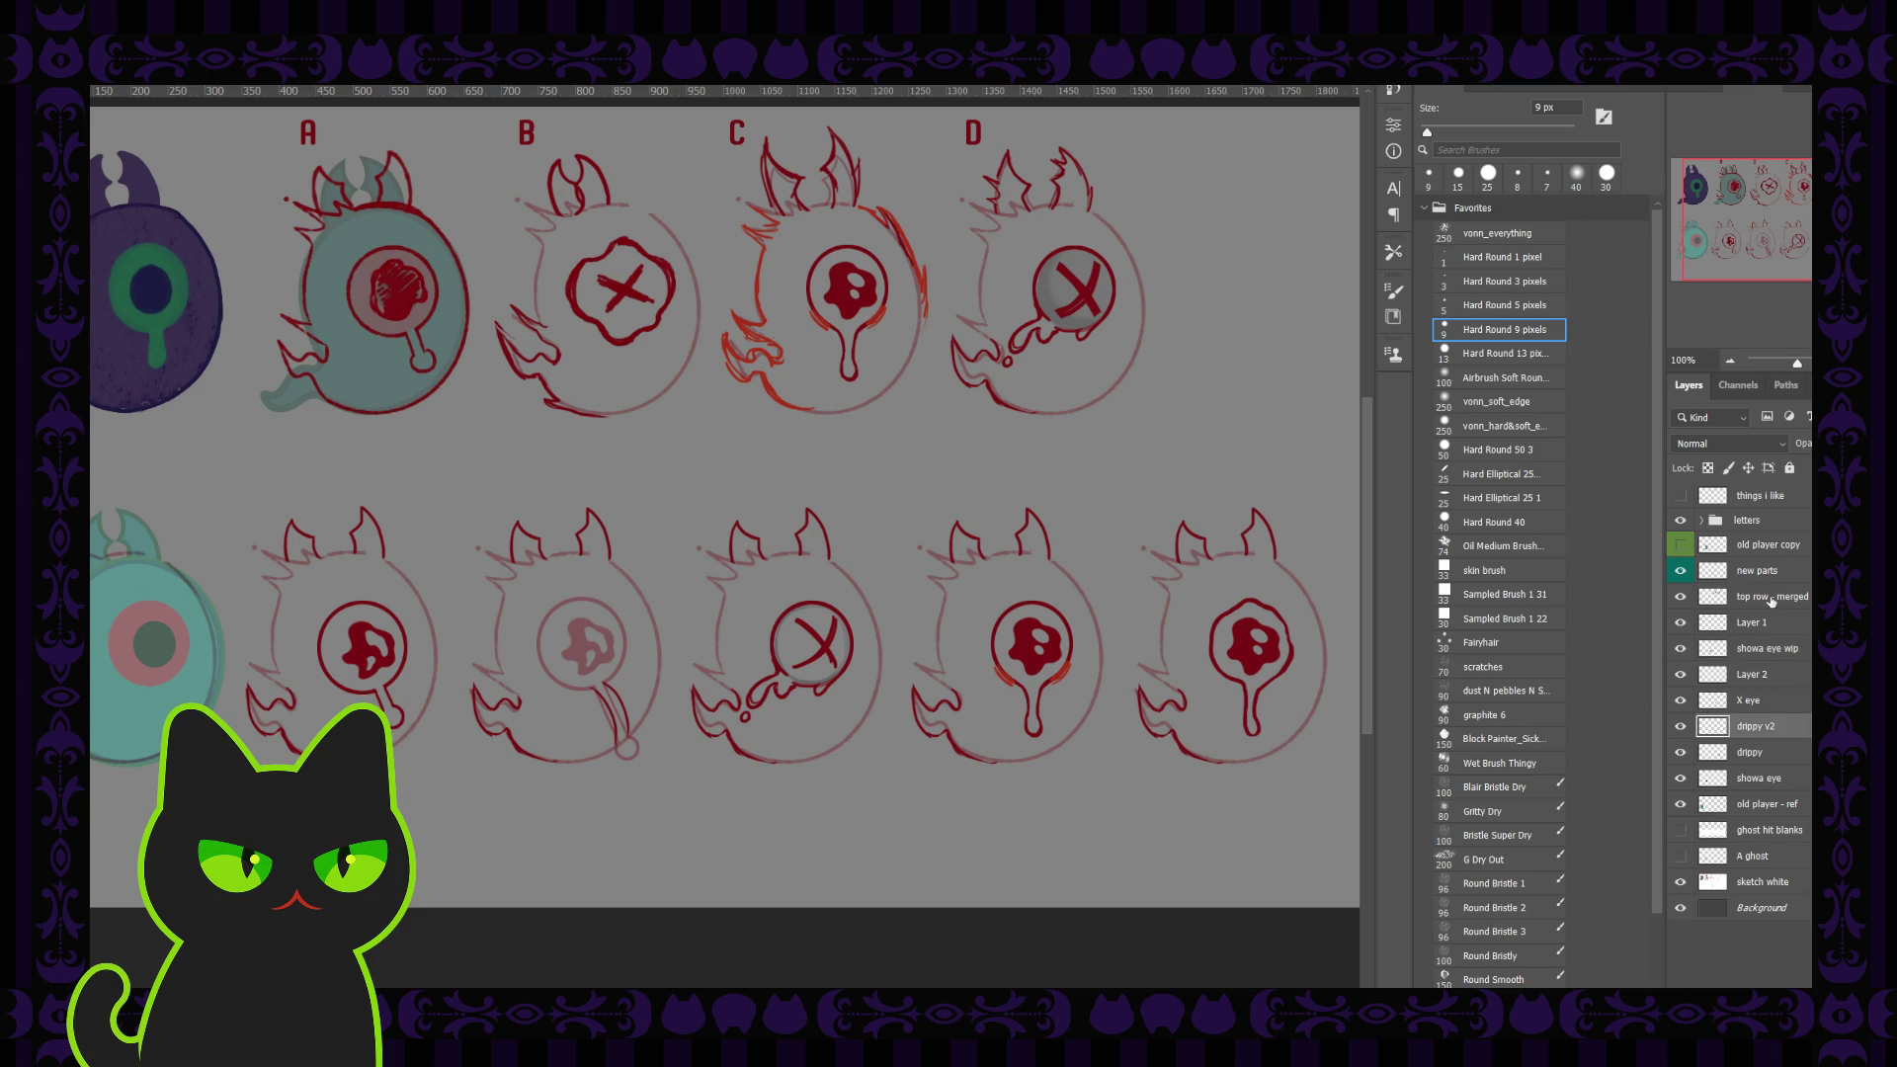
click(1771, 598)
click(1757, 623)
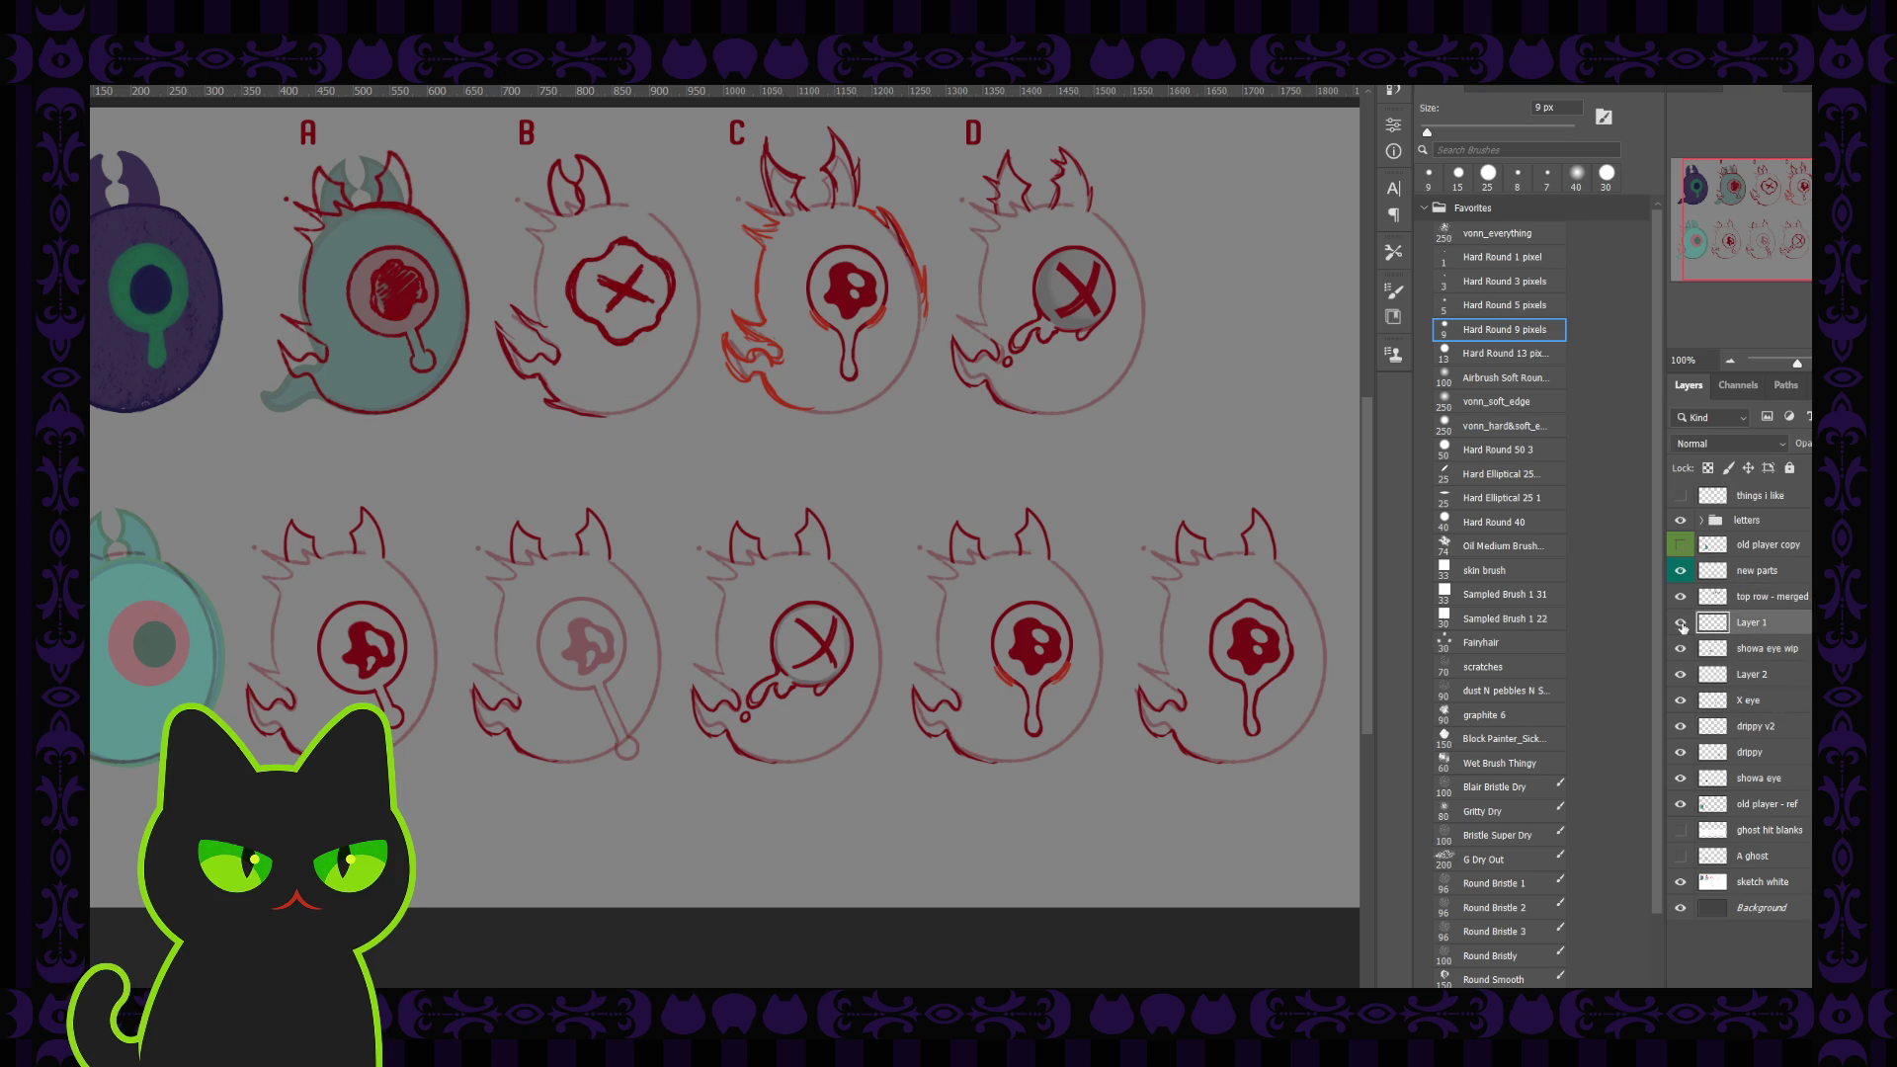
double_click(1749, 623)
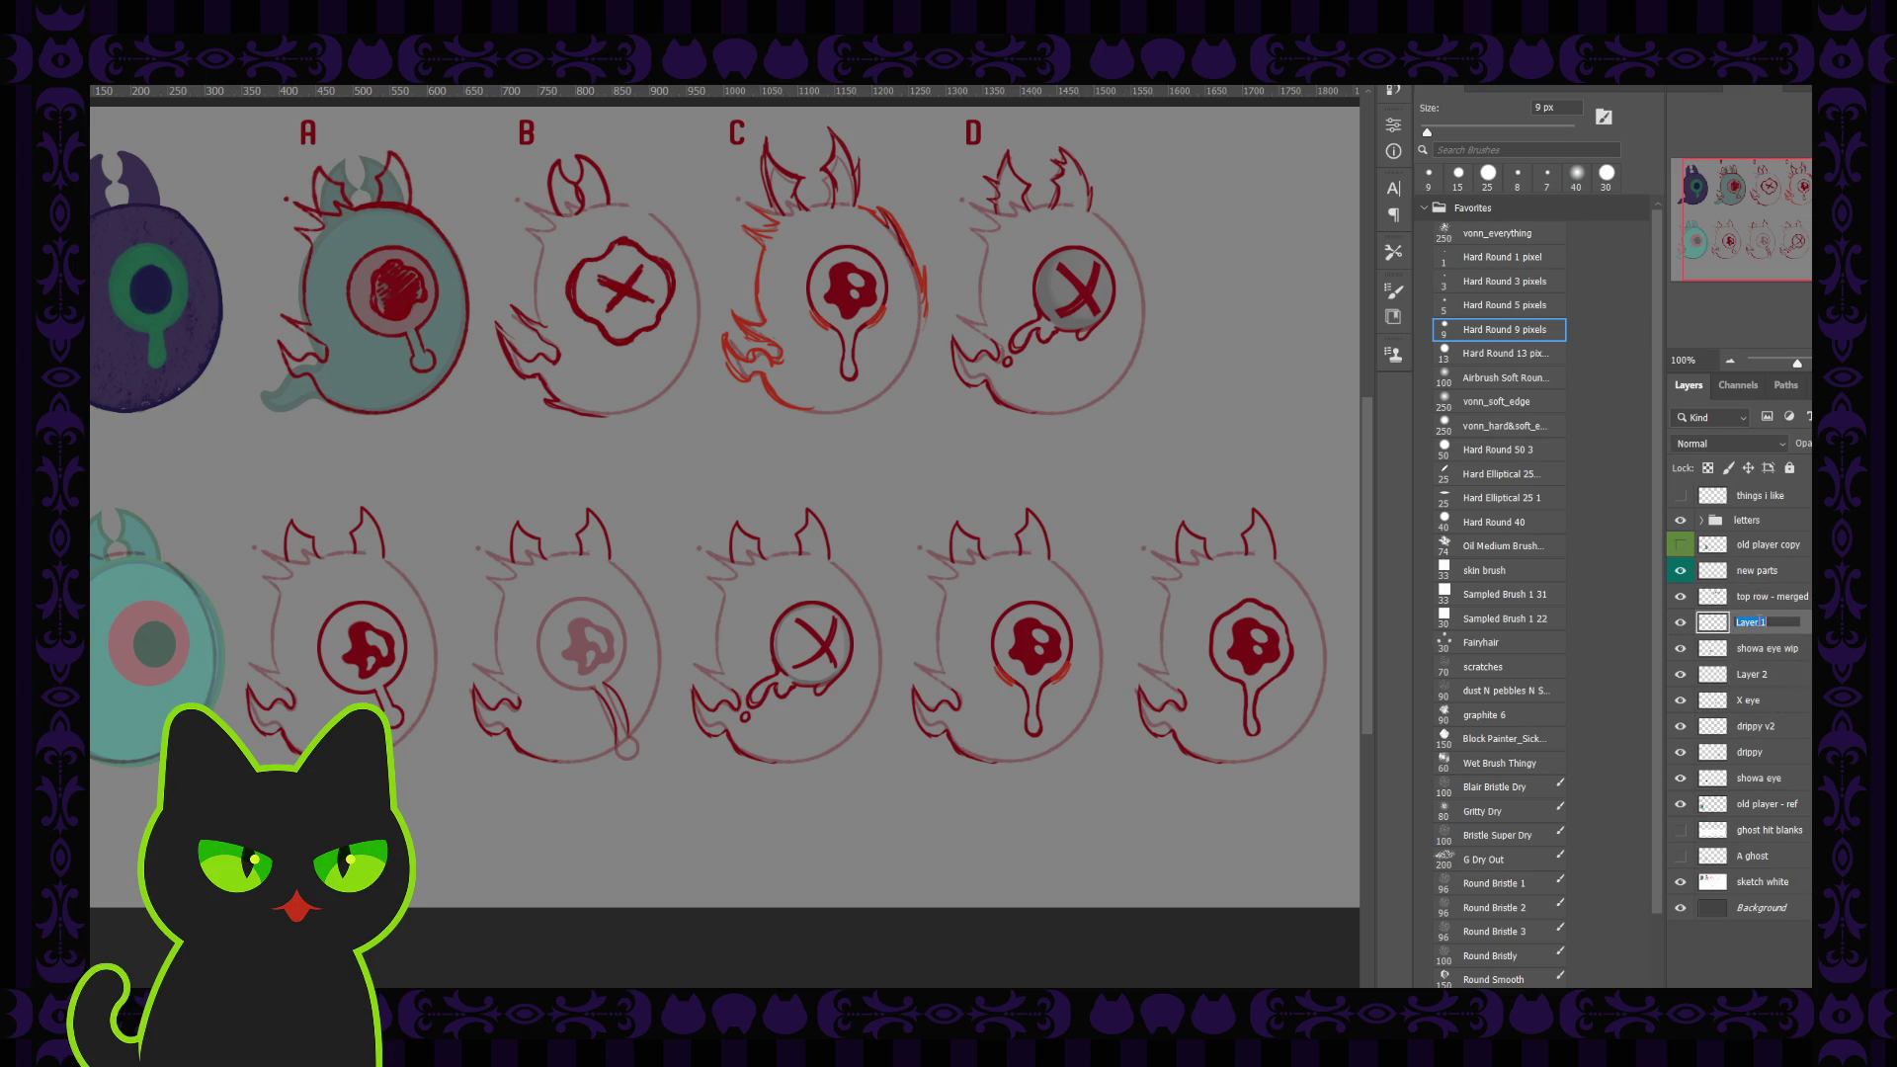
text(bend)
key(Return)
Step: Check what Layer 2 holds and rename it to 'x'
click(1751, 674)
click(1680, 675)
click(1680, 675)
double_click(1751, 673)
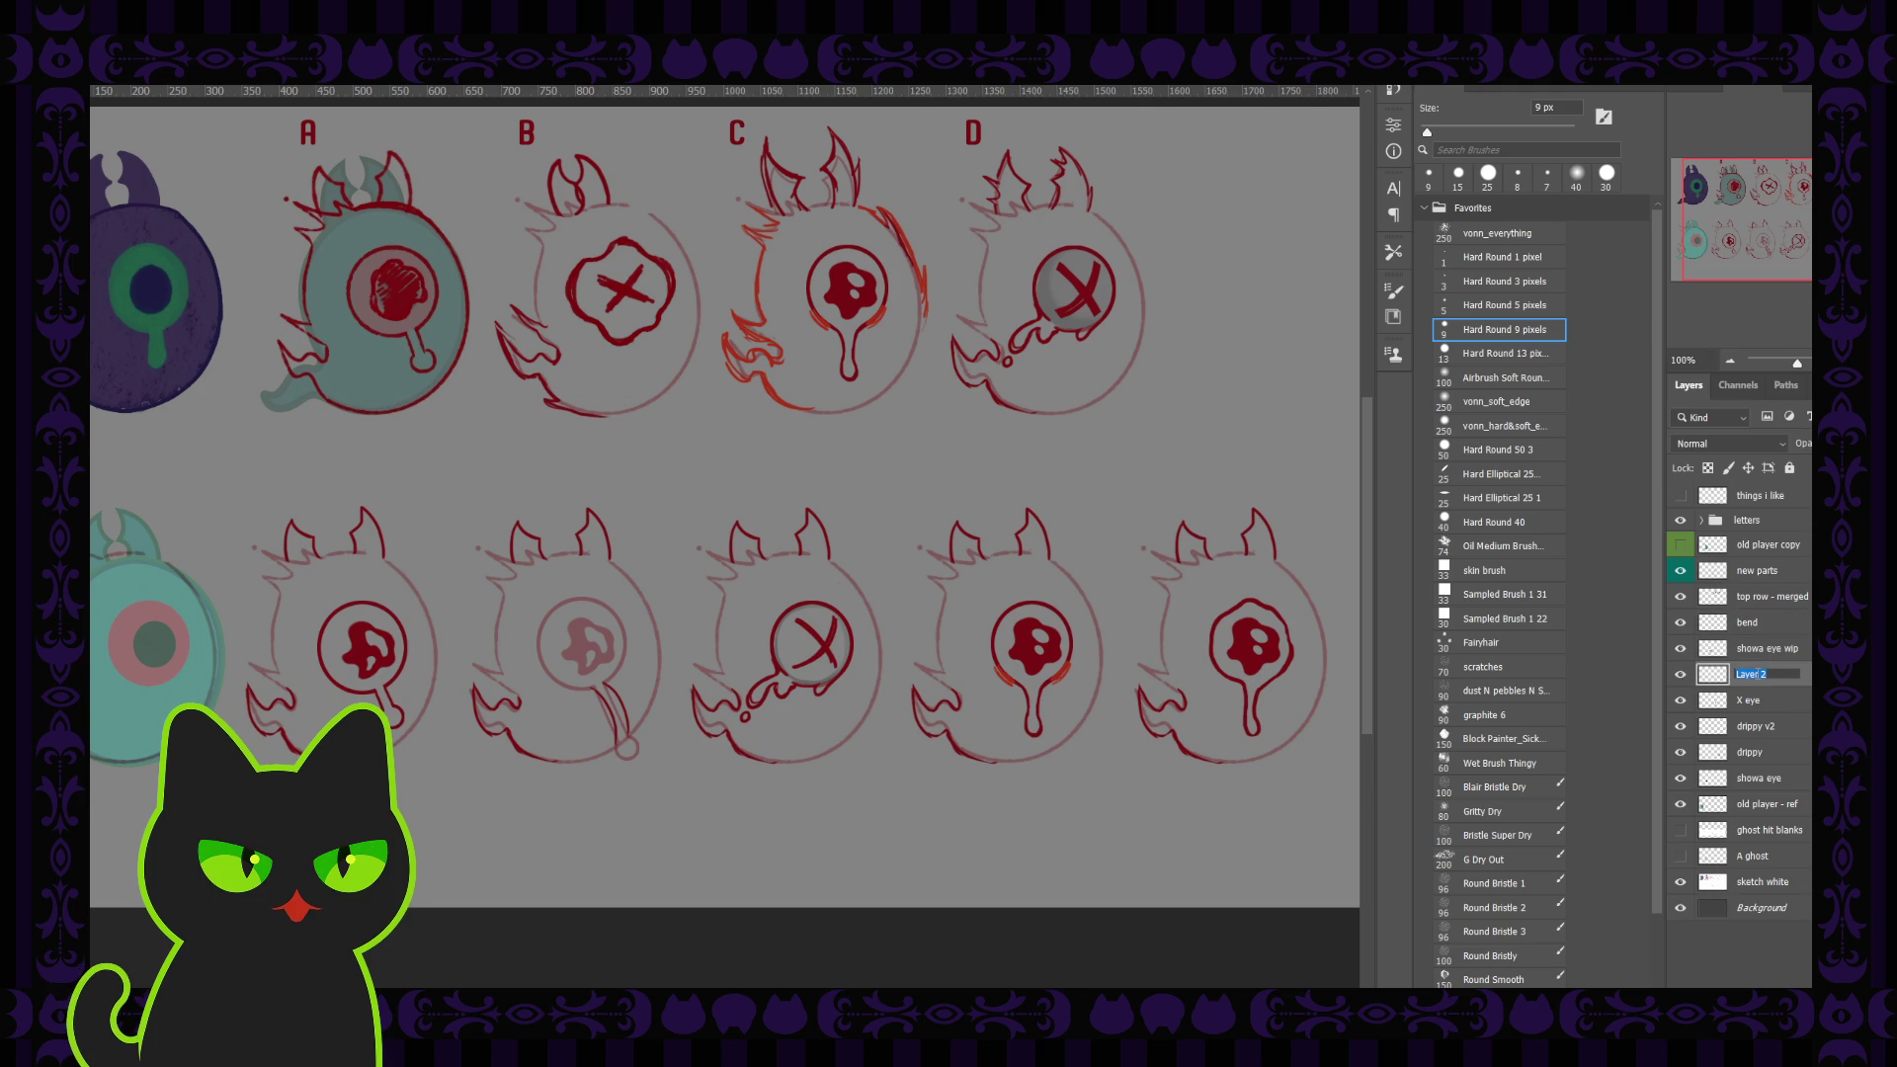
text(sx)
Step: Delete the redundant X eye layer
click(1754, 688)
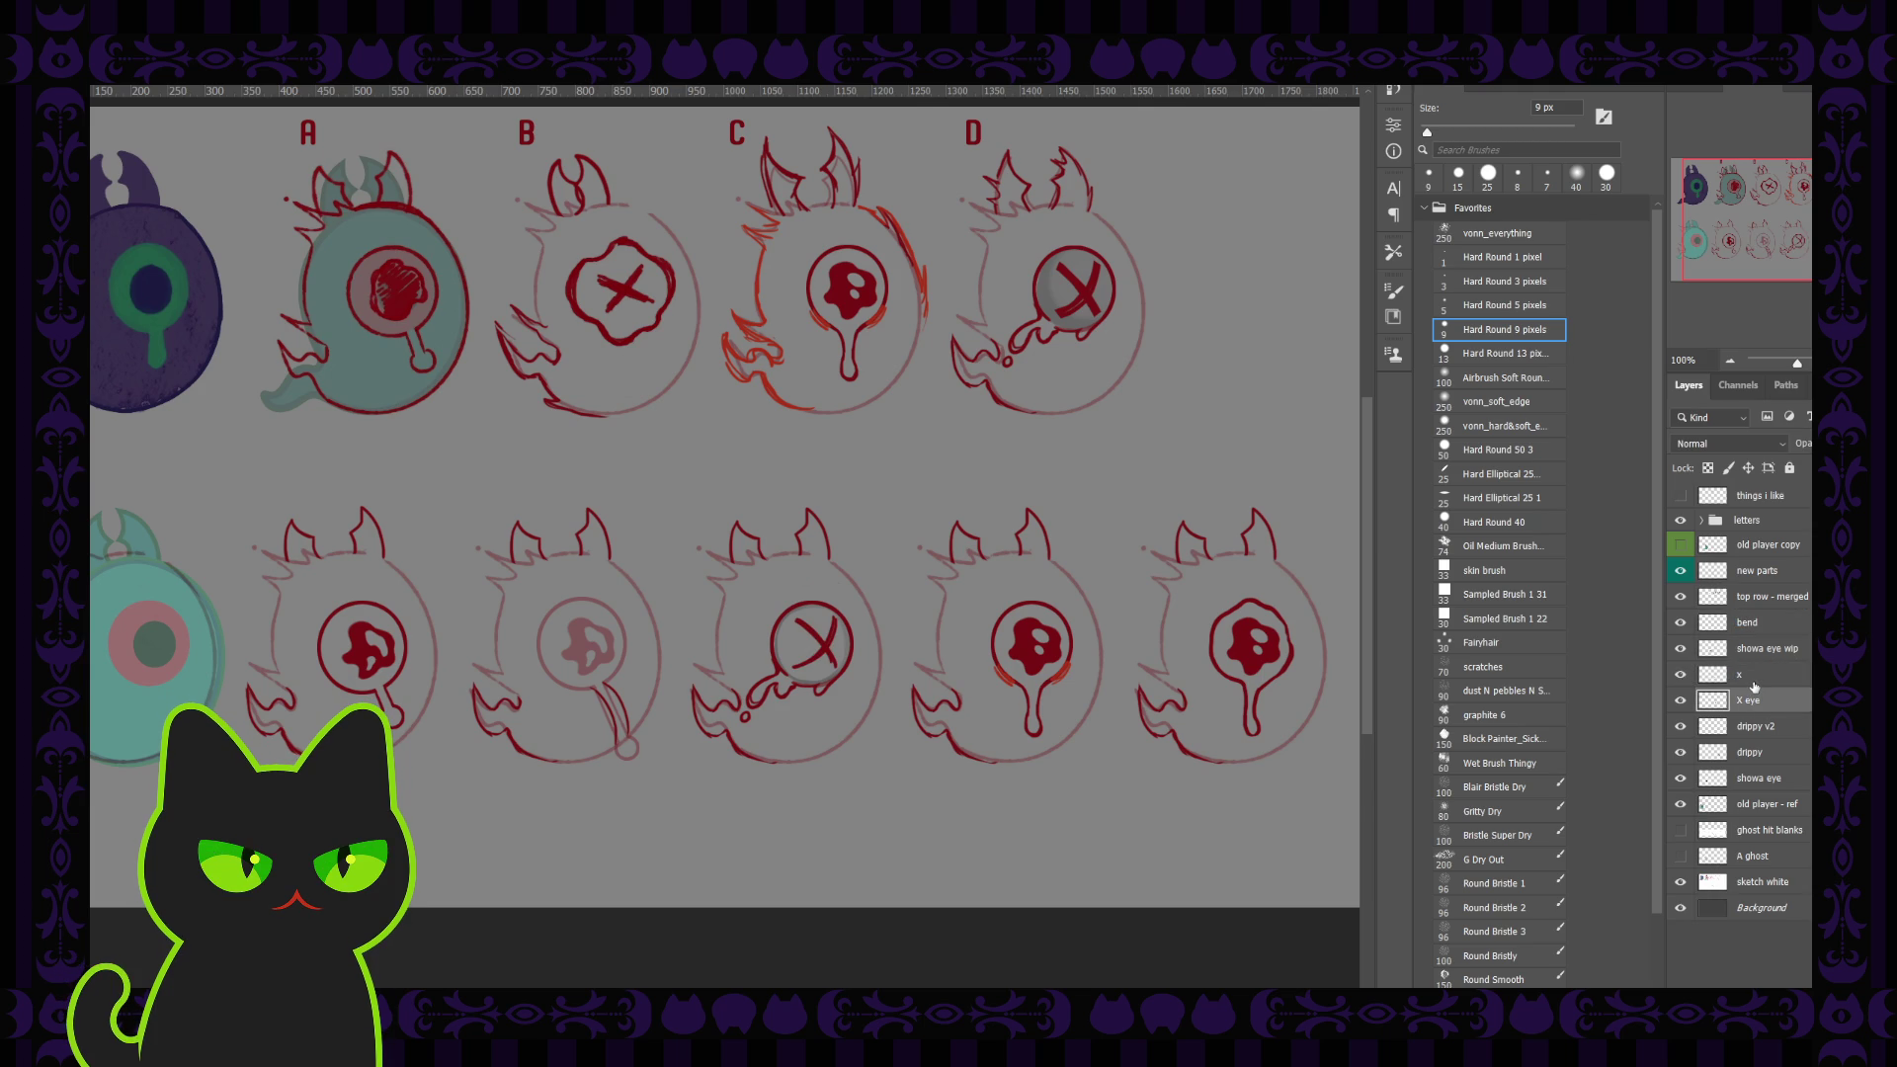
click(1755, 682)
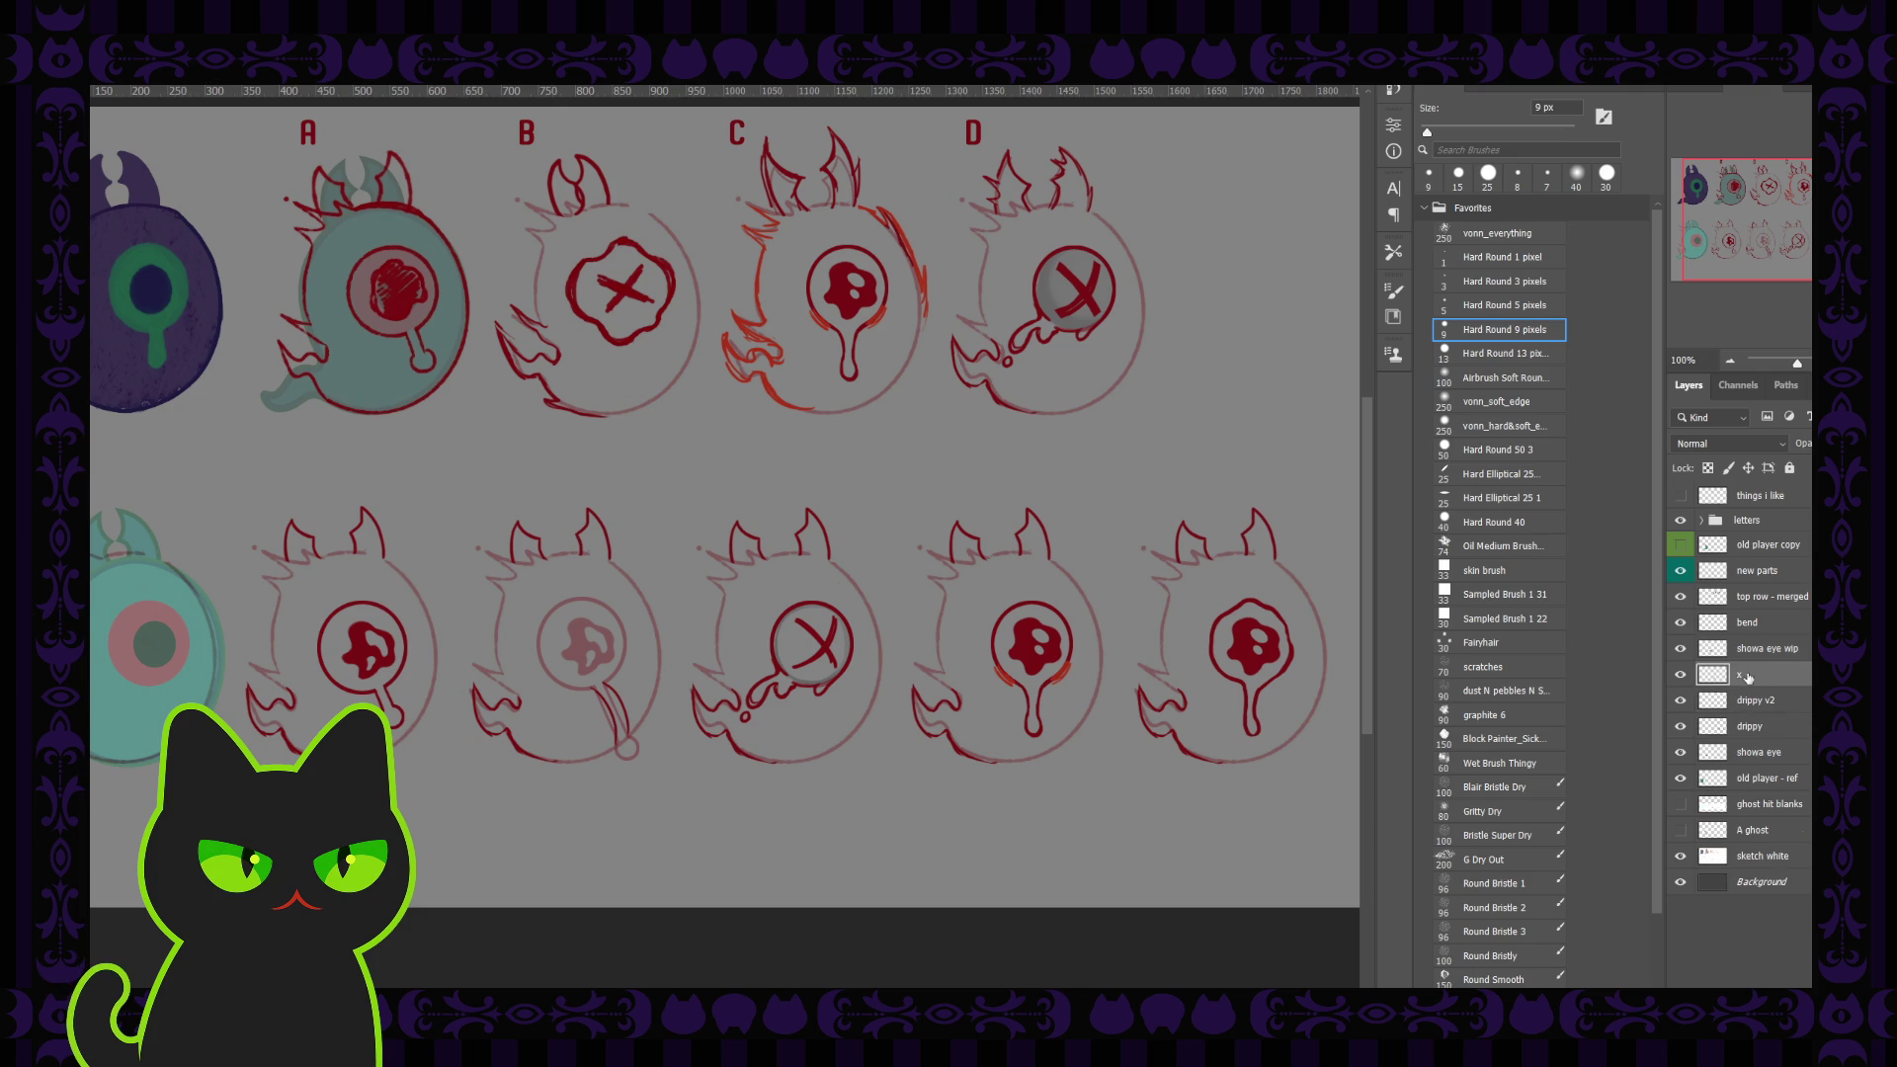
key(Delete)
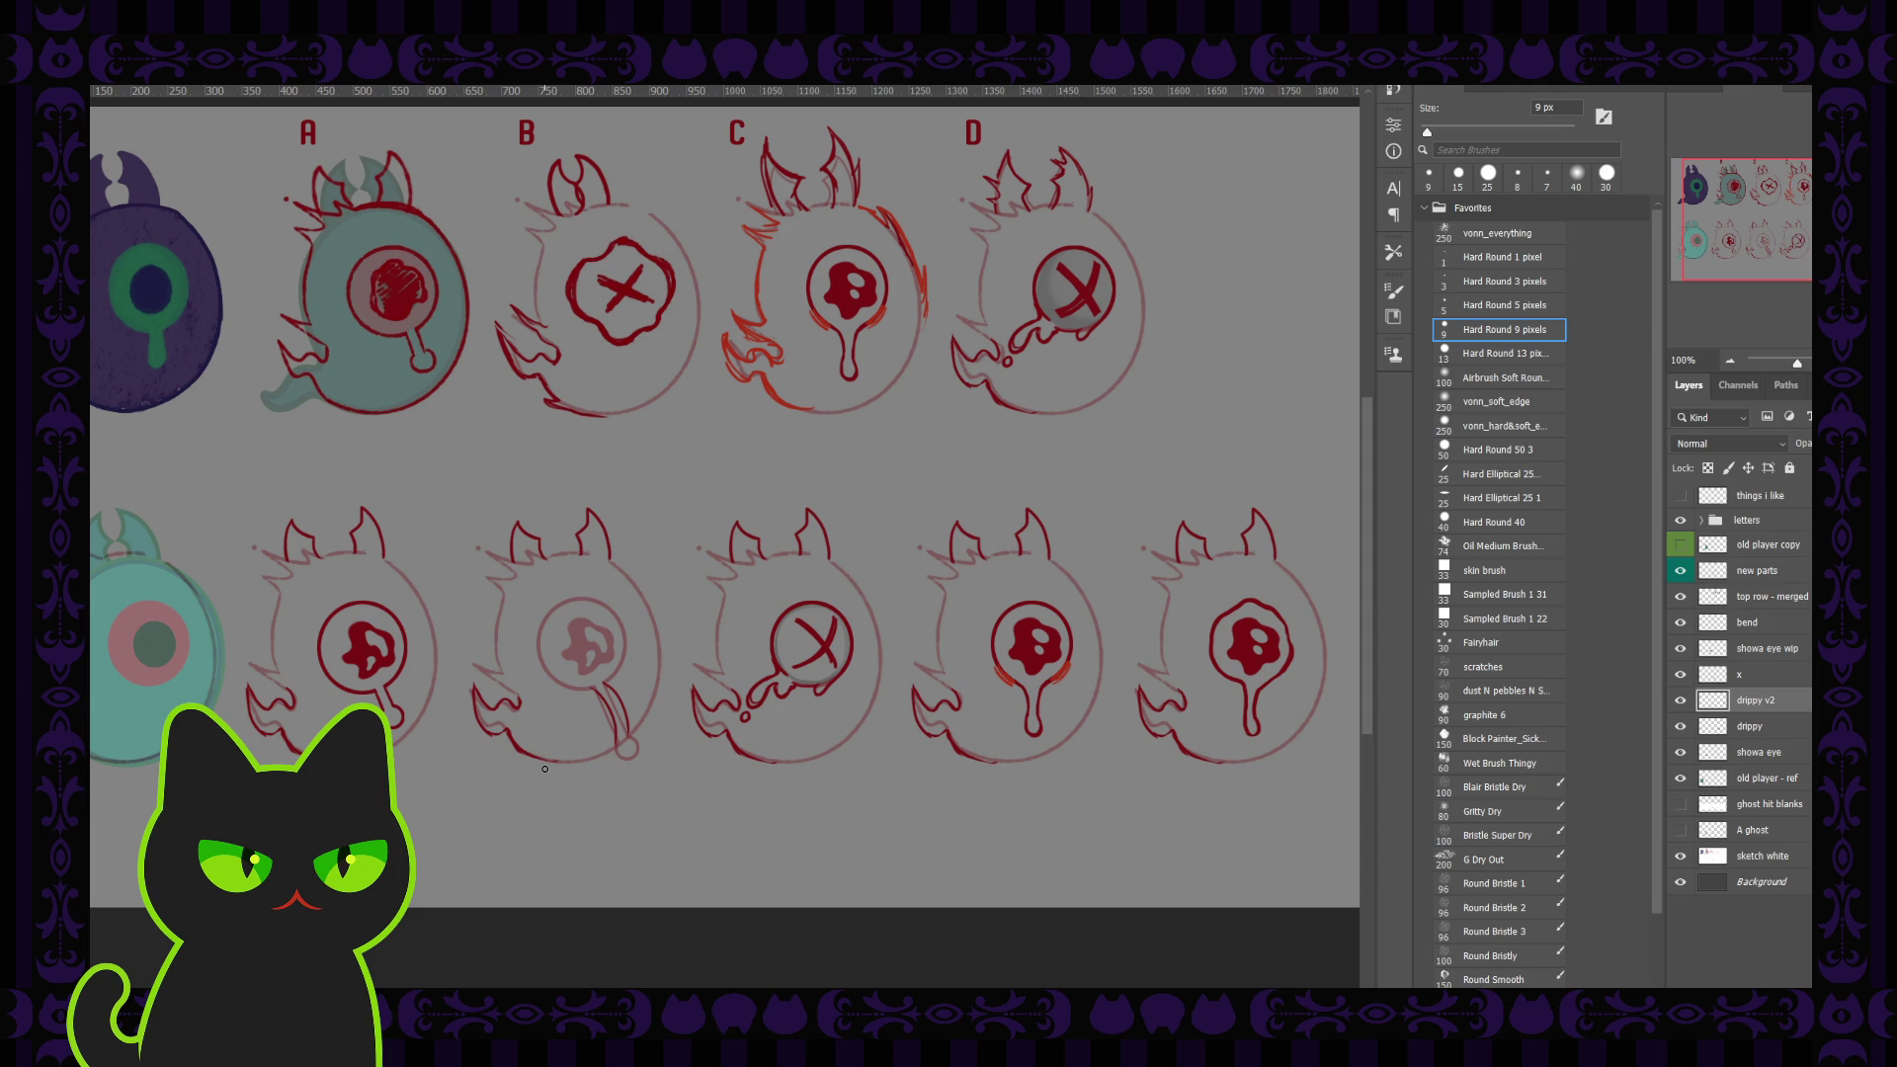
Step: Check the drippy layer's content, then select the showa eye layer
click(1692, 727)
click(1681, 727)
click(1681, 727)
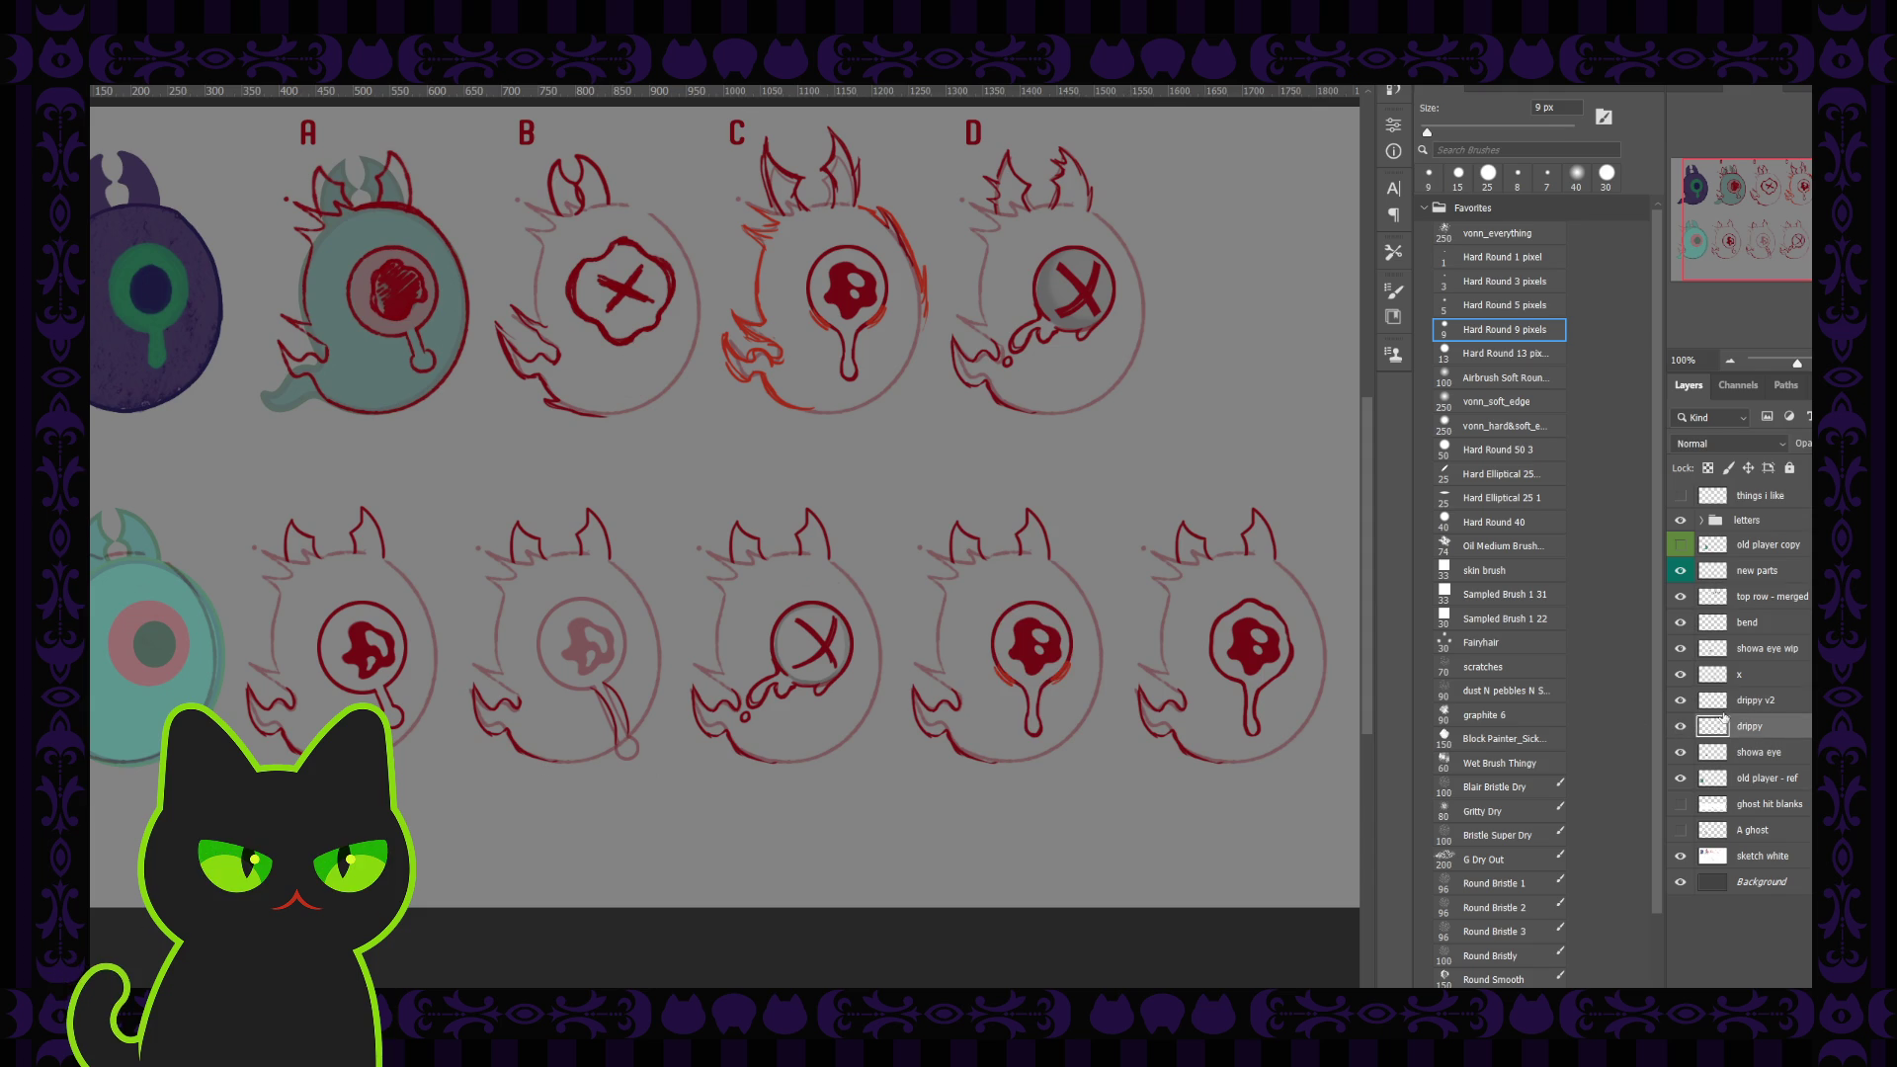
click(1758, 751)
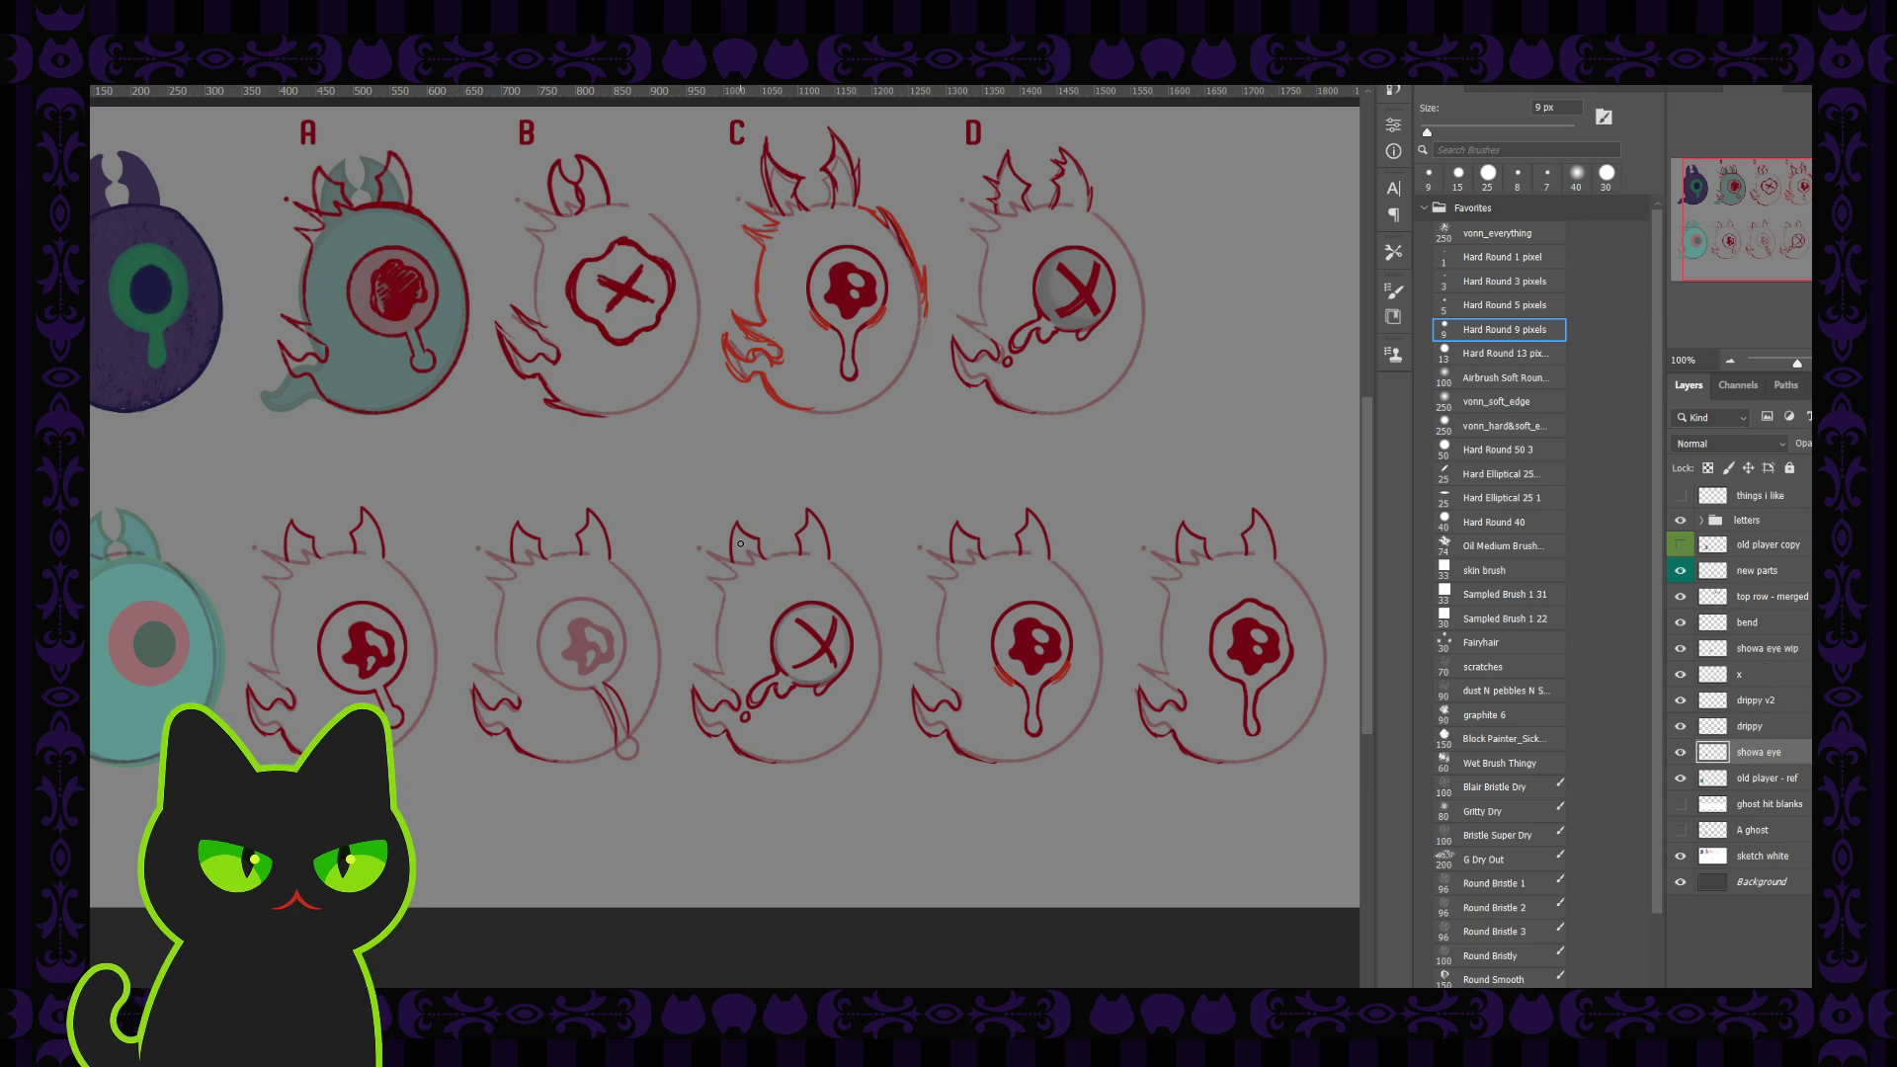
Step: With an 8 px brush, fill the white notch in the first bottom-row eye's red blob
scroll(740, 544, up, 1)
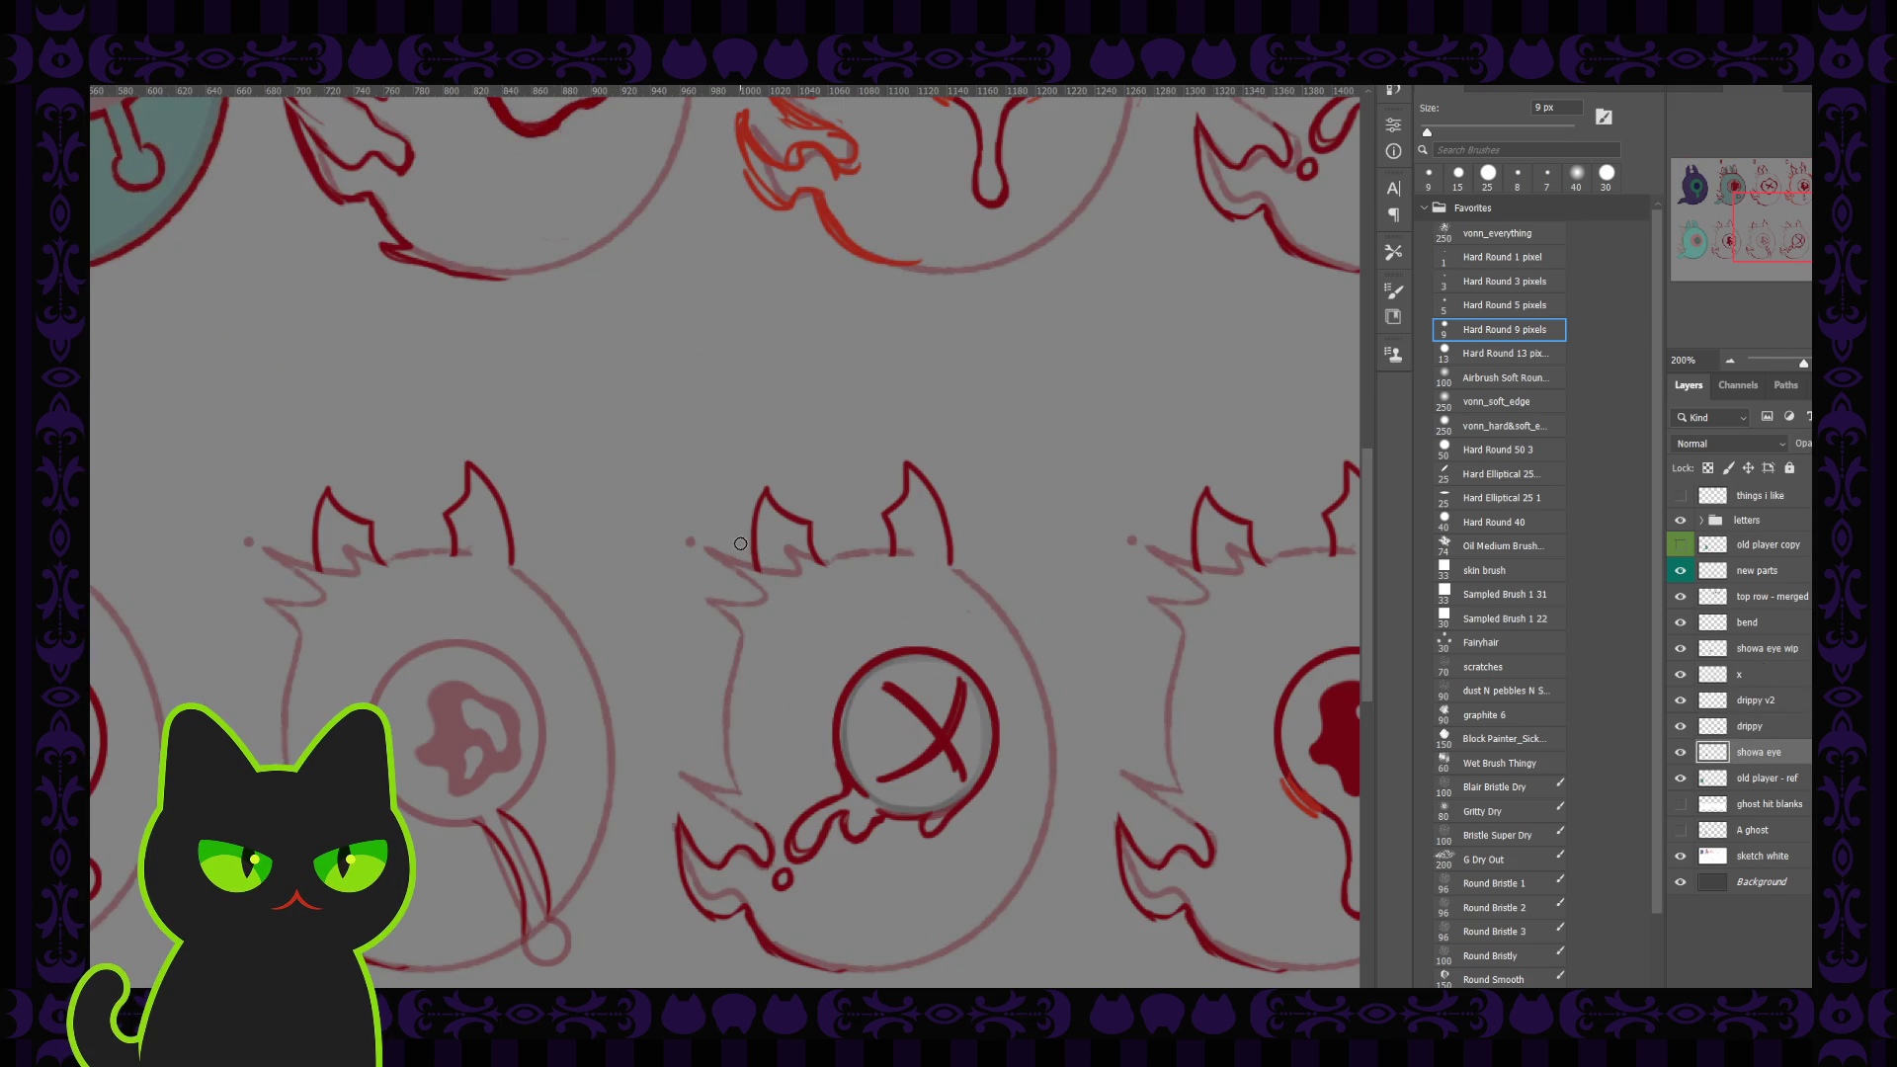
drag(1808, 245, 1753, 253)
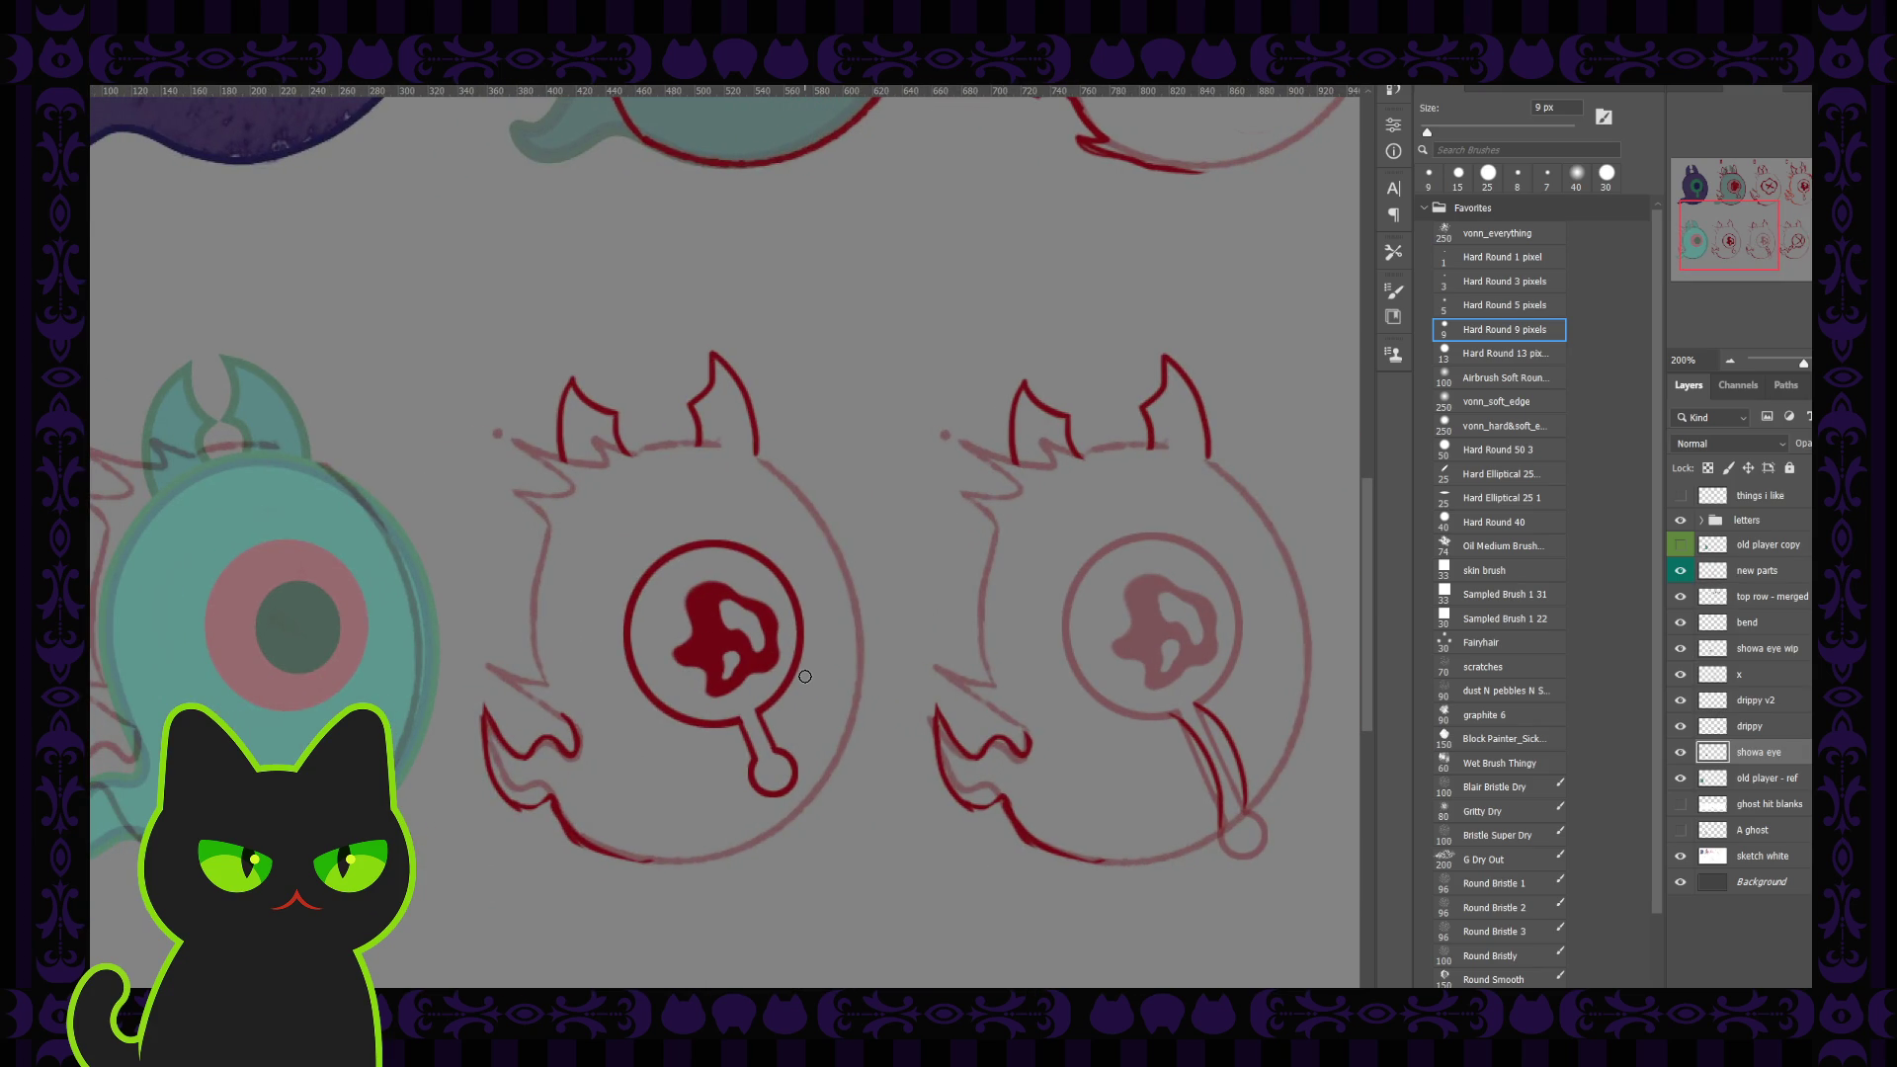
key(bracketleft)
mouse_move(757, 632)
mouse_down()
mouse_move(731, 602)
mouse_move(724, 672)
mouse_up()
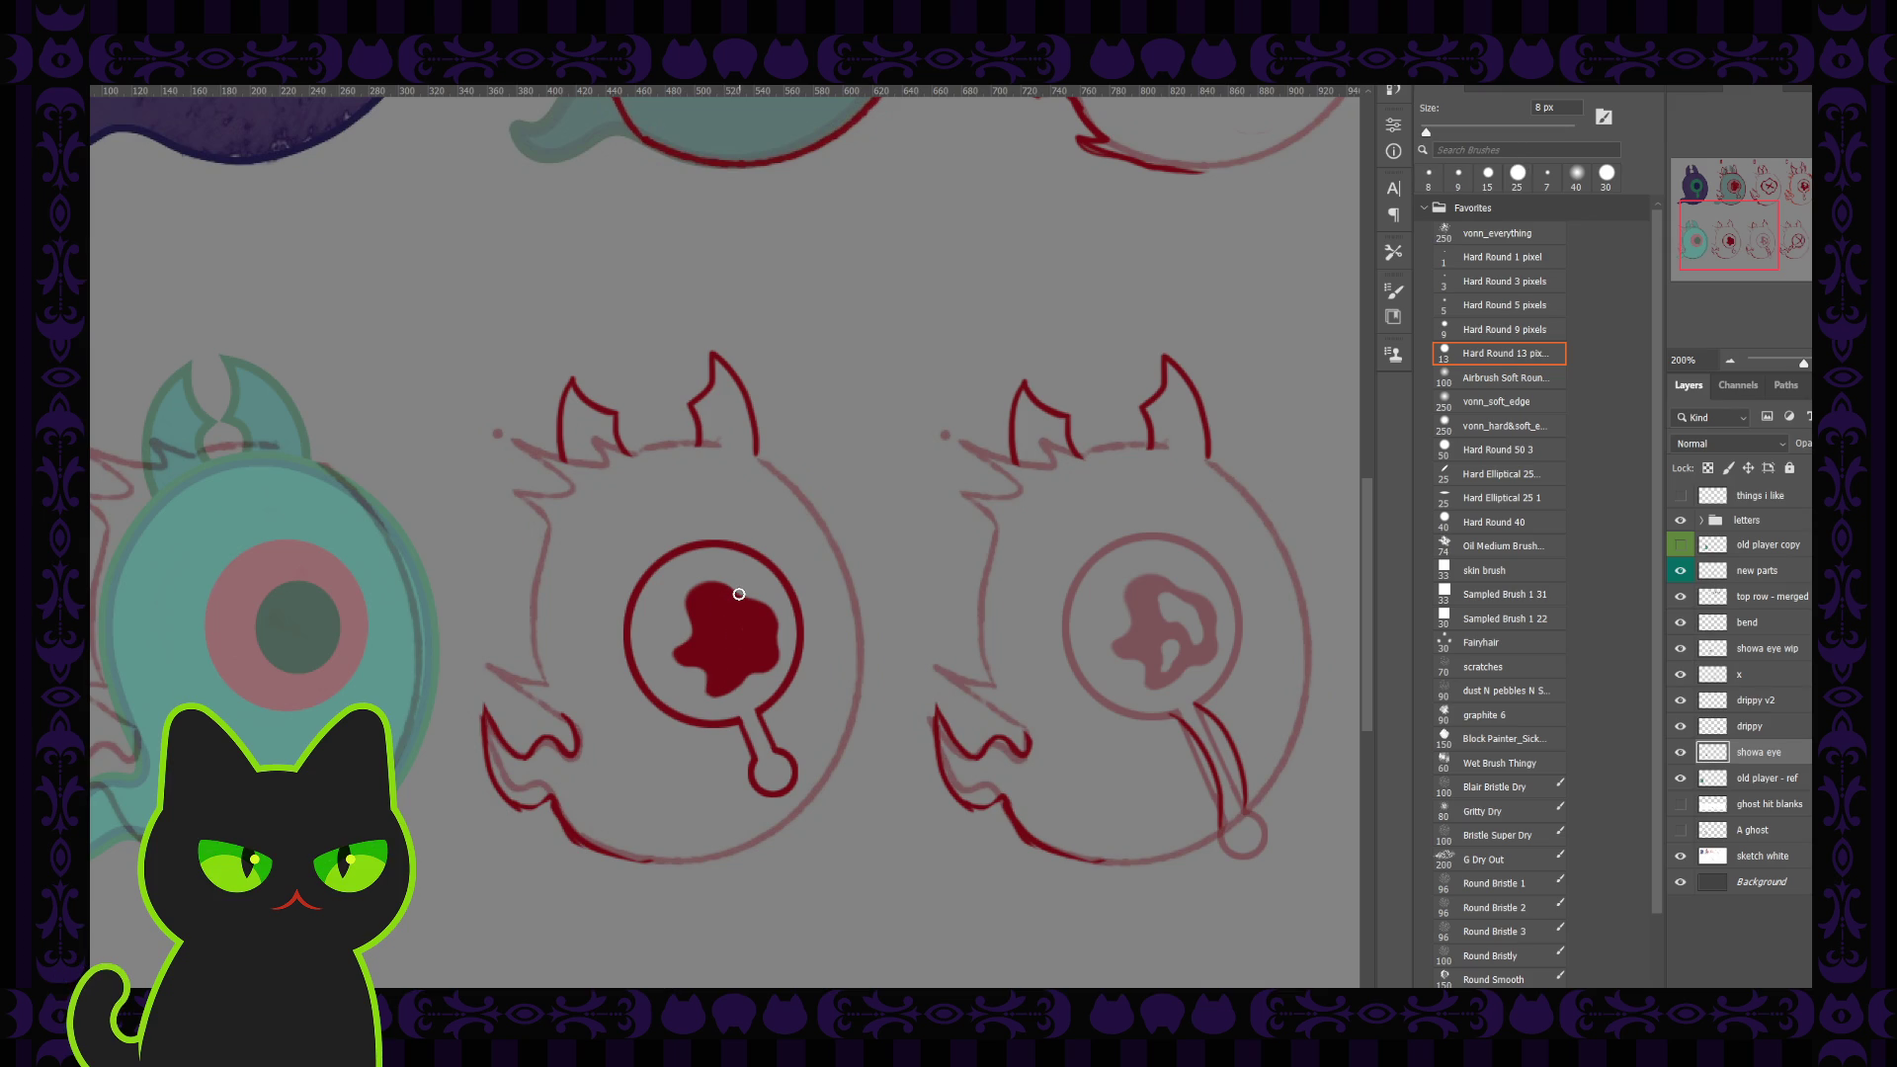
key(ctrl+minus)
key(ctrl+minus)
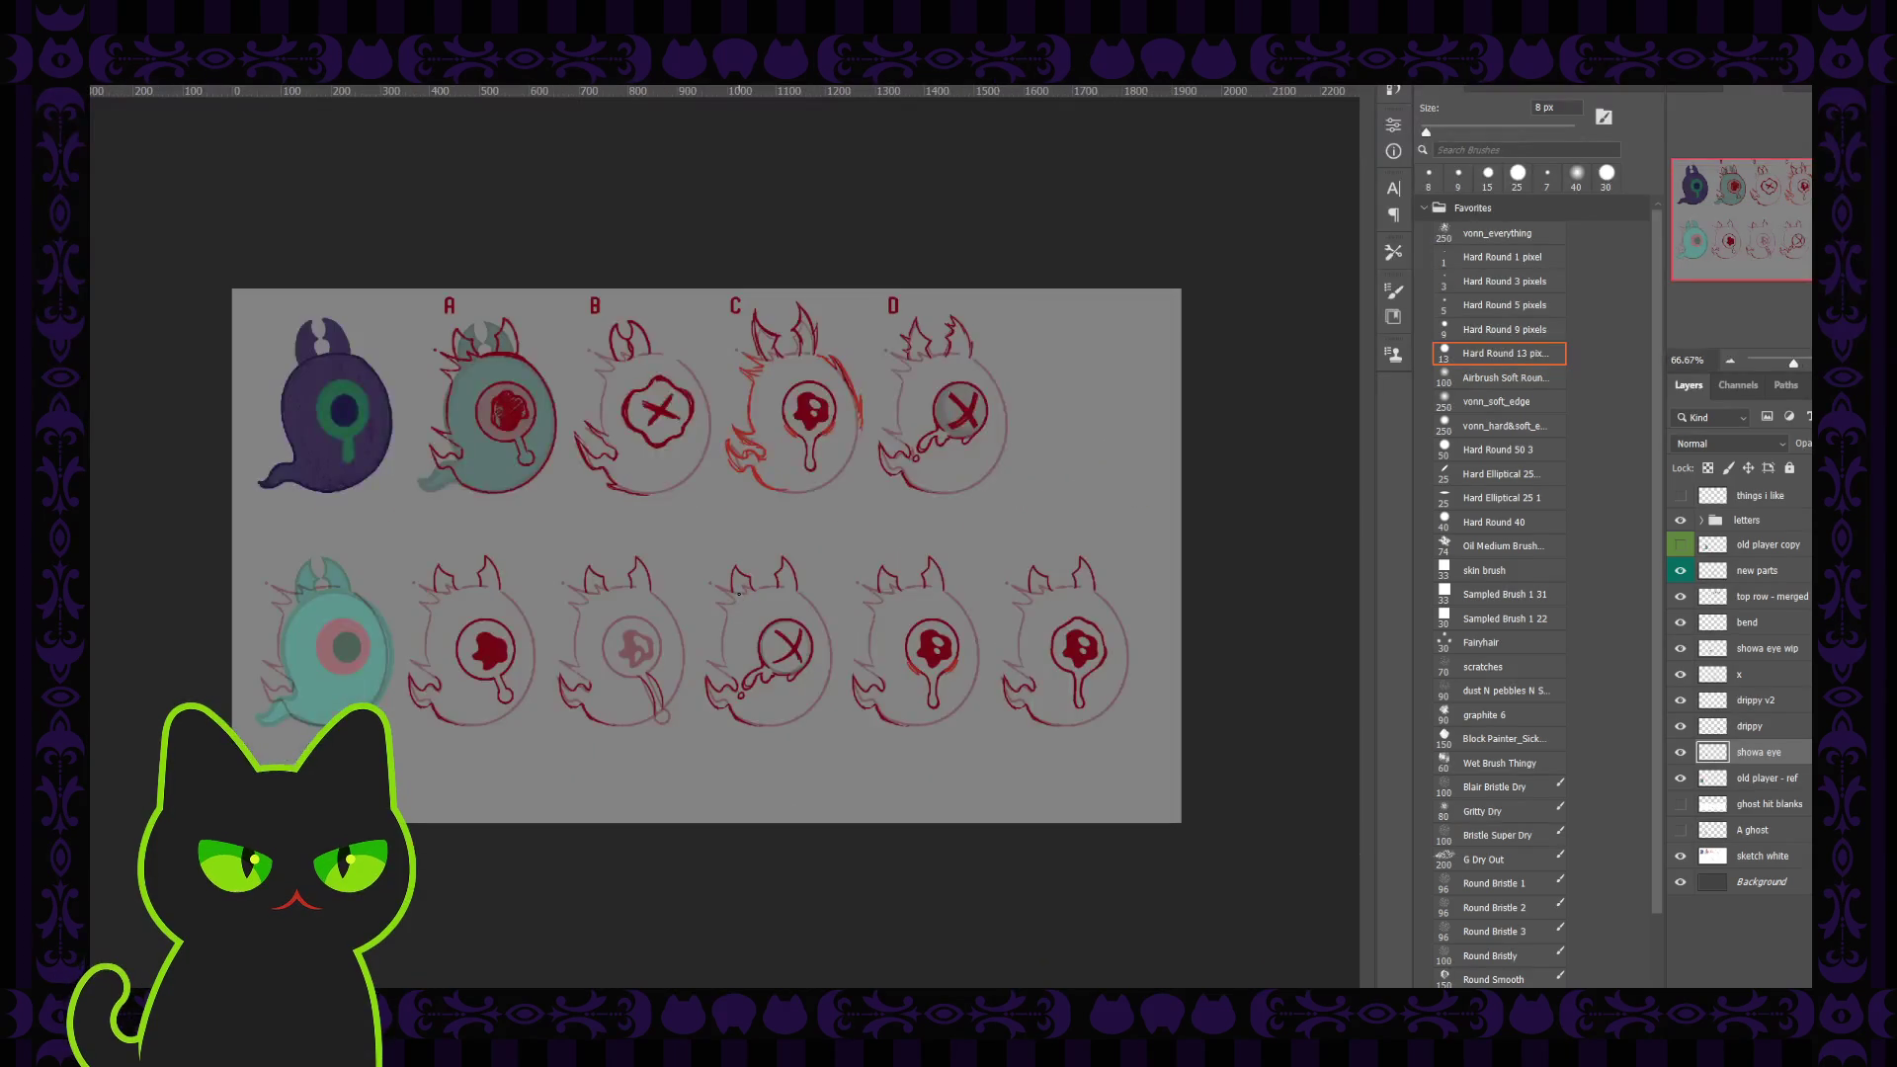
Step: Undo the blob fill and add a new empty layer above 'things i like'
key(ctrl+z)
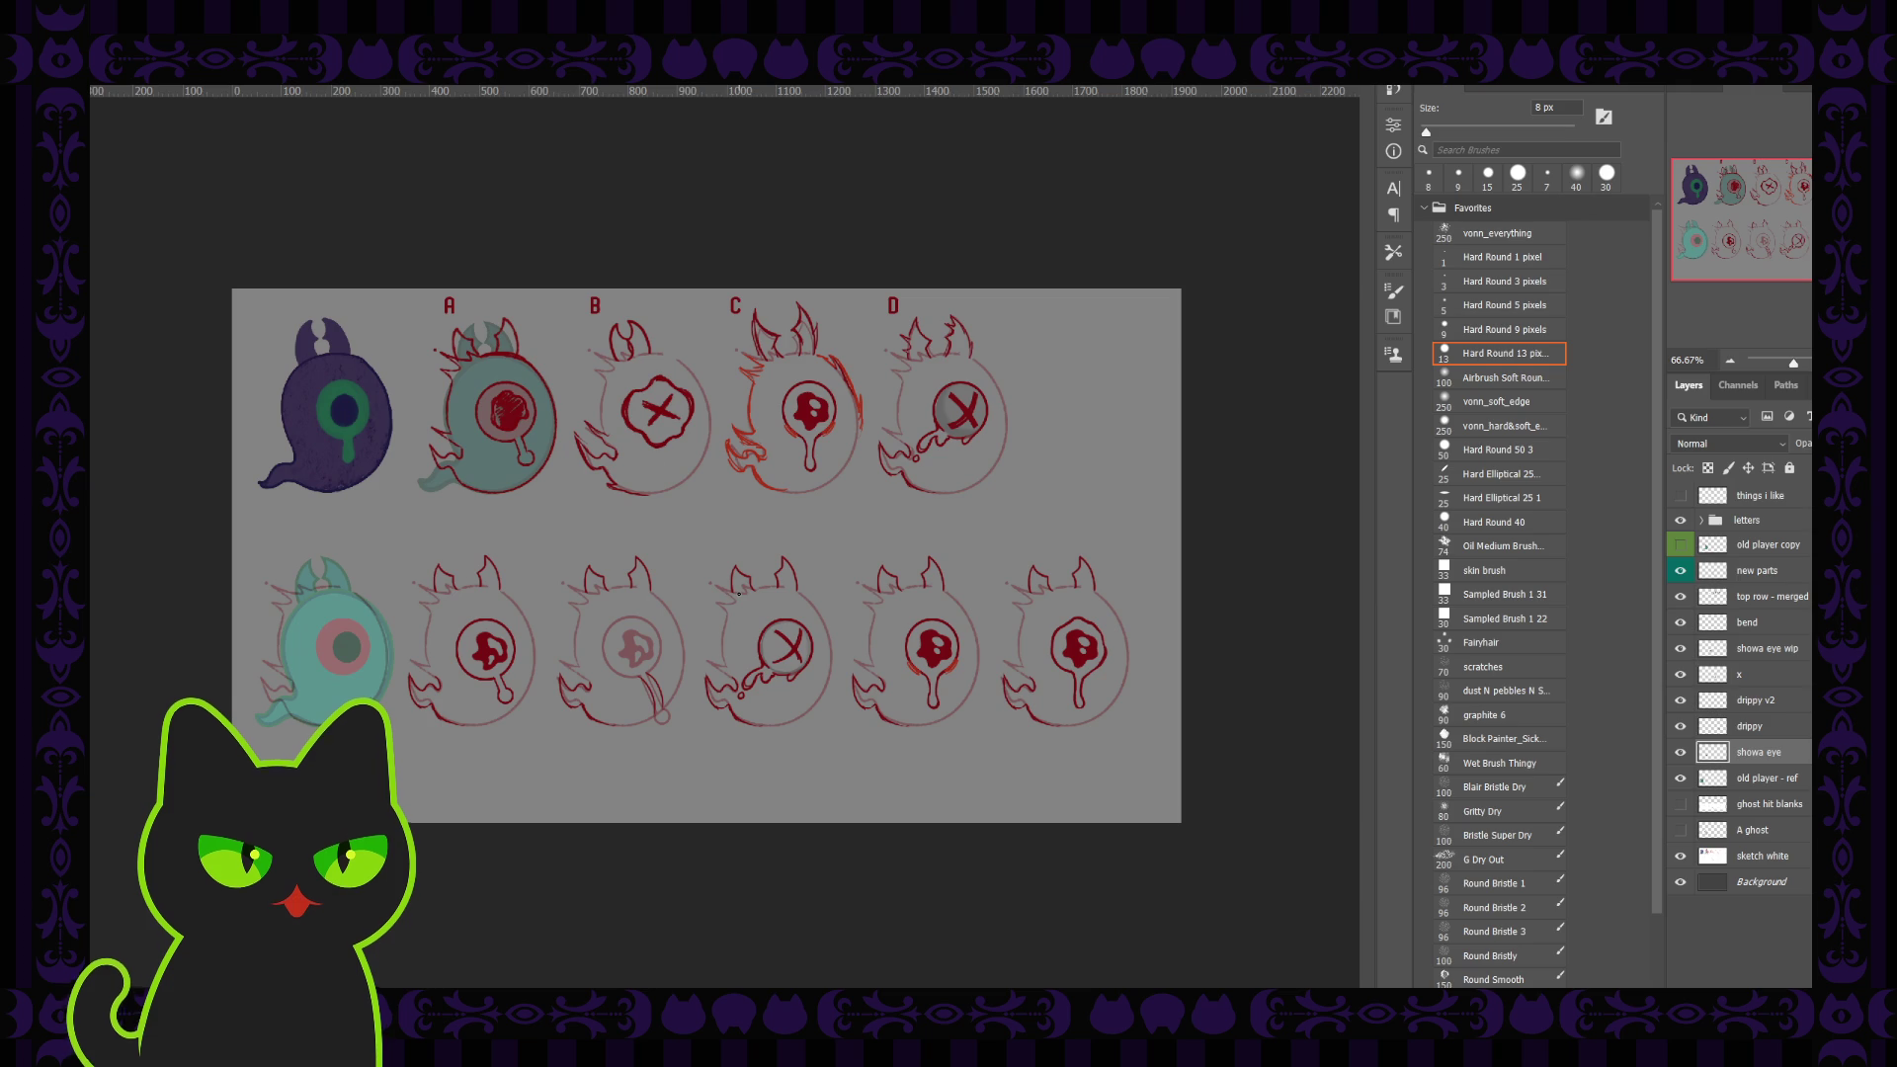
click(1760, 603)
click(1754, 500)
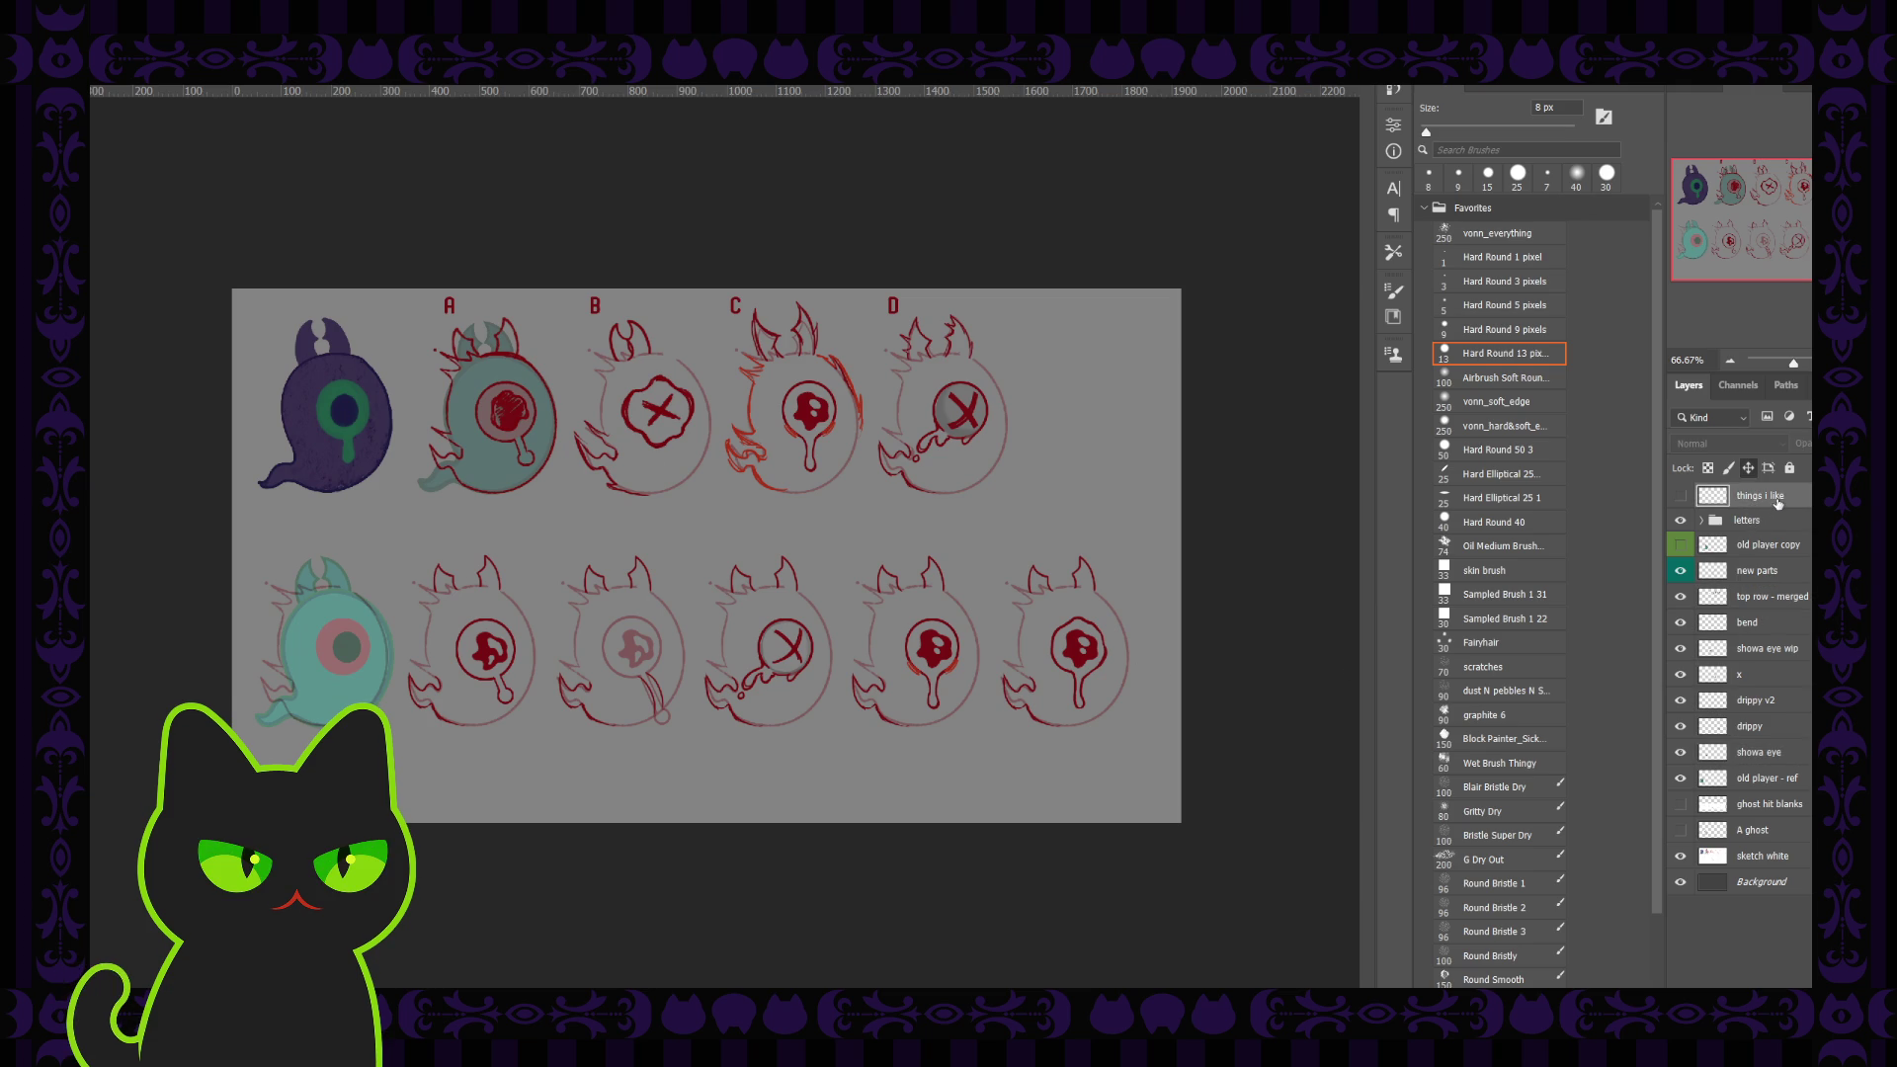
key(ctrl+shift+alt+n)
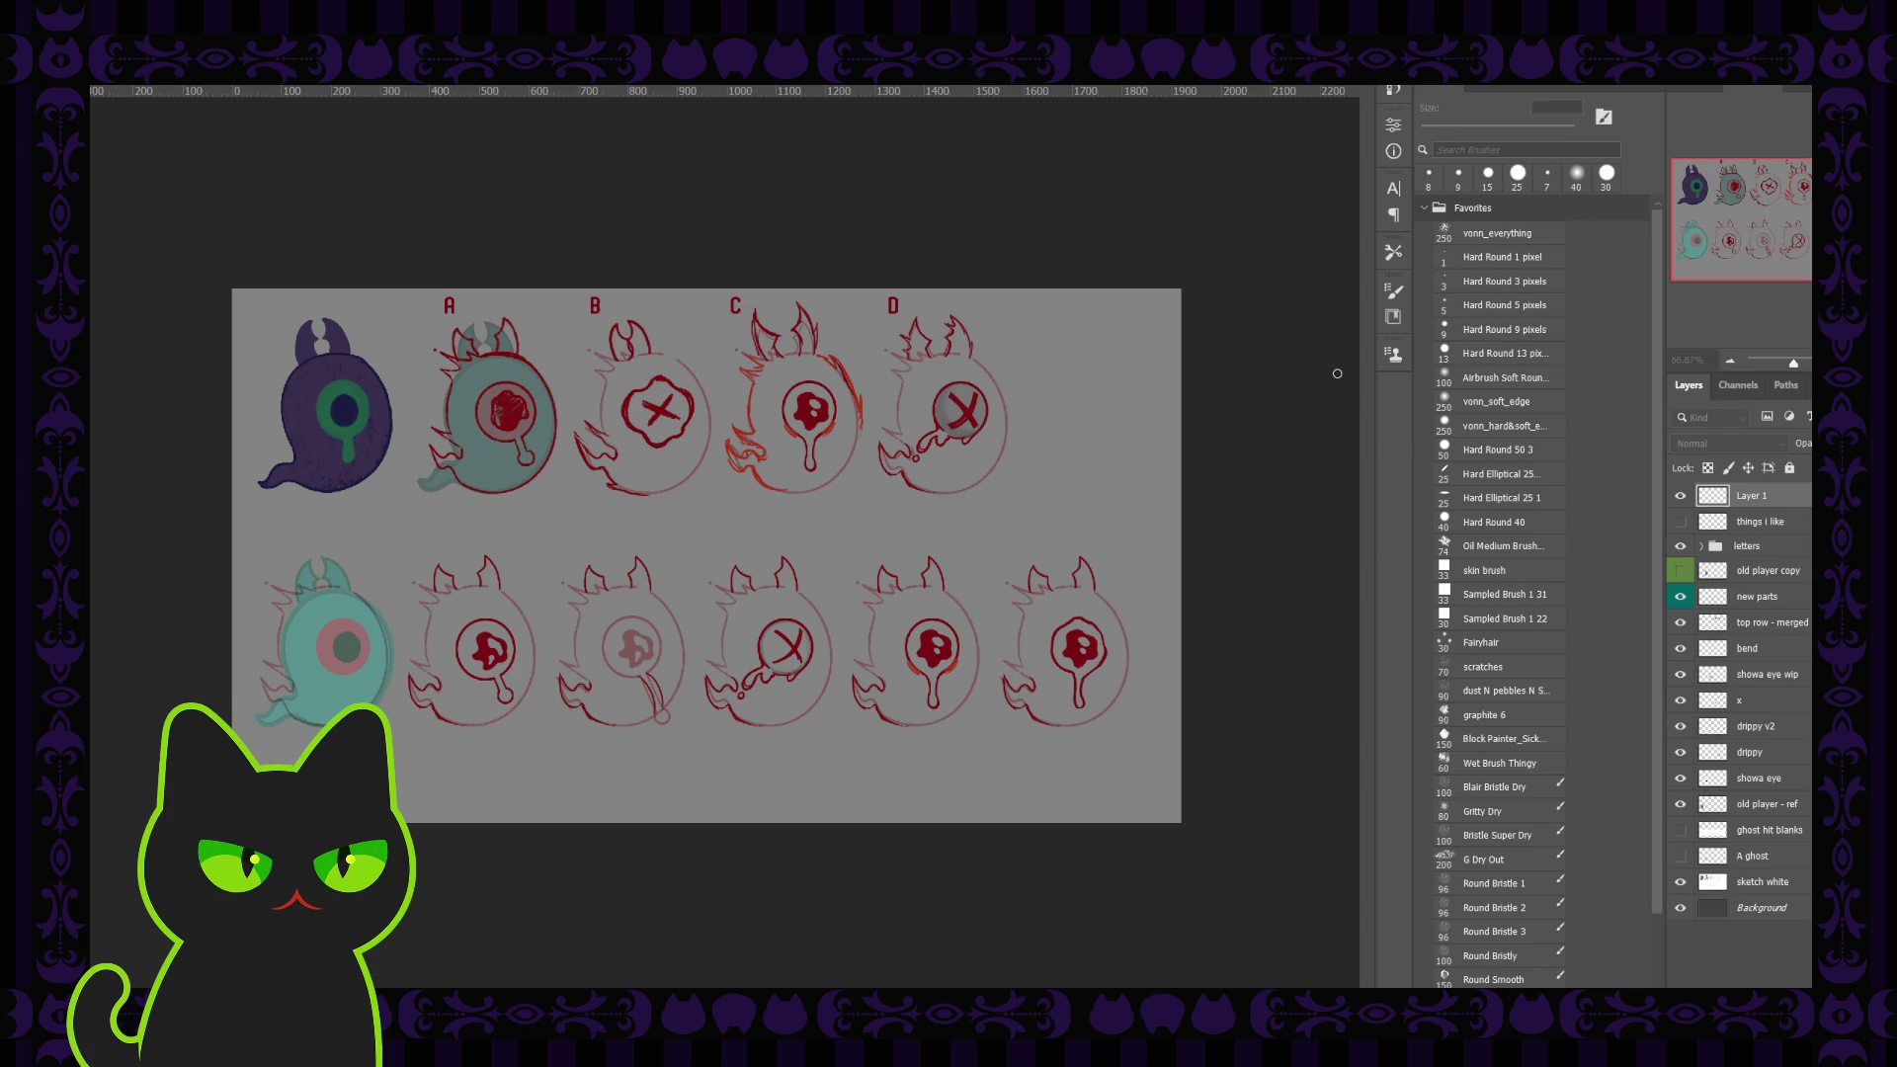
Step: Name the new layer 'things that worked' and enlarge the brush to 9 px
click(1555, 350)
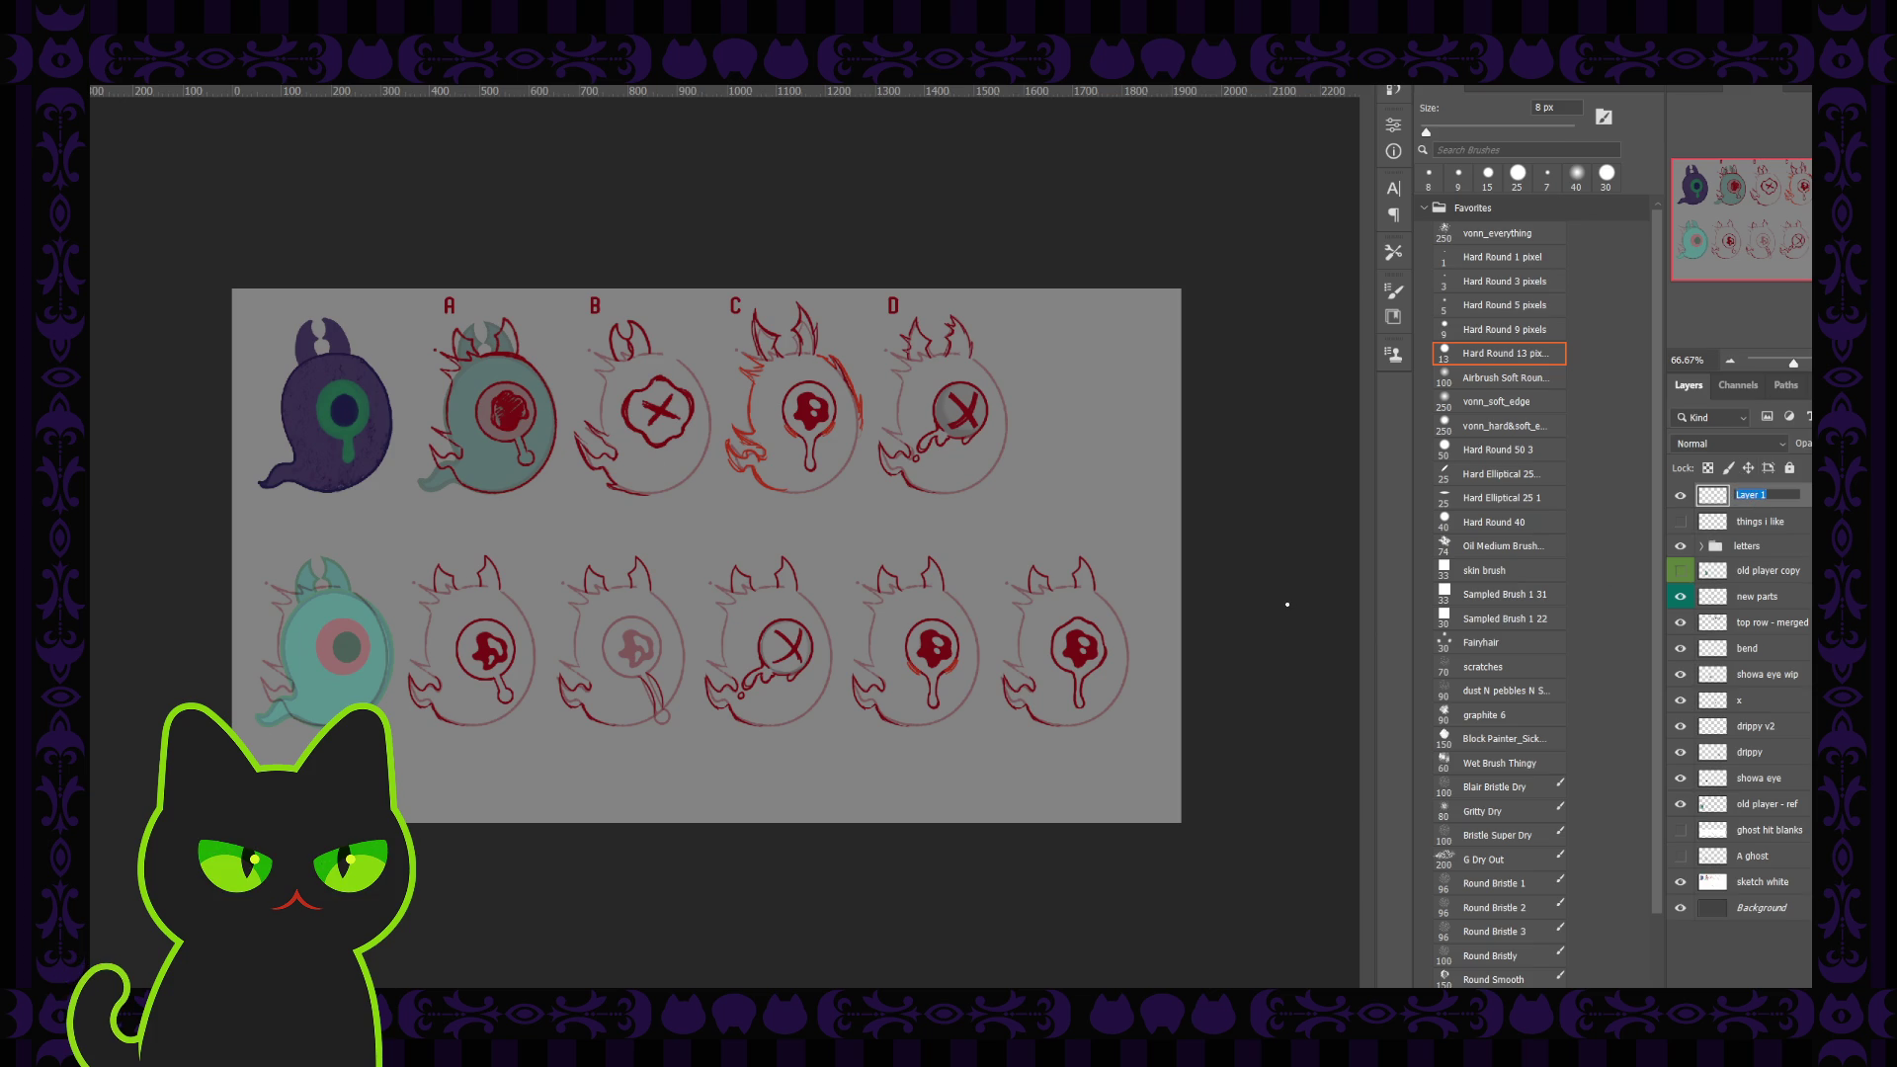
text(things that worke)
text(d)
key(bracketright)
Step: Draw a blue curve, arrows under the first and last ghosts, and a scribble over the third
drag(651, 739, 492, 750)
drag(459, 776, 459, 739)
drag(453, 753, 466, 756)
drag(798, 561, 751, 756)
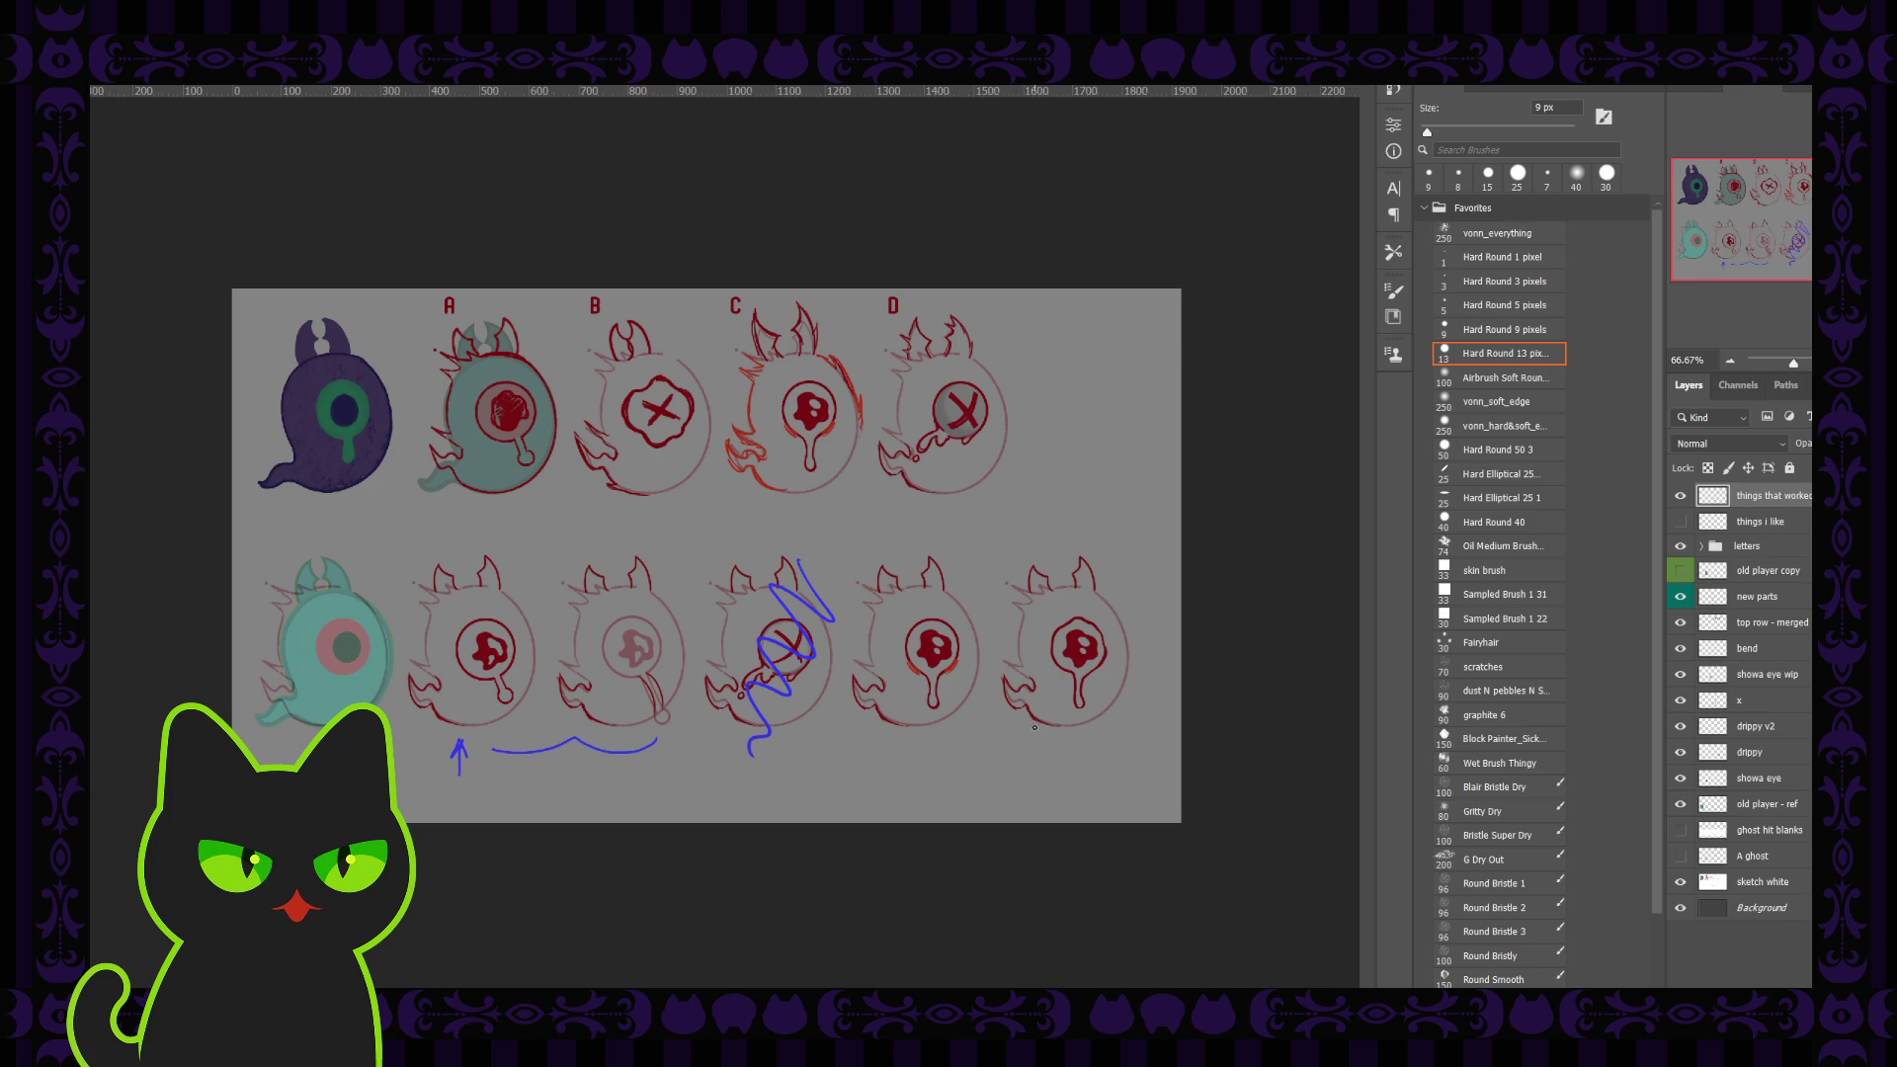
drag(1018, 778, 1054, 737)
Step: Replace a misplaced arrowhead with one at the blue curve's left end, pointing to the first ghost
mouse_move(982, 743)
mouse_down()
mouse_move(959, 739)
mouse_move(979, 729)
mouse_up()
key(ctrl+z)
key(ctrl+z)
mouse_move(520, 773)
mouse_down()
mouse_move(502, 751)
mouse_move(521, 746)
mouse_up()
Step: At 100% zoom, compare the blue notes and rename 'things i like' to 'first pass'
key(ctrl+1)
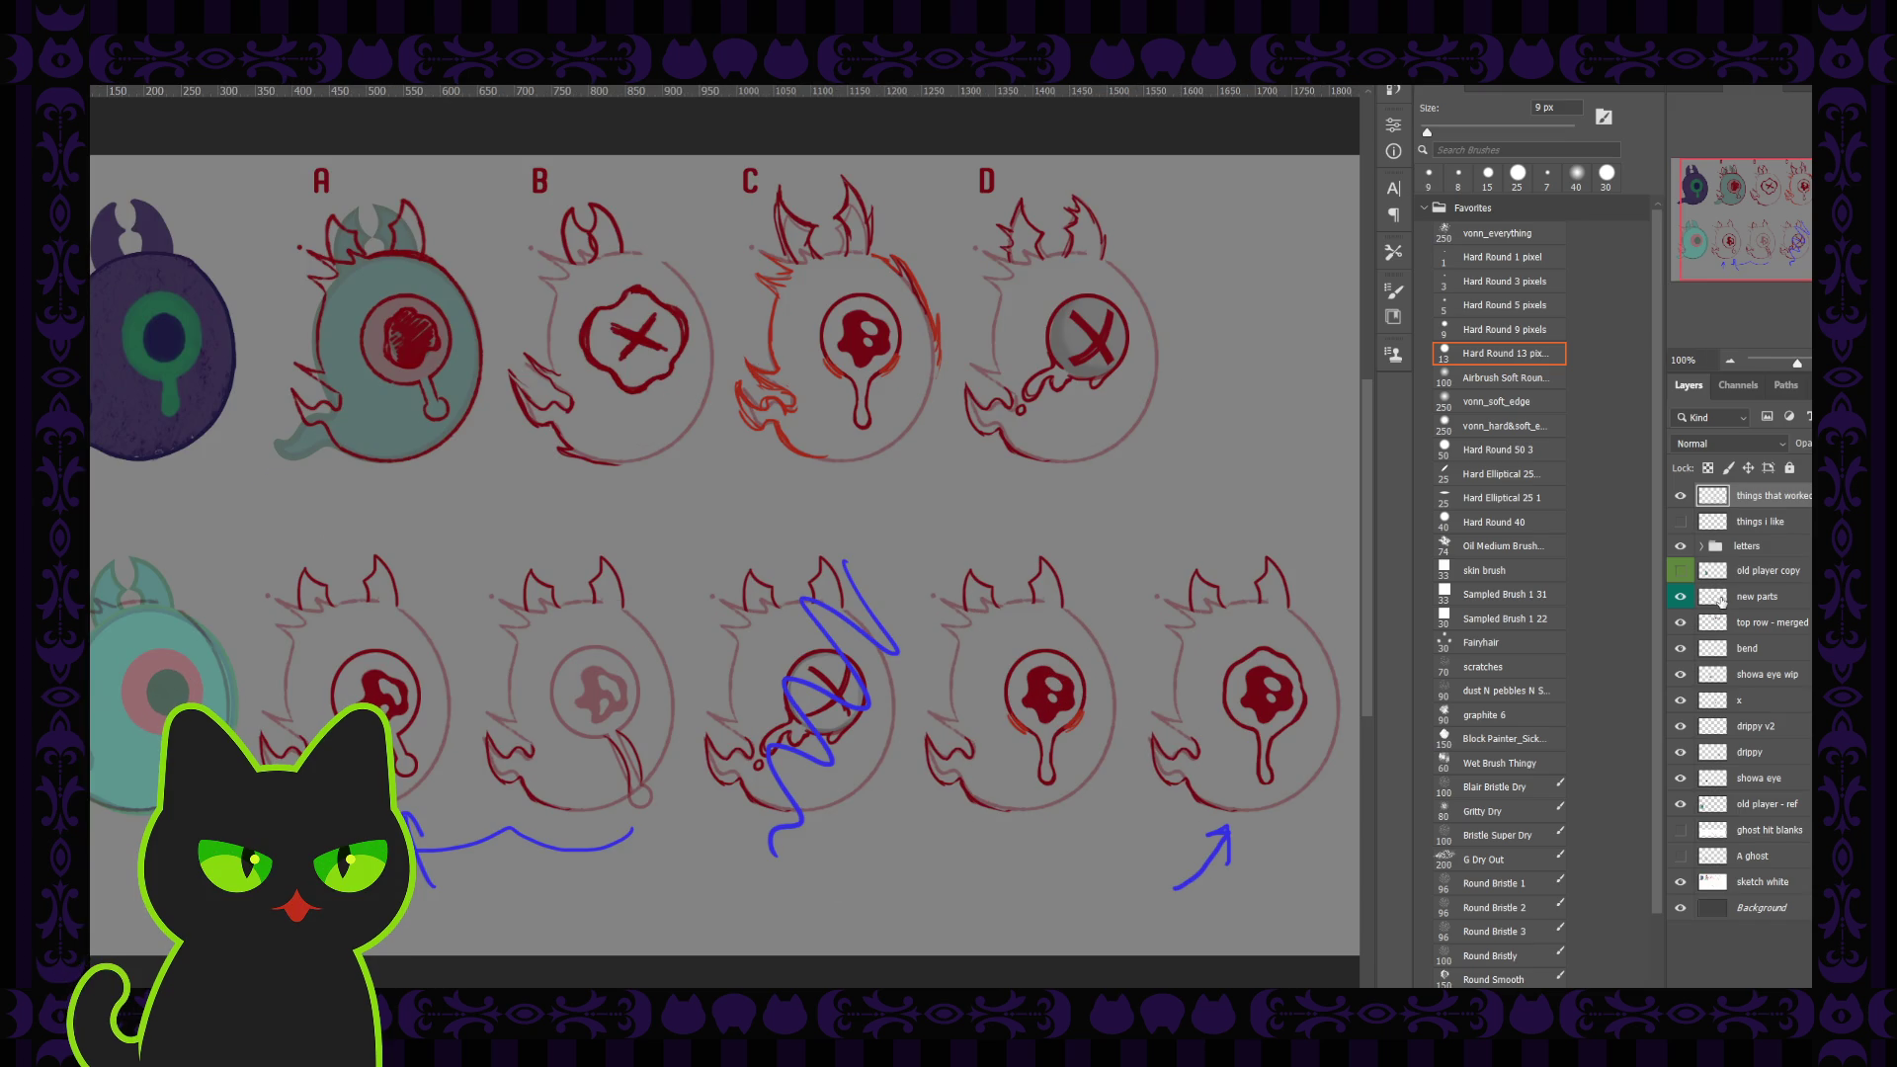
click(1679, 496)
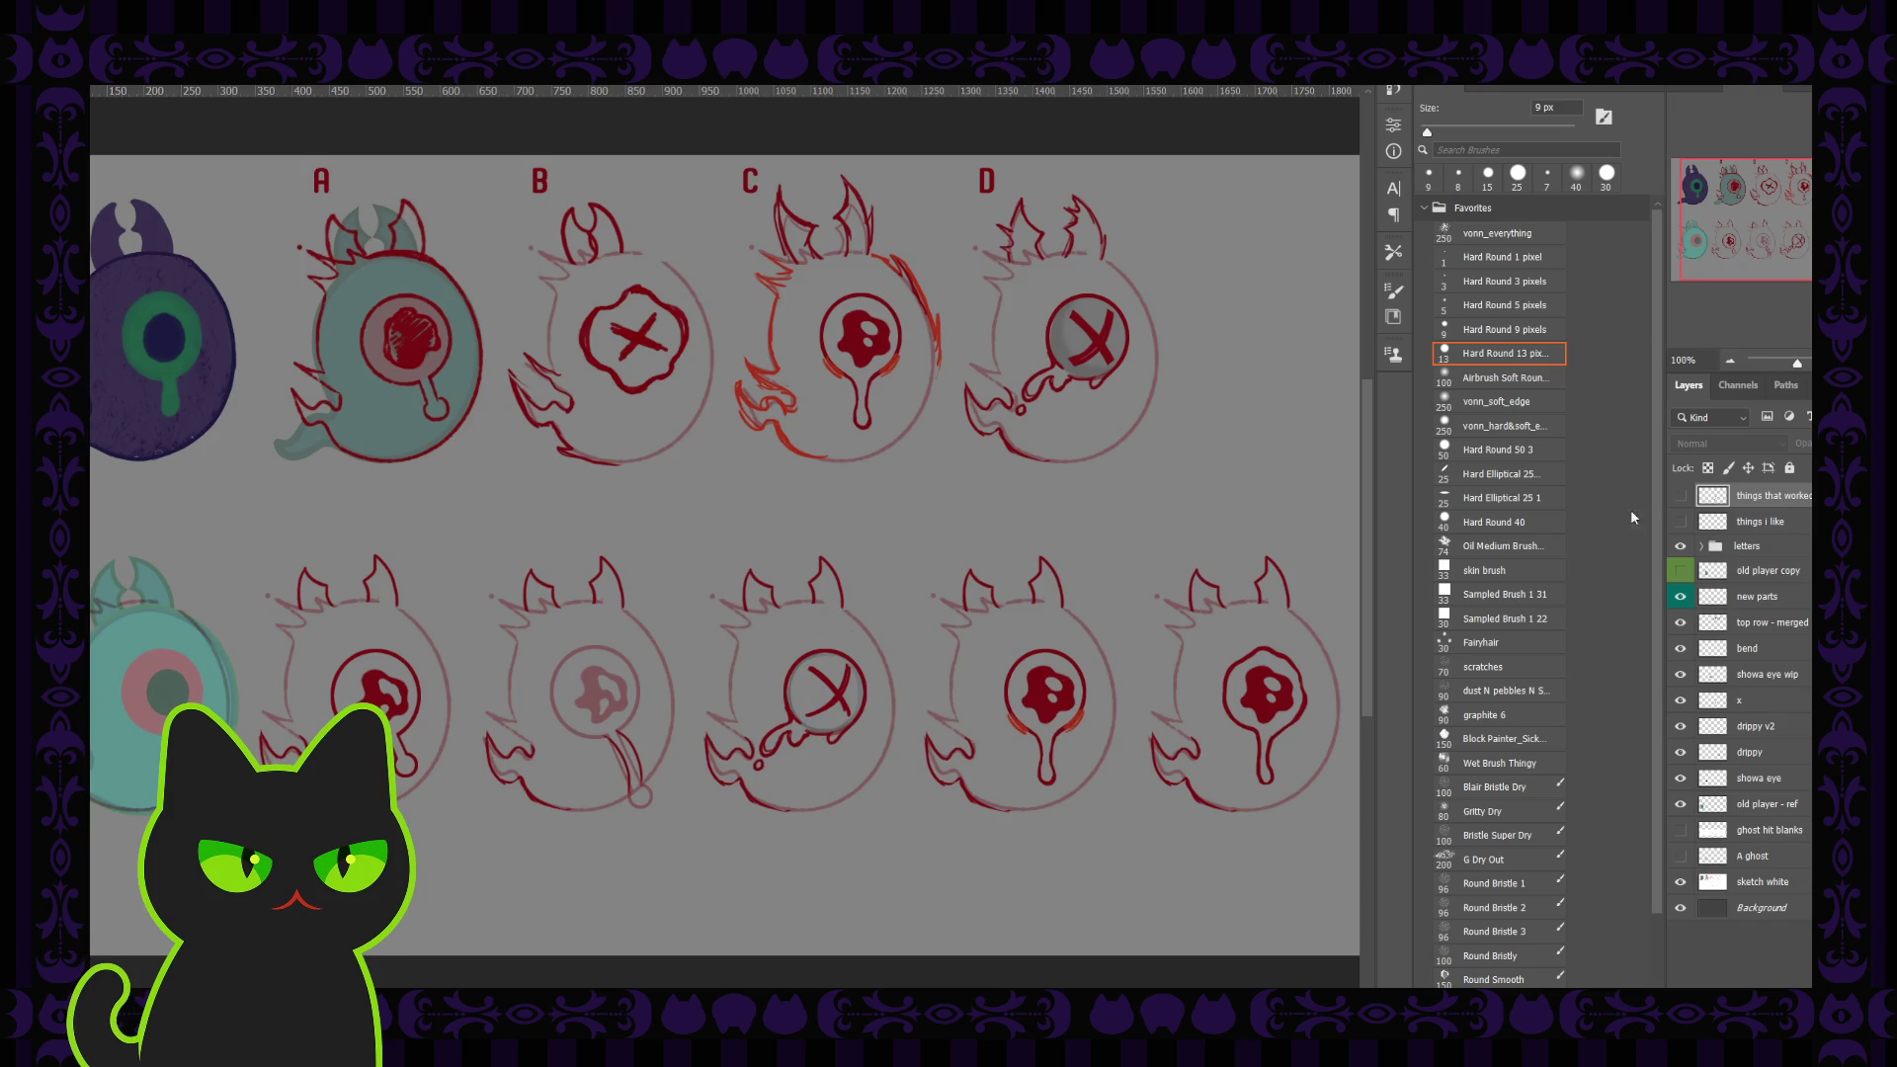
click(1680, 496)
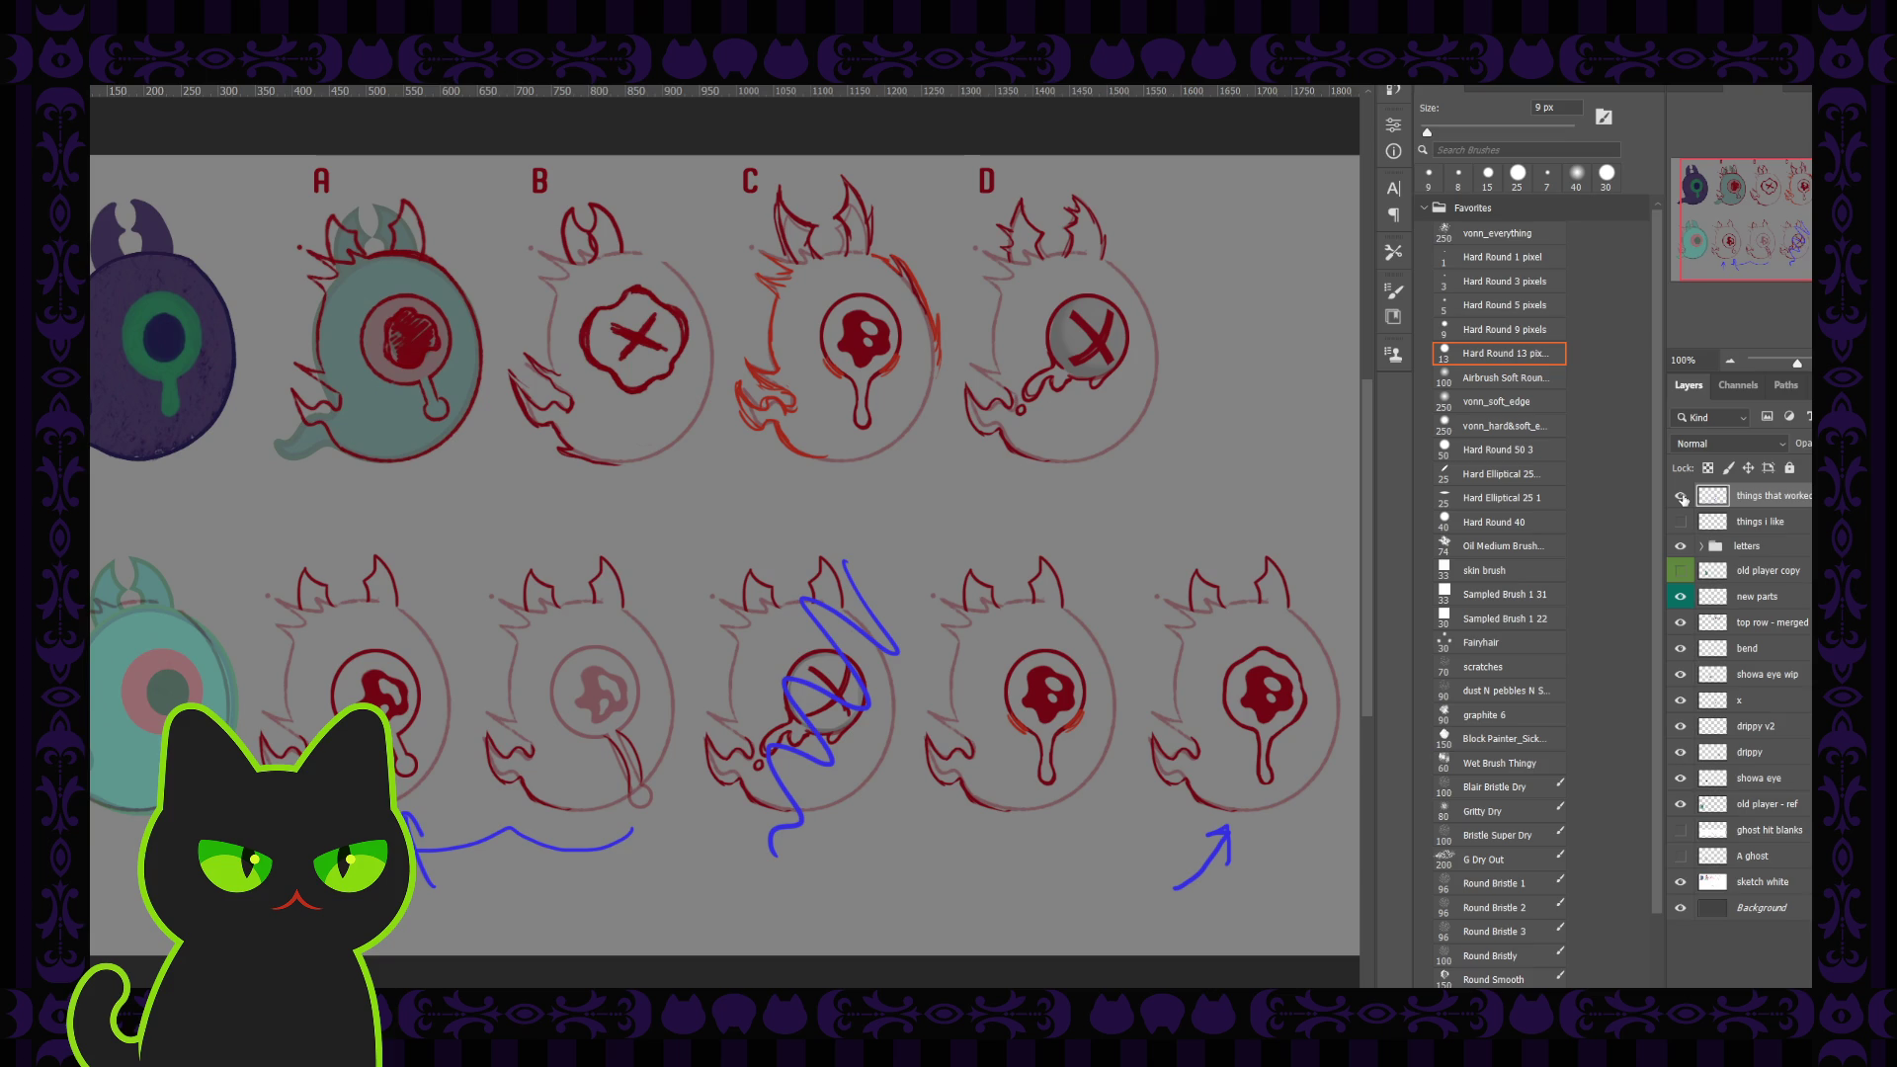
click(1796, 521)
double_click(1768, 521)
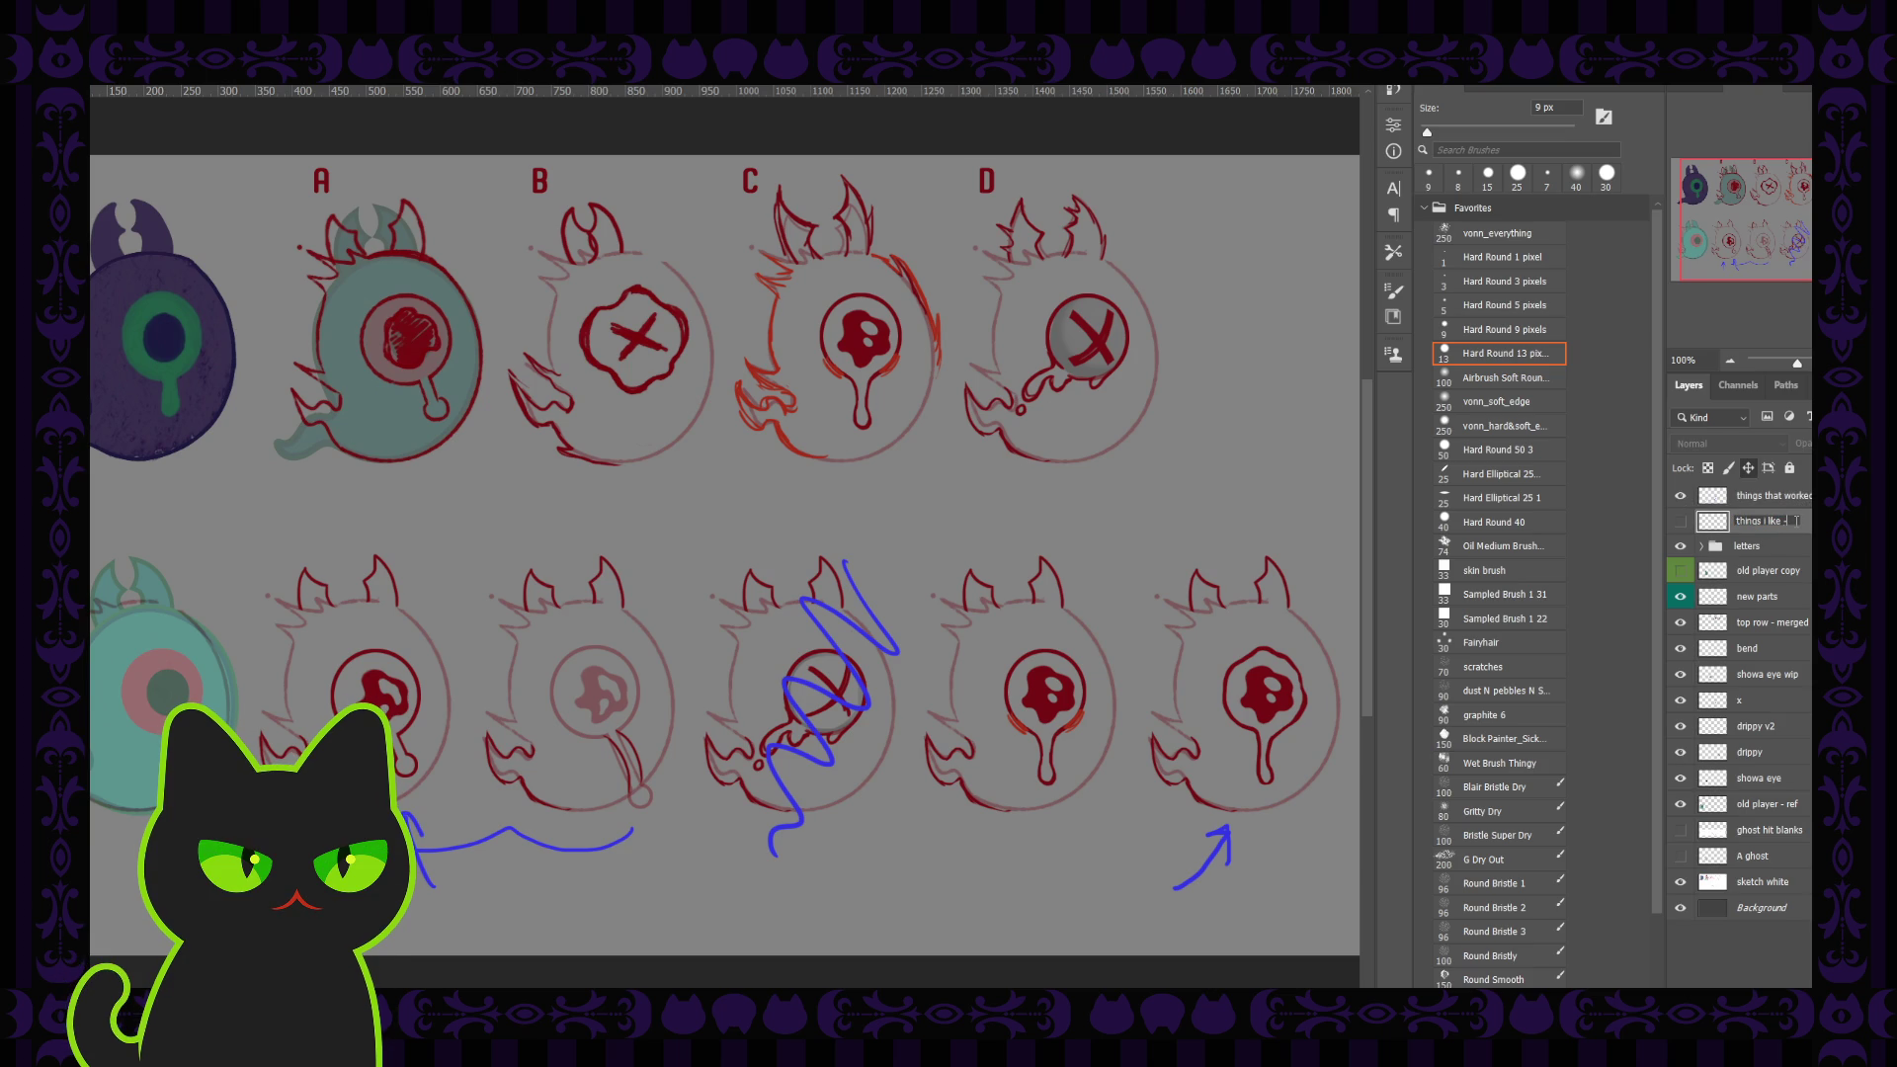
text(first p)
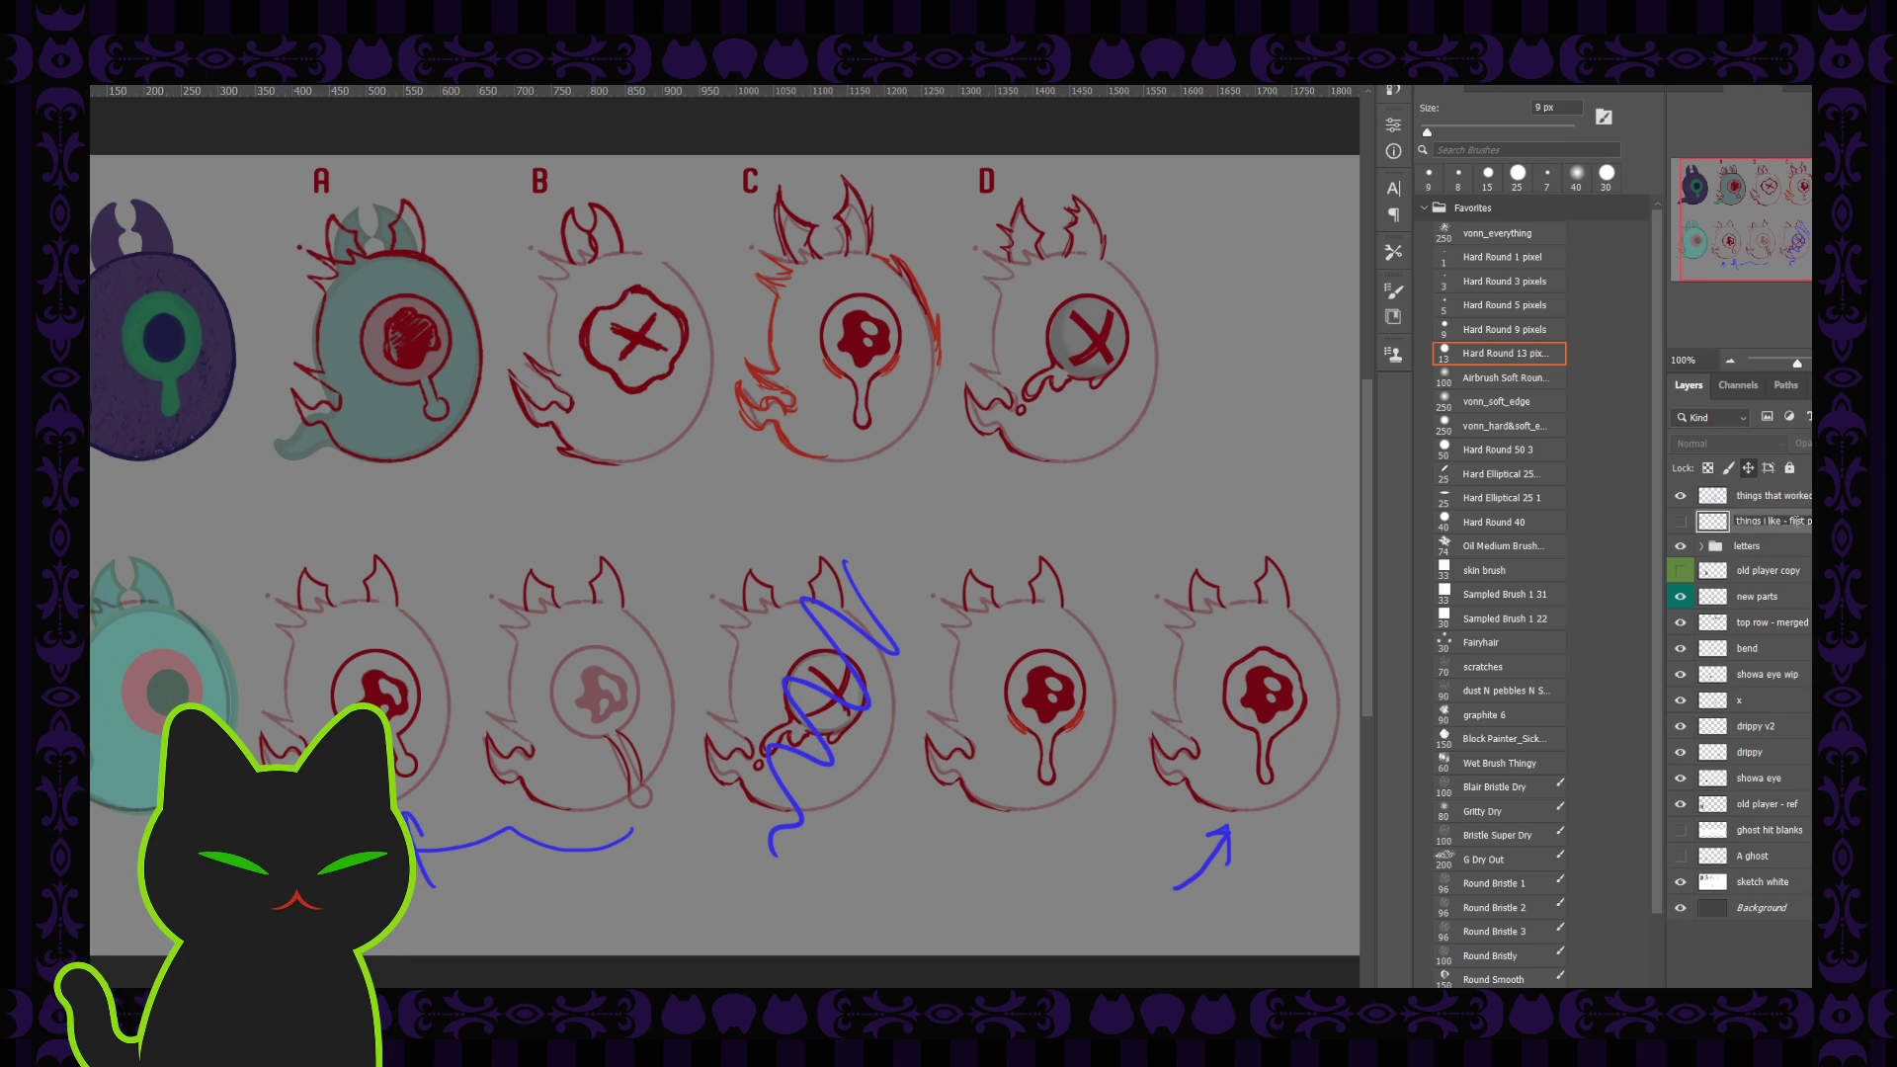
key(shift+Tab)
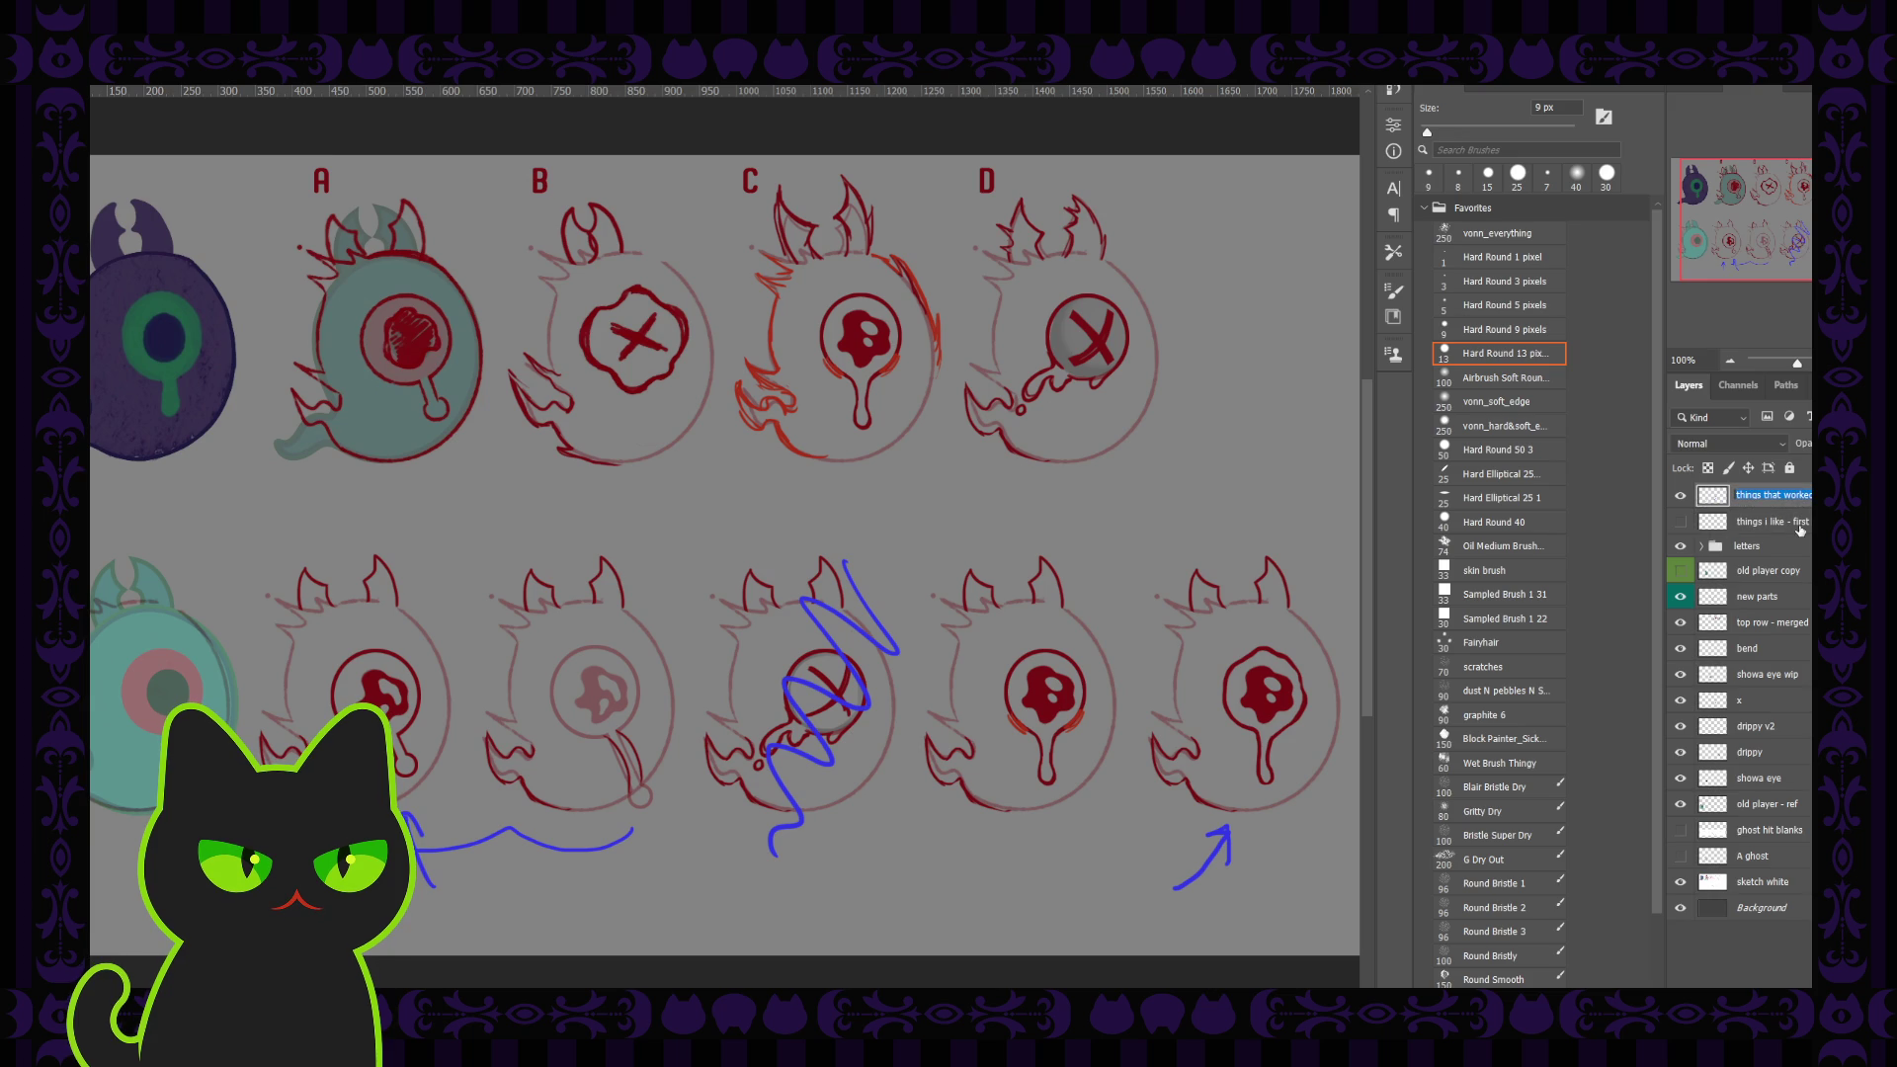
key(Tab)
text(first pass)
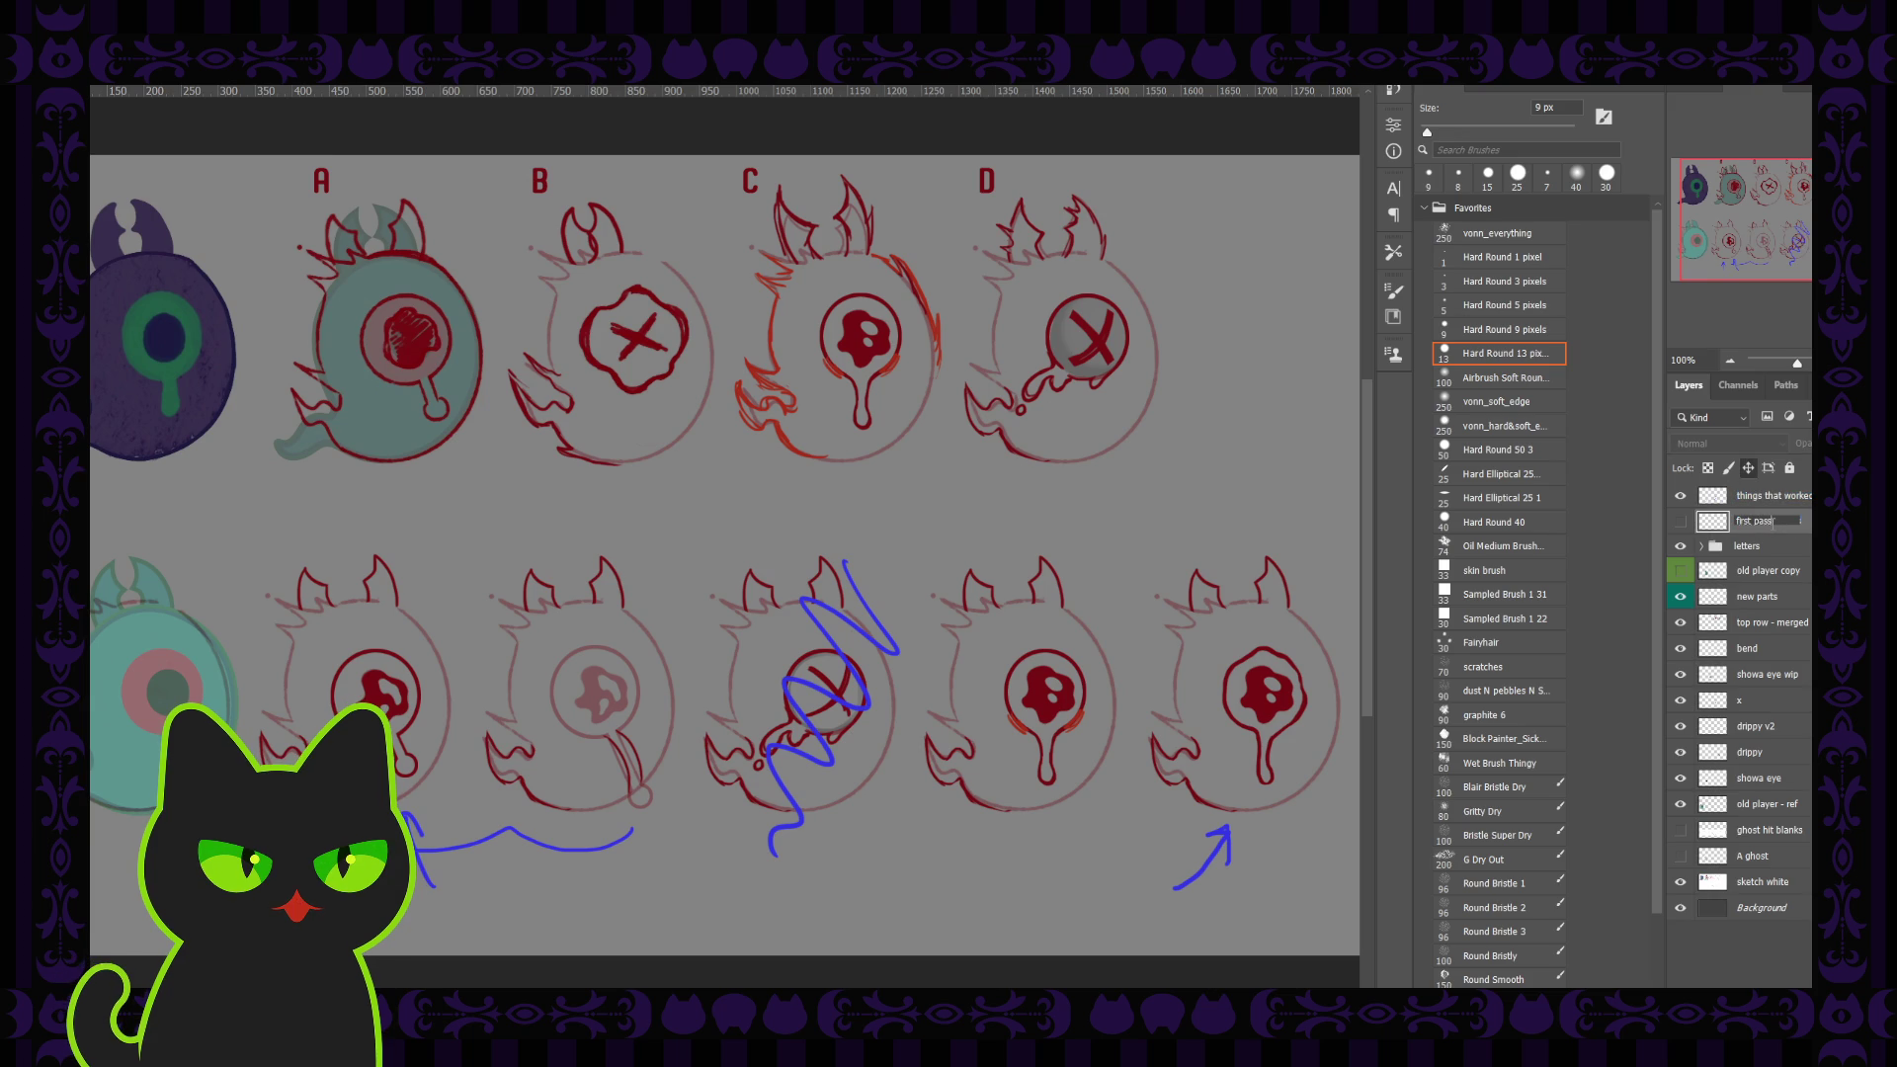
Step: Rename the top layer 'second pass', move 'first pass' above it, and select 'second pass'
double_click(1770, 496)
text(sec)
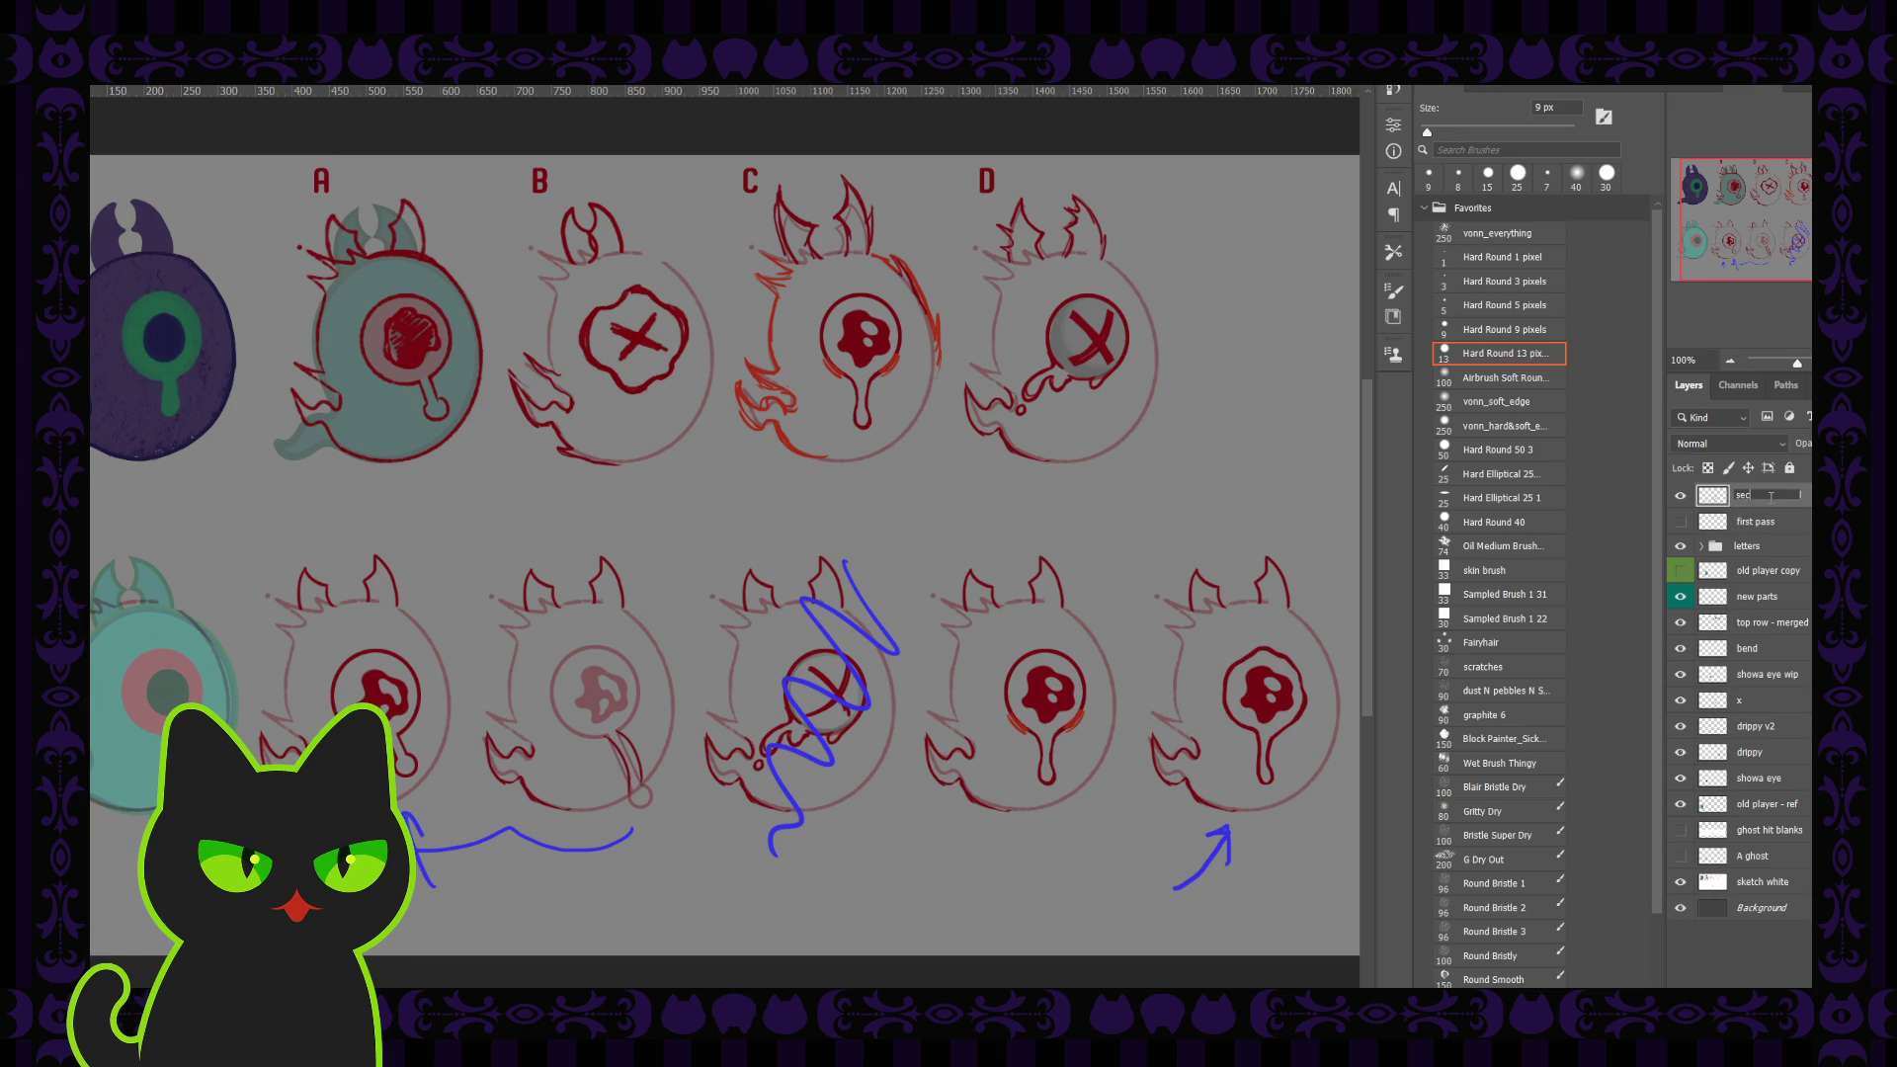
text(ond pass)
key(Return)
drag(1768, 522, 1781, 496)
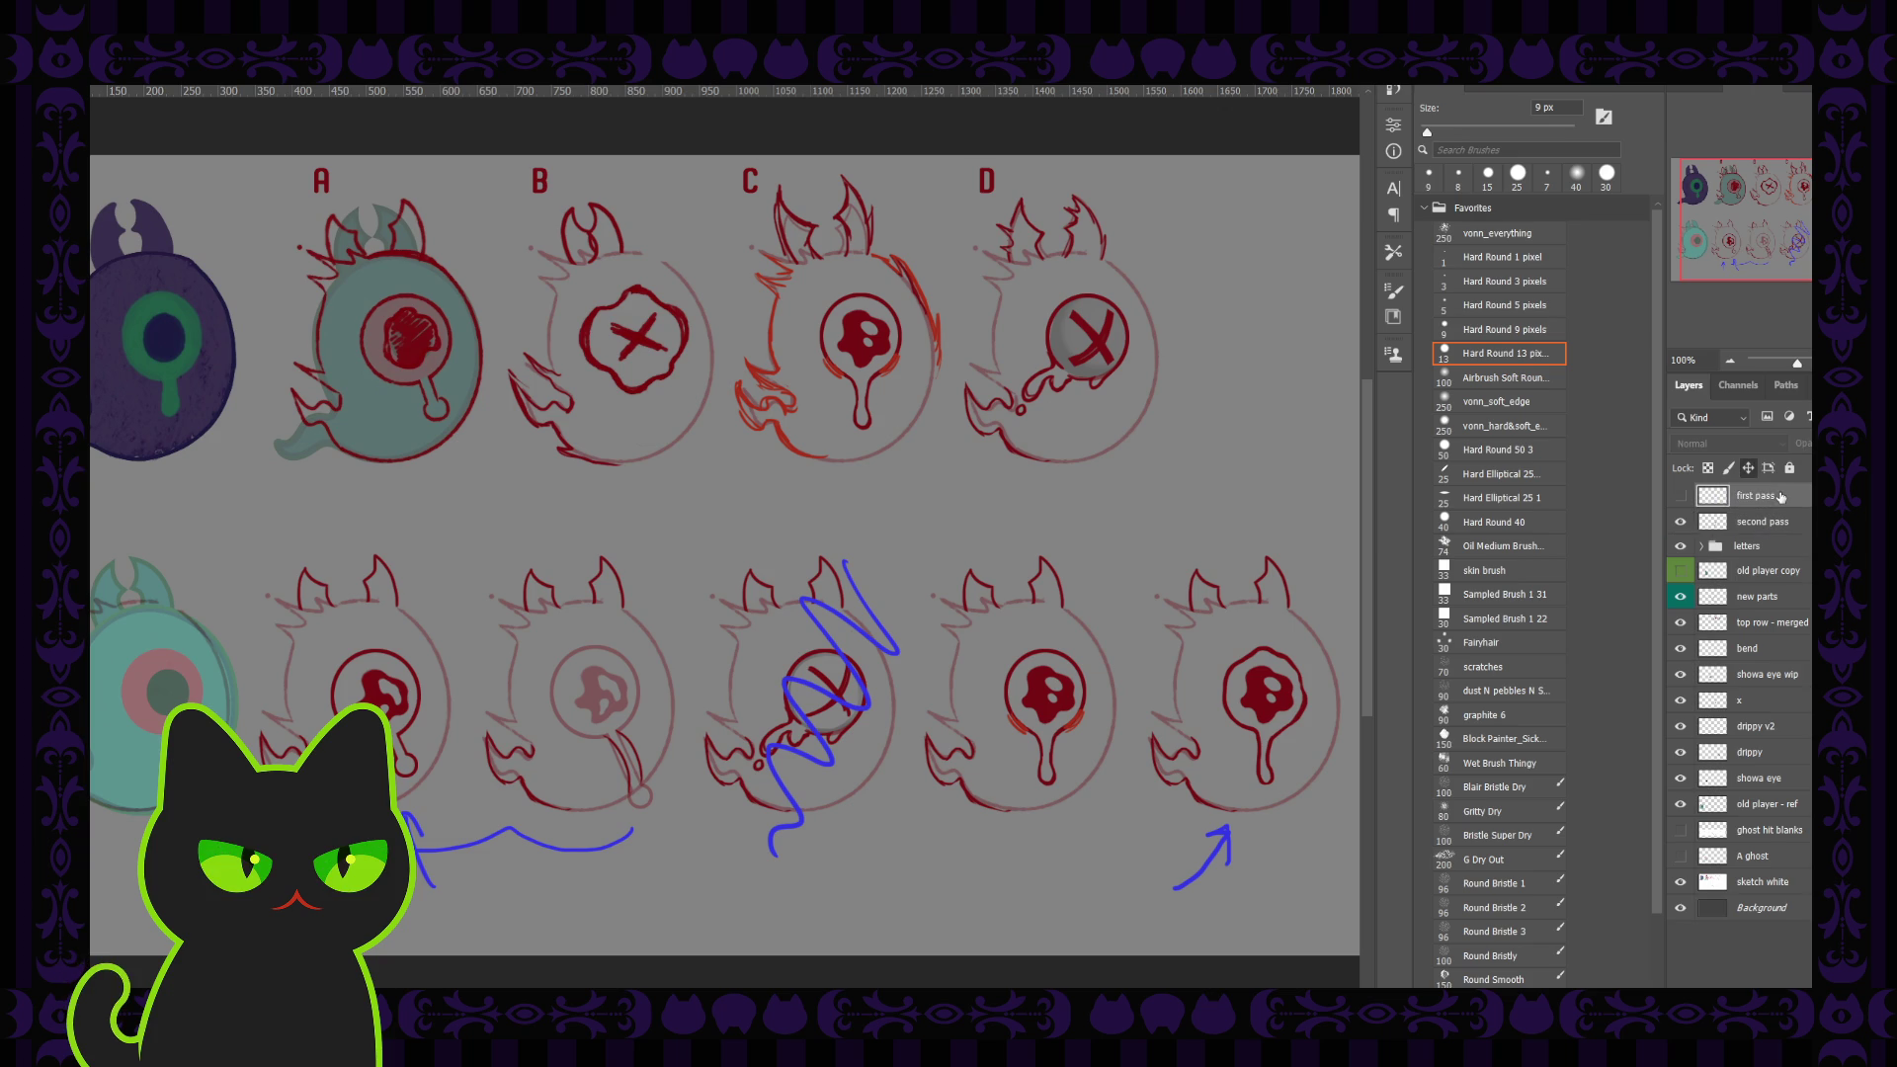
click(1761, 526)
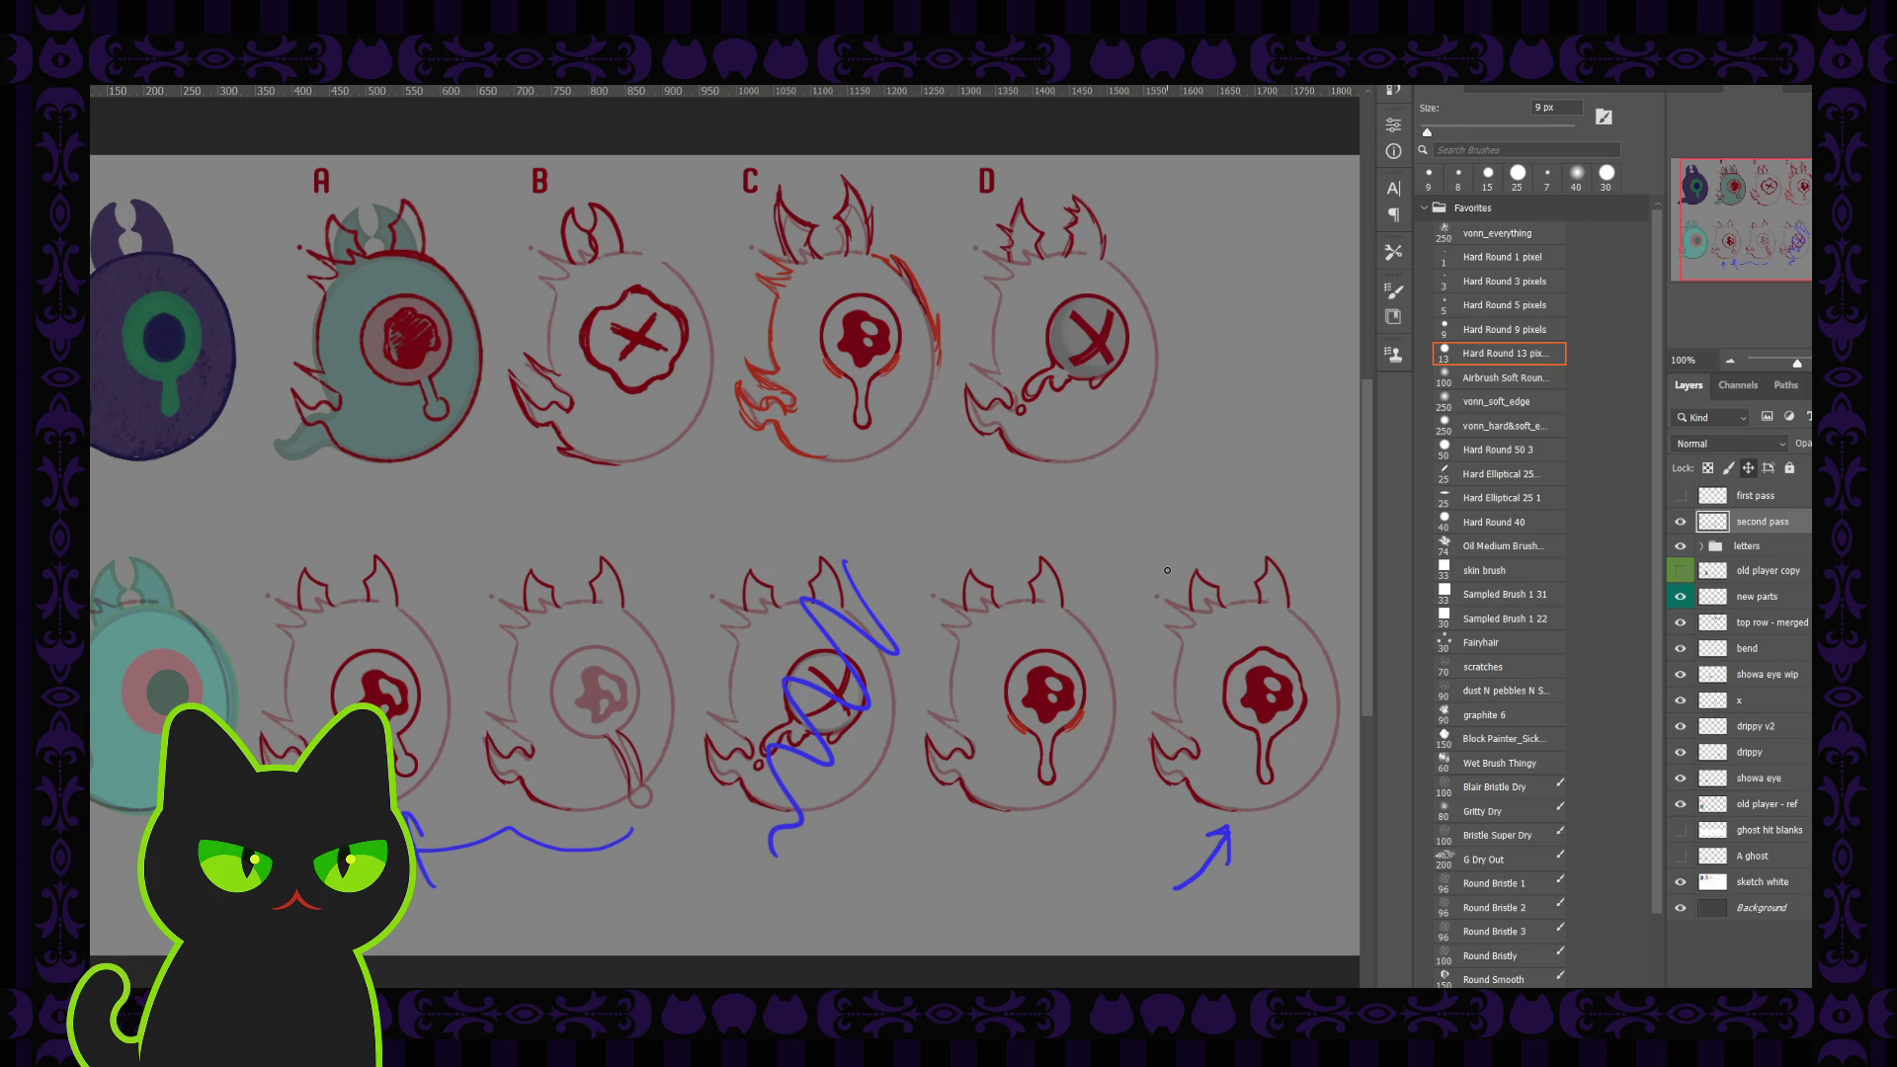
key(ctrl+minus)
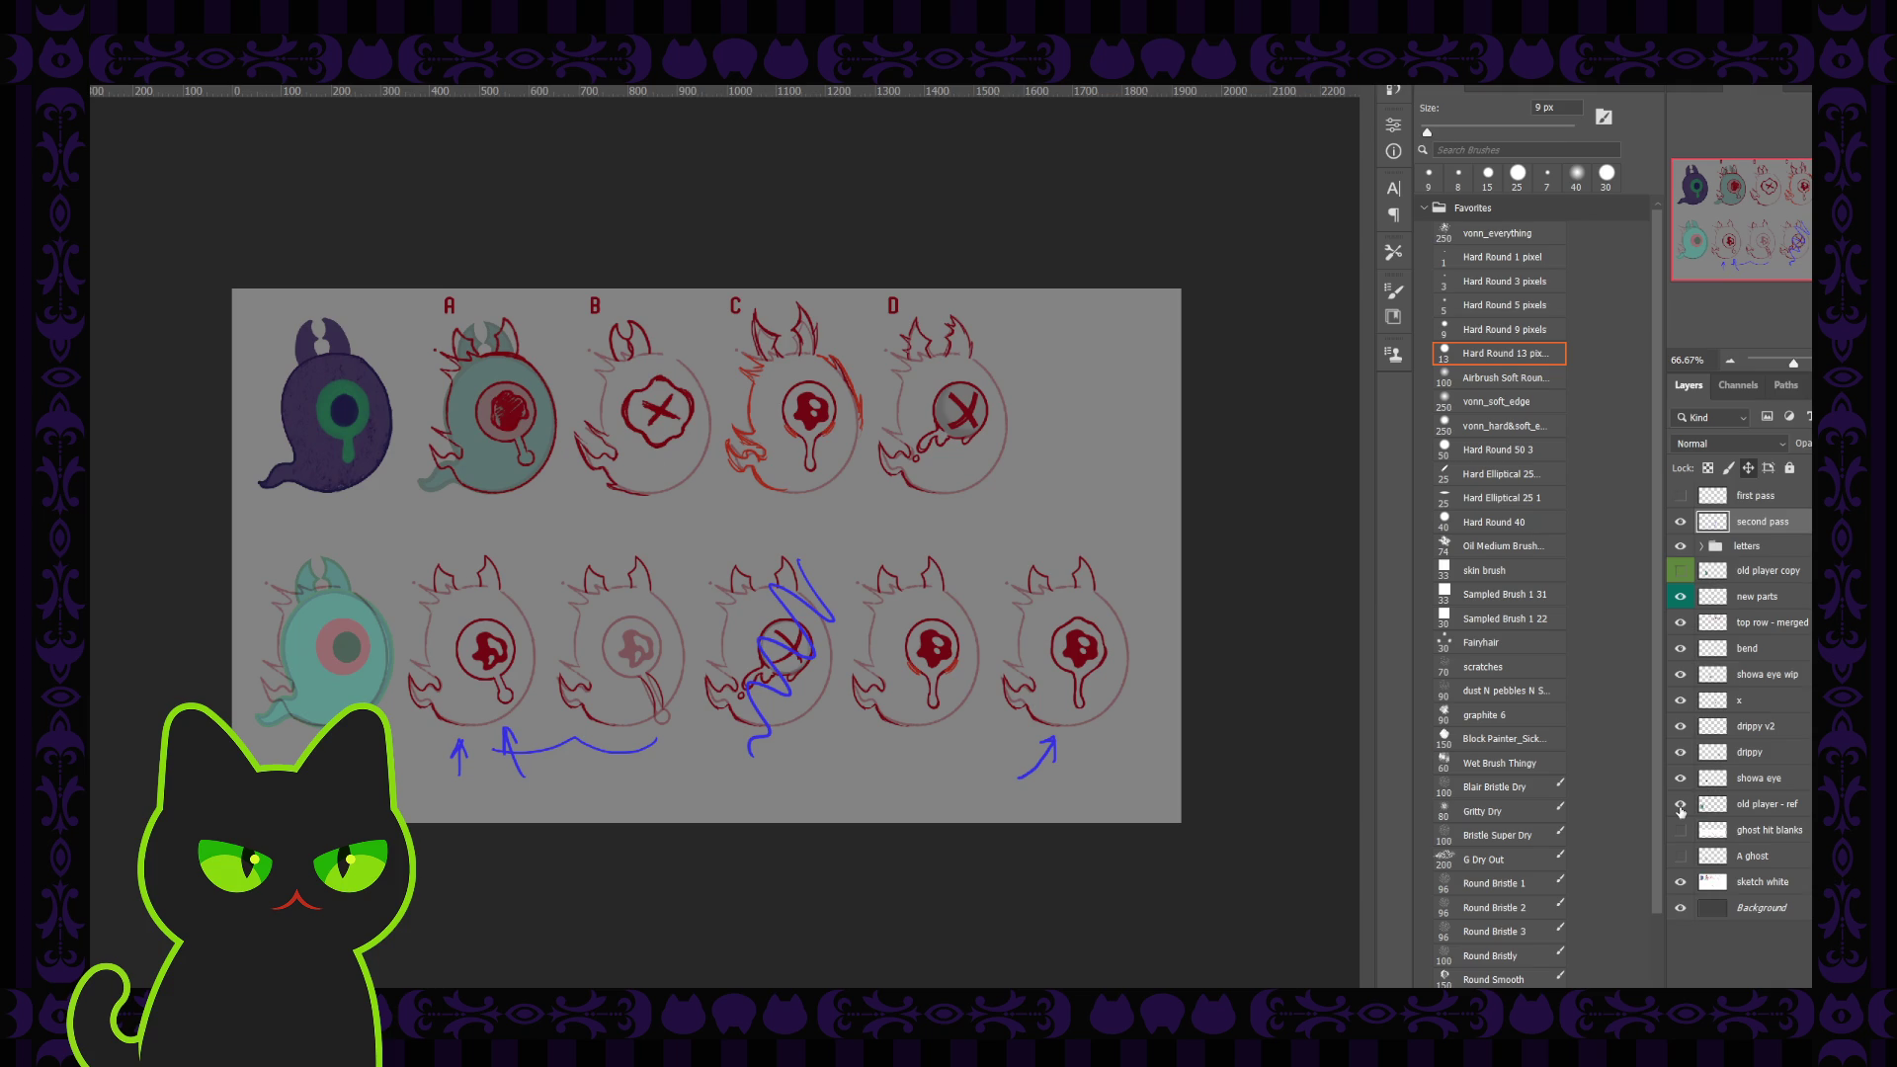
Step: Hide 'second pass', zoom to 200% on the bottom-row eyeballs, and select the bend layer
click(1680, 522)
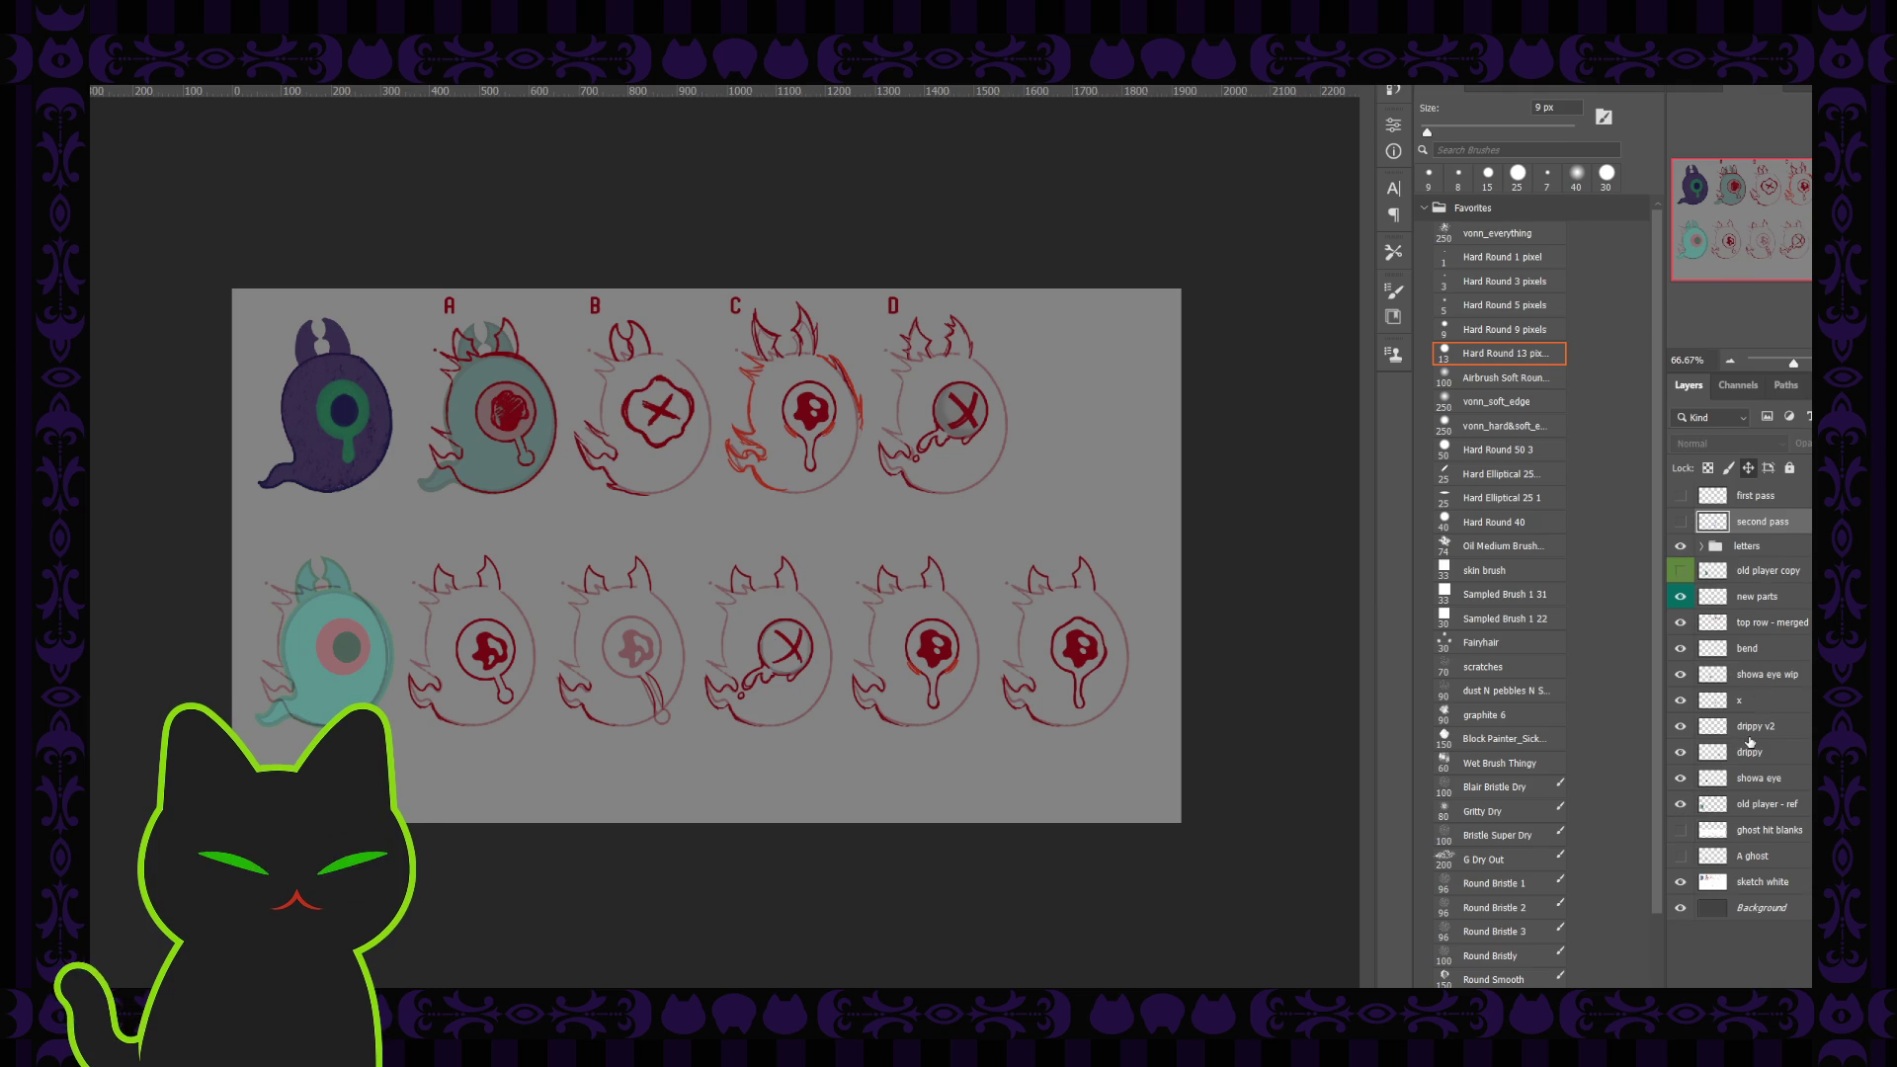
click(1754, 633)
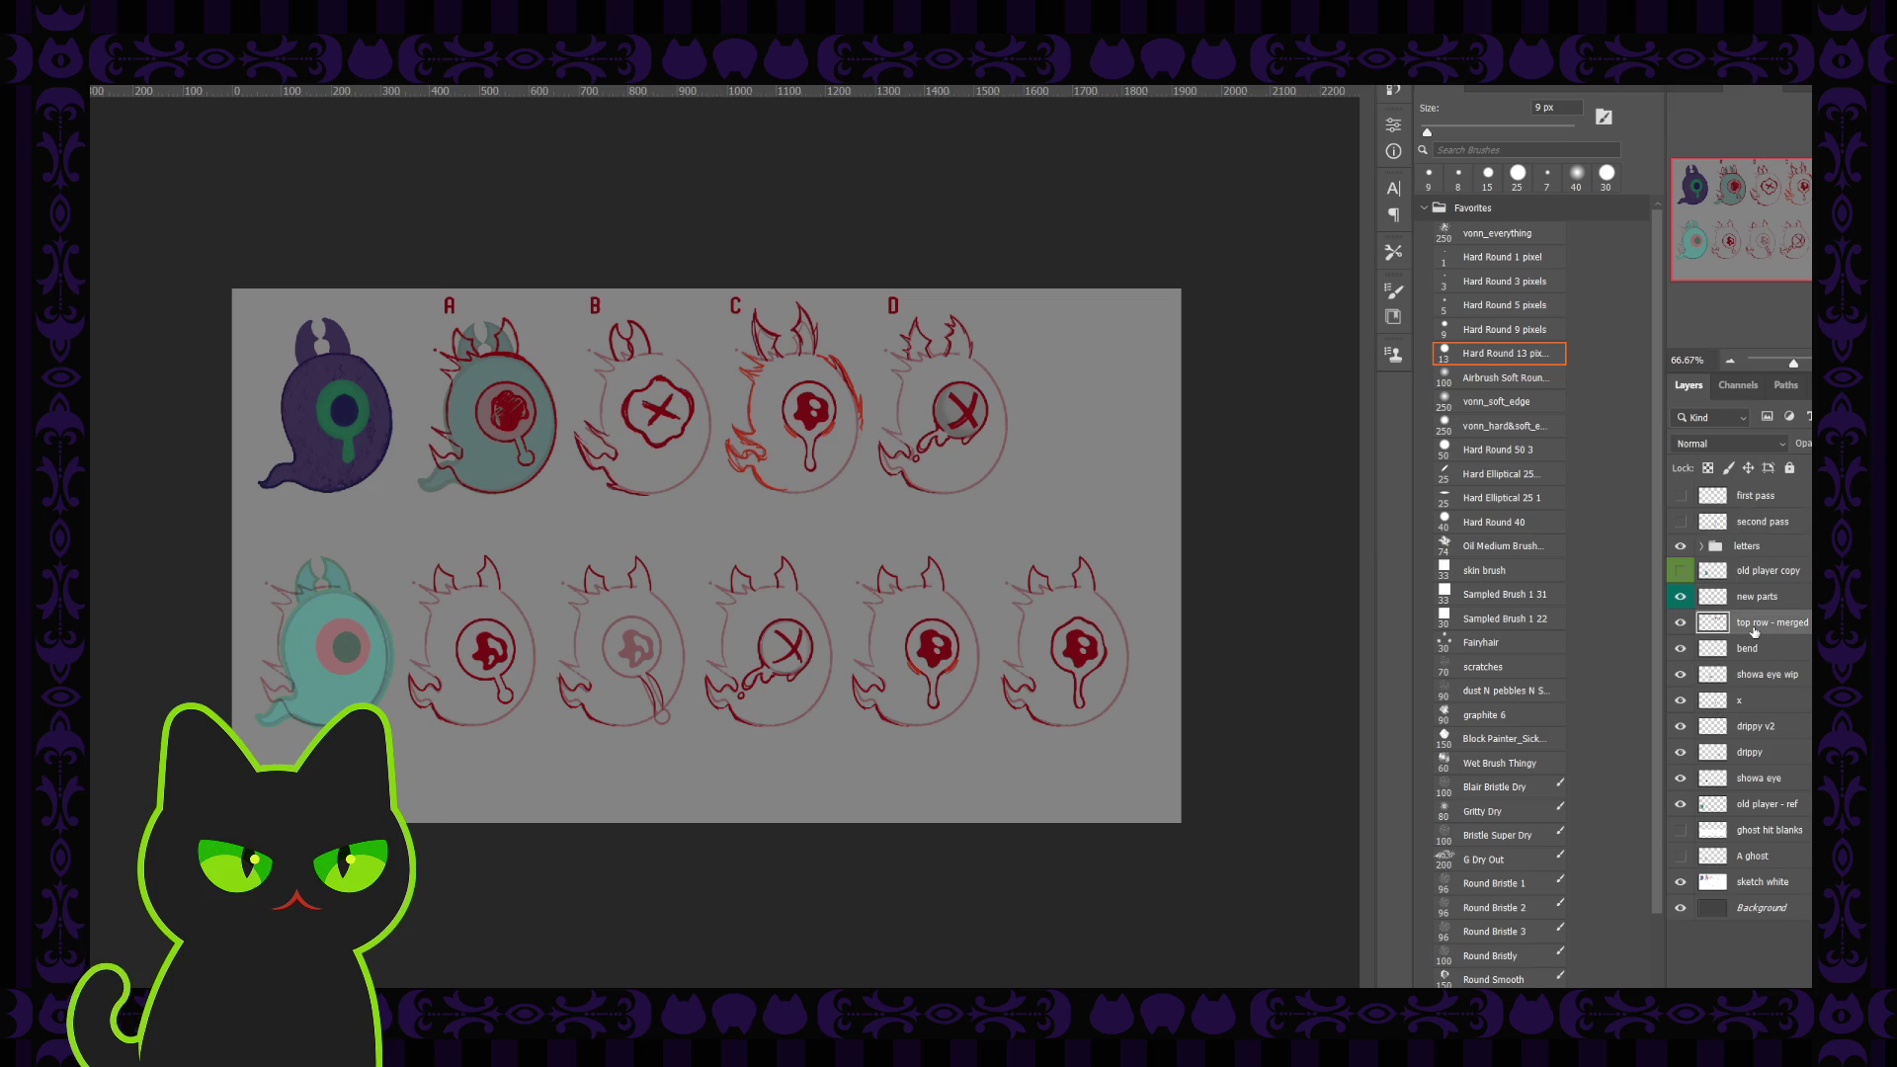
key(ctrl+plus)
key(ctrl+plus)
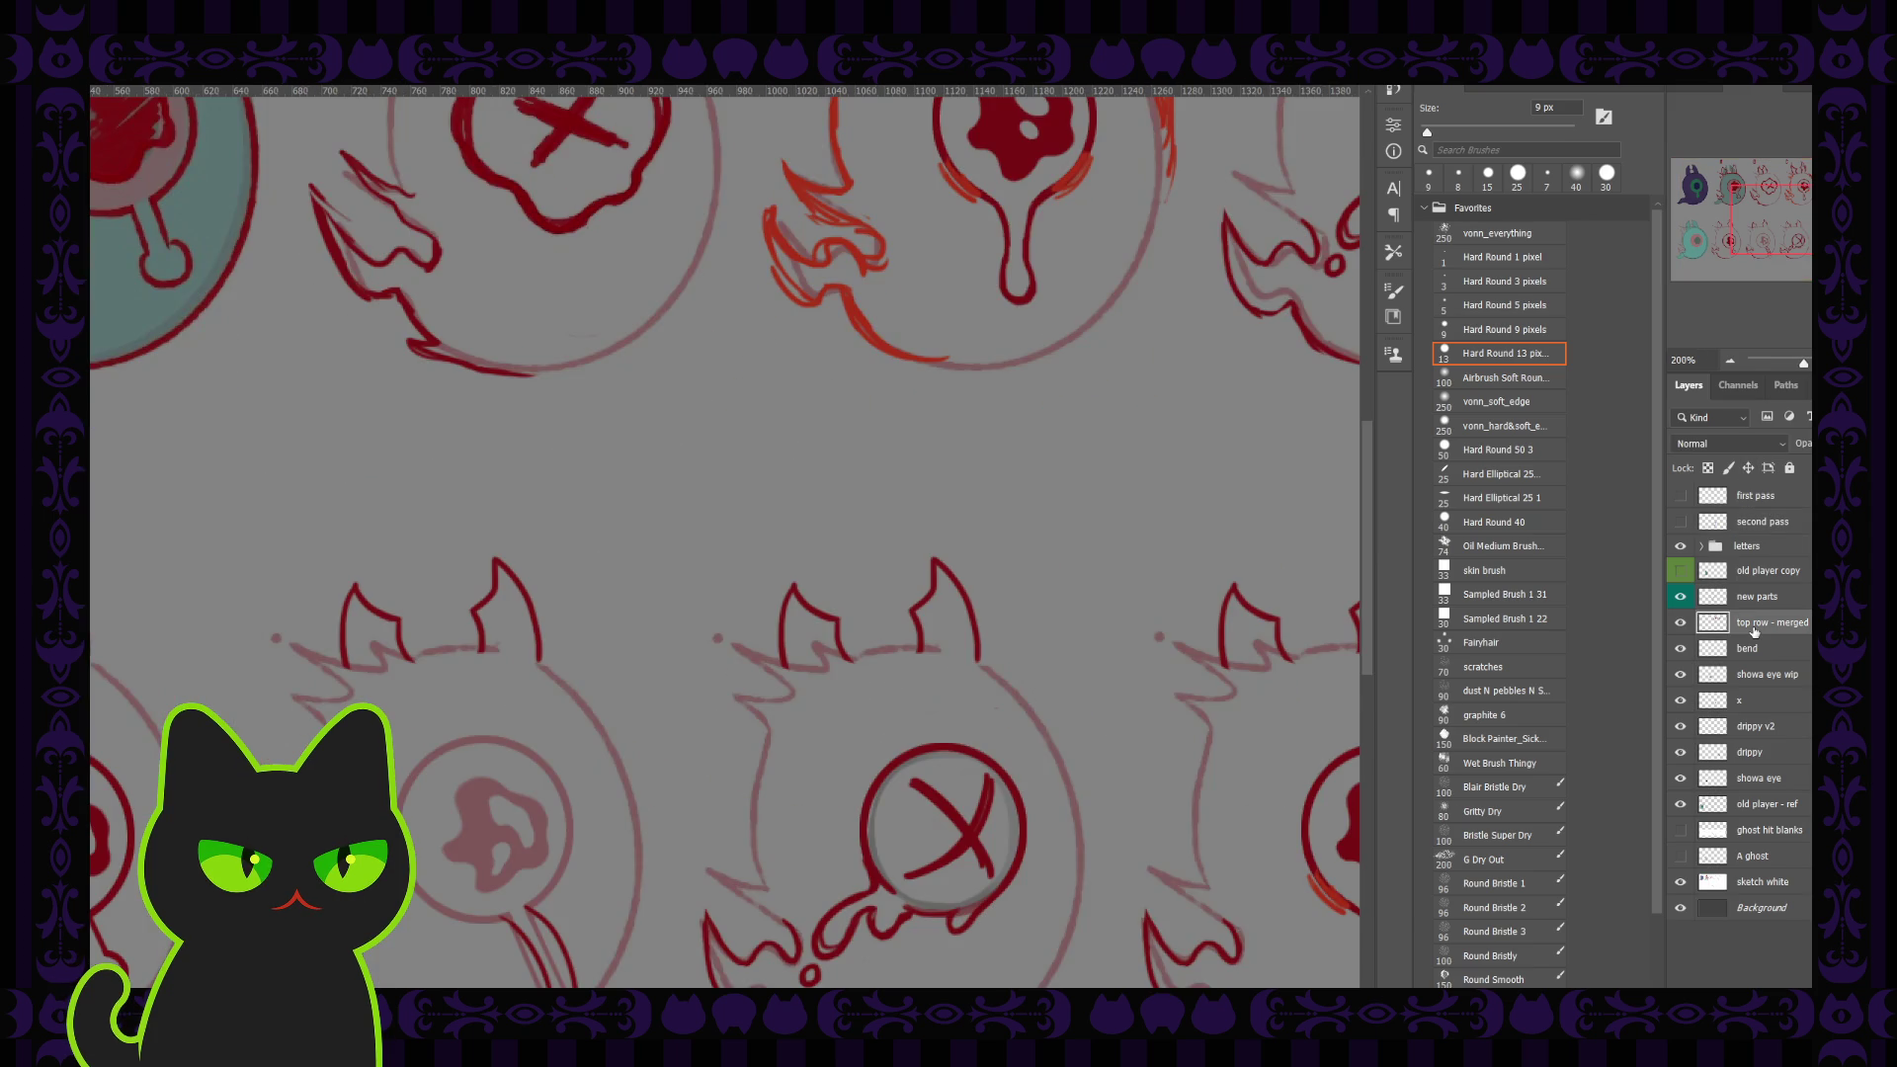
drag(1764, 218, 1815, 230)
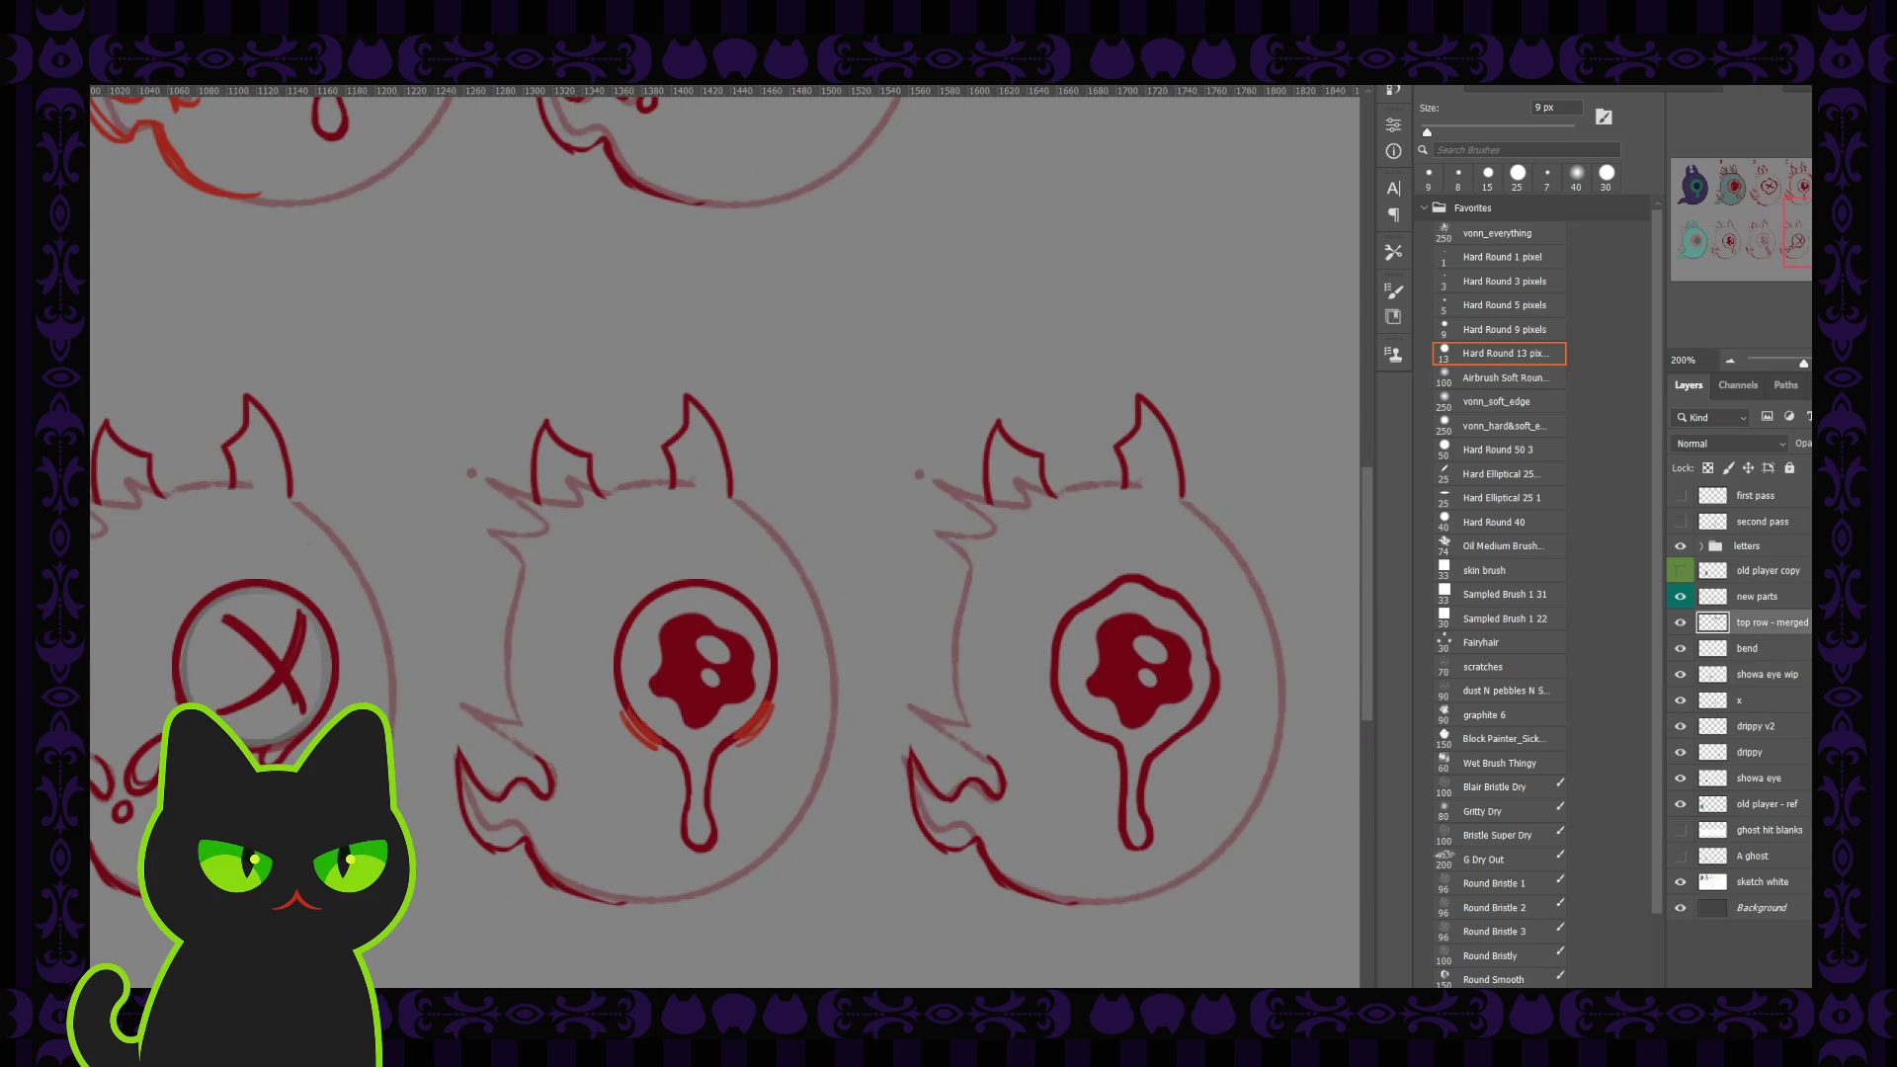
click(1763, 648)
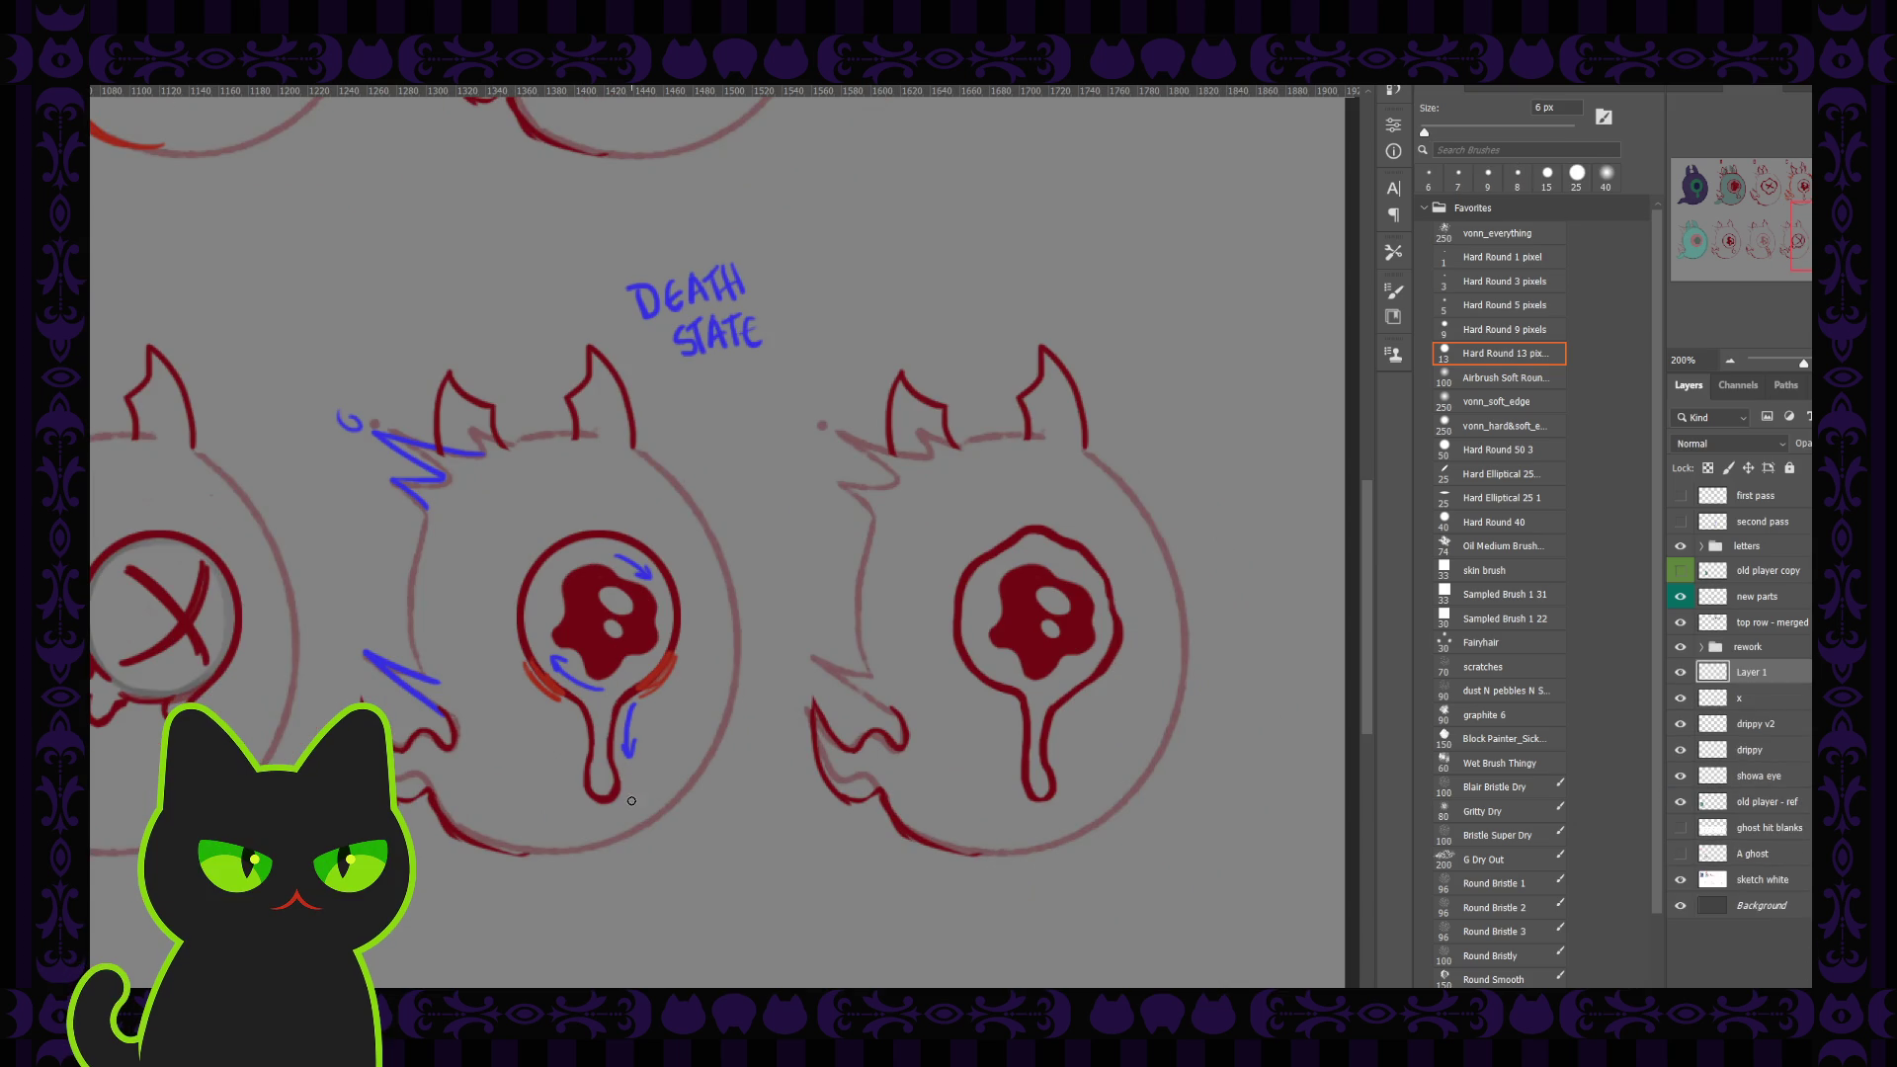
Step: Outline the eyeball's drip tip in blue and add a small blue drop below it
drag(637, 787, 632, 790)
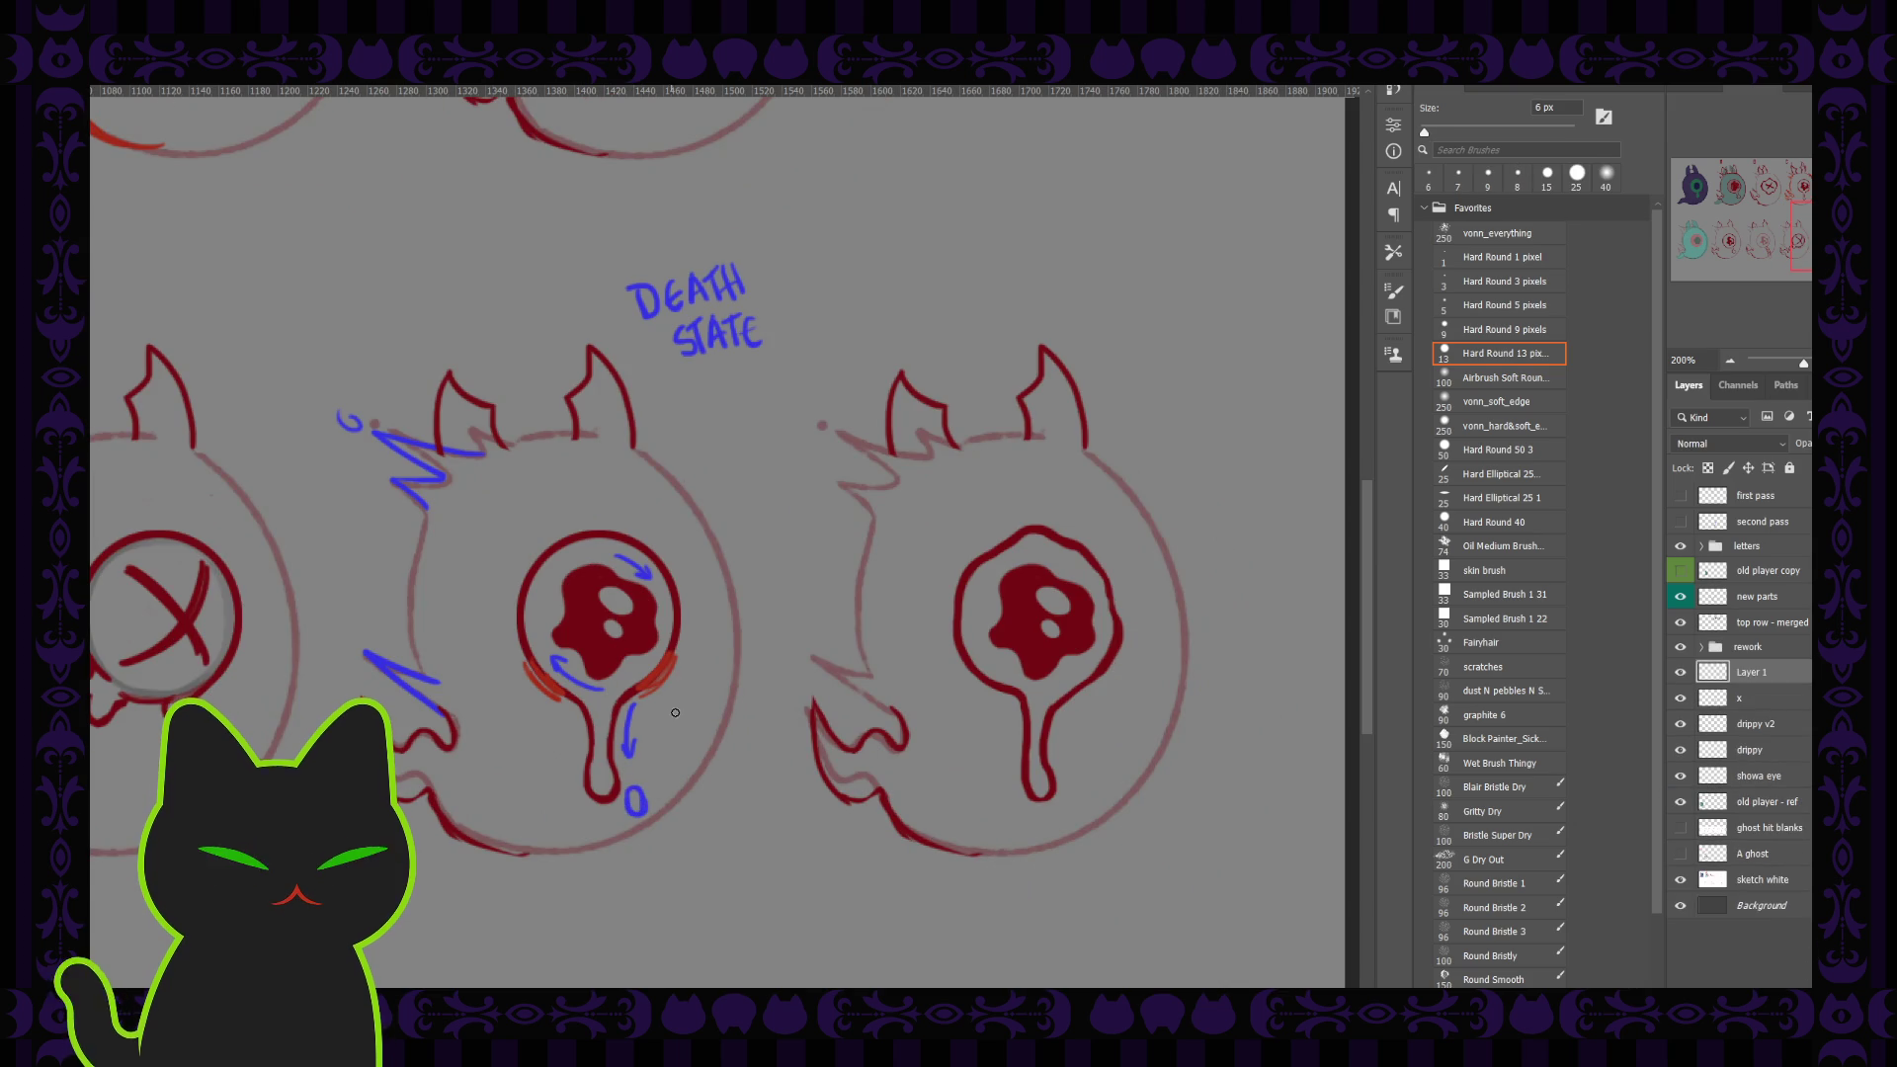
key(ctrl+z)
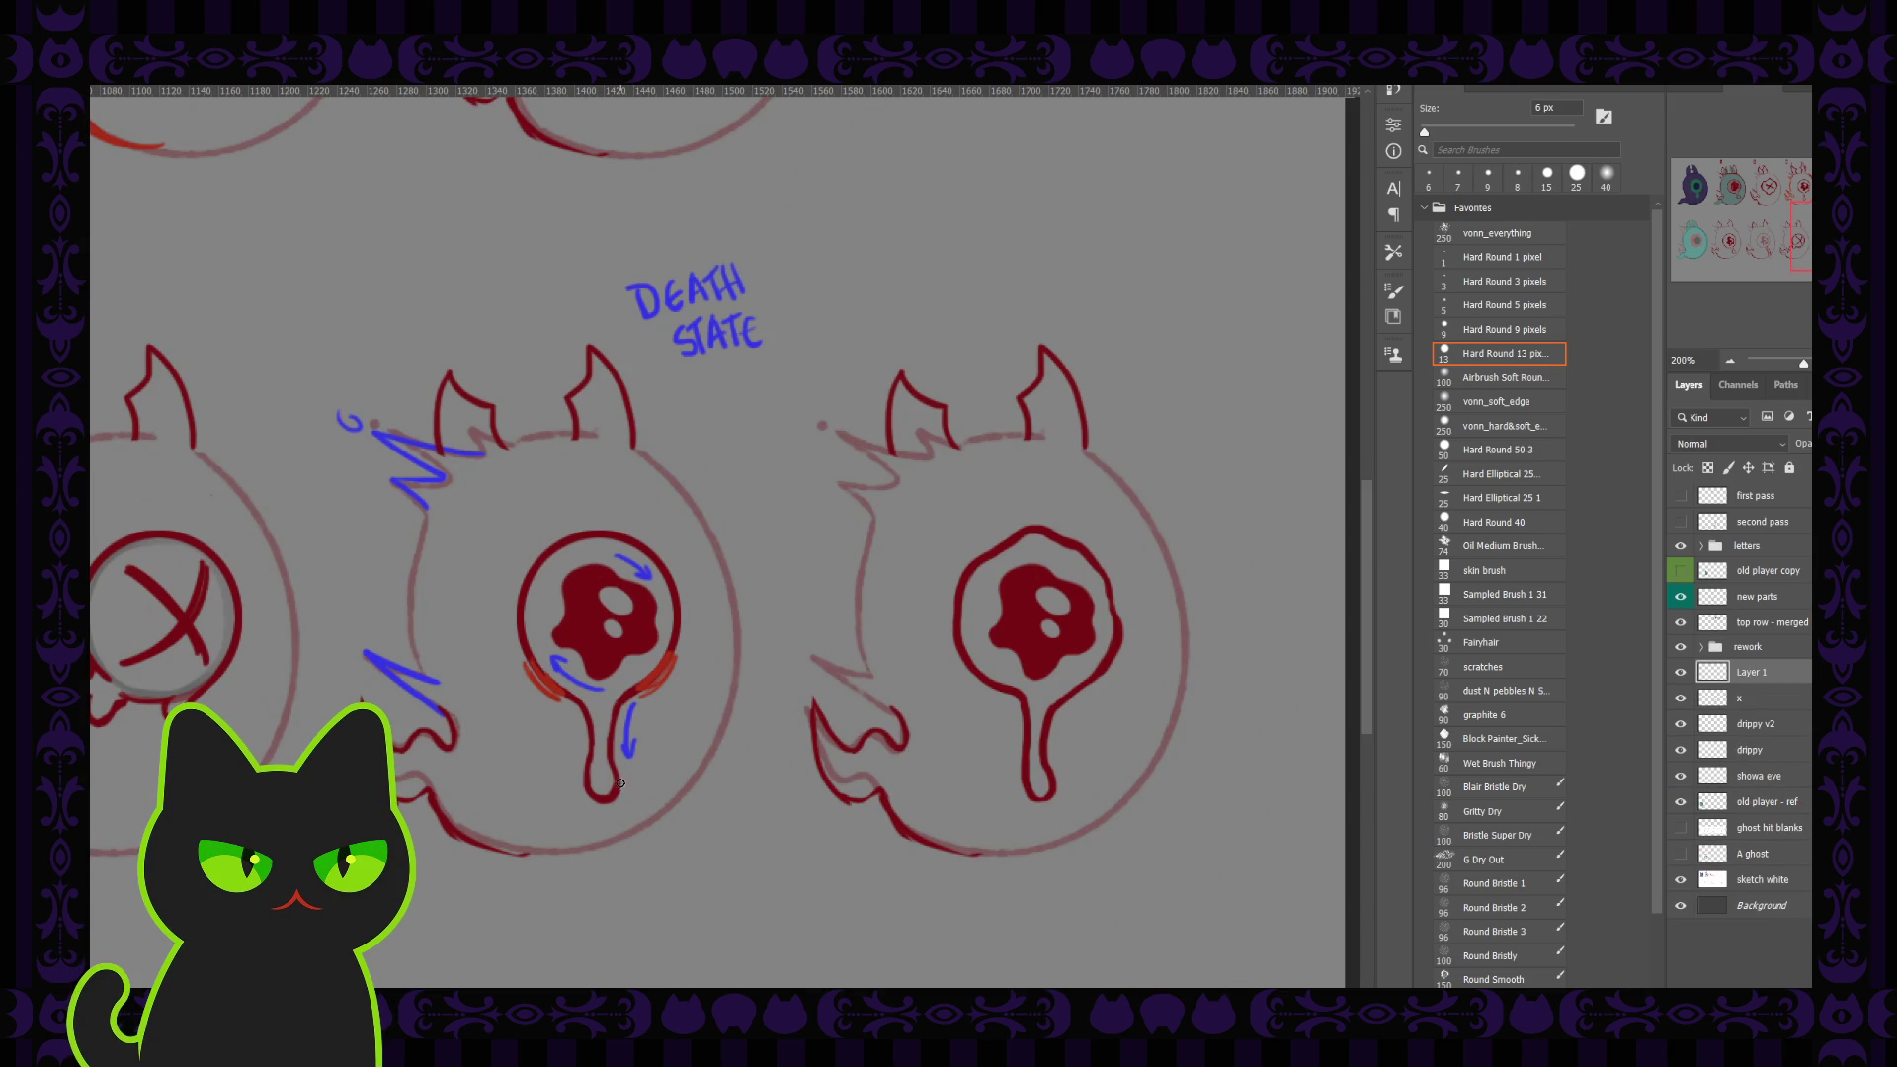
drag(616, 773, 591, 788)
key(ctrl+z)
drag(602, 808, 590, 784)
drag(613, 859, 601, 857)
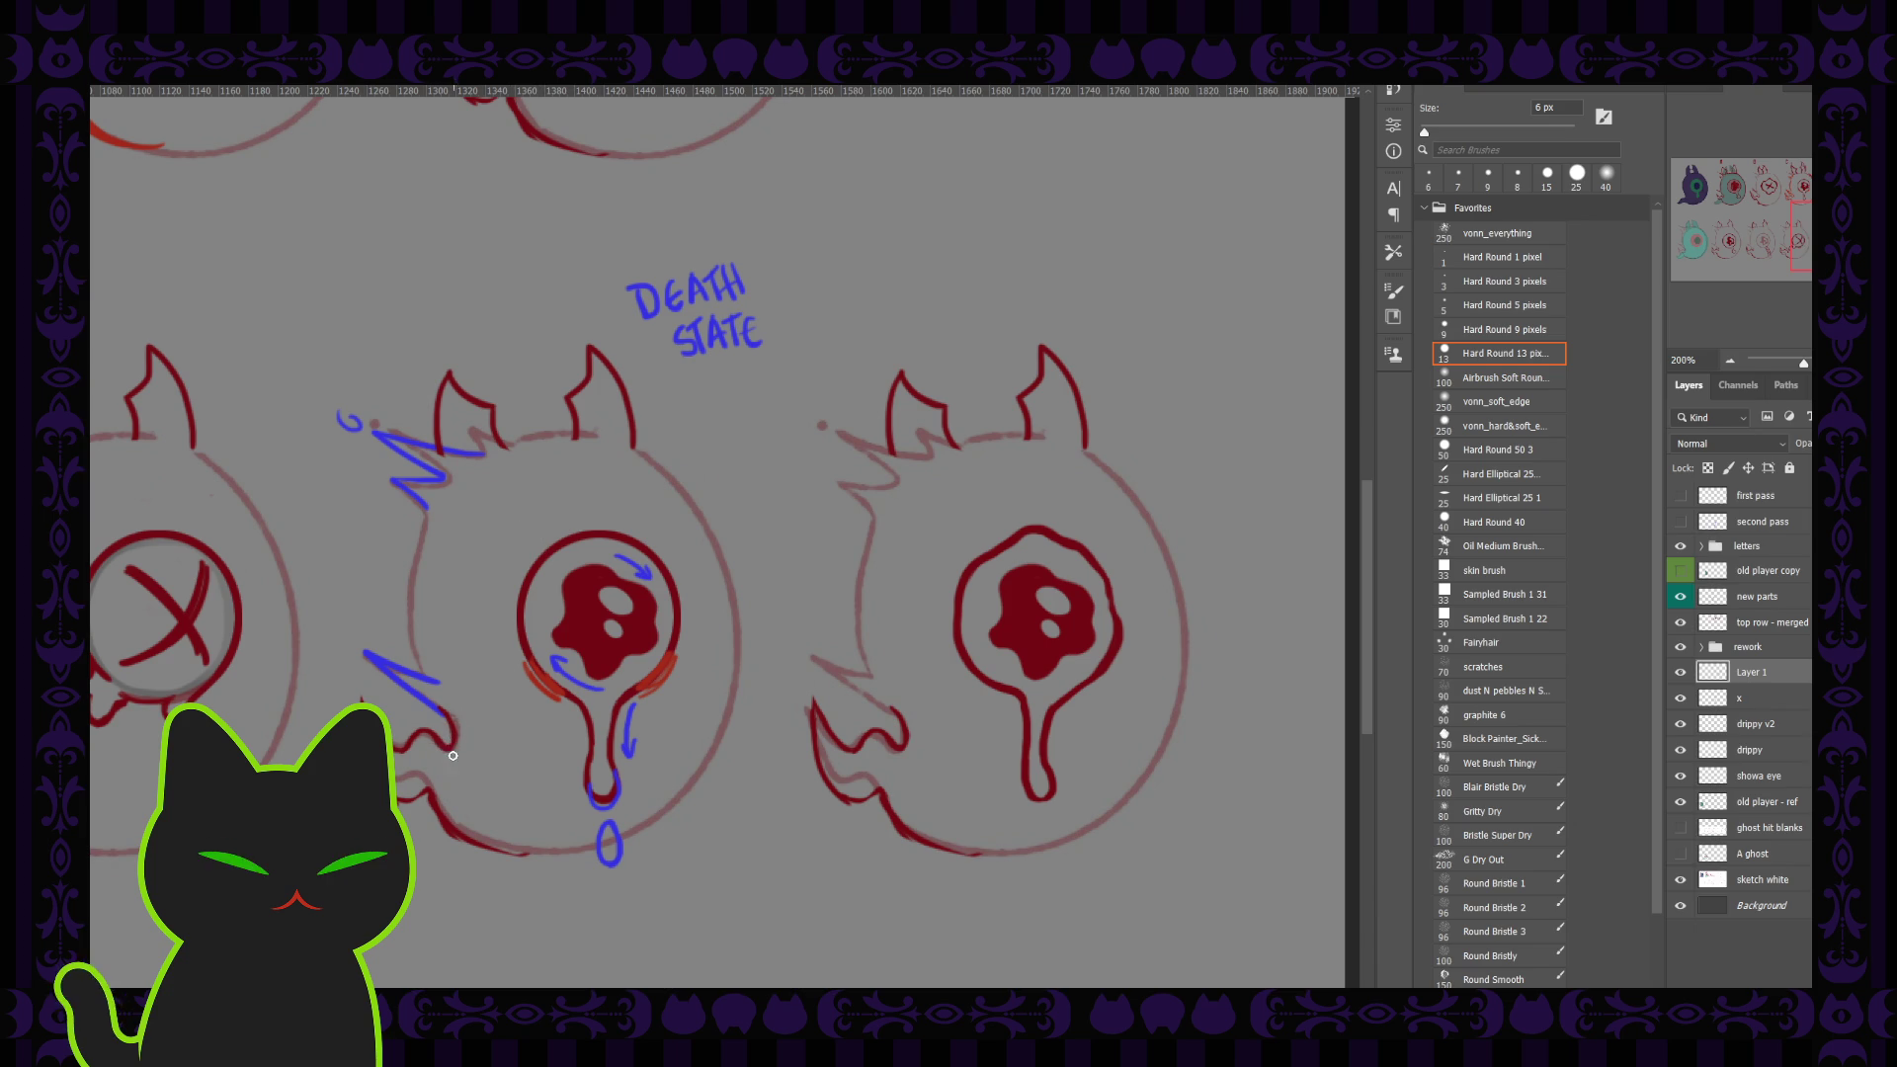
Step: Undo a stray stroke on the ghost's side and move Layer 1 just below the letters group
drag(440, 713, 422, 748)
key(ctrl+z)
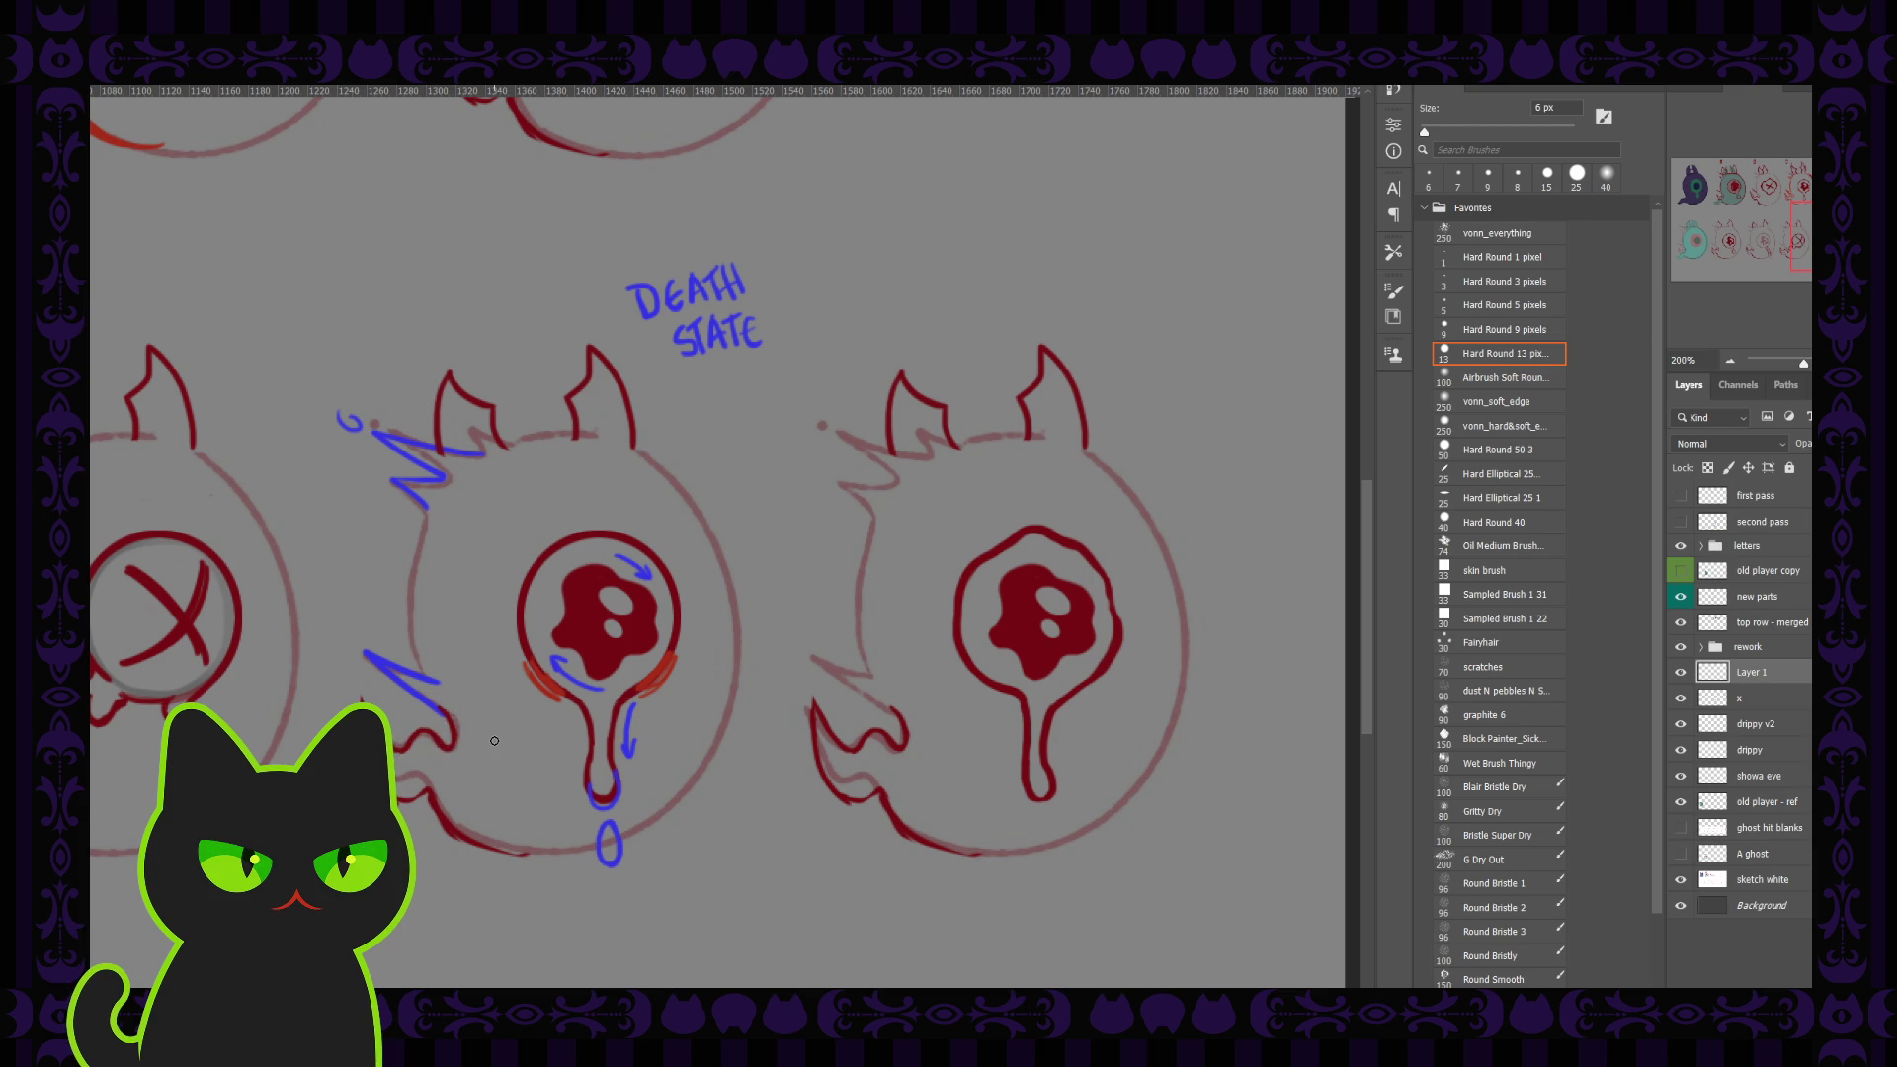
drag(1778, 667, 1760, 565)
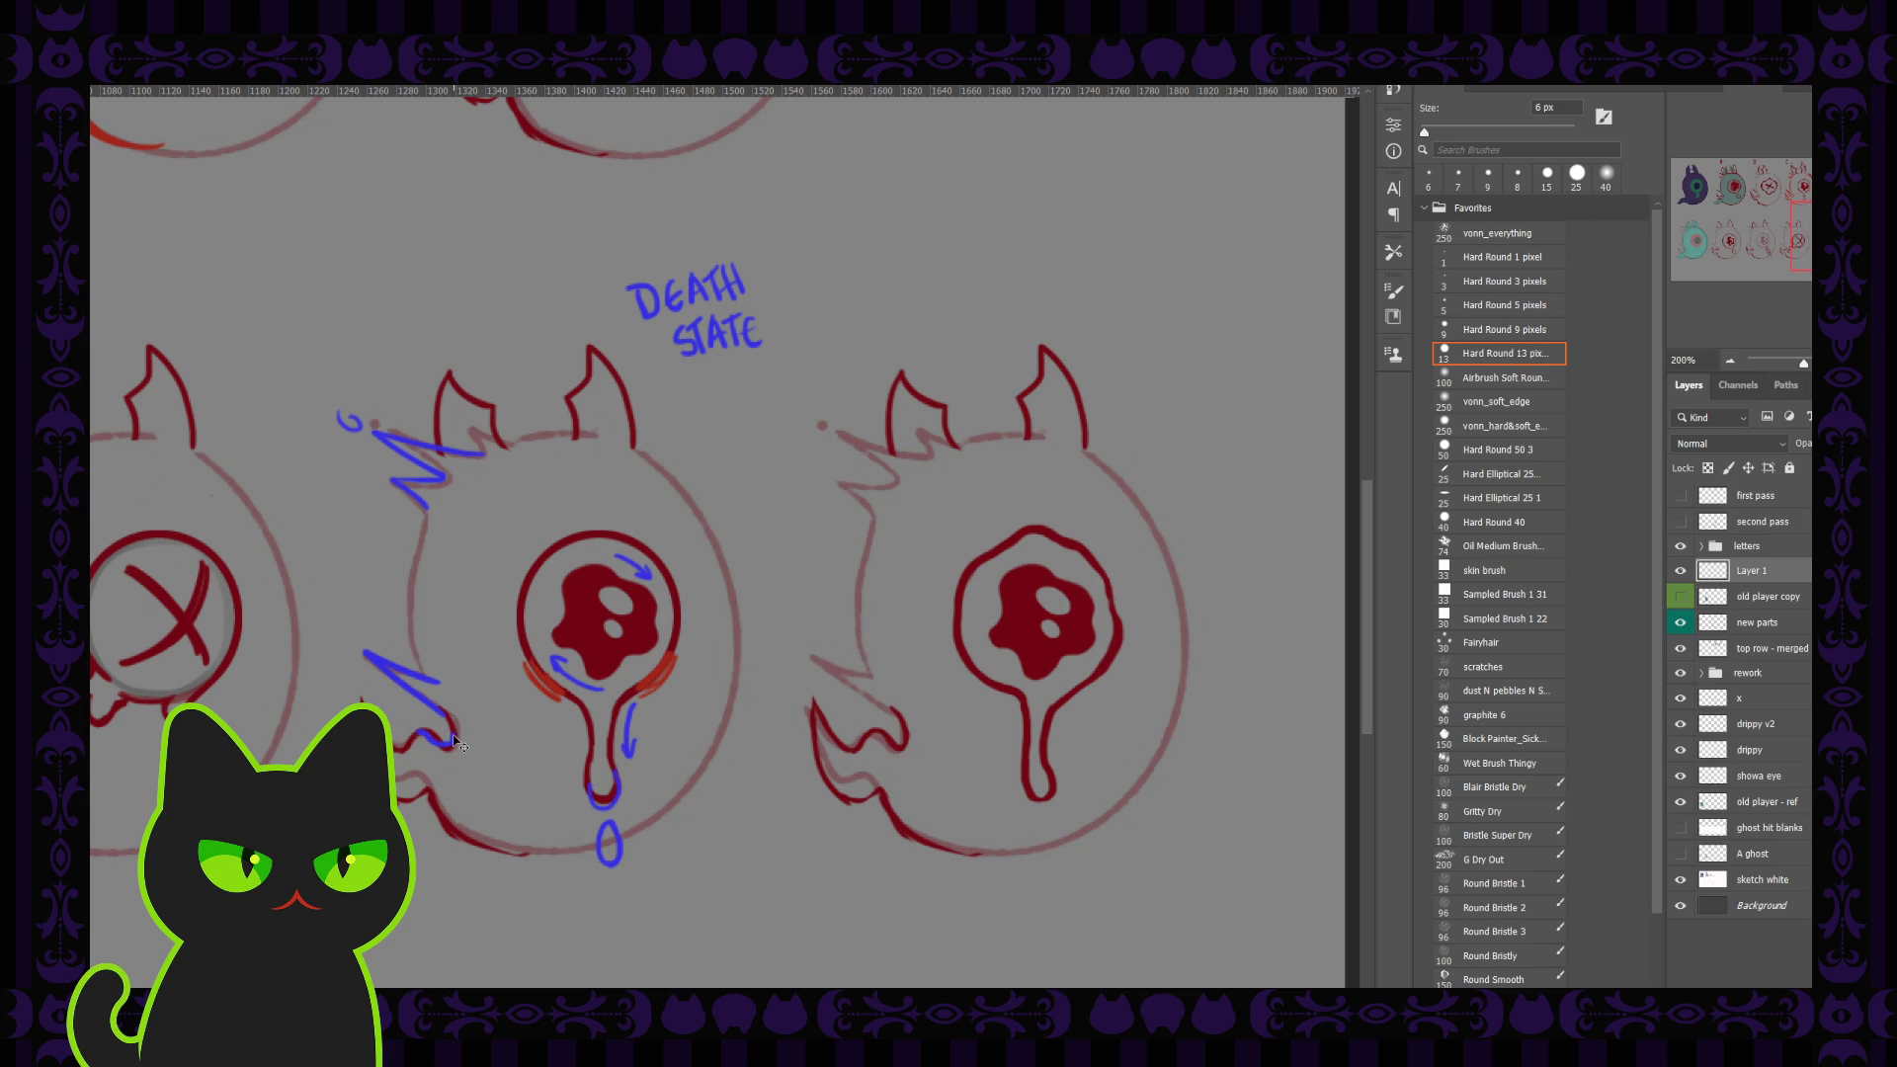
drag(455, 735, 400, 748)
drag(413, 736, 396, 748)
key(ctrl+z)
key(ctrl+z)
drag(448, 744, 395, 741)
key(ctrl+z)
drag(425, 798, 398, 776)
mouse_move(393, 747)
mouse_down()
mouse_move(433, 732)
mouse_move(449, 753)
mouse_up()
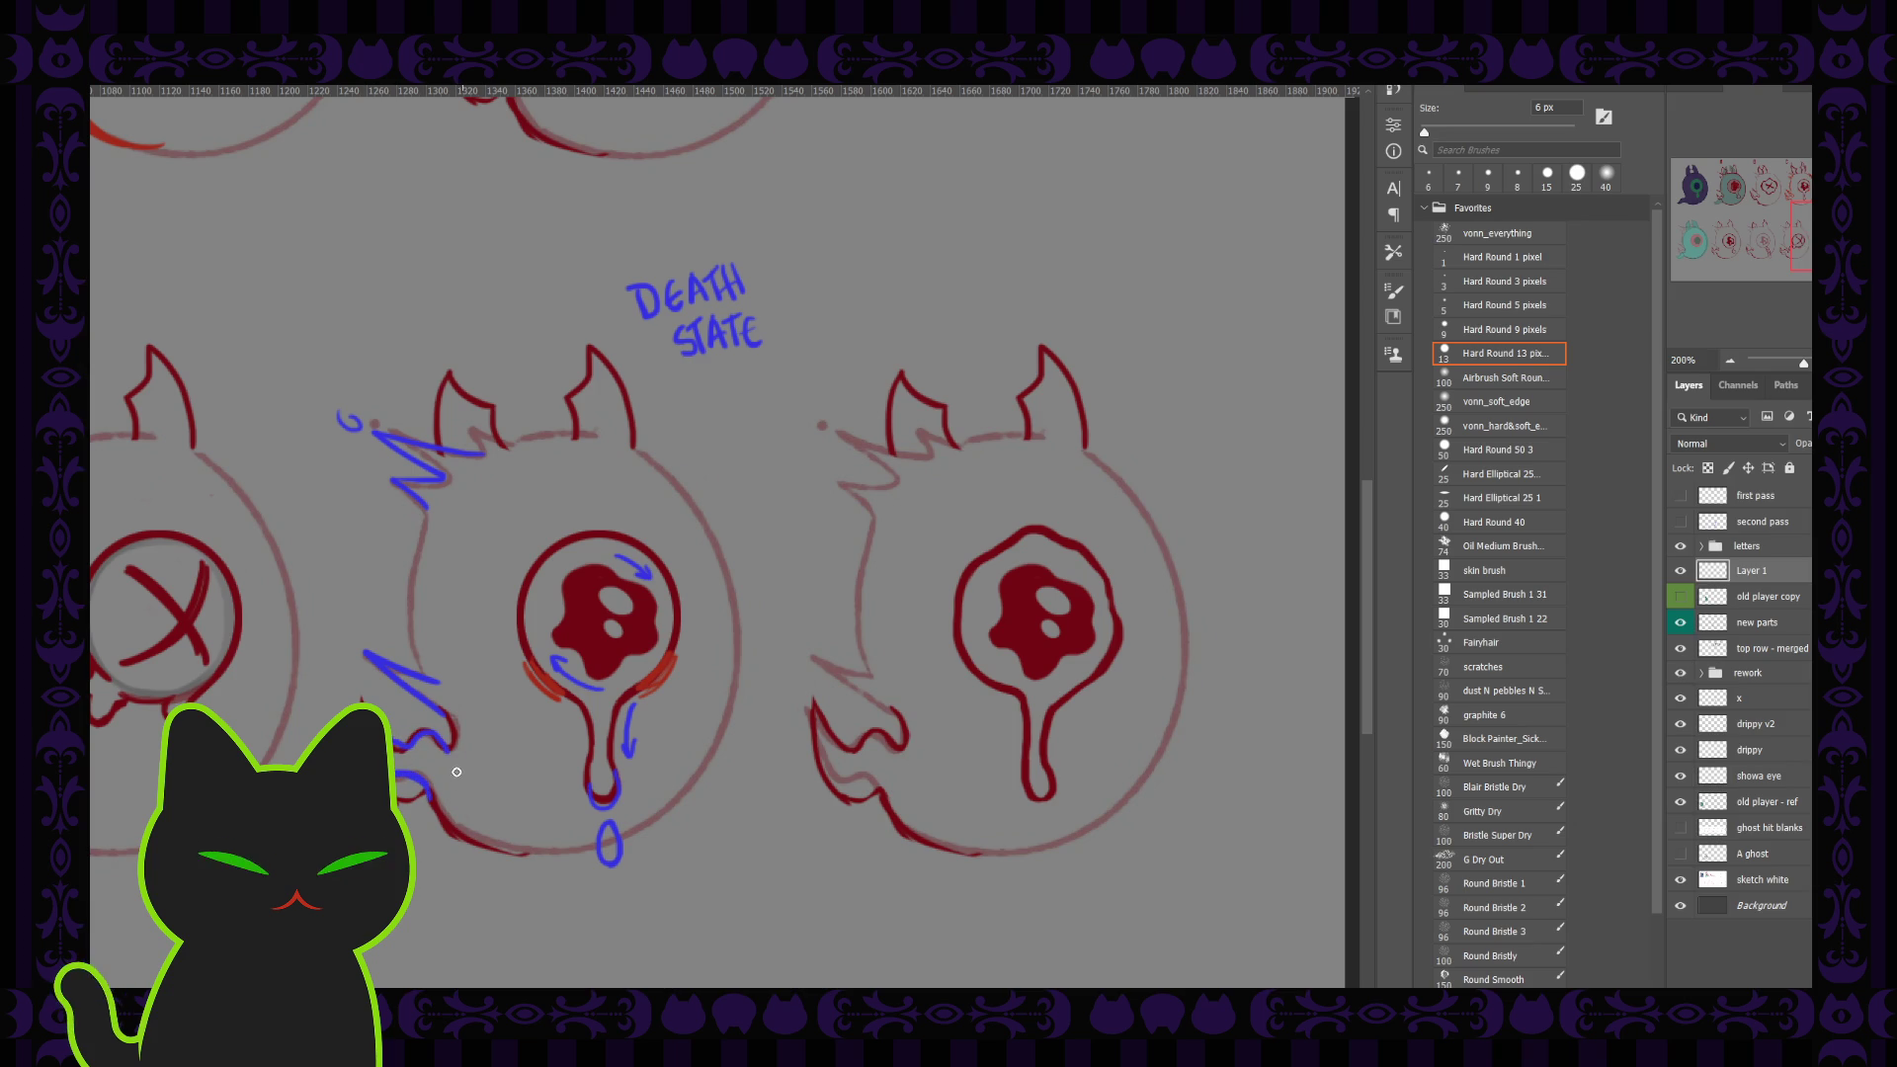
key(ctrl+z)
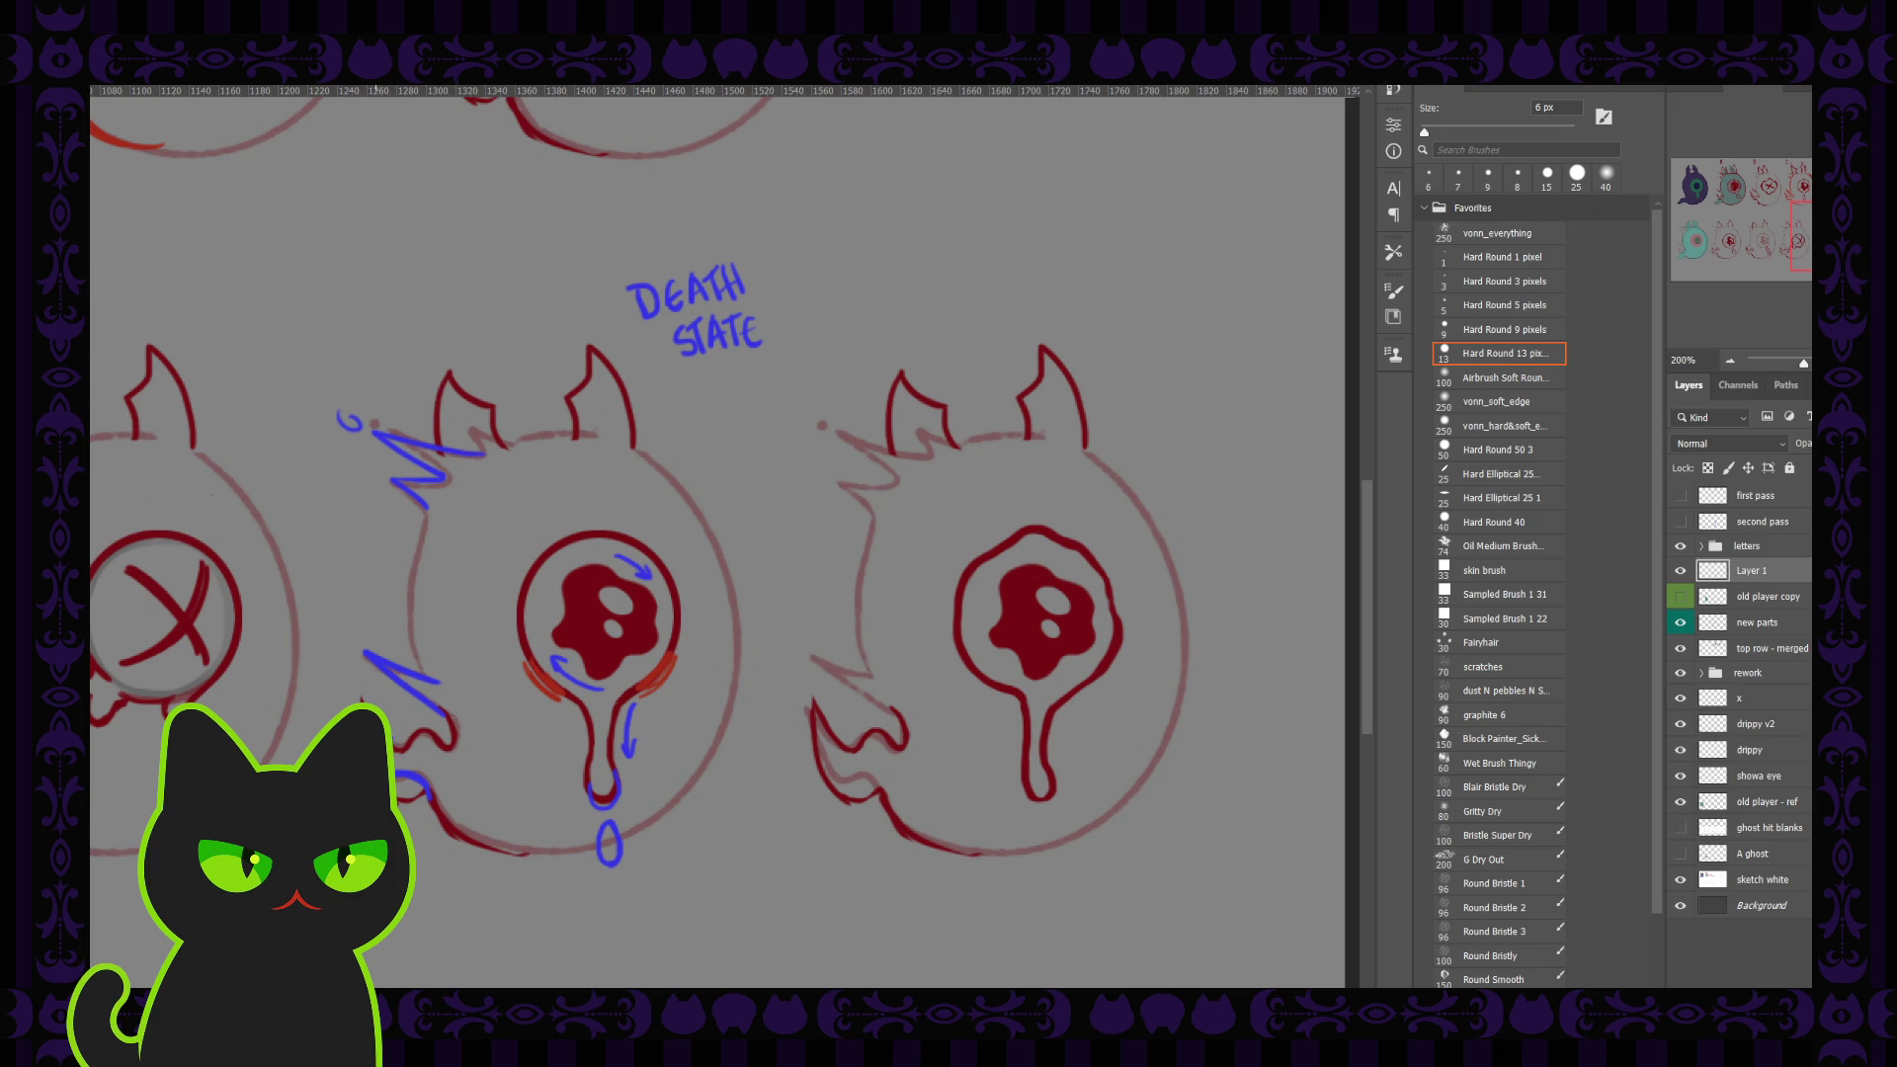
key(ctrl+z)
Step: Rename Layer 1 to 'death state' at 100% zoom
key(ctrl+minus)
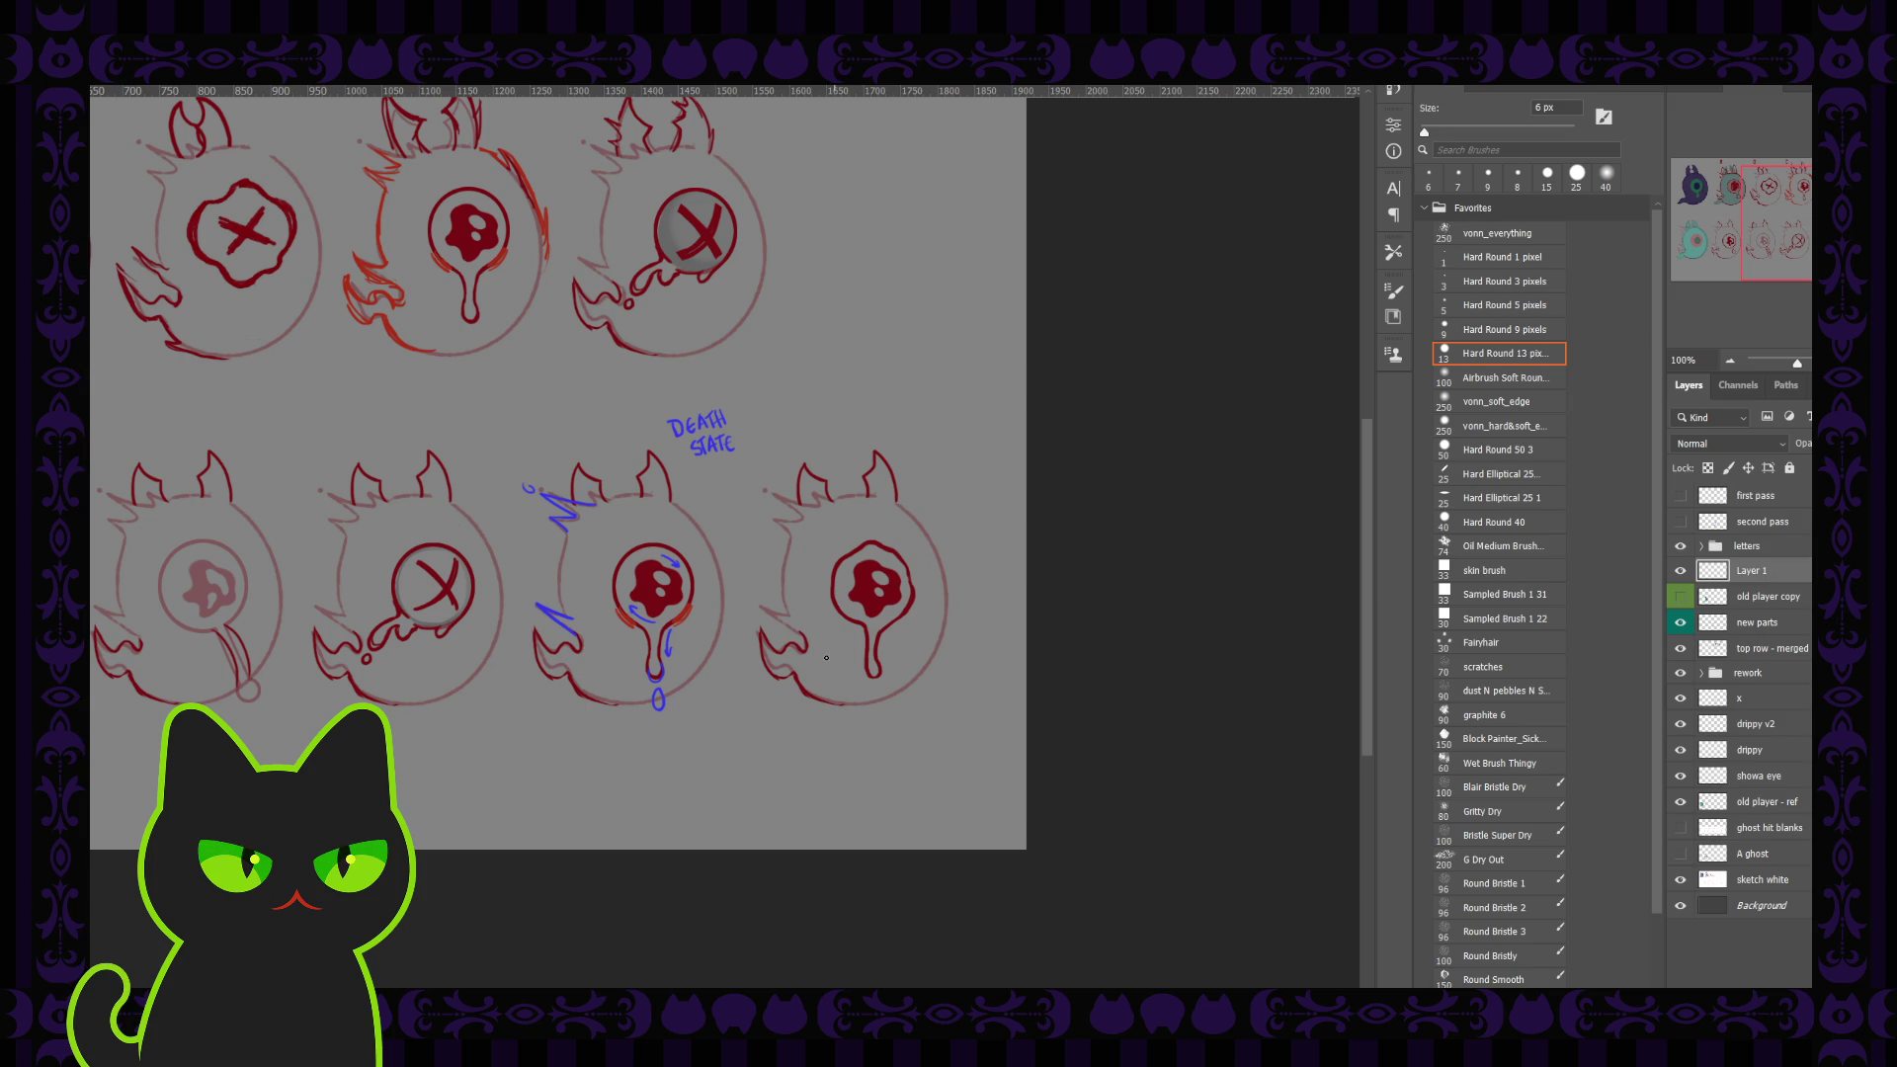
double_click(1751, 570)
text(death state)
key(Return)
Step: Review sketches A–D across the sheet and hide the death state layer
drag(1780, 214, 1724, 222)
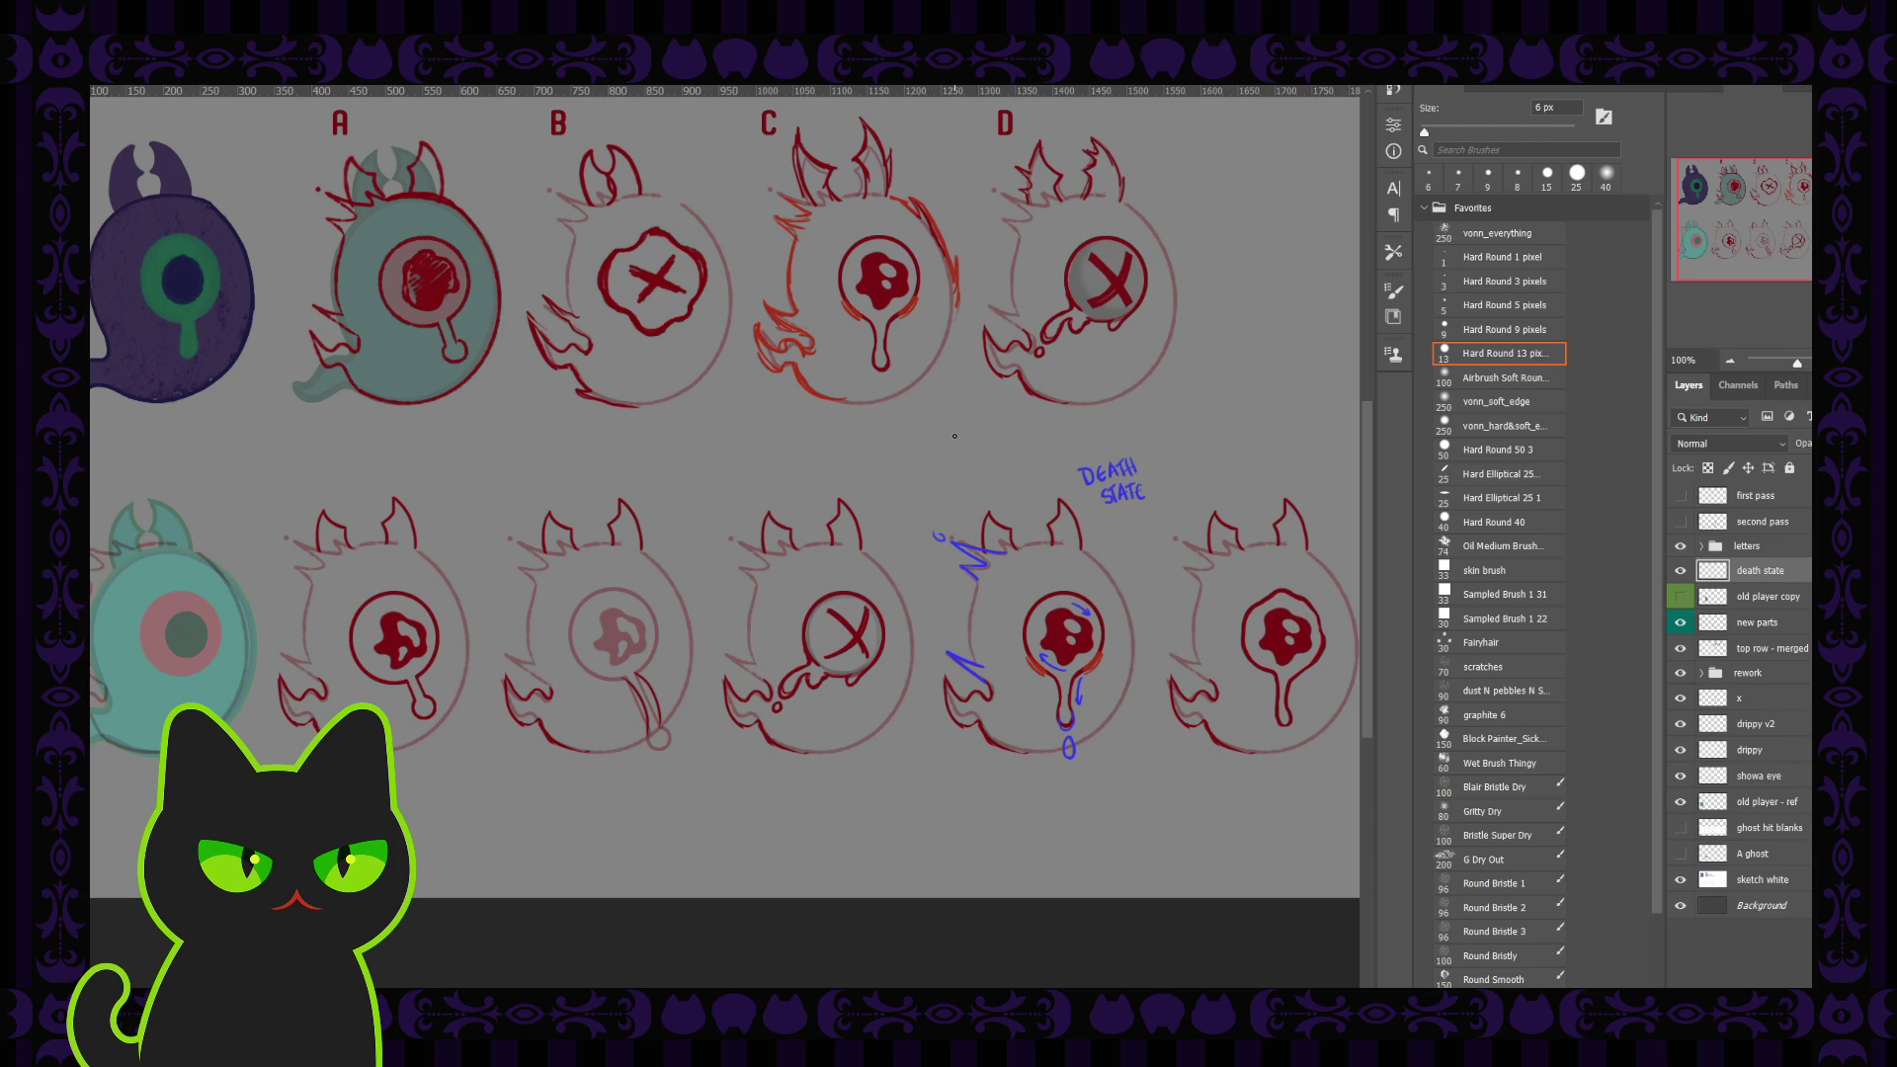
key(ctrl+minus)
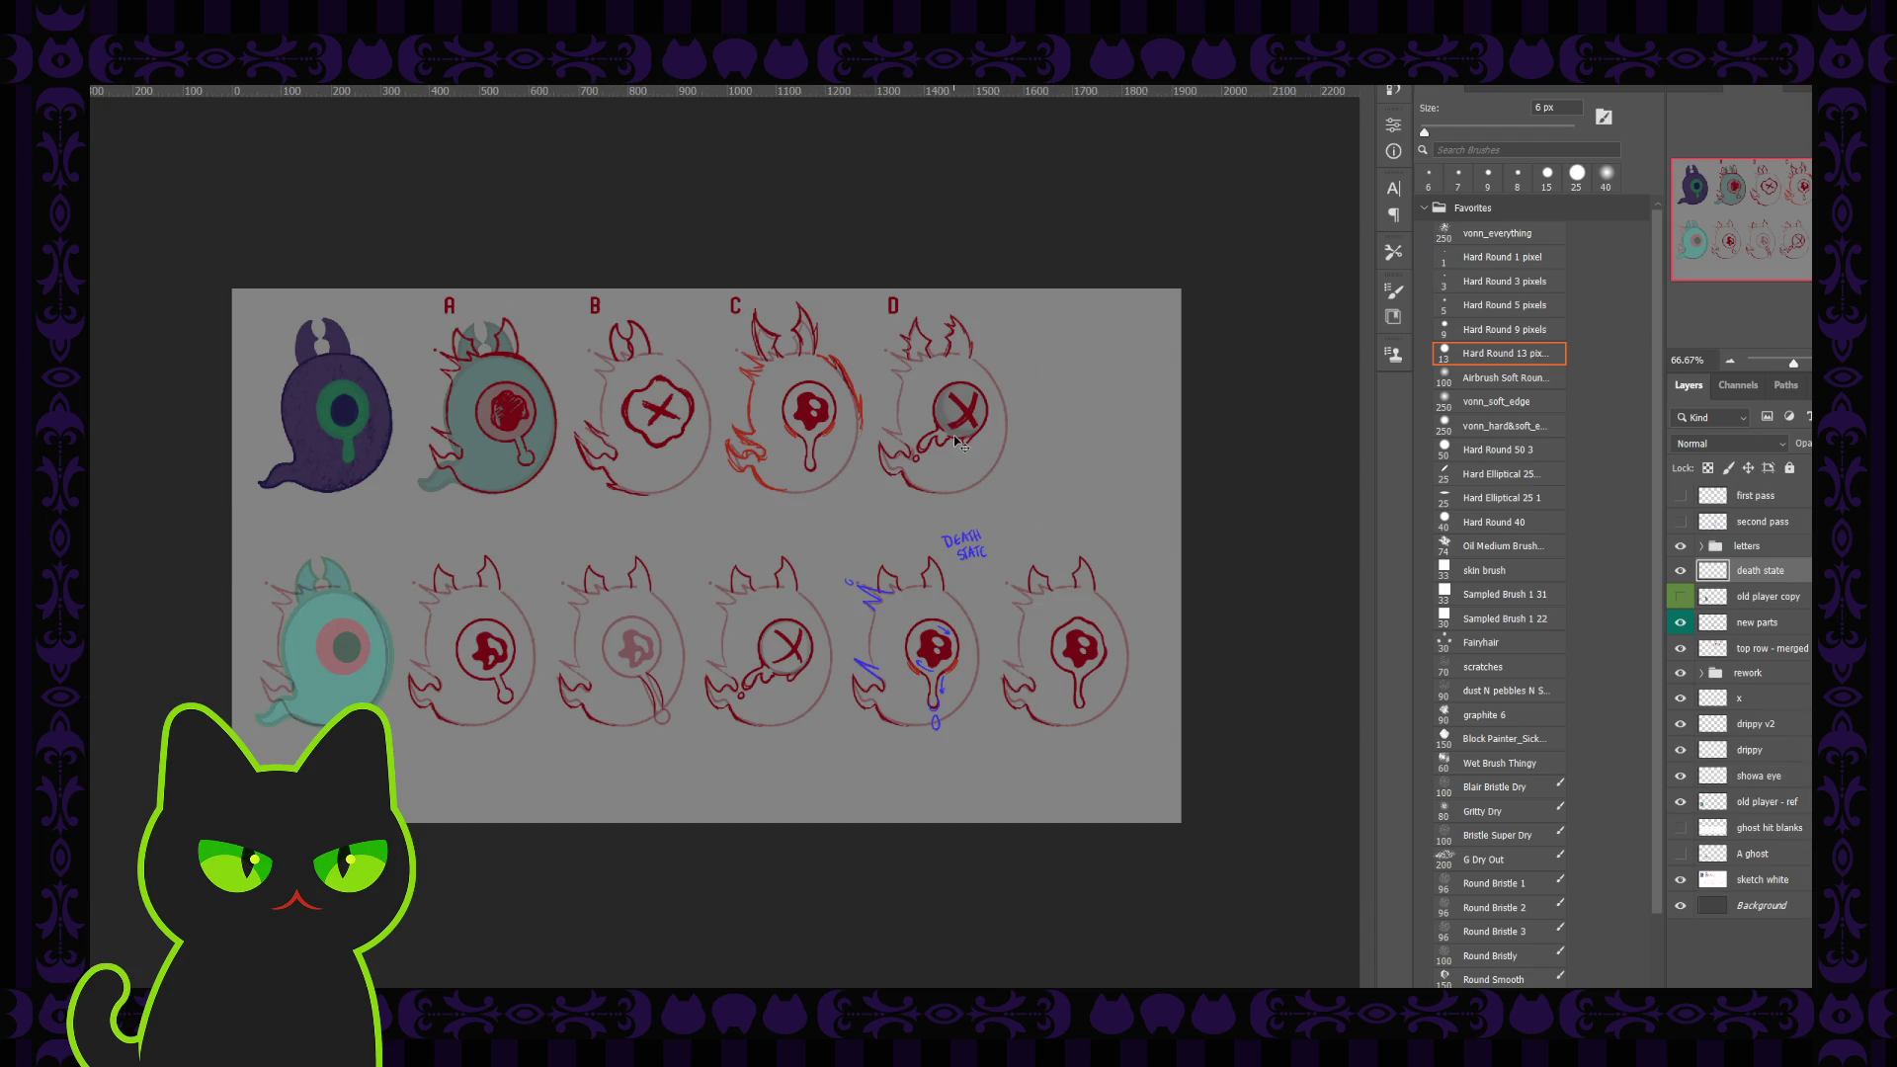
key(ctrl+plus)
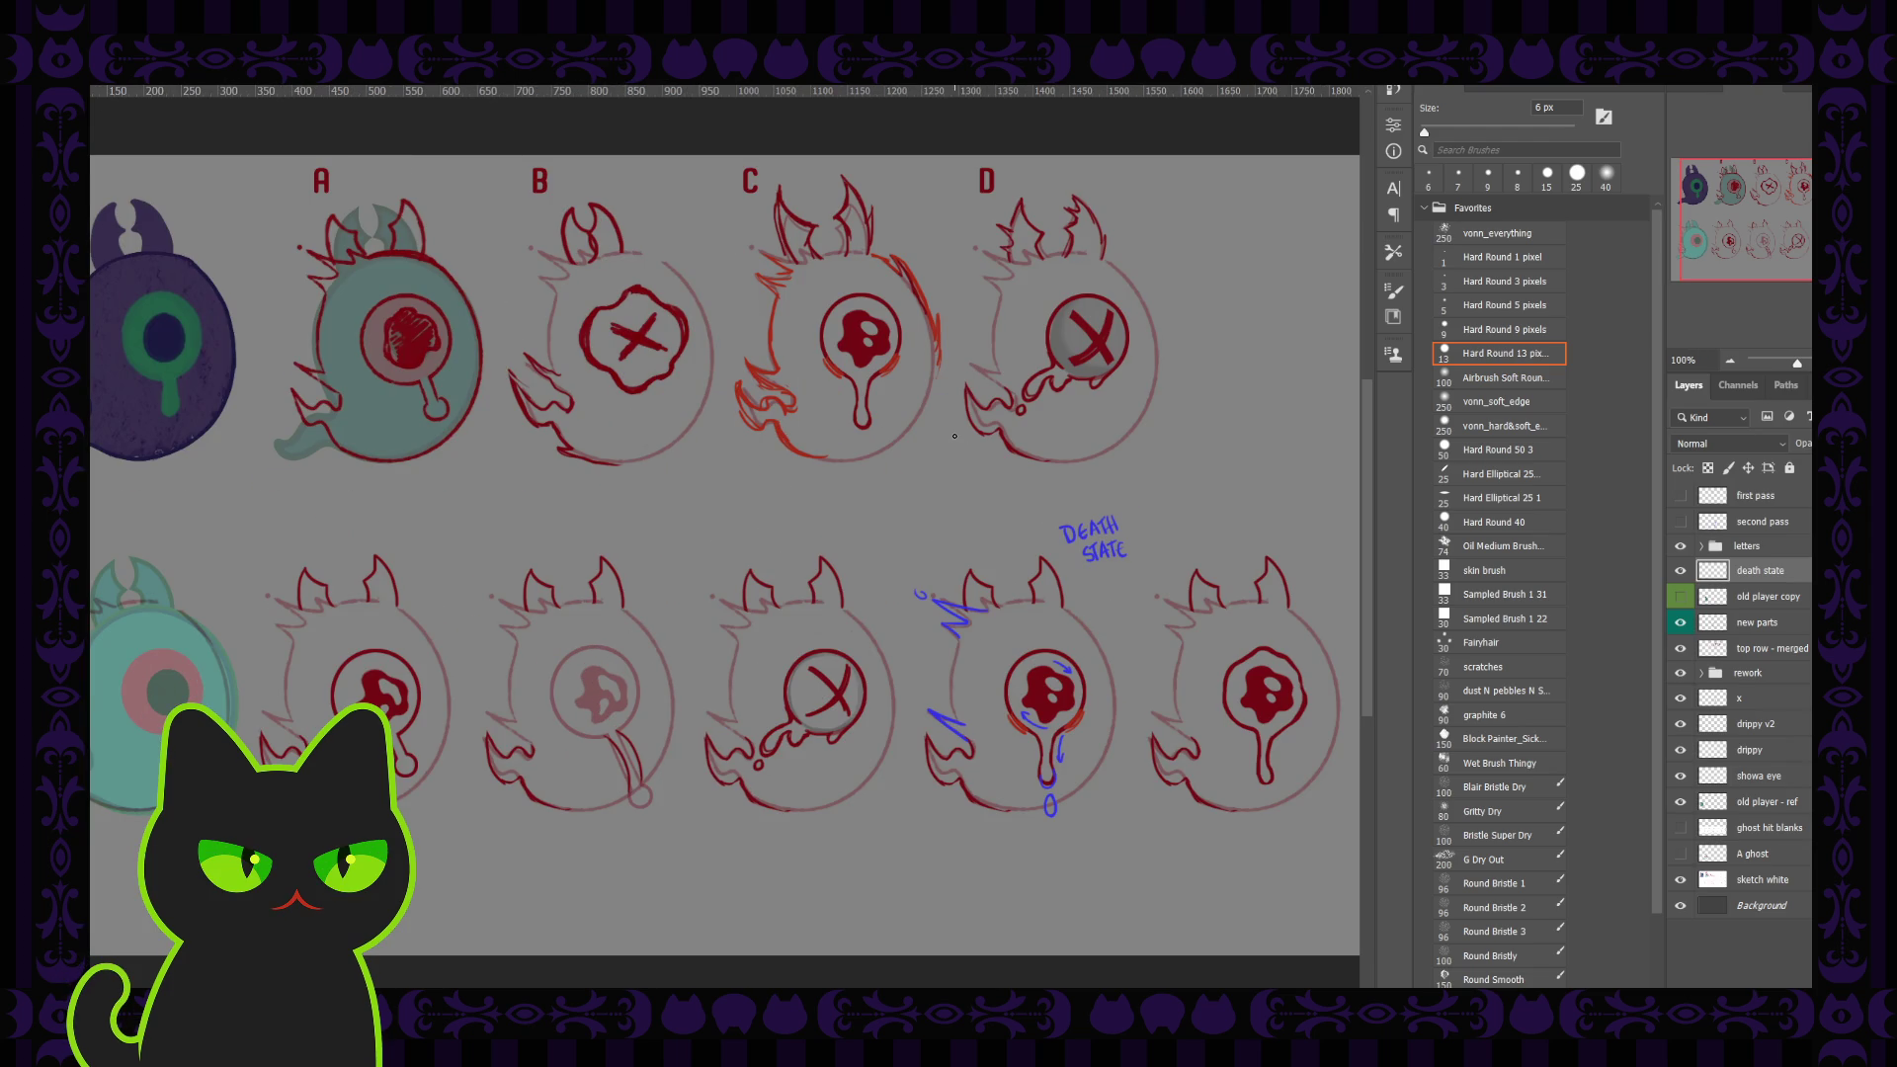
mouse_move(705, 413)
mouse_down()
mouse_move(733, 402)
mouse_move(695, 403)
mouse_up()
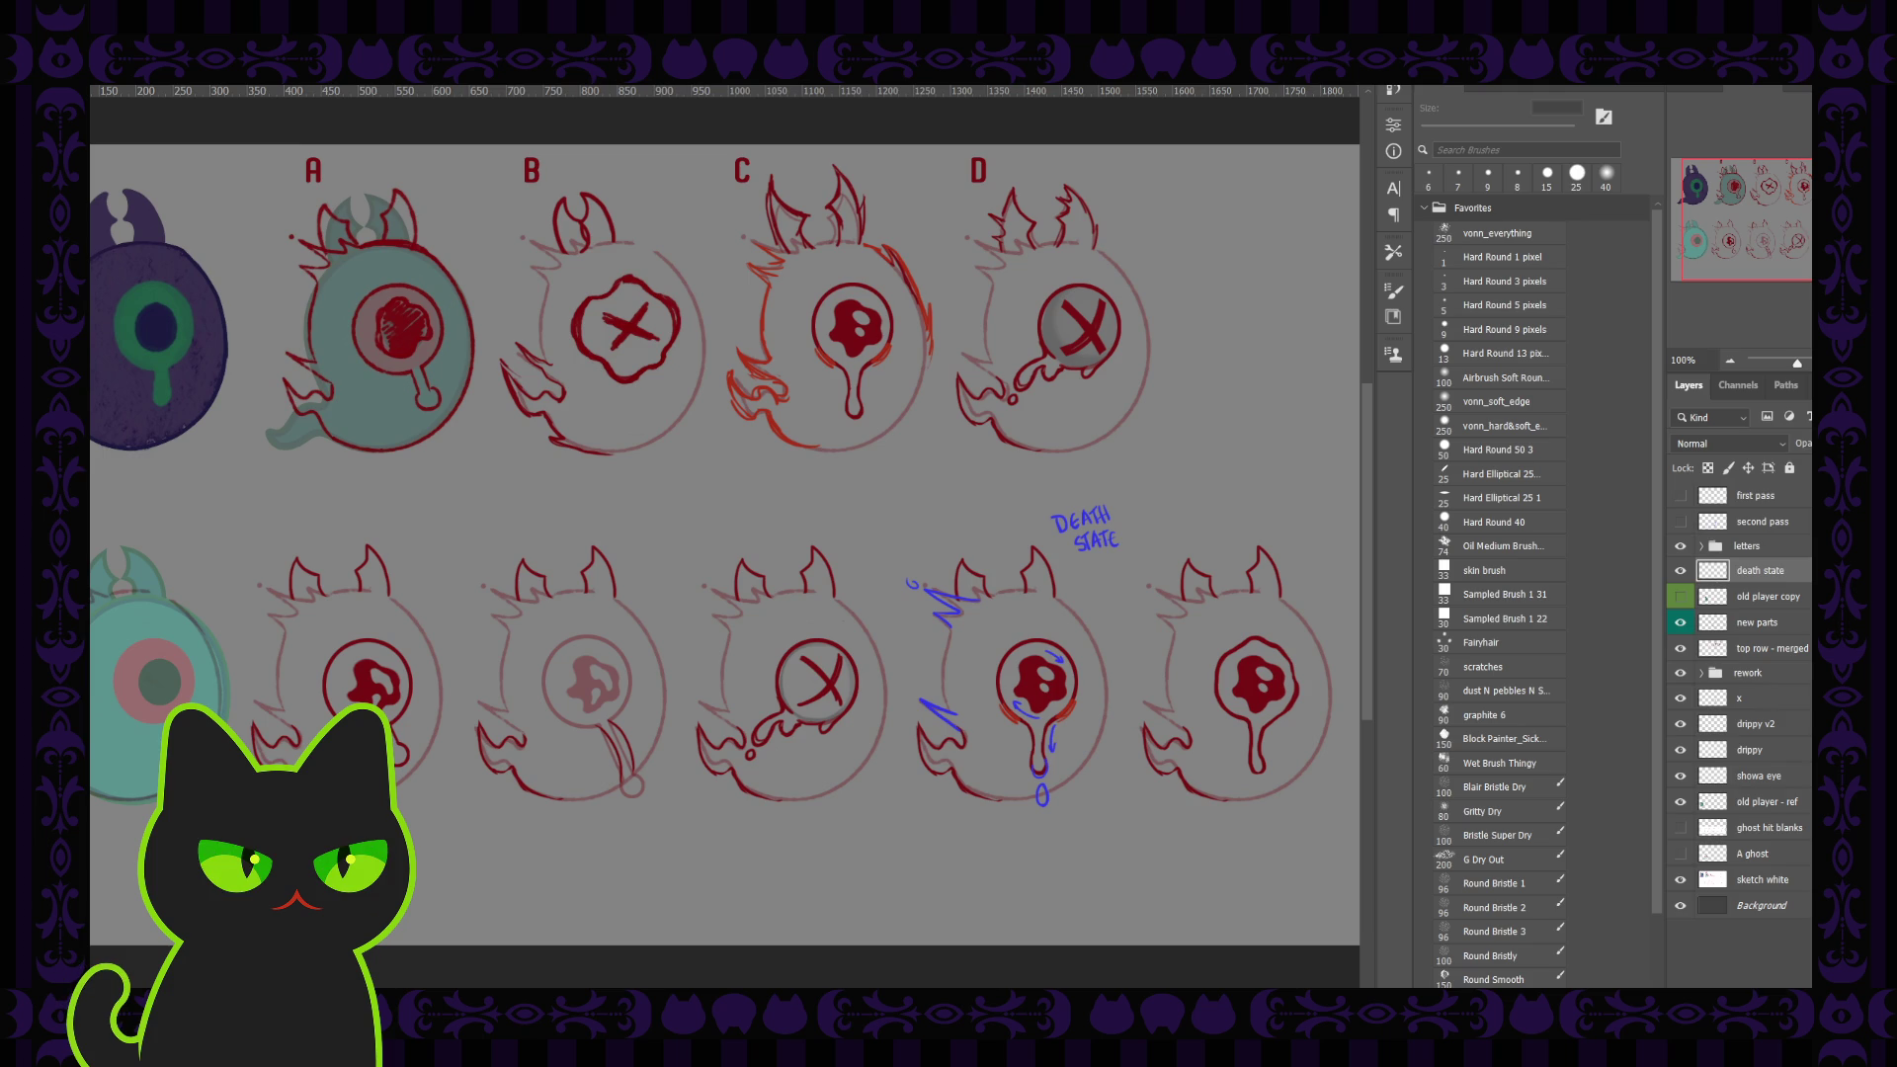
click(1679, 571)
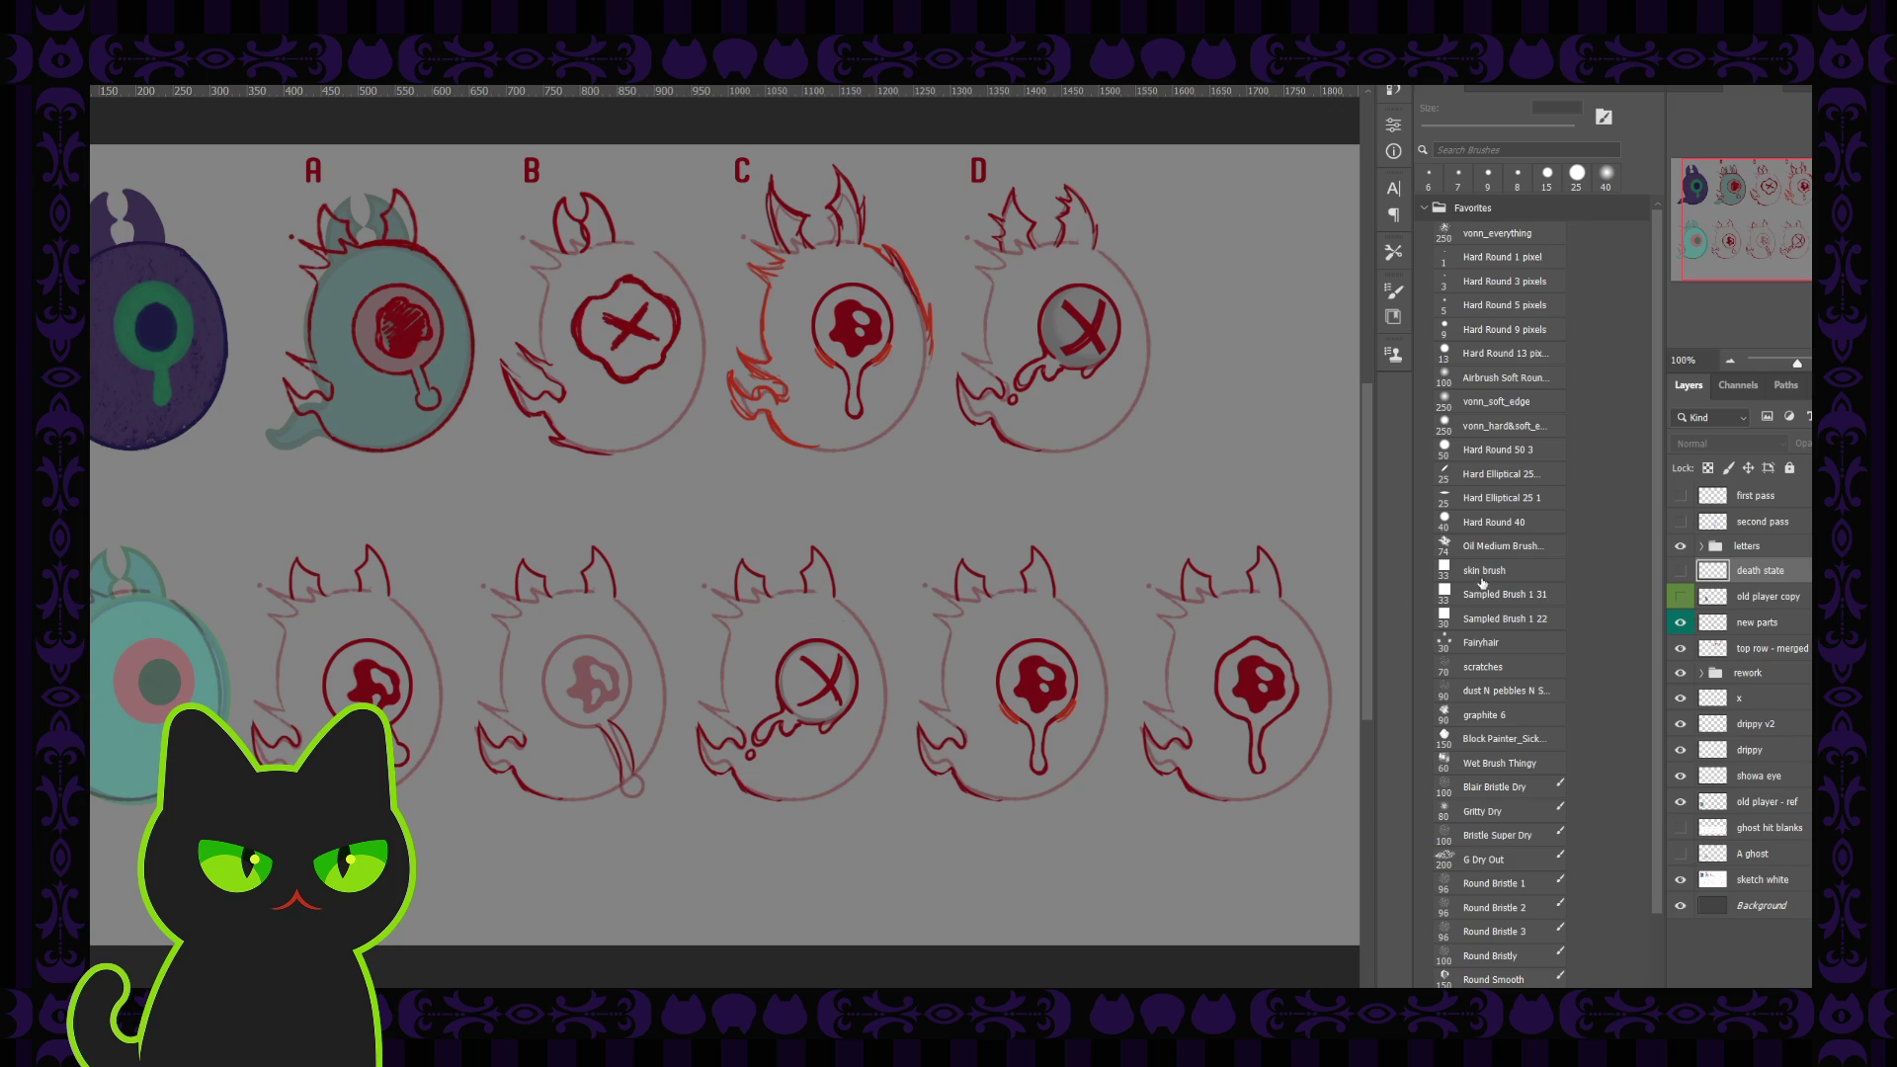
Step: Briefly show then hide the 'first pass' layer, turn on 'second pass', and zoom out to the whole sheet
click(1681, 498)
click(1680, 498)
click(1679, 521)
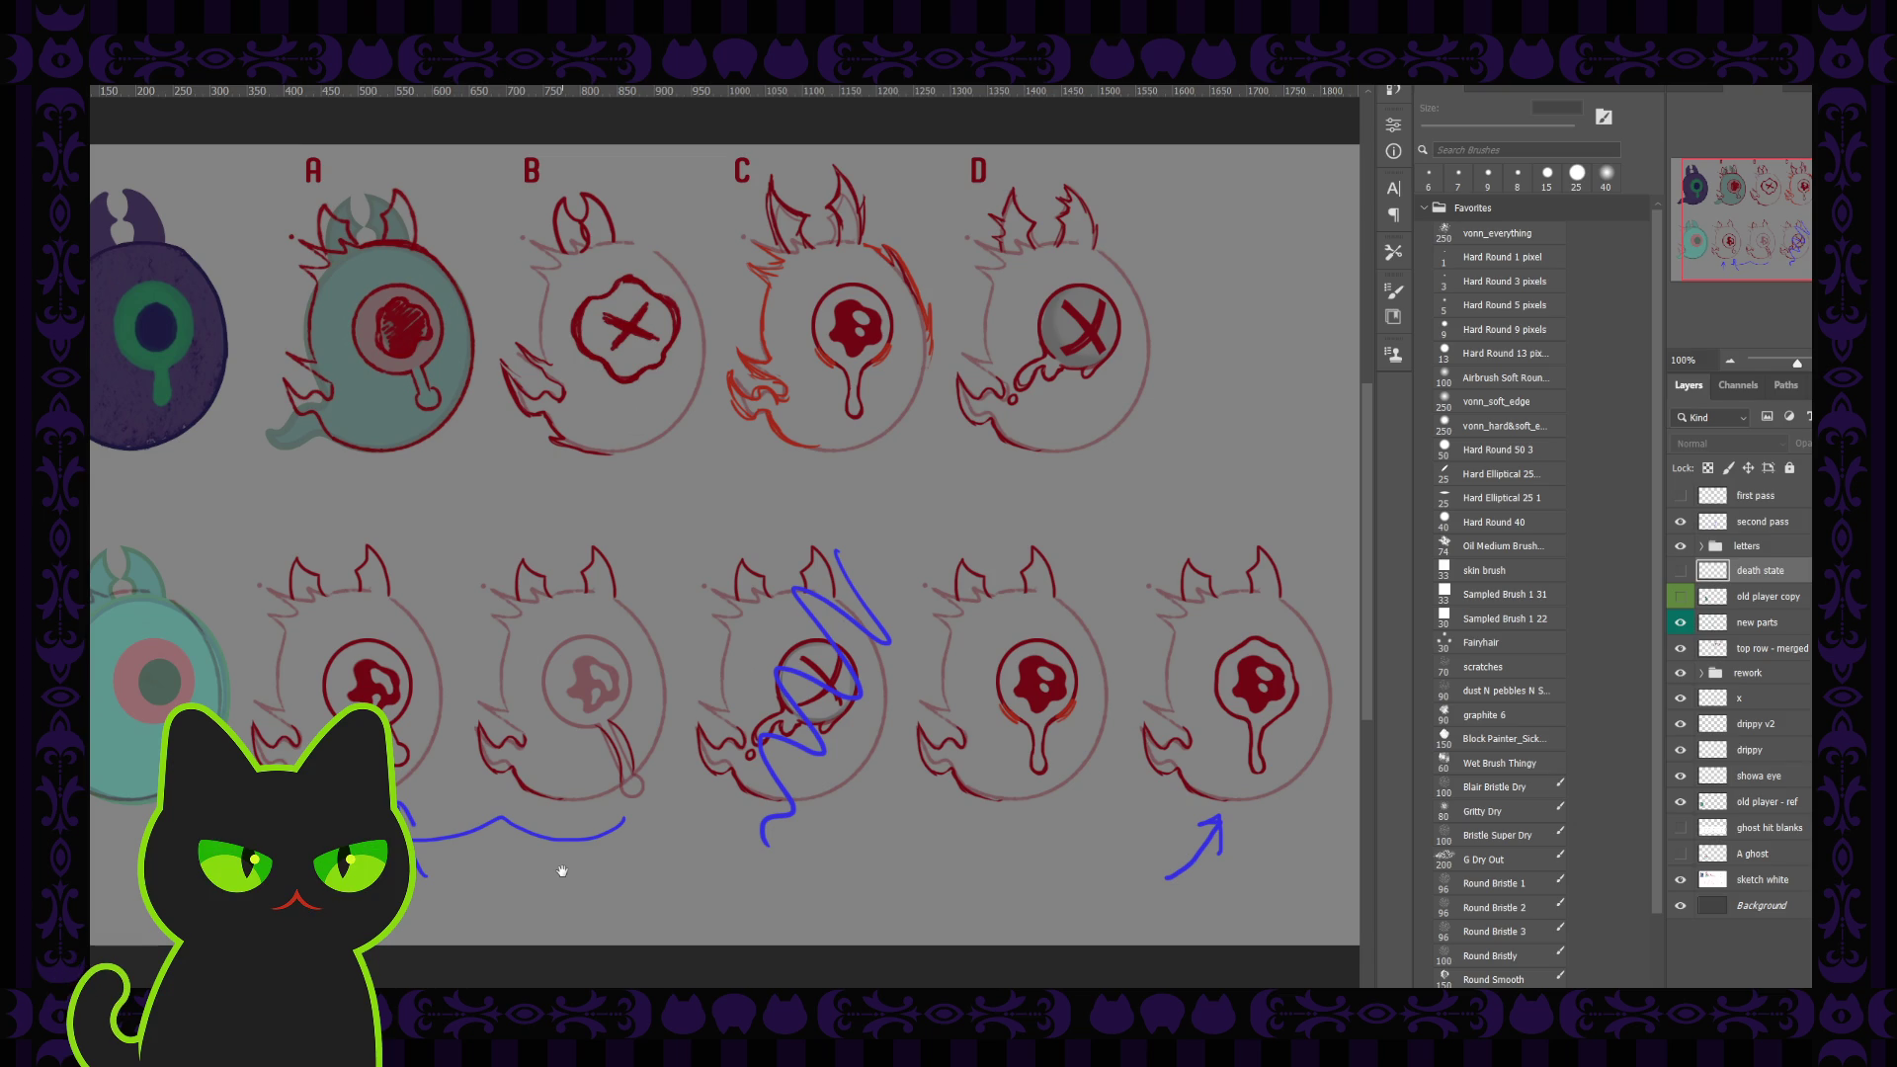
drag(495, 849, 503, 854)
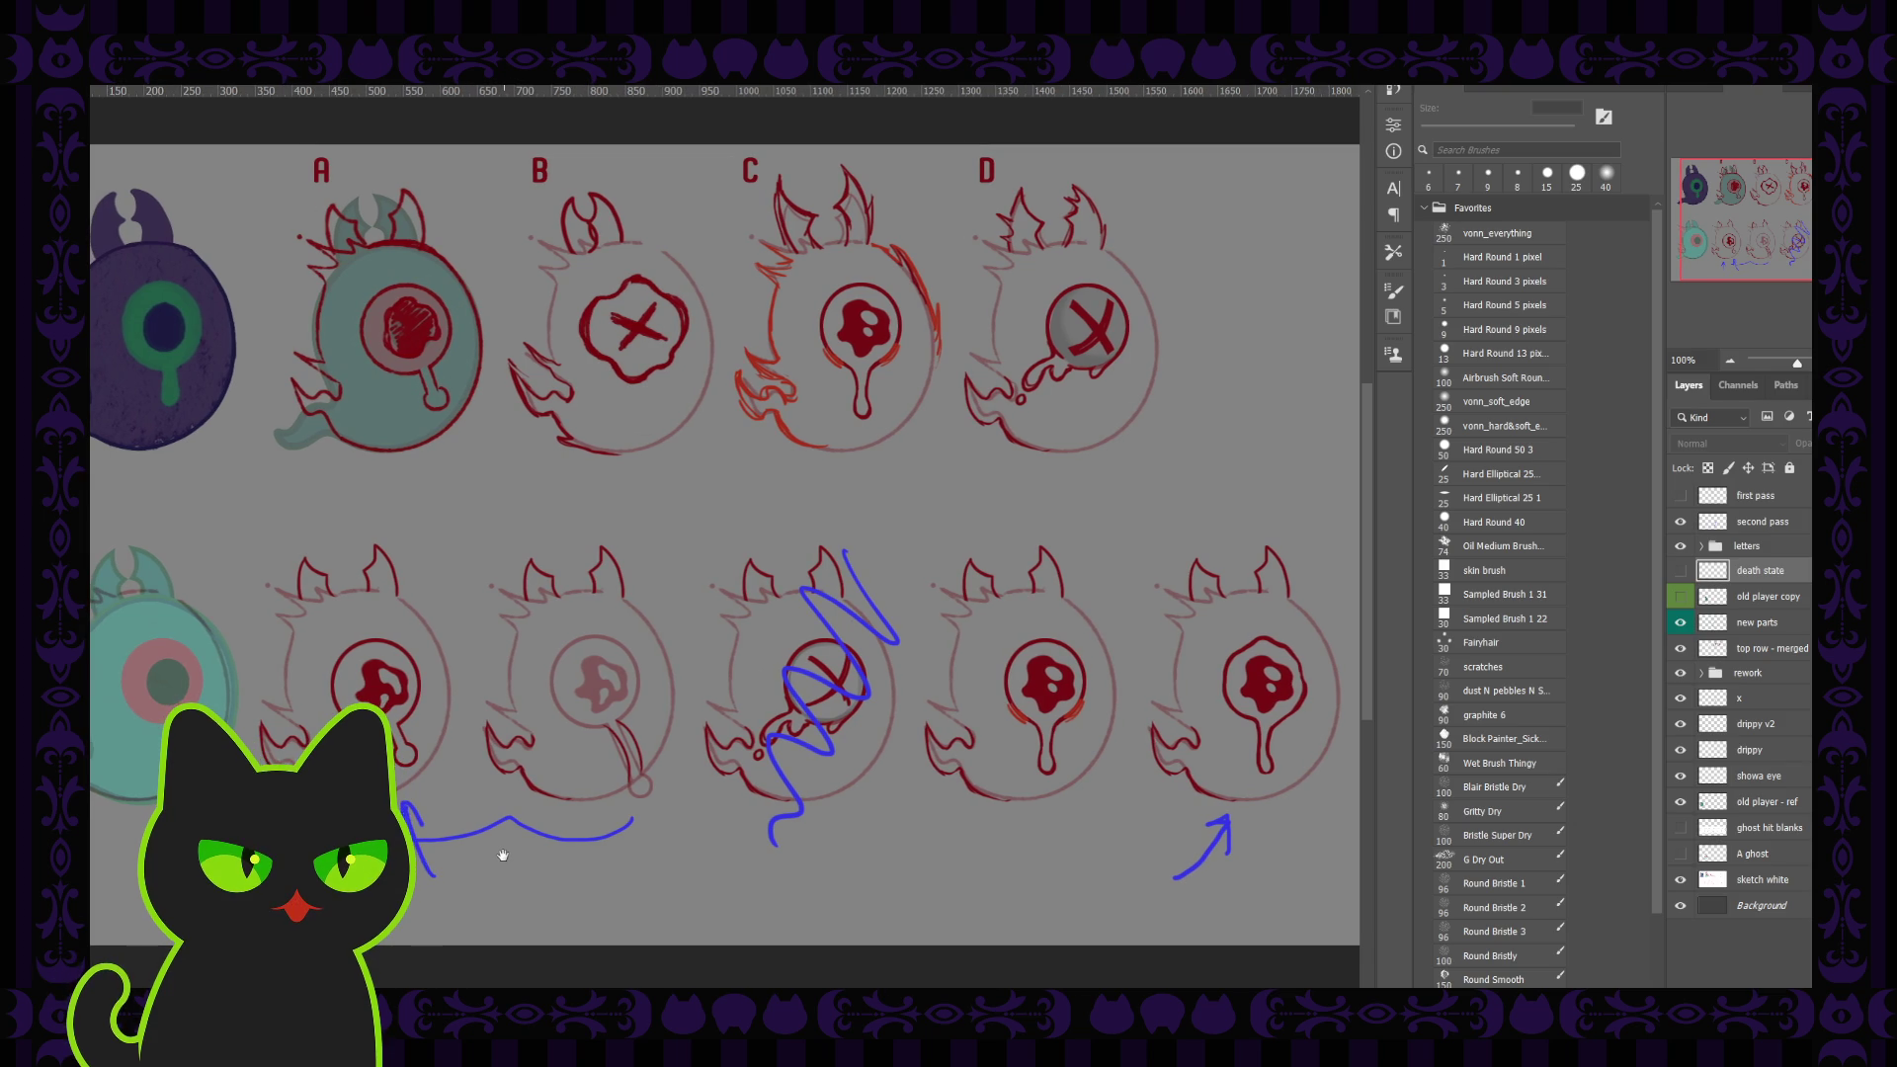
key(ctrl+minus)
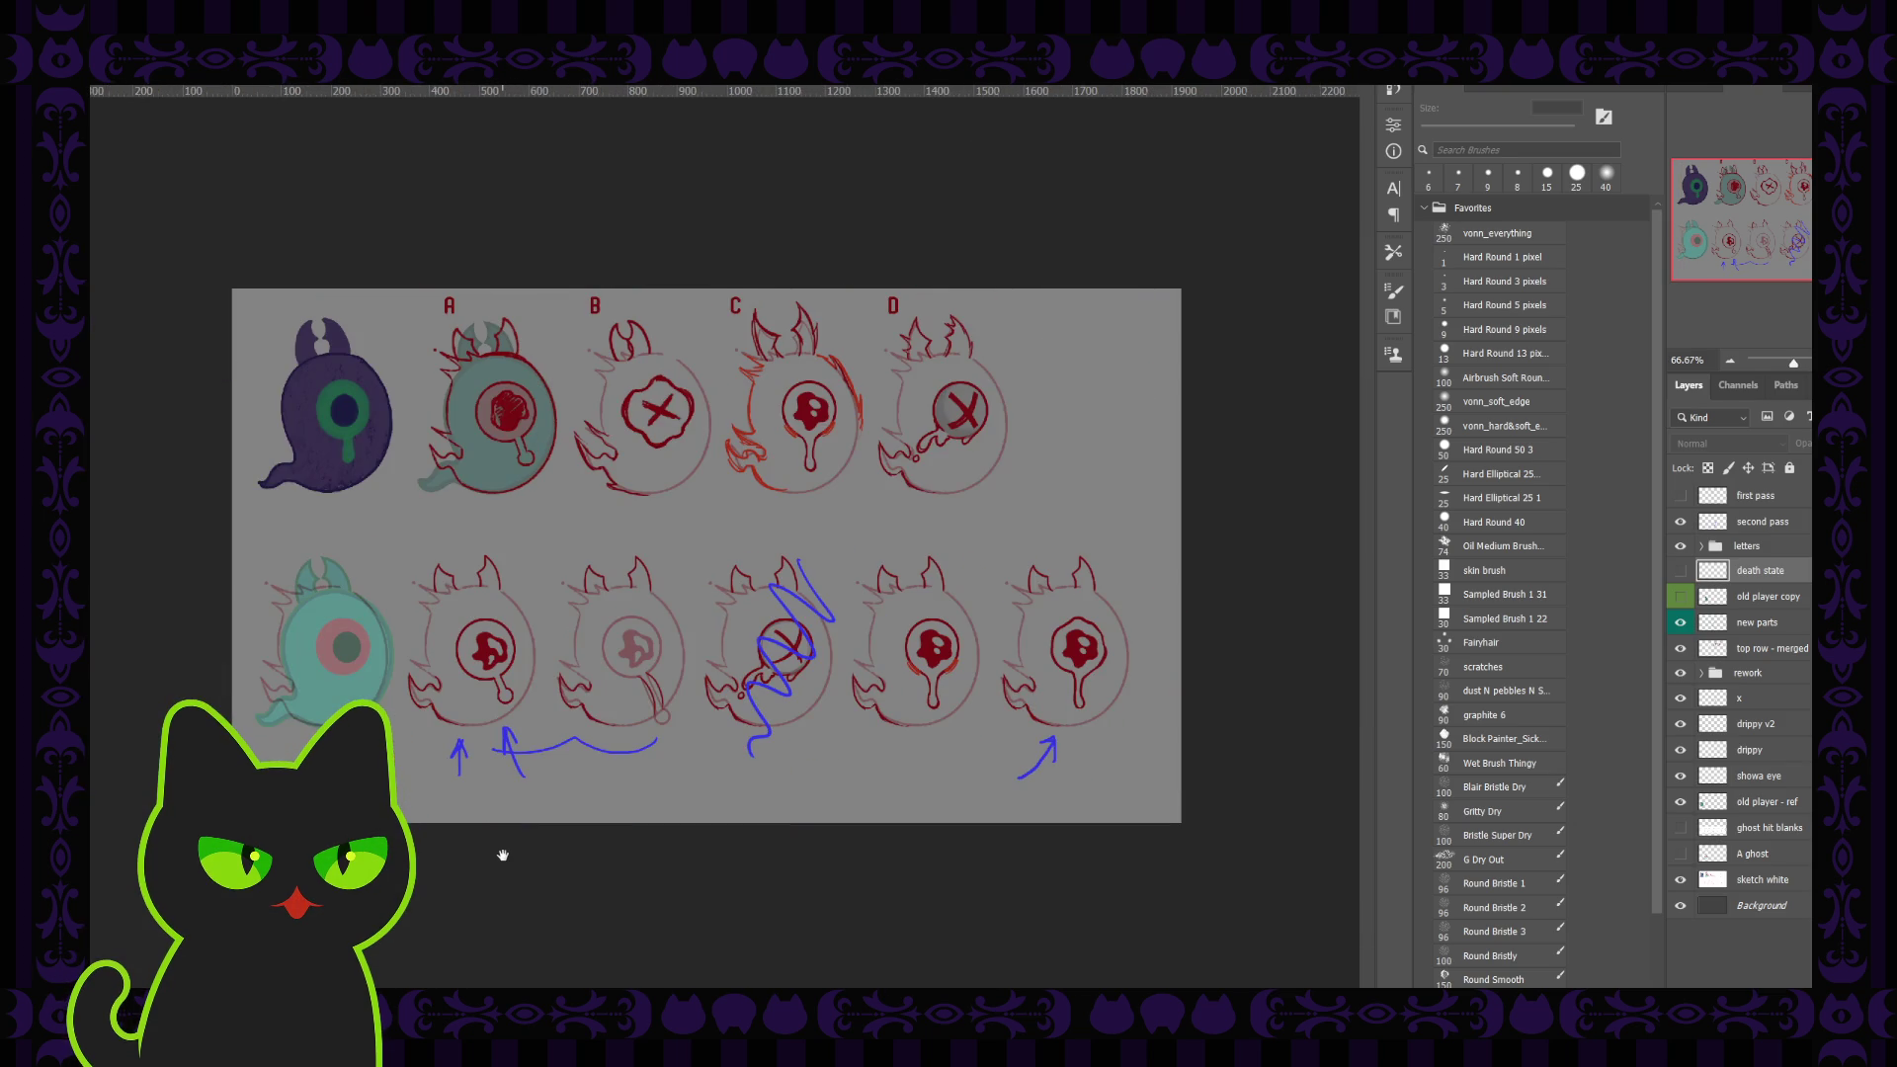